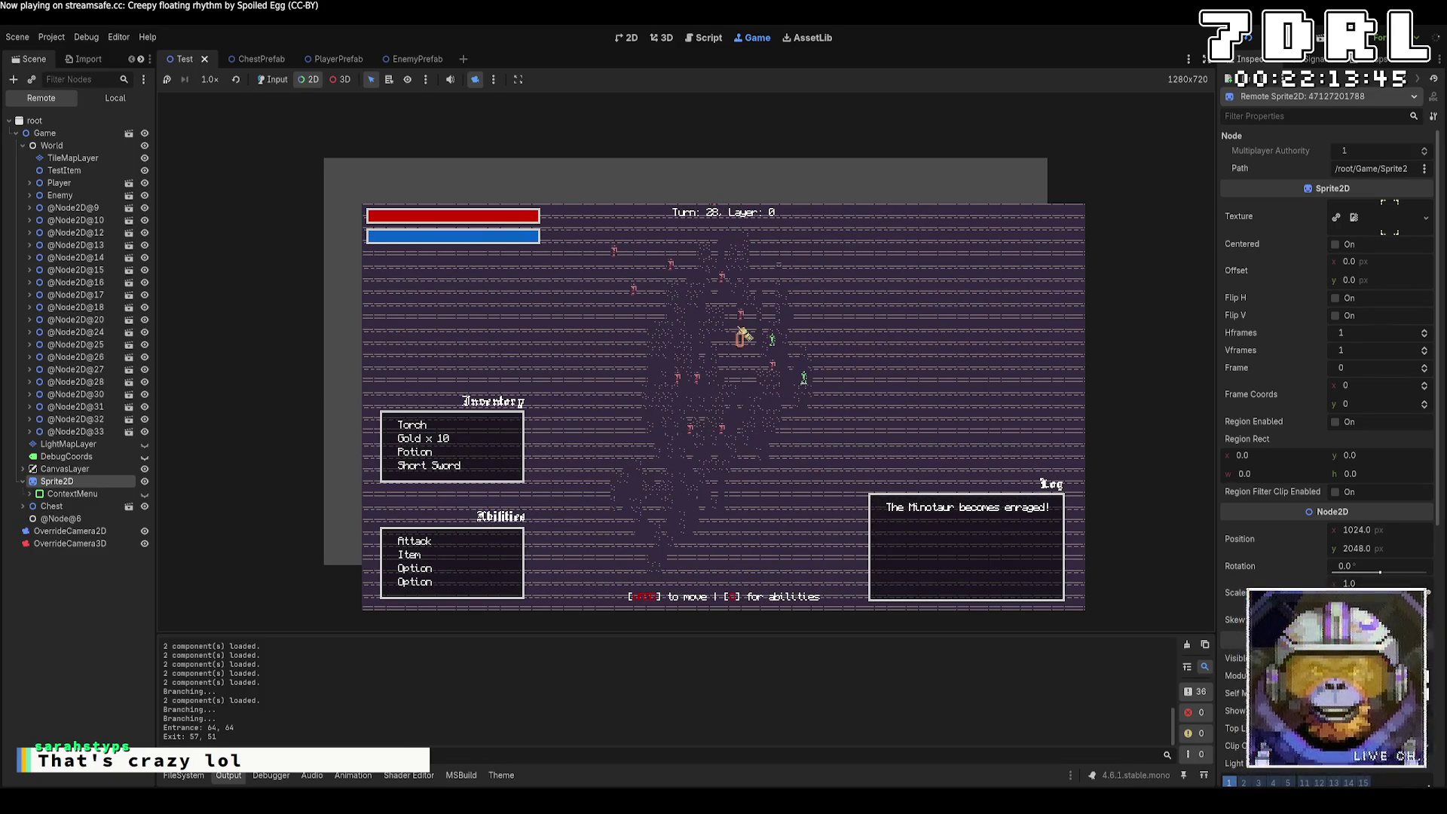
Step: Stop the test run and return to PlayerComponent.cs in the code editor
key(F8)
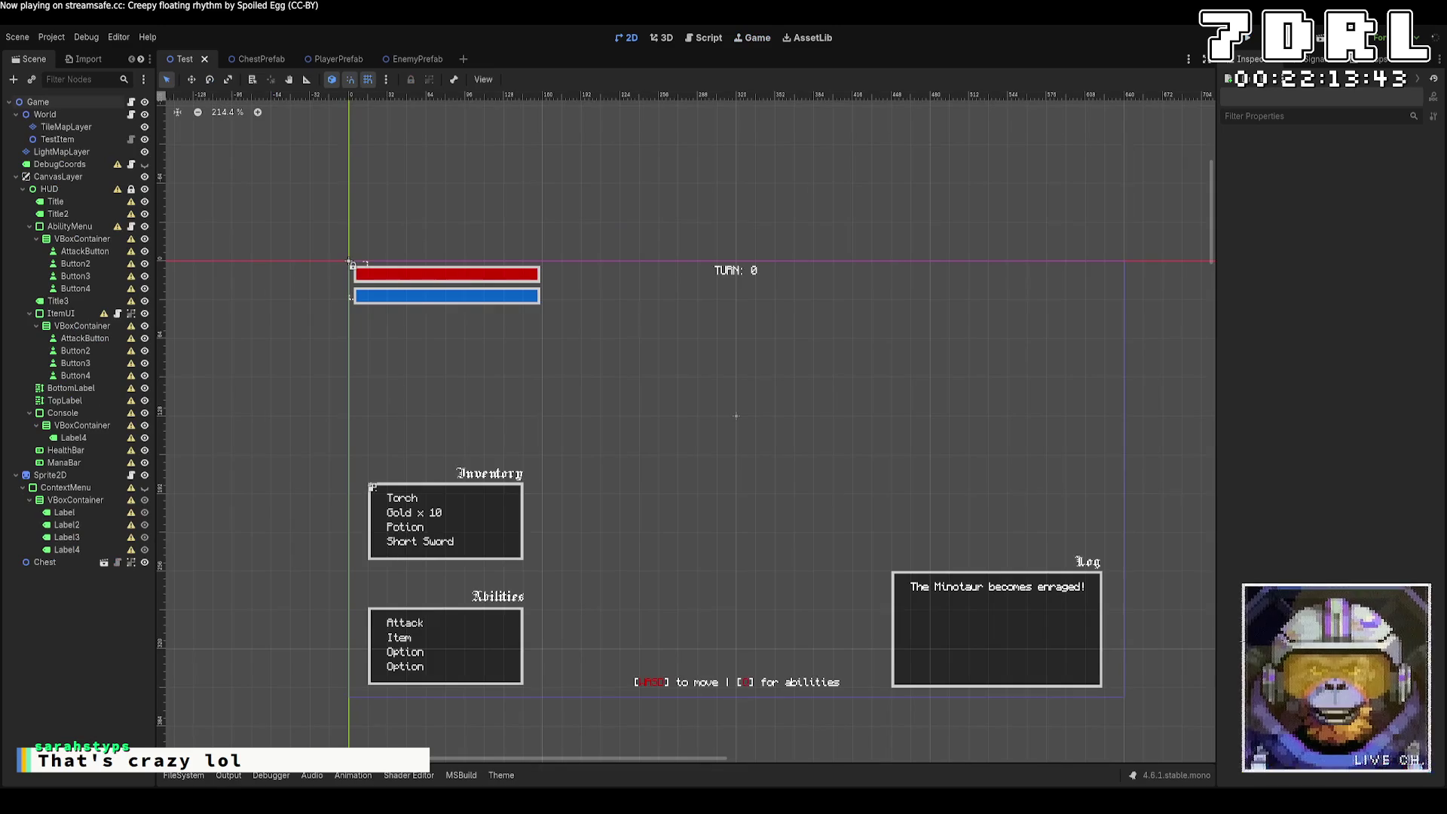
key(alt+Tab)
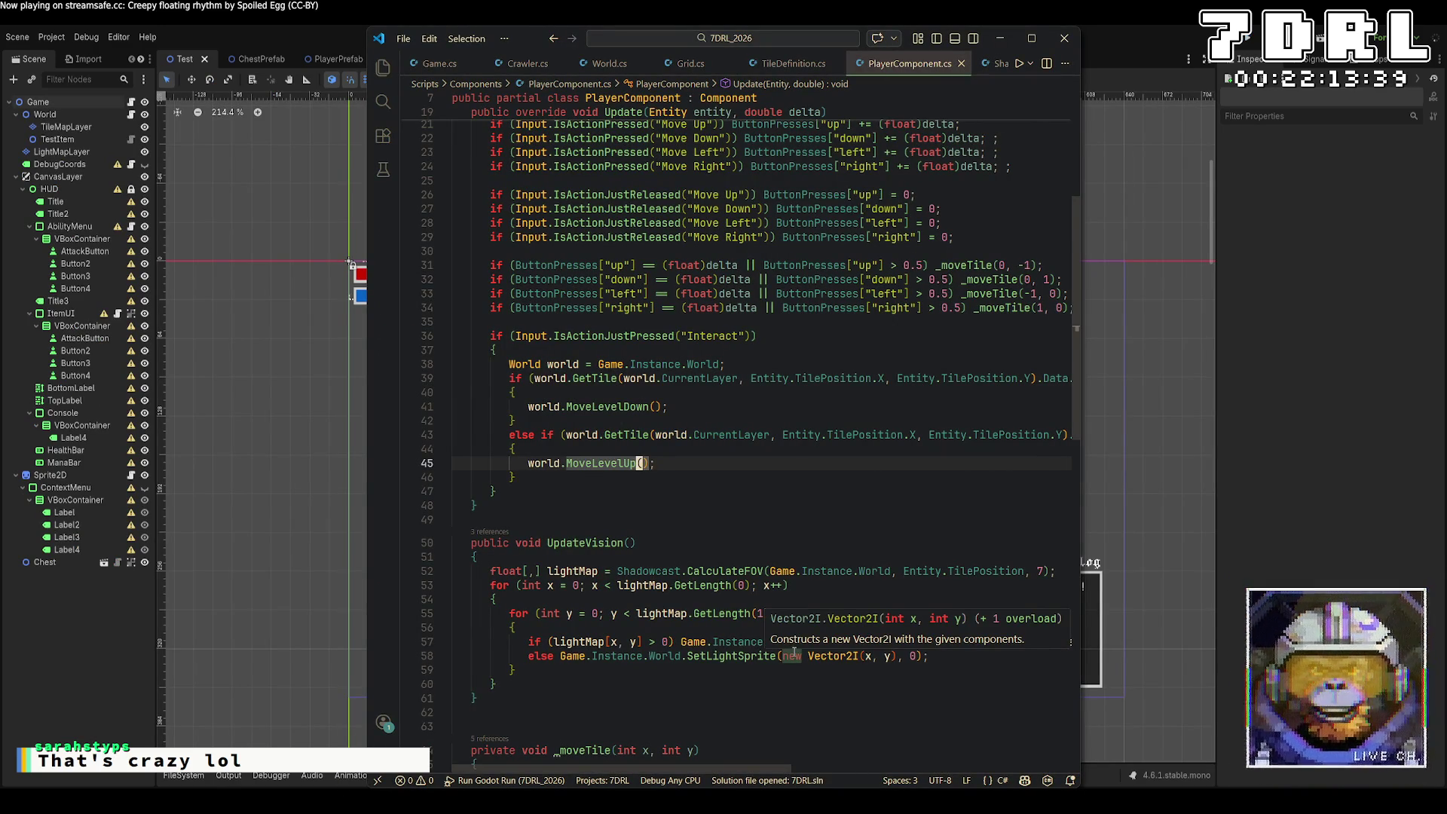
Step: Follow World.cs's SetTileSprite call to its definition, then switch back to the Godot editor
click(613, 63)
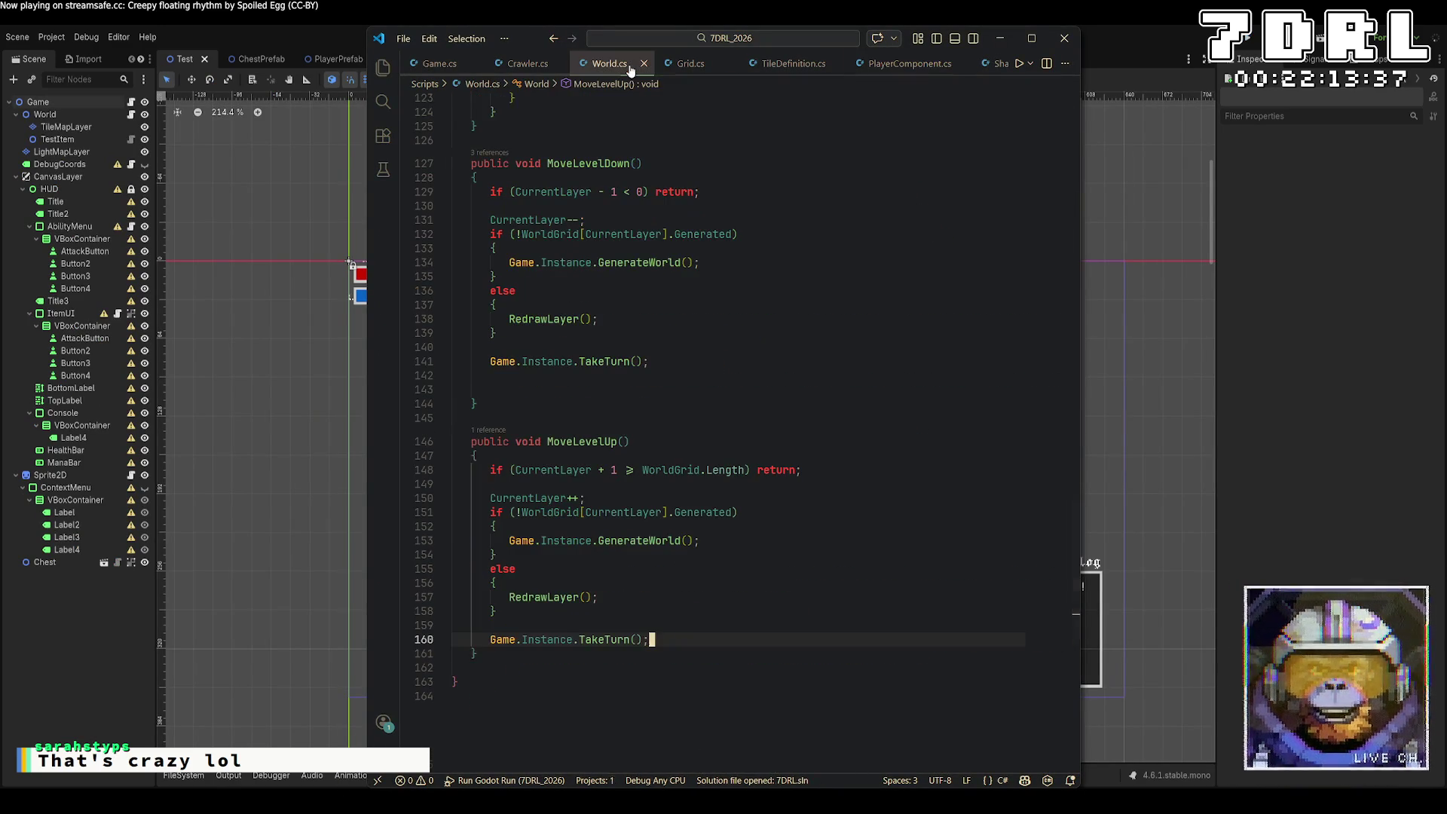
scroll(946, 326, up, 7)
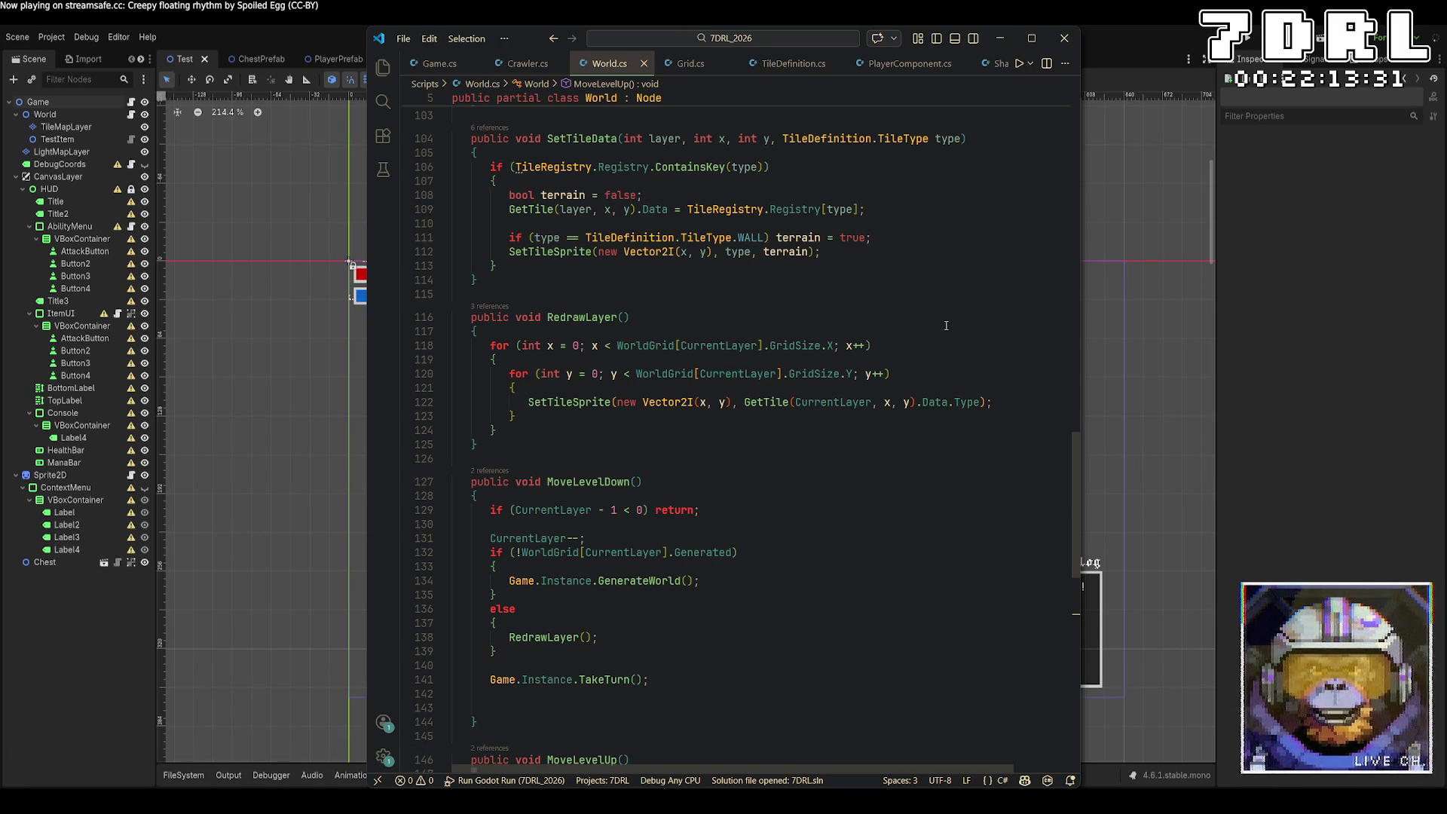
scroll(946, 325, up, 3)
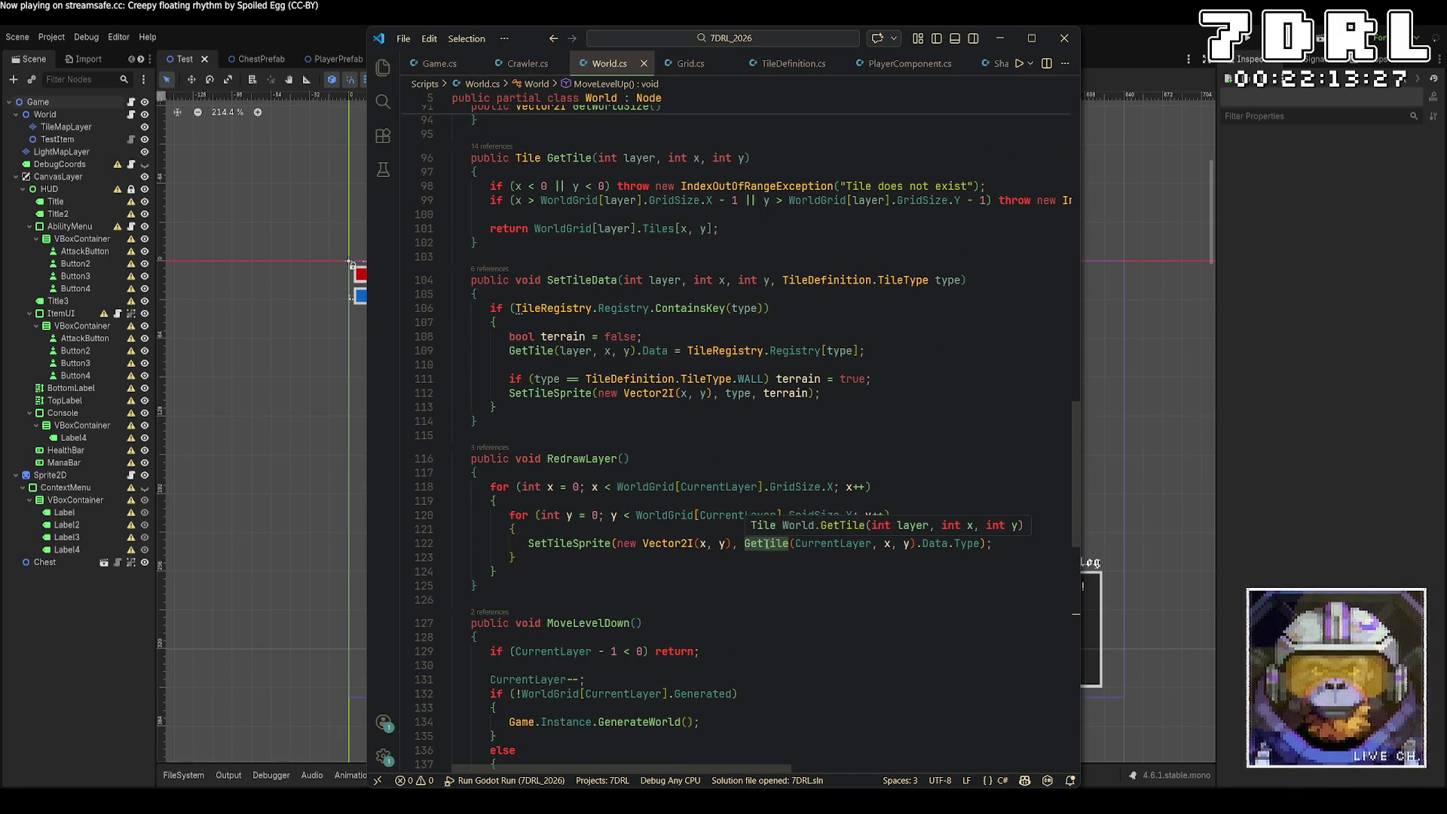
right_click(578, 543)
click(675, 114)
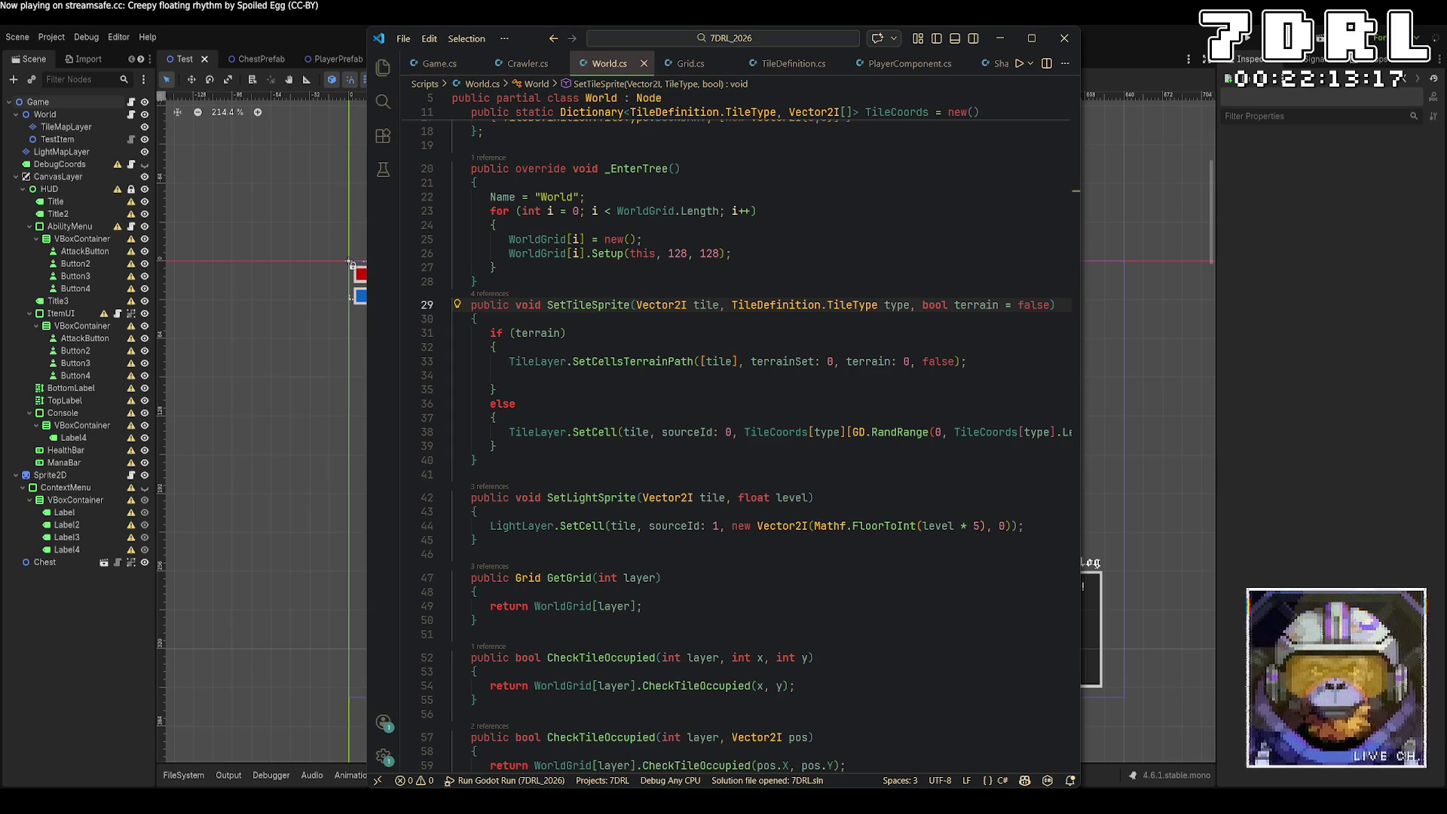
mouse_move(766, 765)
mouse_down()
mouse_move(942, 767)
mouse_move(693, 766)
mouse_up()
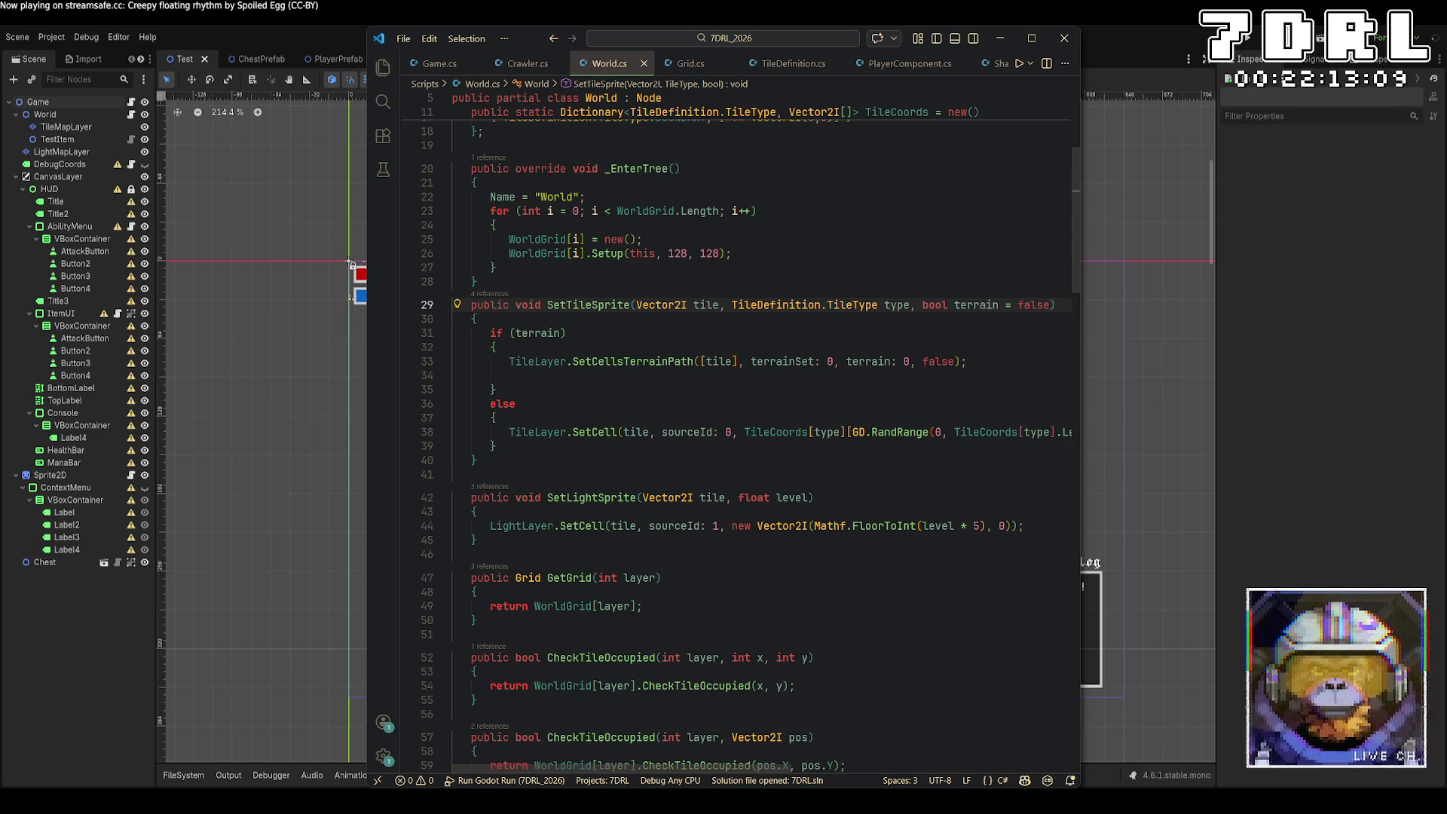
click(264, 670)
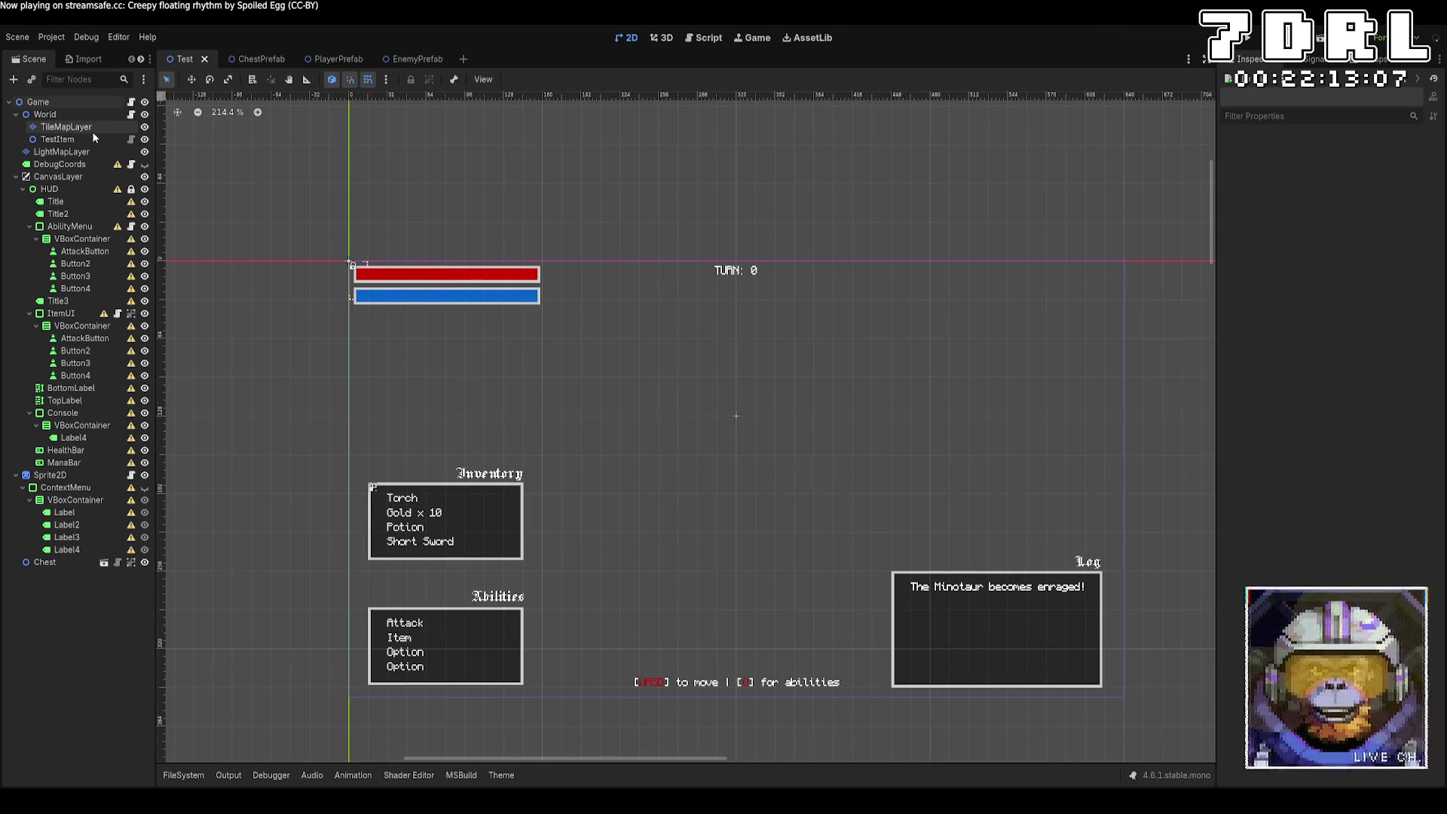
Step: Inspect the TileMapLayer's TileSheet.png atlas in the TileSet panel, then return to World.cs
click(92, 131)
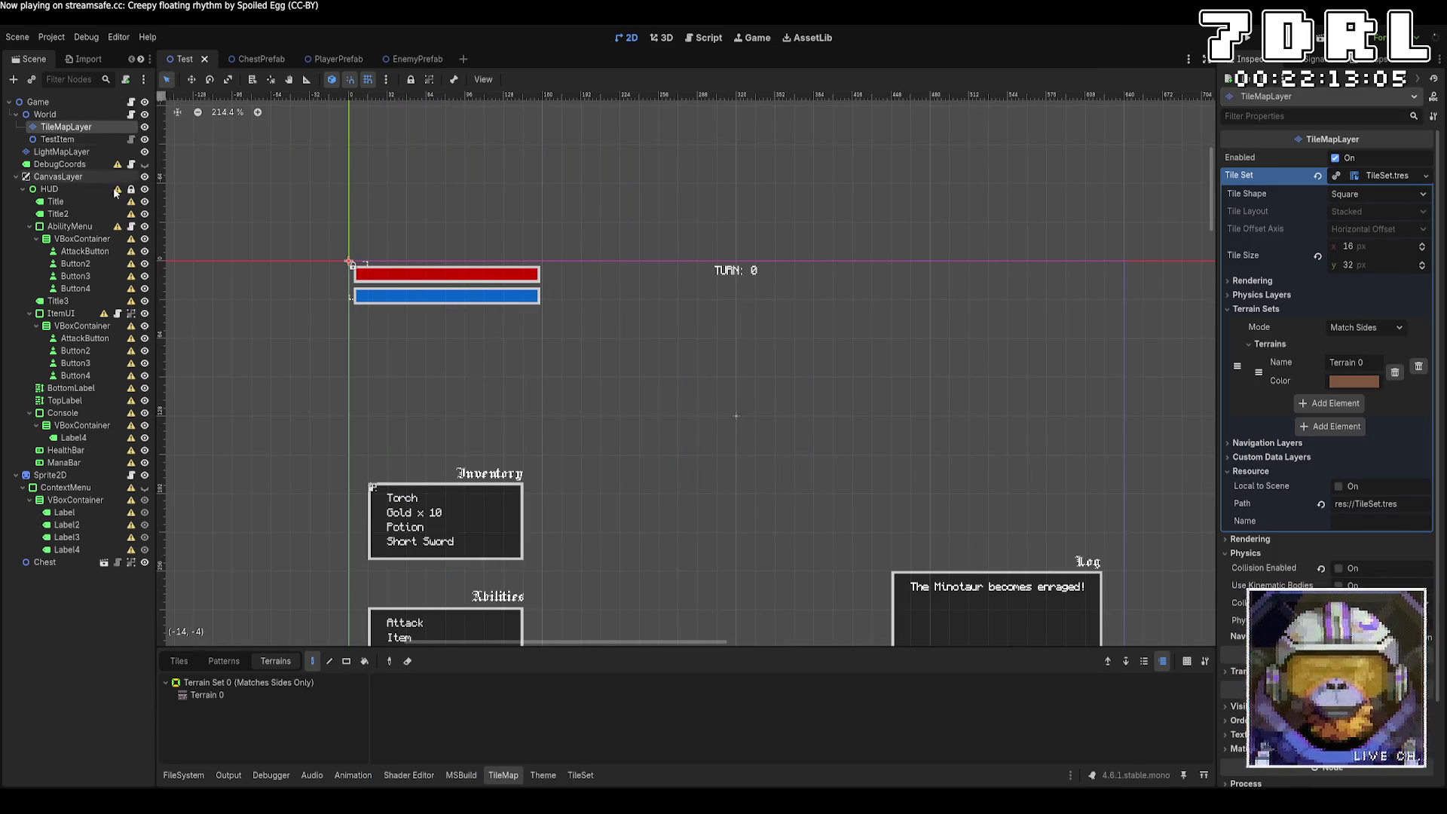
click(581, 775)
scroll(581, 709, down, 5)
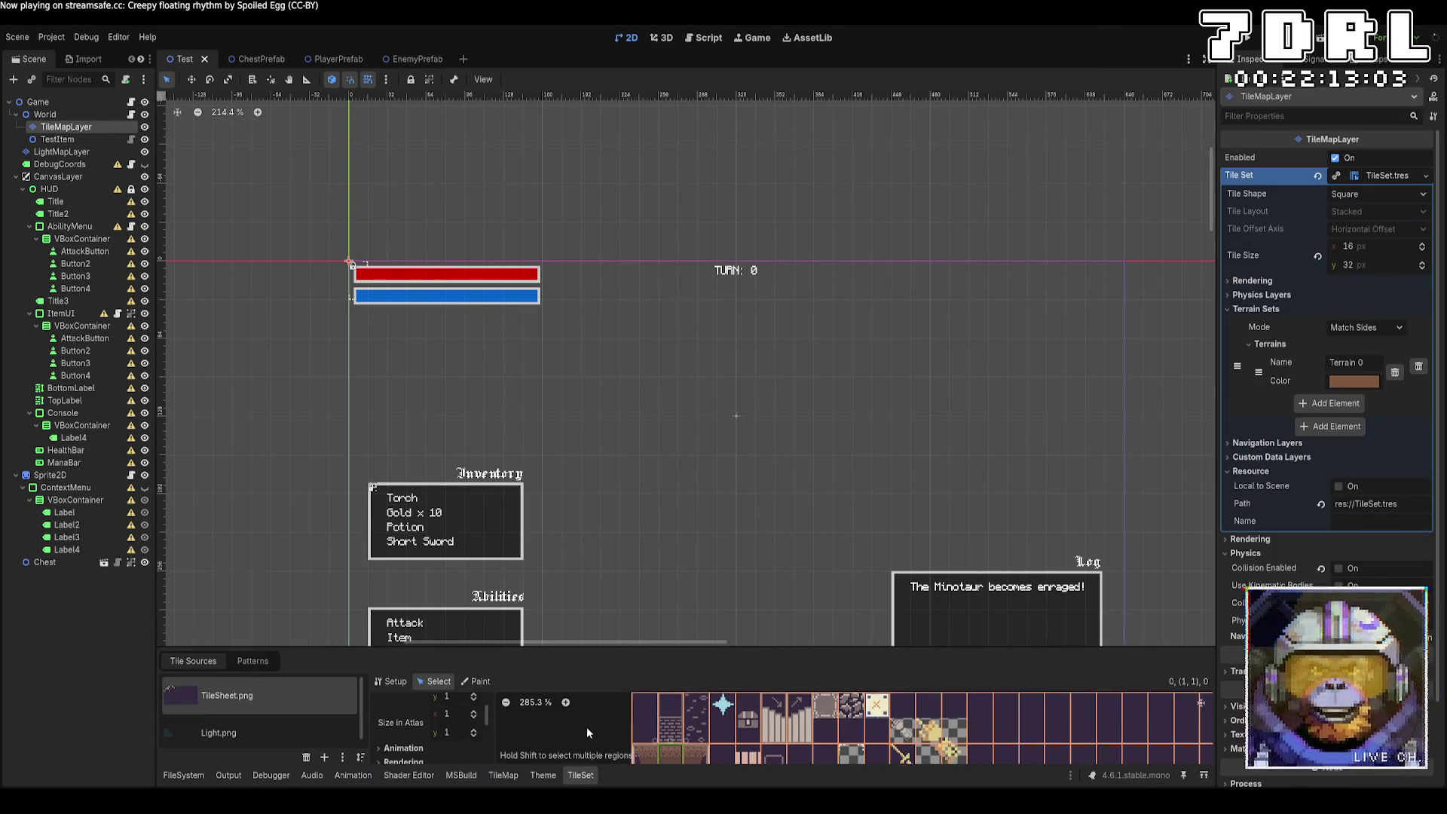
scroll(573, 745, up, 3)
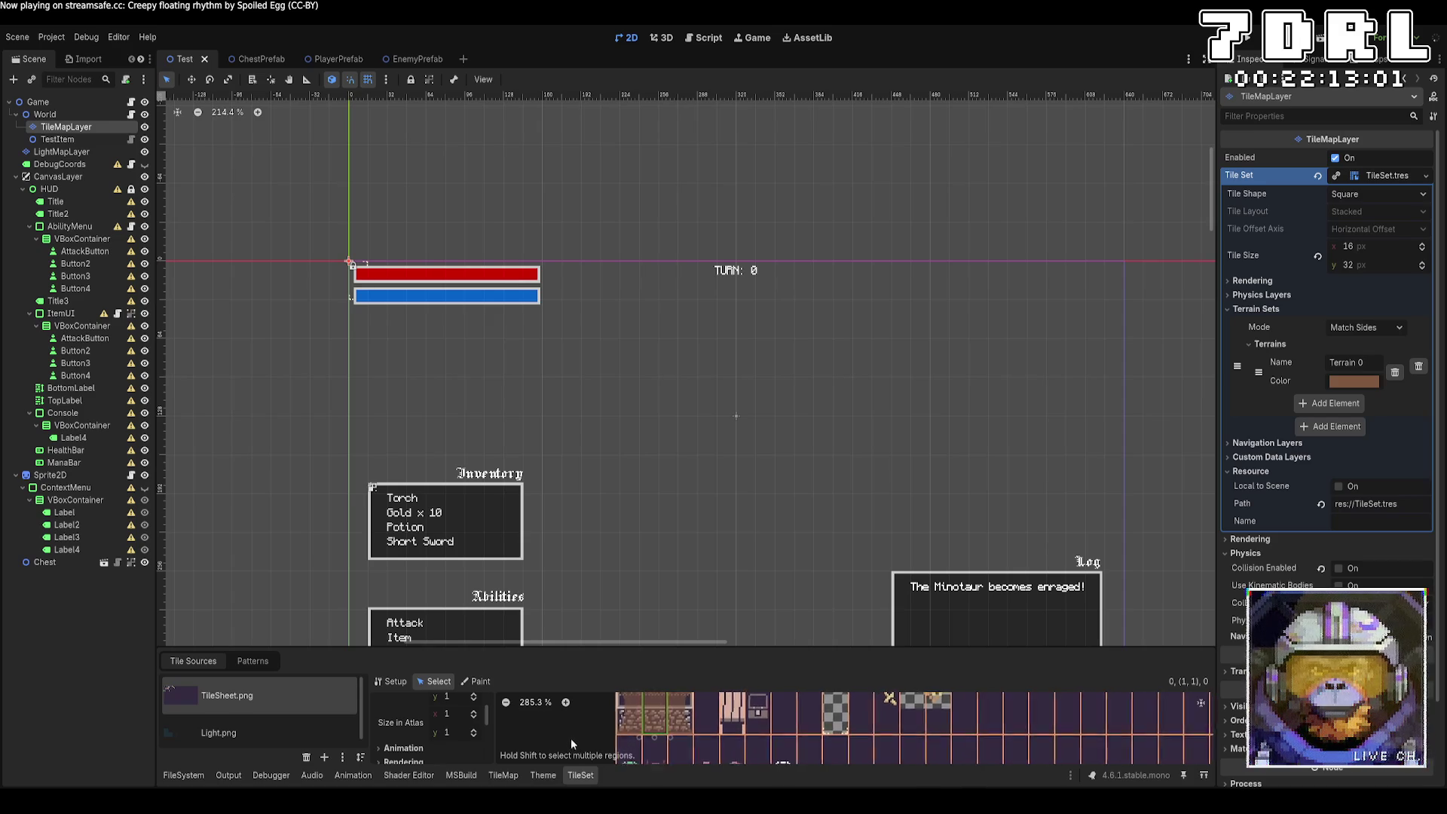
scroll(585, 757, up, 3)
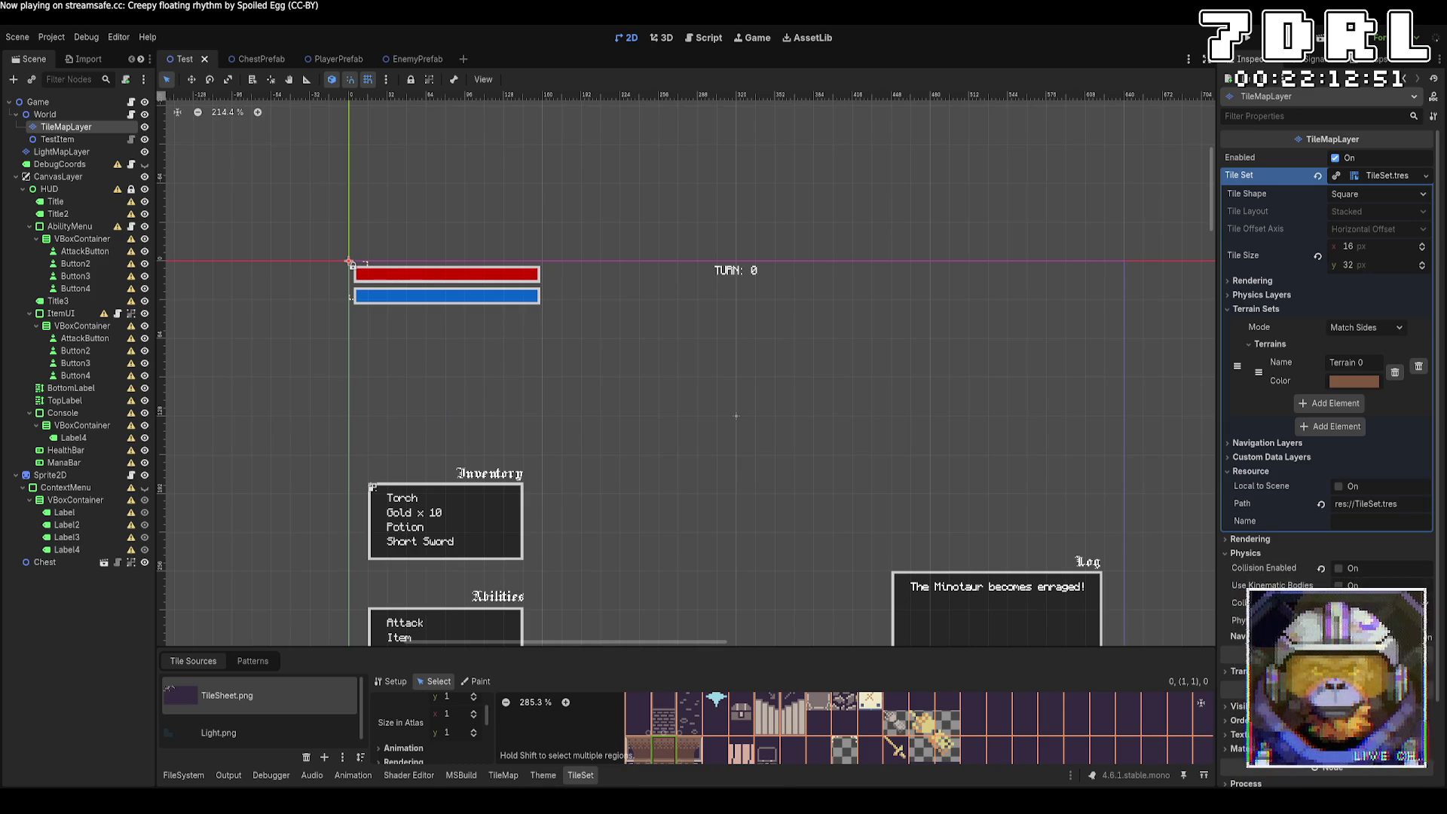
key(alt+Tab)
Step: Scroll World.cs to ResetLayer and jump to the SetTileData definition
click(756, 565)
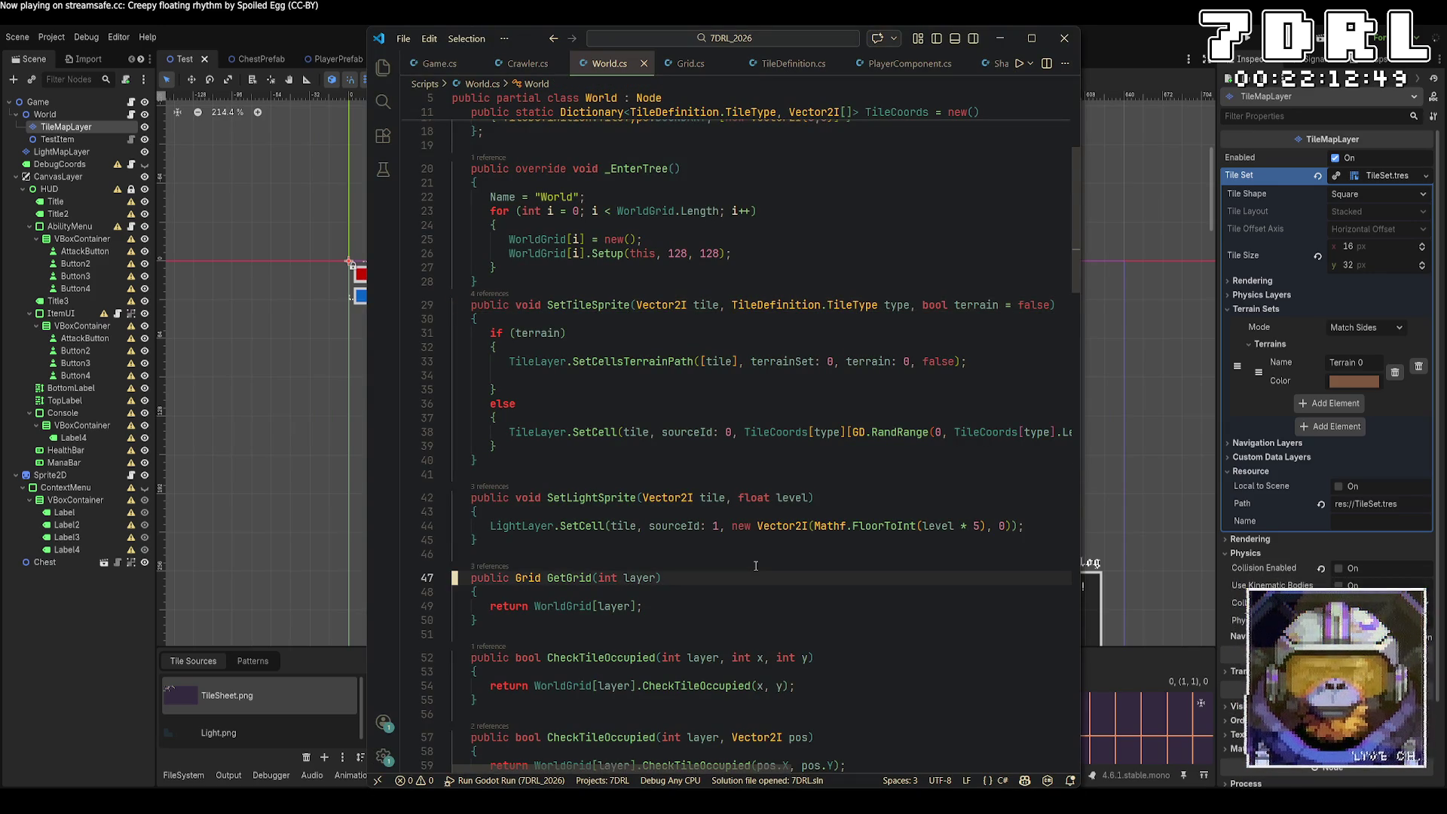
scroll(757, 565, down, 3)
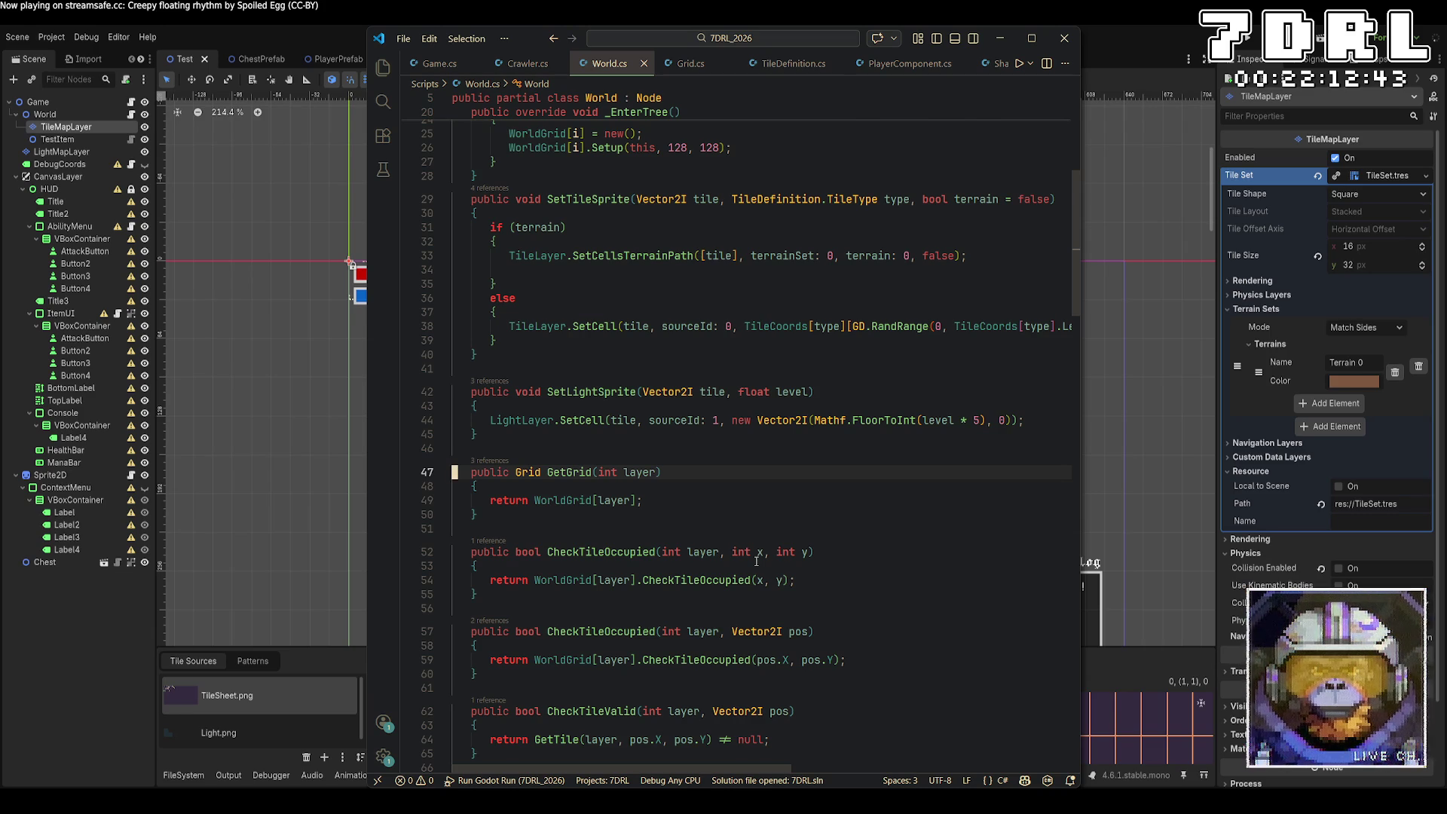
scroll(571, 142, up, 6)
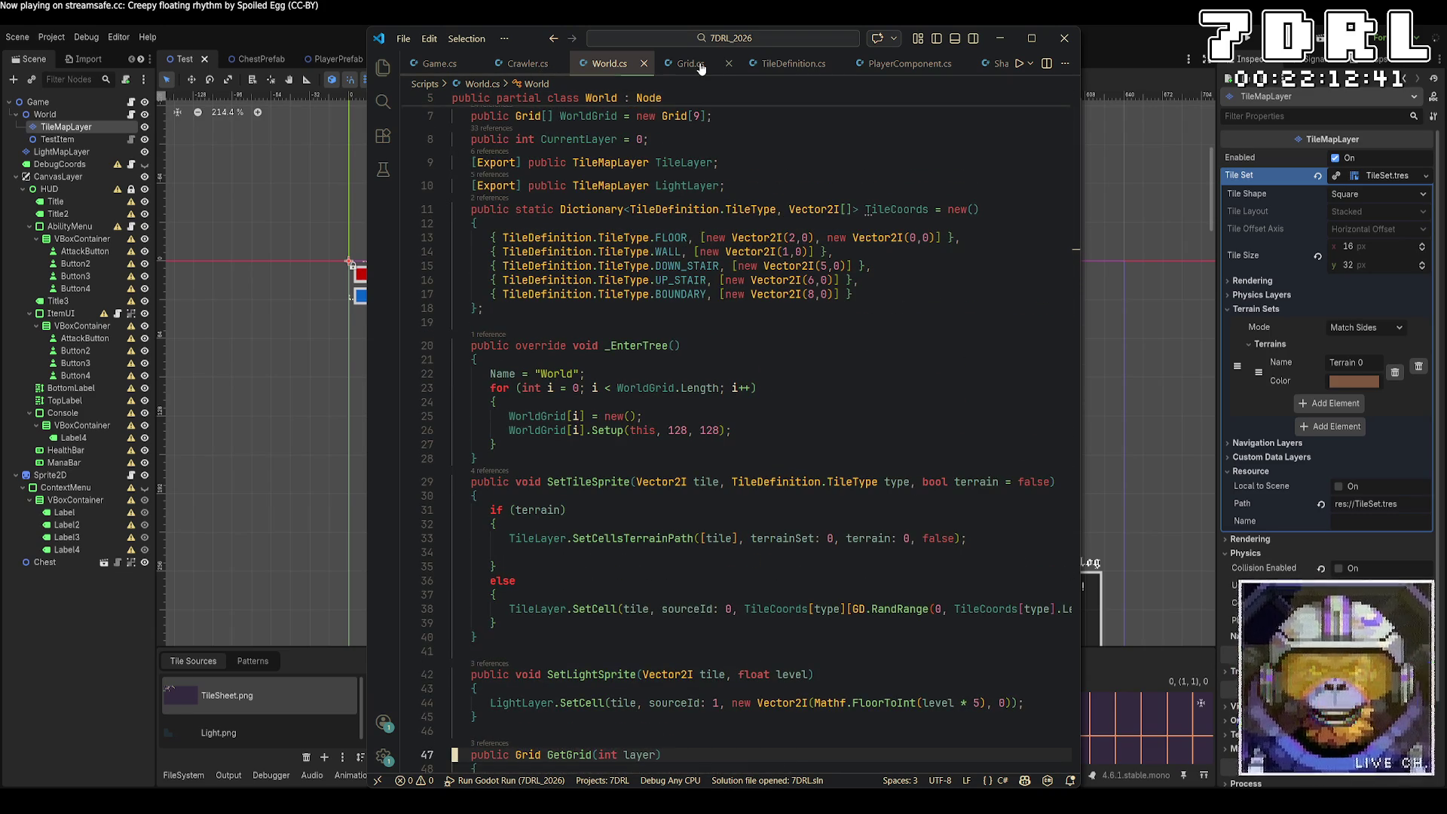
scroll(778, 280, down, 15)
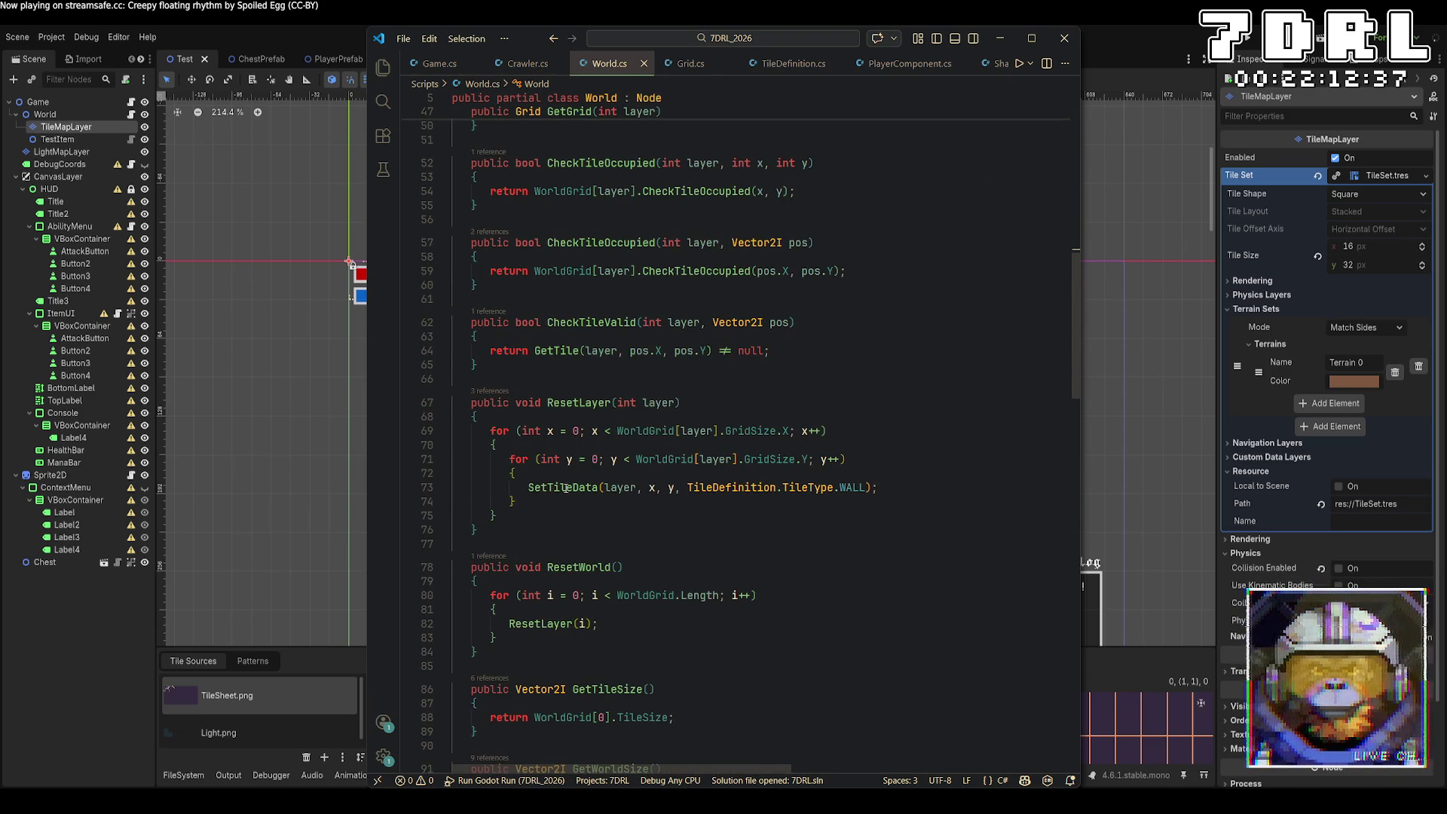
right_click(565, 489)
click(669, 67)
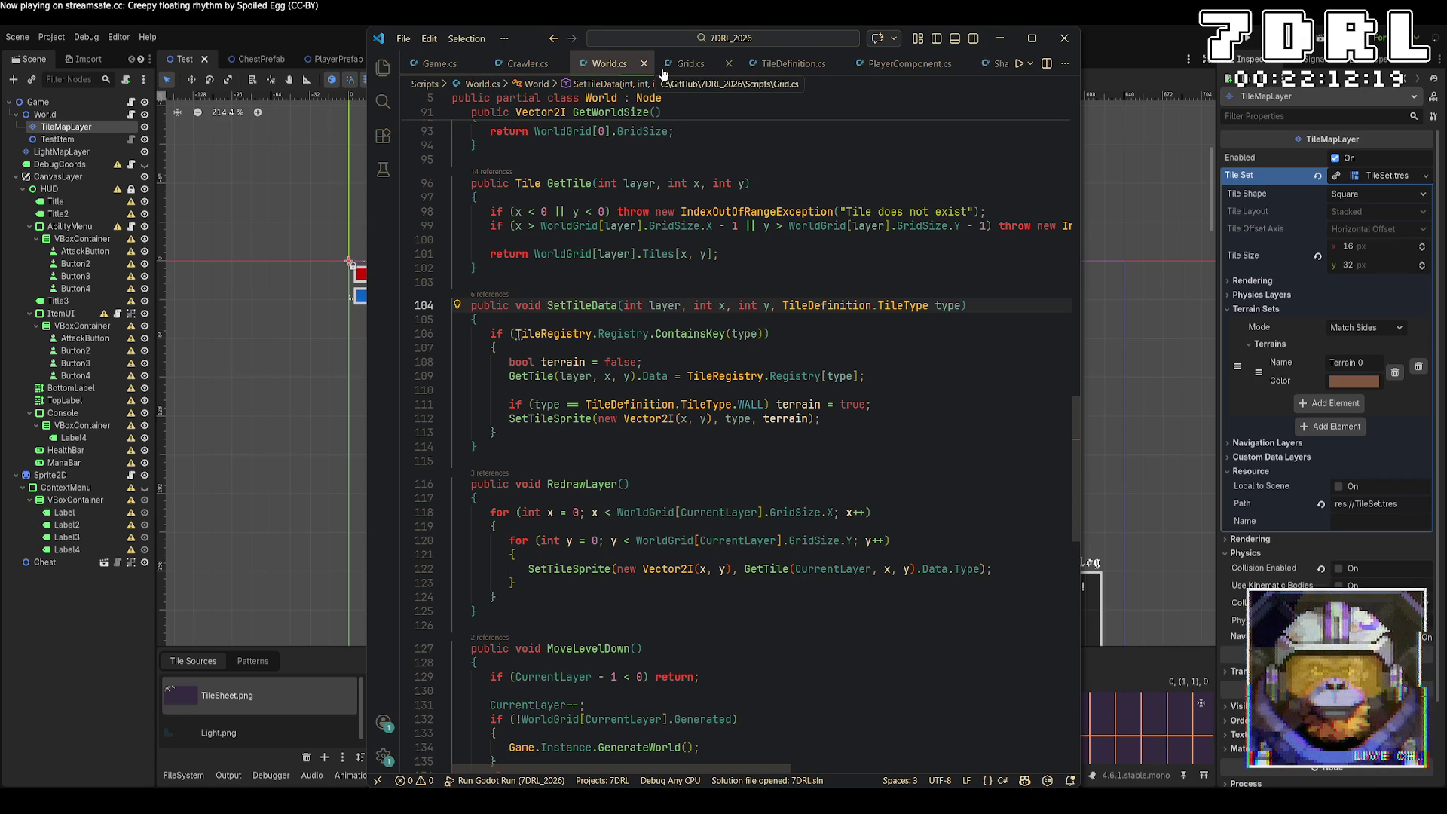
Step: Jump to the SetTileSprite definition, then follow the SetTileData call to its definition
right_click(585, 418)
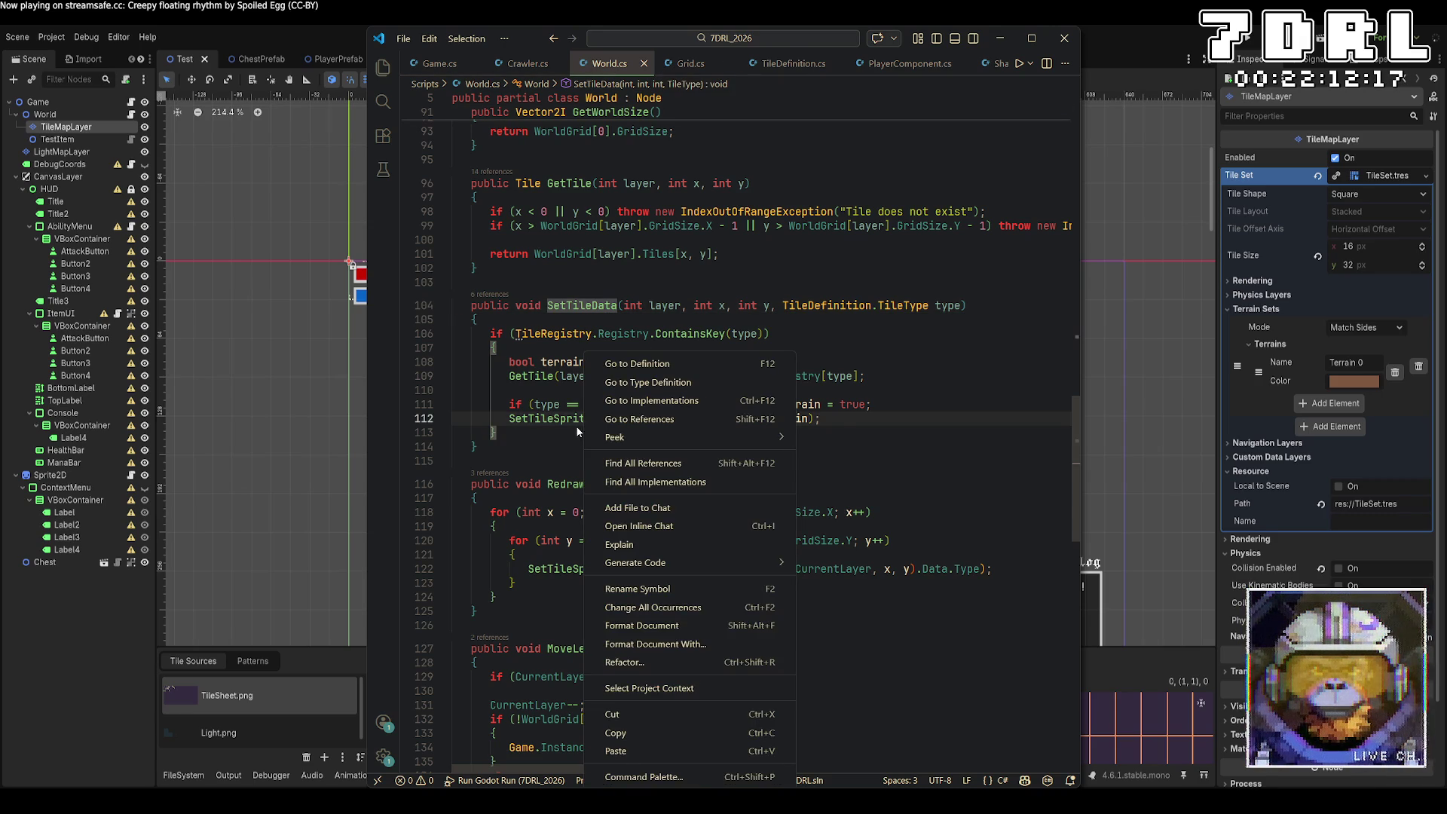
click(613, 364)
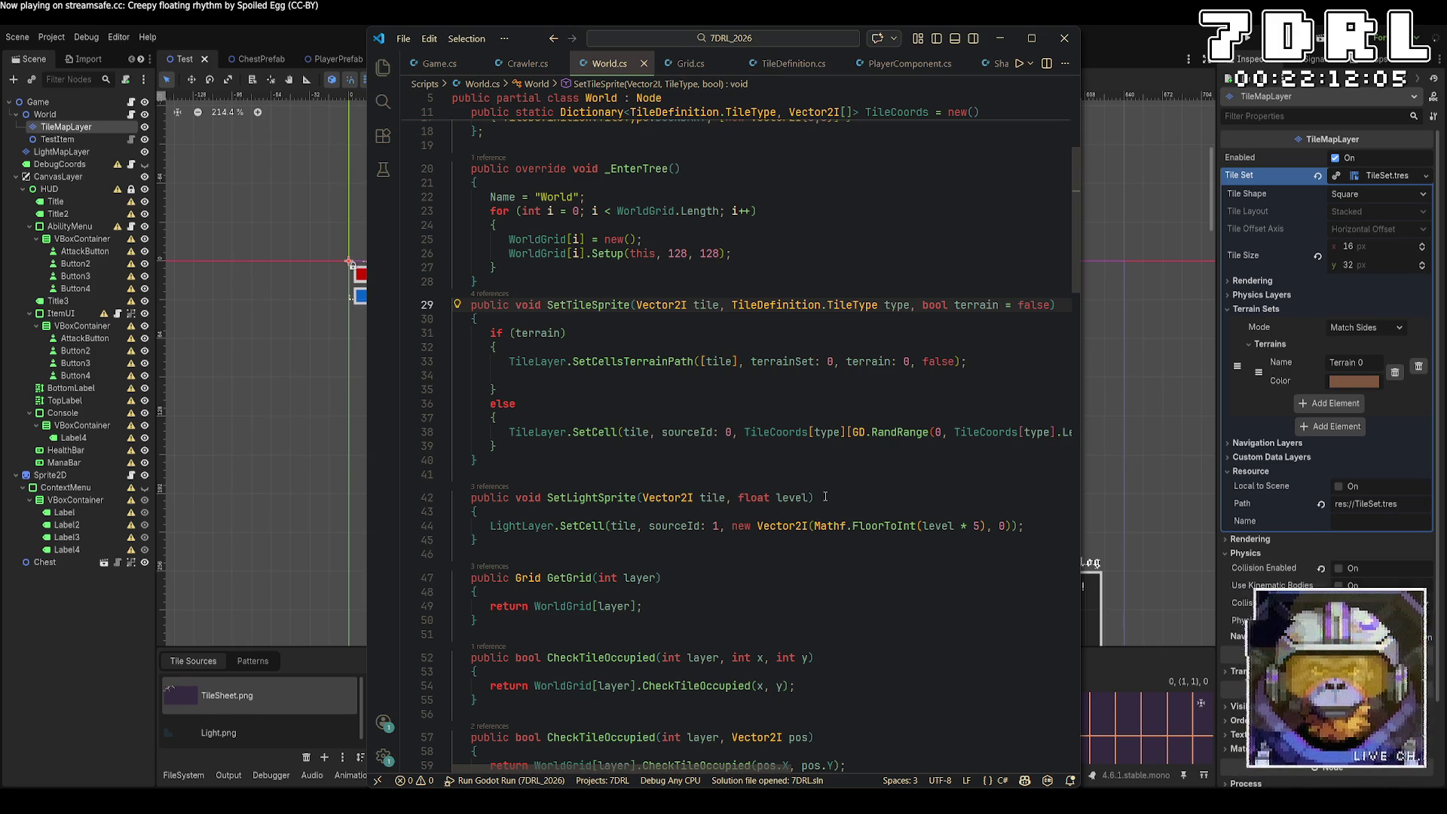
click(825, 496)
scroll(825, 496, down, 5)
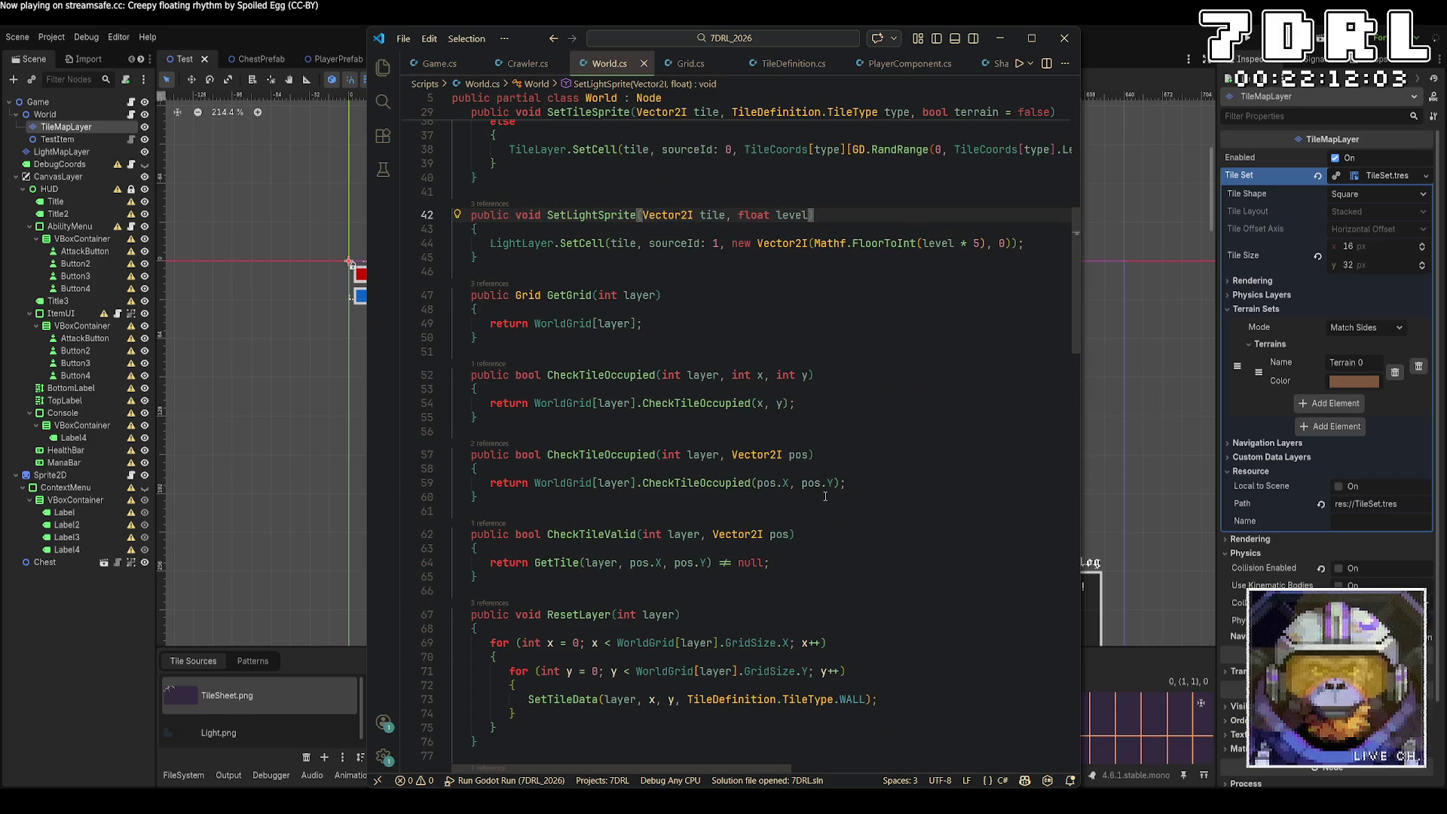
scroll(826, 496, down, 5)
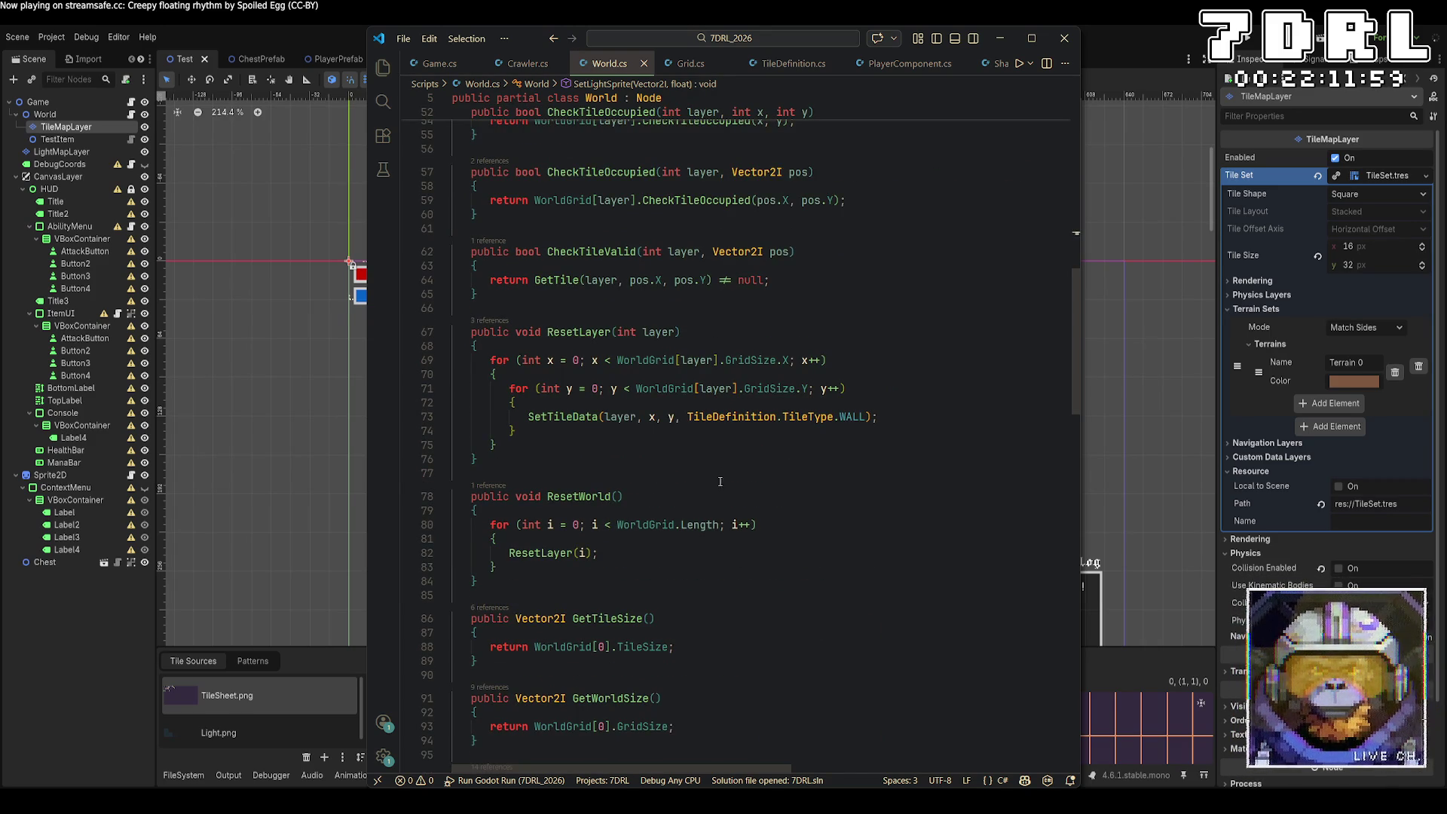
right_click(558, 421)
click(634, 362)
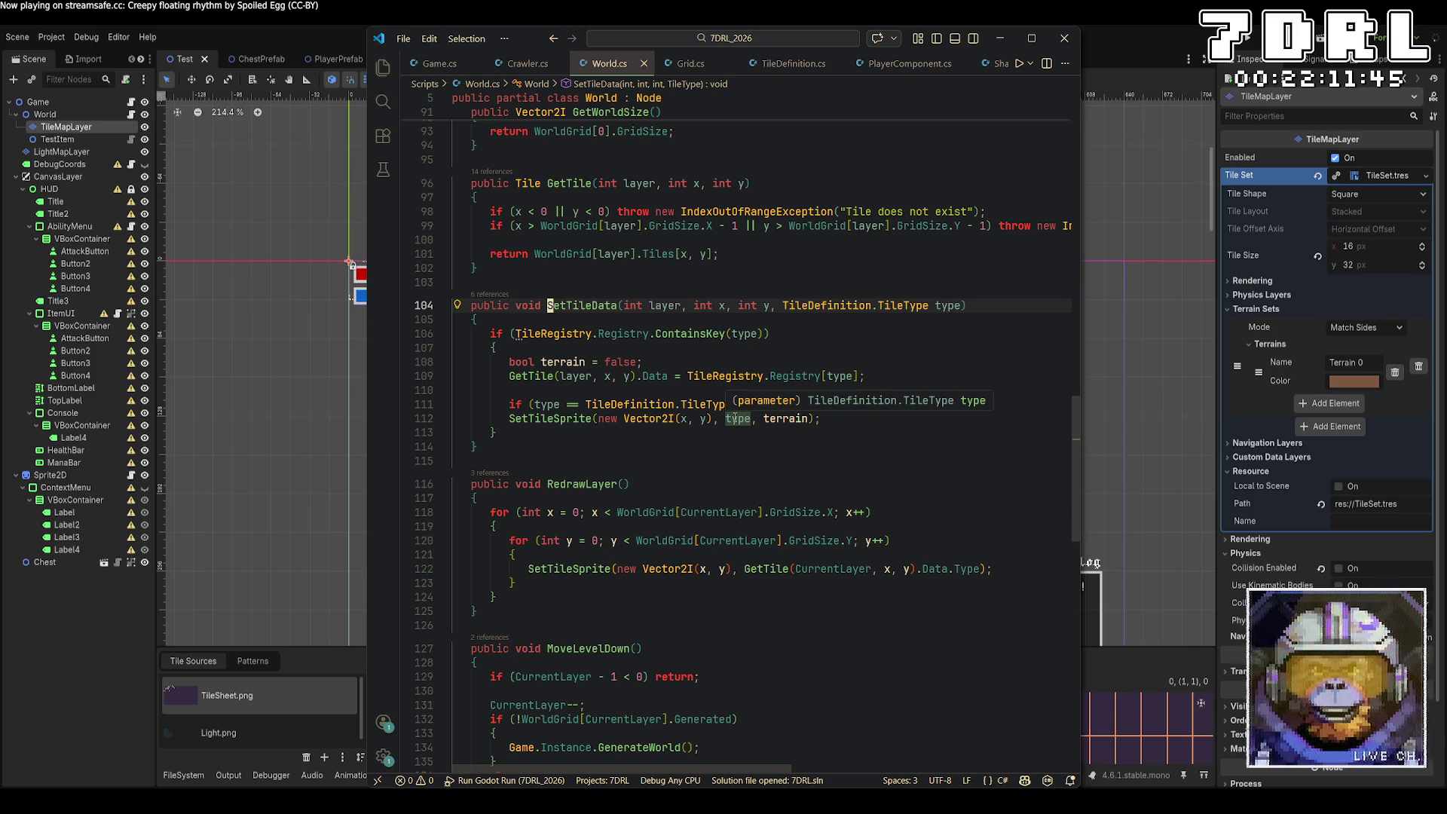
Step: Follow SetTileSprite again down to the TileCoords dictionary definition
right_click(532, 418)
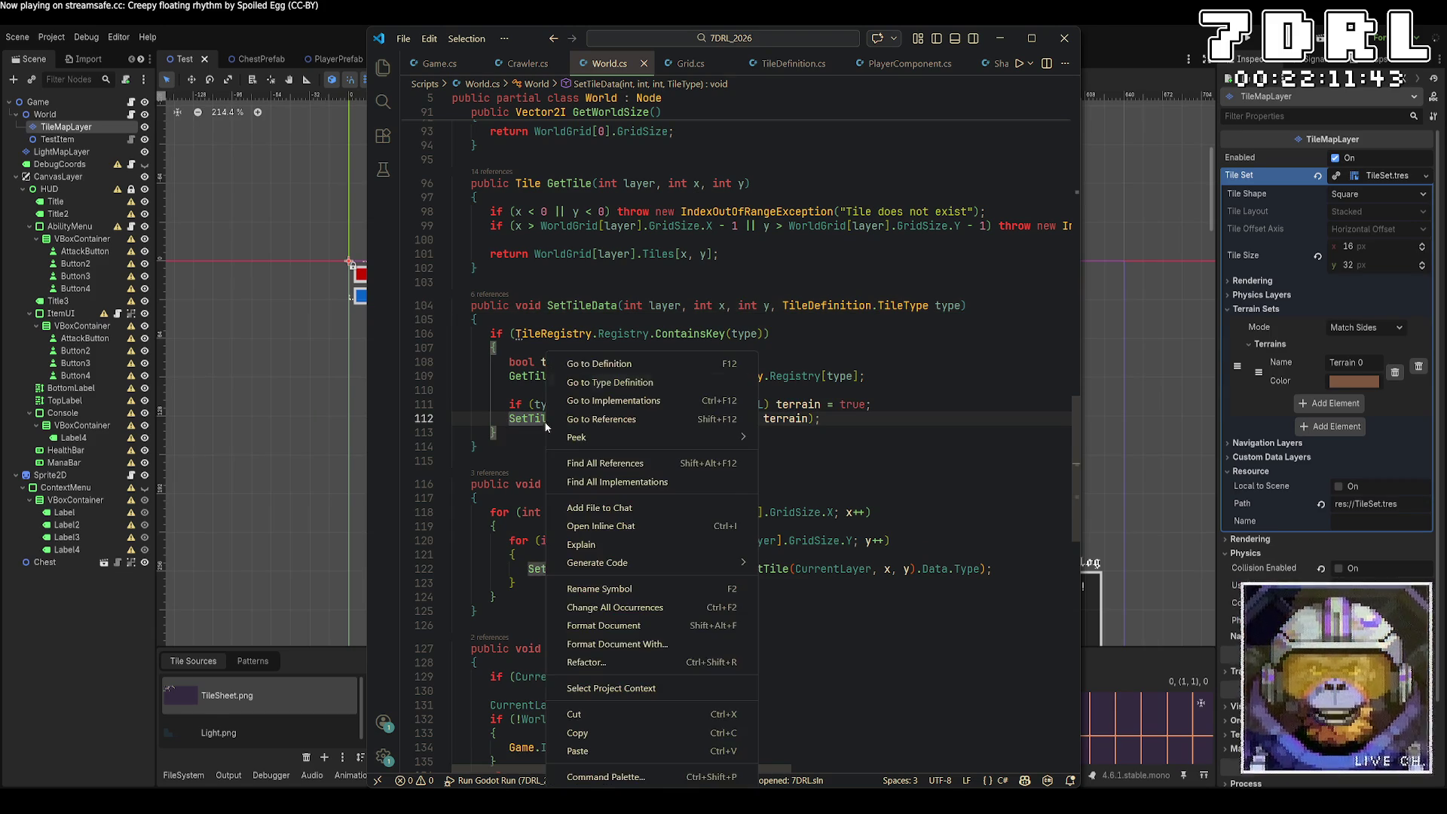
click(622, 365)
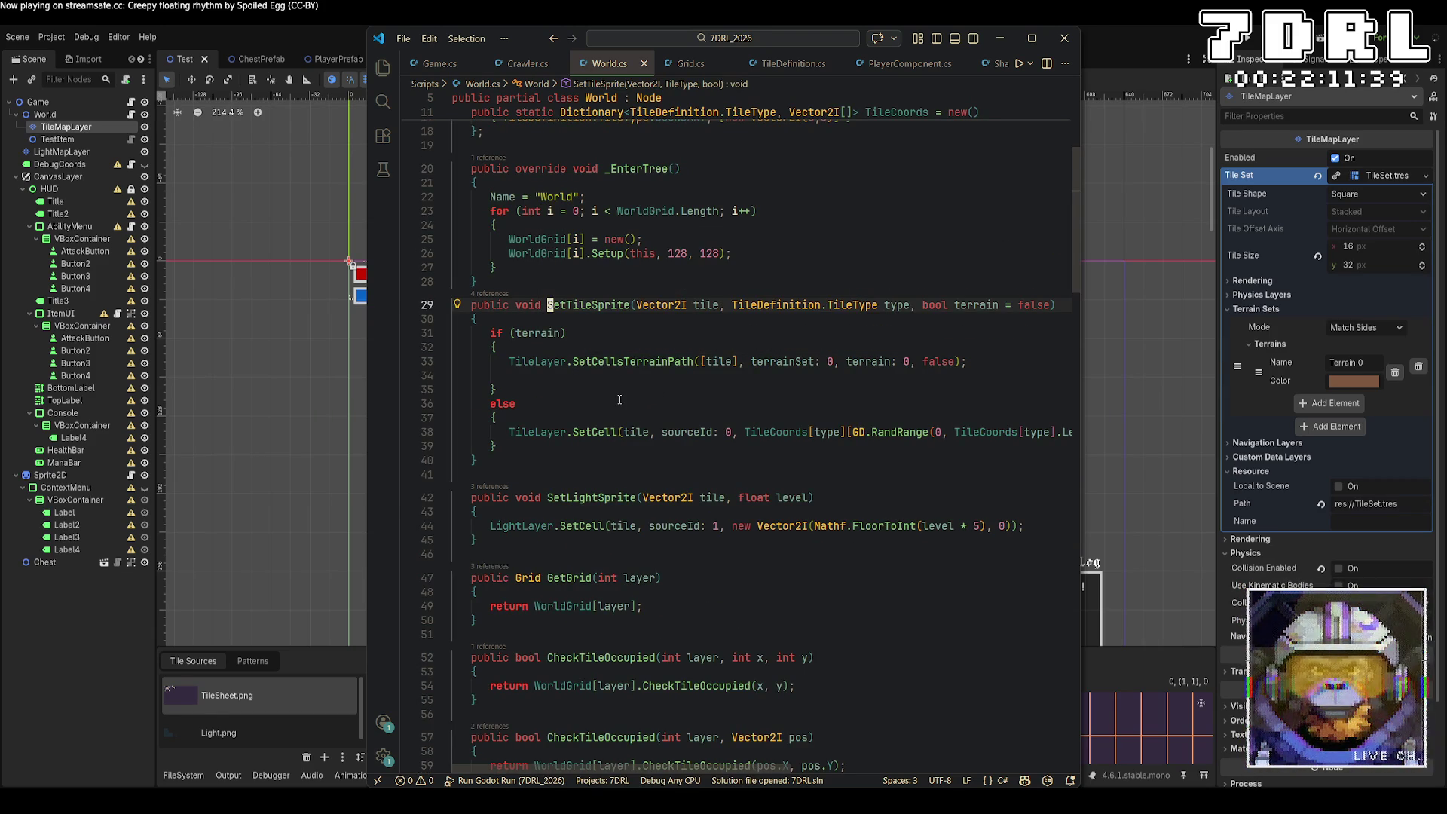
right_click(767, 434)
click(823, 355)
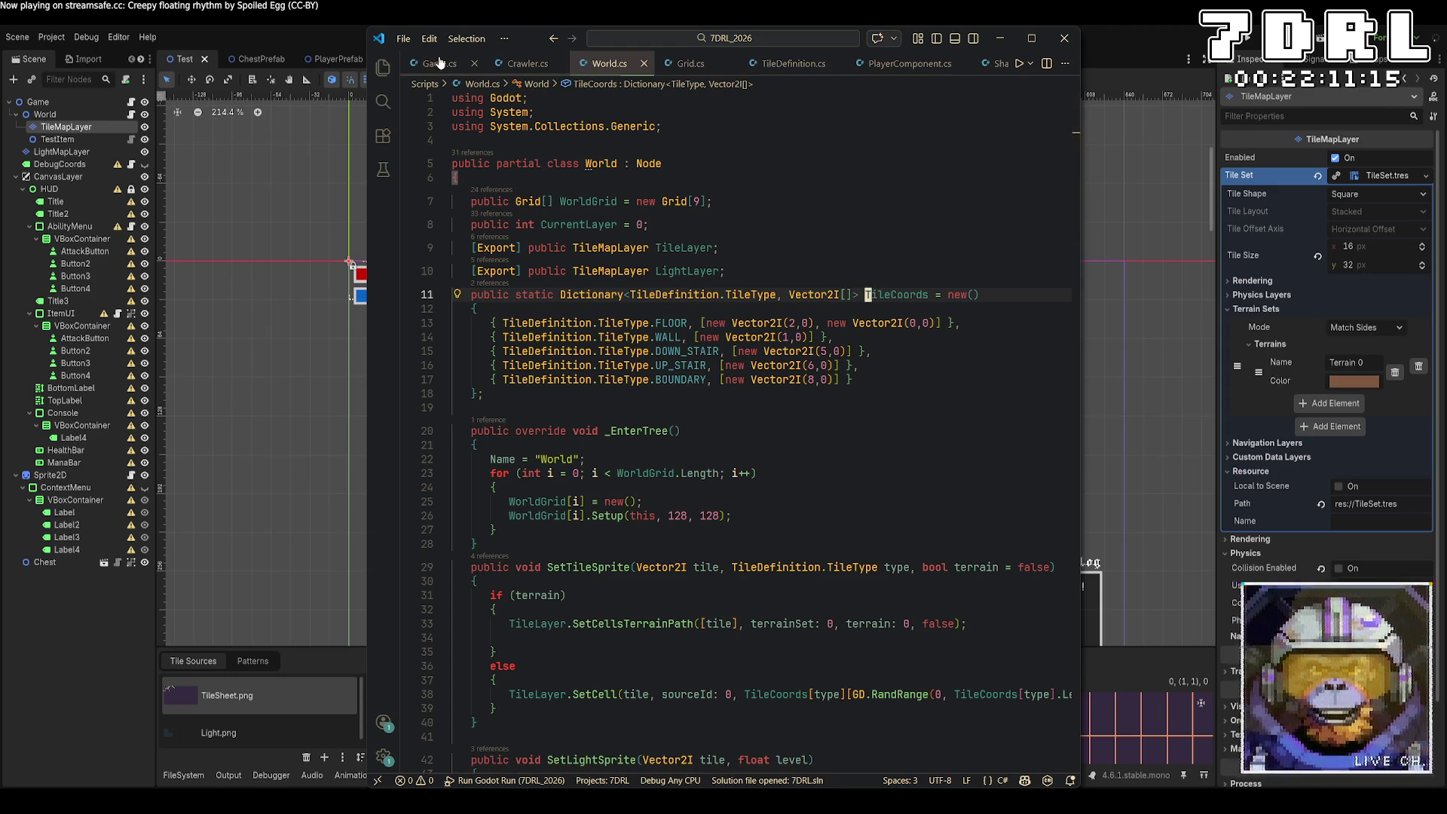
click(766, 694)
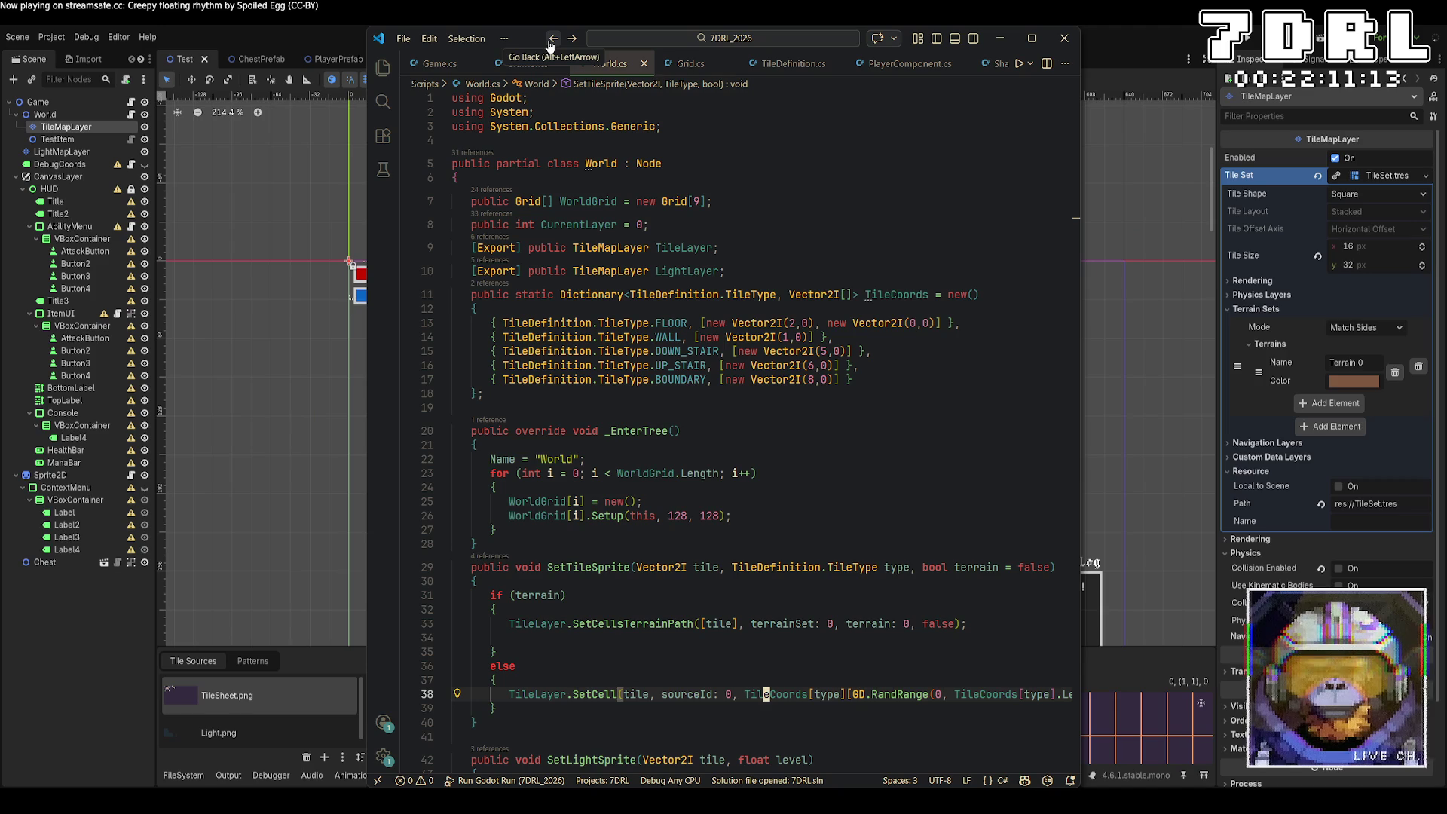
scroll(784, 249, down, 3)
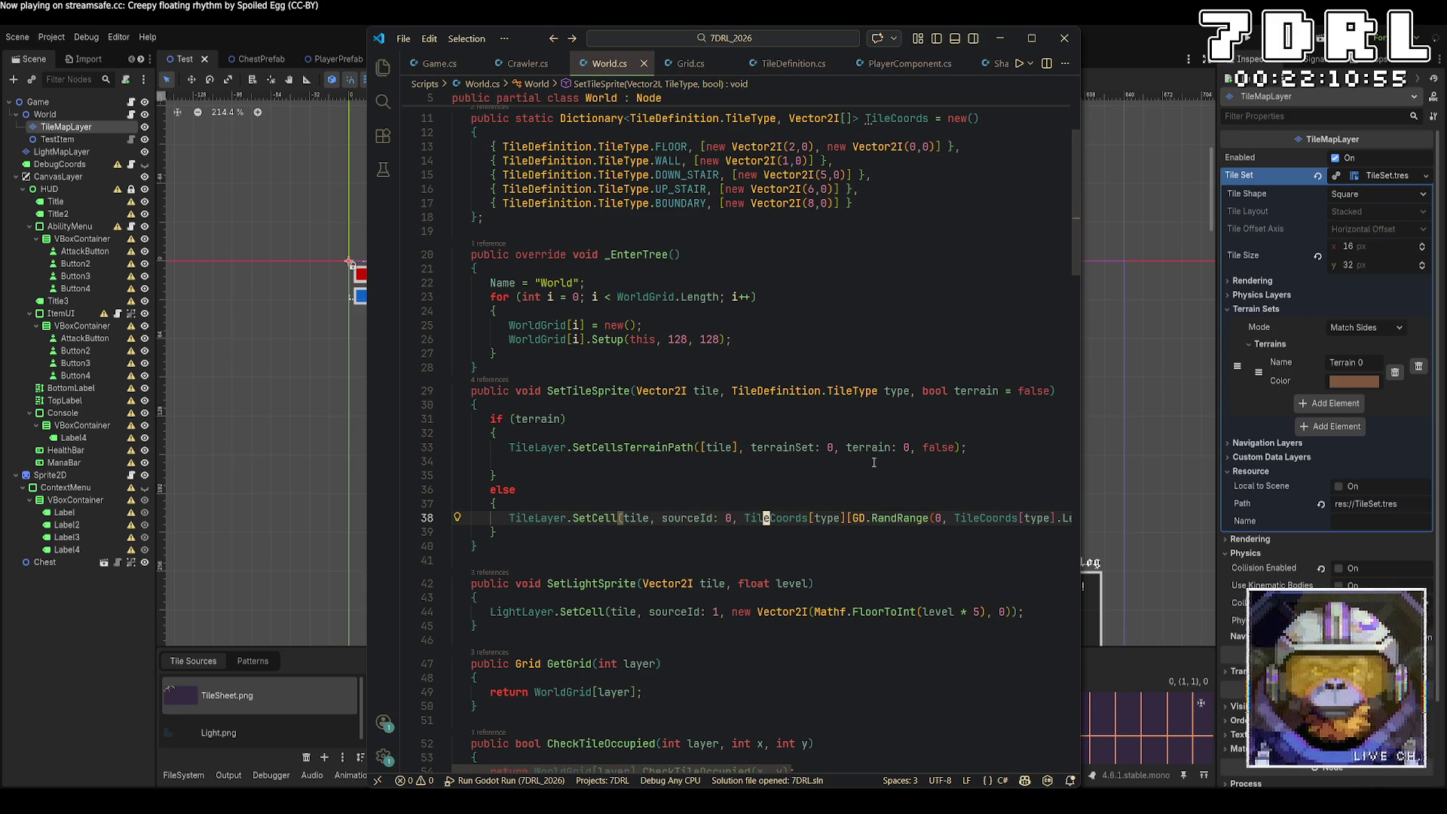
scroll(766, 254, down, 7)
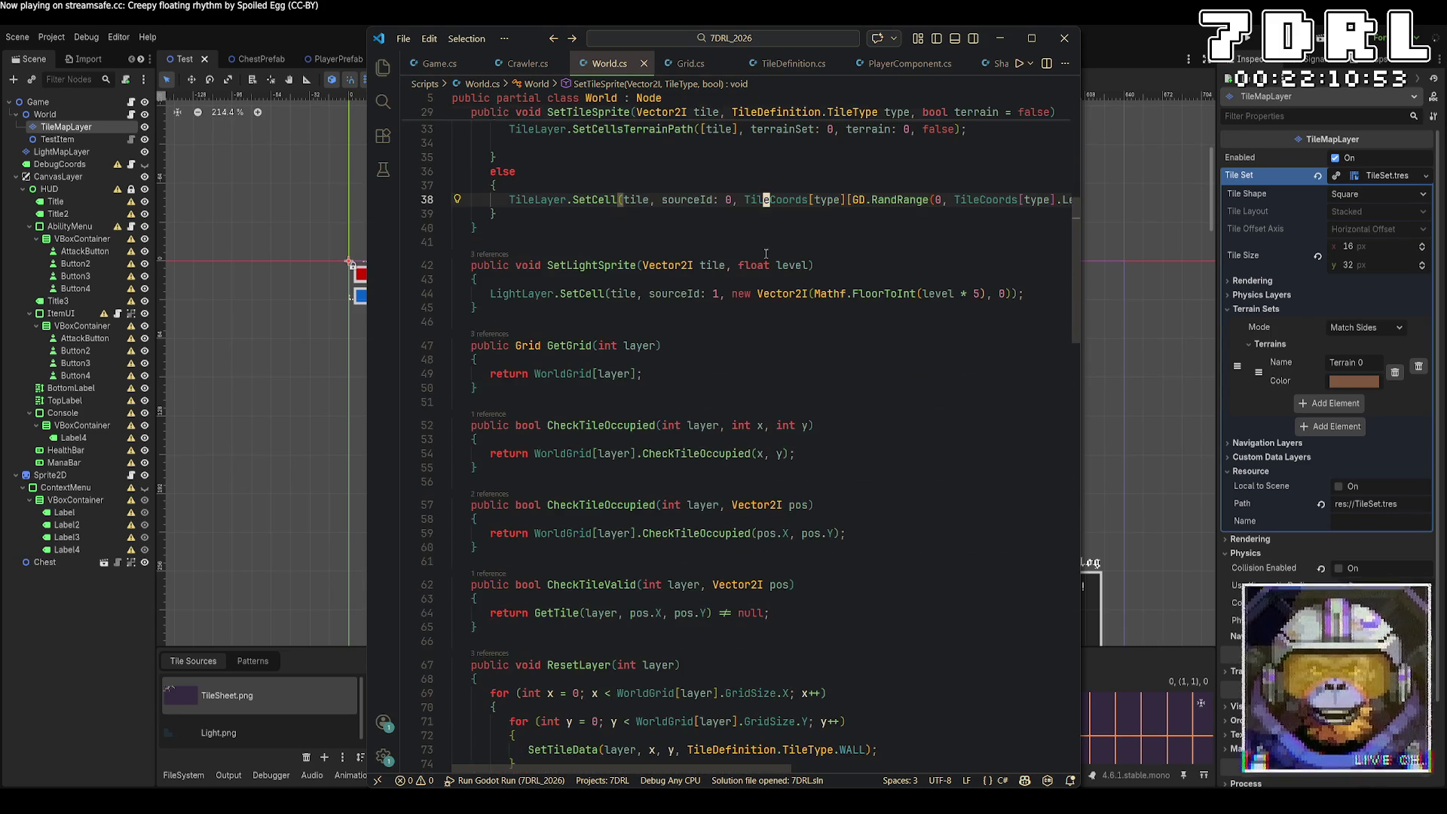
click(554, 43)
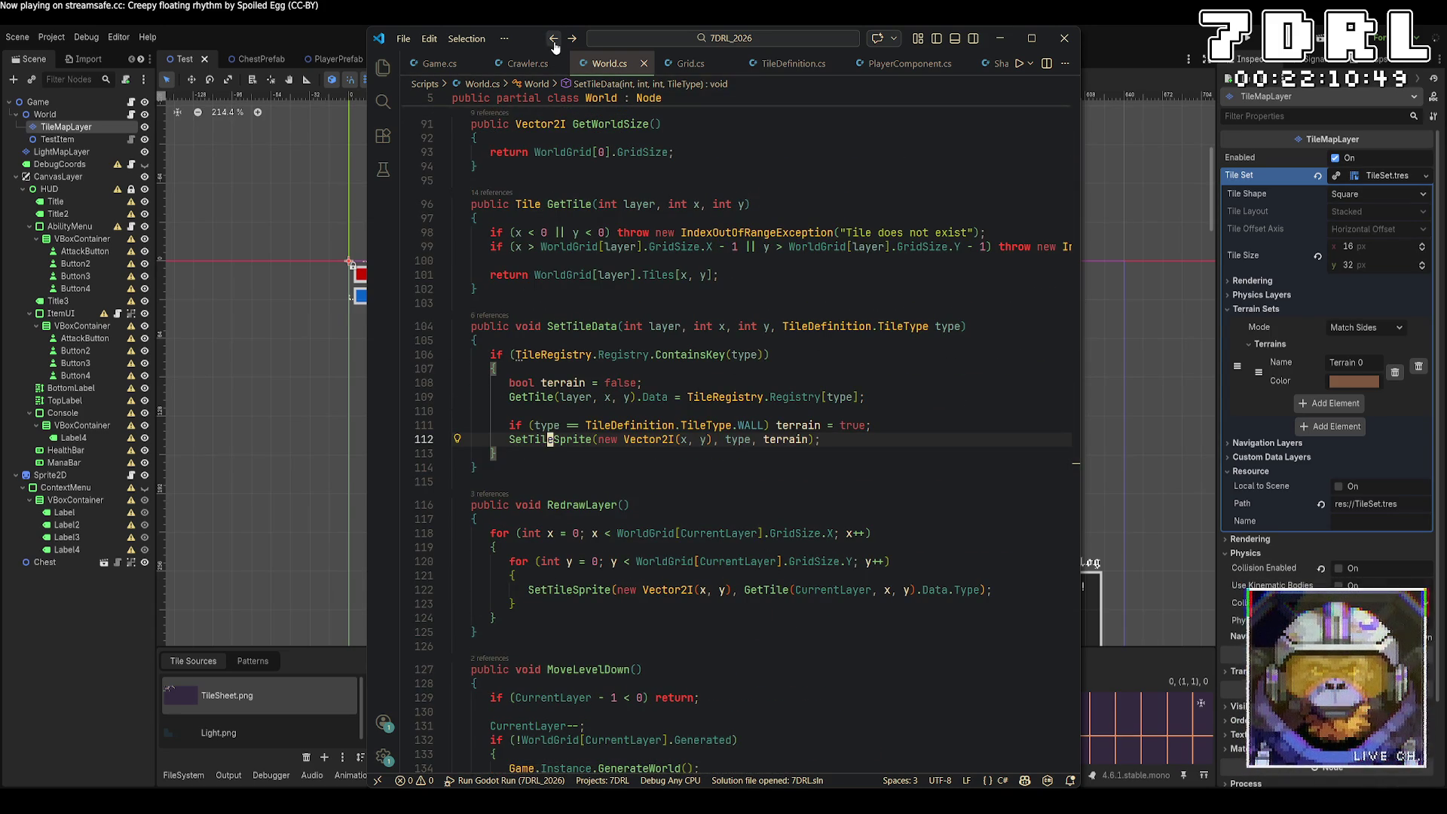
click(553, 43)
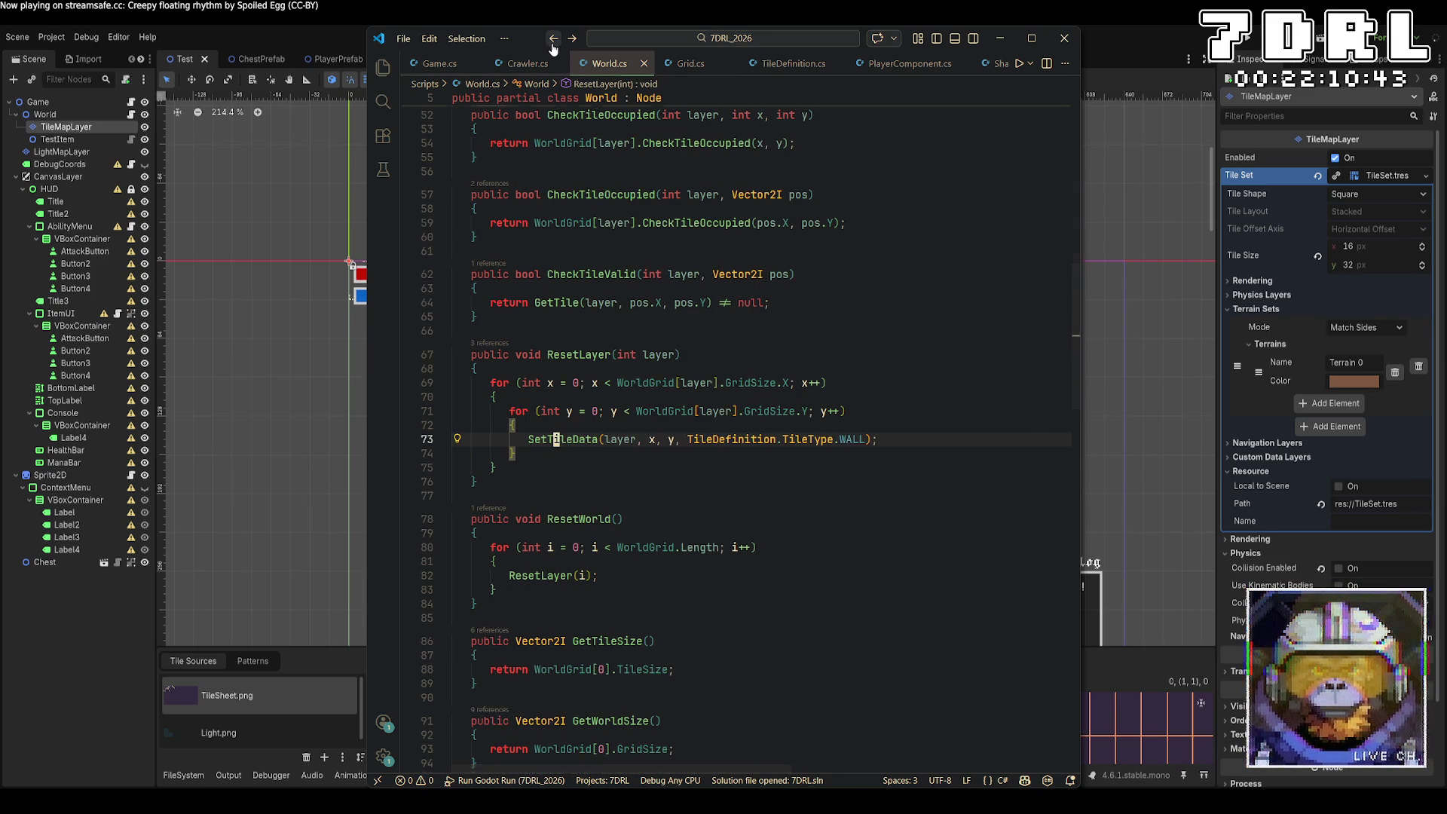
click(553, 39)
click(572, 39)
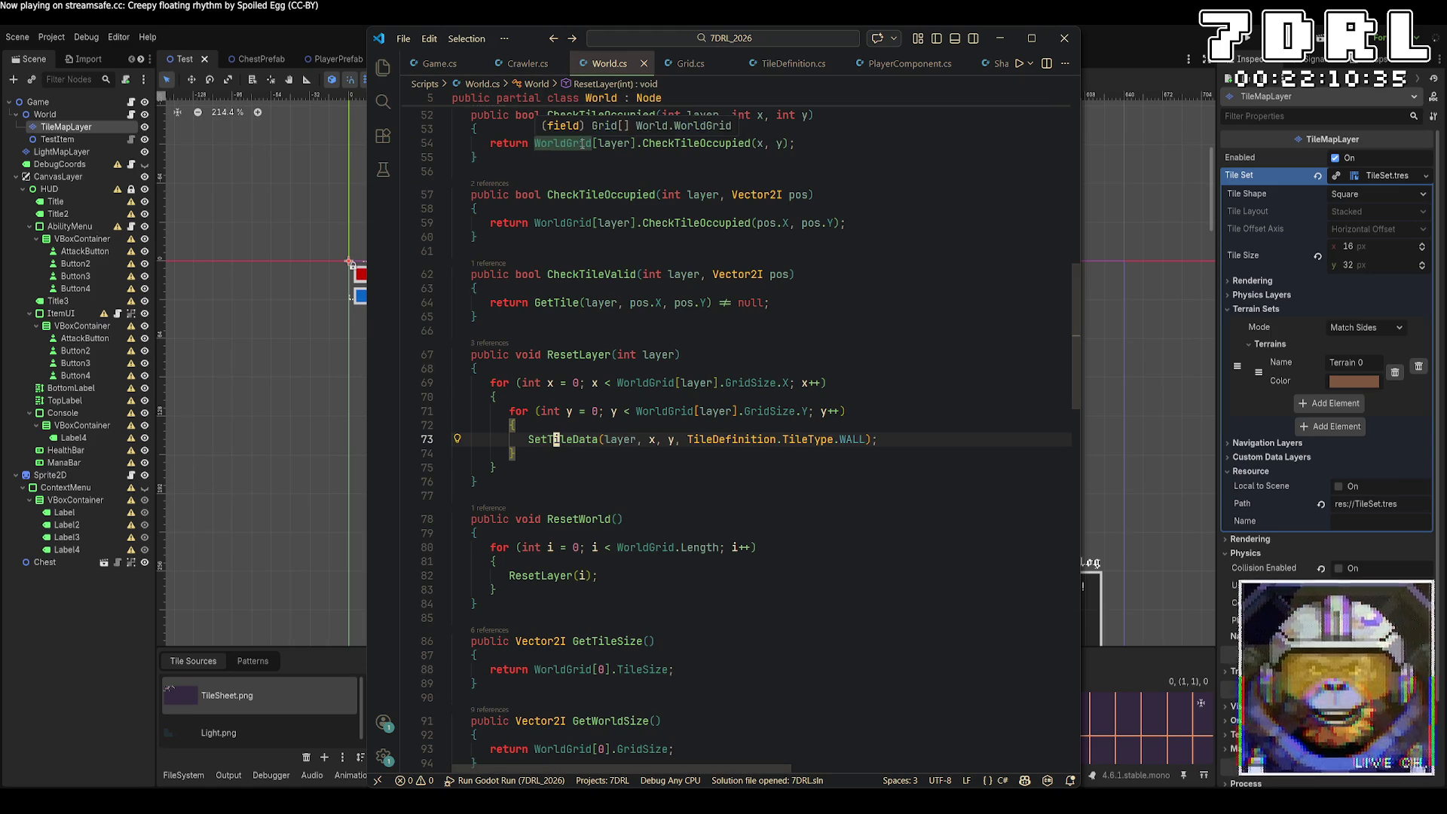
Step: Review the SetTileData and SetTileSprite definitions from ResetLayer's calls
right_click(556, 453)
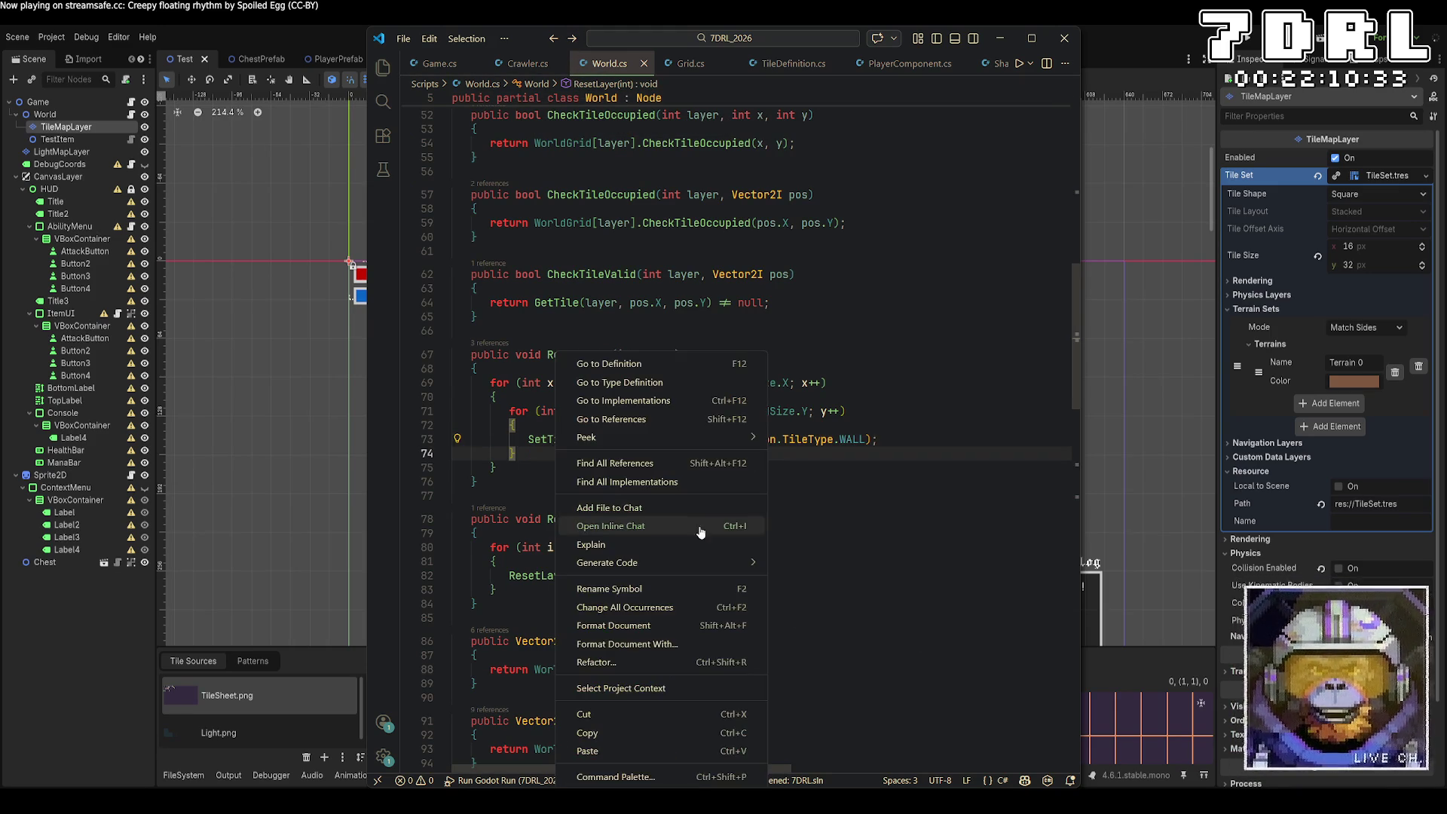
key(Escape)
right_click(553, 439)
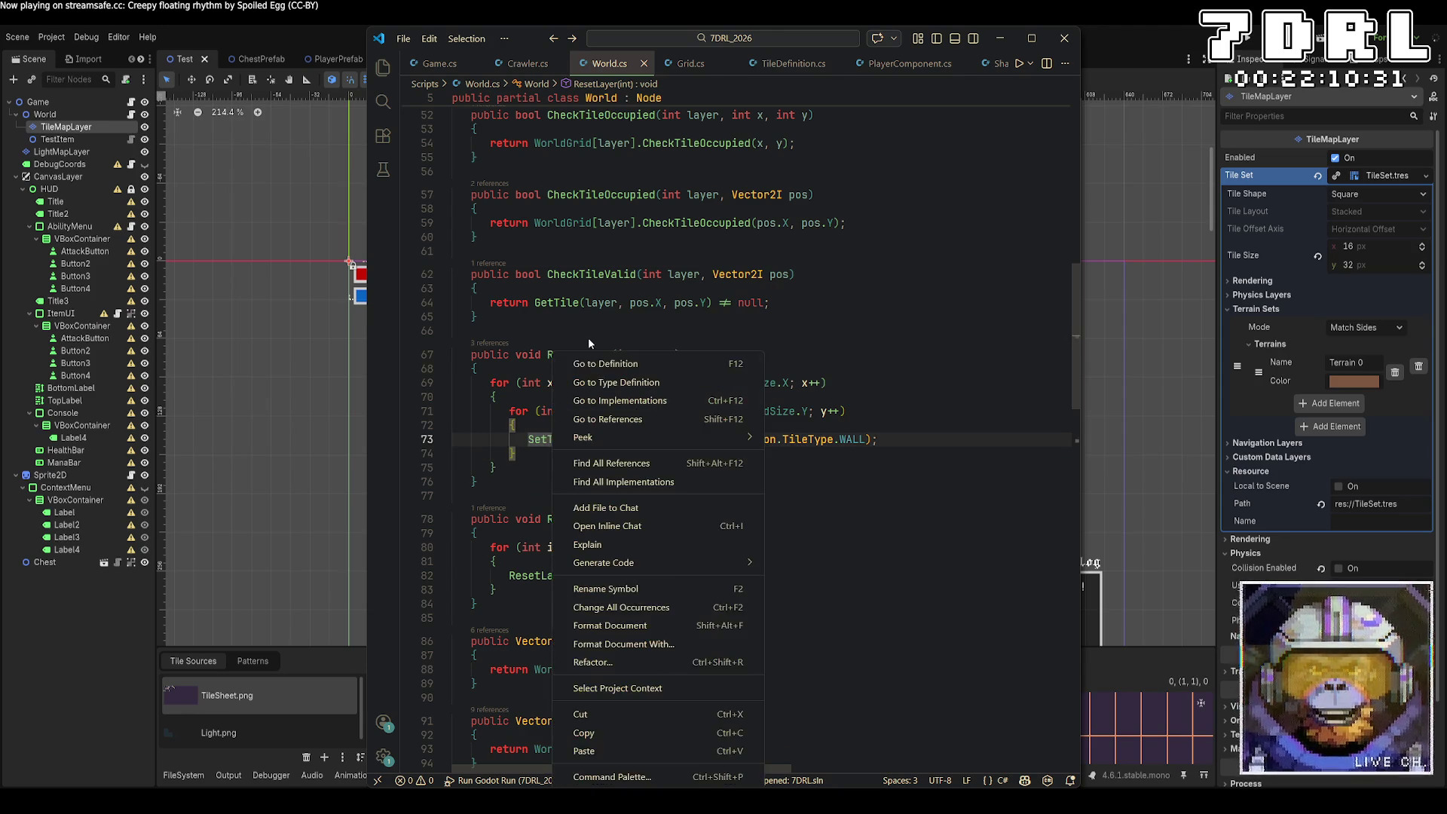
click(512, 273)
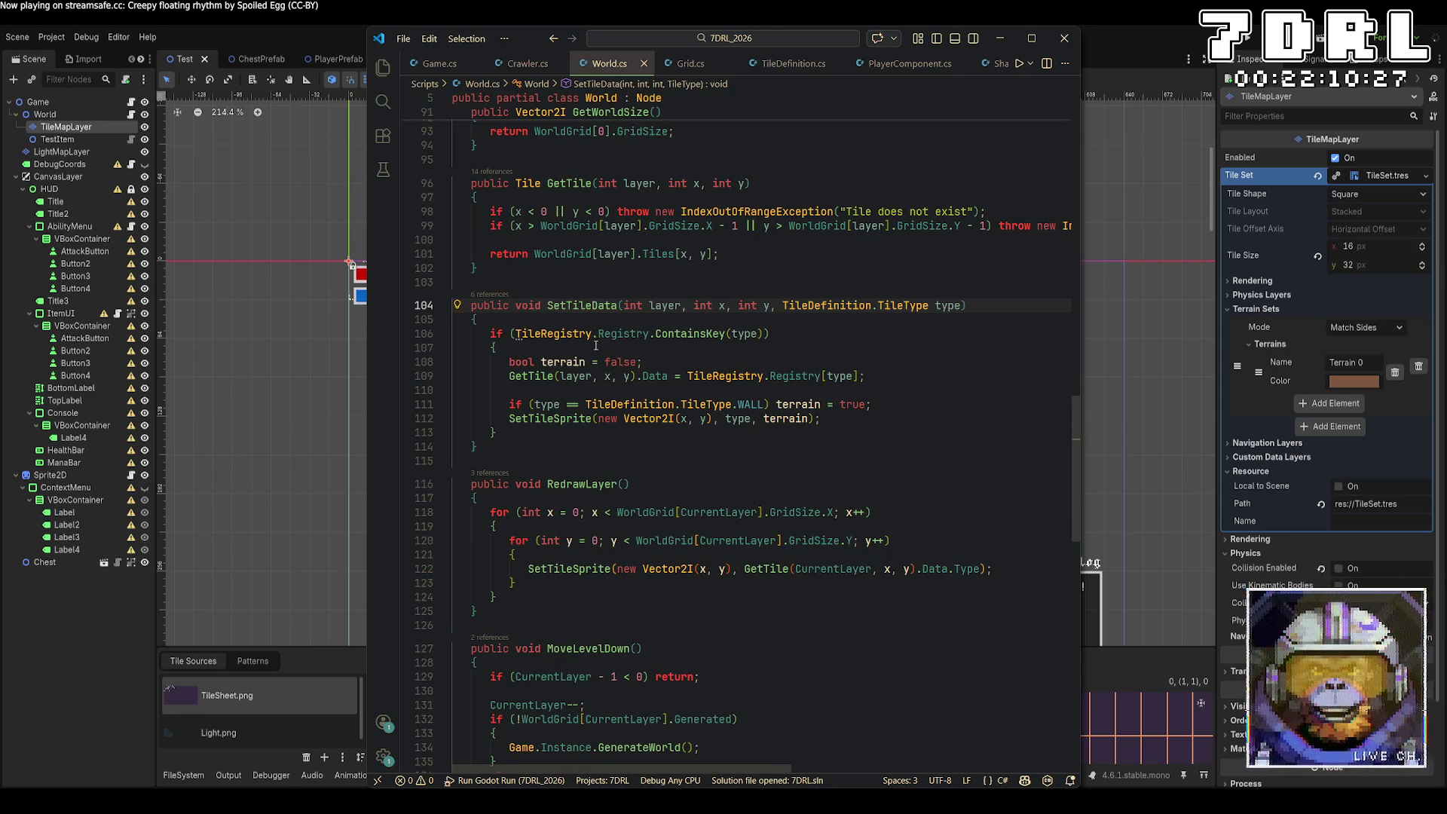
mouse_move(854, 409)
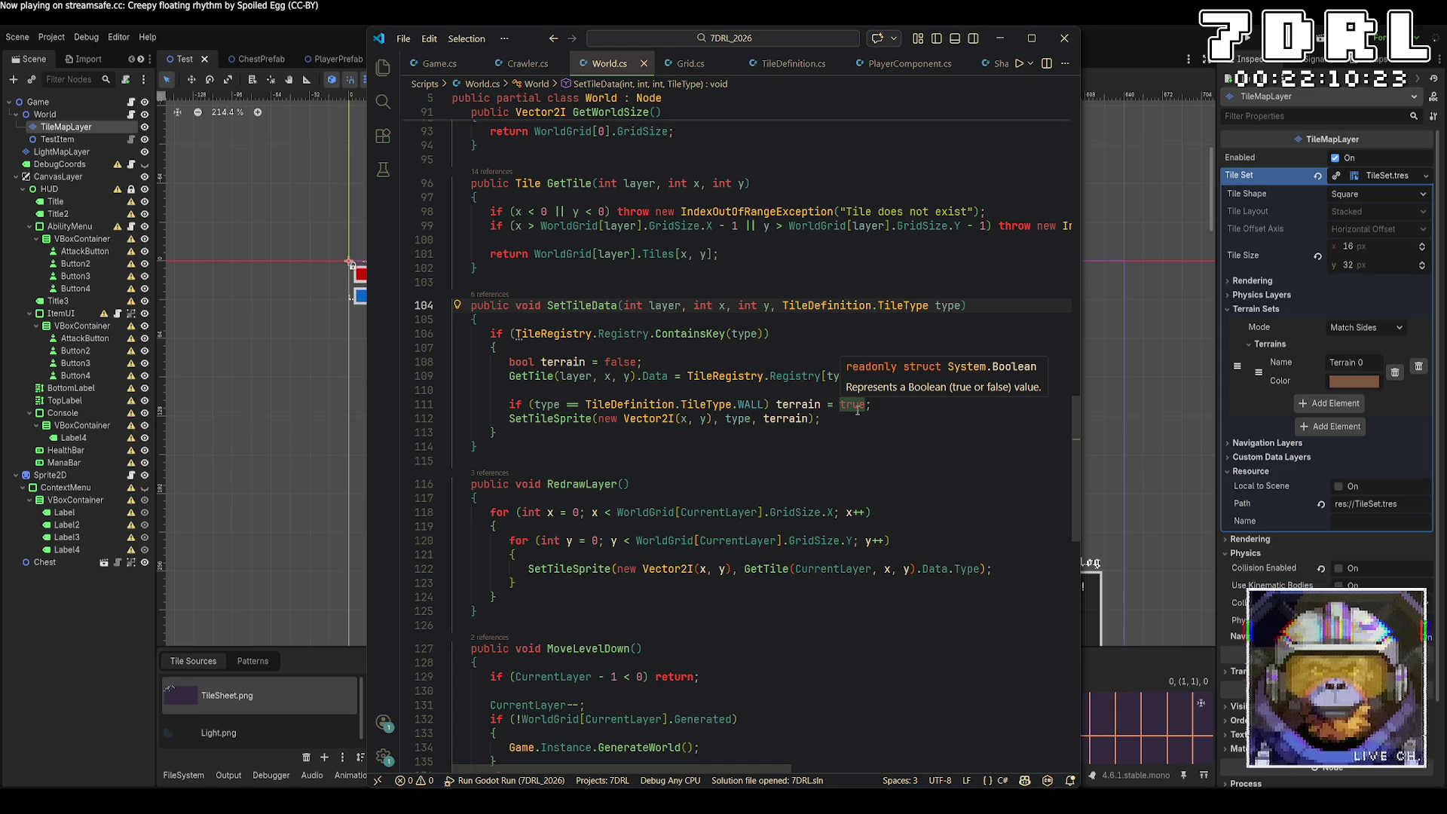
right_click(567, 418)
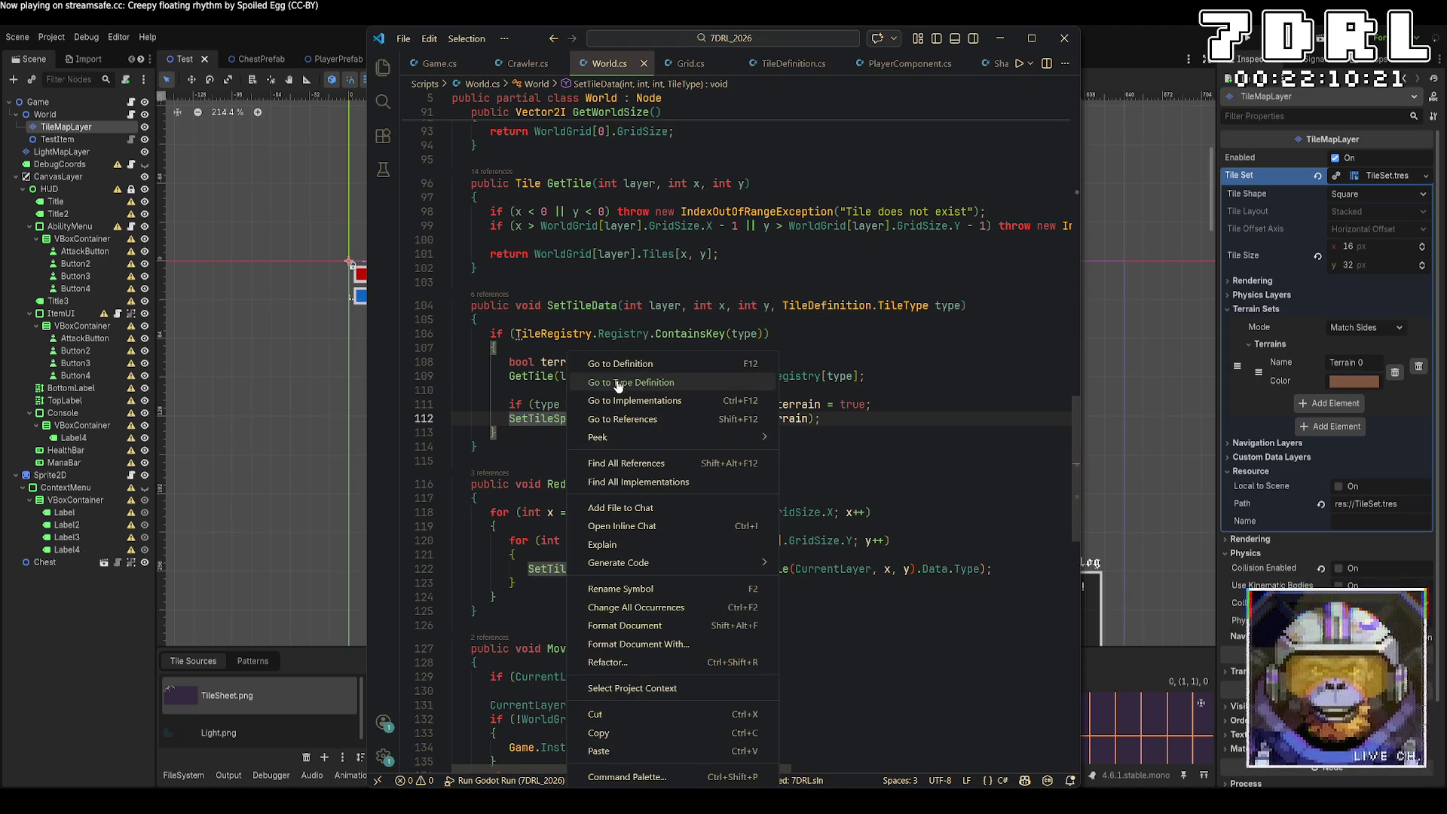
click(626, 368)
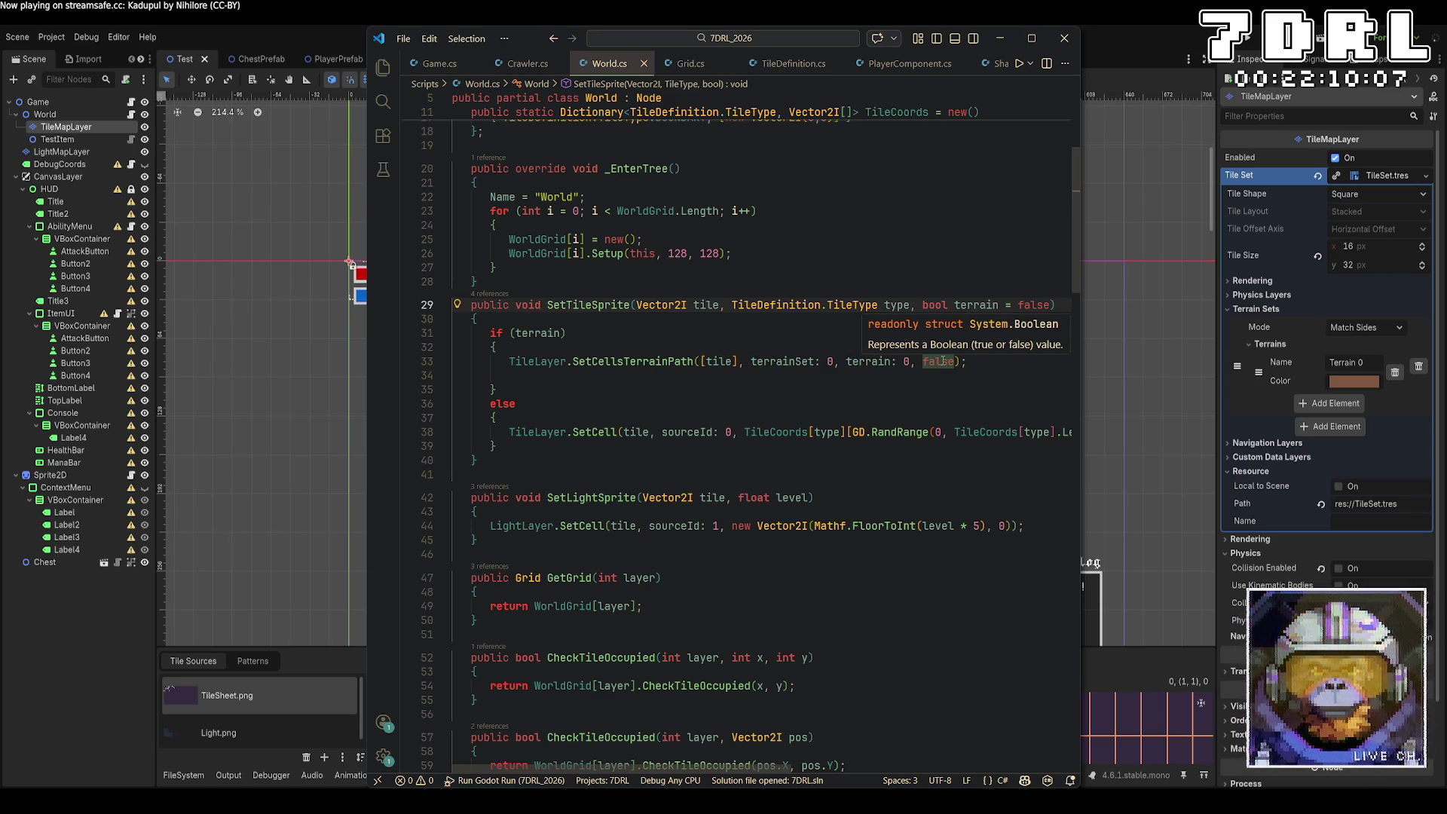
Step: Jump from ResetLayer's SetTileData call to its definition once more
scroll(846, 528, down, 3)
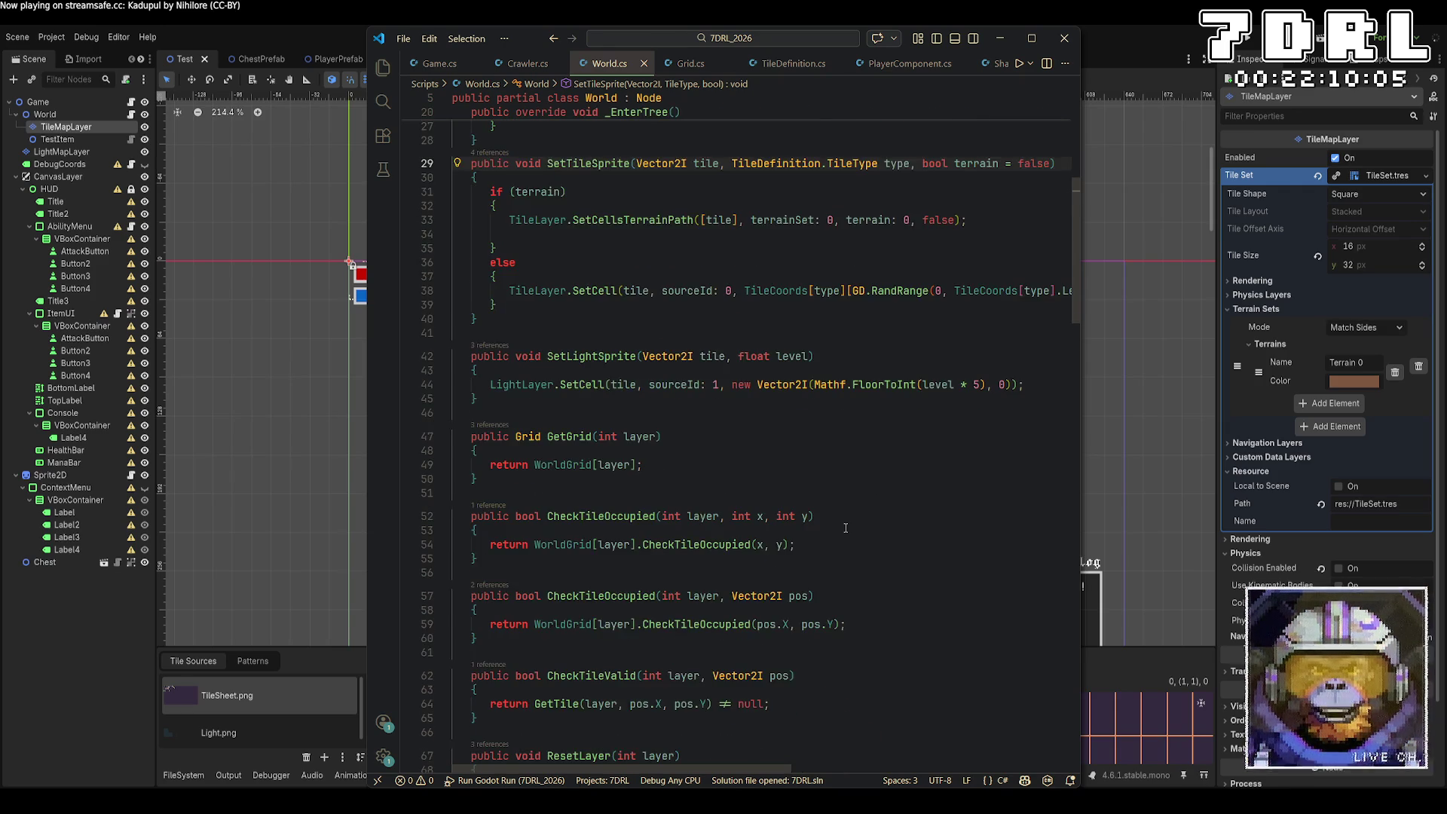
scroll(846, 528, down, 10)
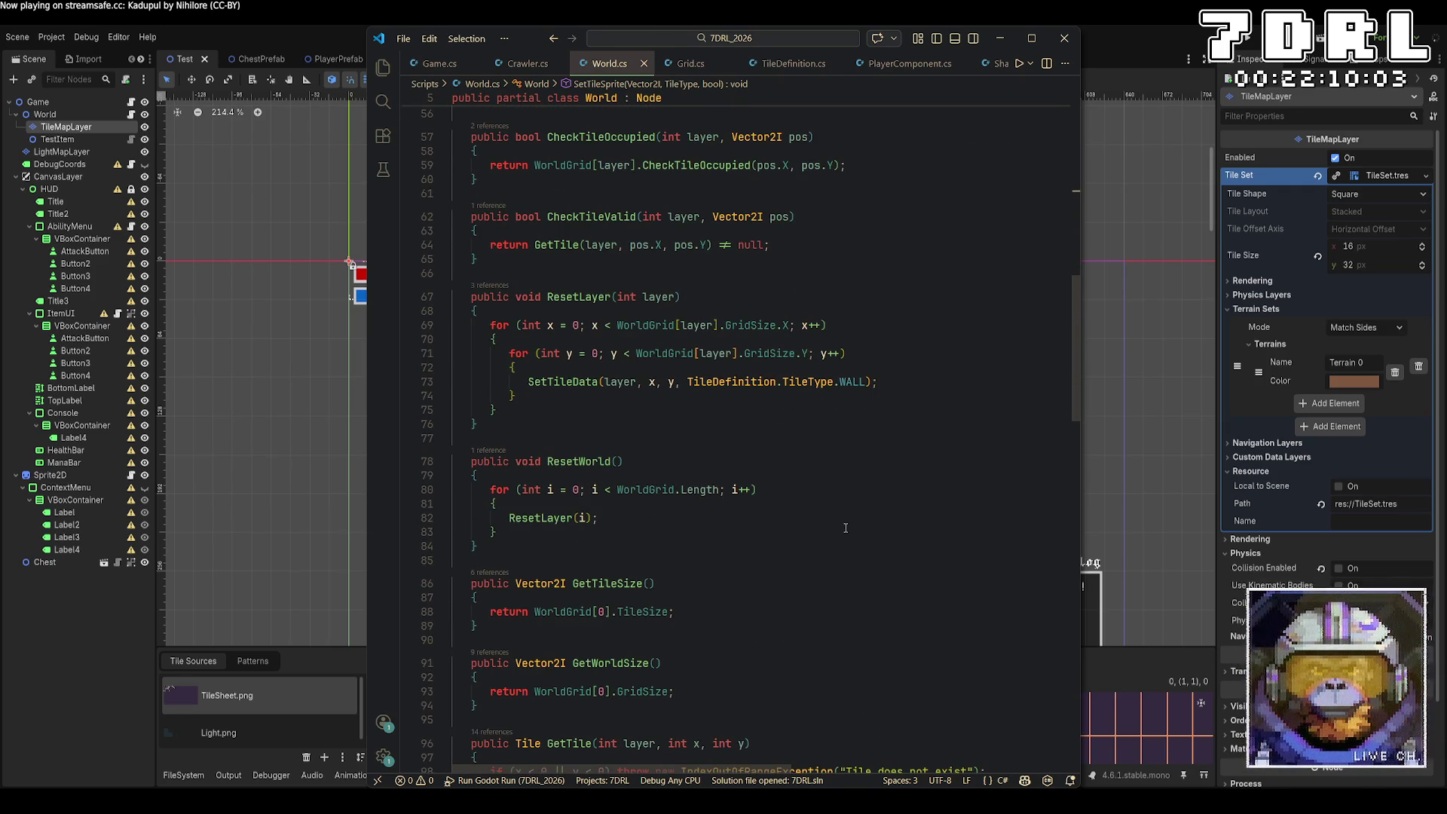
click(569, 385)
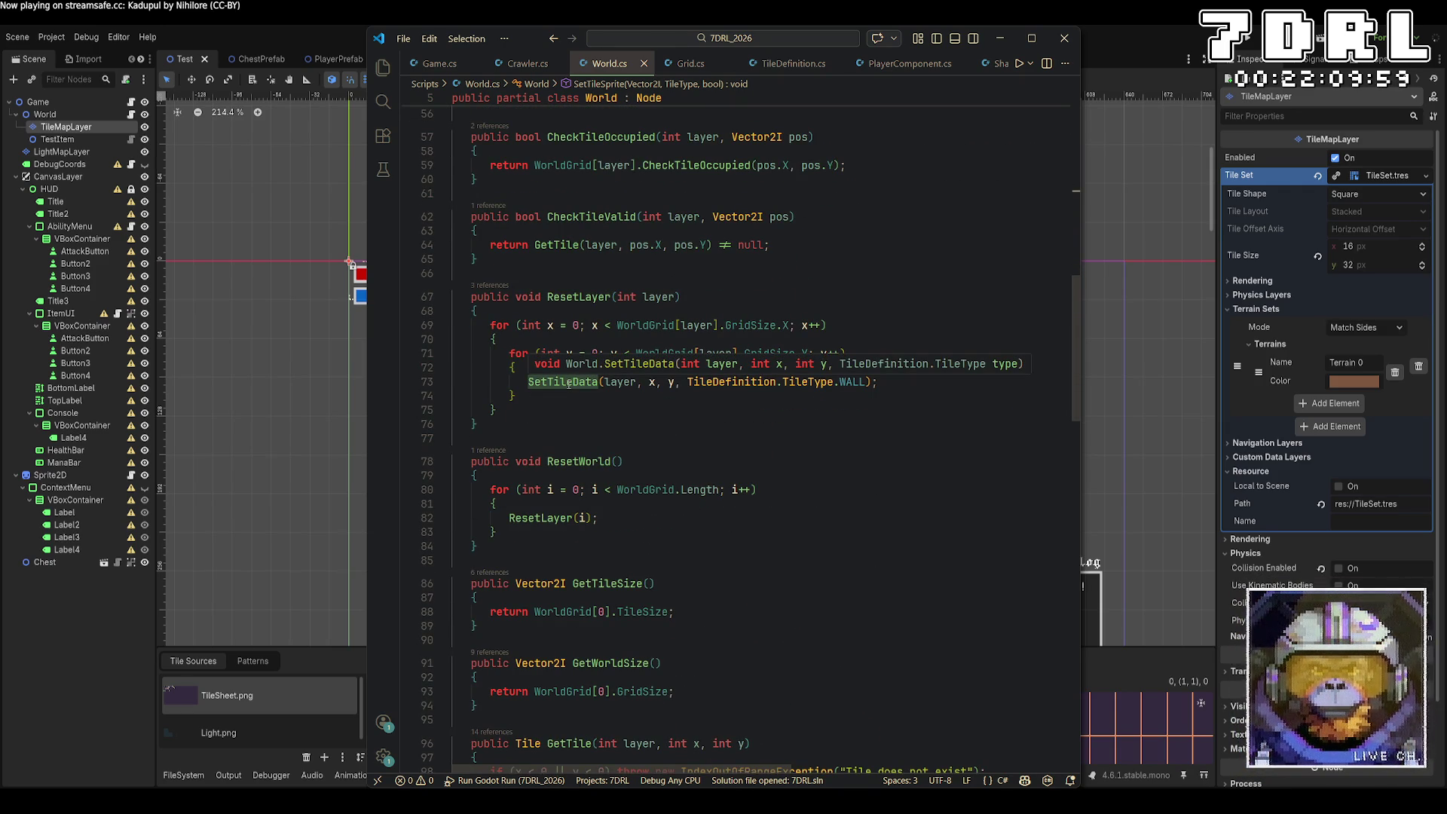
right_click(573, 383)
click(603, 398)
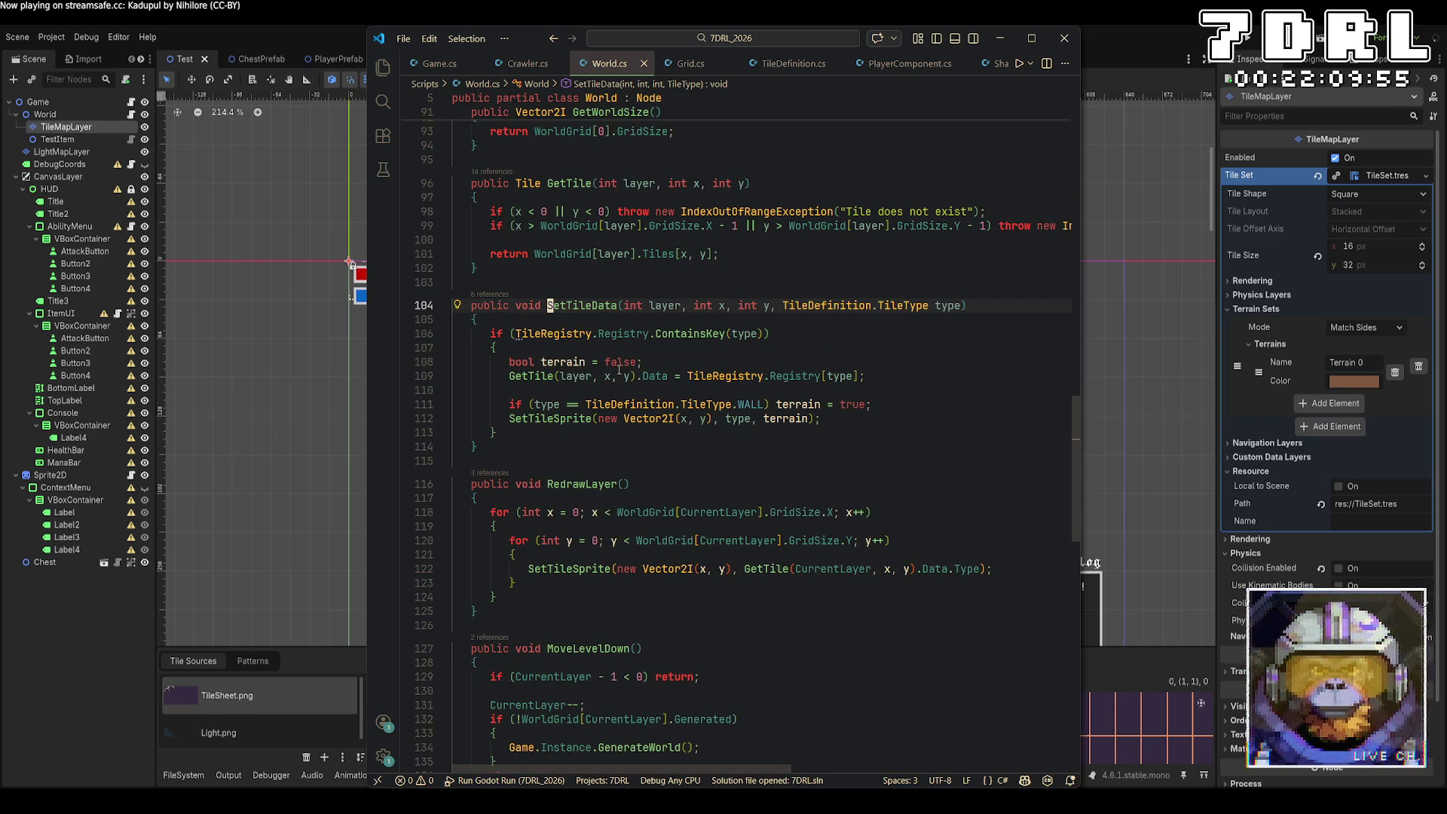
Step: Check RedrawLayer's SetTileSprite call on line 122 against its definition and begin editing it
scroll(619, 370, down, 3)
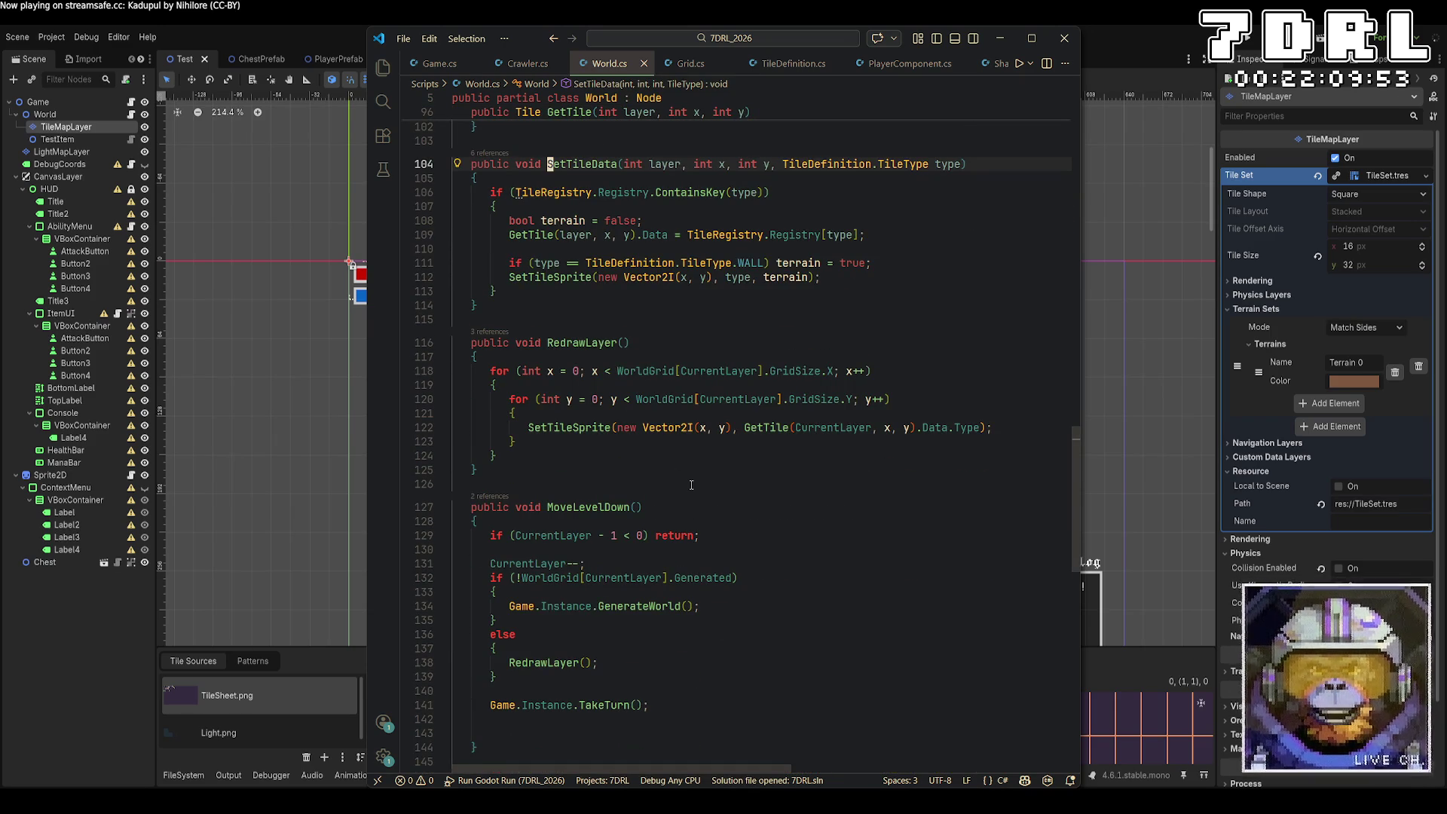
click(588, 427)
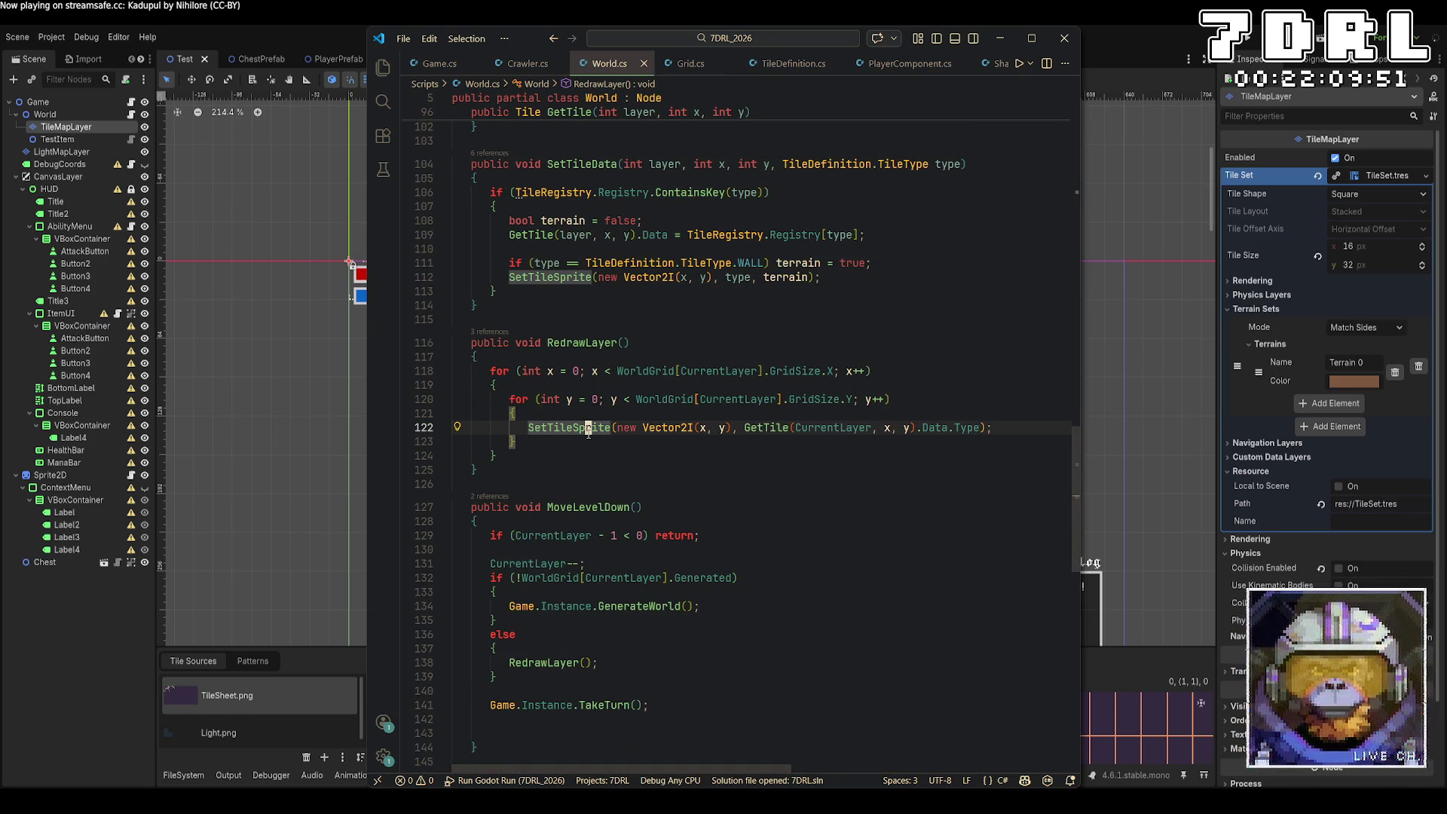
mouse_move(589, 429)
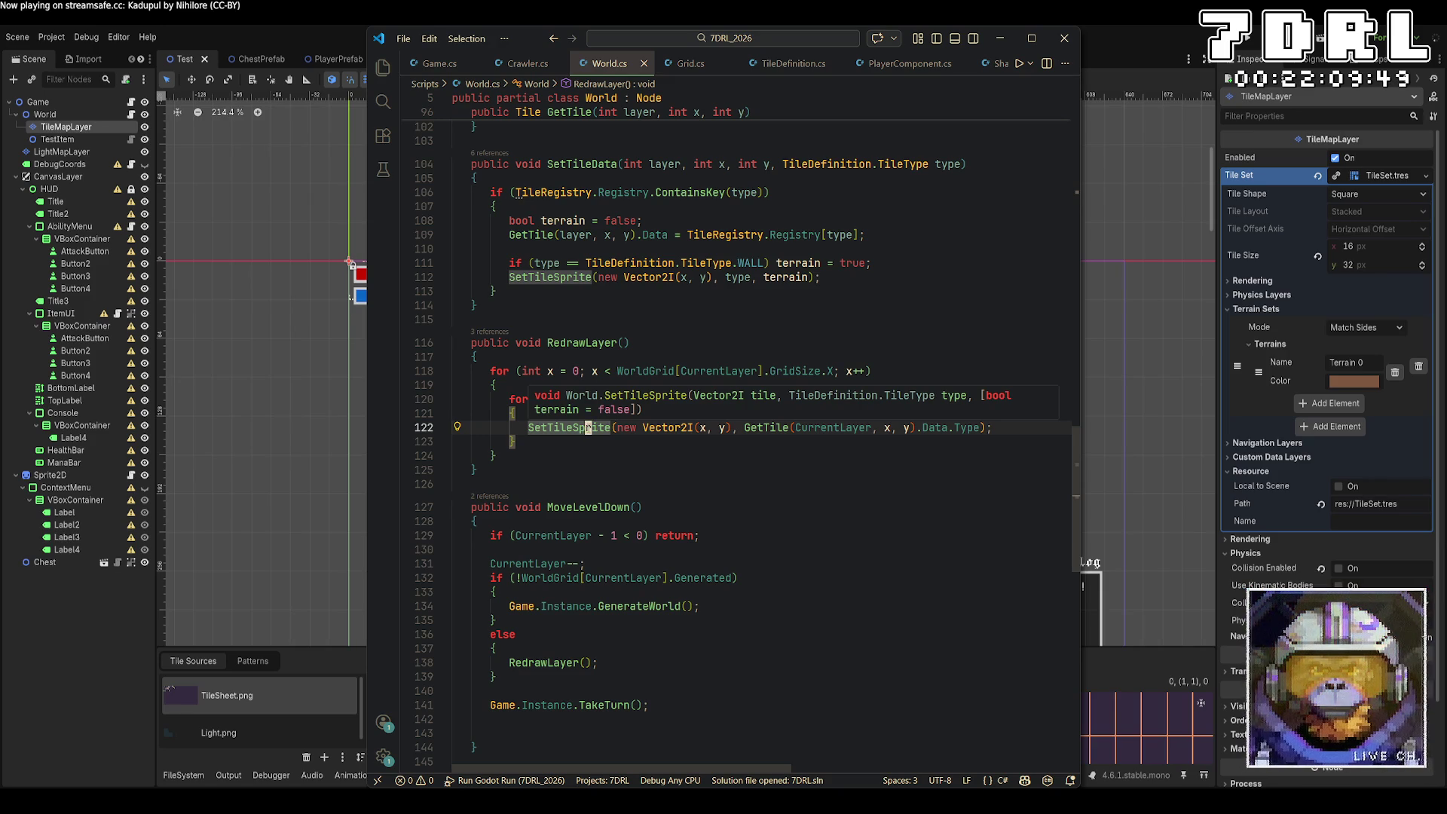
right_click(588, 427)
click(626, 449)
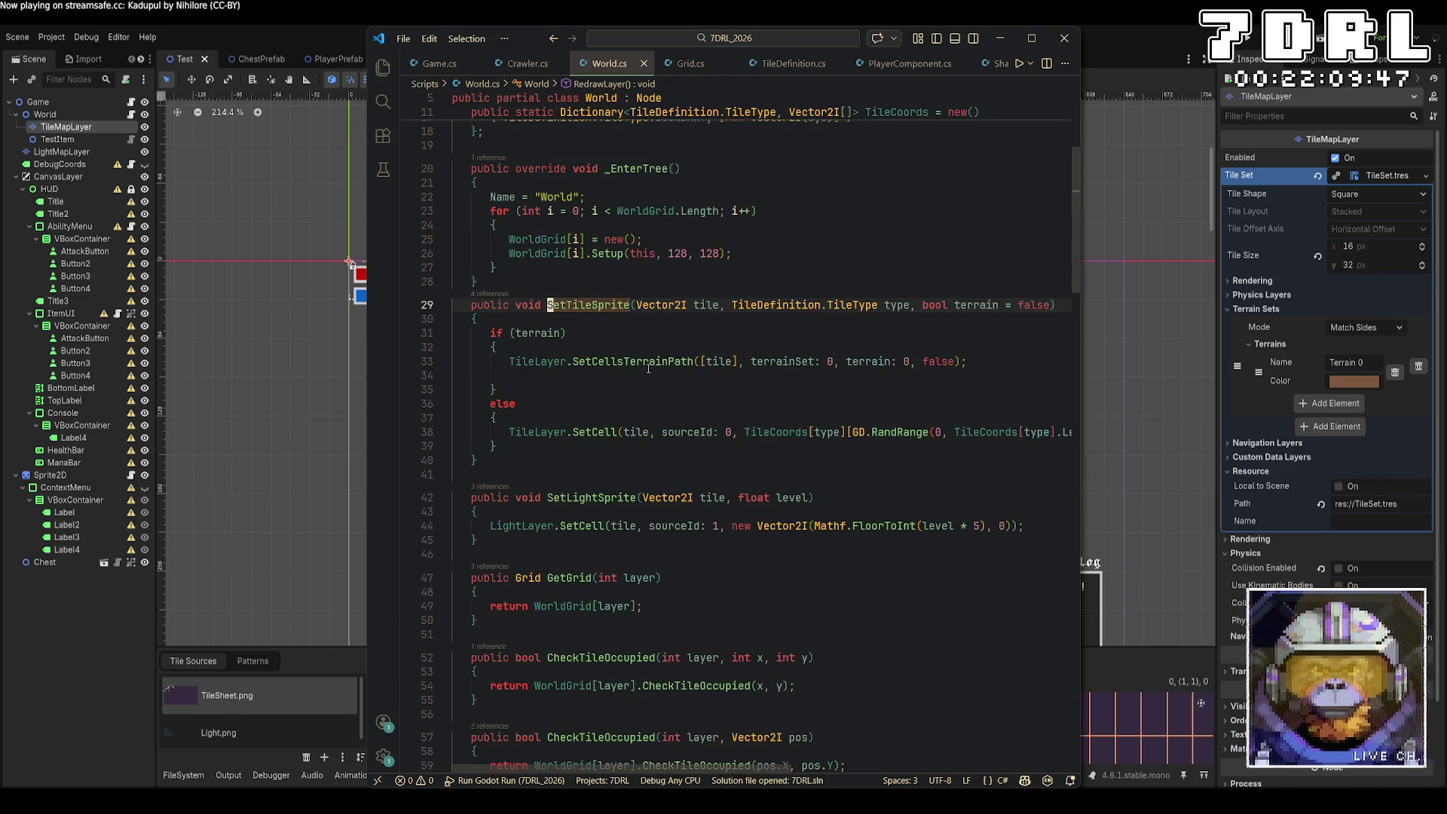
click(553, 39)
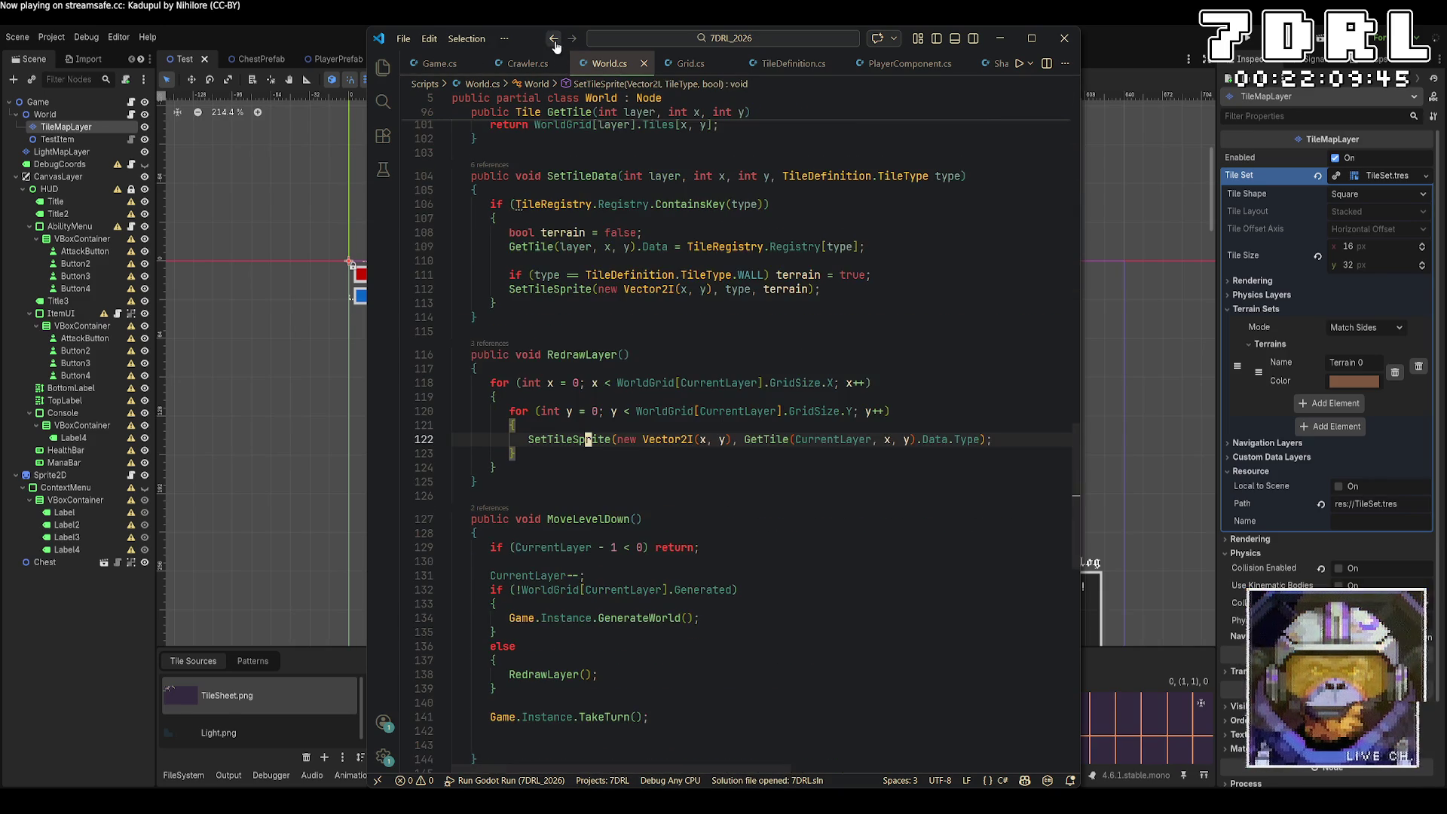
right_click(573, 440)
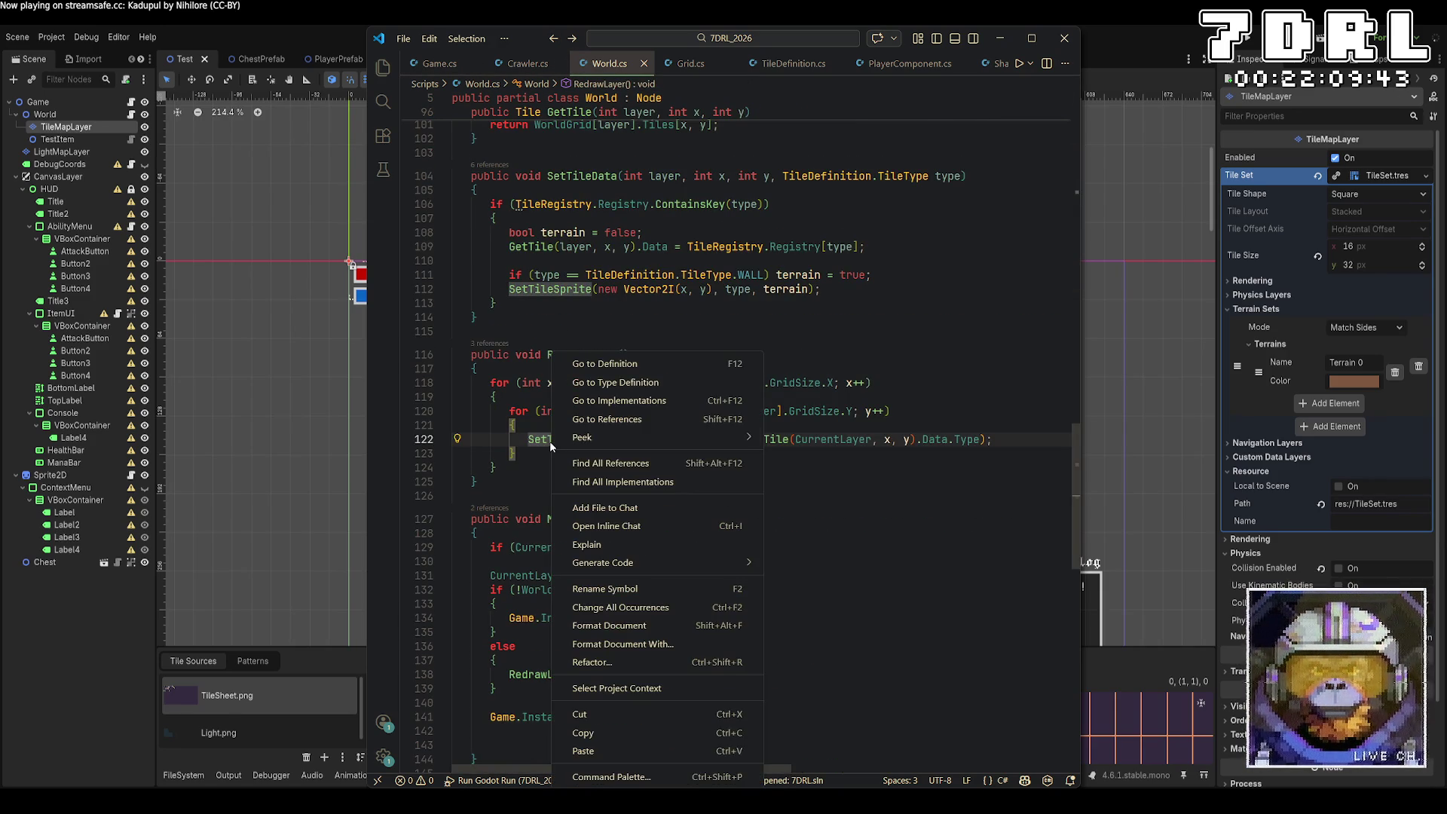
click(628, 364)
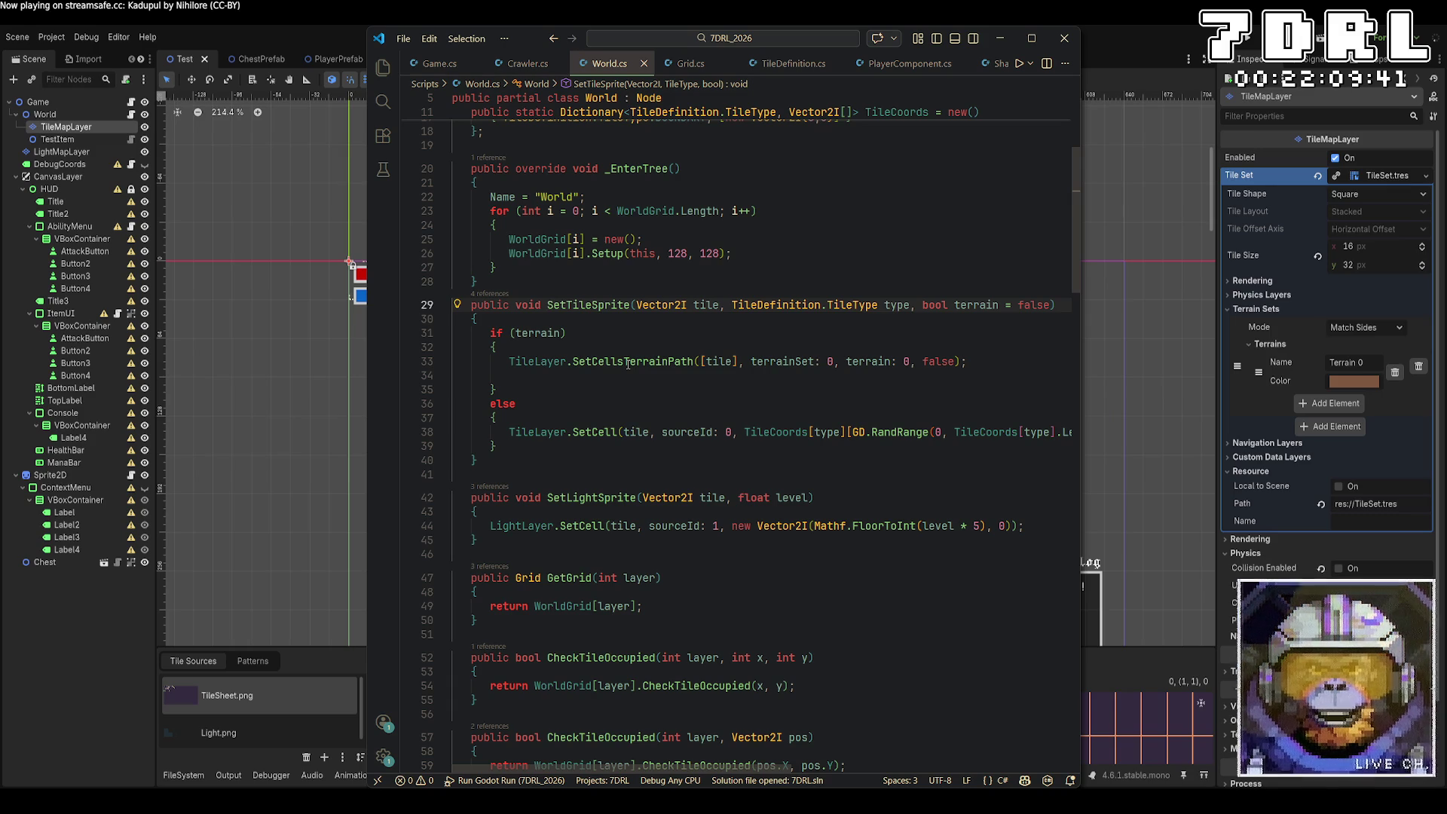
click(555, 40)
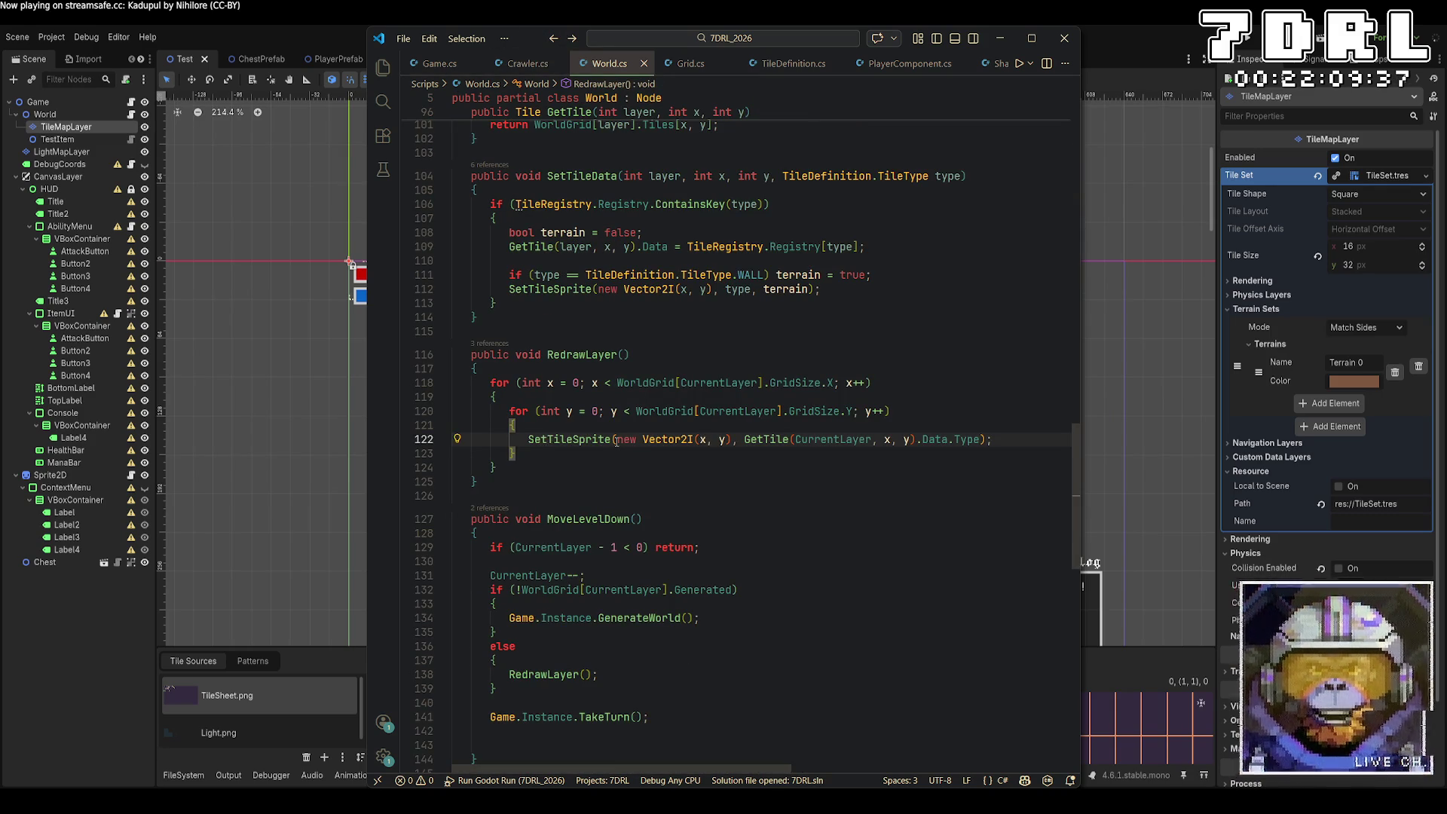
click(576, 445)
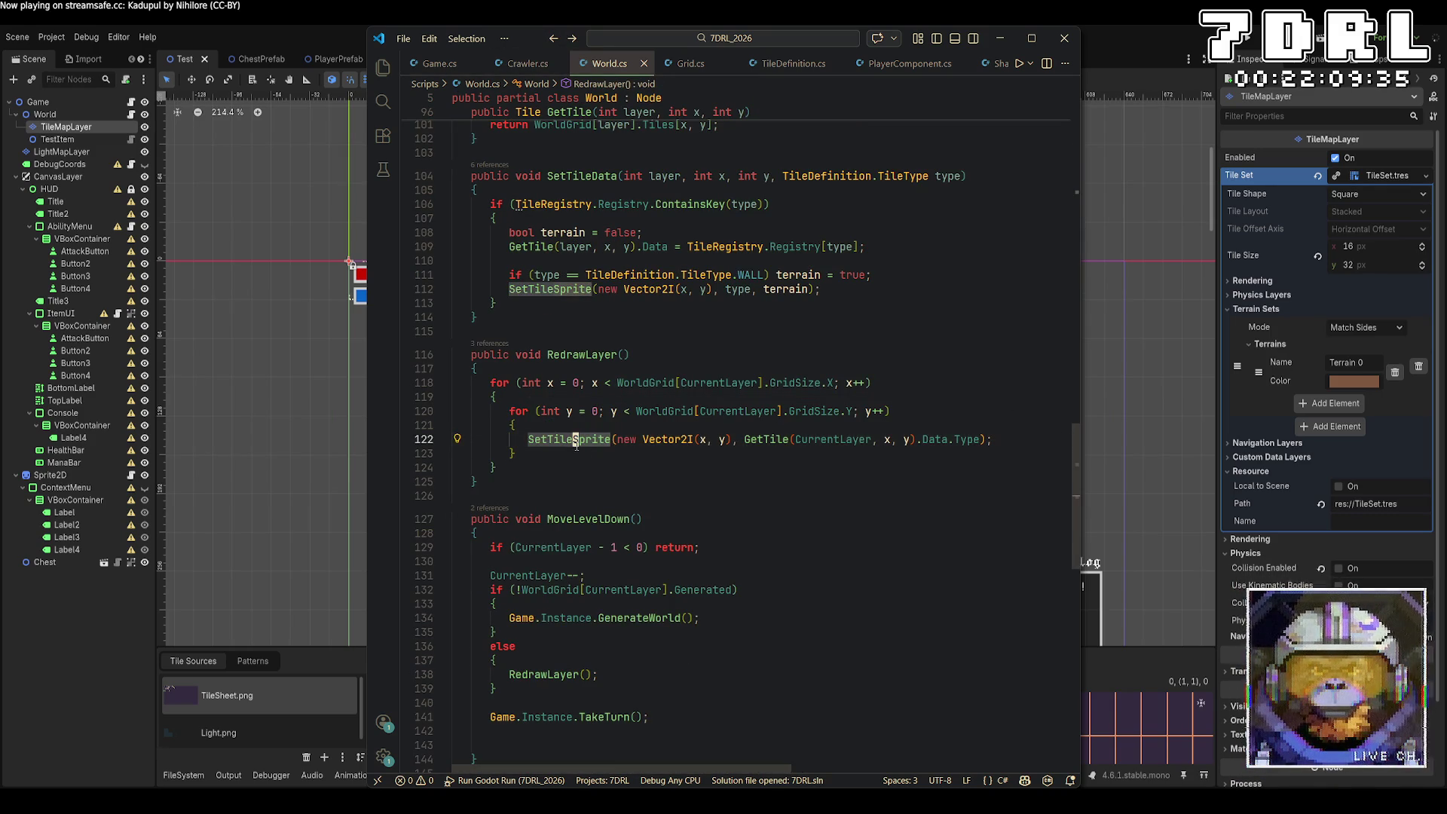
Step: Change line 122's SetTileSprite call to SetTileData and check its definition
key(ctrl+Delete)
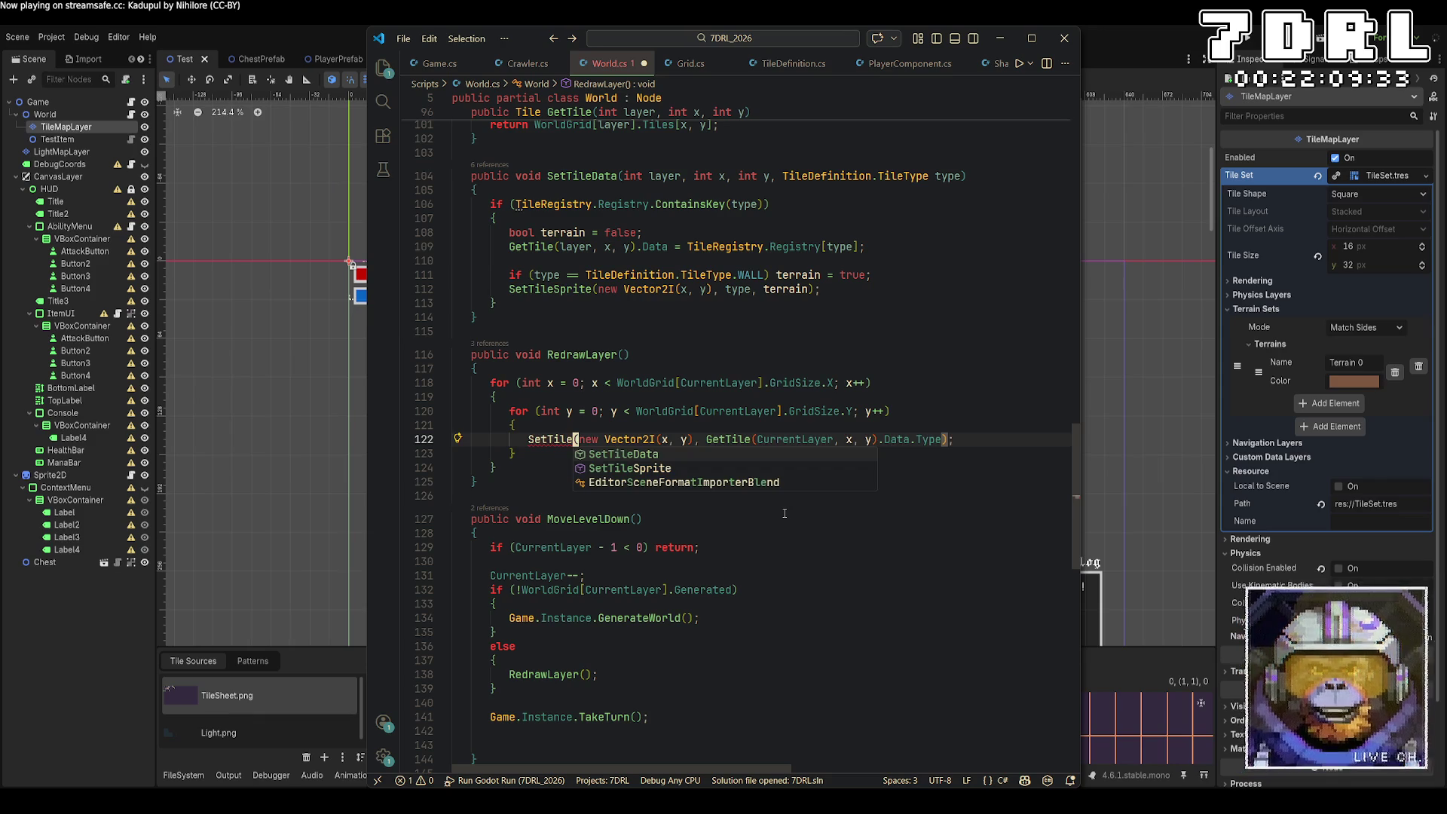
key(Tab)
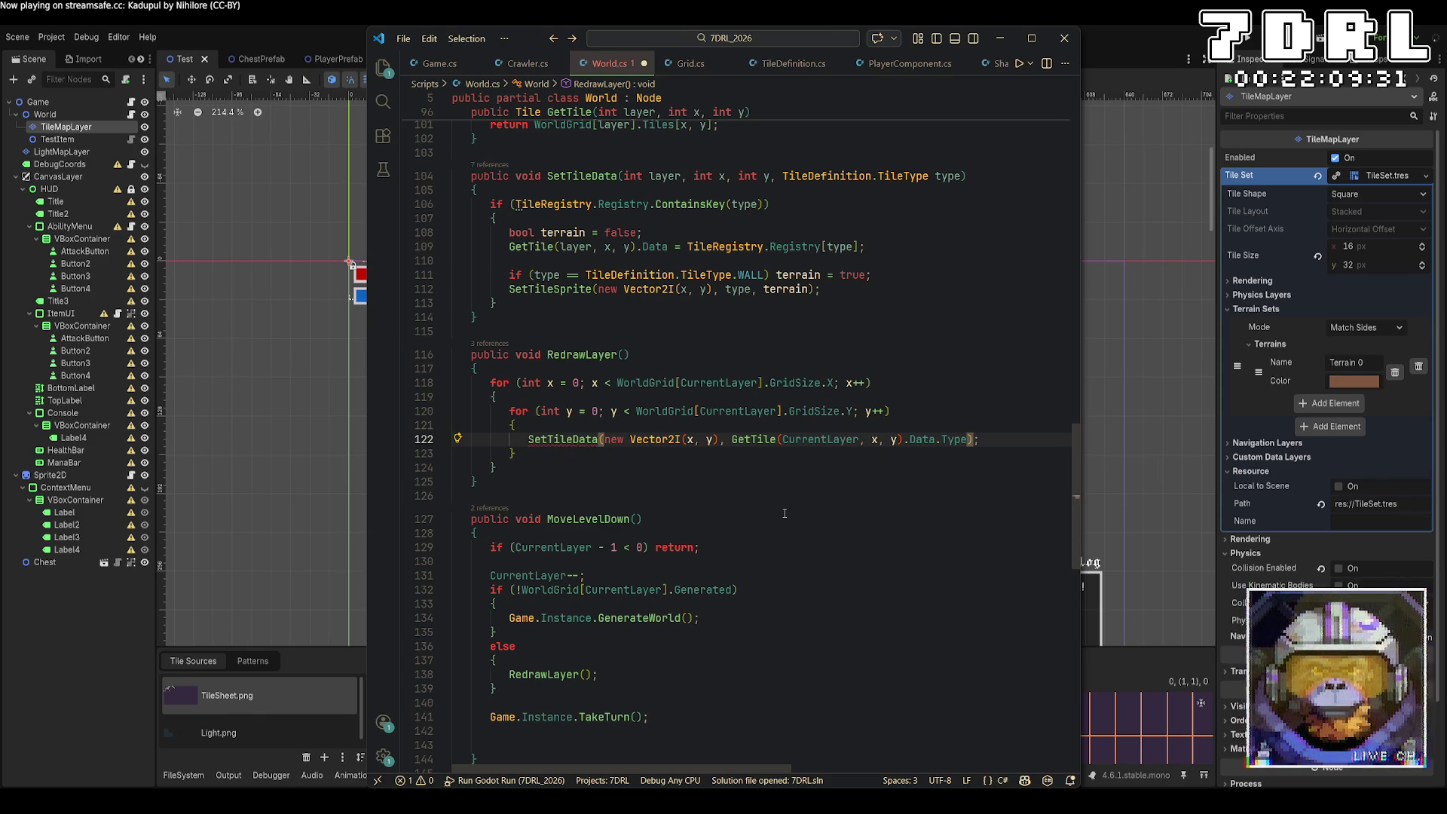
right_click(590, 441)
click(653, 367)
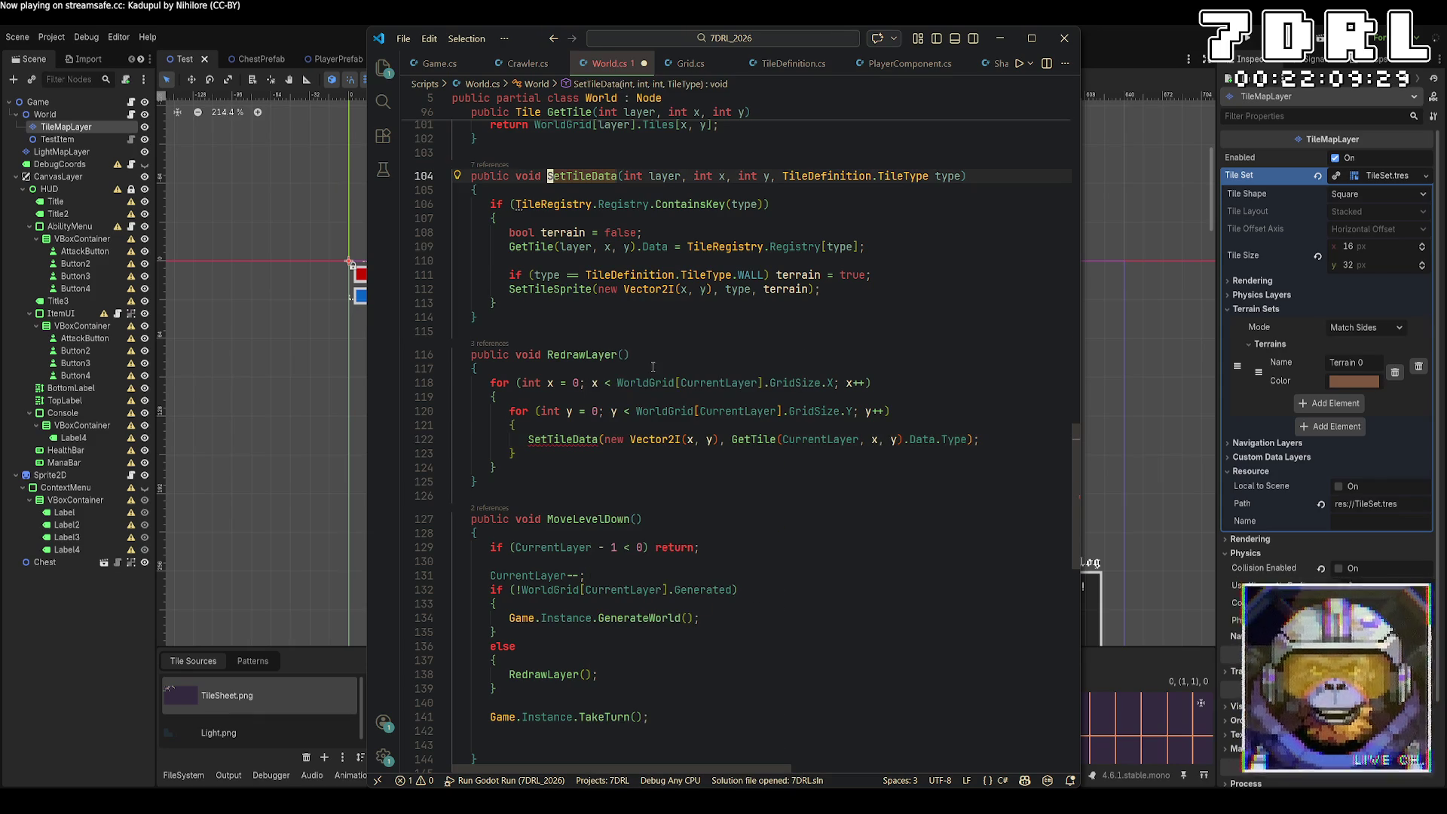
click(711, 494)
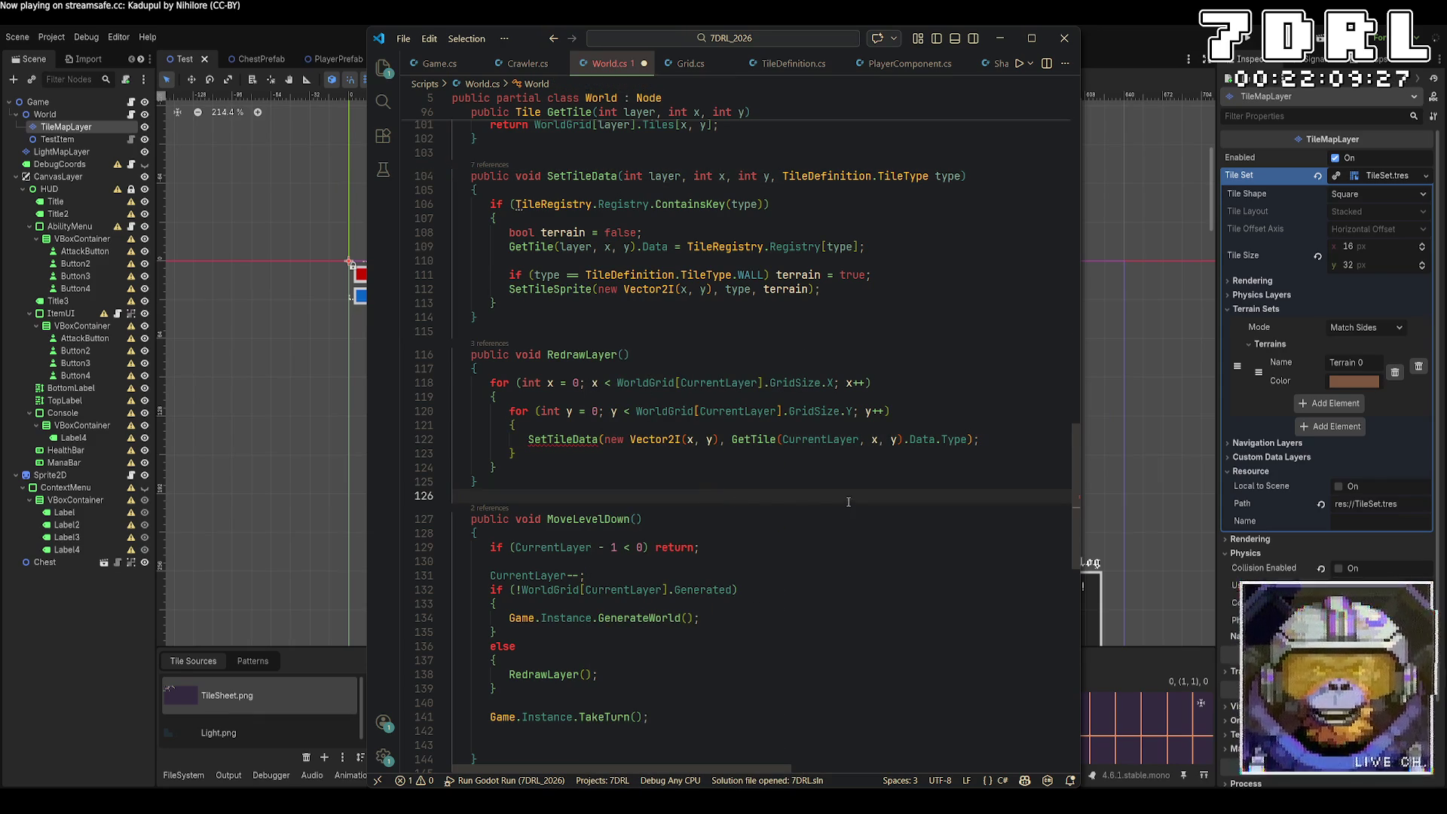
Step: Add CurrentLayer as the first argument of the SetTileData call
mouse_move(590, 443)
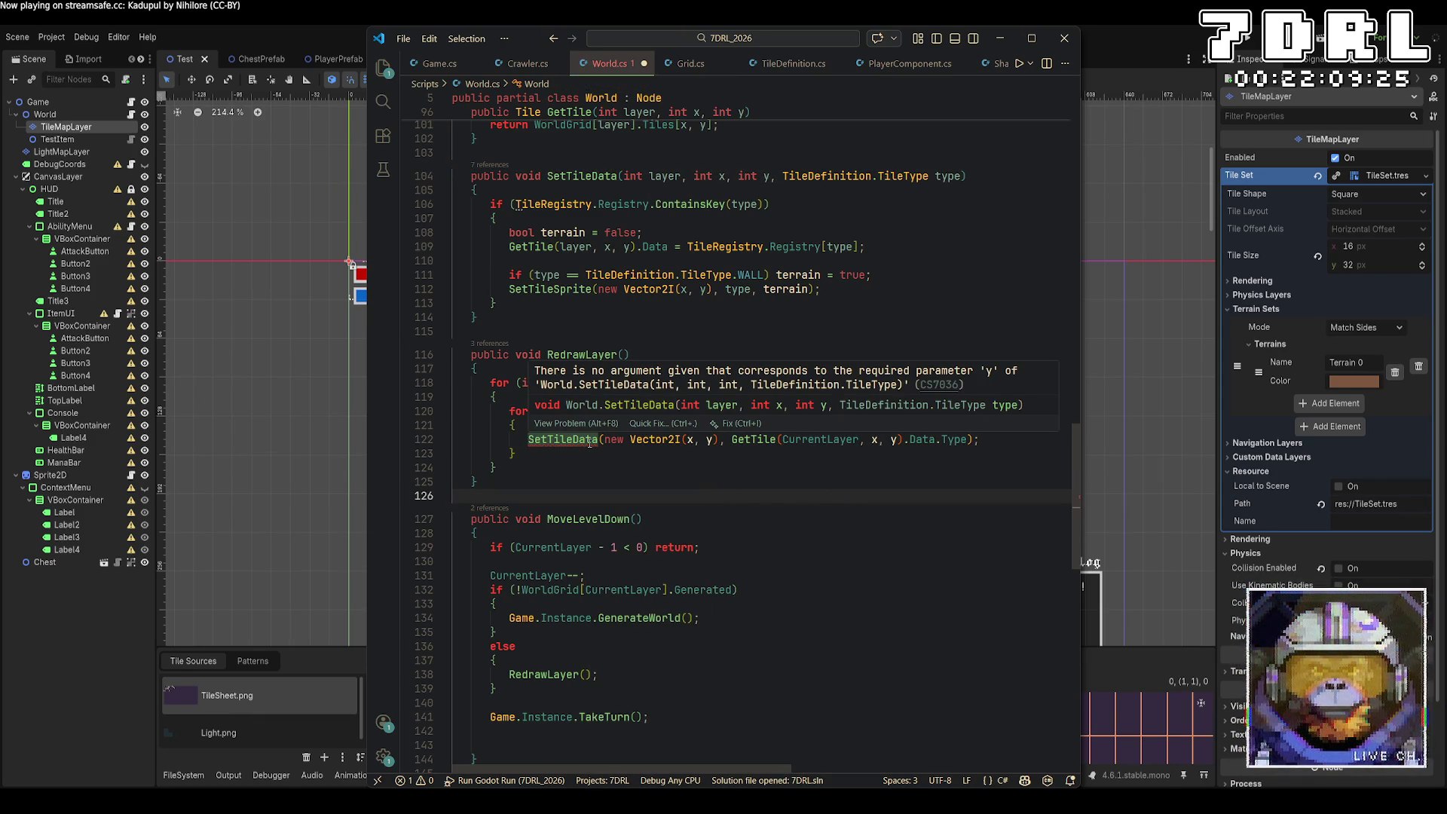
click(607, 440)
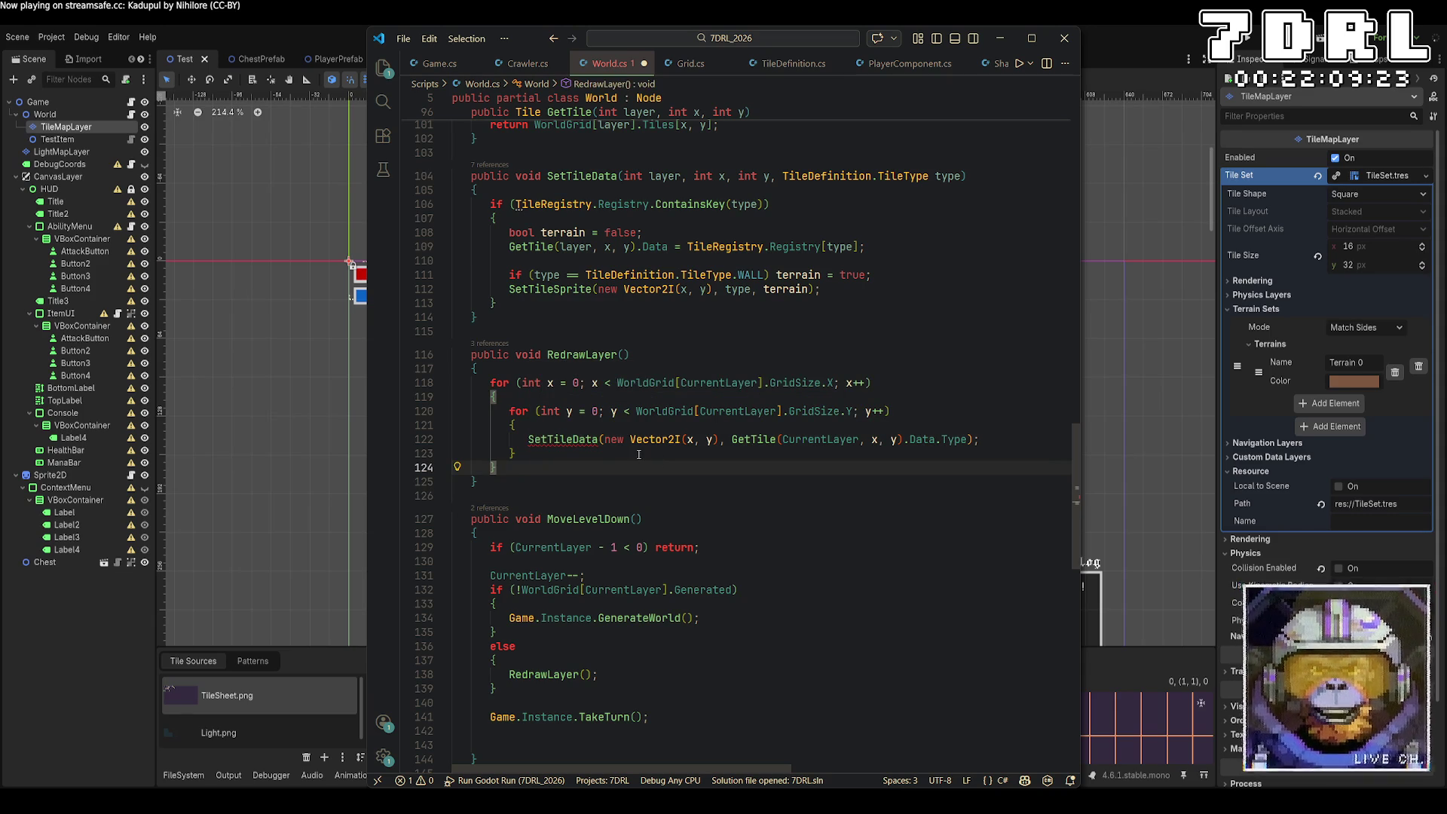
text(CurrentLay)
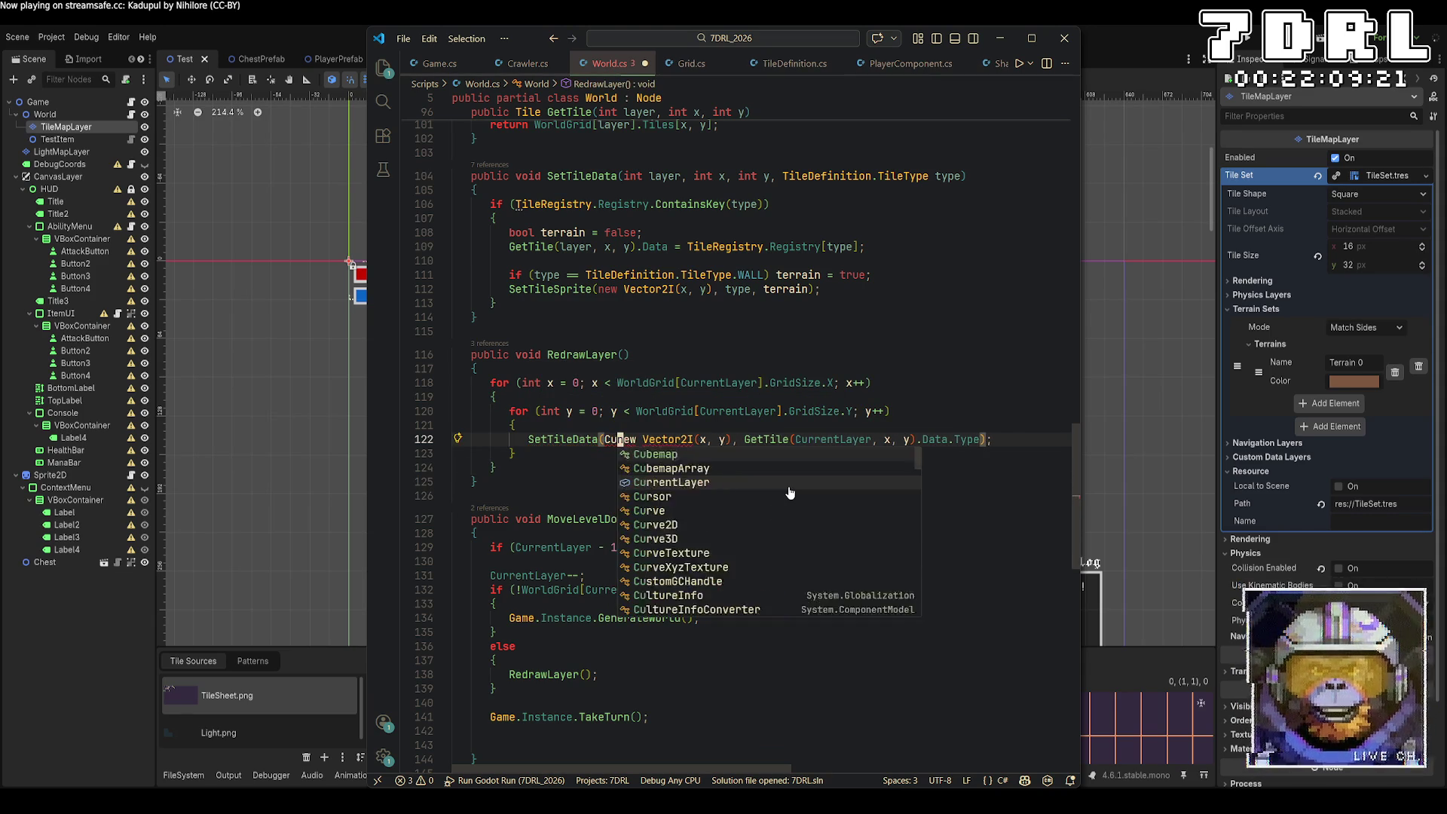
key(Tab)
text(,)
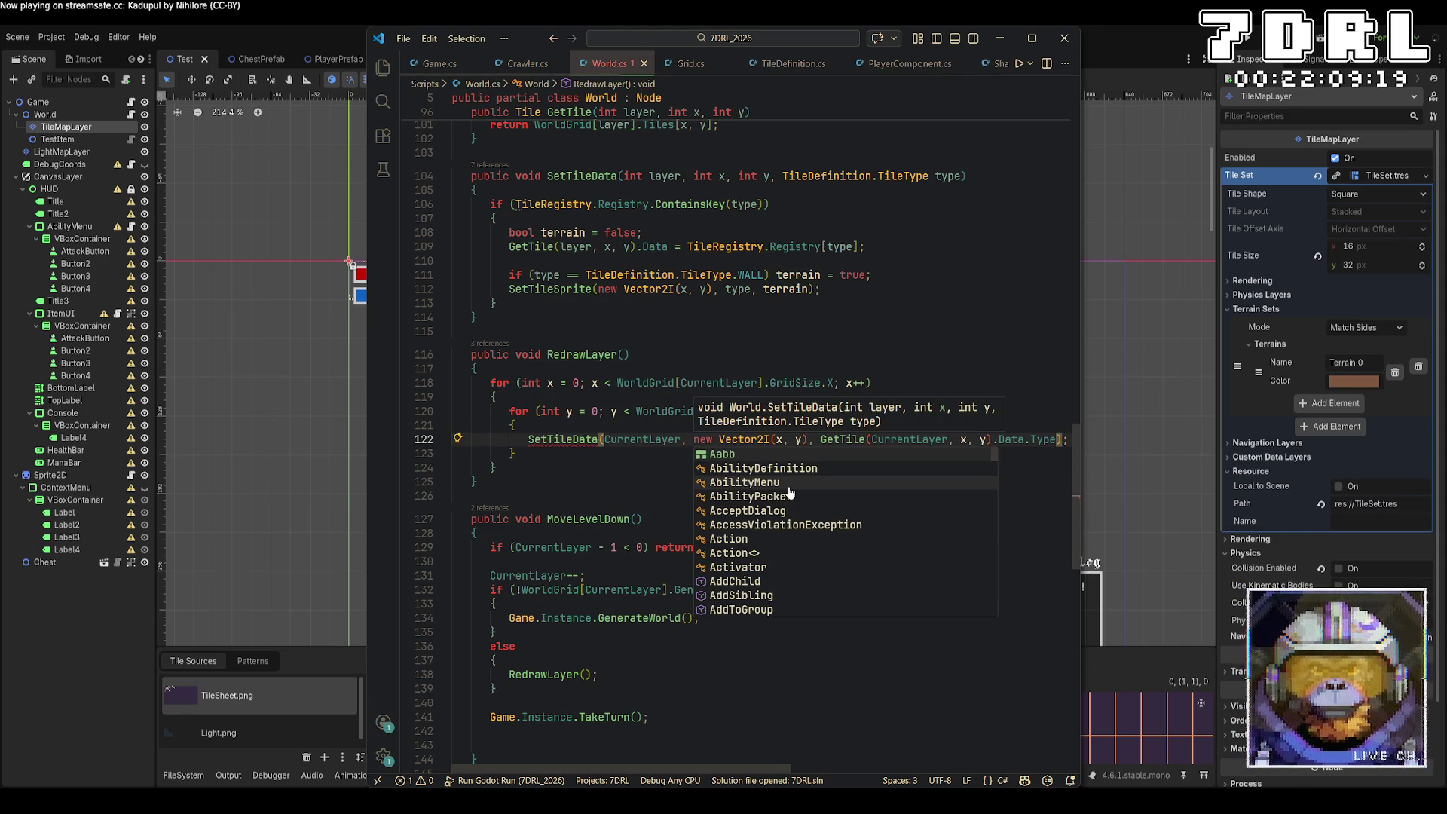
click(482, 481)
Step: Replace the Vector2I coordinate argument with 'x, y', then build and run the game
mouse_move(576, 433)
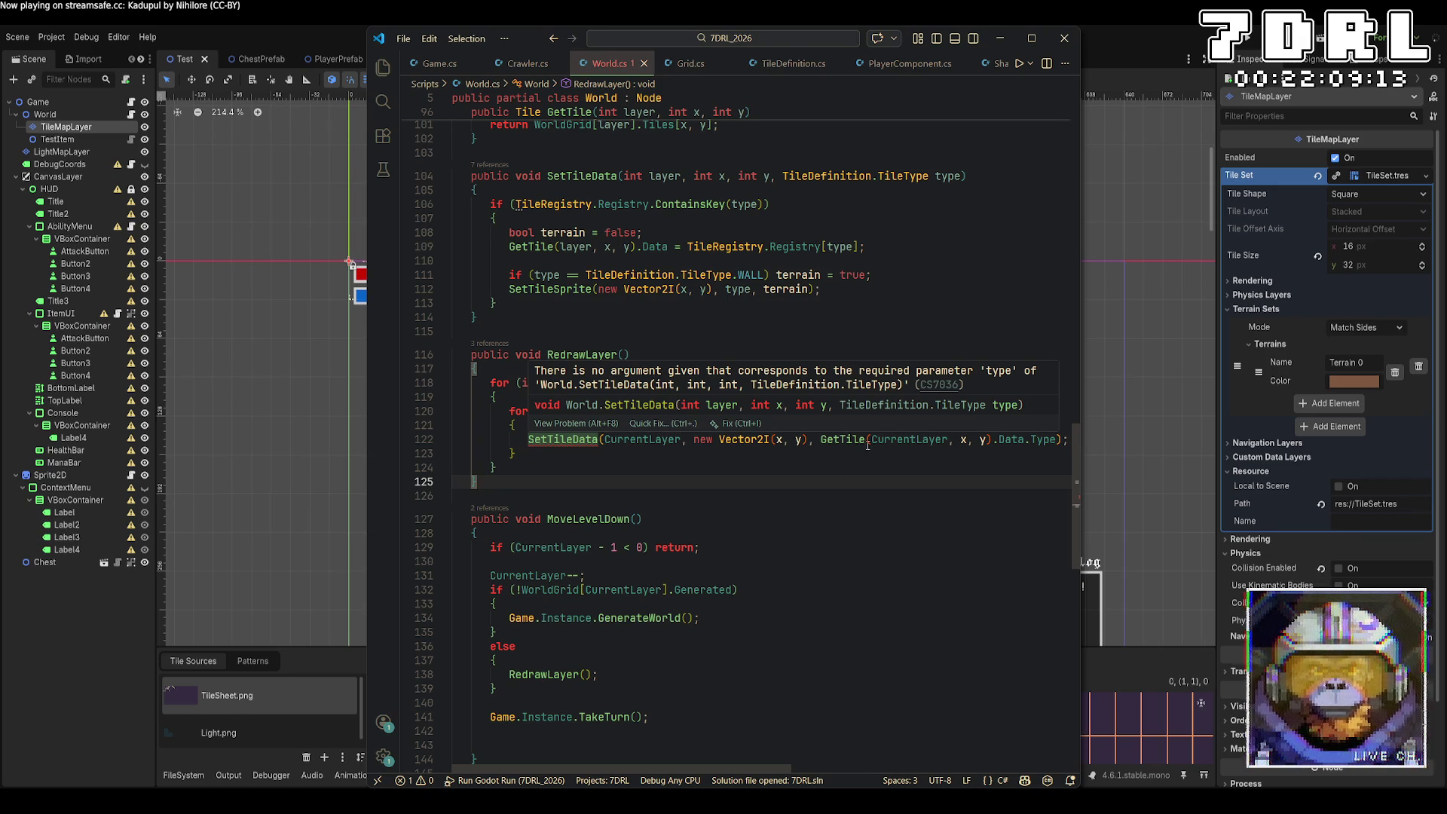
drag(693, 439, 820, 439)
text(x,)
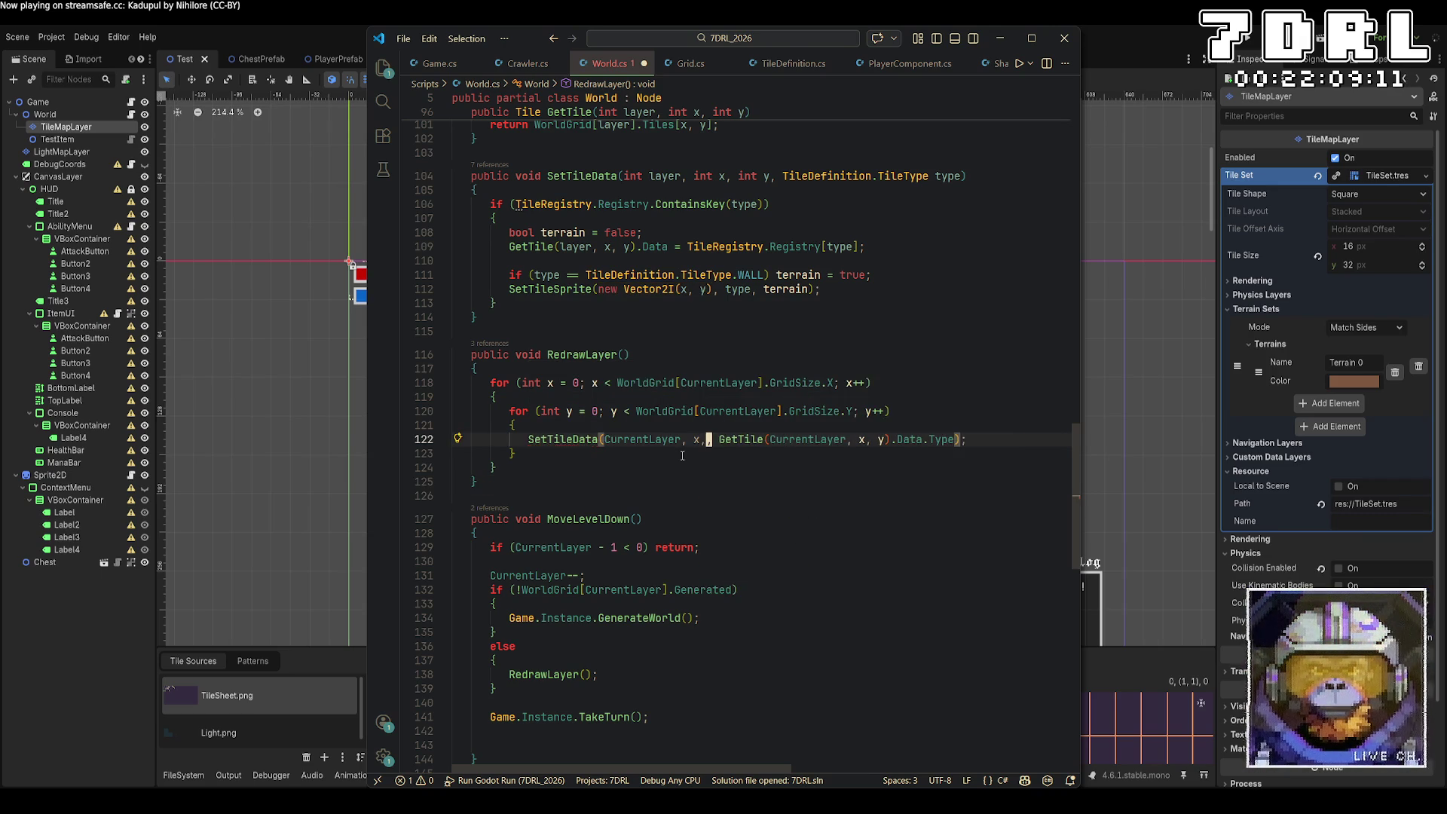
text( y)
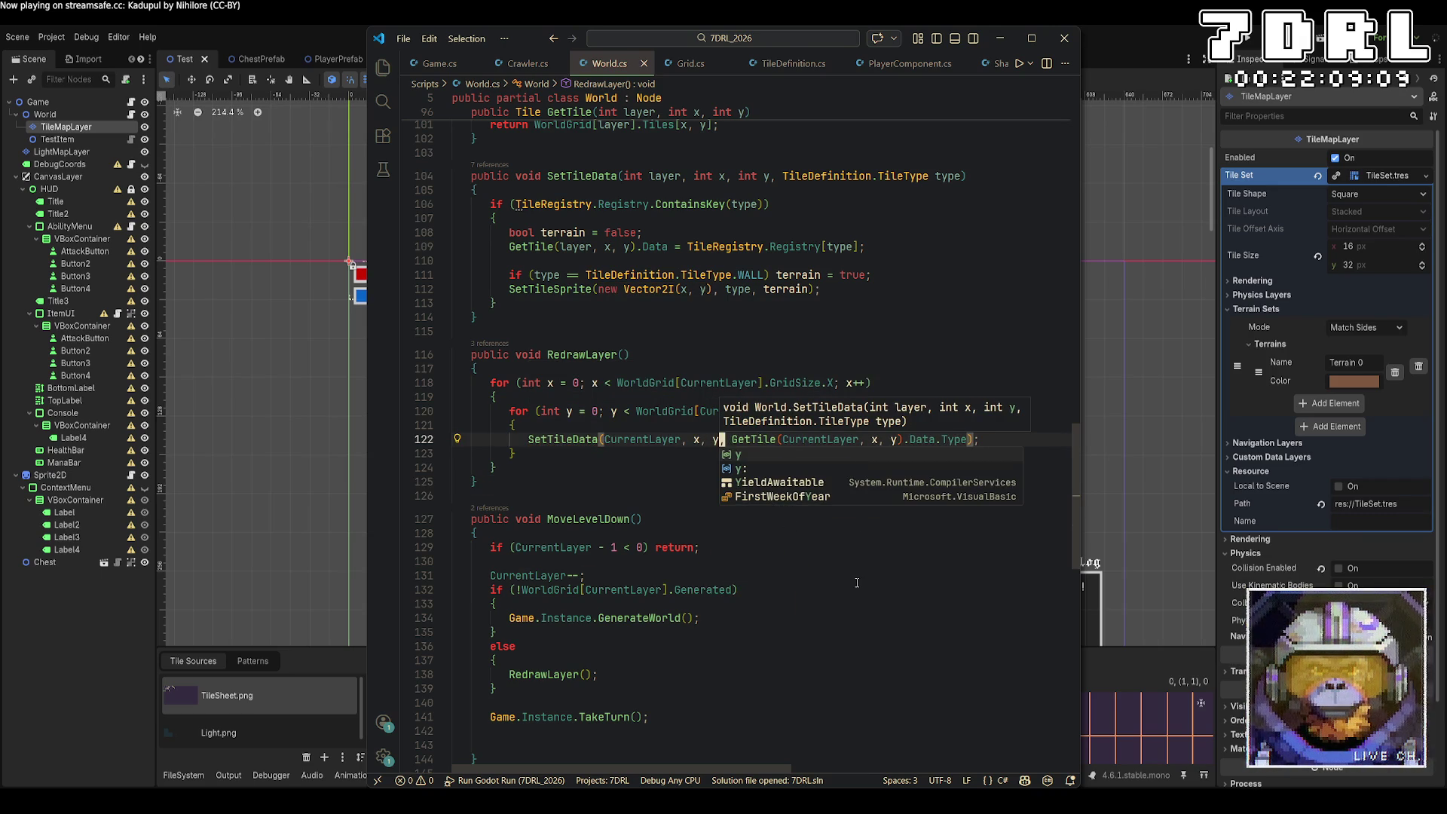
click(857, 583)
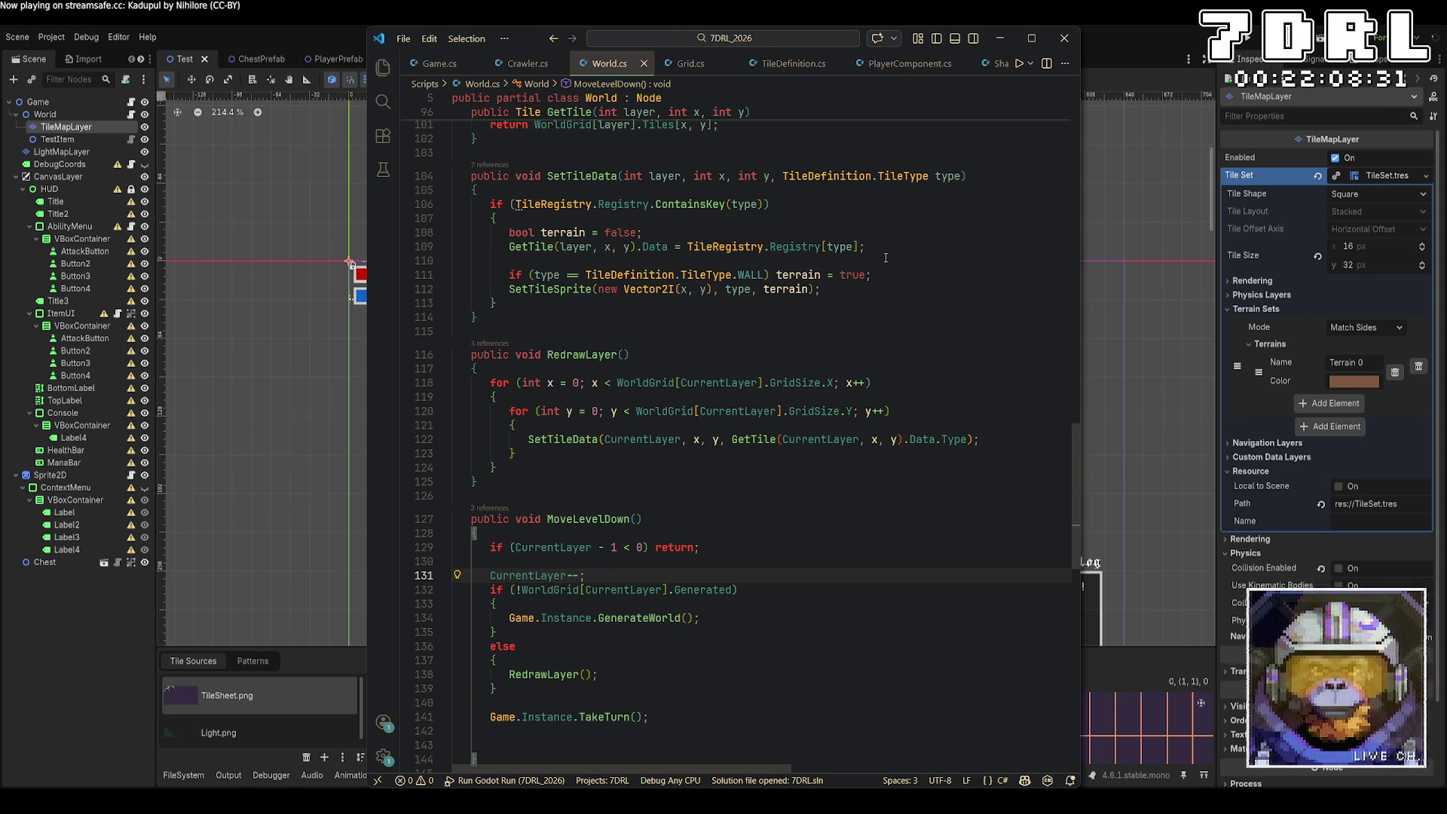
click(1248, 45)
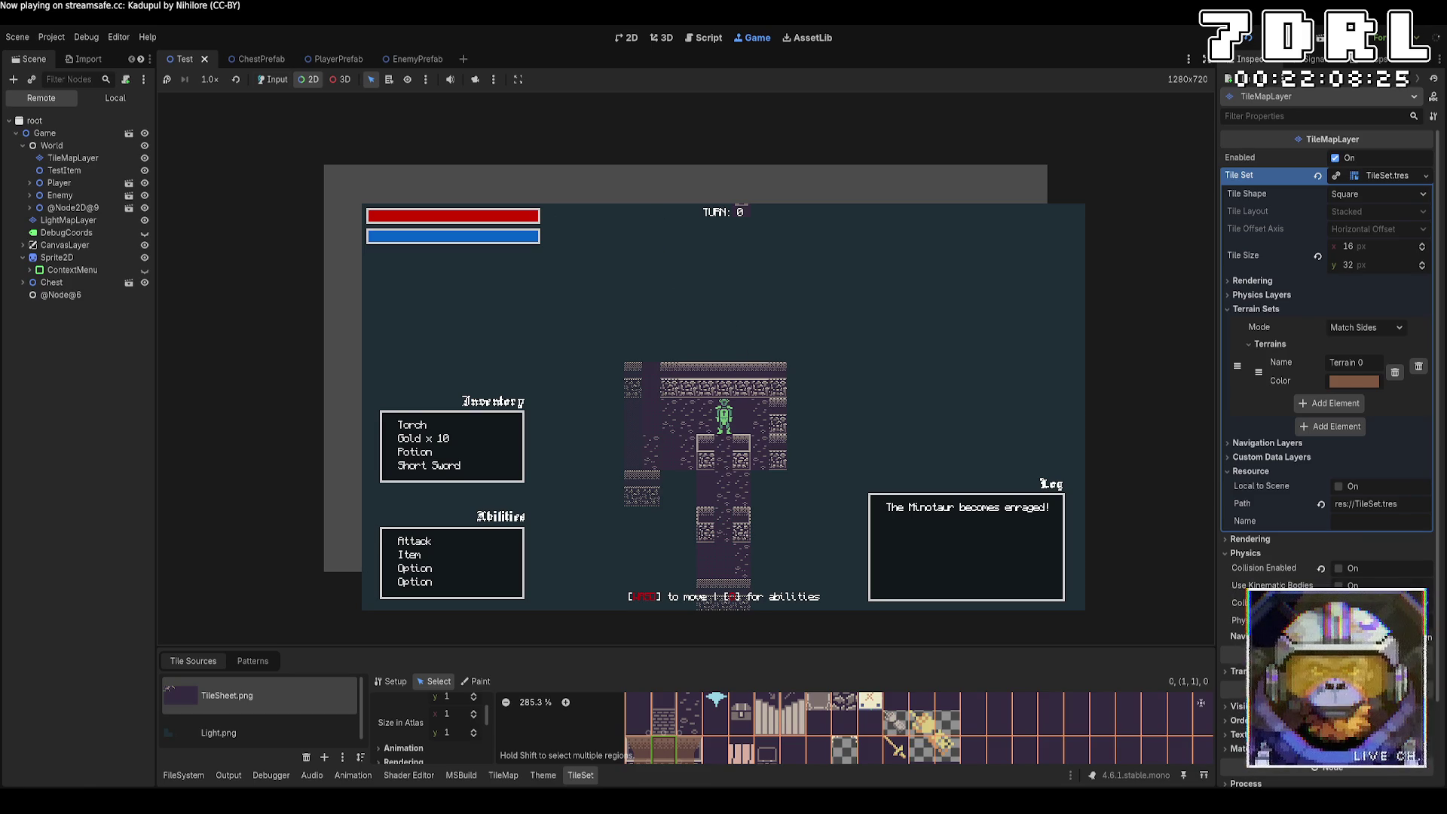
Step: Walk the player to the stairs and descend to layer 1
click(882, 322)
key(s)
key(s)
key(s)
key(s)
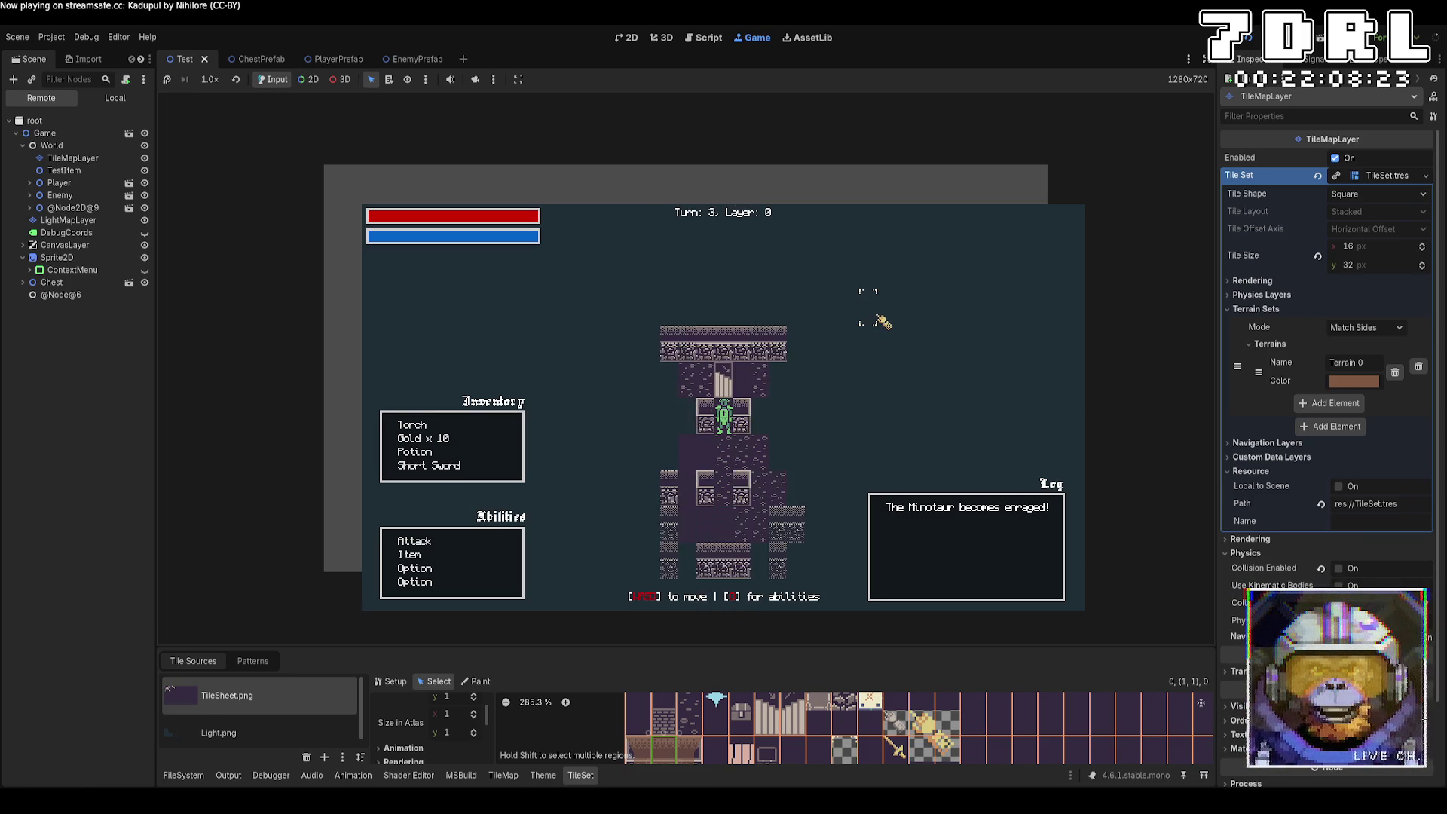
key(s)
key(s)
key(s)
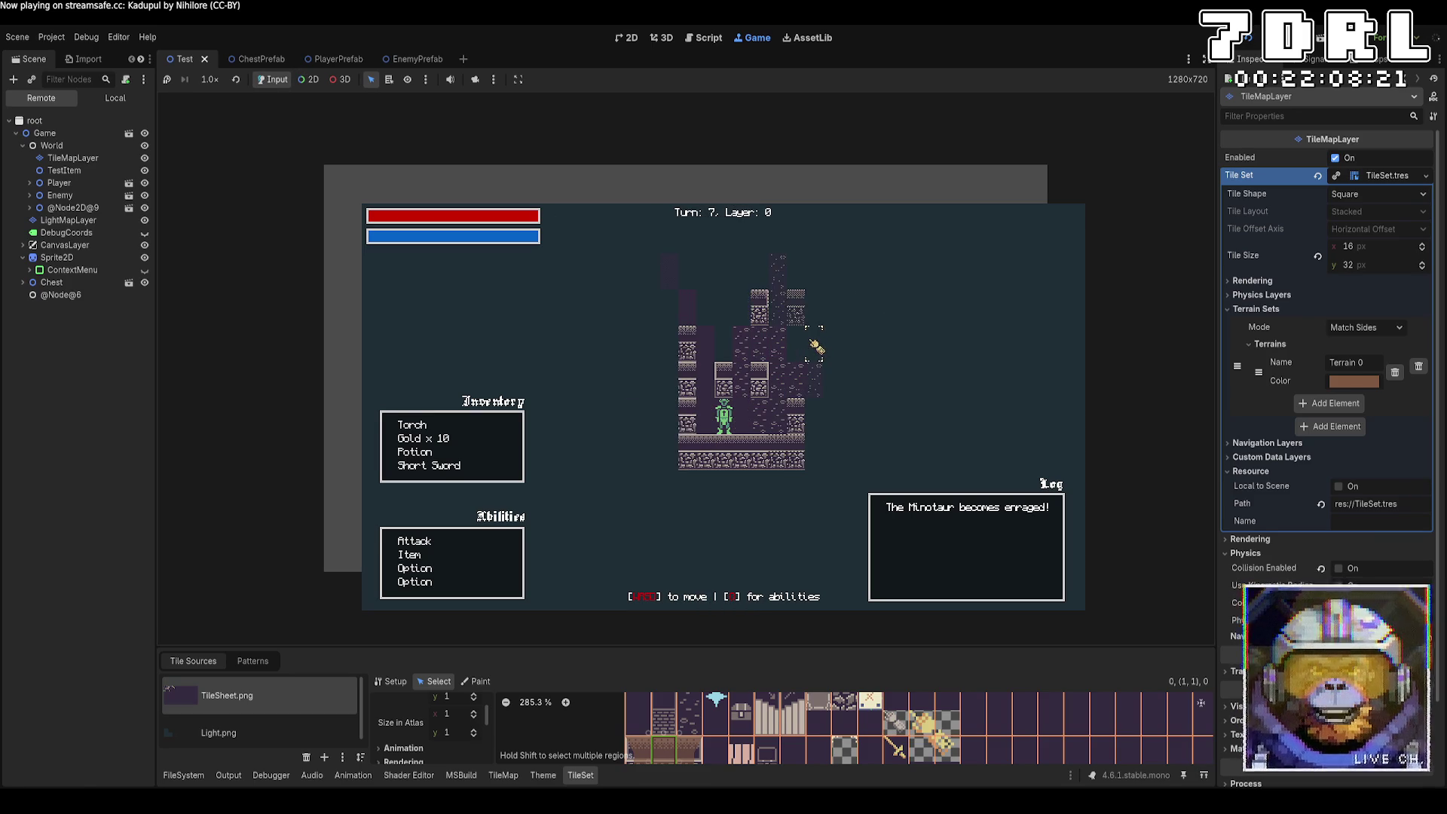
key(w)
key(w)
key(w)
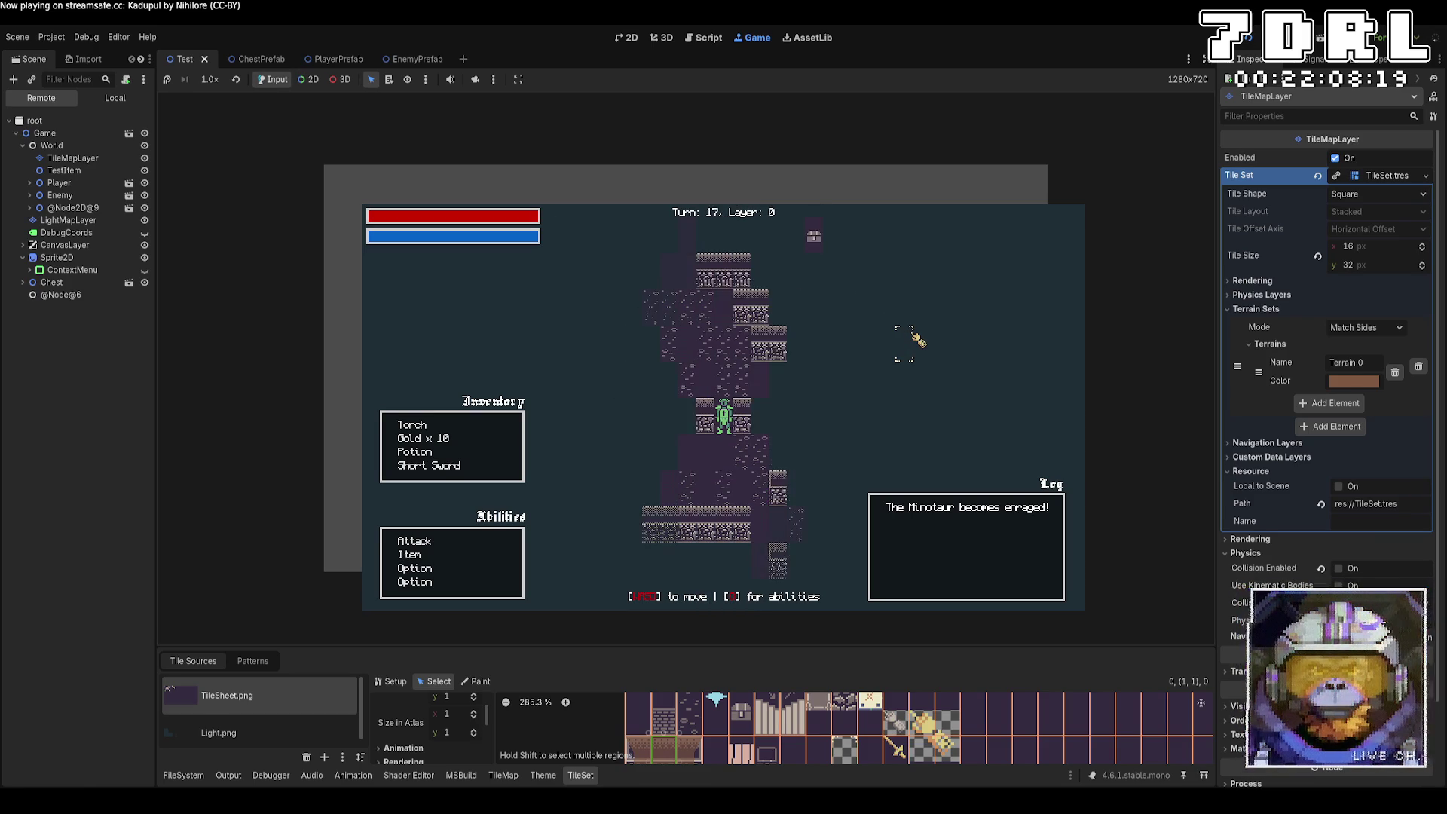
key(w)
key(w)
key(w)
key(a)
key(a)
key(a)
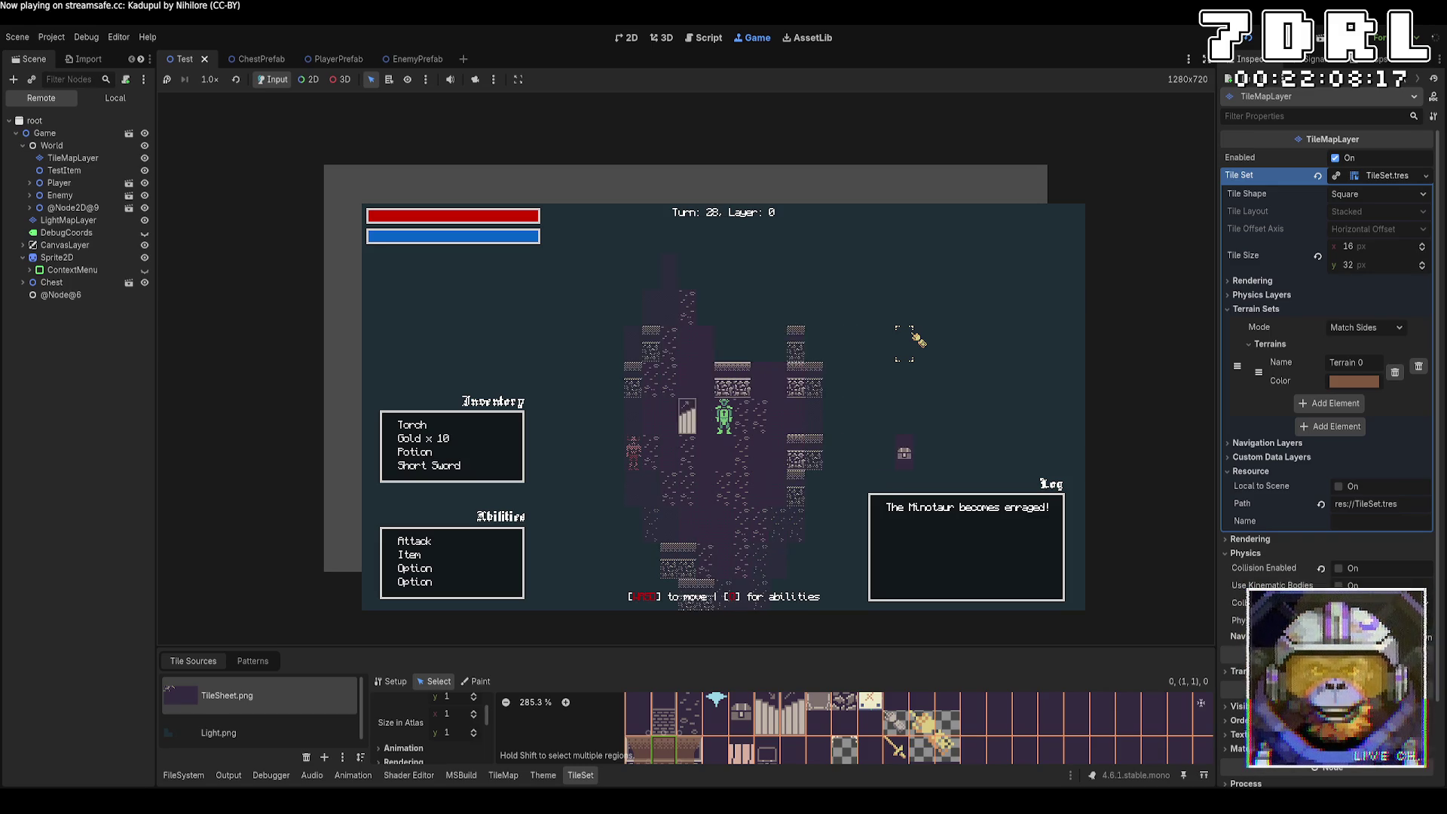
key(a)
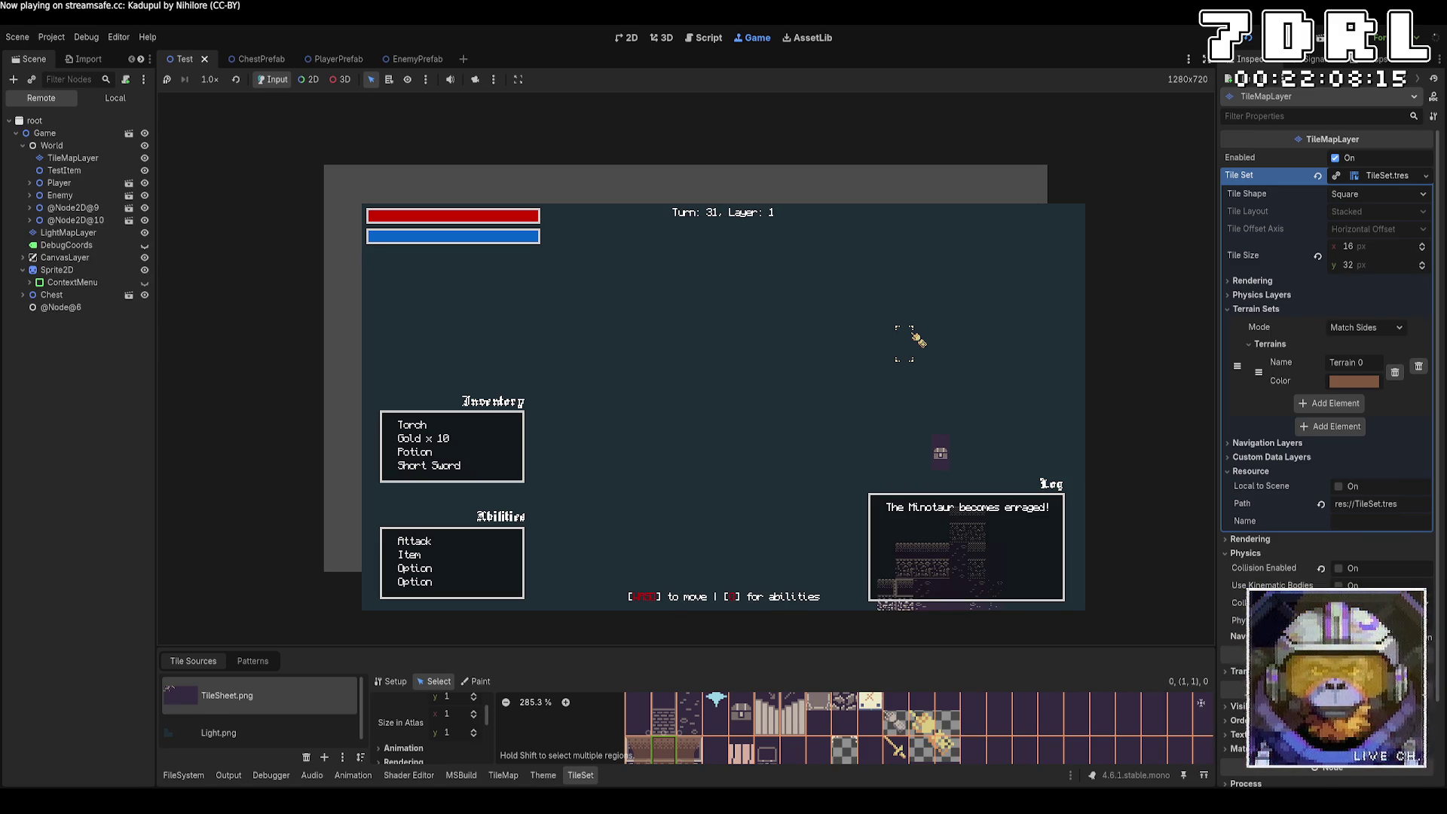
key(w)
key(w)
key(w)
key(w)
key(w)
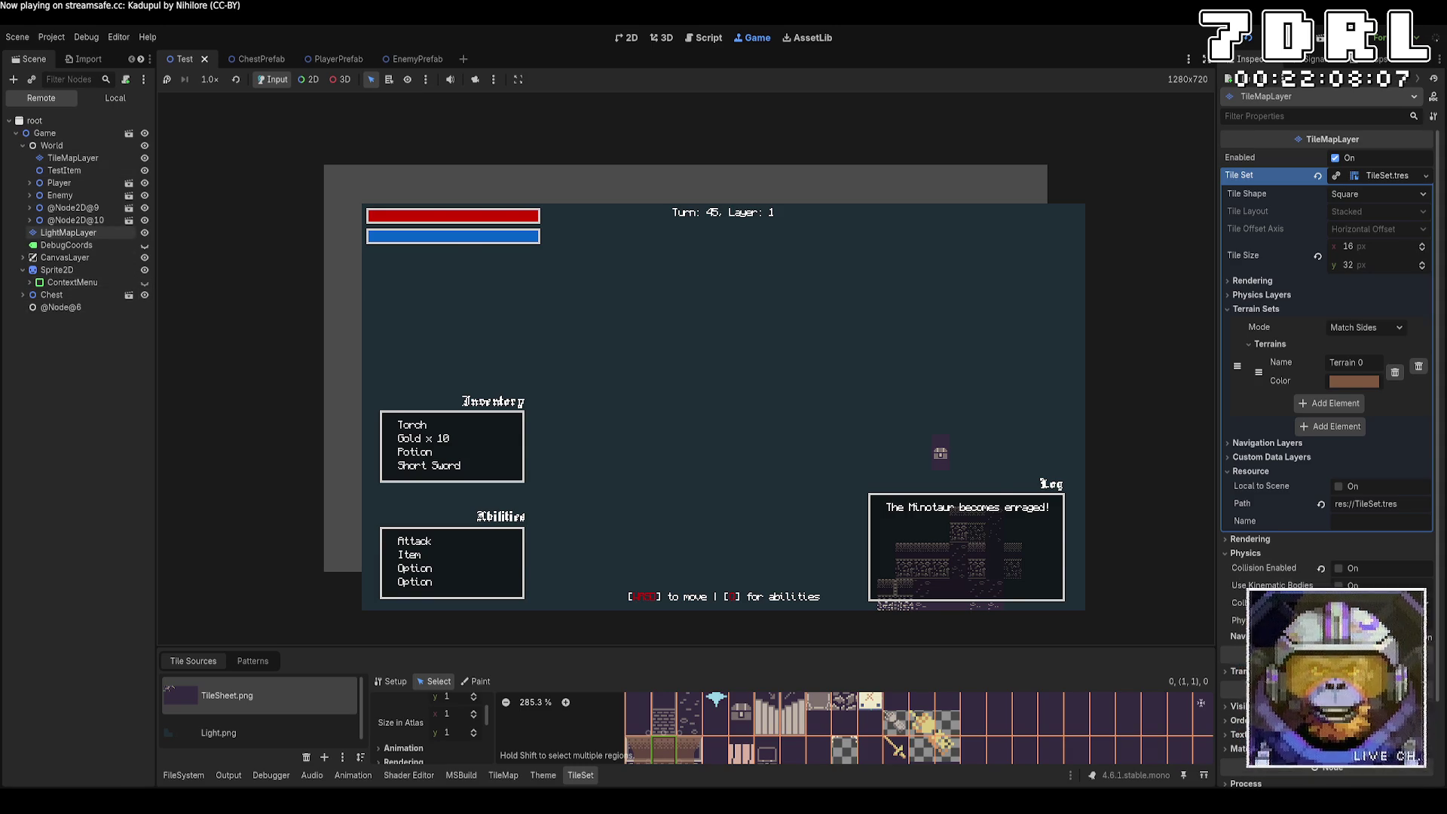
Step: Hide the LightMapLayer overlay and use the camera override to inspect the new map
click(144, 232)
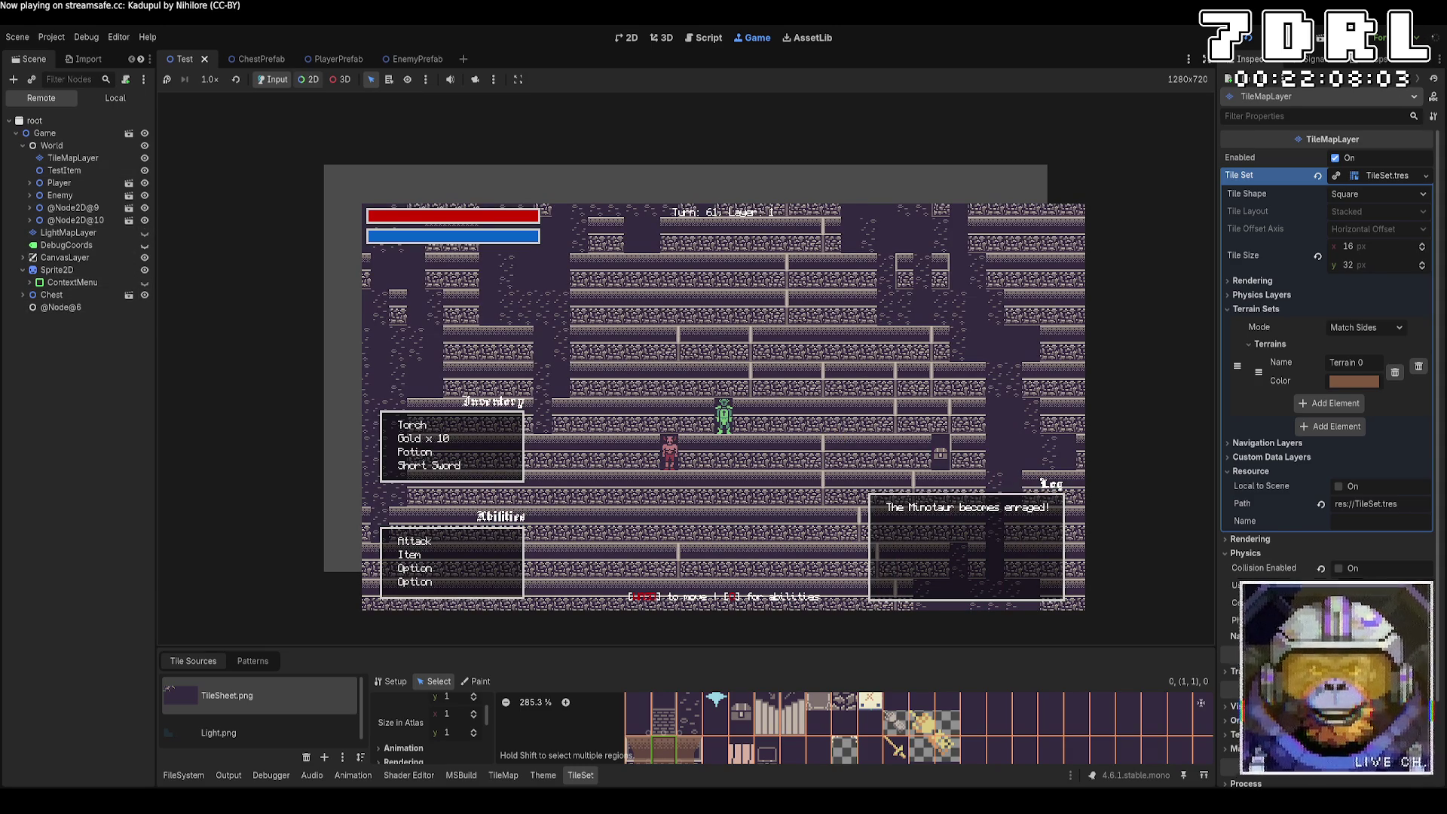
click(309, 79)
click(475, 79)
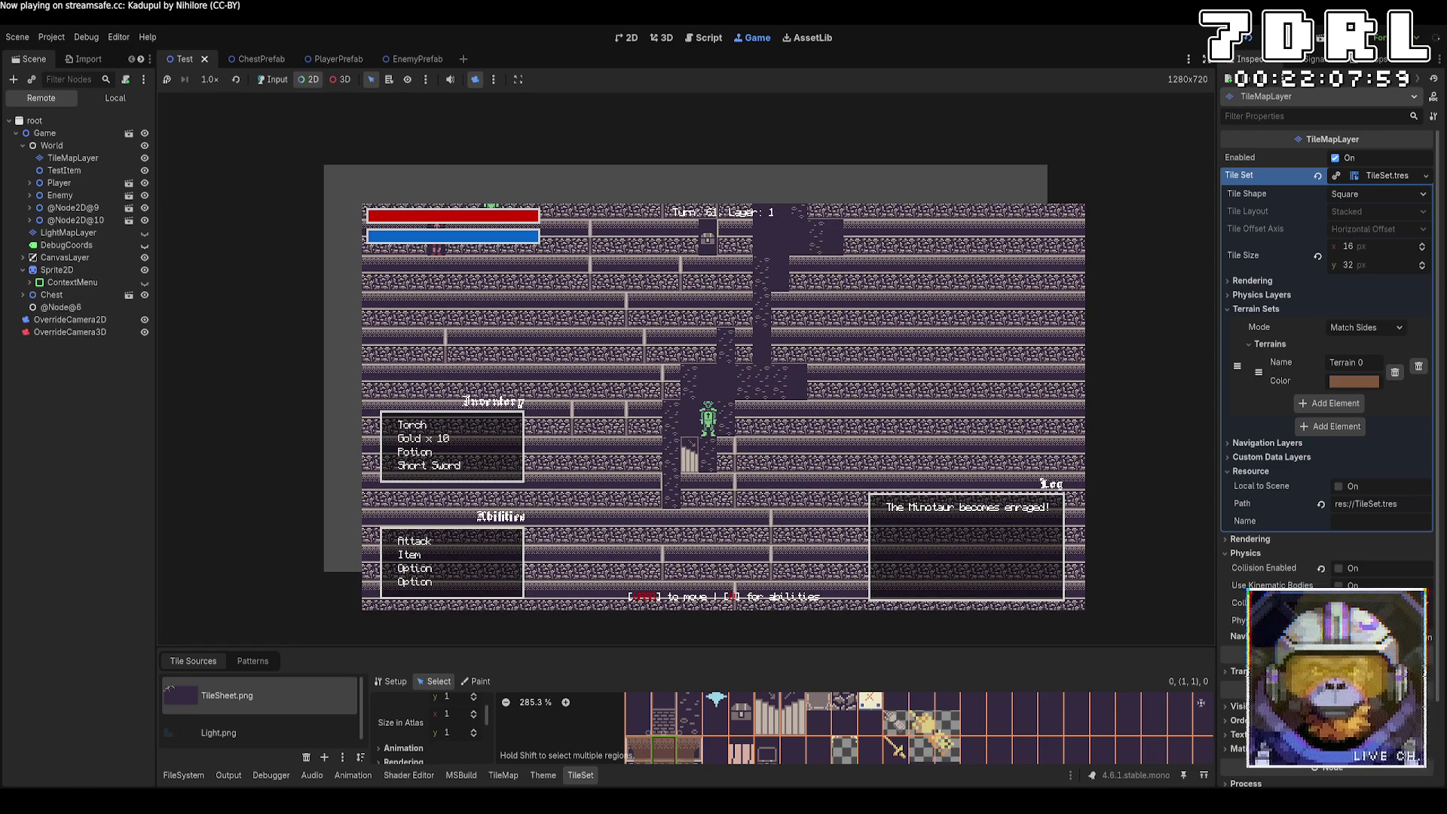
click(273, 79)
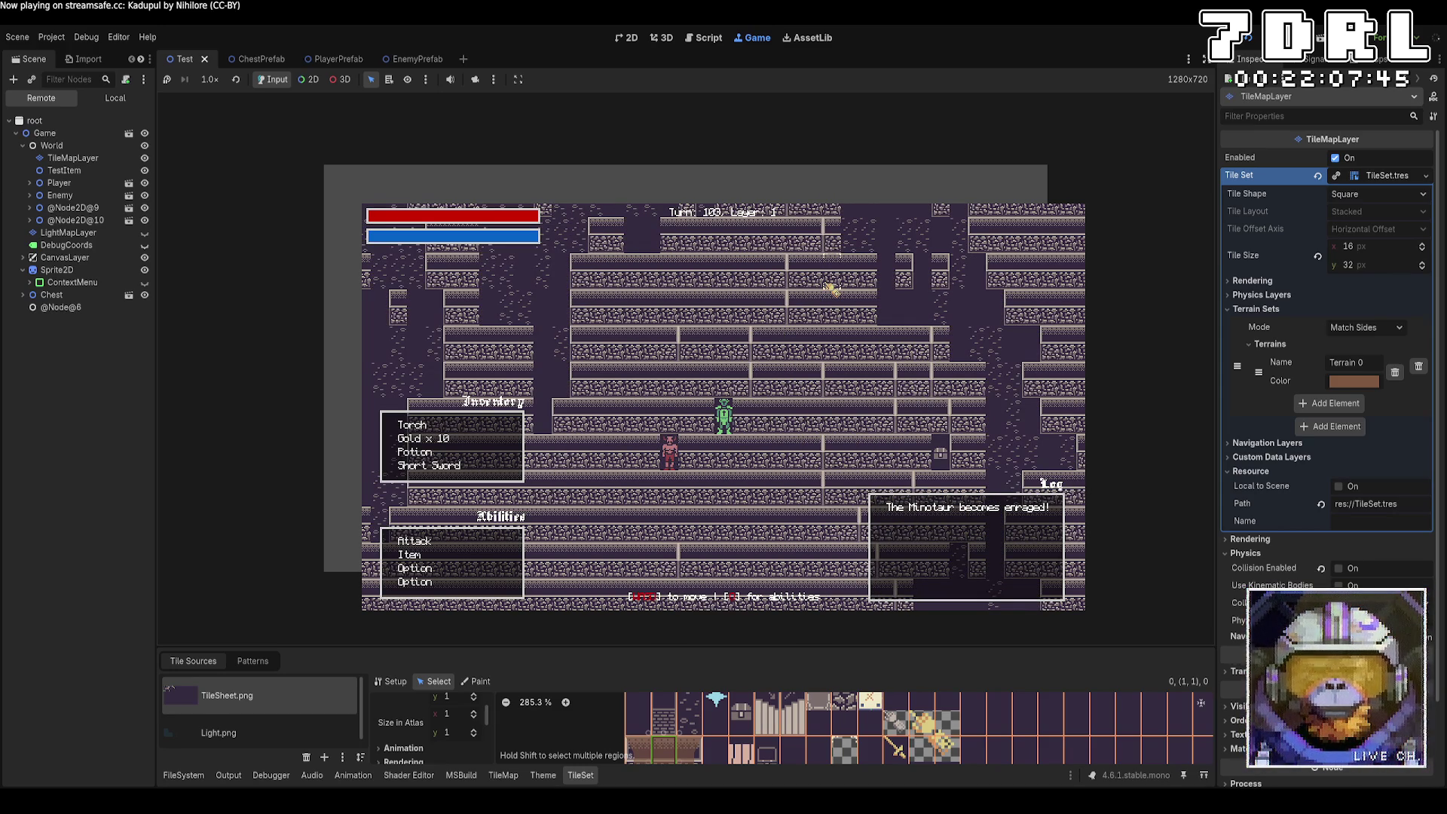
Step: Stop the game, scroll through World.cs in VS Code, and open Game.cs
key(F8)
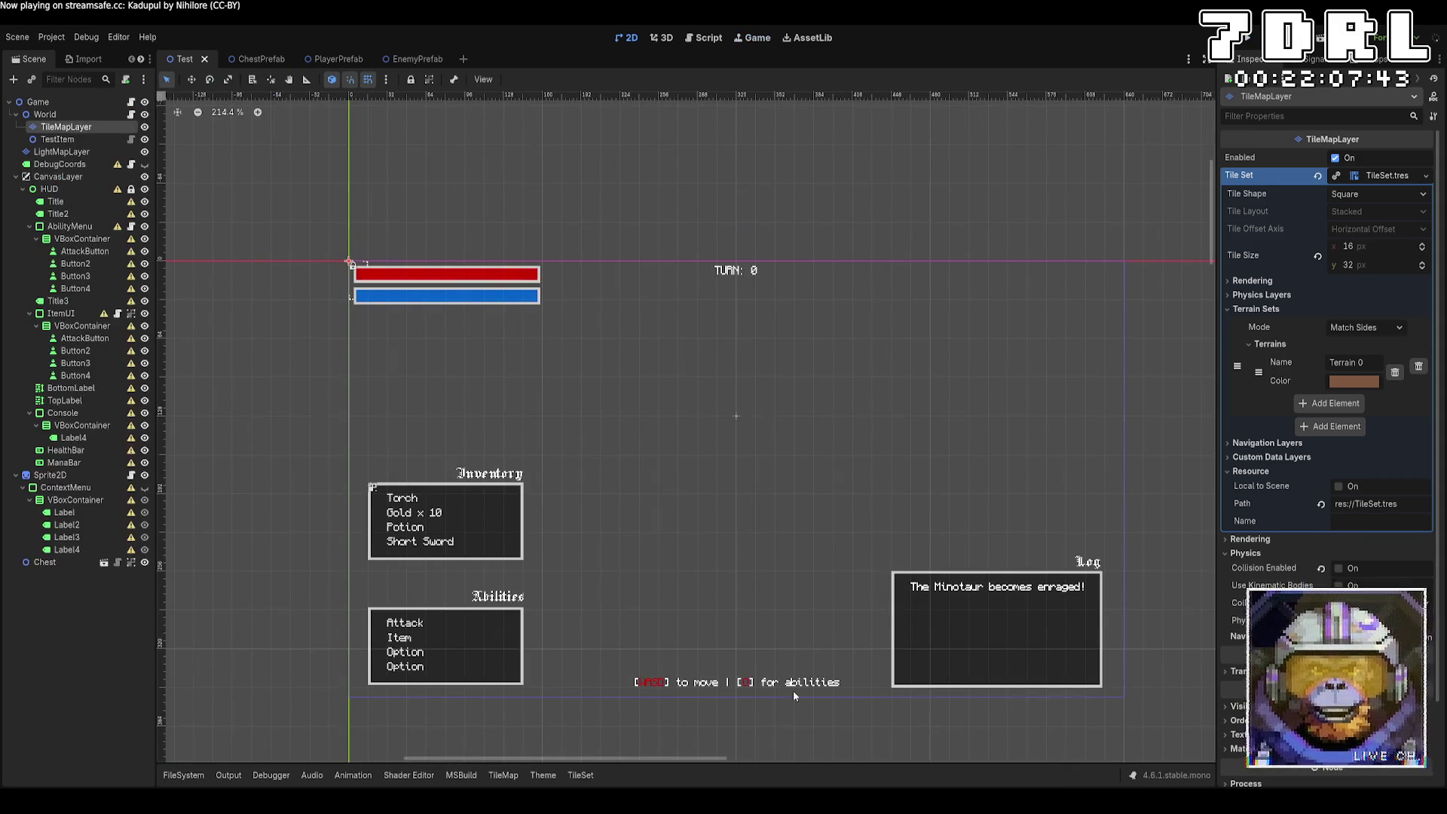
key(alt+Tab)
scroll(787, 687, up, 7)
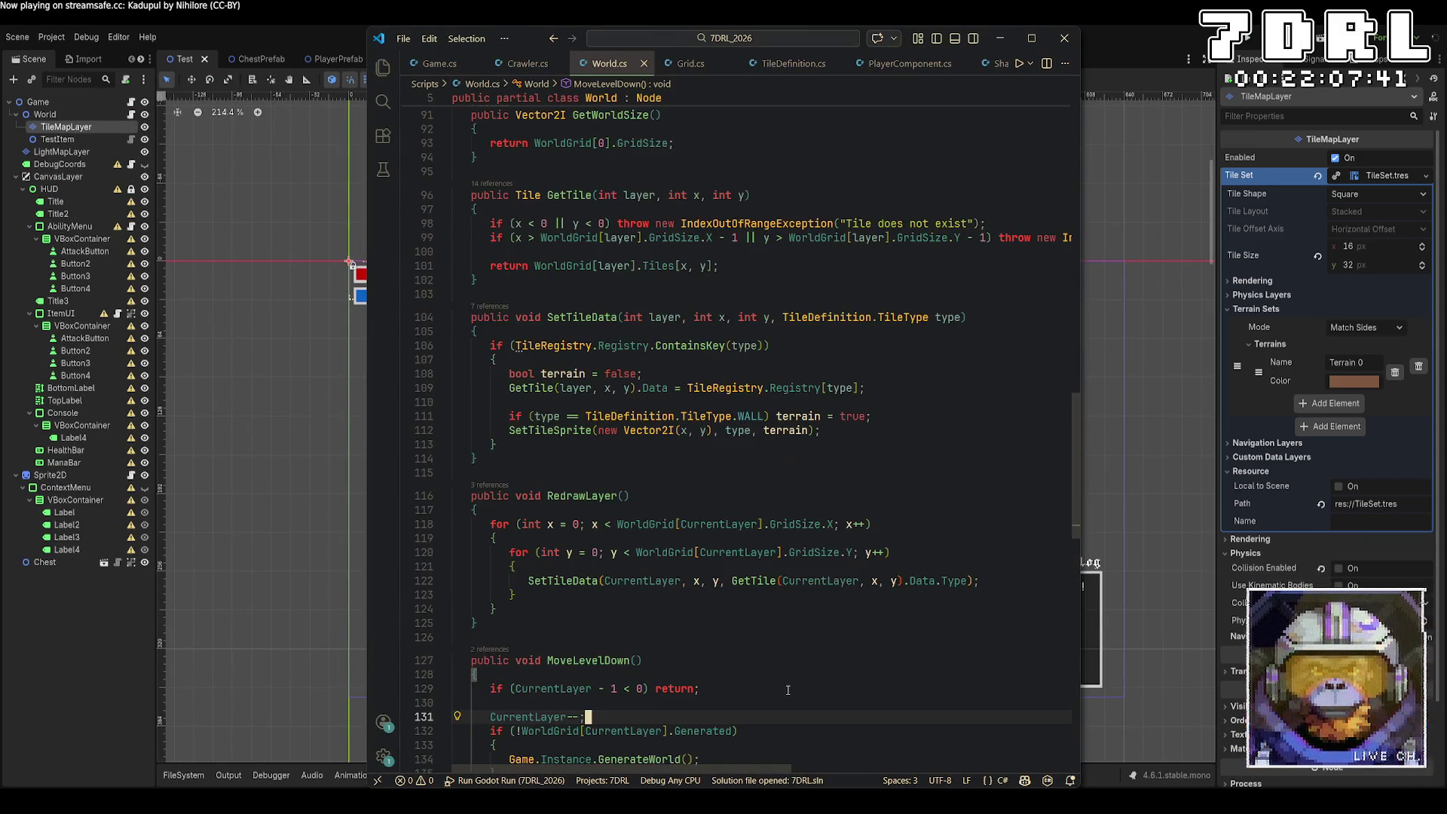
scroll(788, 687, up, 5)
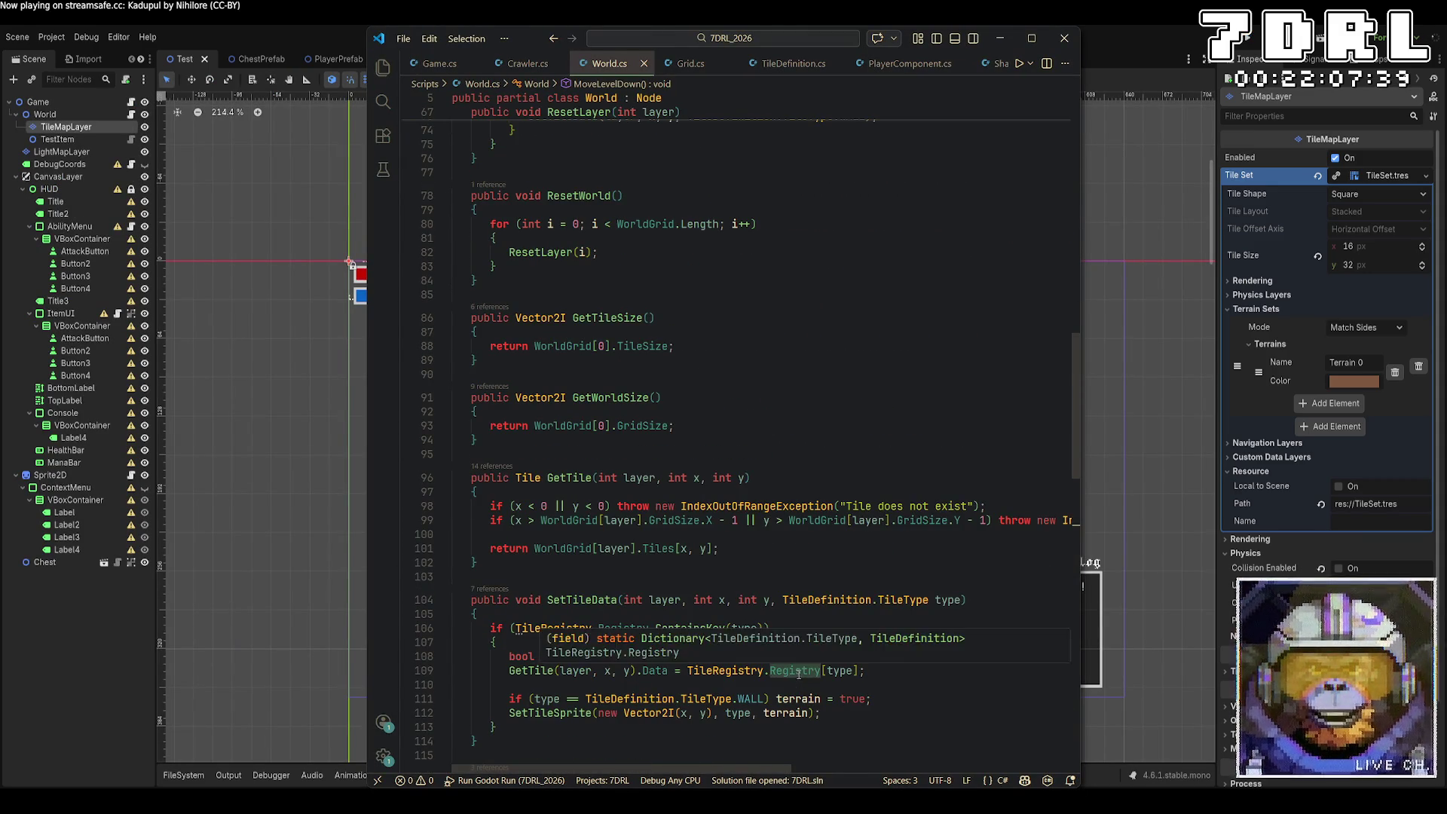
scroll(798, 662, up, 3)
scroll(798, 663, up, 20)
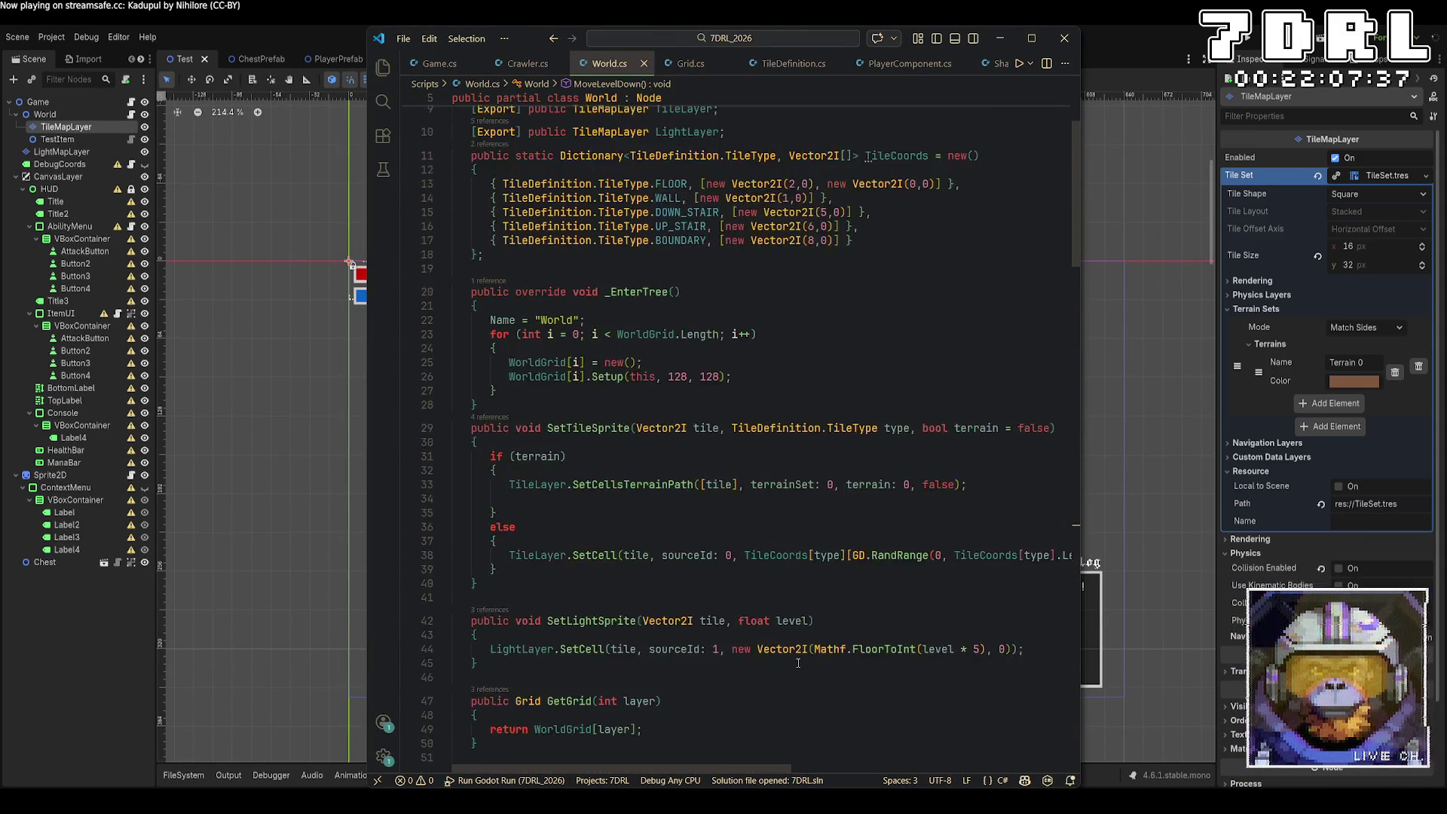
scroll(798, 663, down, 9)
scroll(799, 662, up, 9)
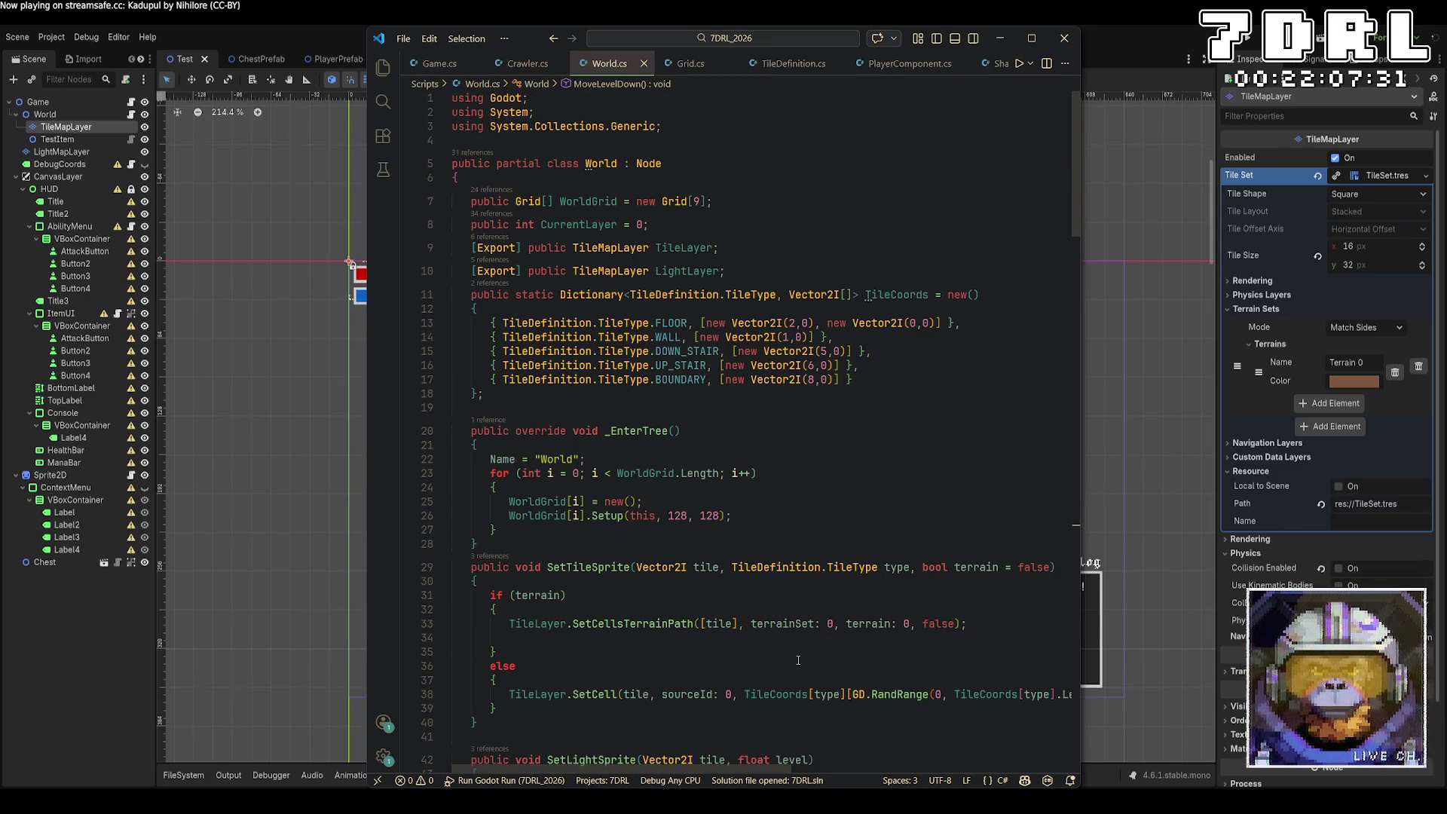
scroll(798, 661, down, 18)
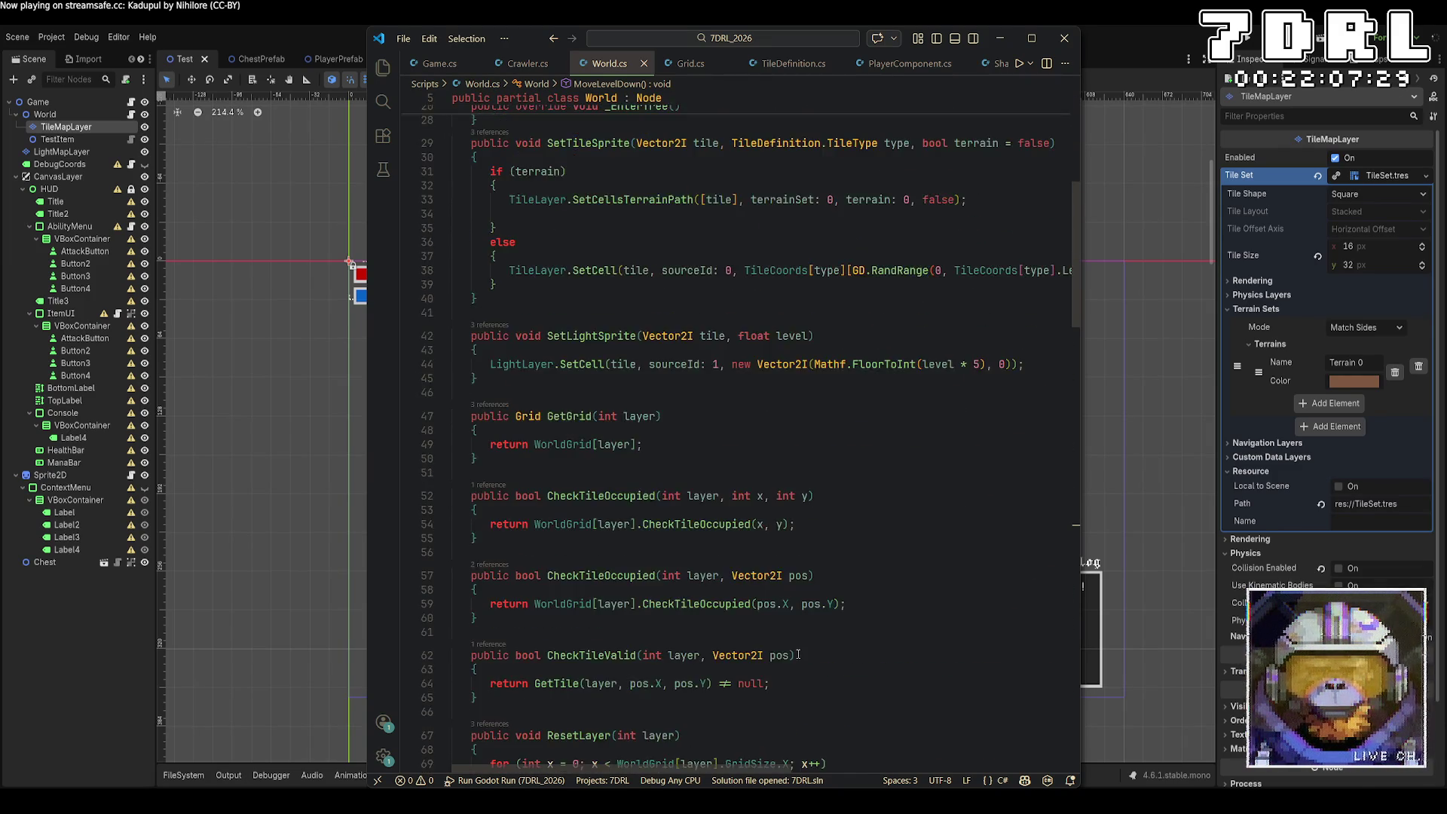
scroll(789, 595, down, 9)
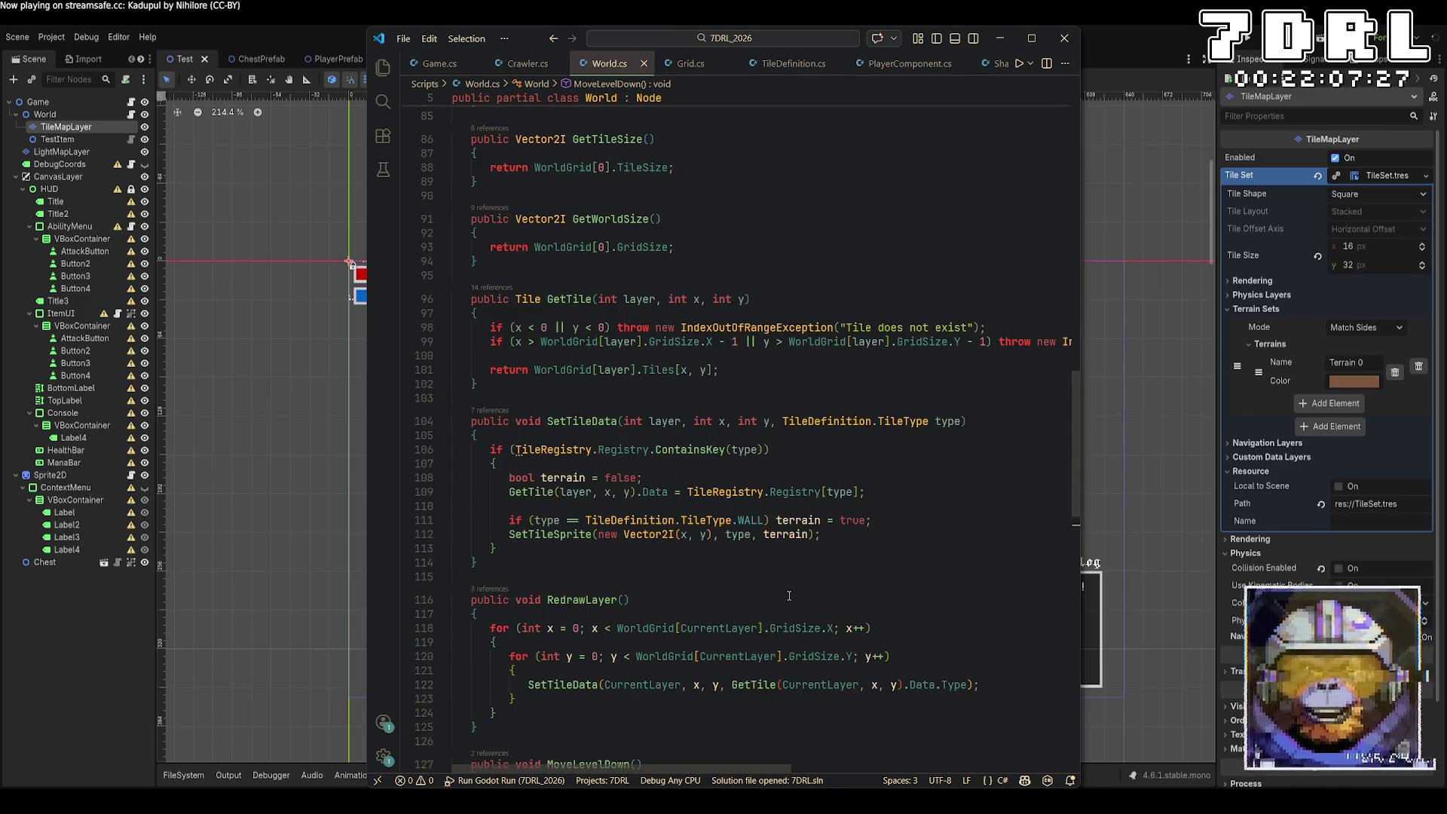
scroll(789, 596, down, 4)
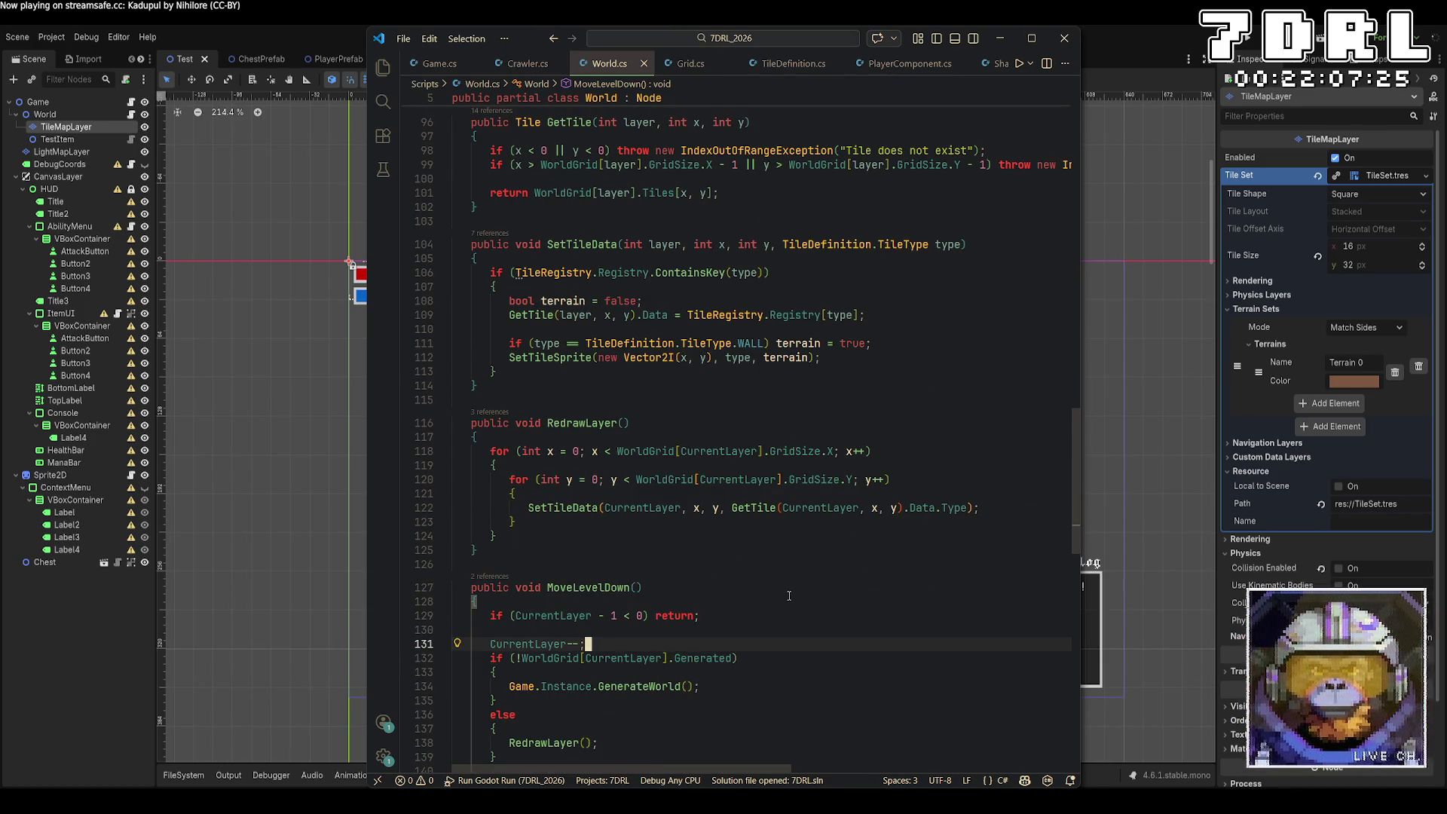
click(439, 64)
Step: Remove the Export attribute from Game.cs's Player field and save the file
scroll(734, 519, up, 5)
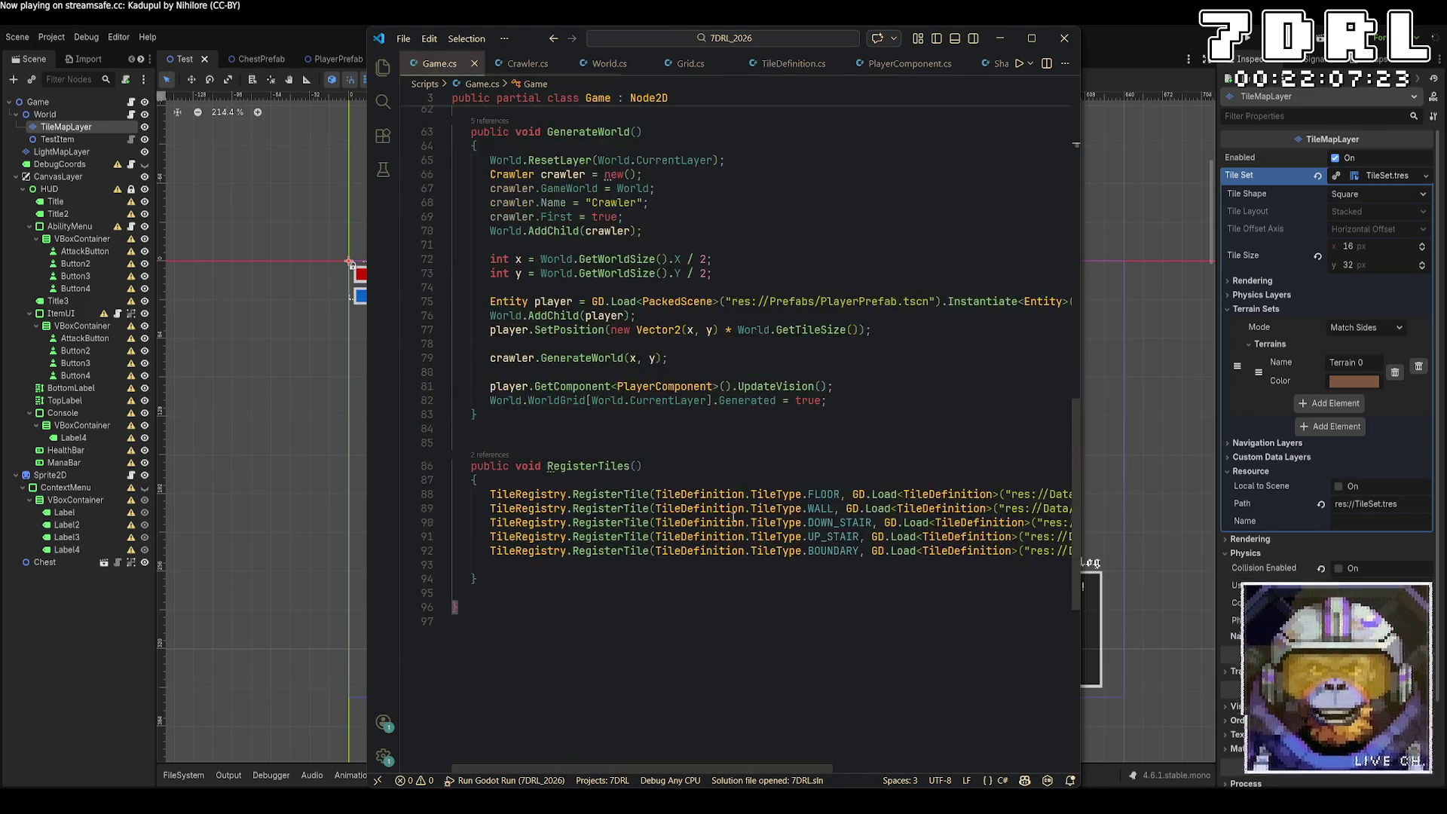
scroll(733, 519, up, 20)
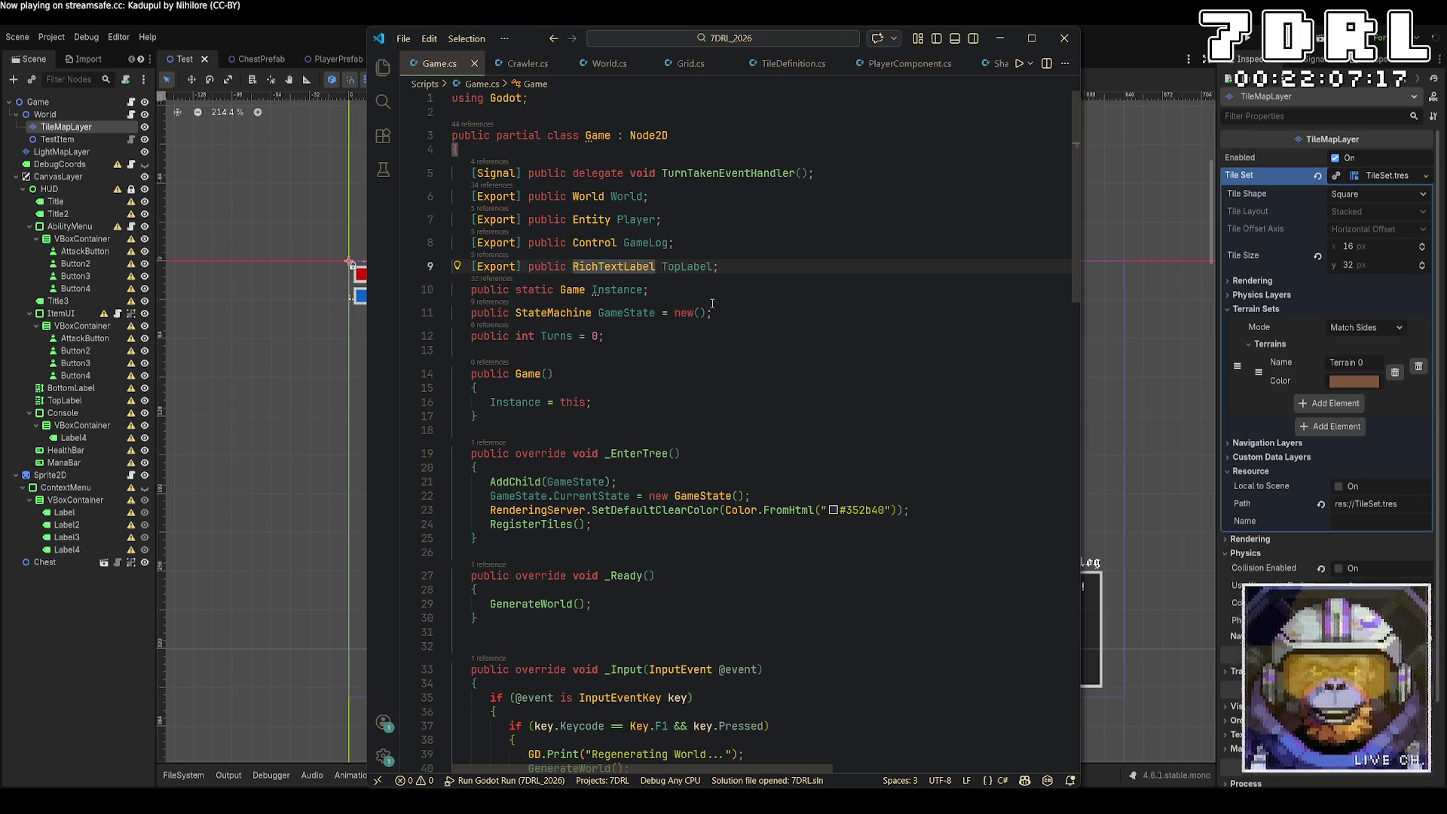
mouse_move(649, 215)
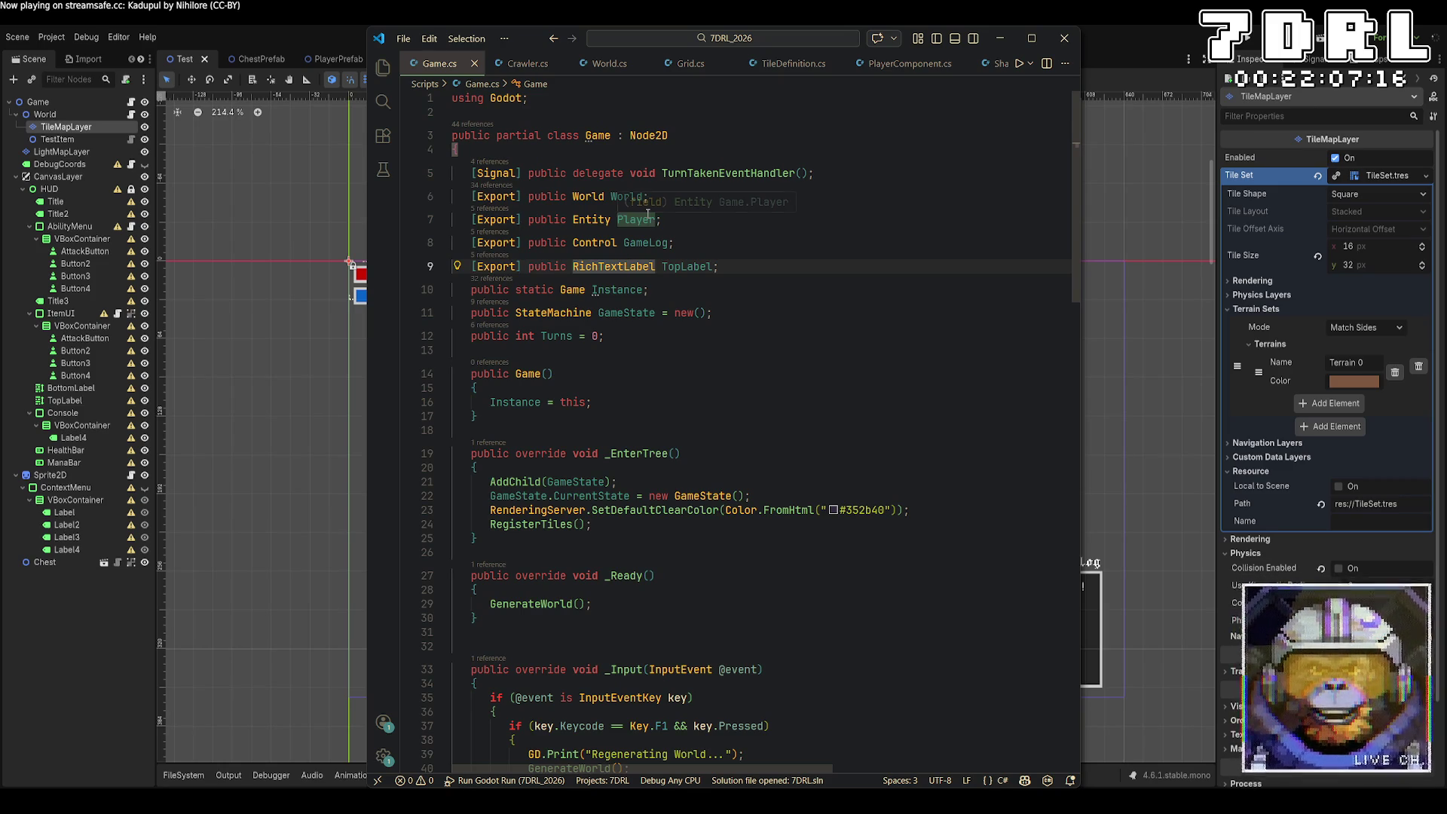
click(526, 221)
key(shift+Home)
key(BackSpace)
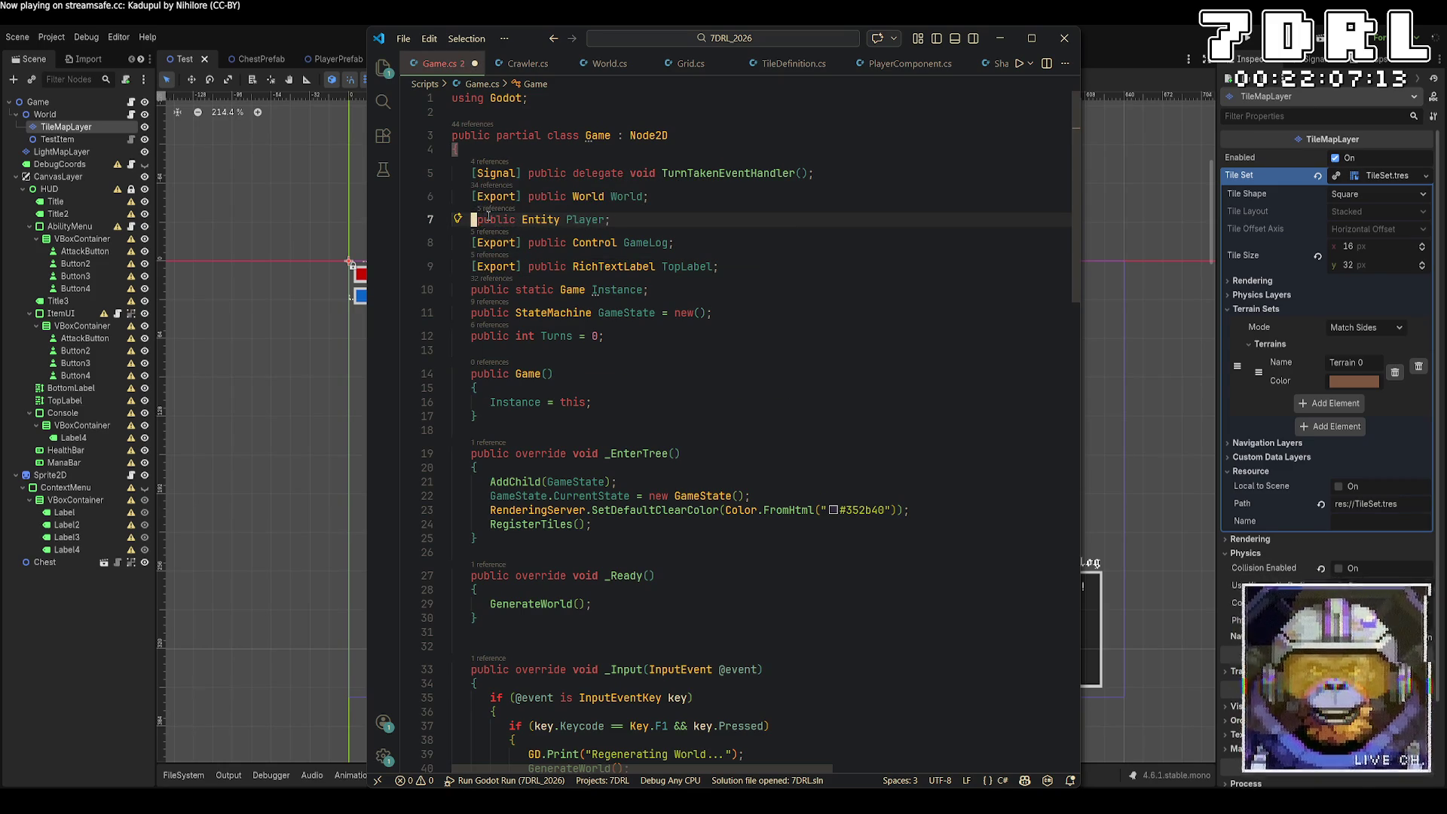
key(ctrl+s)
scroll(864, 564, down, 5)
Step: Delete the 'using System.Security.Cryptography.X509Certificates;' line at the top of Crawler.cs
click(528, 63)
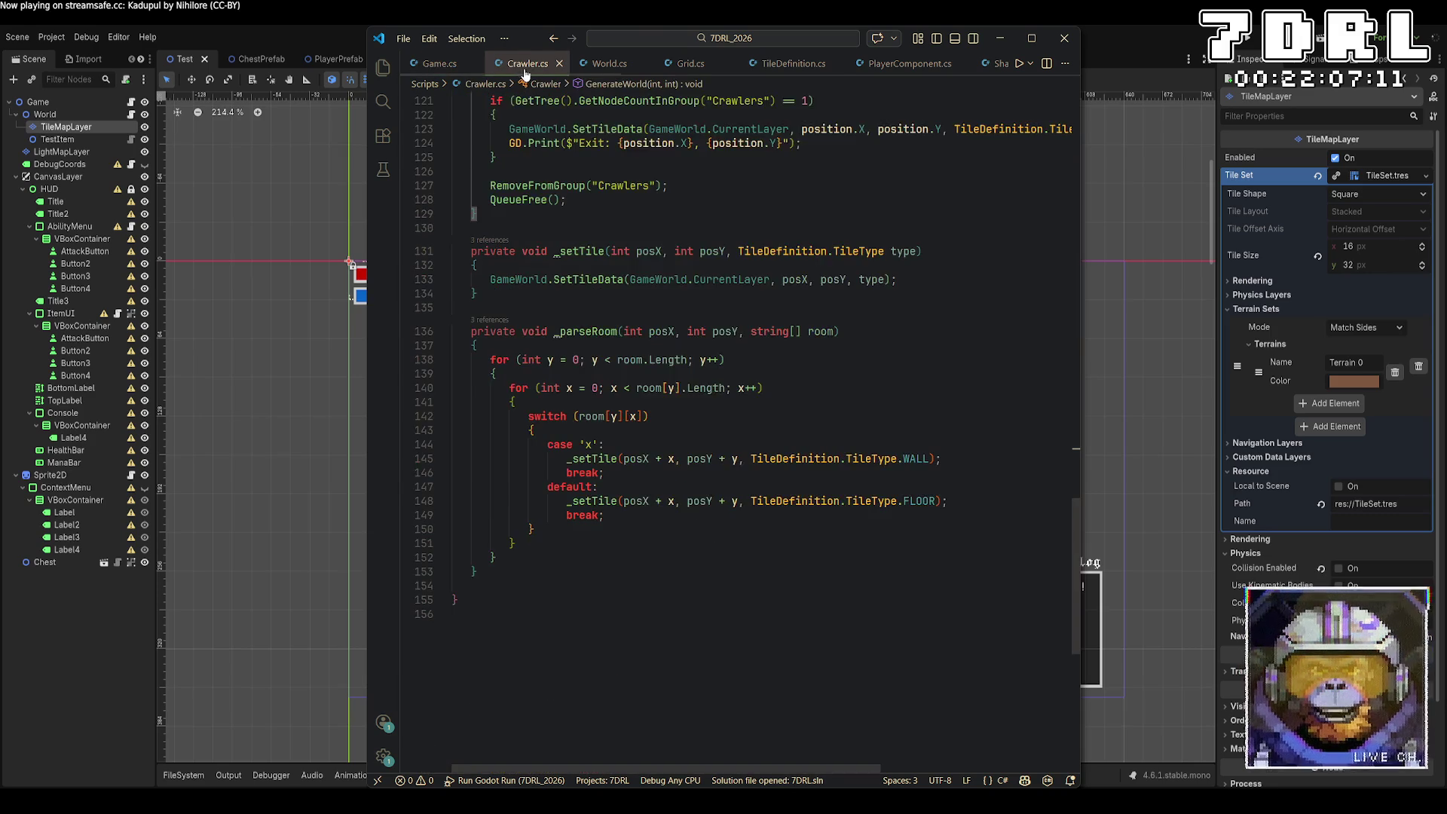
scroll(744, 422, up, 10)
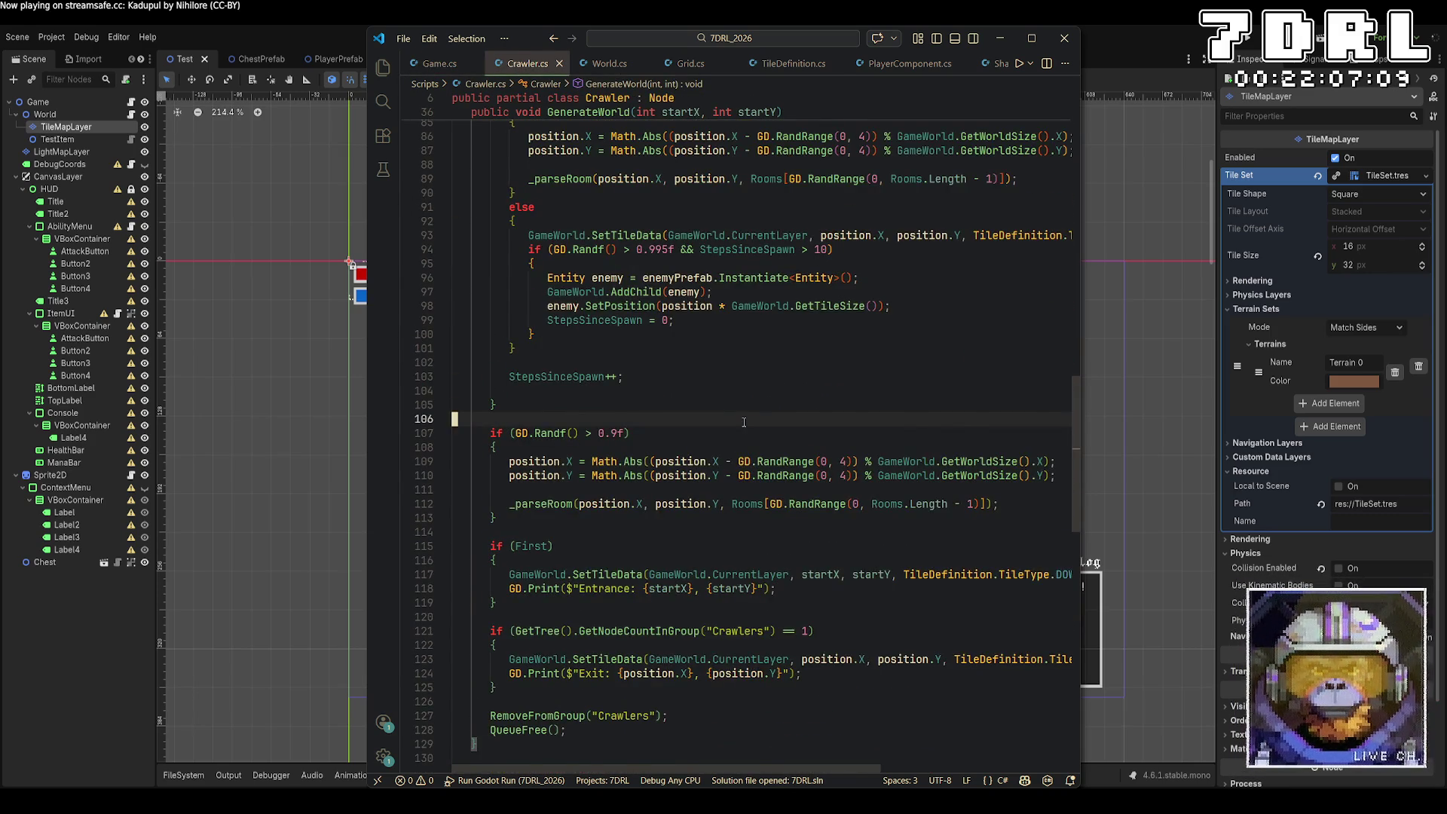
scroll(744, 422, up, 4)
scroll(744, 422, up, 15)
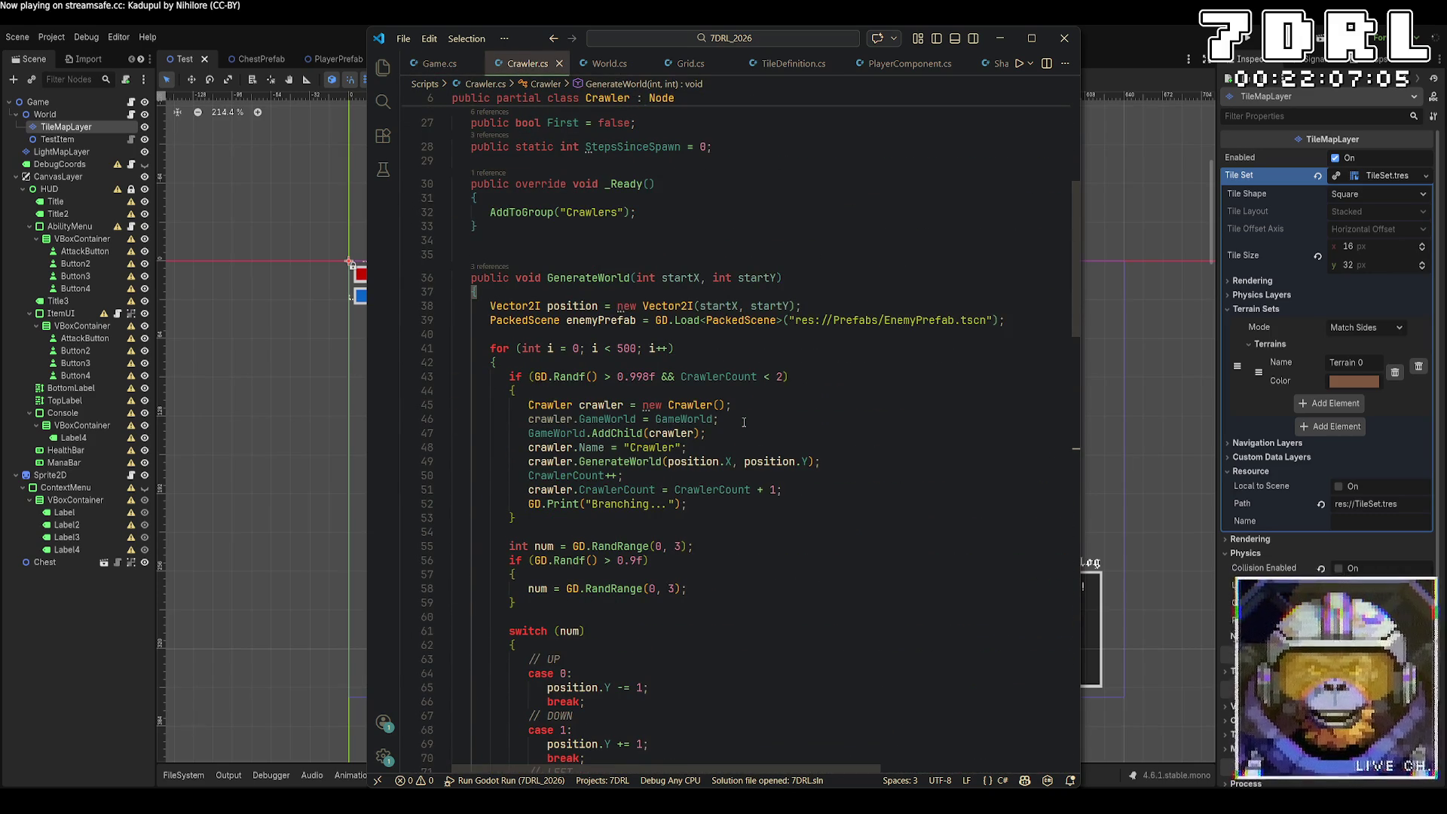
scroll(744, 422, down, 20)
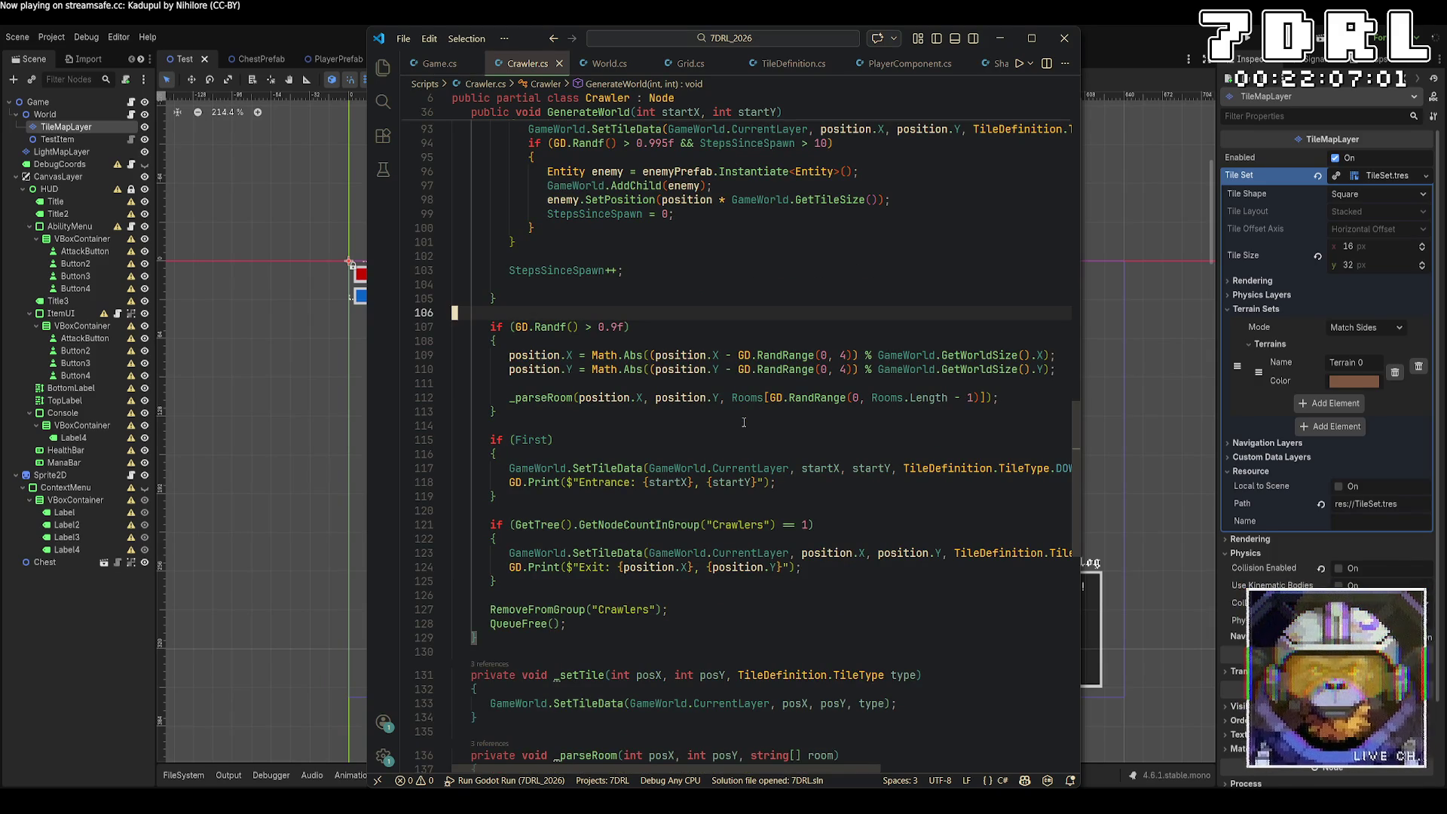
scroll(745, 422, down, 5)
scroll(744, 422, down, 5)
scroll(744, 422, up, 11)
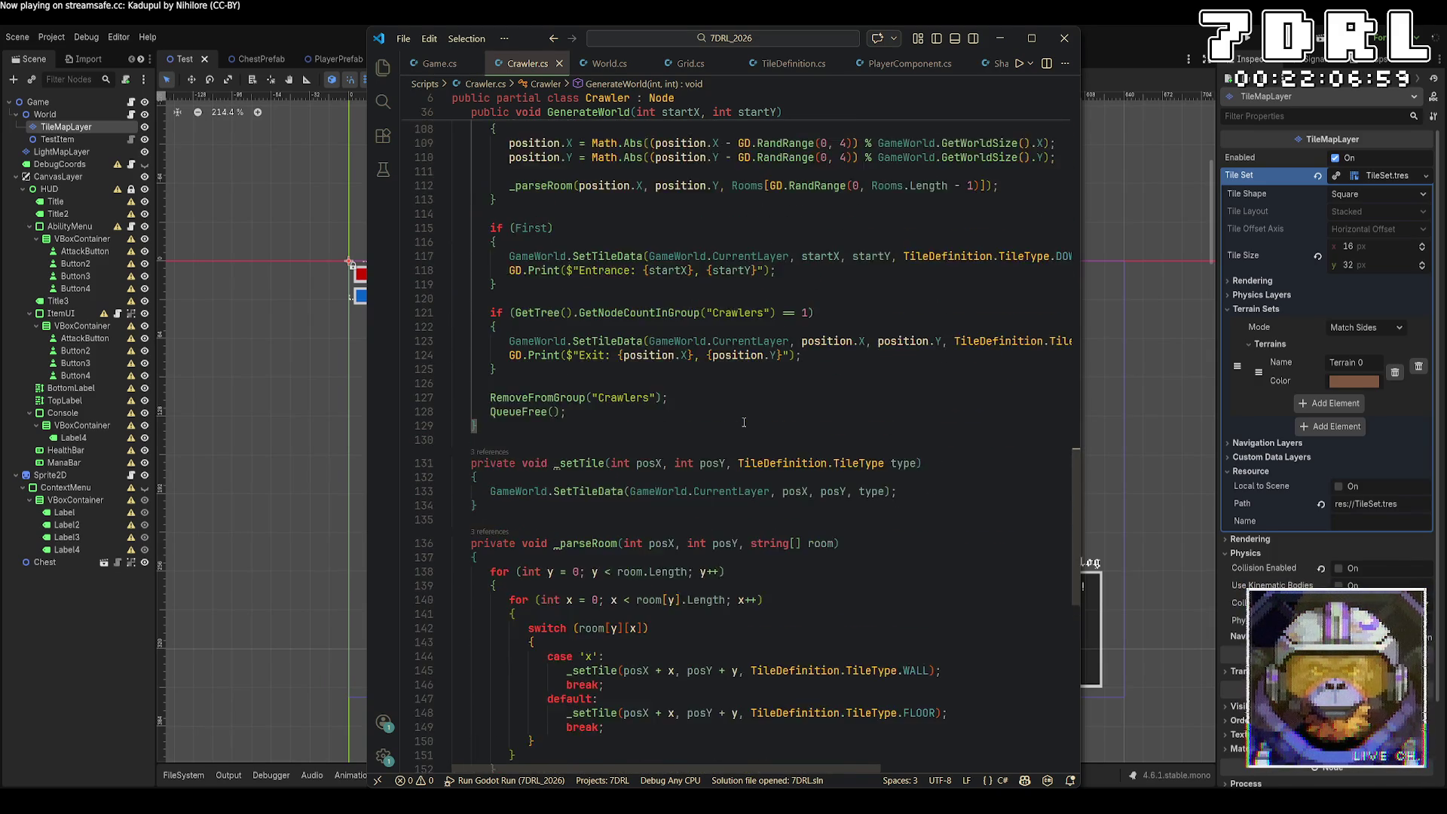
scroll(744, 422, up, 6)
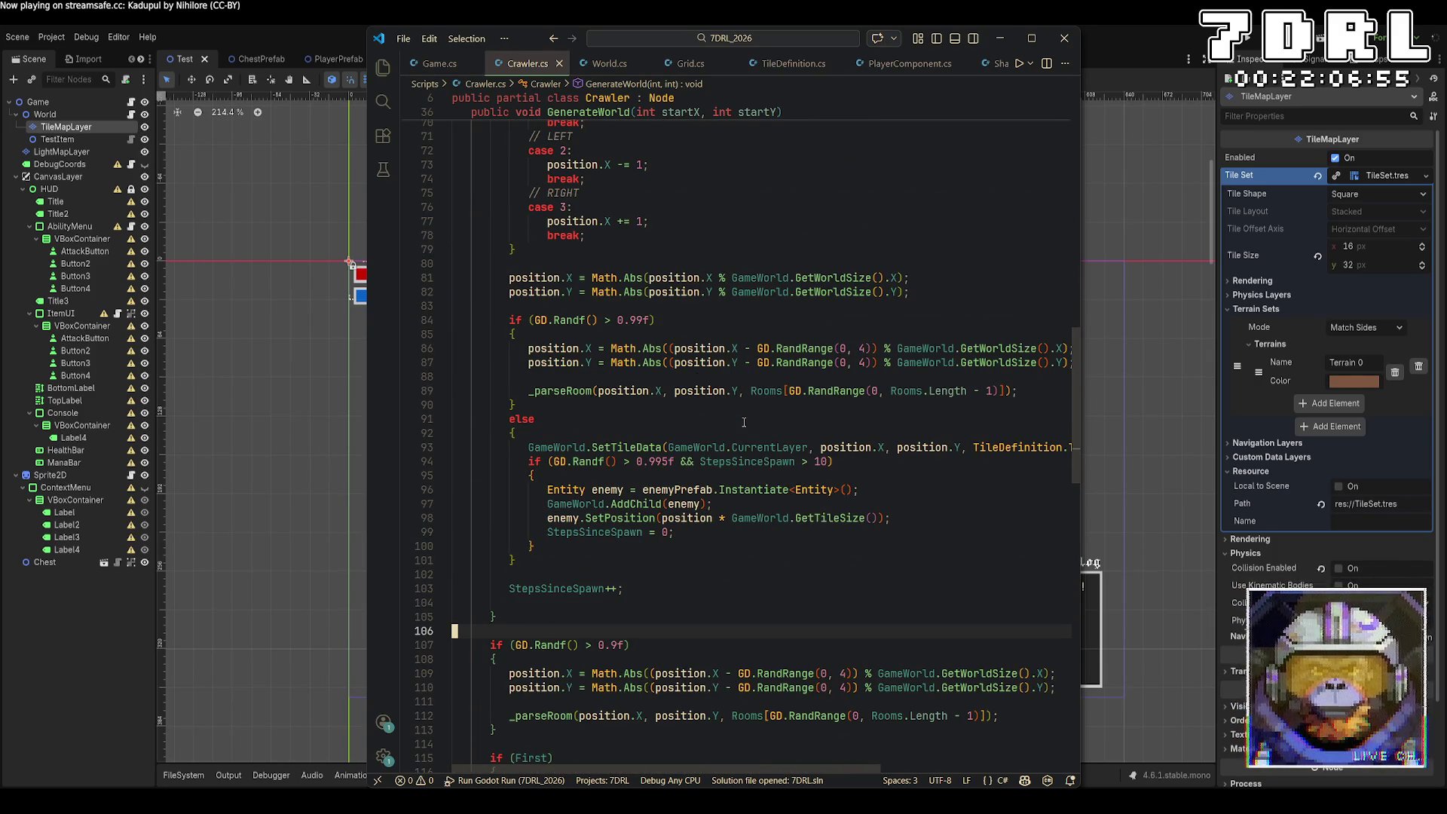
scroll(744, 422, up, 13)
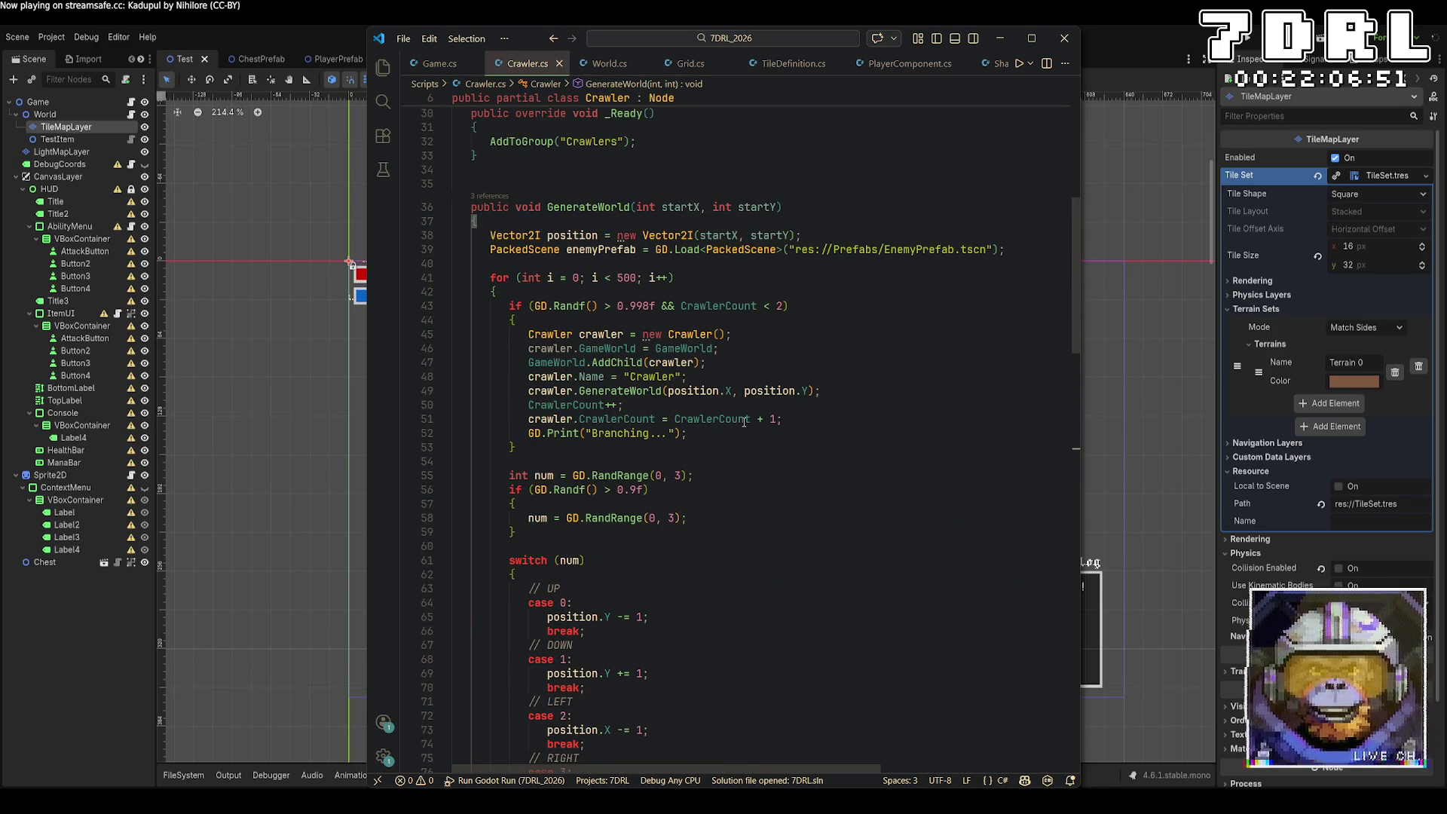
scroll(744, 422, up, 10)
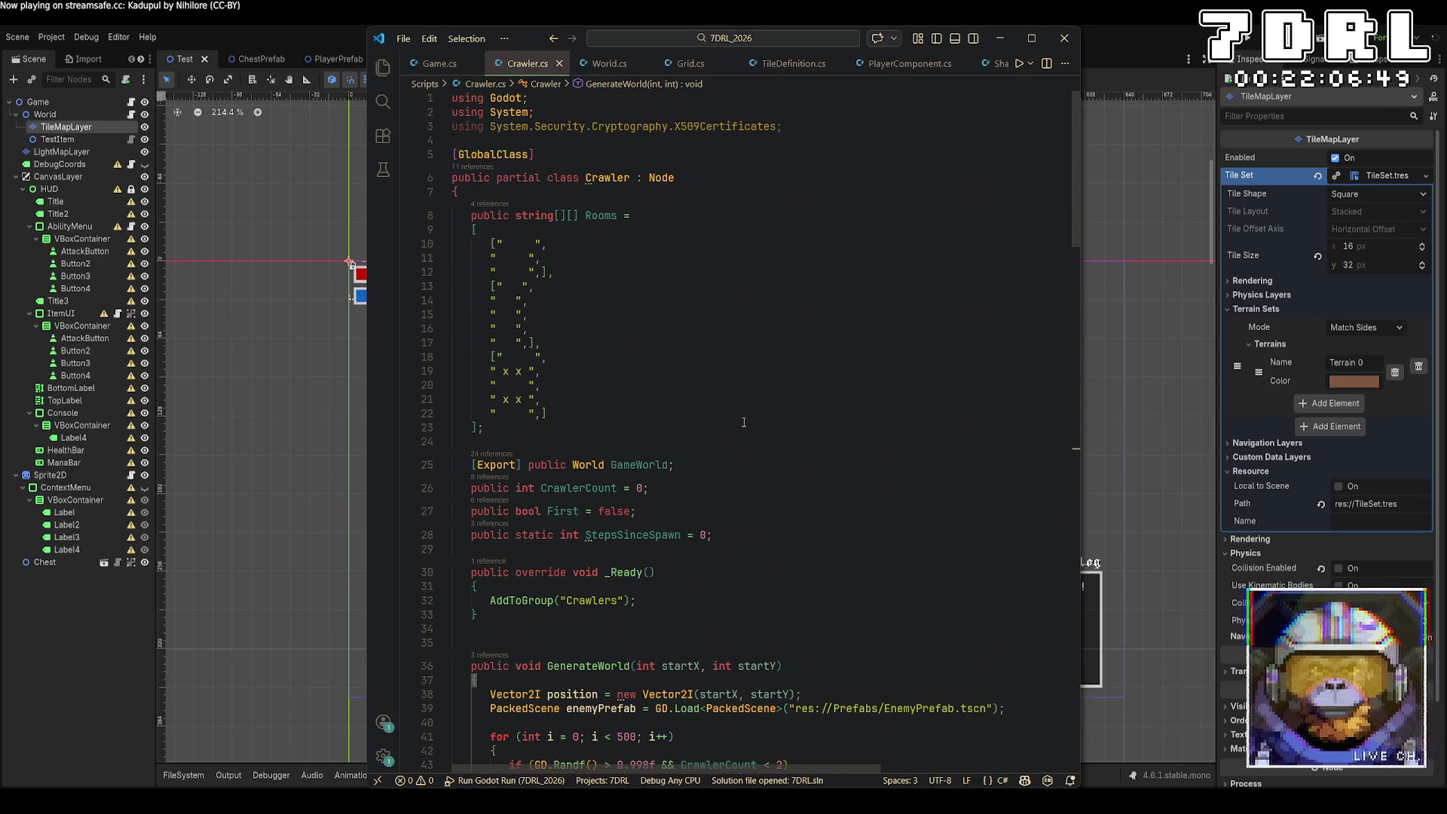
triple_click(799, 132)
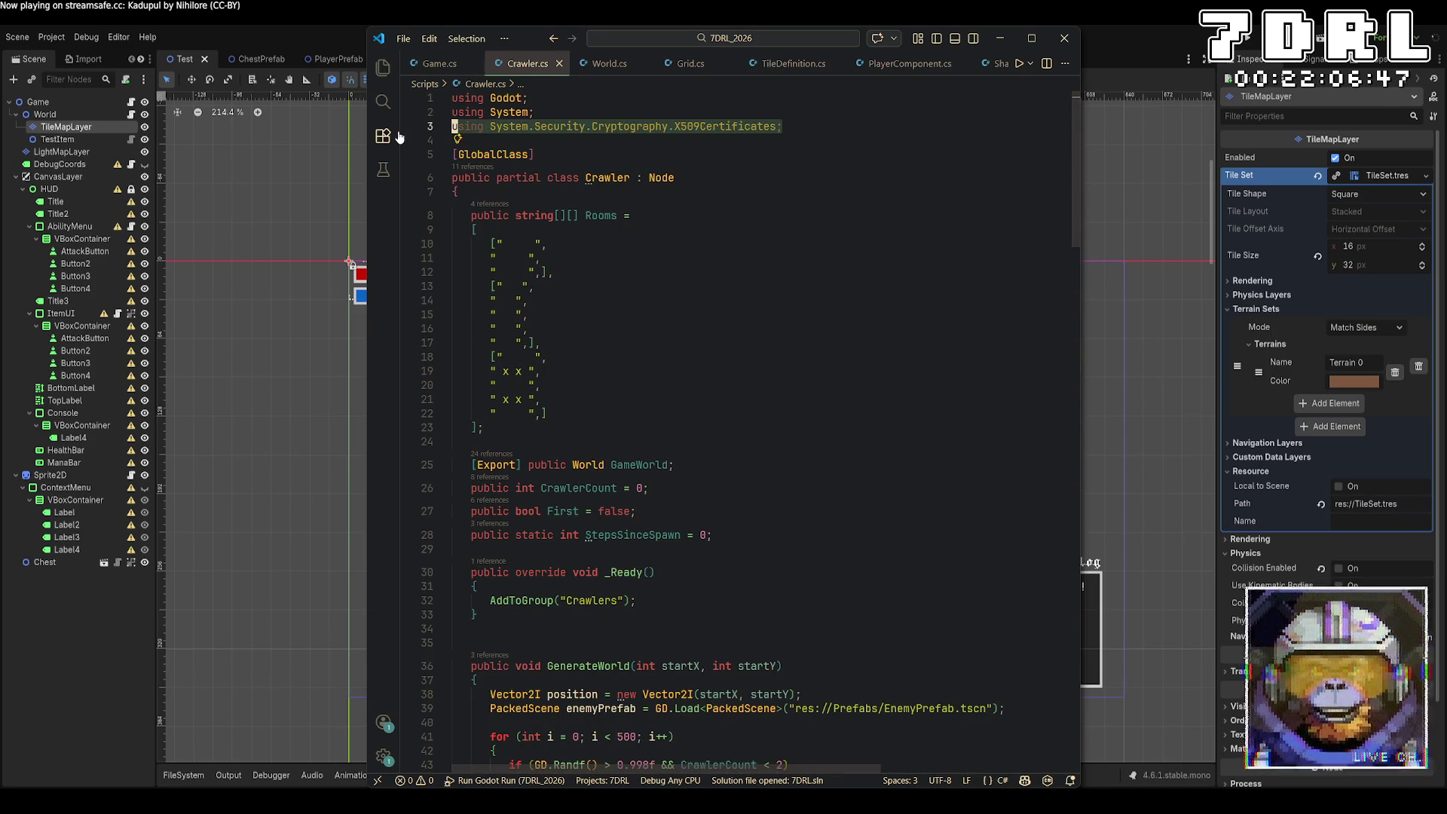
key(BackSpace)
Step: In Game.cs, add 'Player = player;' after the player positioning line and save
scroll(410, 128, down, 5)
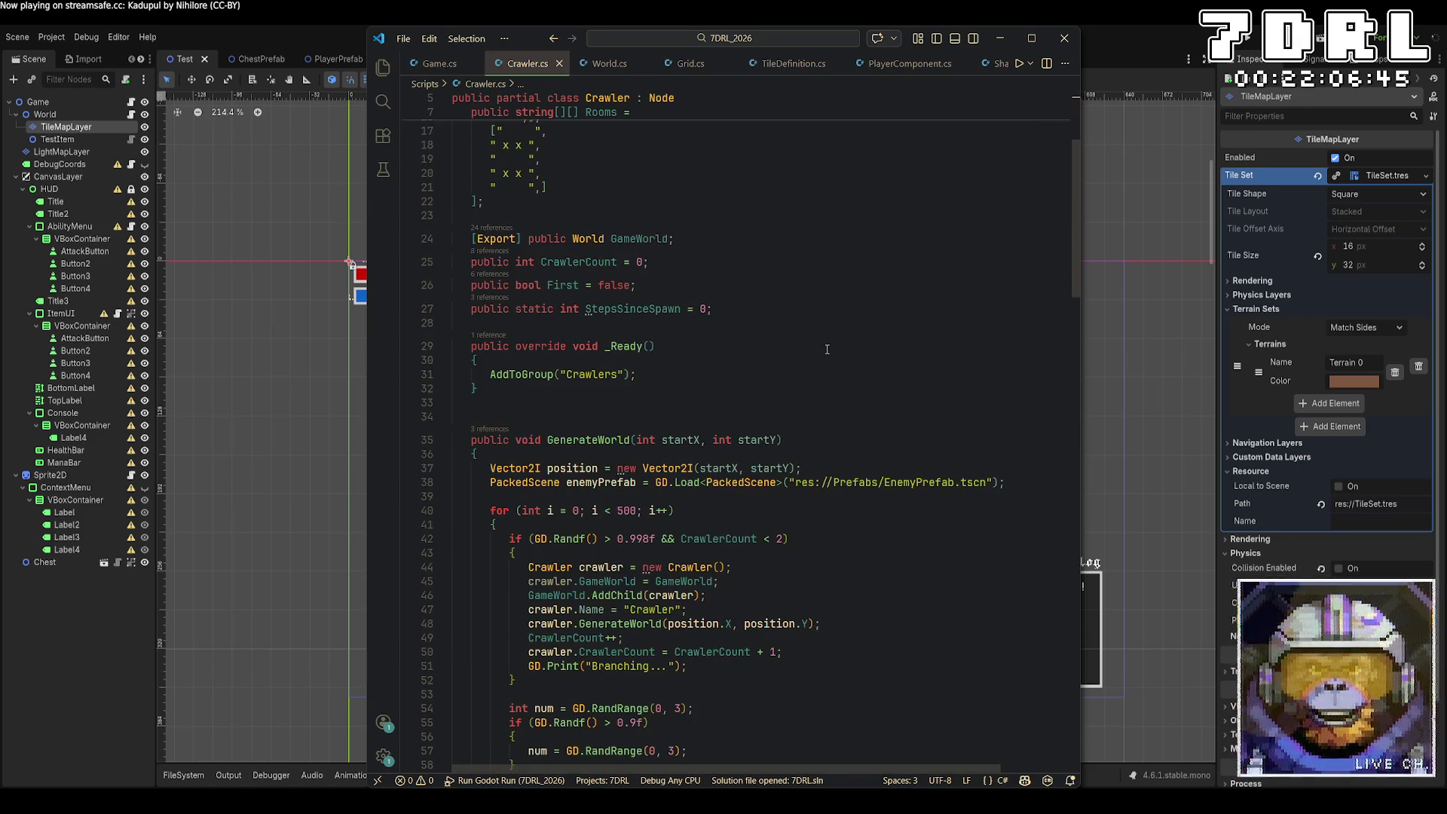
click(419, 69)
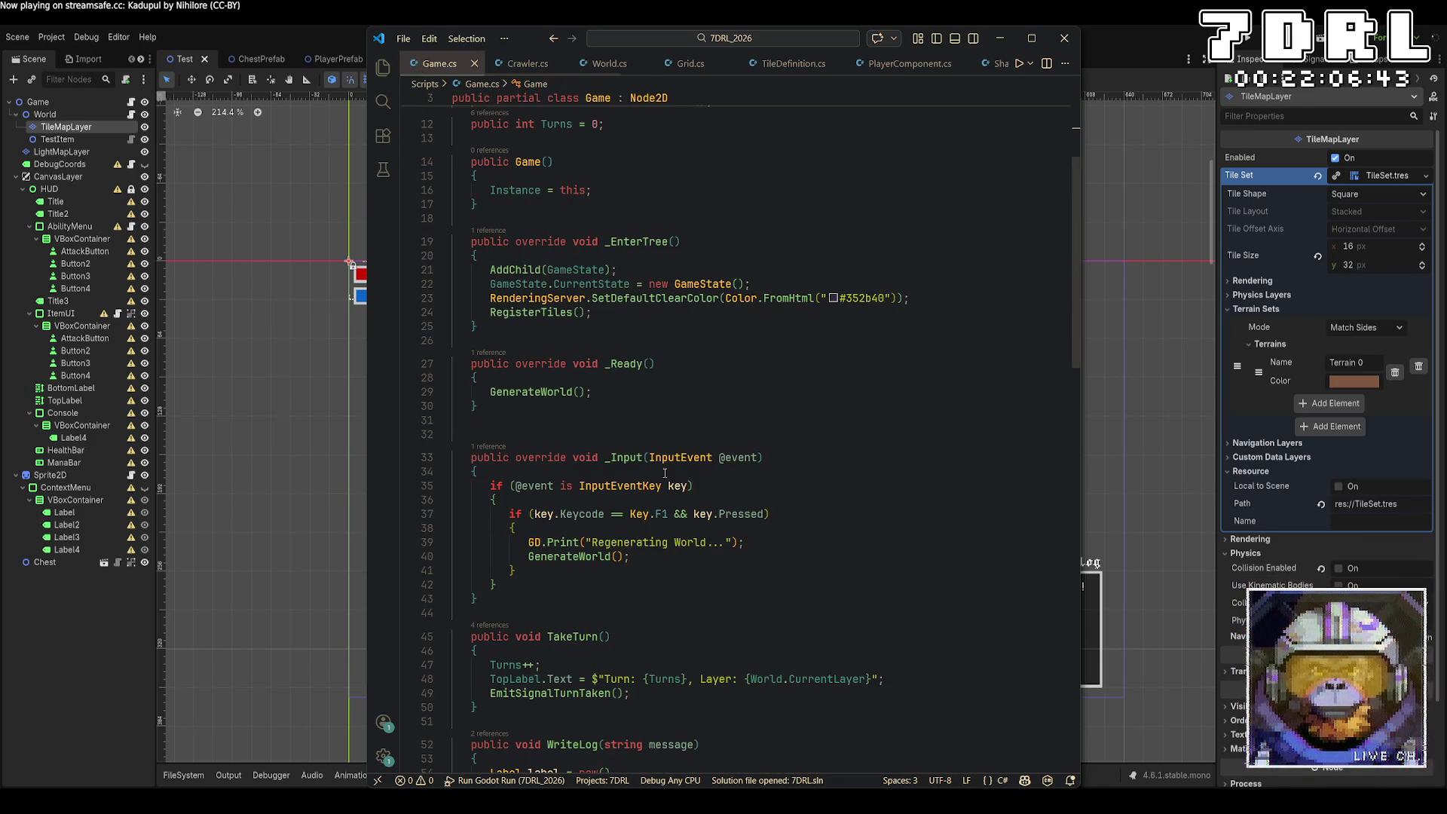
scroll(665, 473, down, 9)
scroll(701, 524, down, 4)
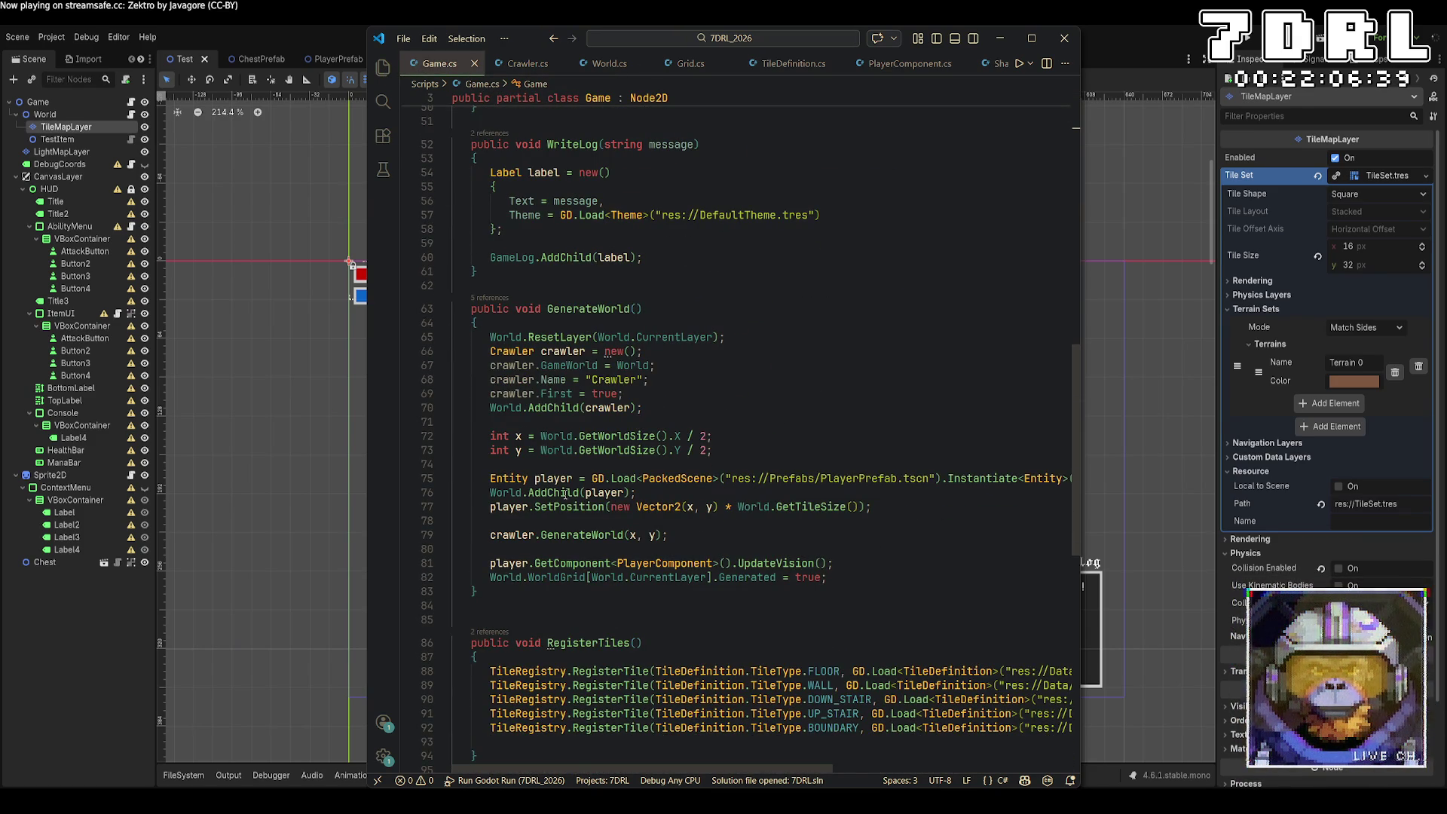
click(942, 509)
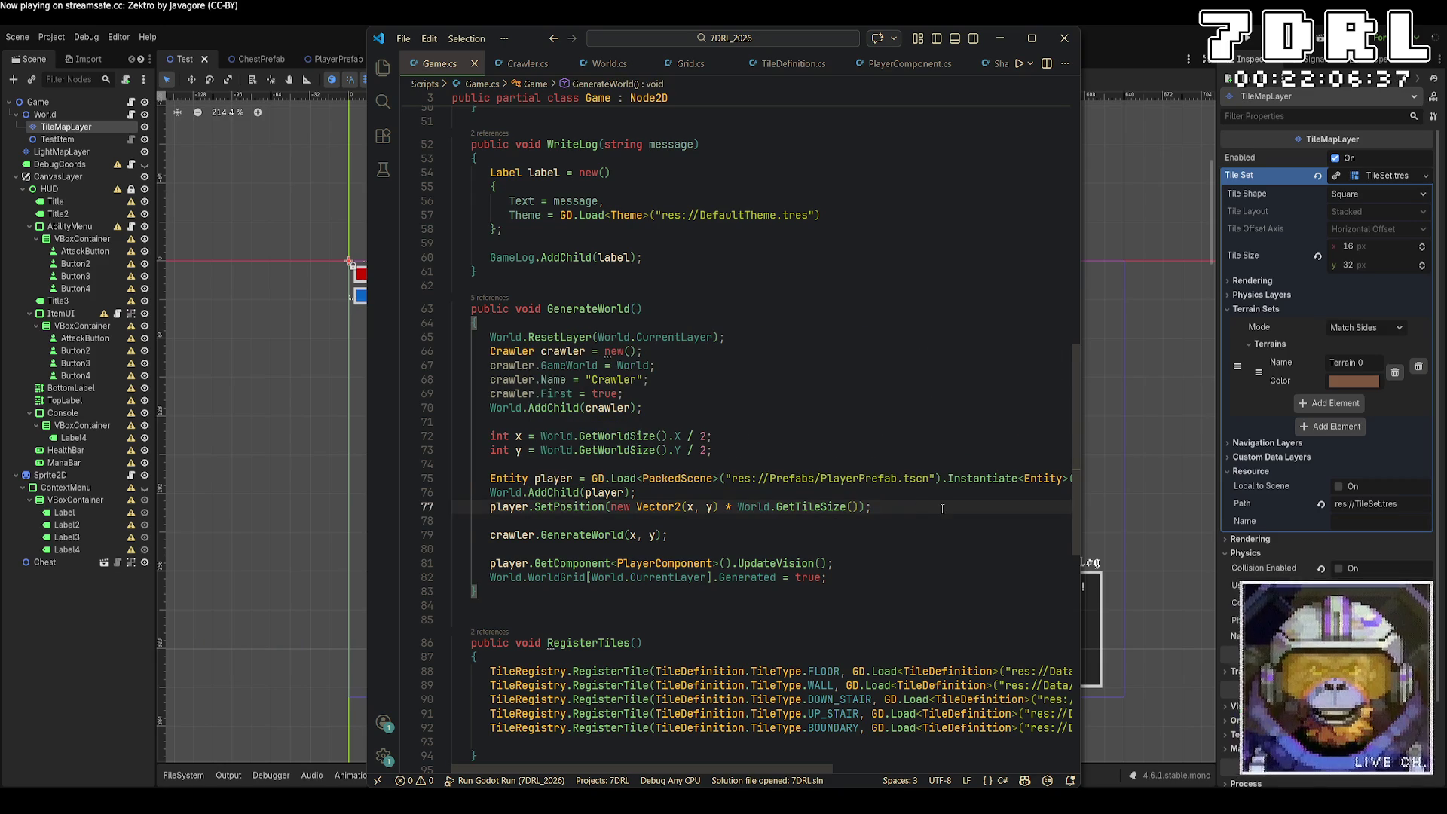
key(Return)
text(Player = playe)
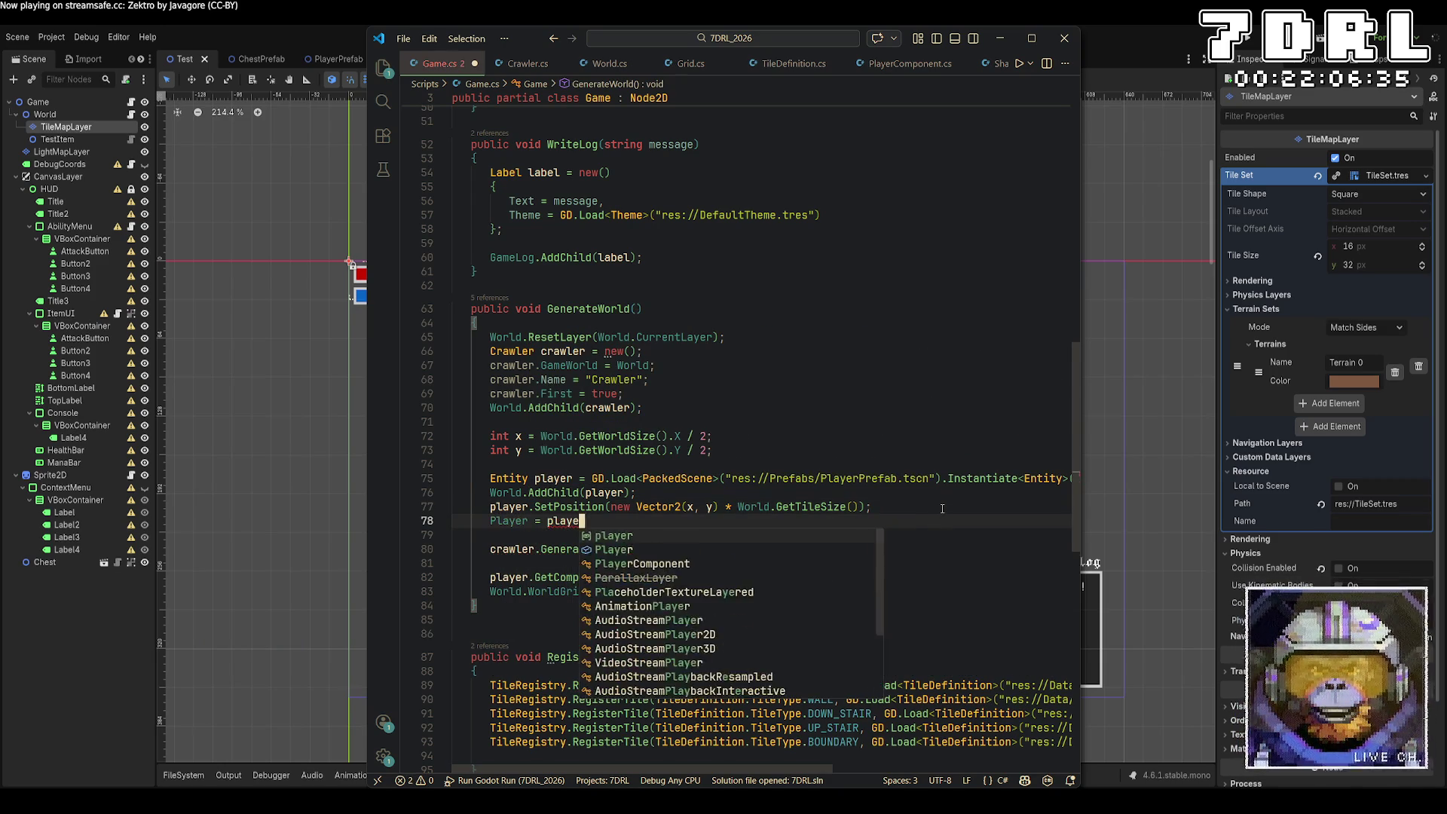
text(r;)
key(ctrl+s)
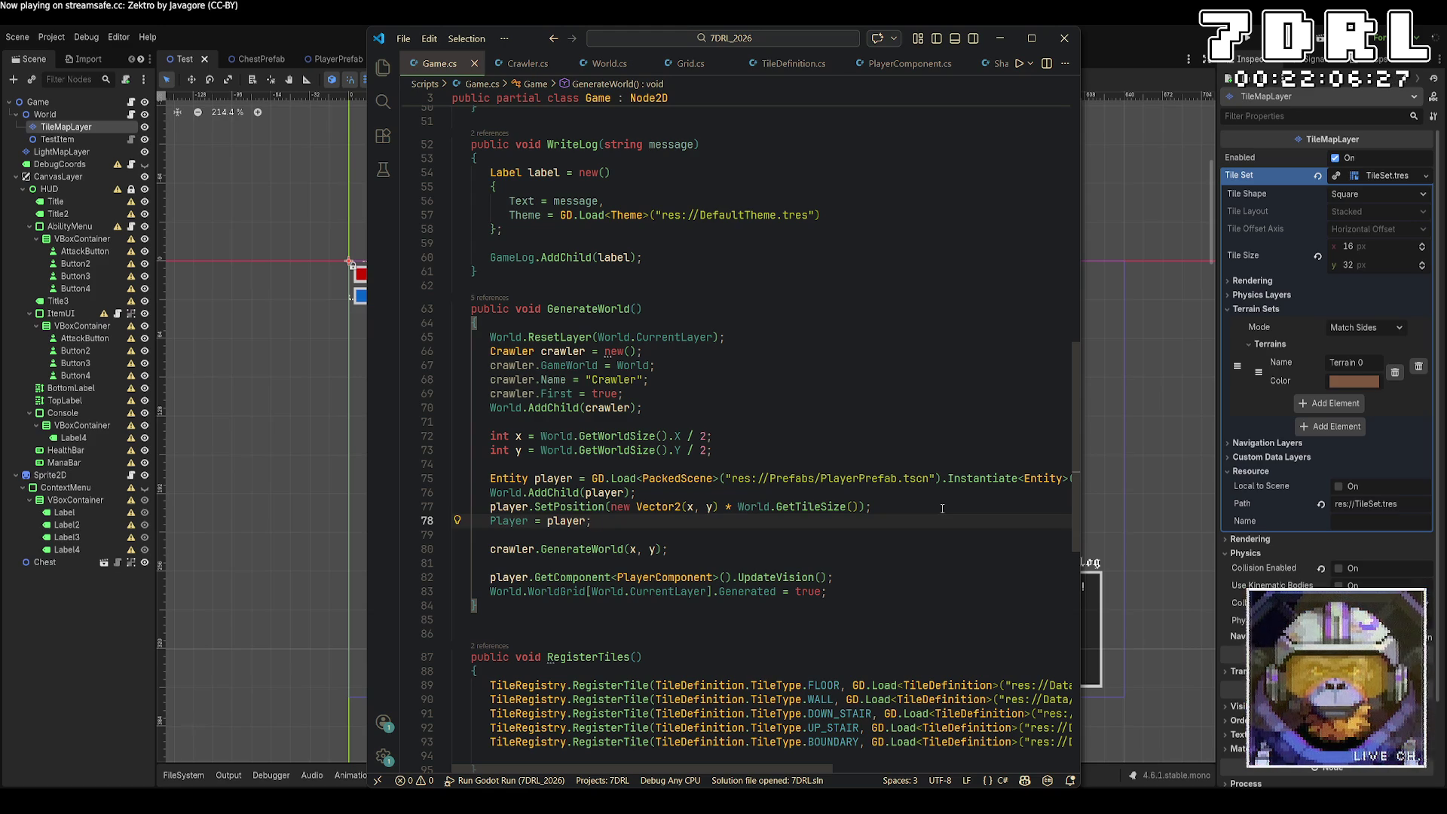
Step: Wrap the player creation code in an 'if (Player == null) { }' block and indent it
click(856, 463)
key(Return)
text(i)
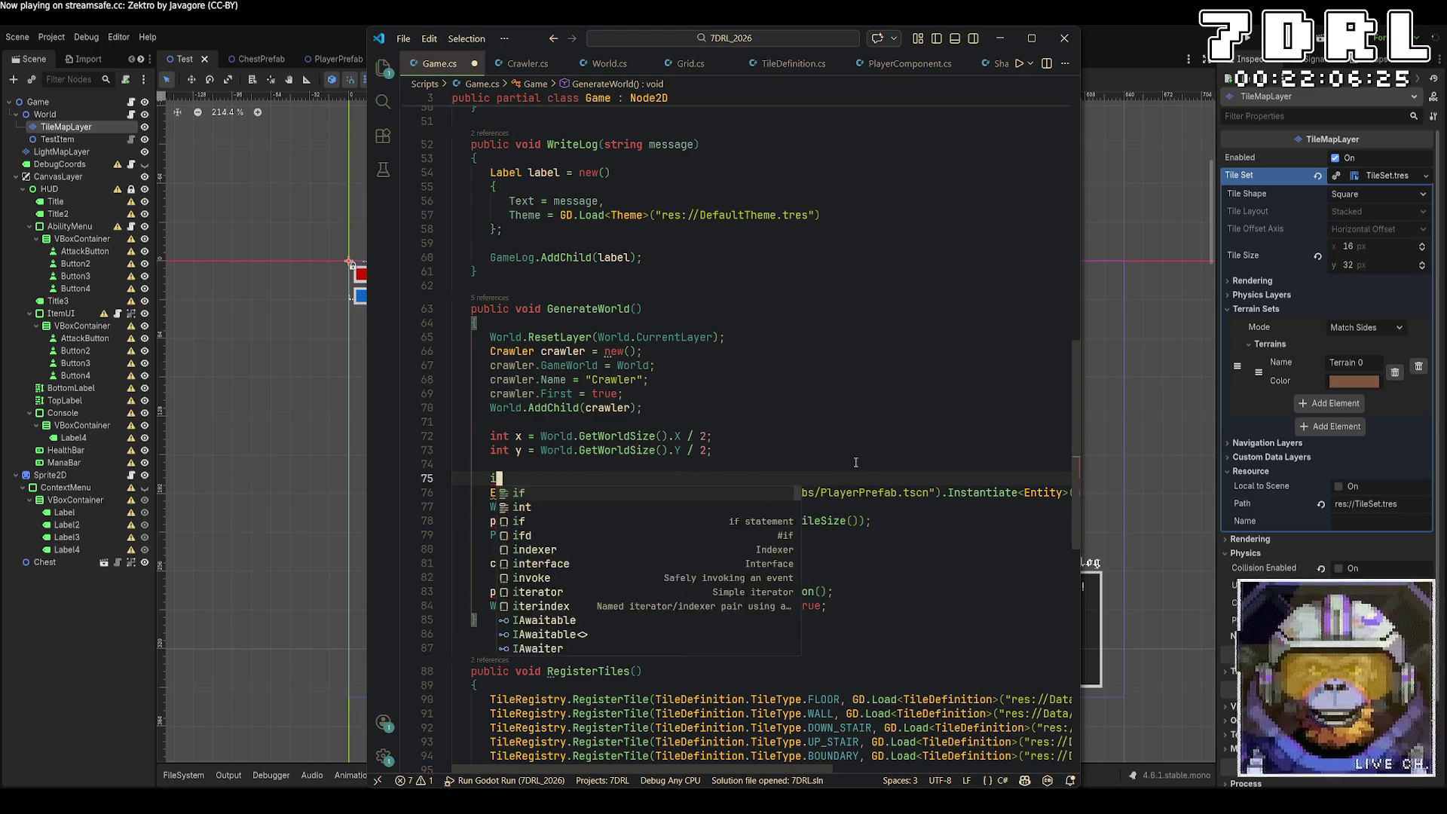
text(f (play)
key(Tab)
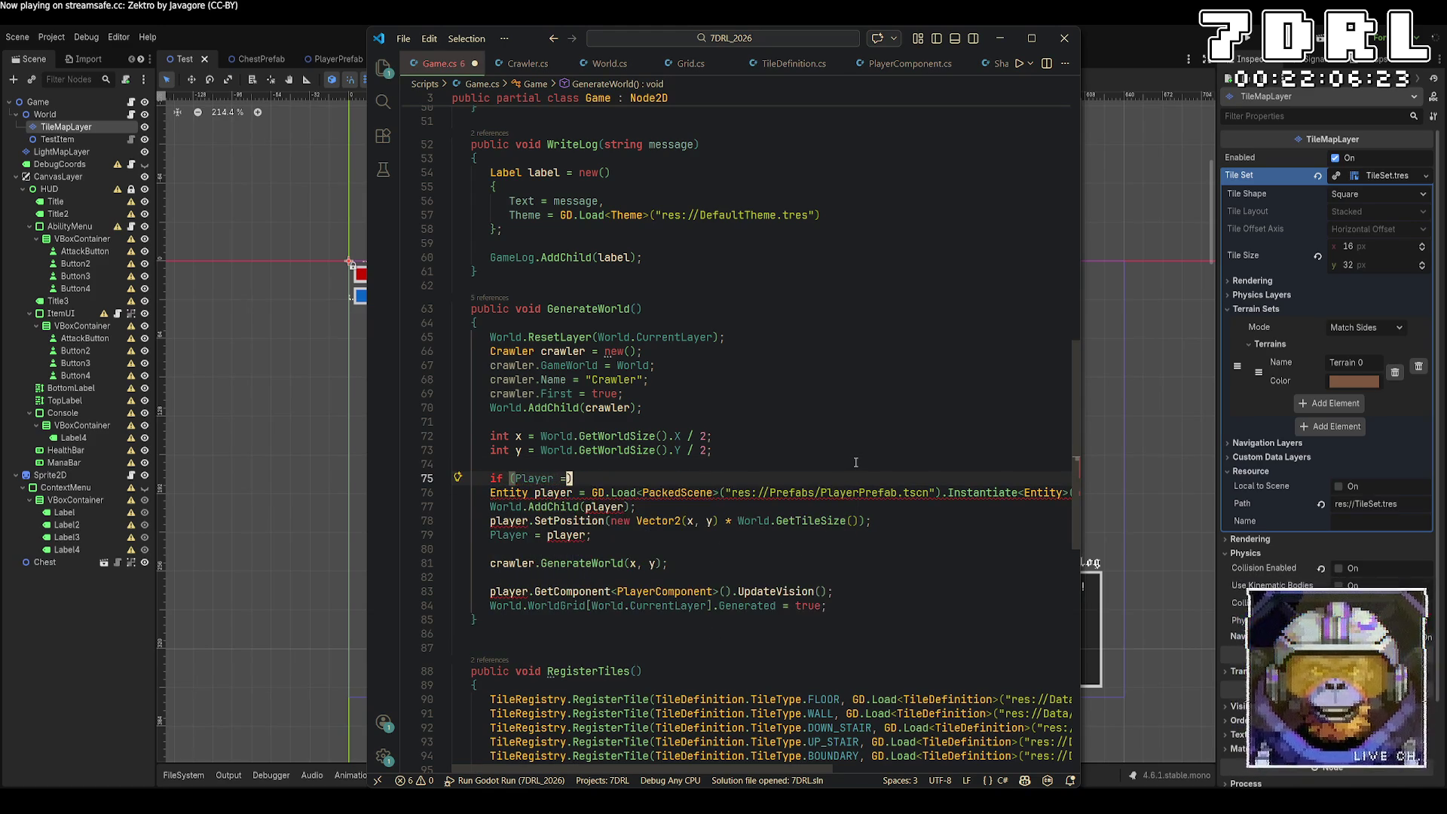
text(== nu)
key(Tab)
key(End)
key(Return)
text({)
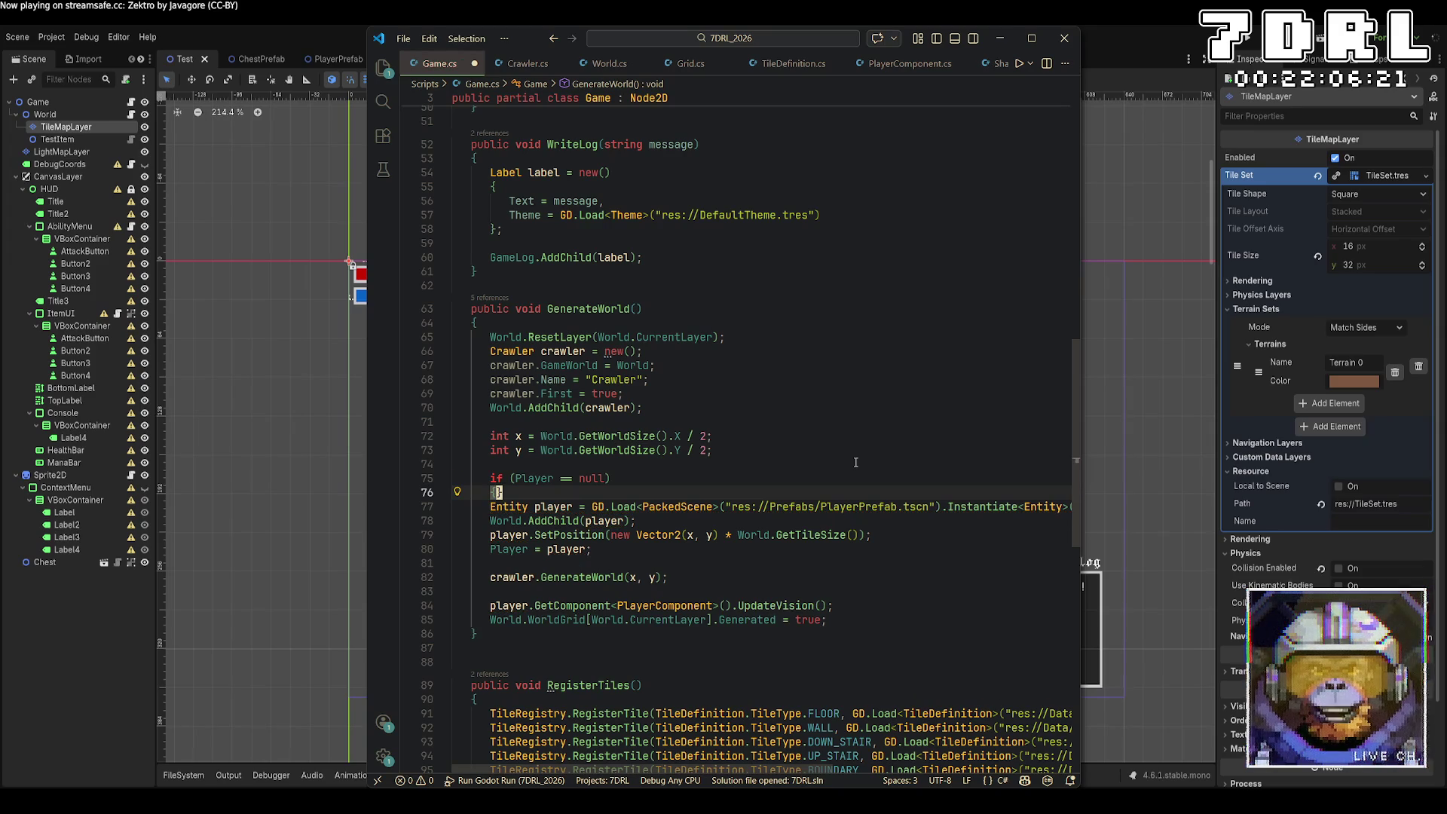
key(Down)
key(Down)
key(Down)
key(Down)
key(End)
key(Return)
text(})
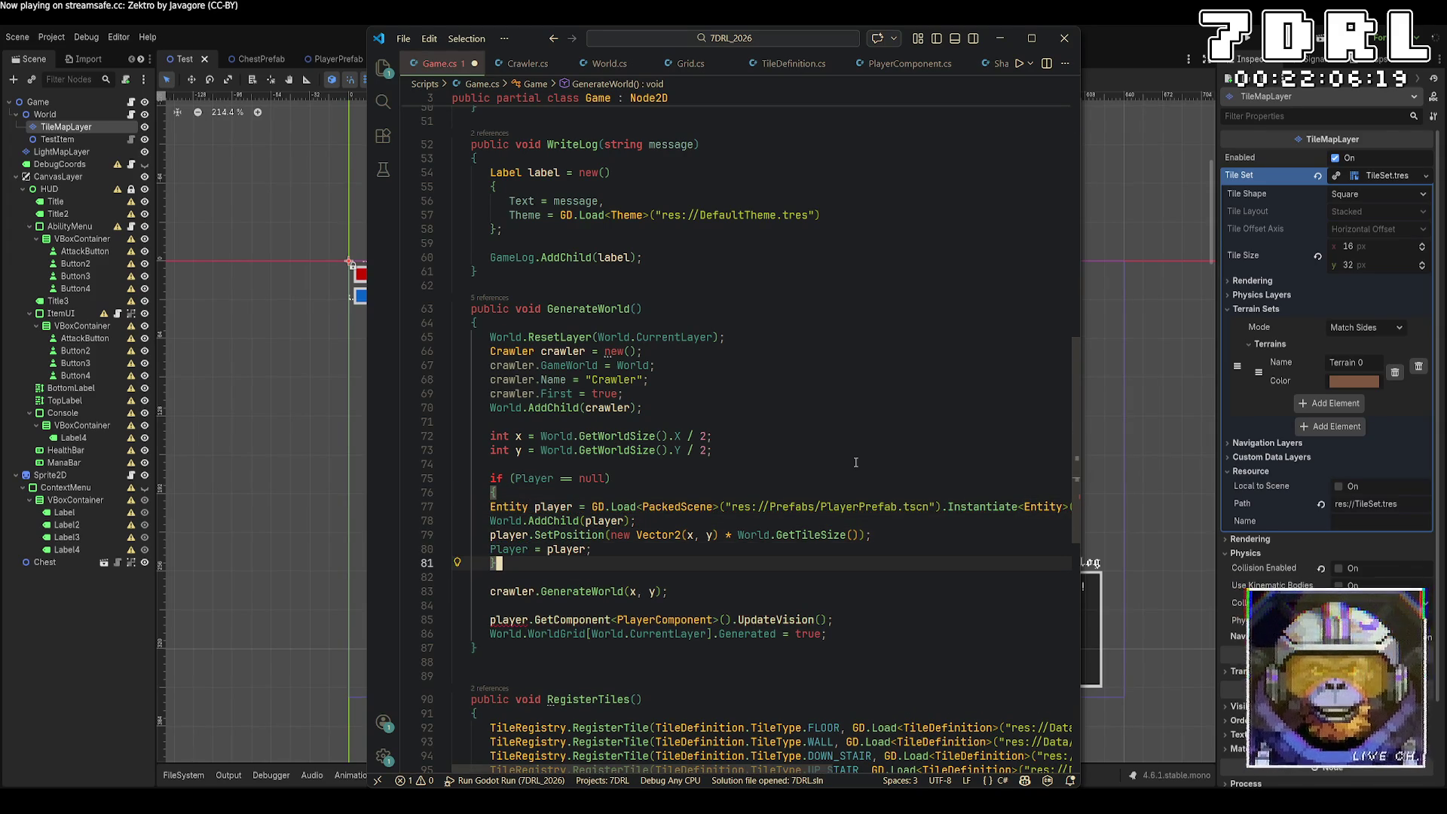
key(shift+Up)
key(shift+Up)
key(shift+Up)
key(Tab)
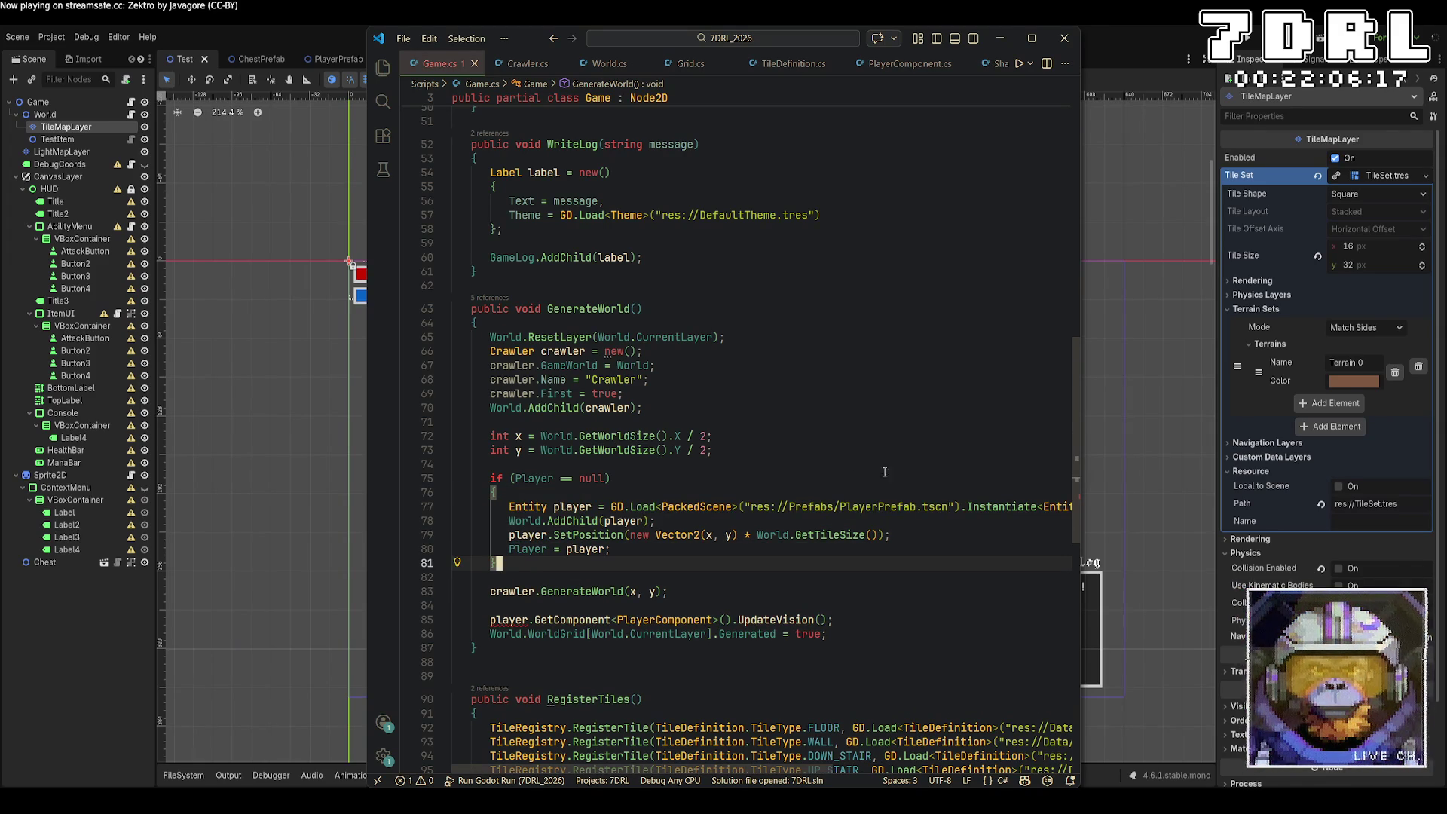
Step: Move the SetPosition statement out of the if block to just below it
drag(891, 534, 461, 536)
key(ctrl+c)
key(BackSpace)
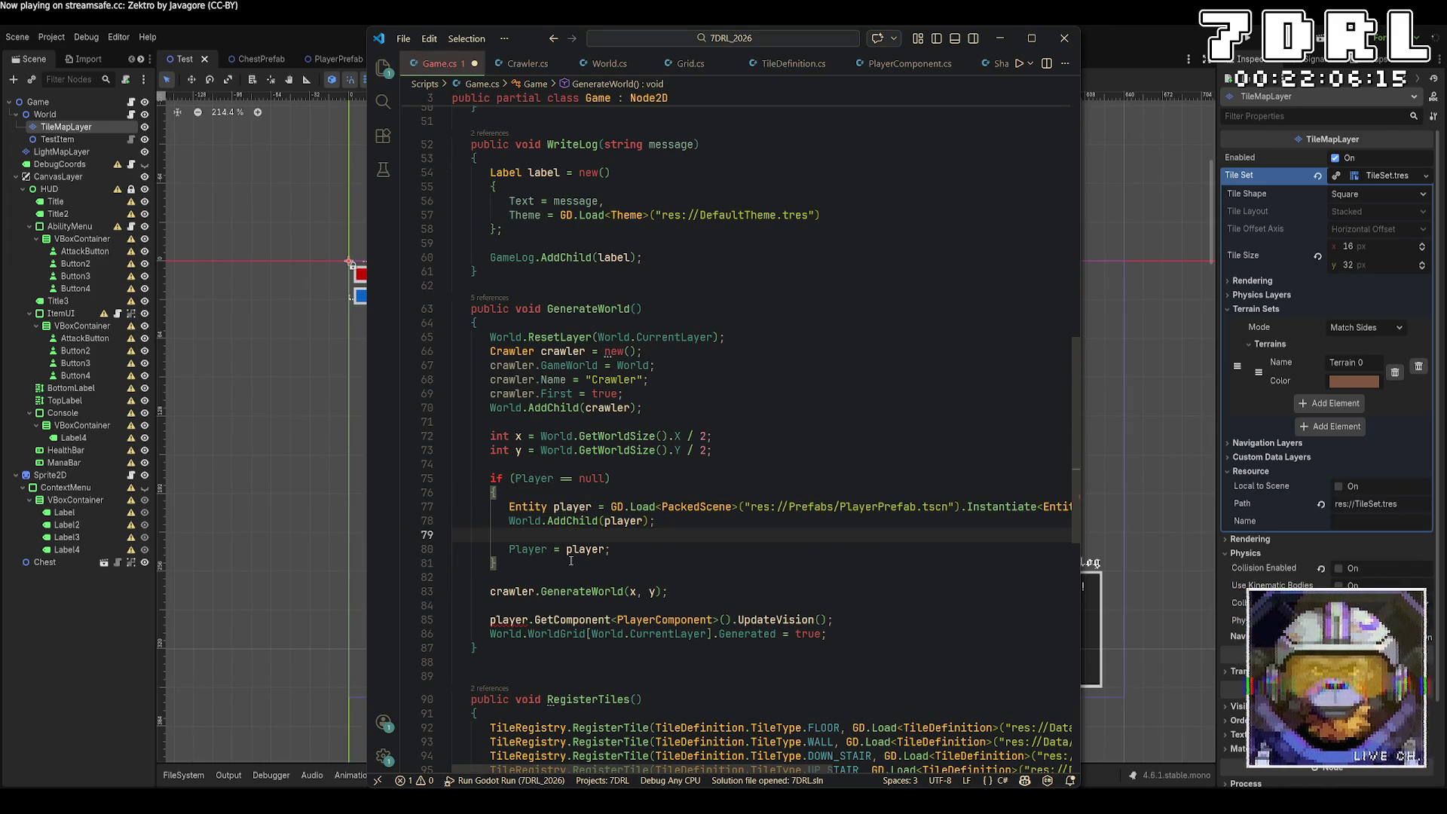
key(Delete)
key(Down)
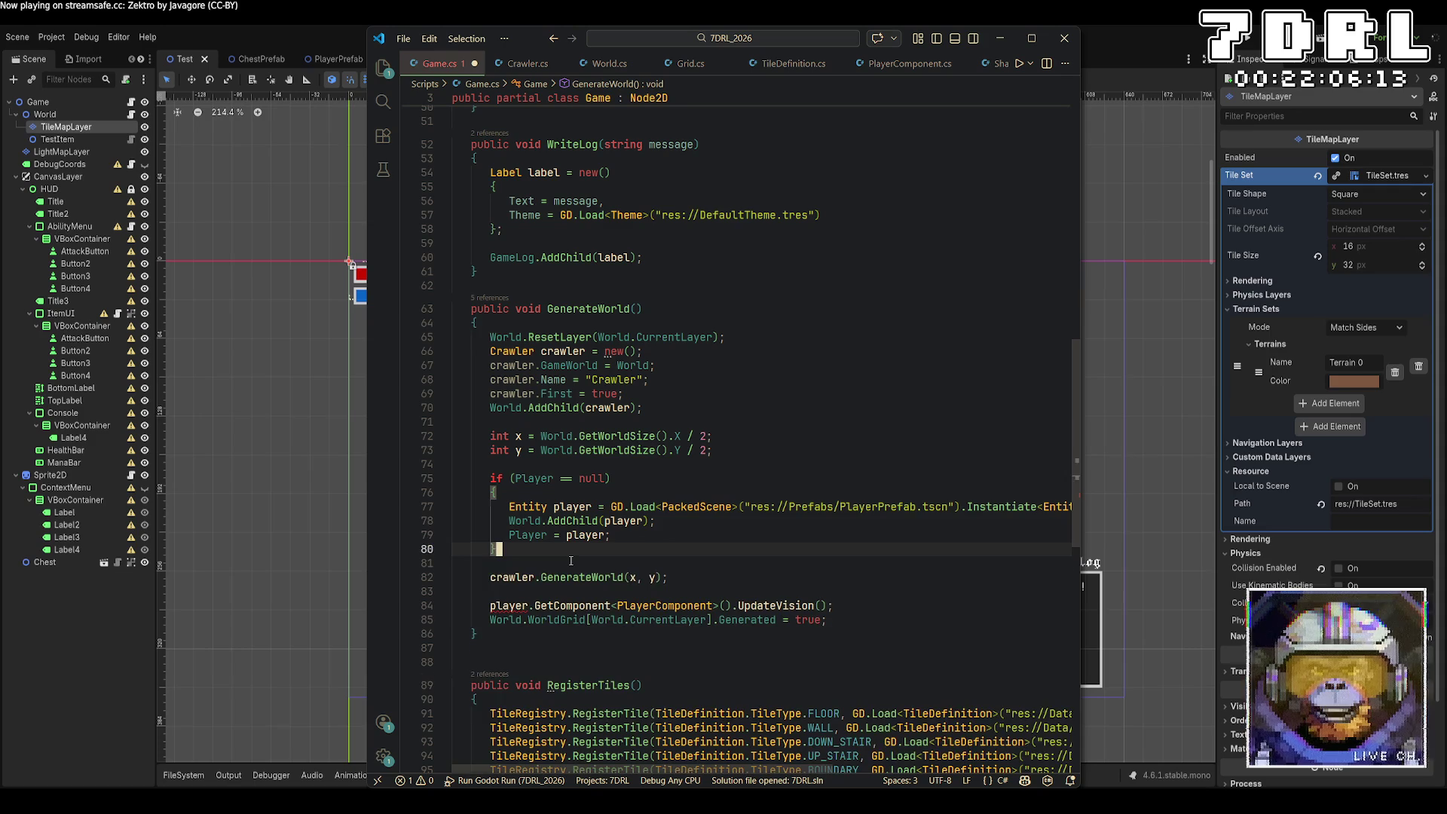
key(Return)
key(ctrl+v)
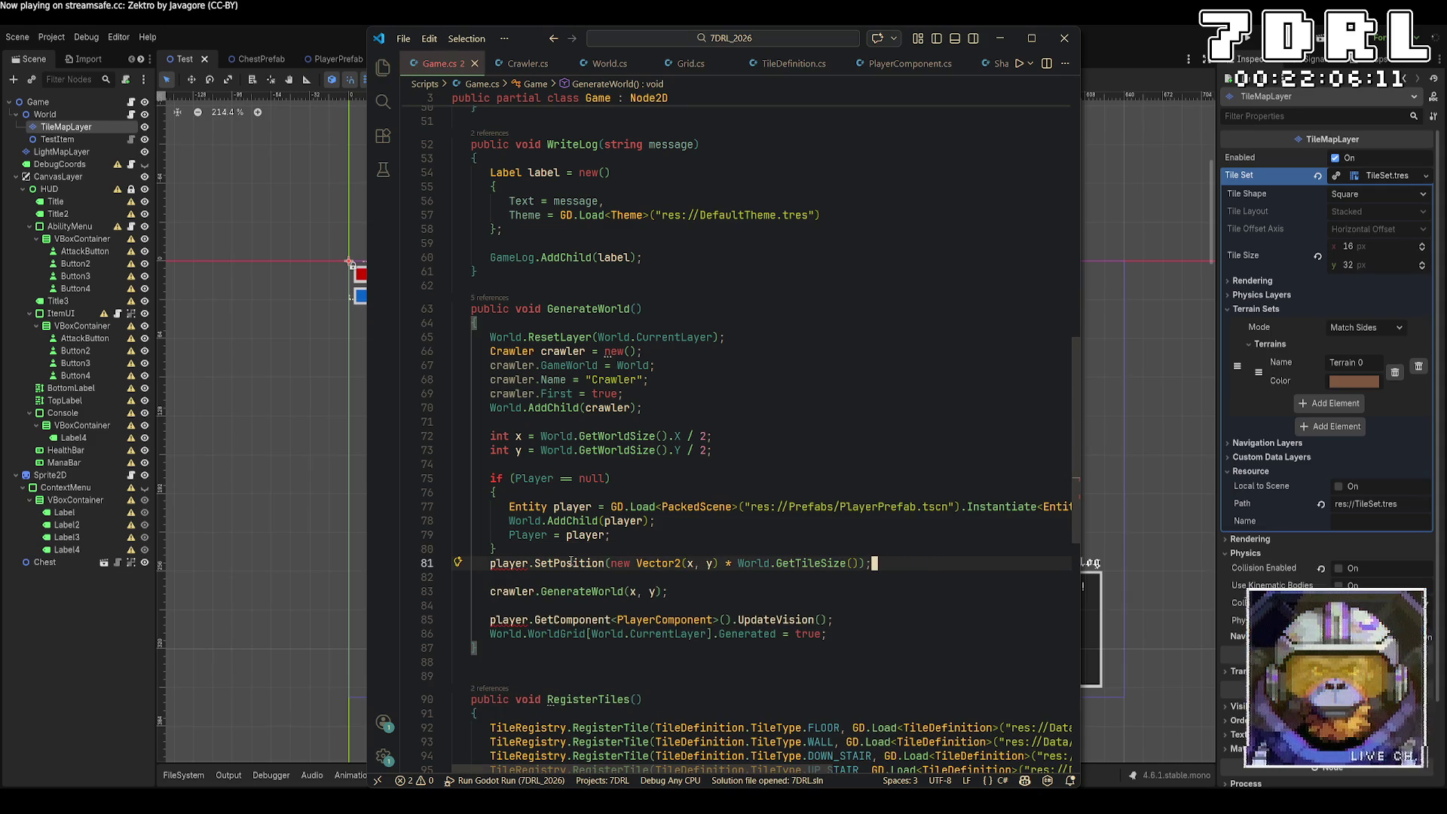
Step: Use the Player field for SetPosition and GetComponent, save Game.cs, and run the game
double_click(526, 478)
key(ctrl+c)
double_click(512, 563)
key(ctrl+v)
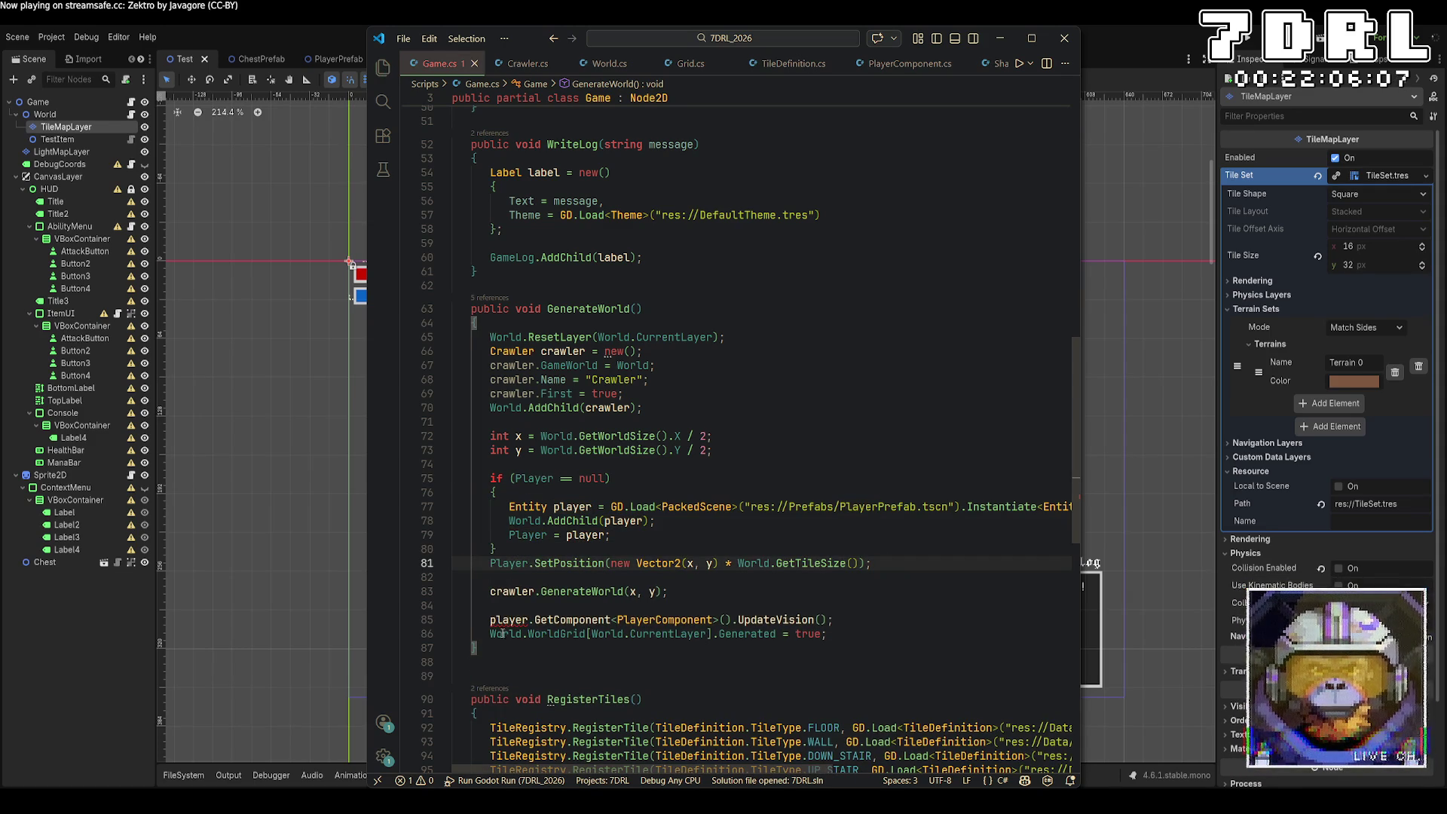
double_click(505, 620)
key(ctrl+v)
click(535, 549)
key(Return)
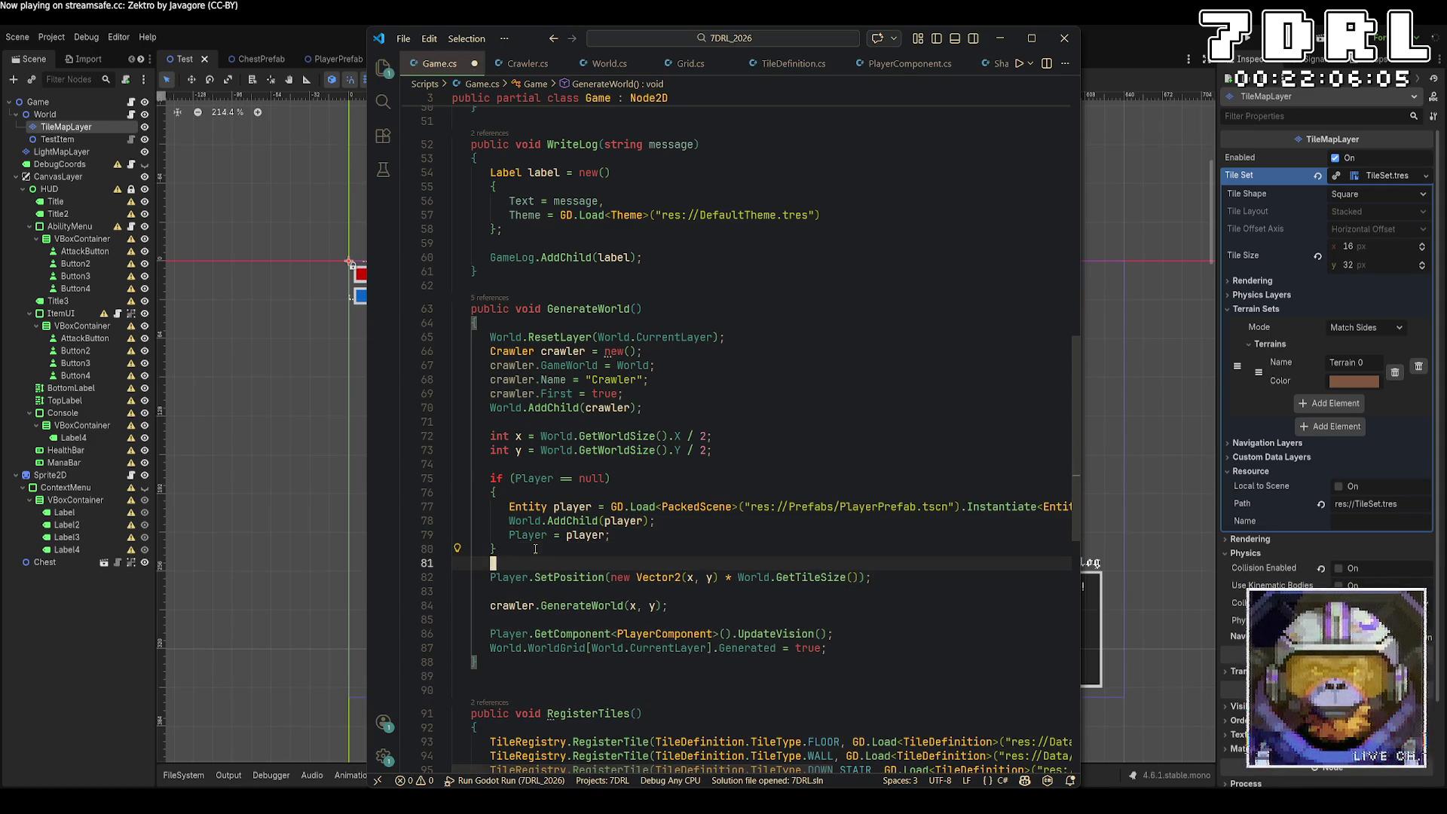
key(ctrl+s)
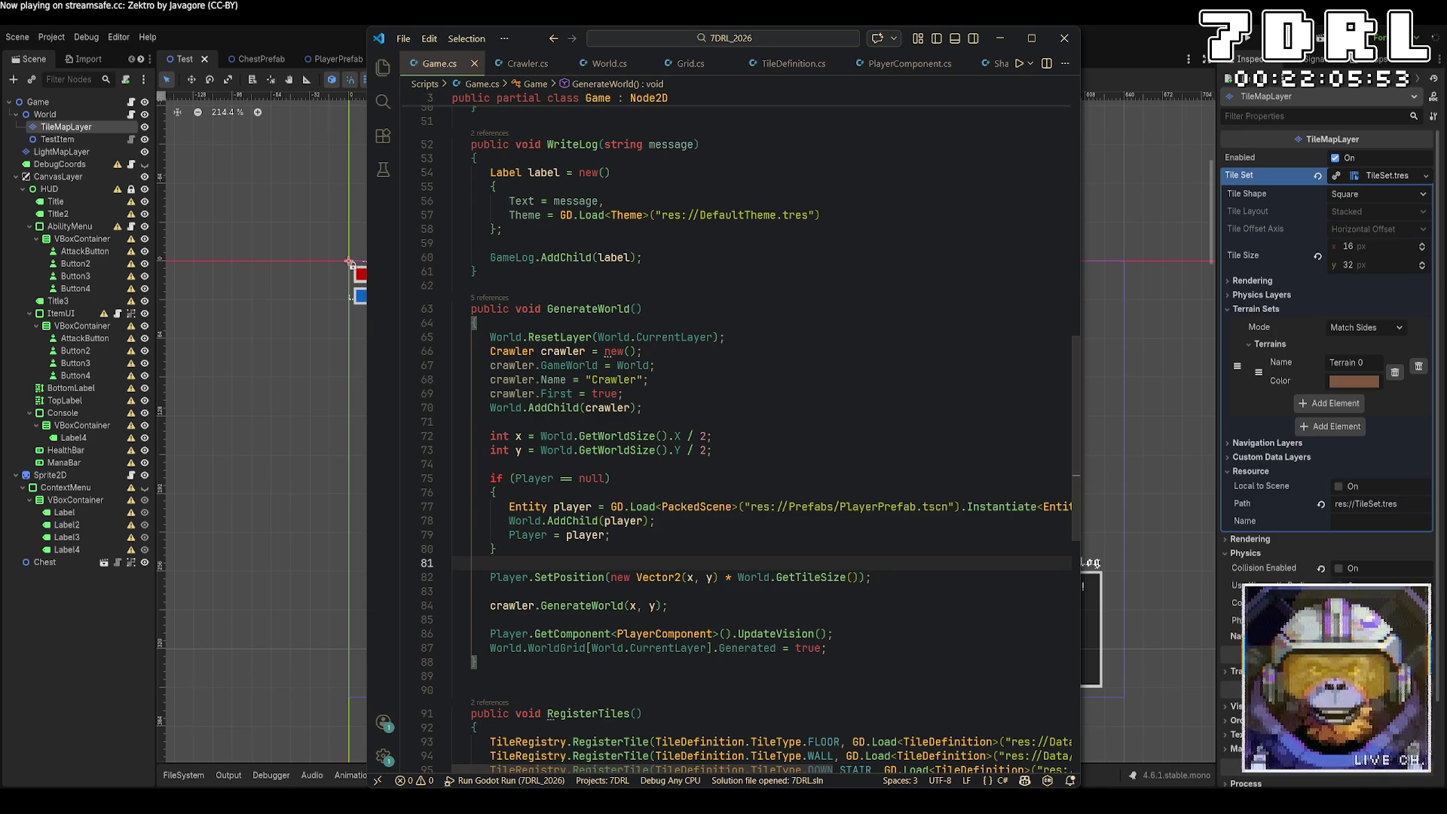
click(1252, 36)
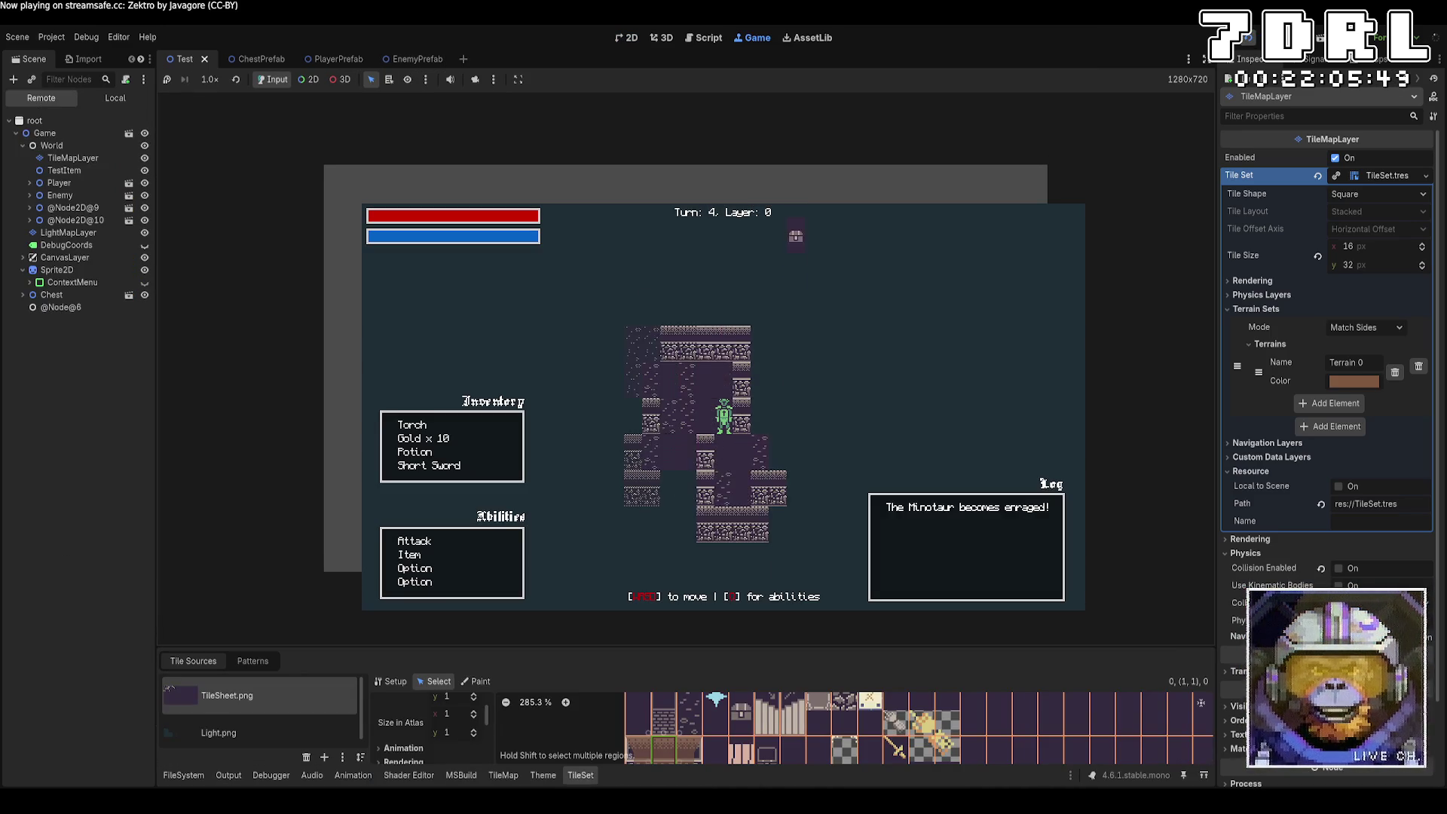
Step: Walk the player through the dungeon, up the stairs to layer 1, then back down to layer 0
key(w)
key(w)
key(w)
key(a)
key(a)
key(a)
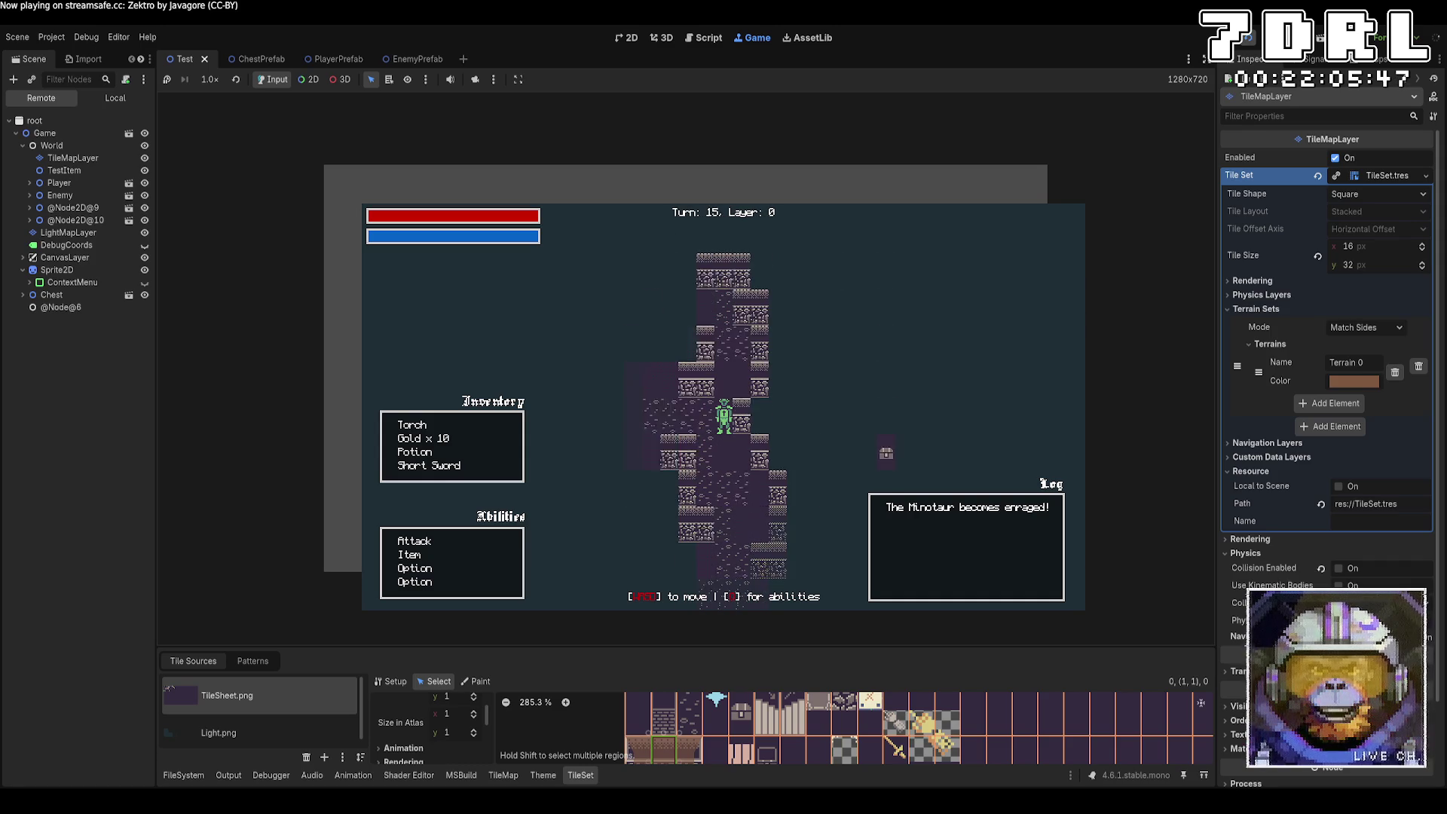
key(s)
key(s)
key(s)
key(a)
key(a)
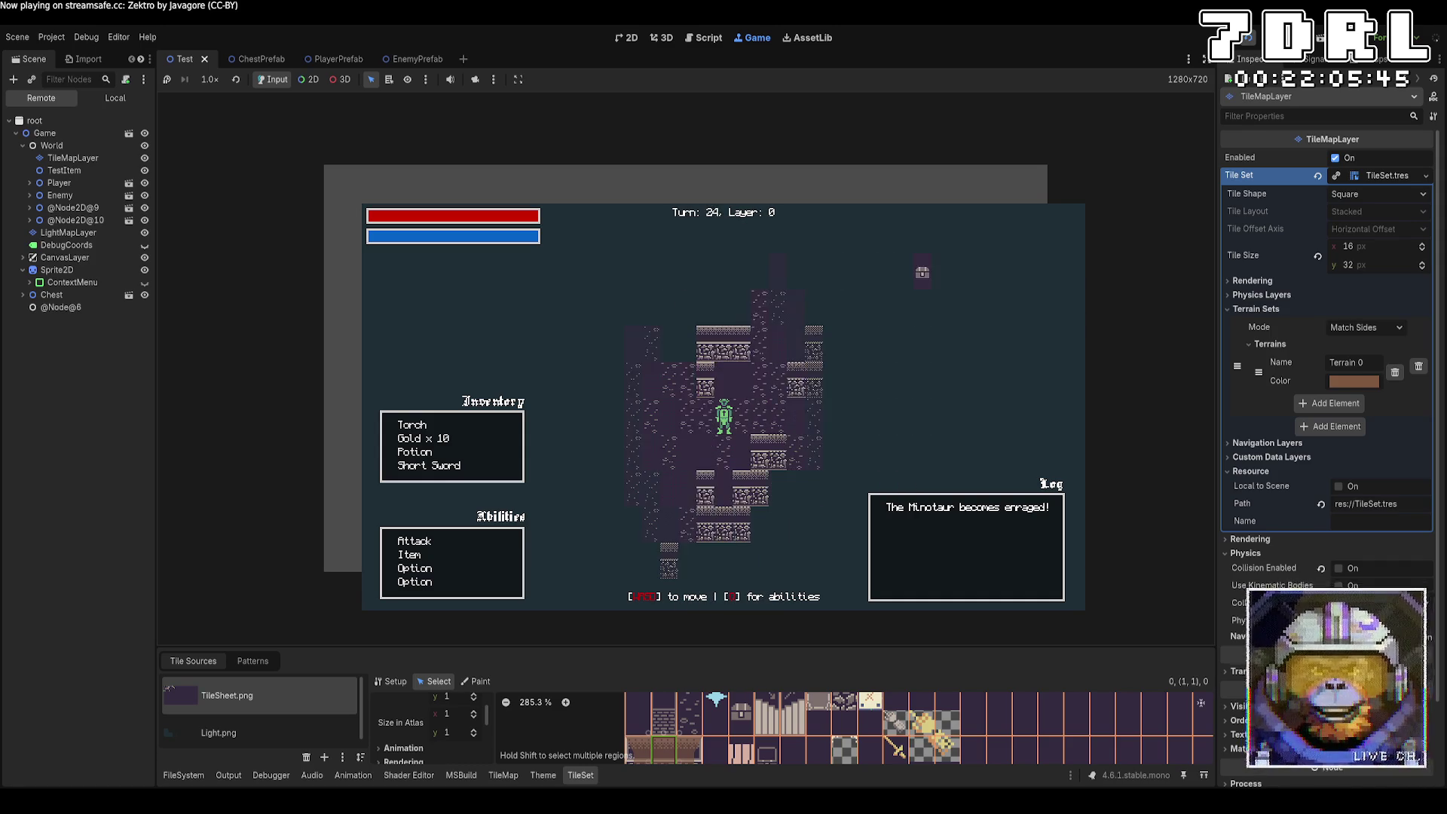
key(s)
key(s)
key(s)
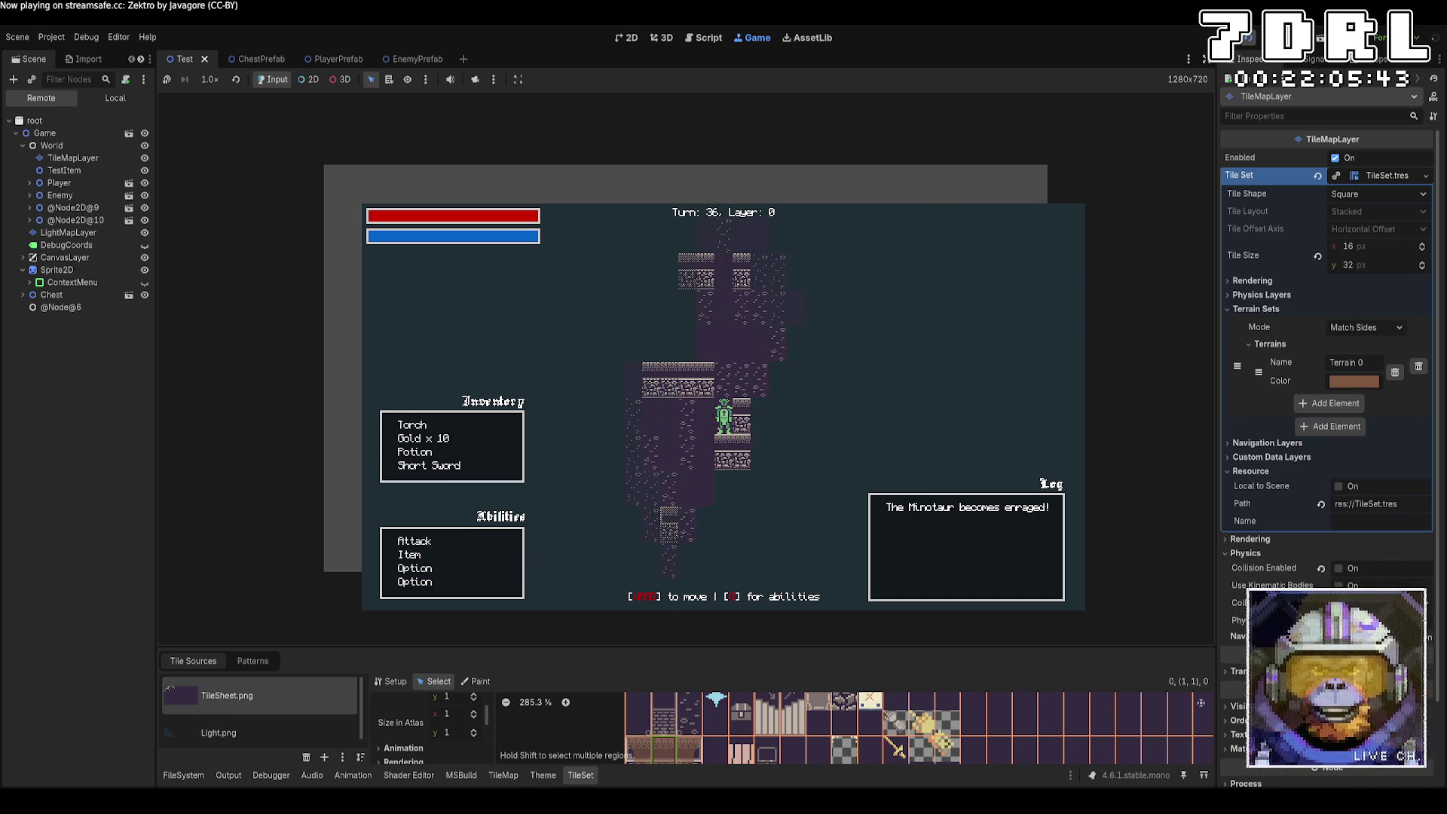
key(s)
key(s)
key(s)
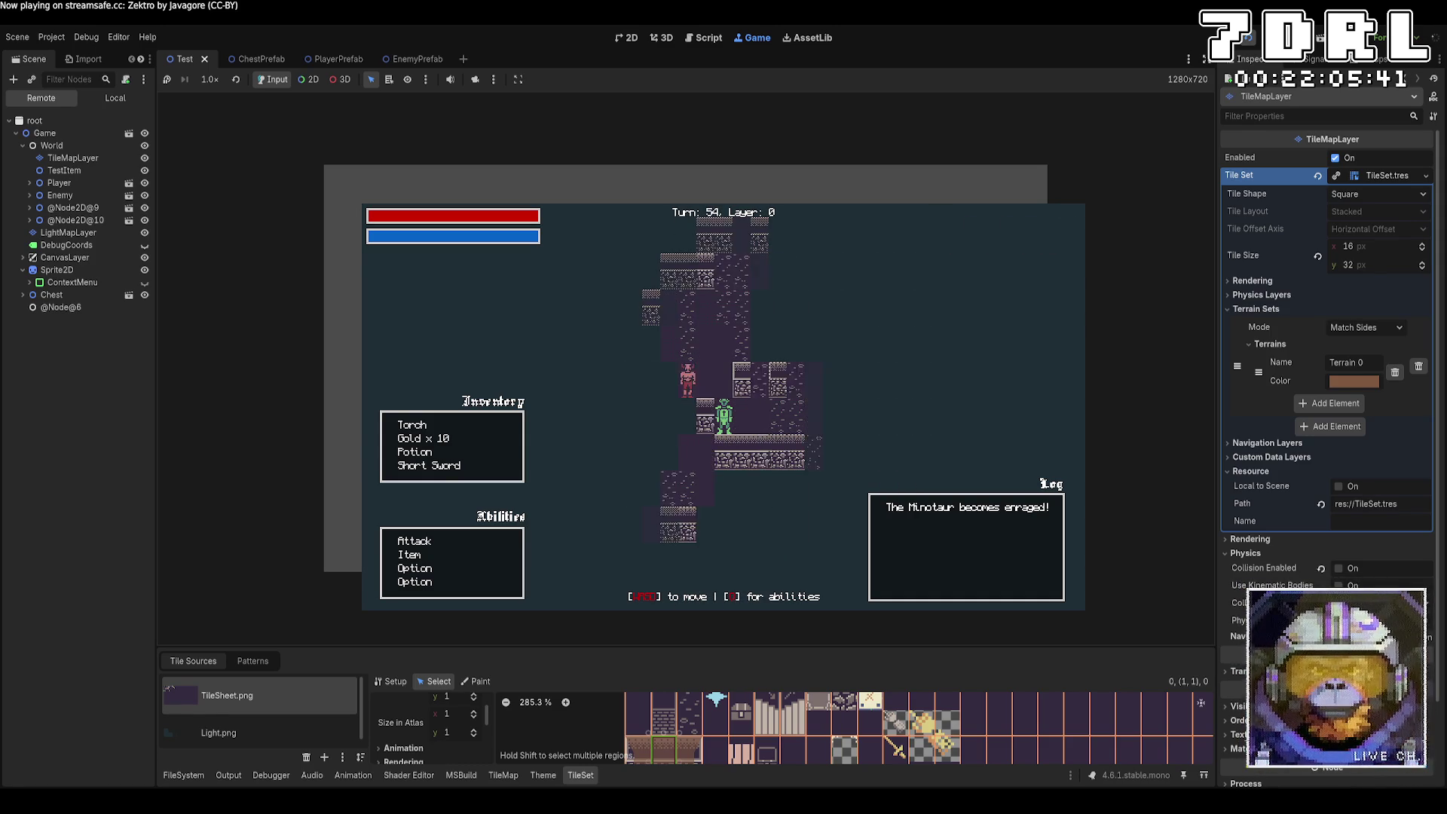
key(w)
key(w)
key(w)
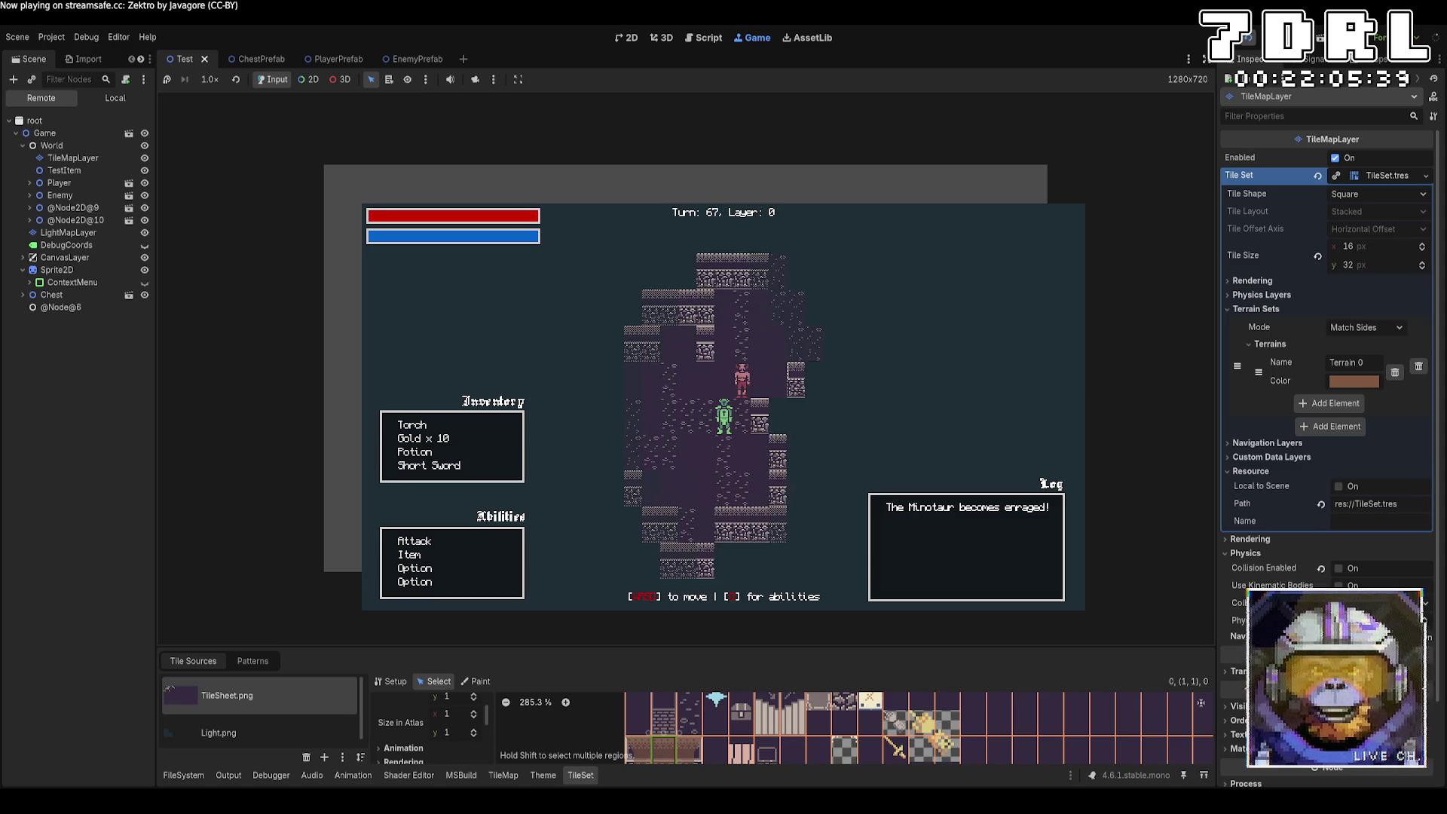
key(s)
key(s)
key(s)
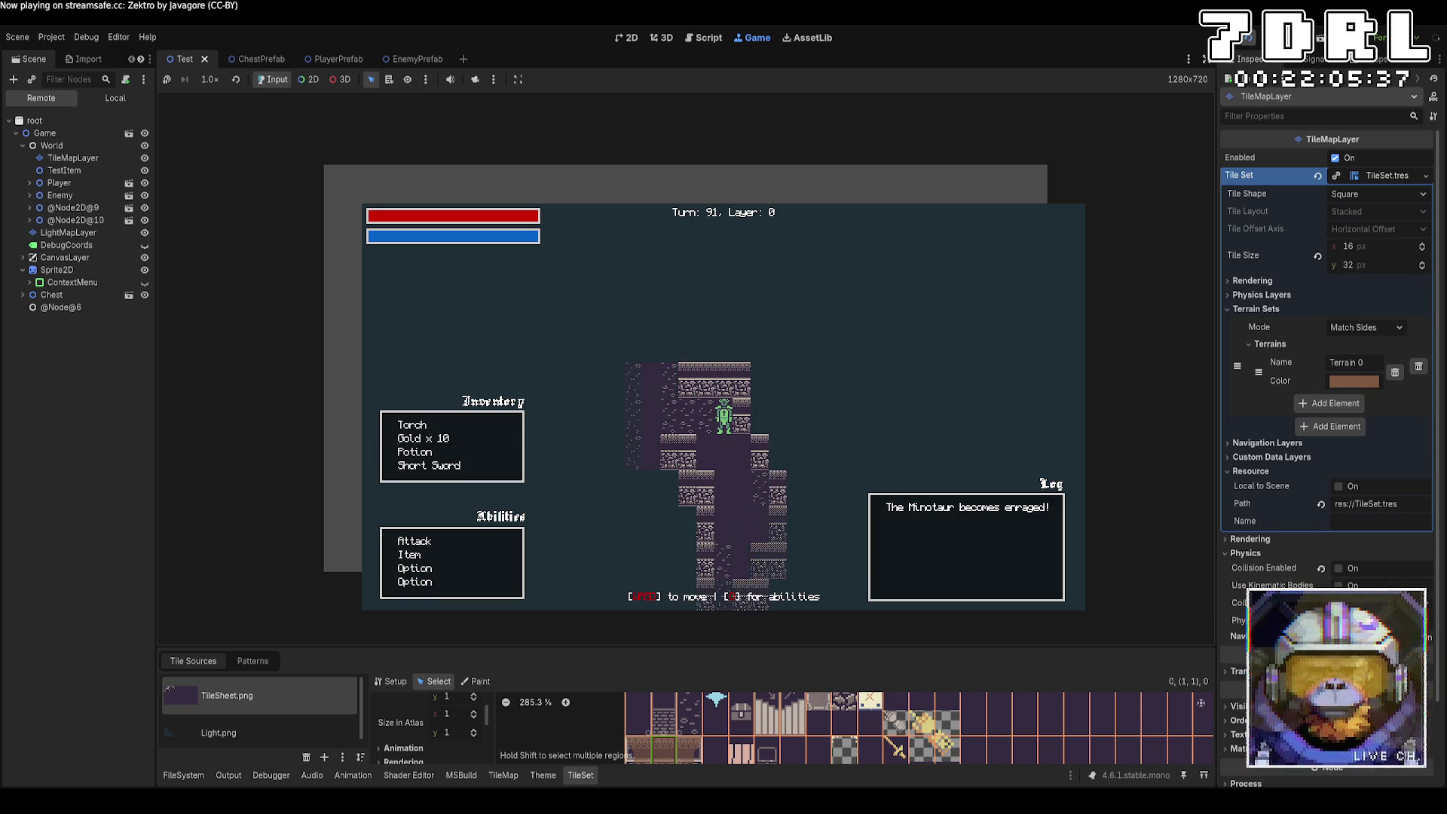
key(w)
key(w)
key(w)
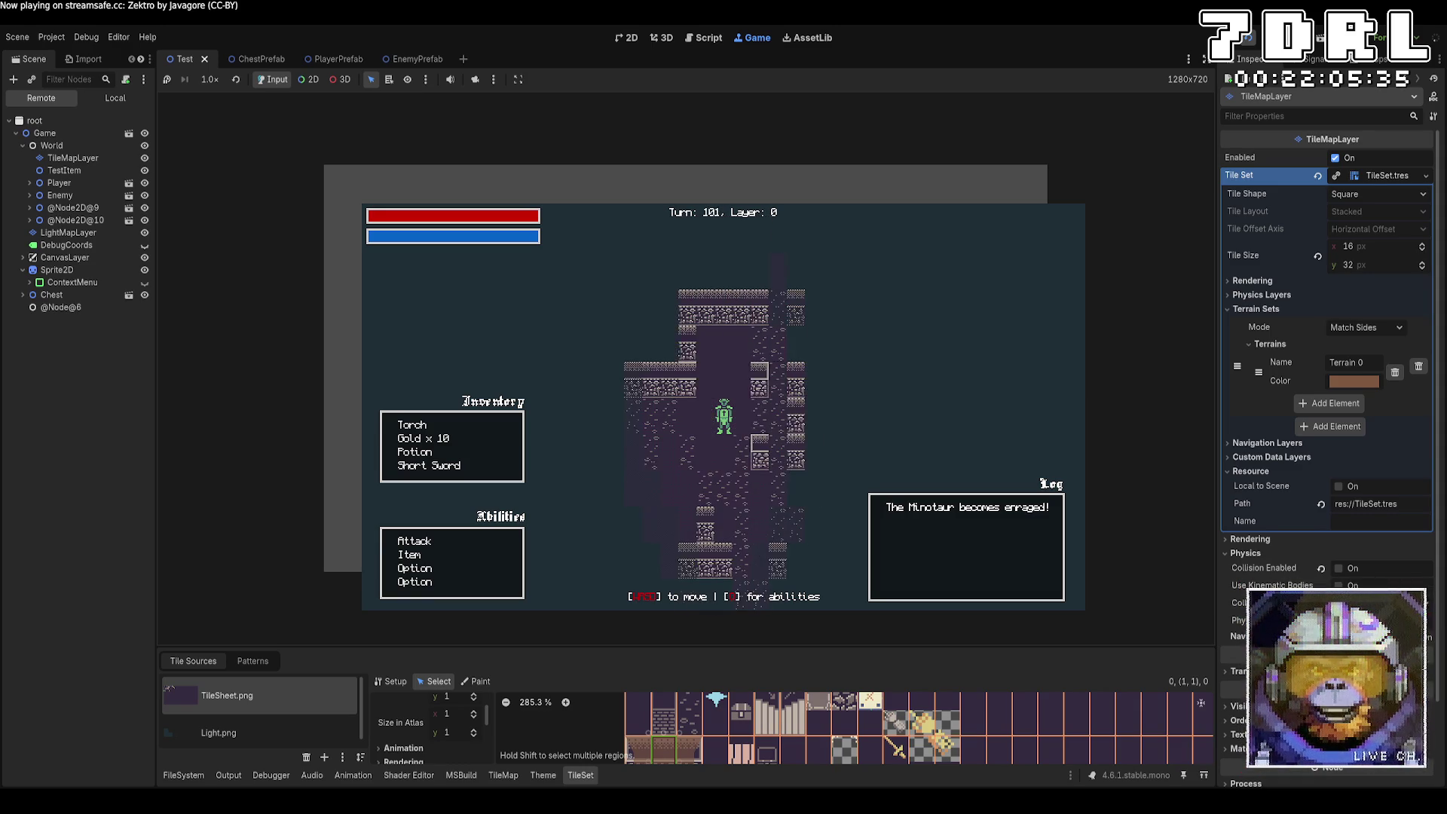
key(w)
key(w)
key(w)
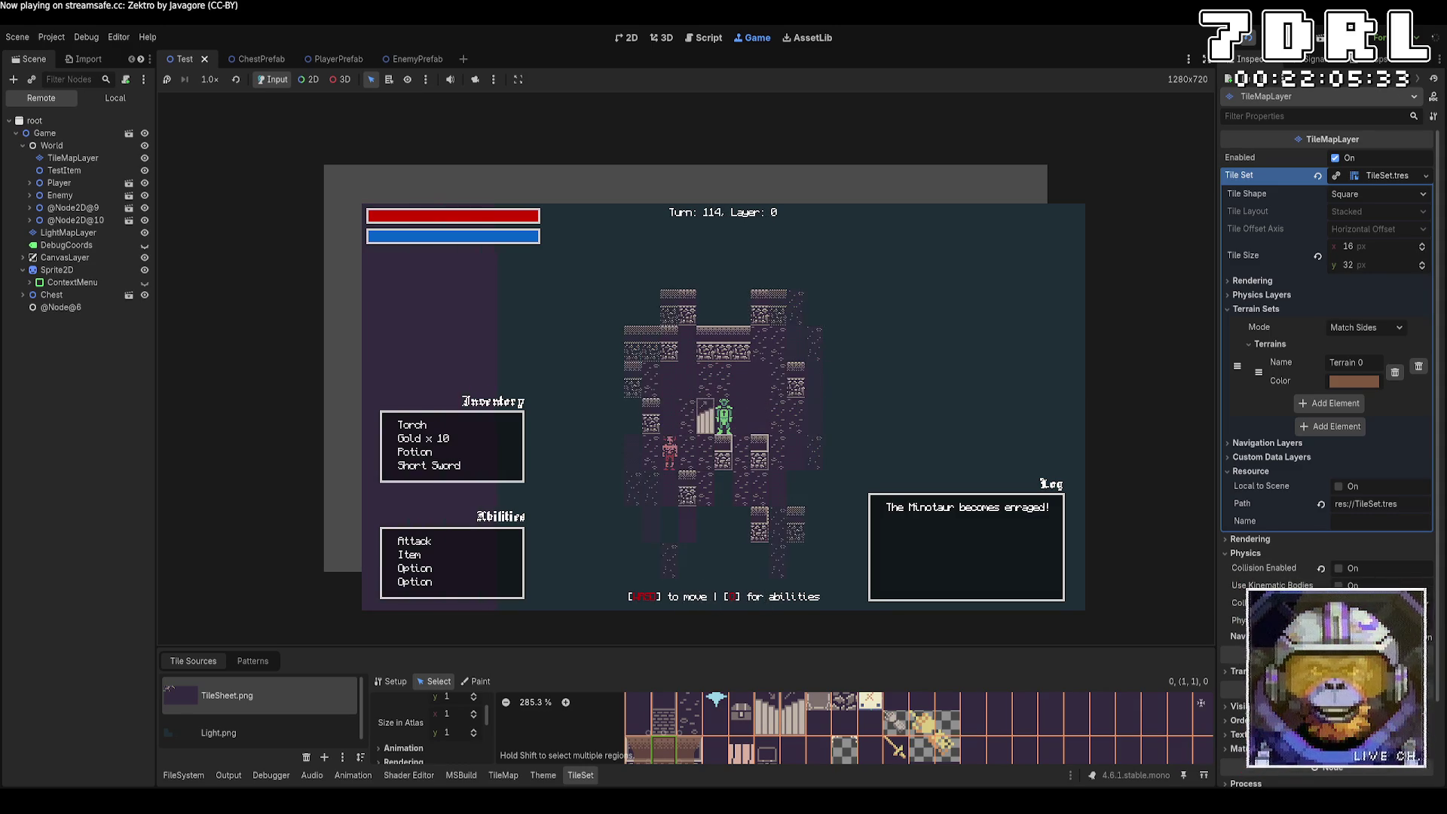
key(a)
key(a)
key(a)
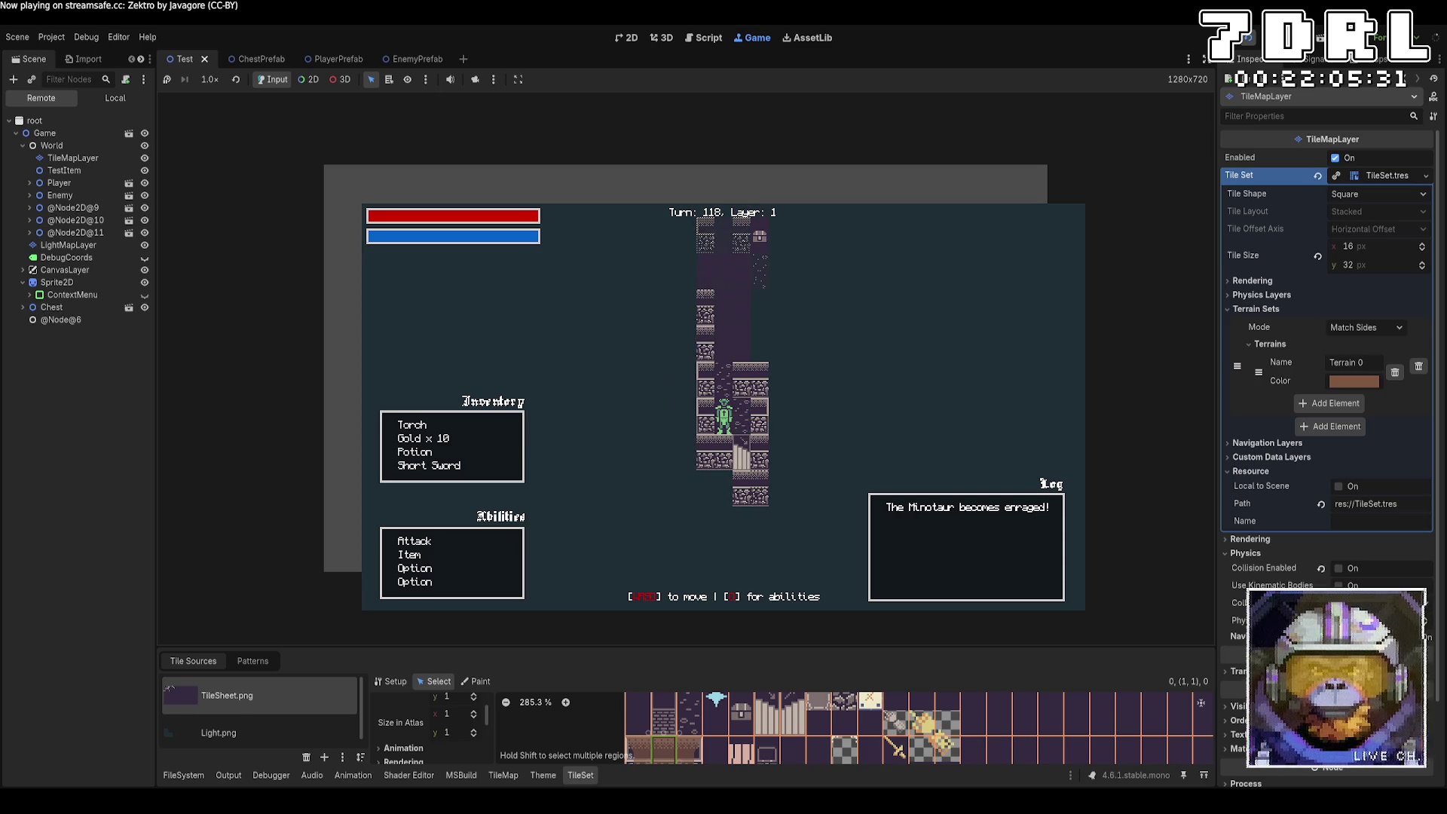
key(w)
key(w)
key(w)
key(d)
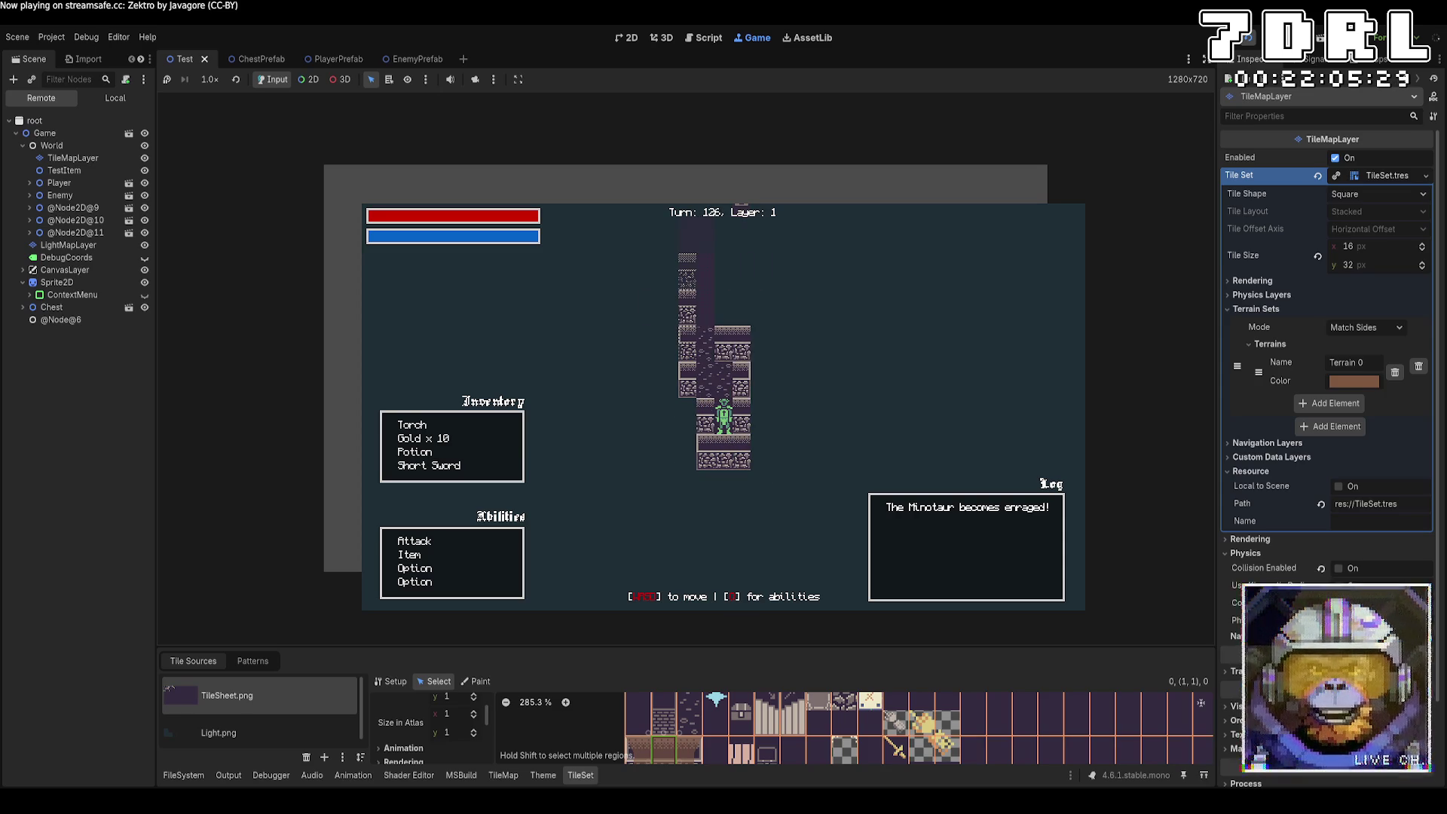
key(w)
key(w)
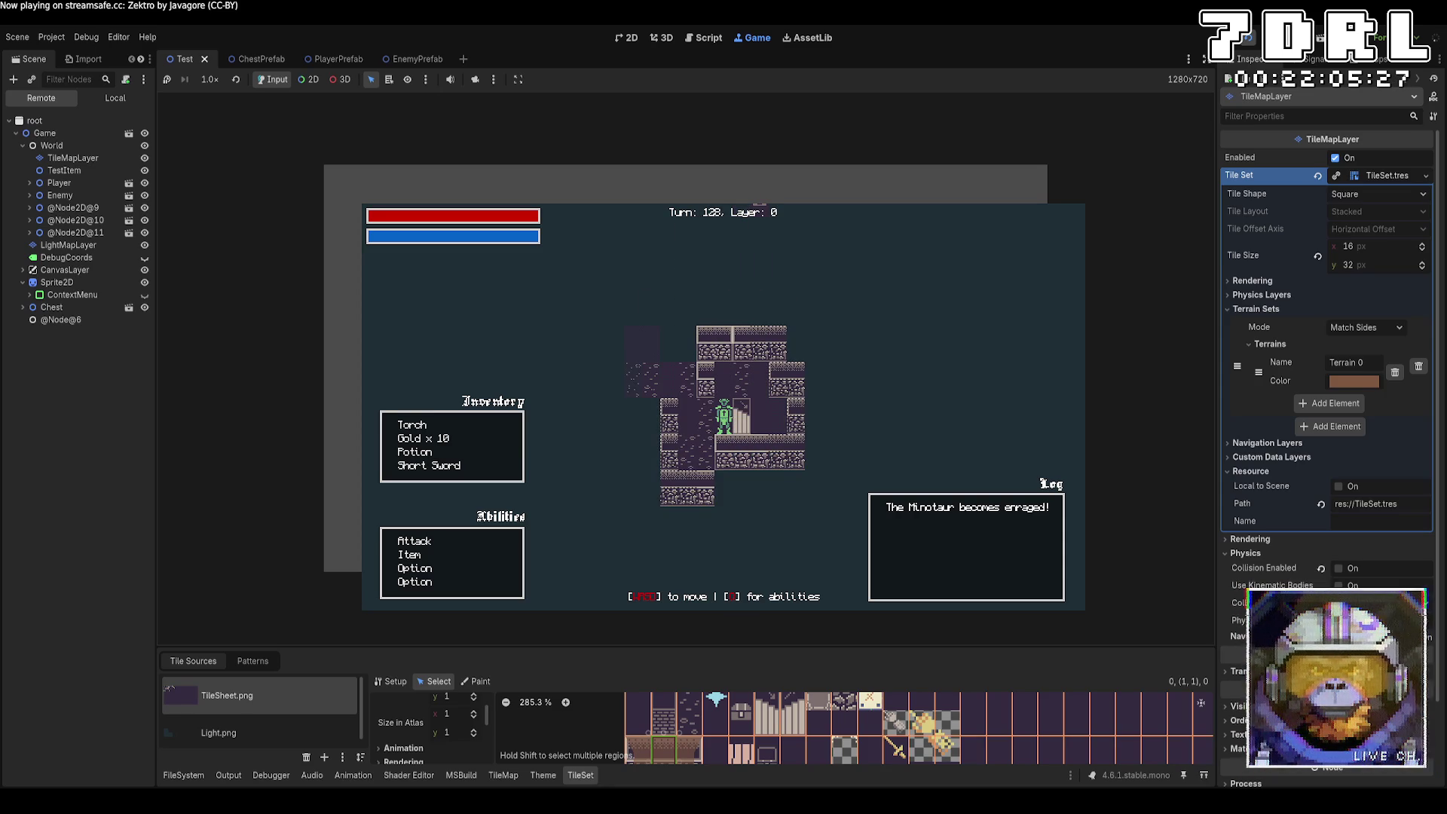
Step: Step on and off the stairs tile twice, then stop the game with F8
key(d)
key(a)
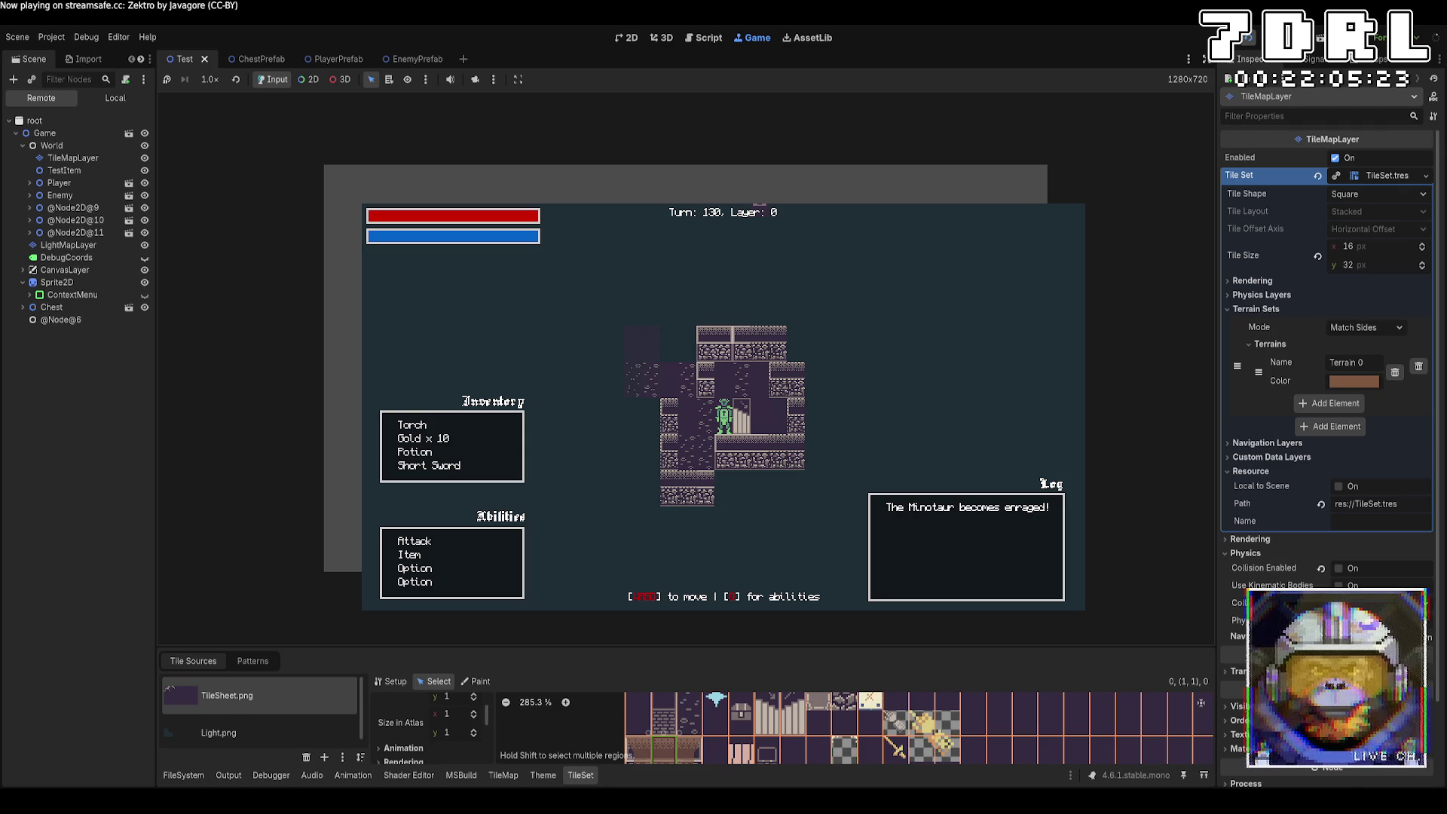
key(d)
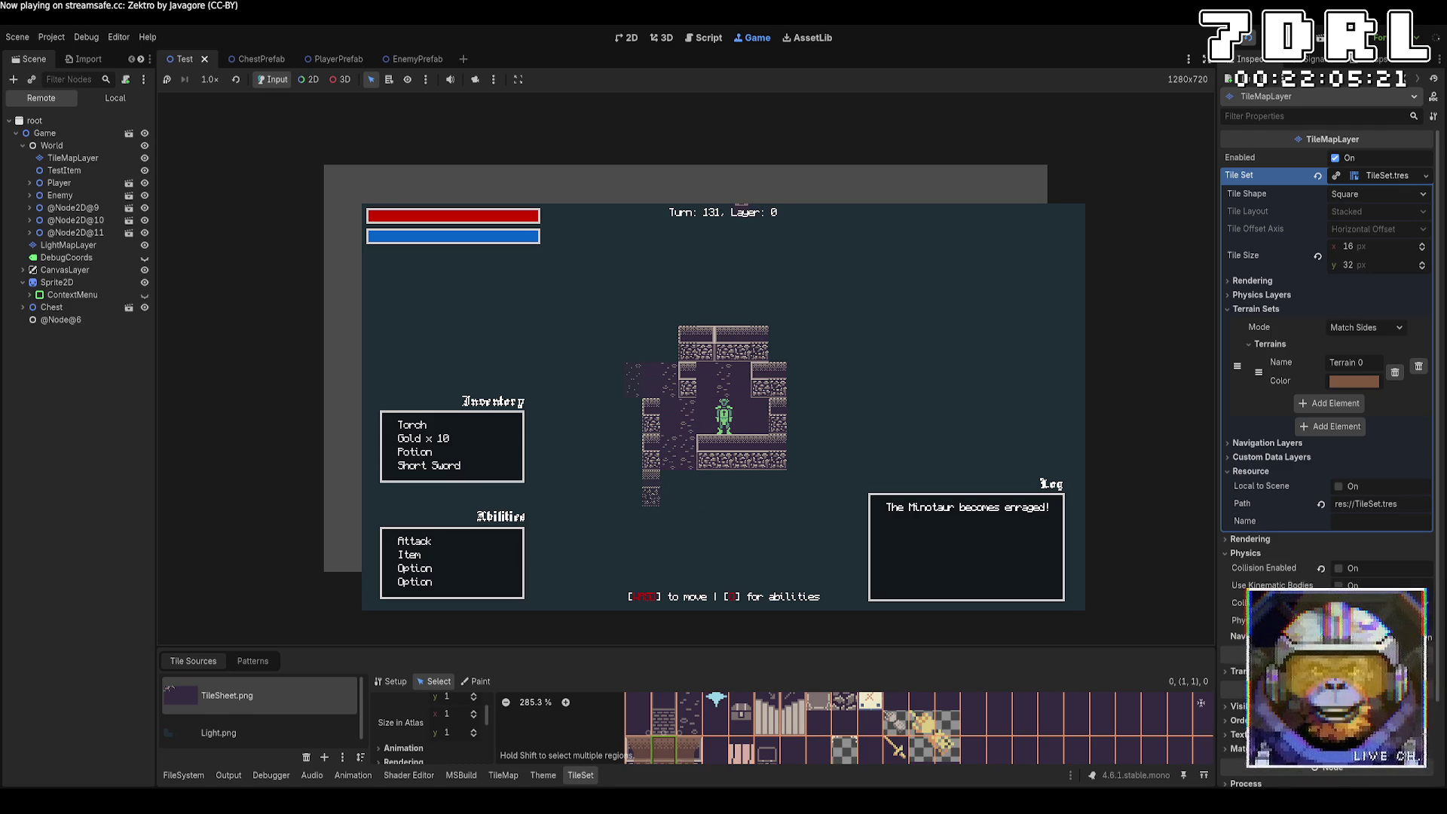
key(a)
key(w)
key(F8)
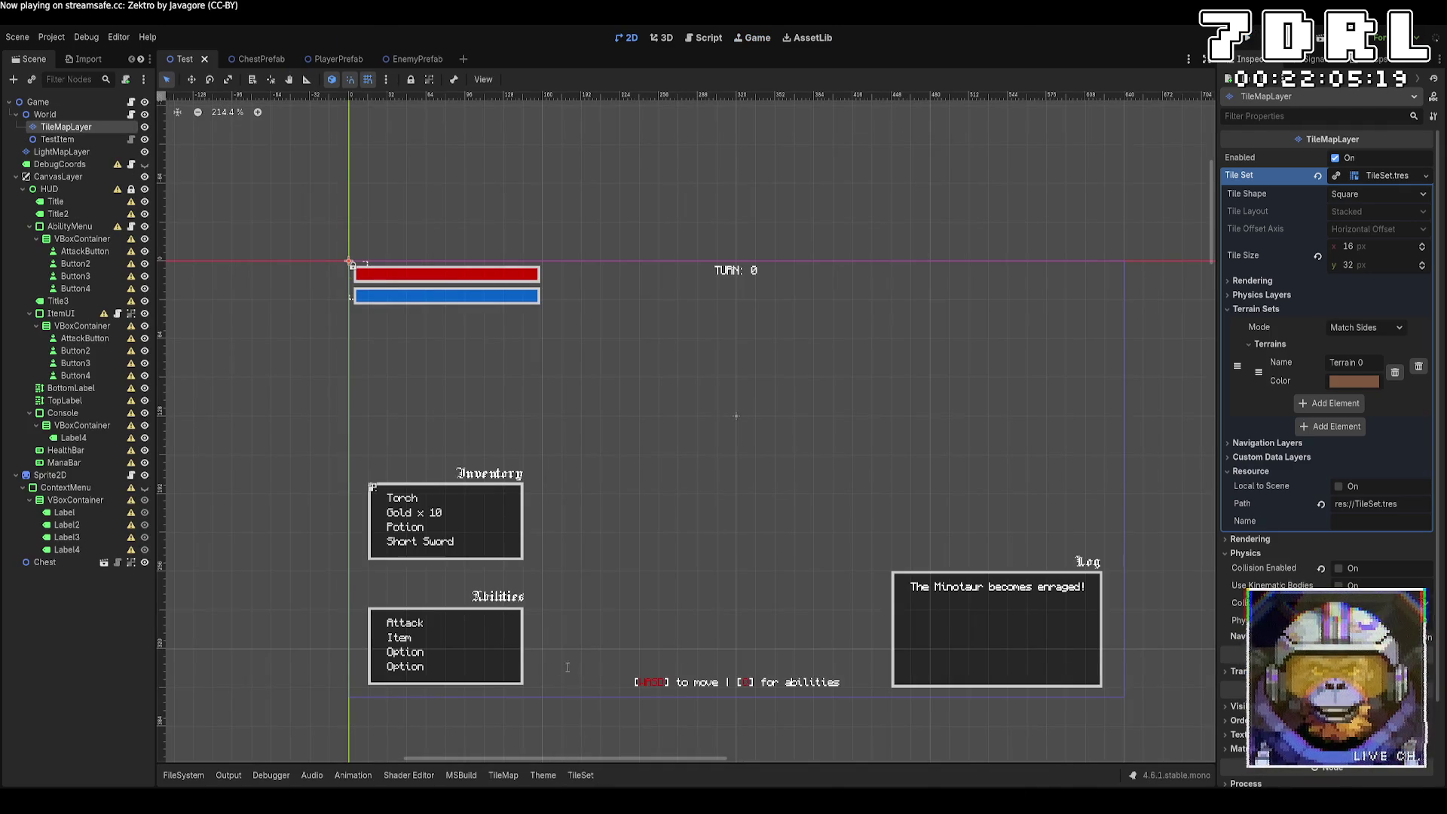
key(alt+Tab)
Step: Add 'public Vector2I ExitPosition;' and 'public Vector2I EntrancePosition;' below Generated in Grid.cs and save
click(691, 63)
scroll(793, 397, up, 2)
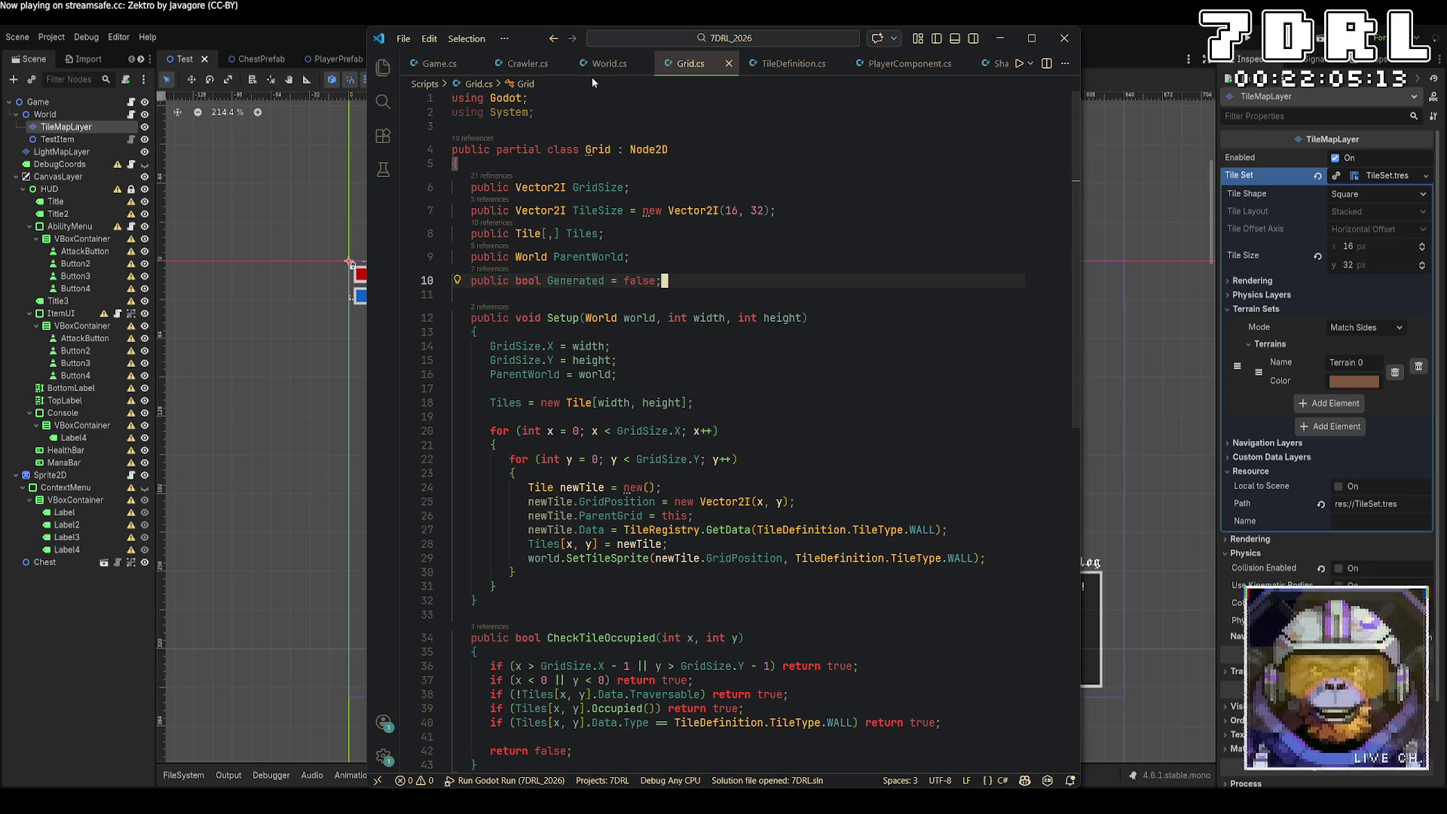
key(Return)
text(p)
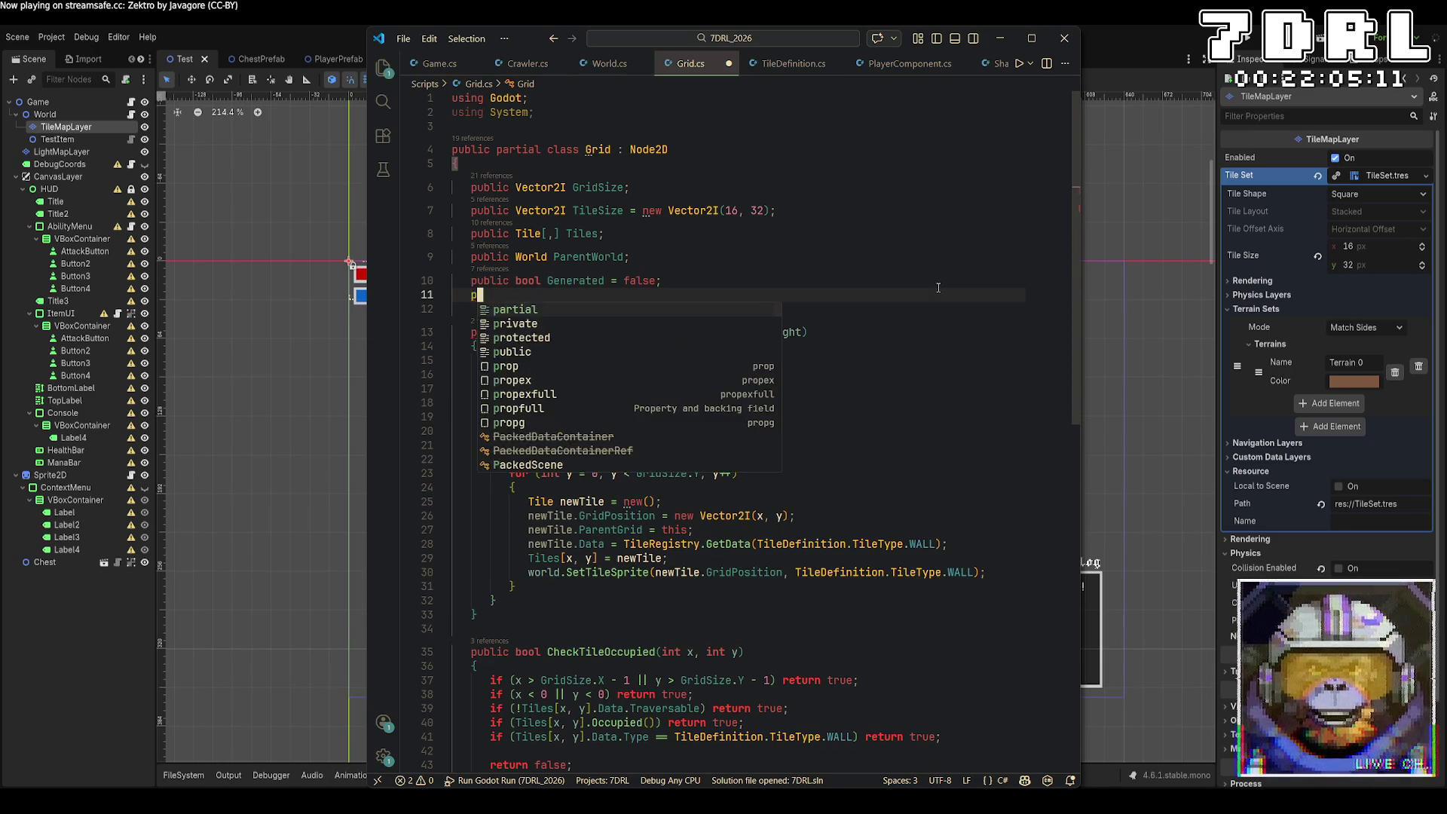
text(ublic Vector2)
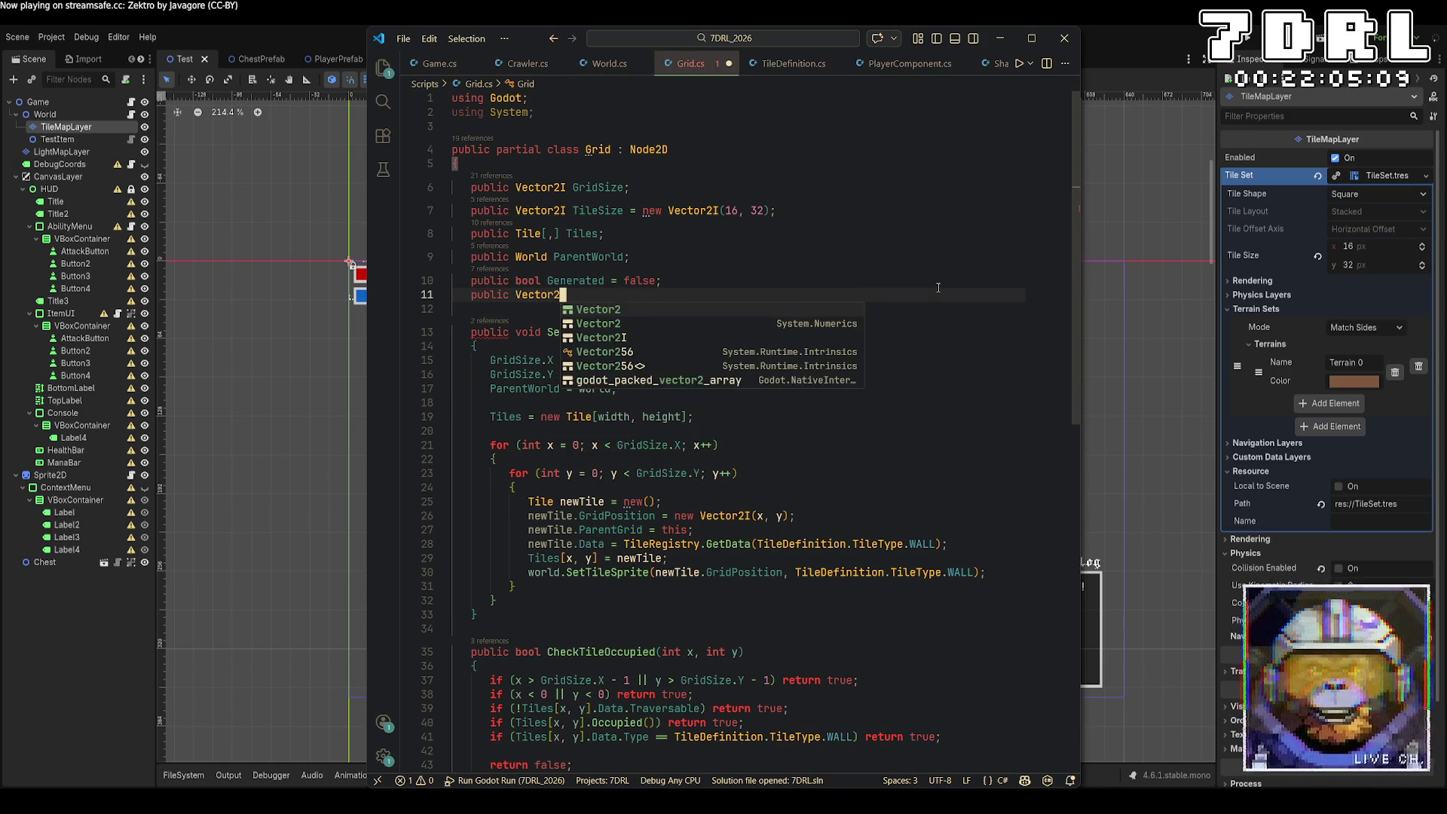
text(I ExitPo)
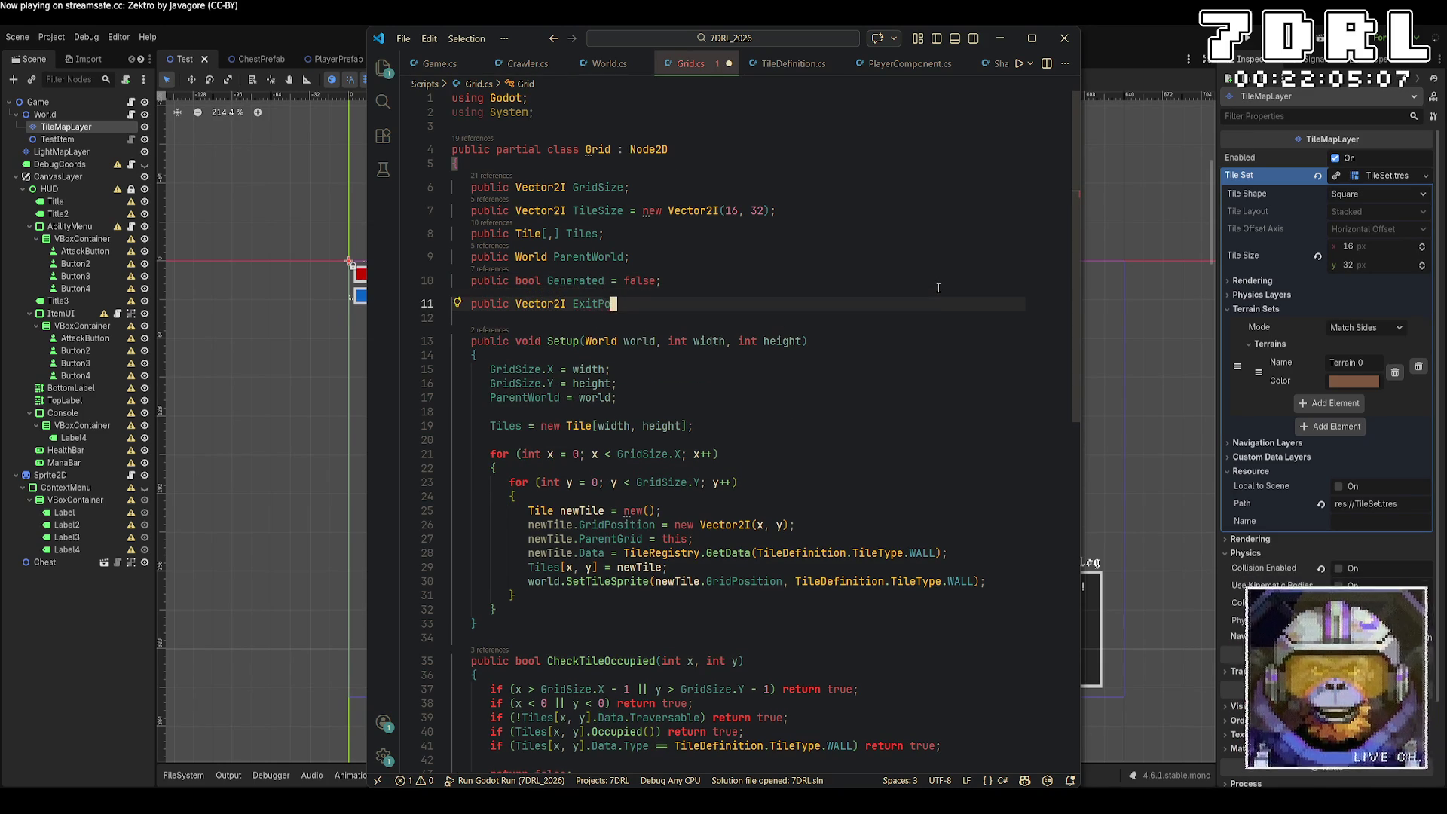
text(sition;)
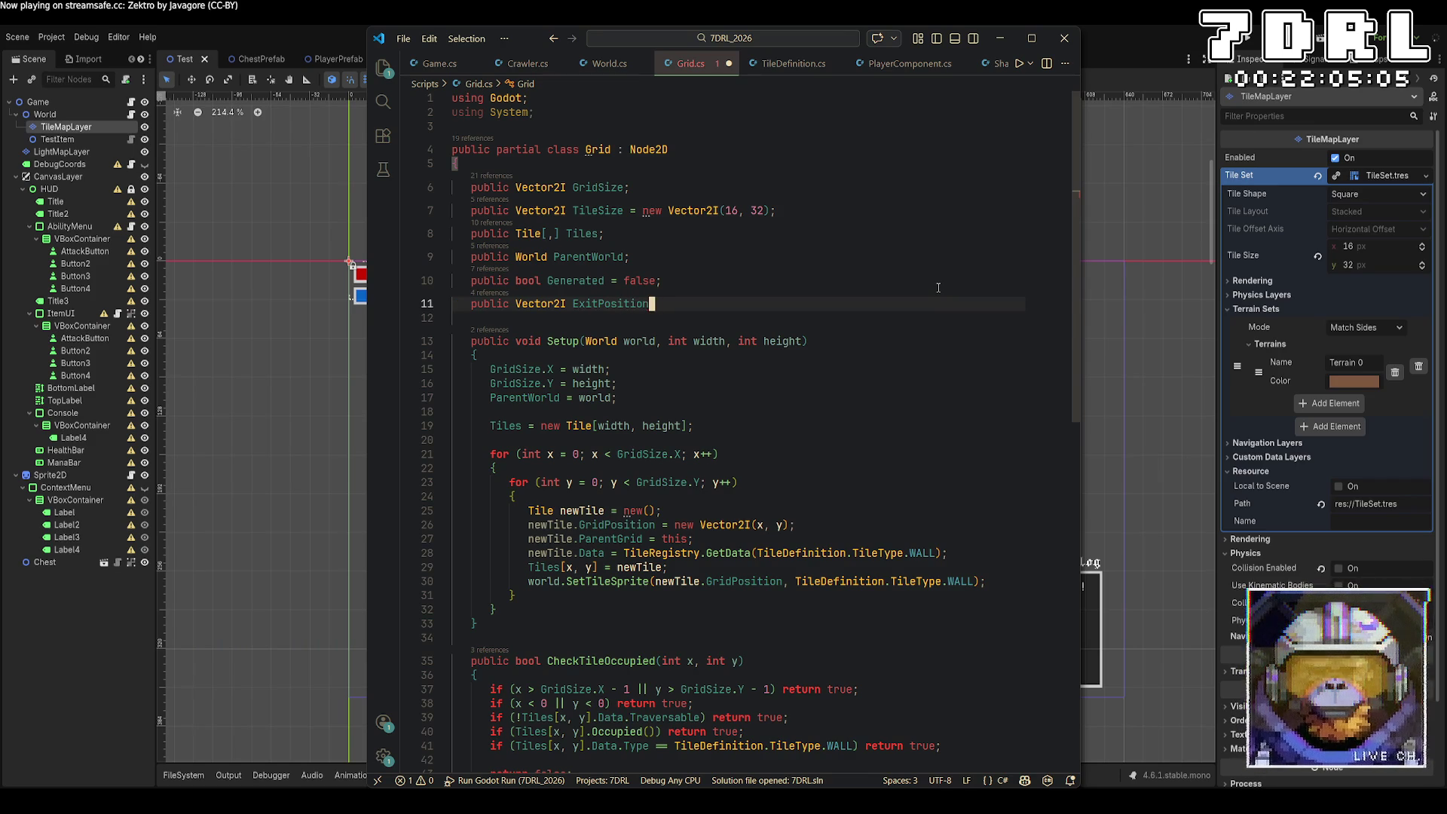
key(Return)
text(public Vector2I Entr)
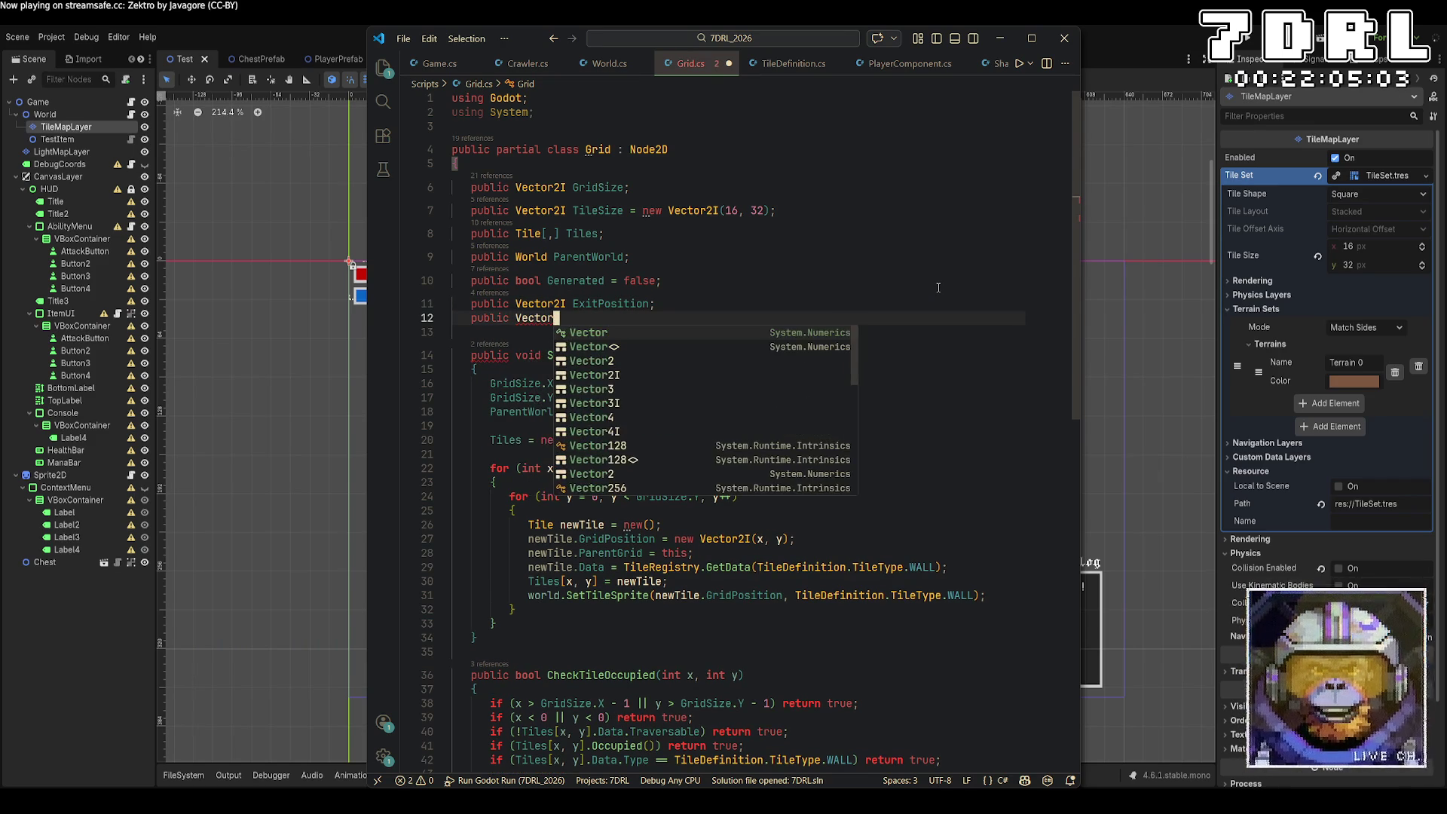
text(ancePosition;)
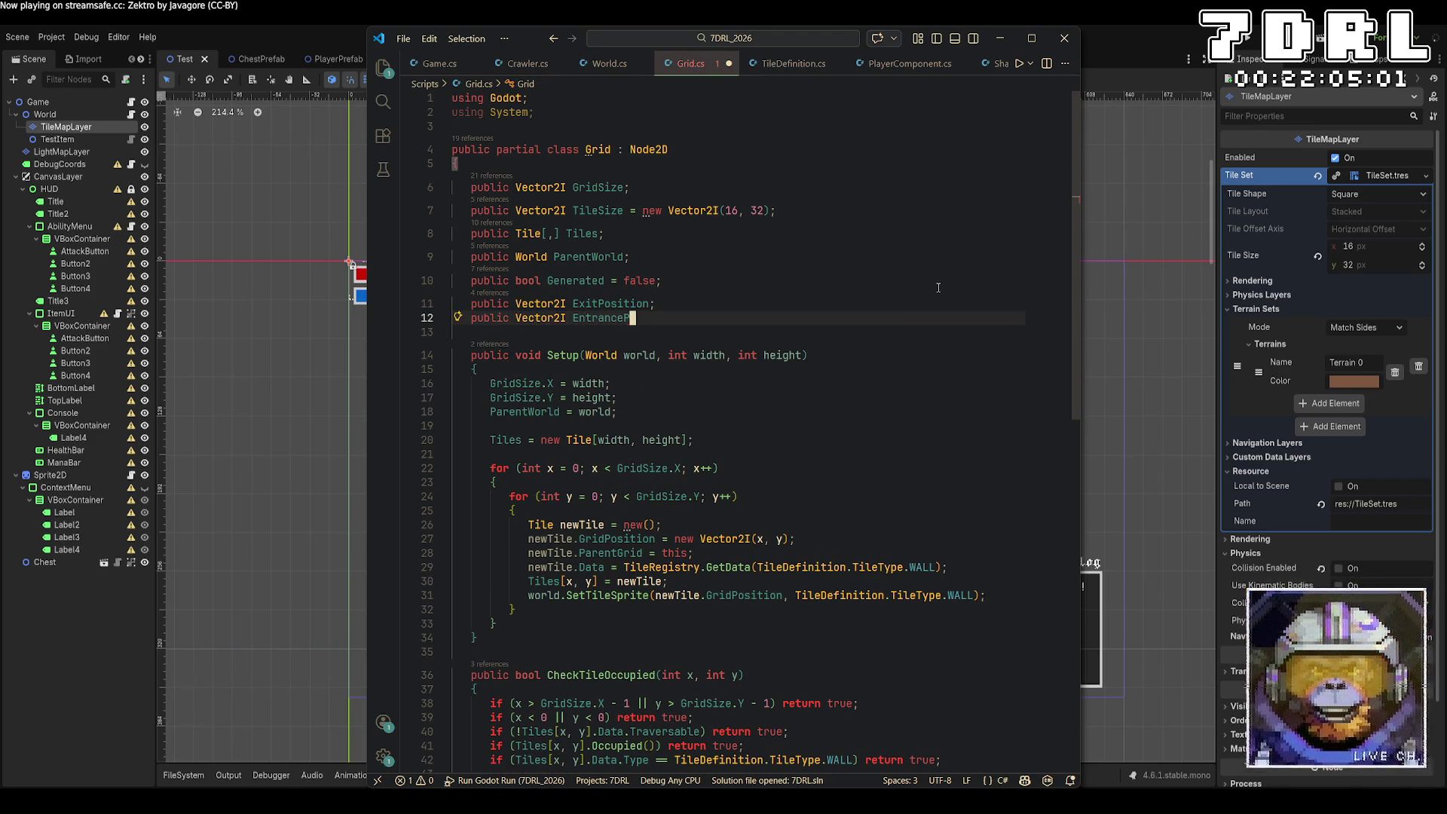
key(ctrl+s)
key(ctrl+Tab)
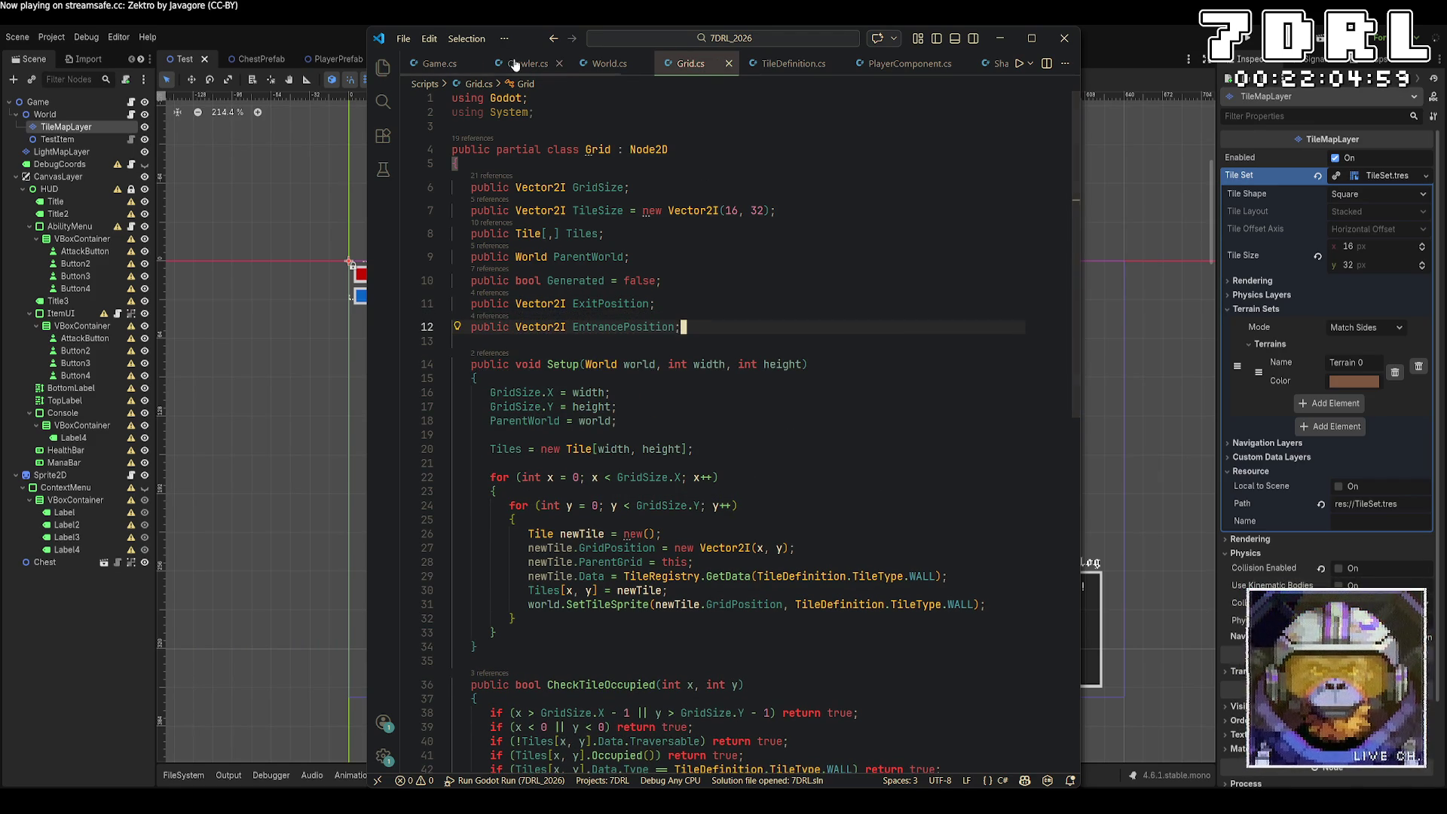
Step: Below the Entrance print, set the current layer's EntrancePosition to new Vector2I(startX, startY) and save
scroll(873, 420, down, 15)
scroll(873, 420, down, 10)
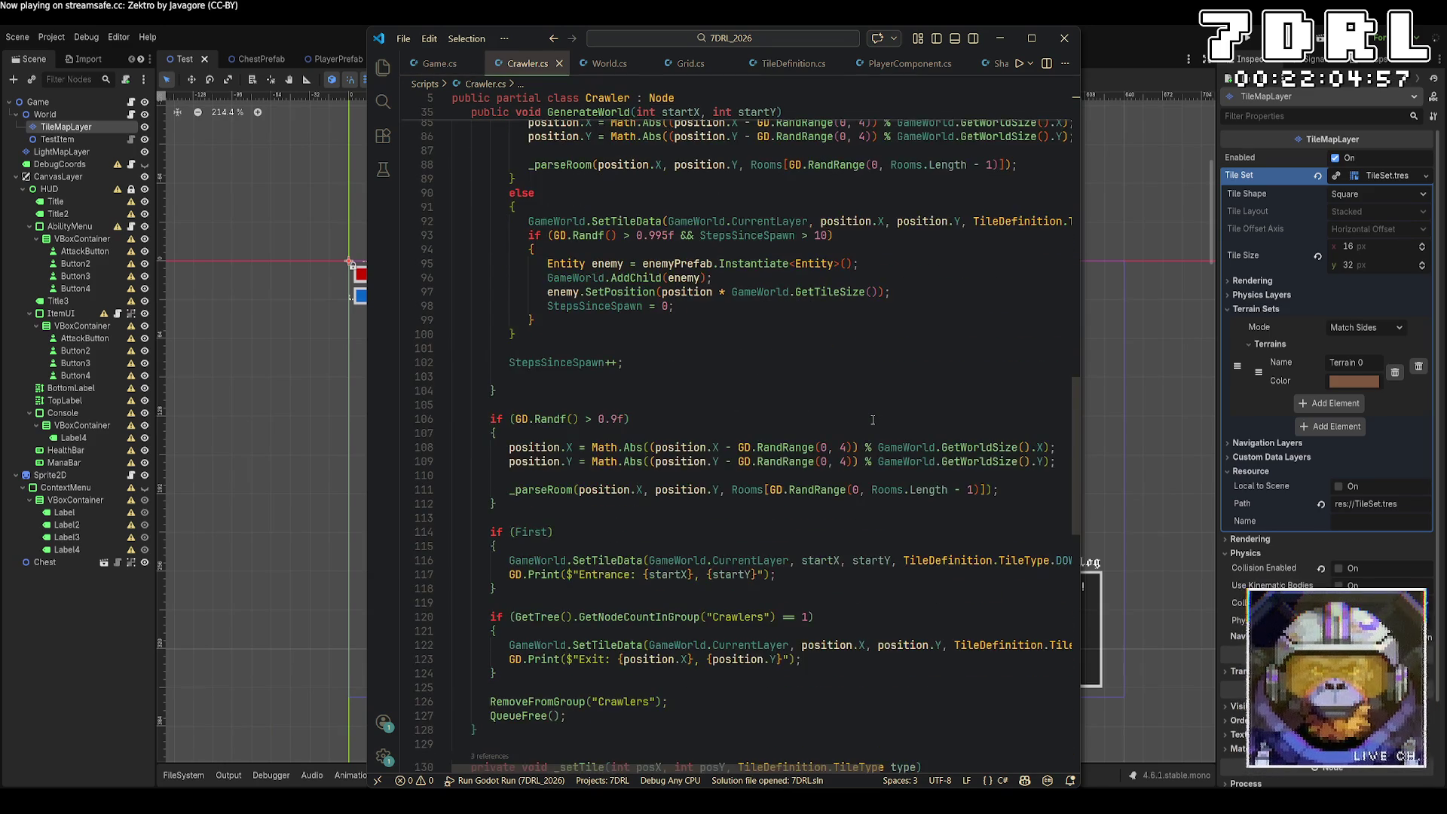
scroll(593, 417, up, 2)
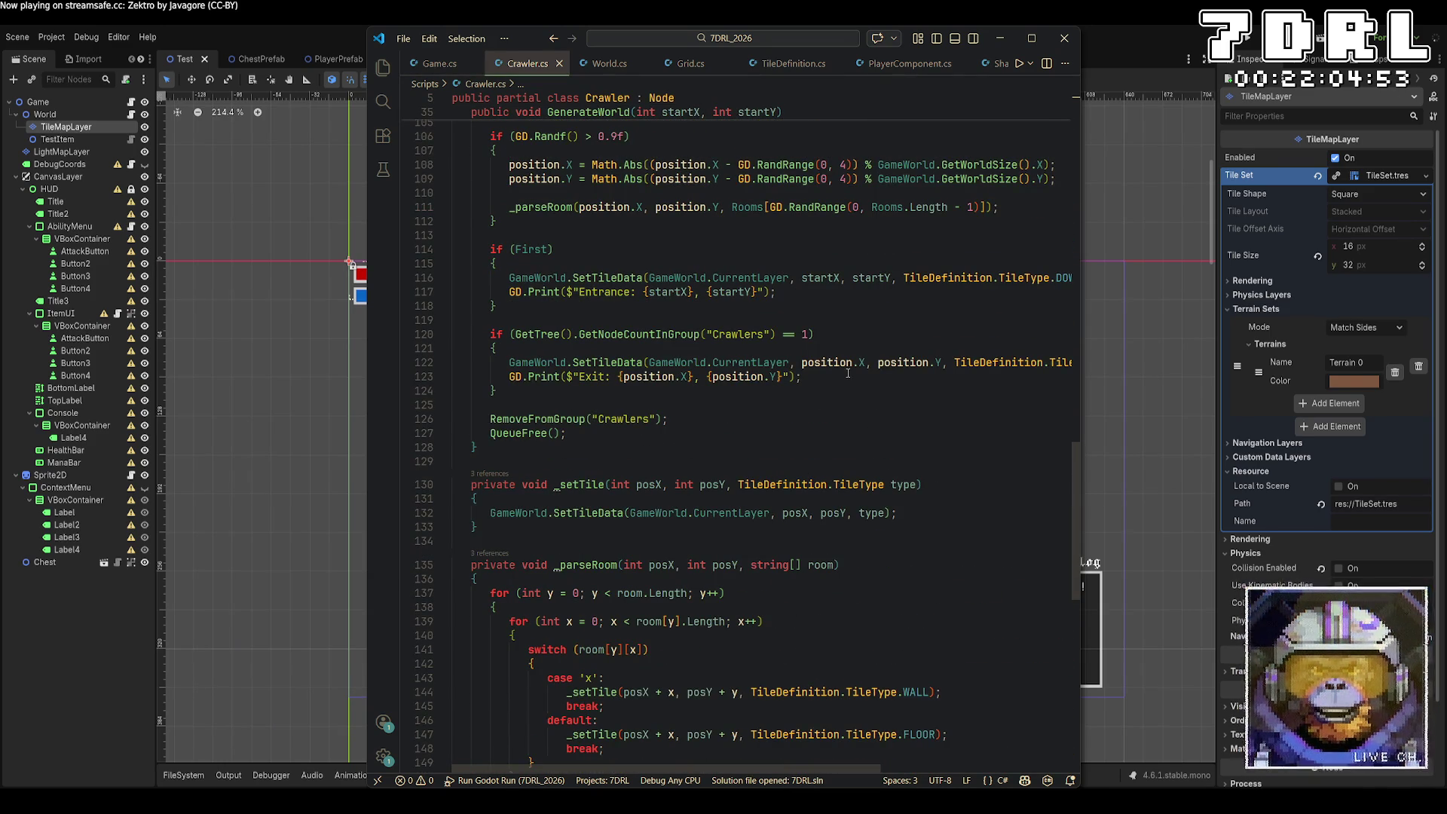
click(776, 300)
key(Return)
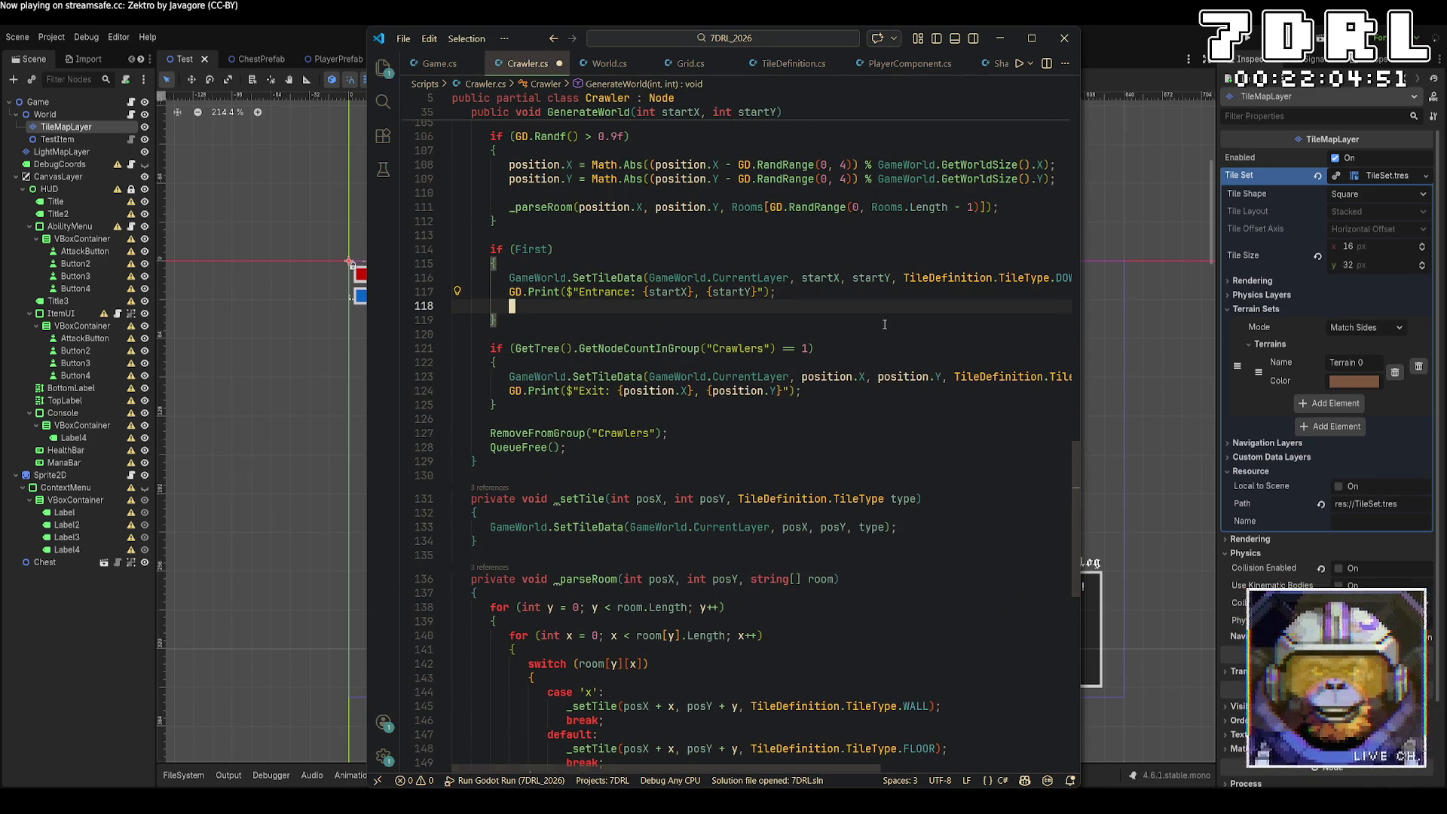
text(Game)
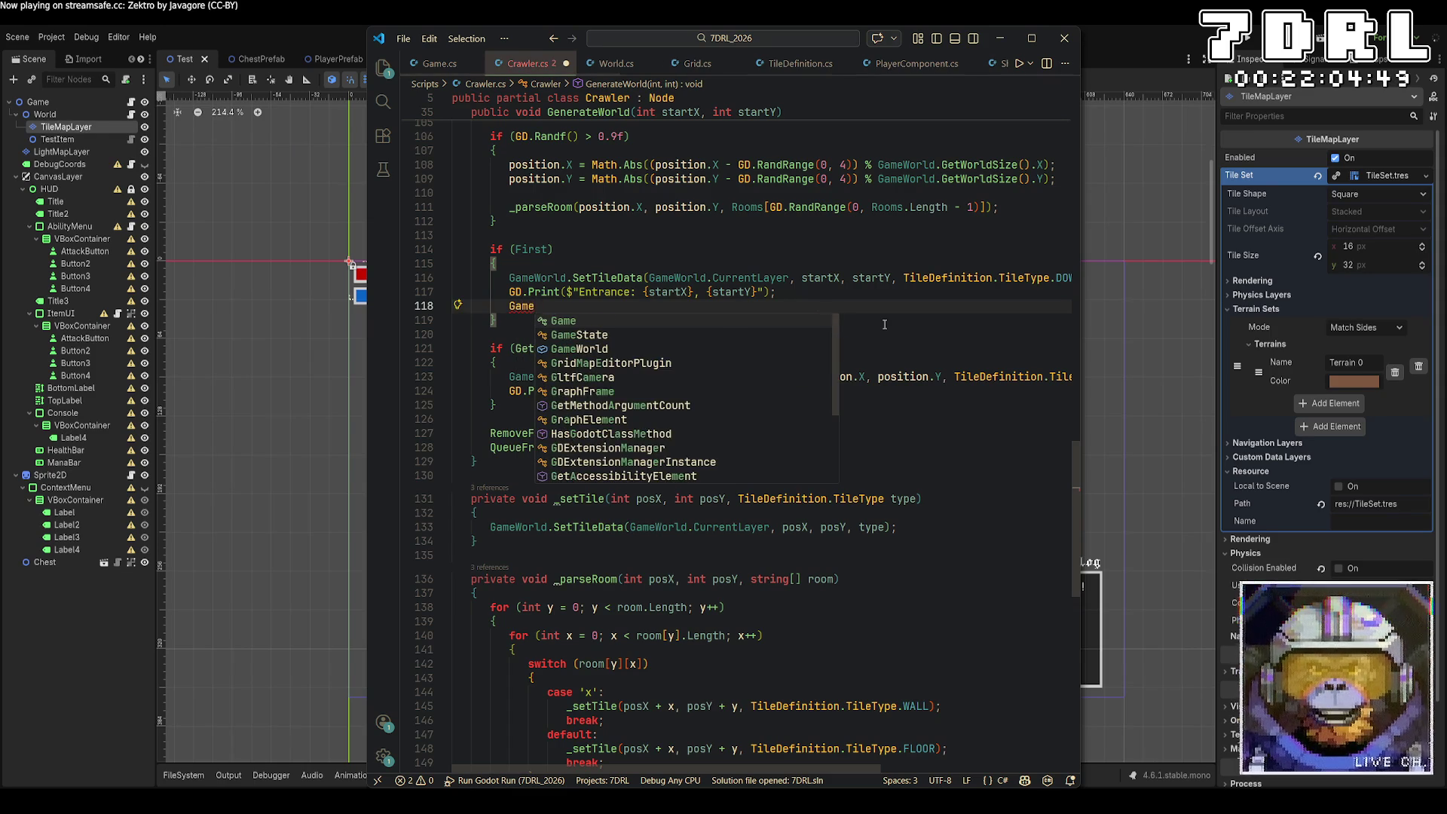
text(World.)
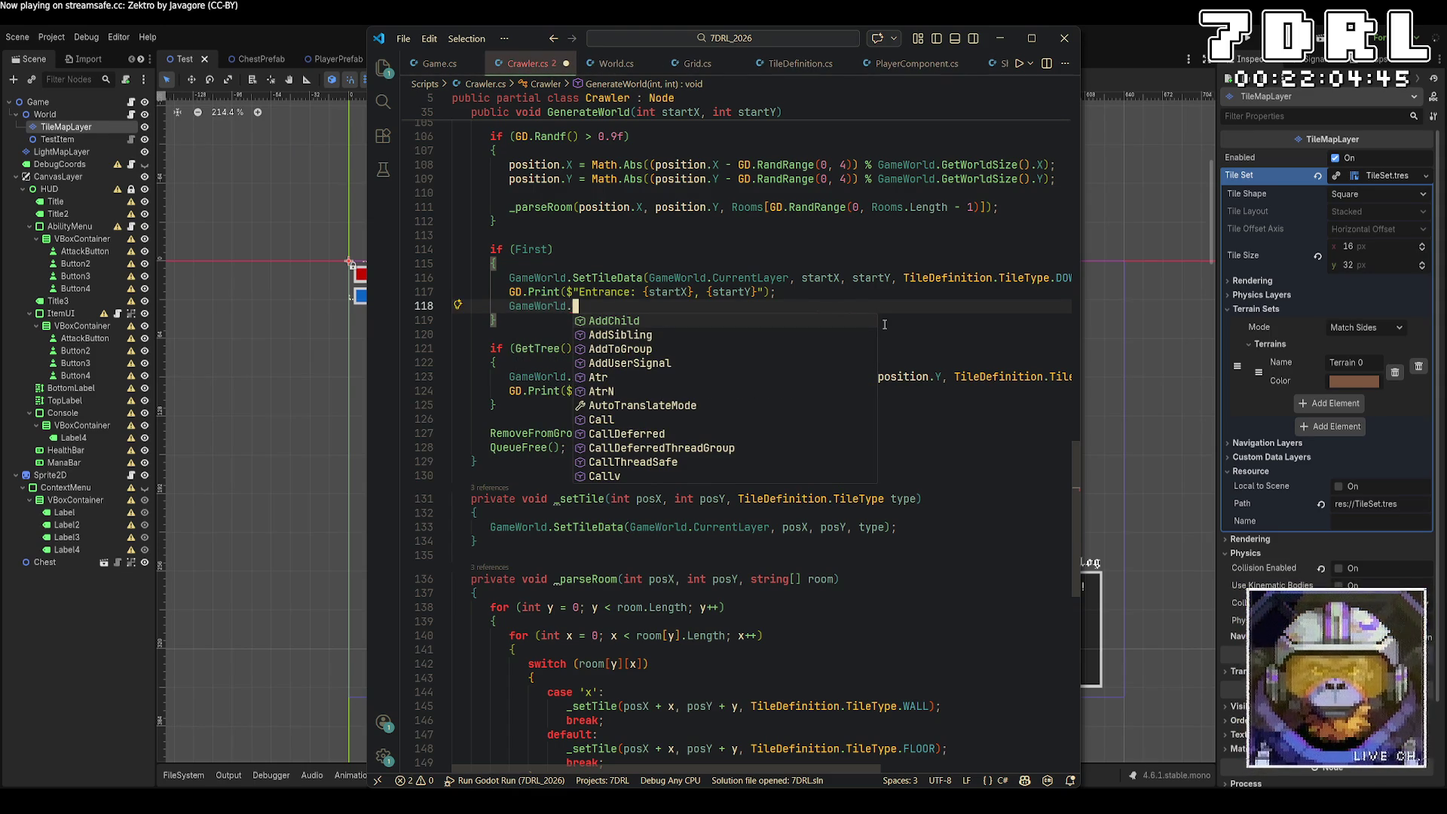
text(WorldGrid[)
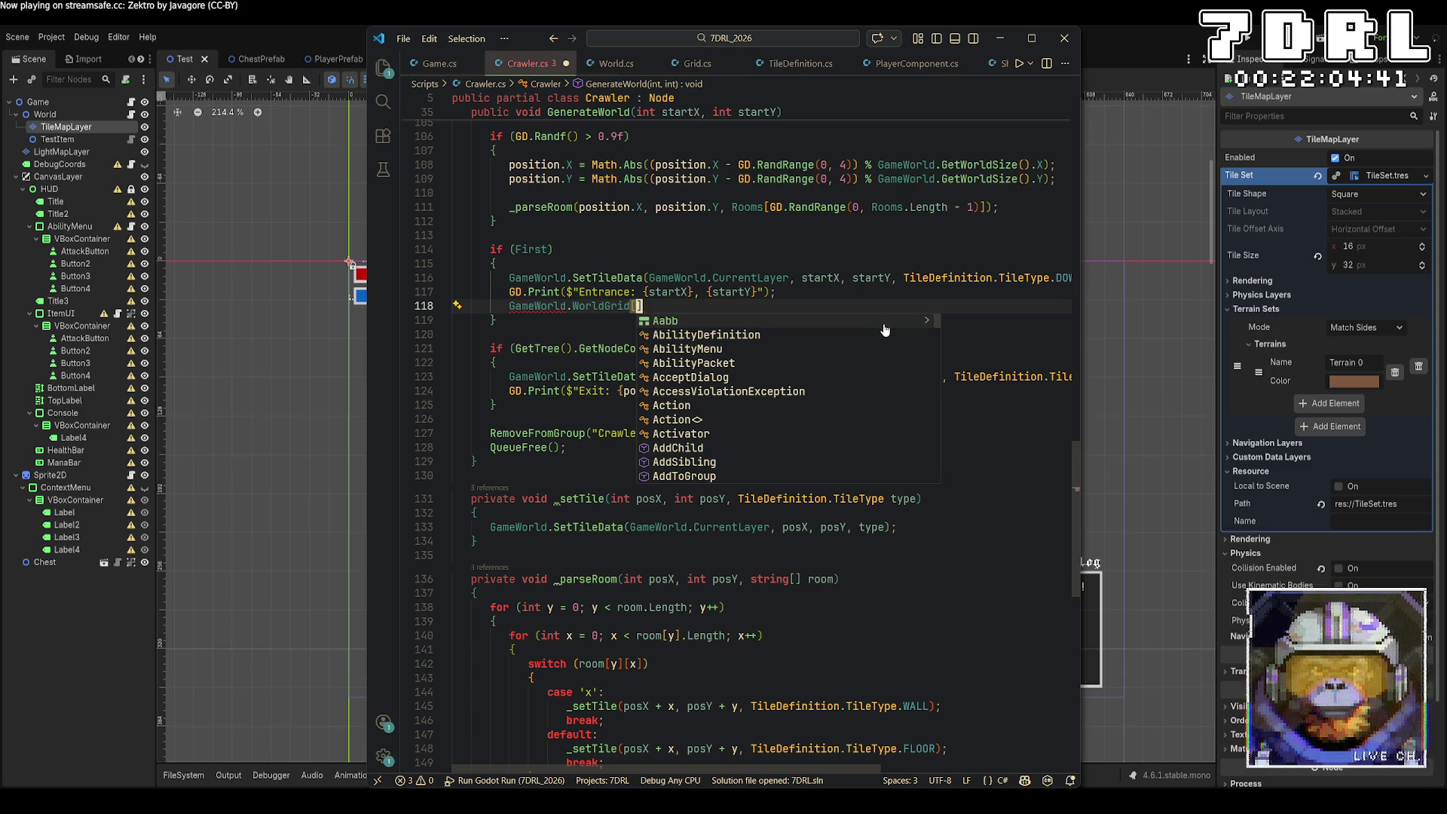
text(Game)
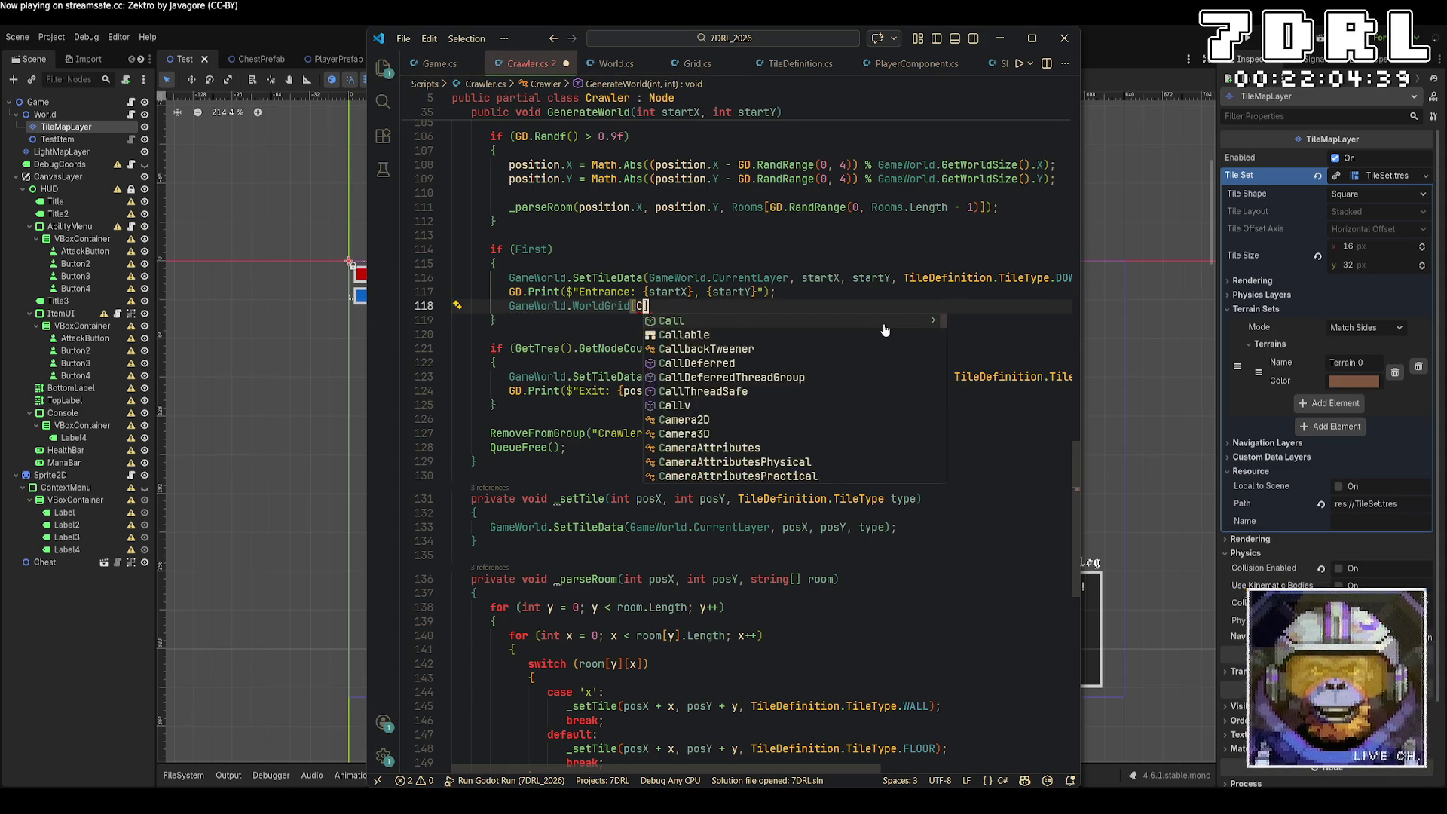
text(World.cur)
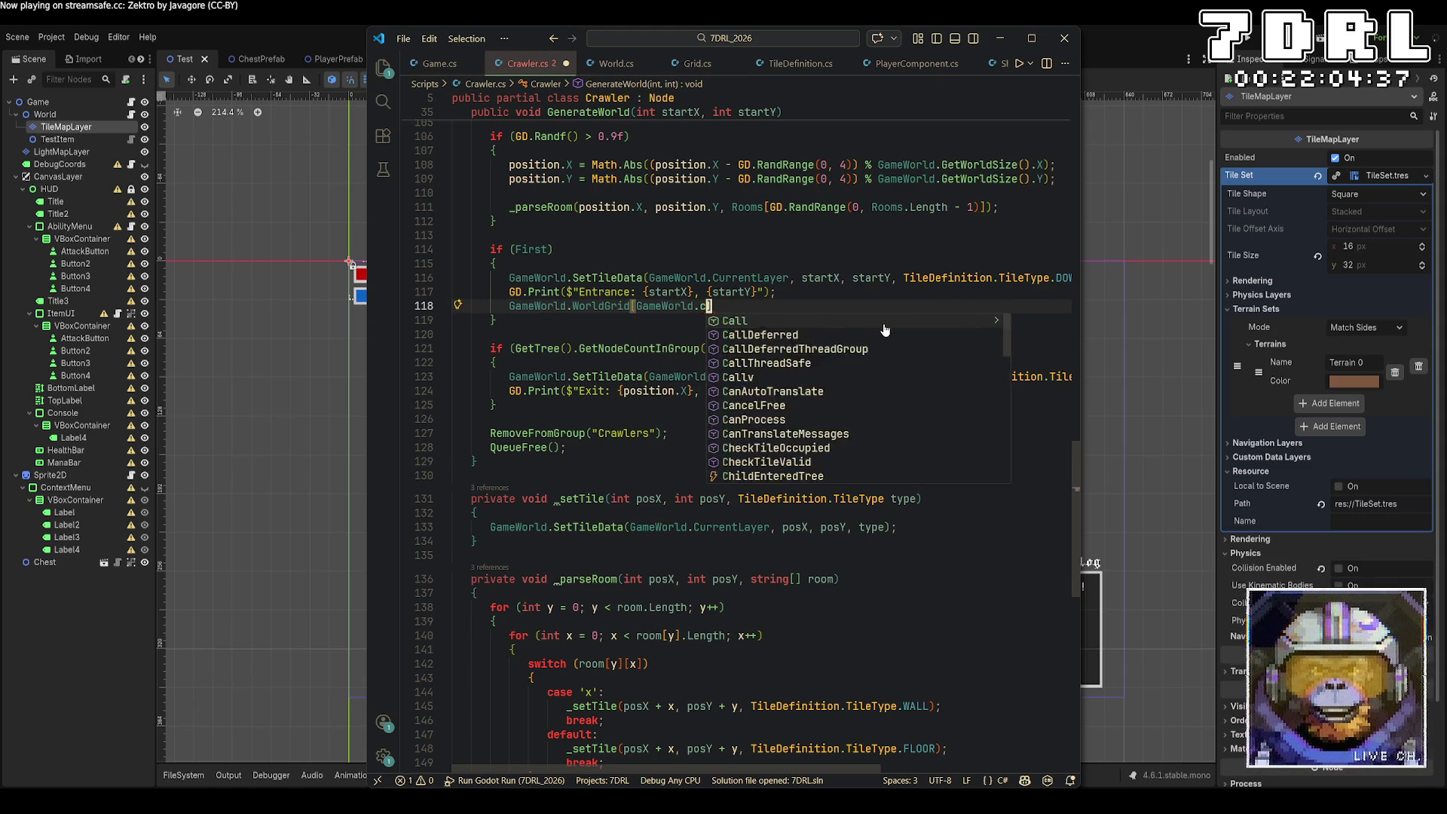
key(Tab)
text(].Ent)
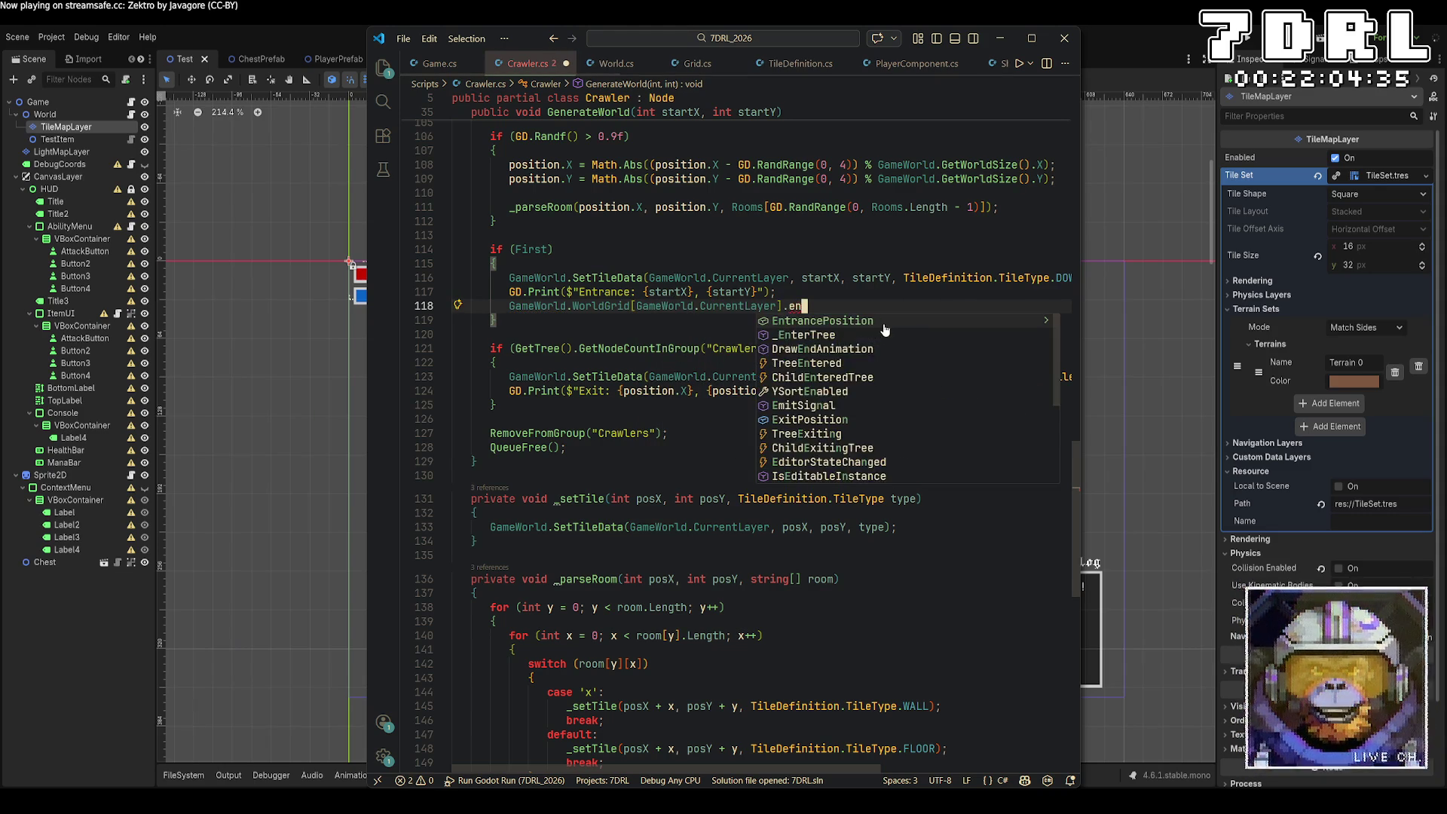
key(Tab)
text(= )
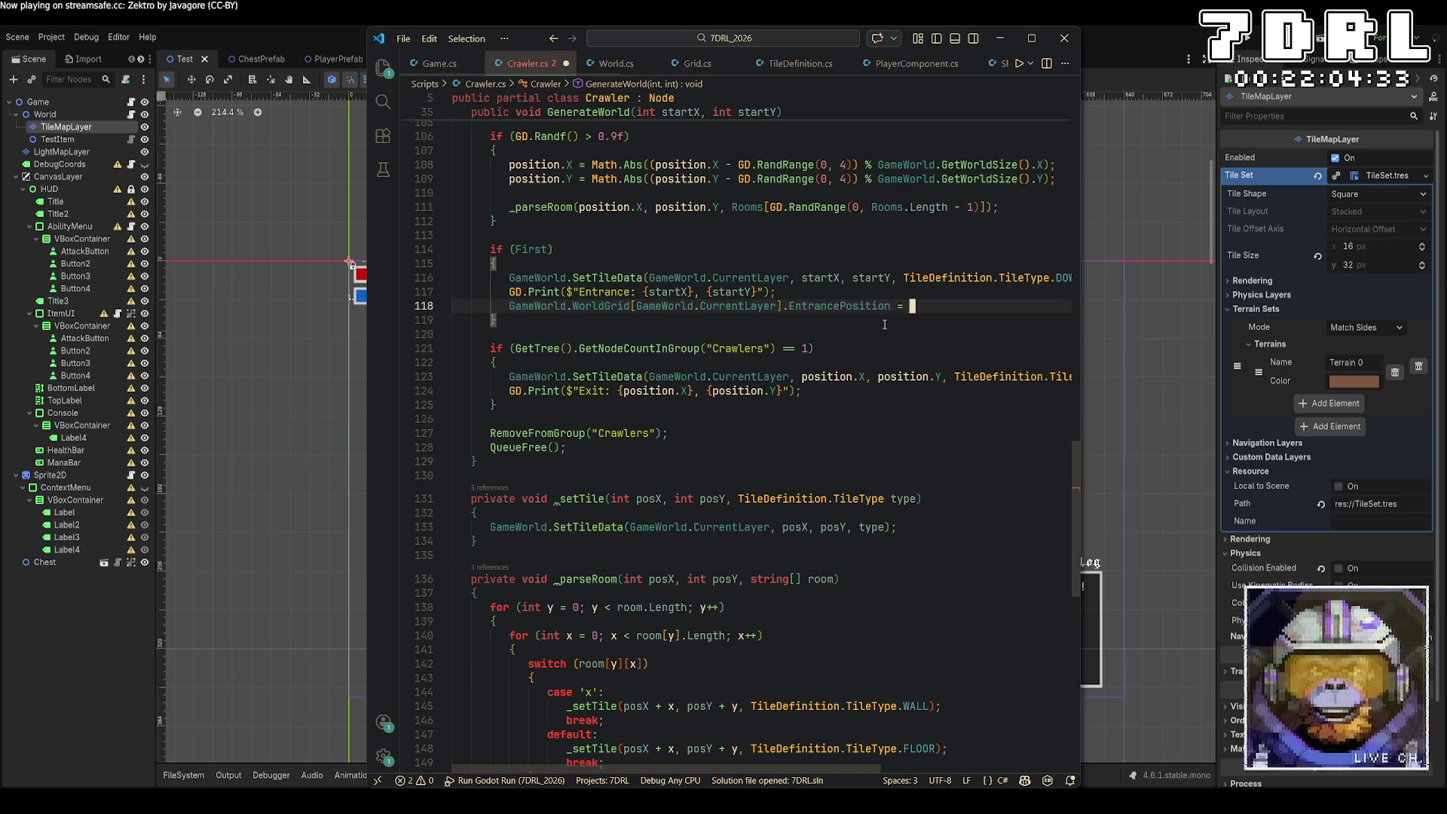
text(startXm)
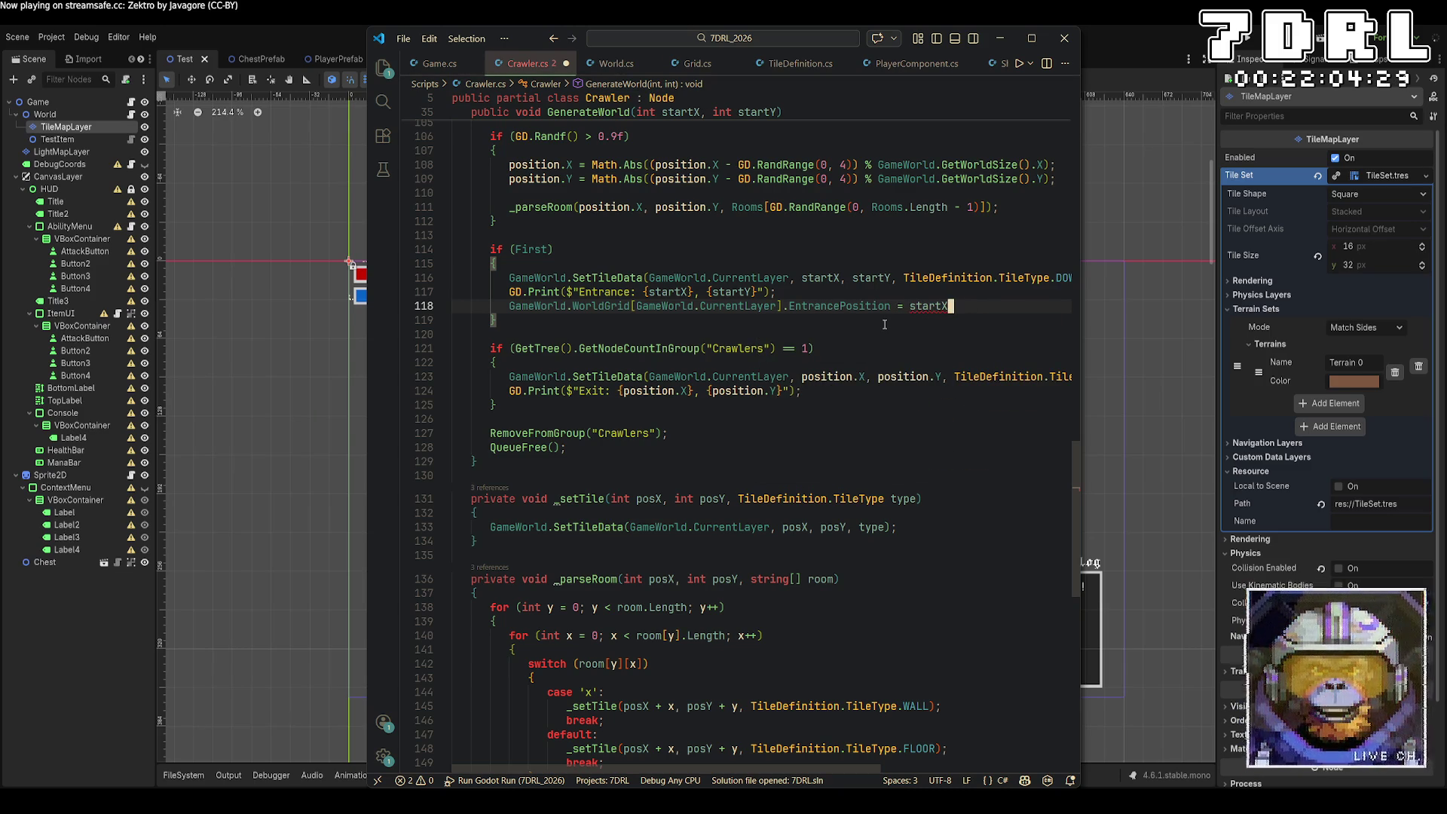
key(ctrl+BackSpace)
text(new Vector2I(s)
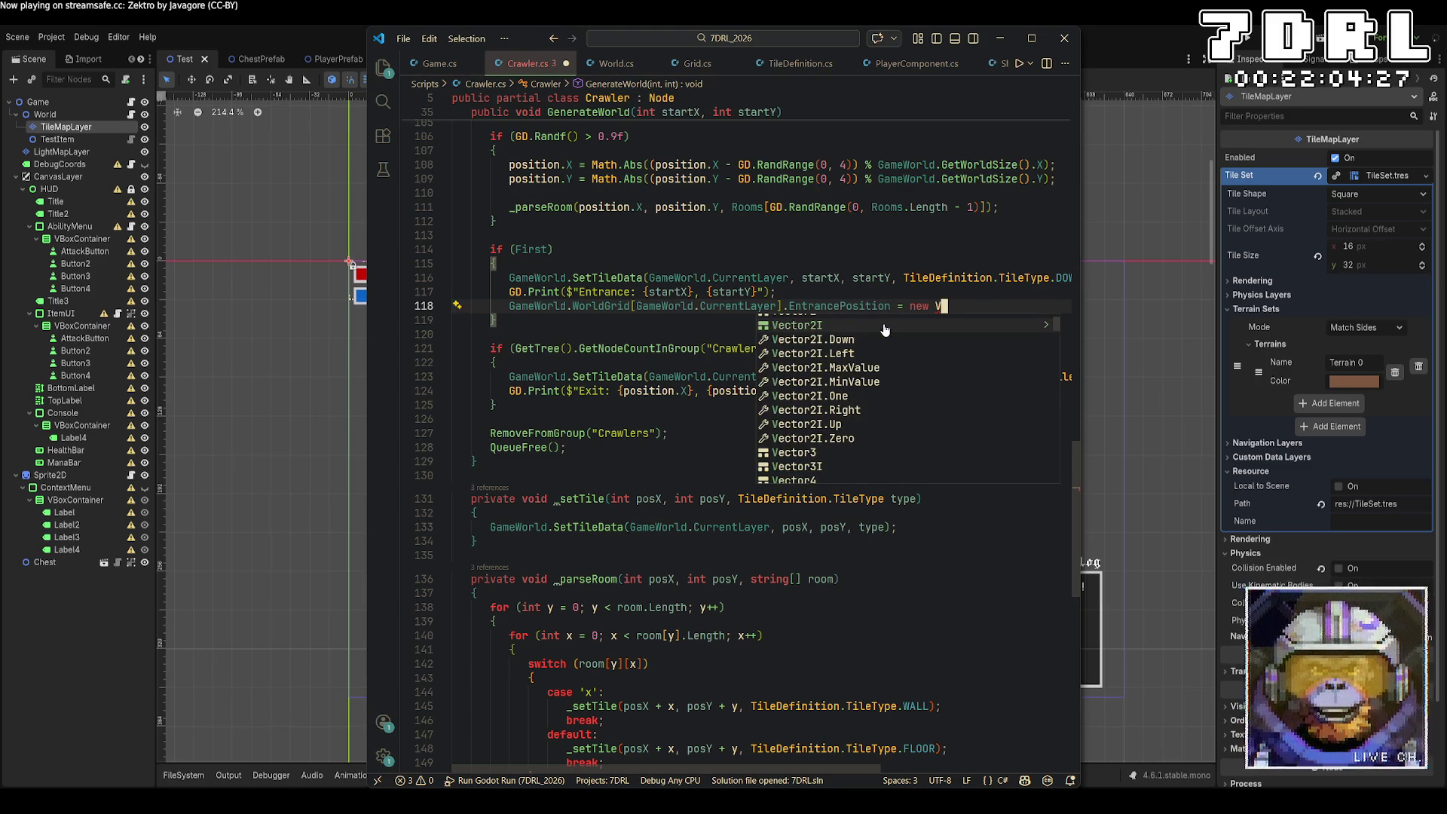
text(tartX, start)
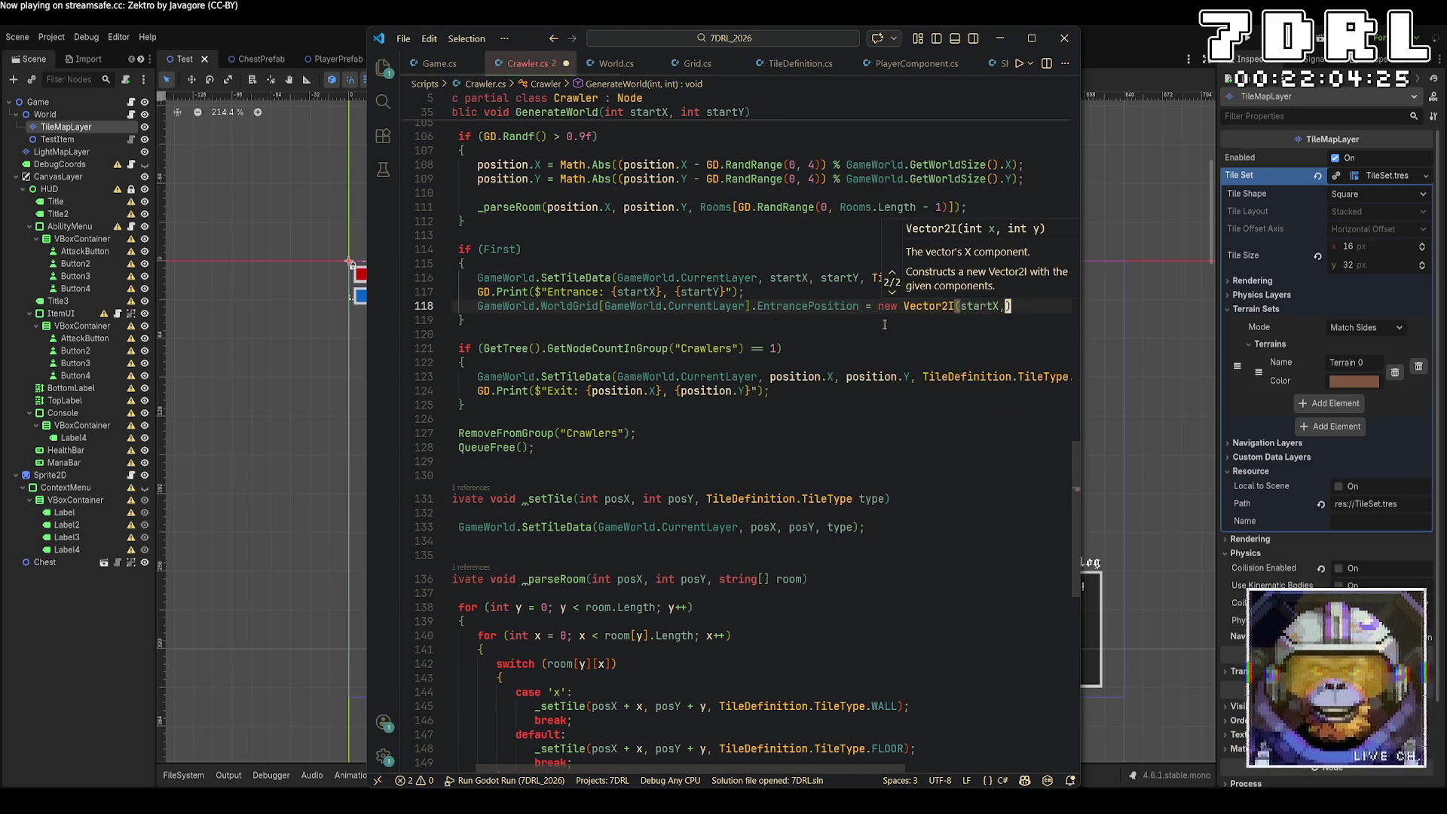
text(Y);)
key(ctrl+s)
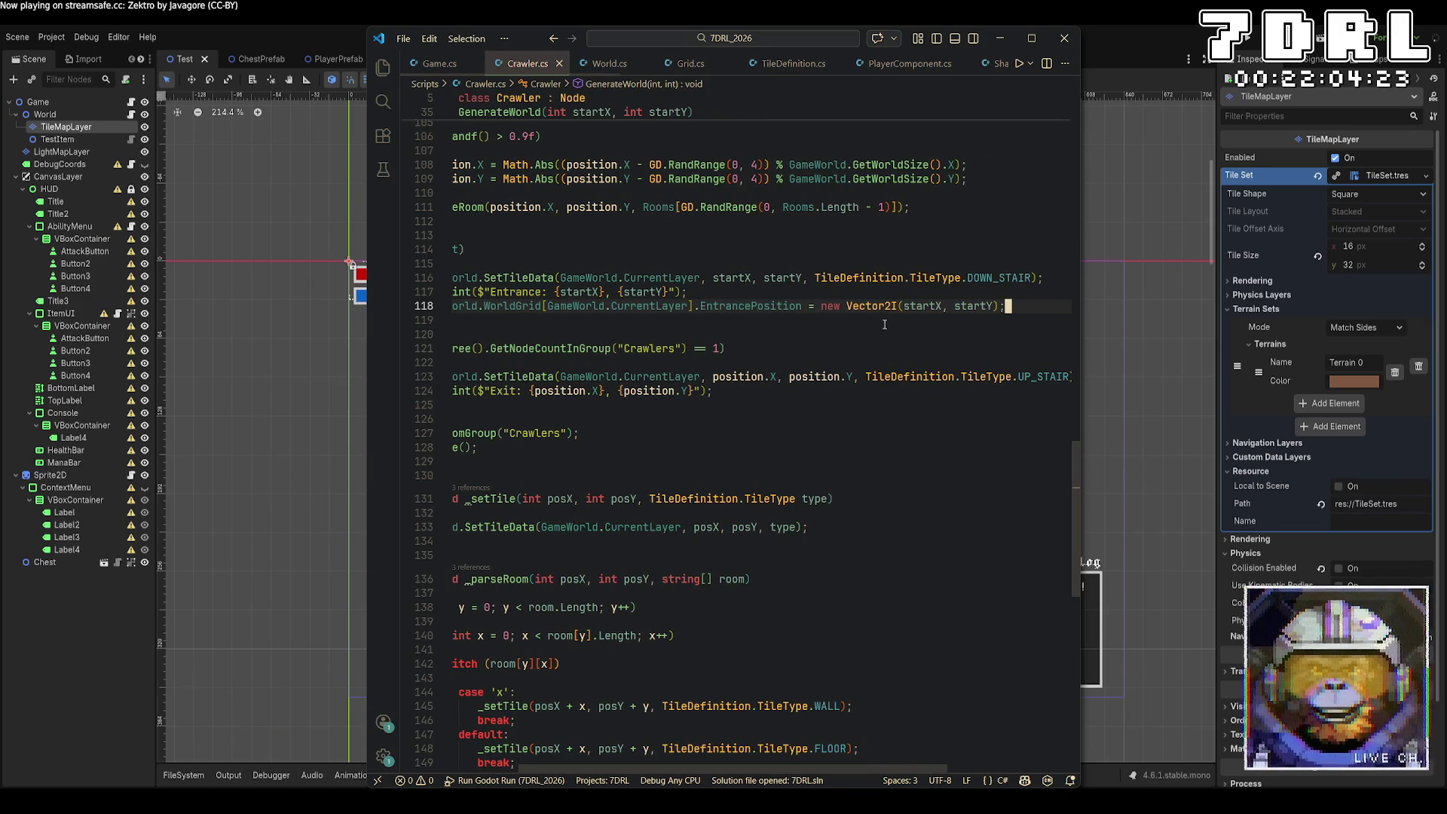
Step: Select the line storing the entrance position
scroll(959, 307, up, 15)
scroll(959, 308, down, 7)
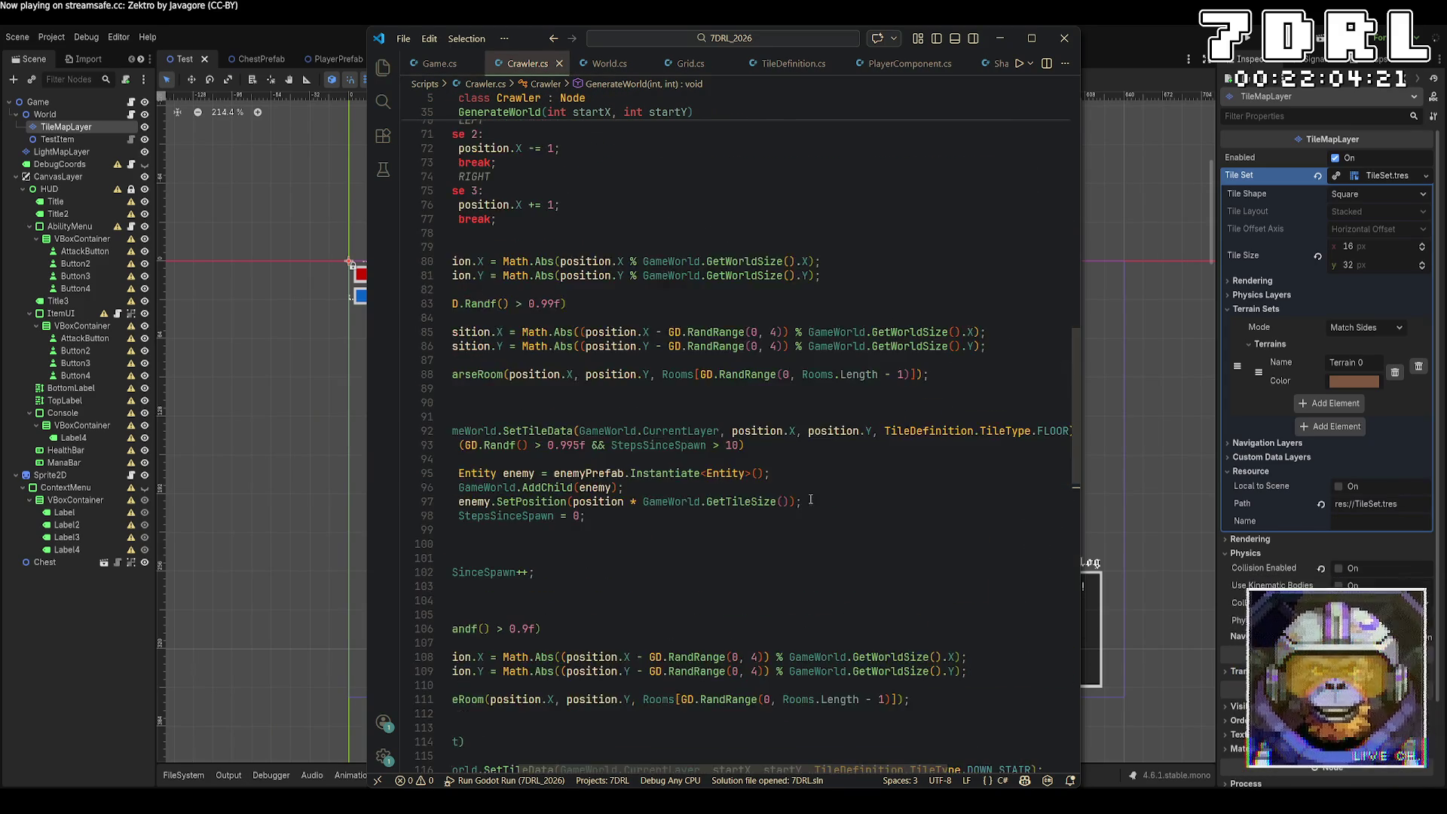
drag(764, 772, 695, 769)
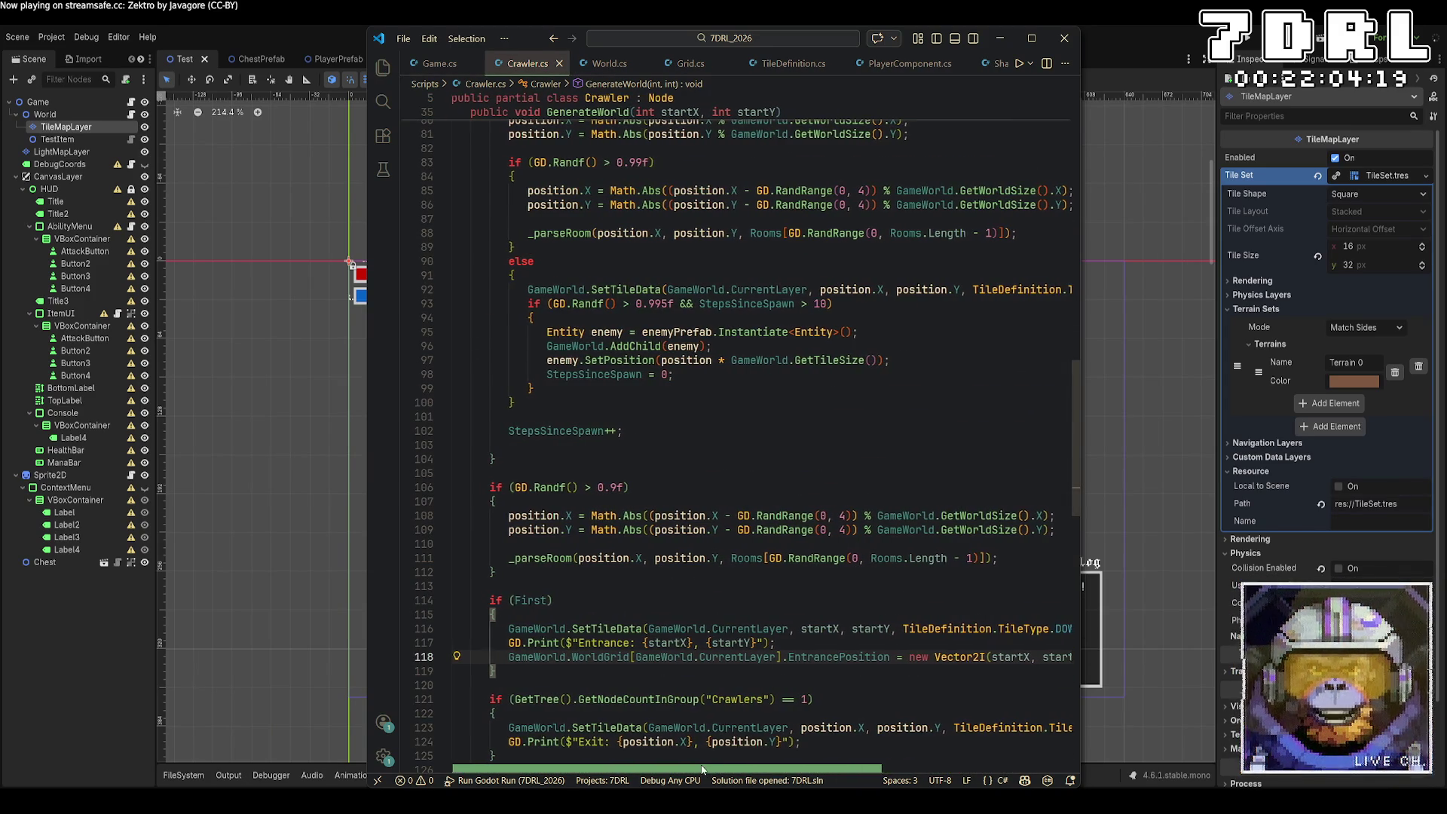
scroll(757, 448, down, 5)
scroll(758, 448, down, 2)
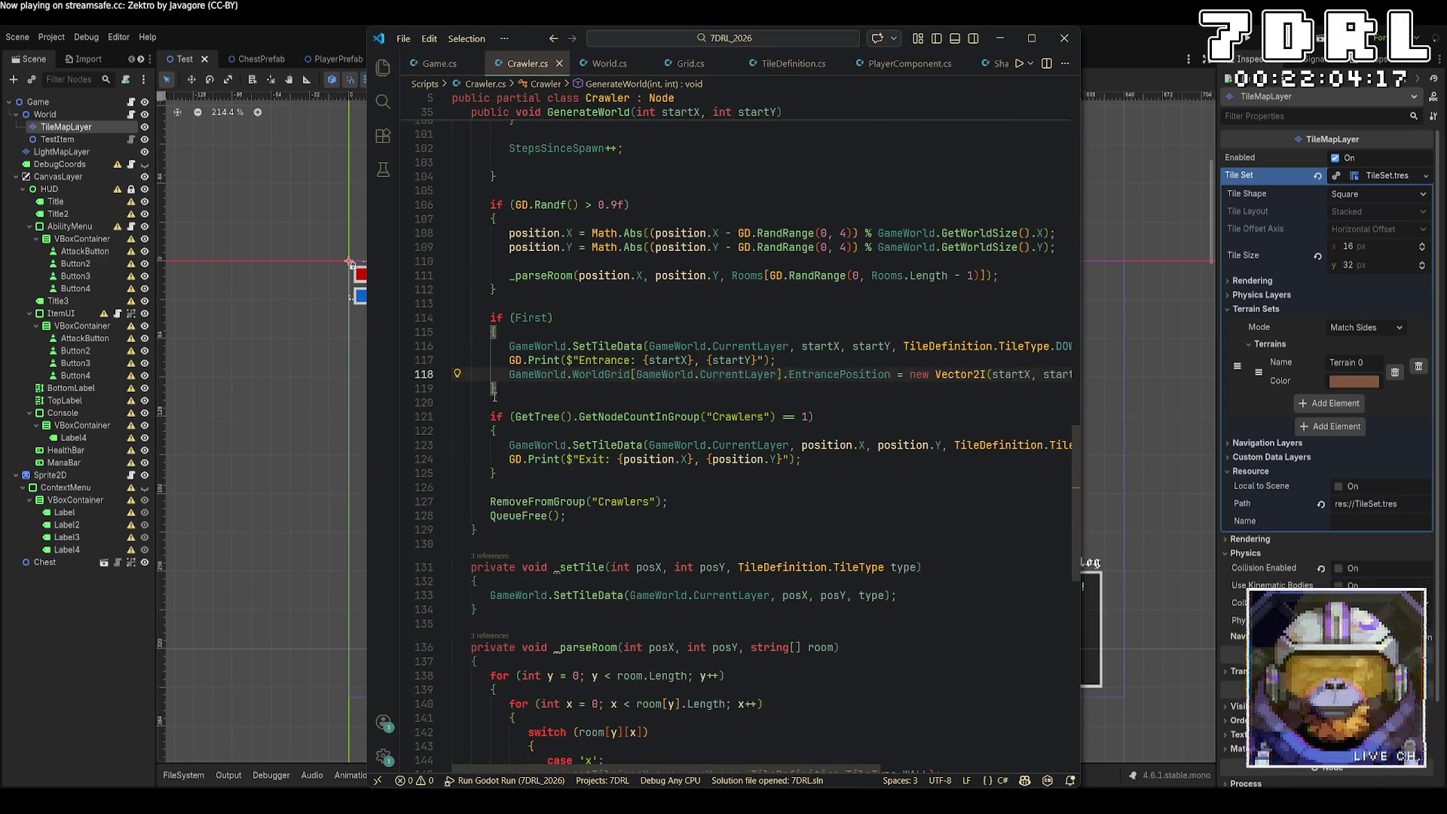
drag(491, 388, 492, 374)
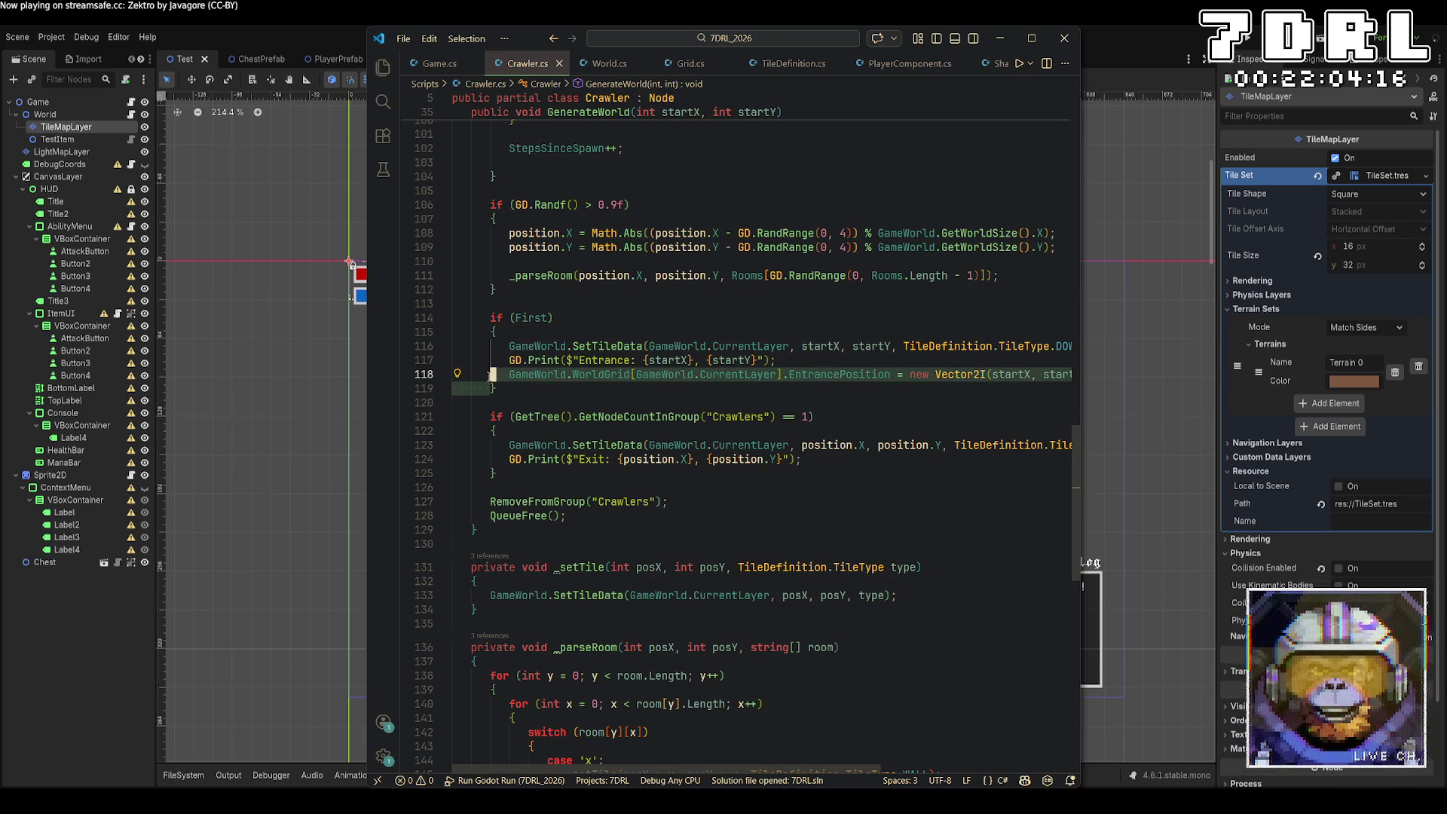
Step: Duplicate the EntrancePosition assignment below the Exit print line
key(ctrl+c)
click(844, 461)
key(Return)
key(ctrl+v)
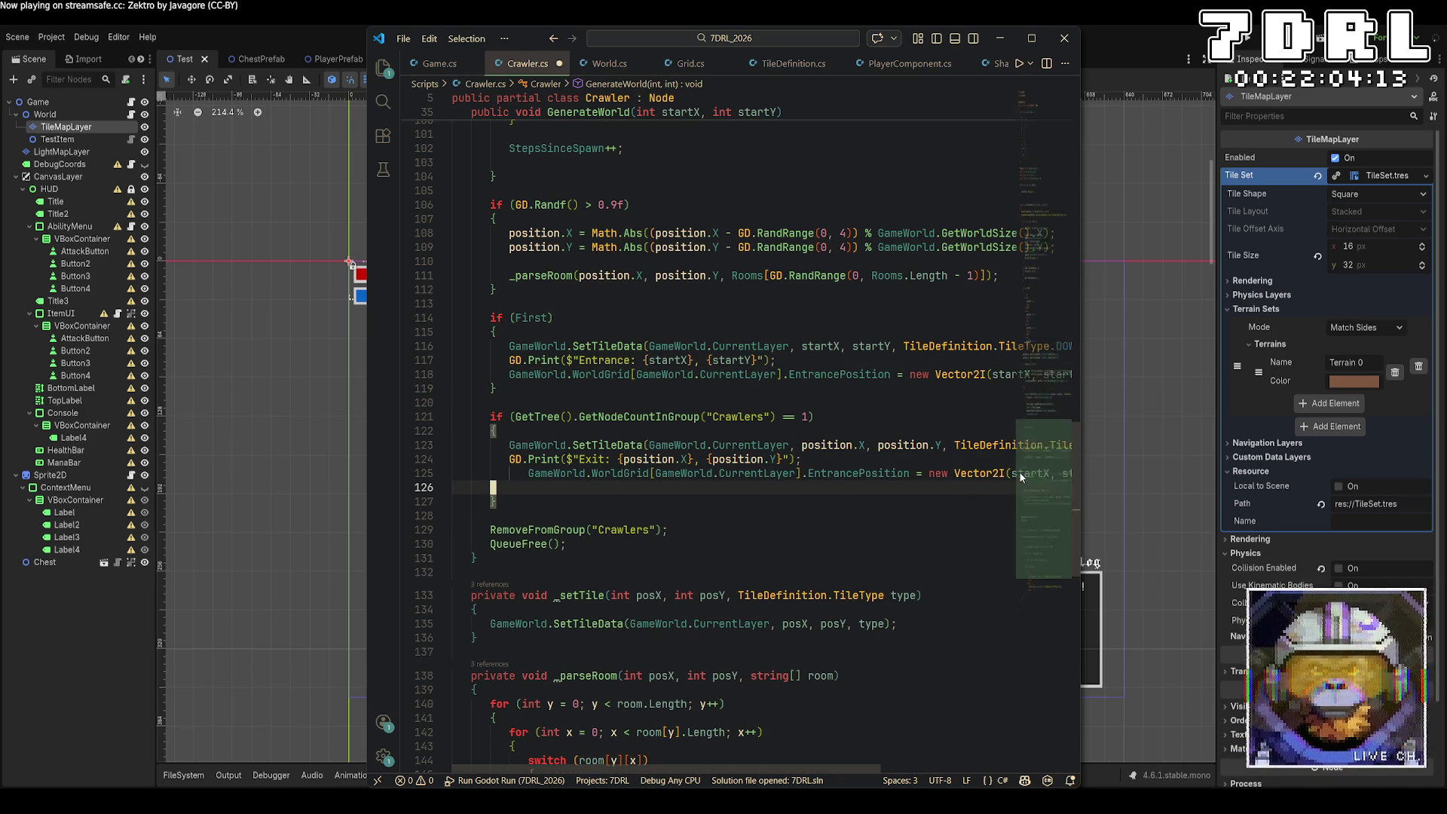
Step: Replace the copied Vector2I(startX, startY) value with position and save
click(856, 444)
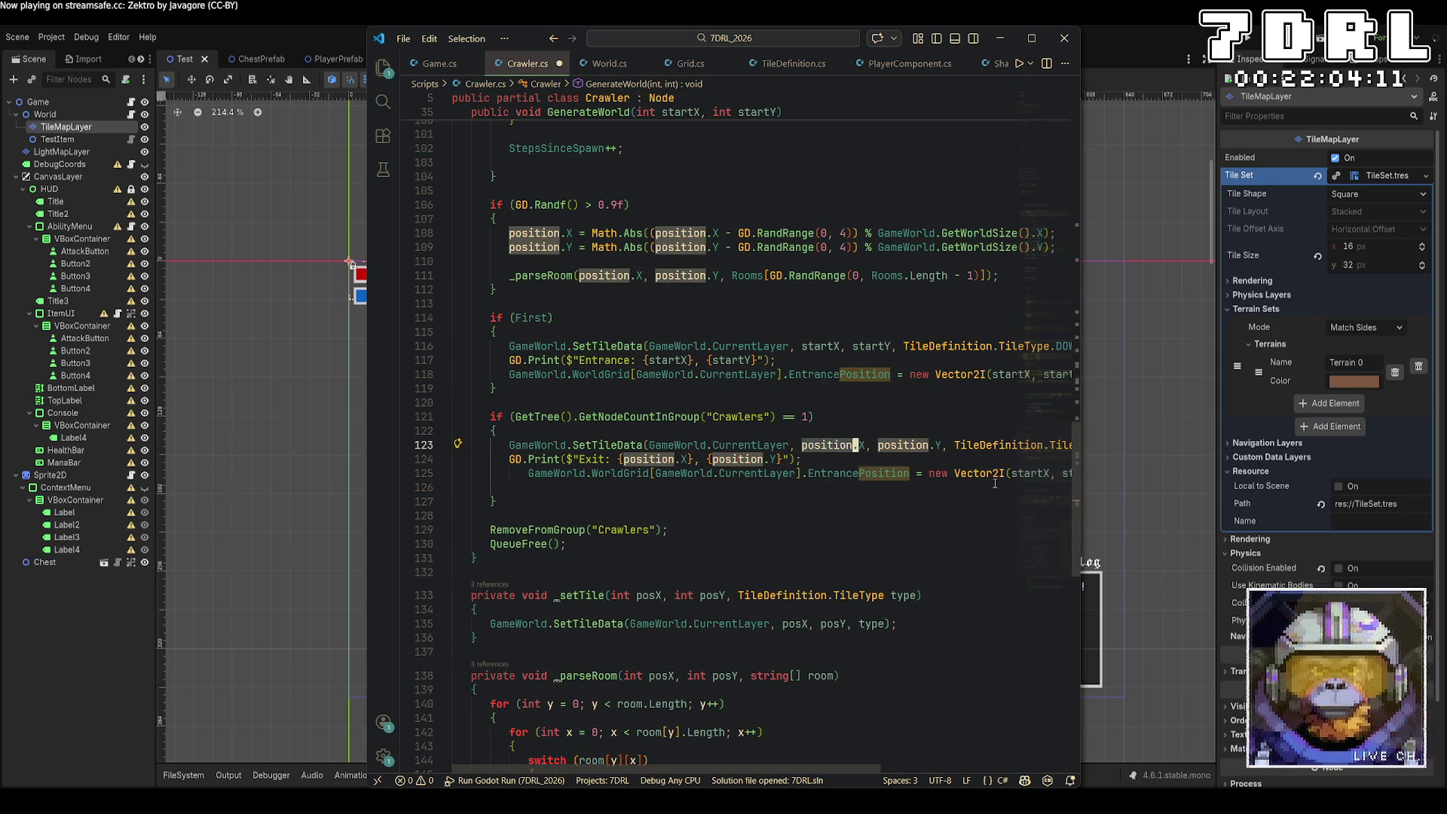
click(942, 544)
scroll(933, 468, right, 3)
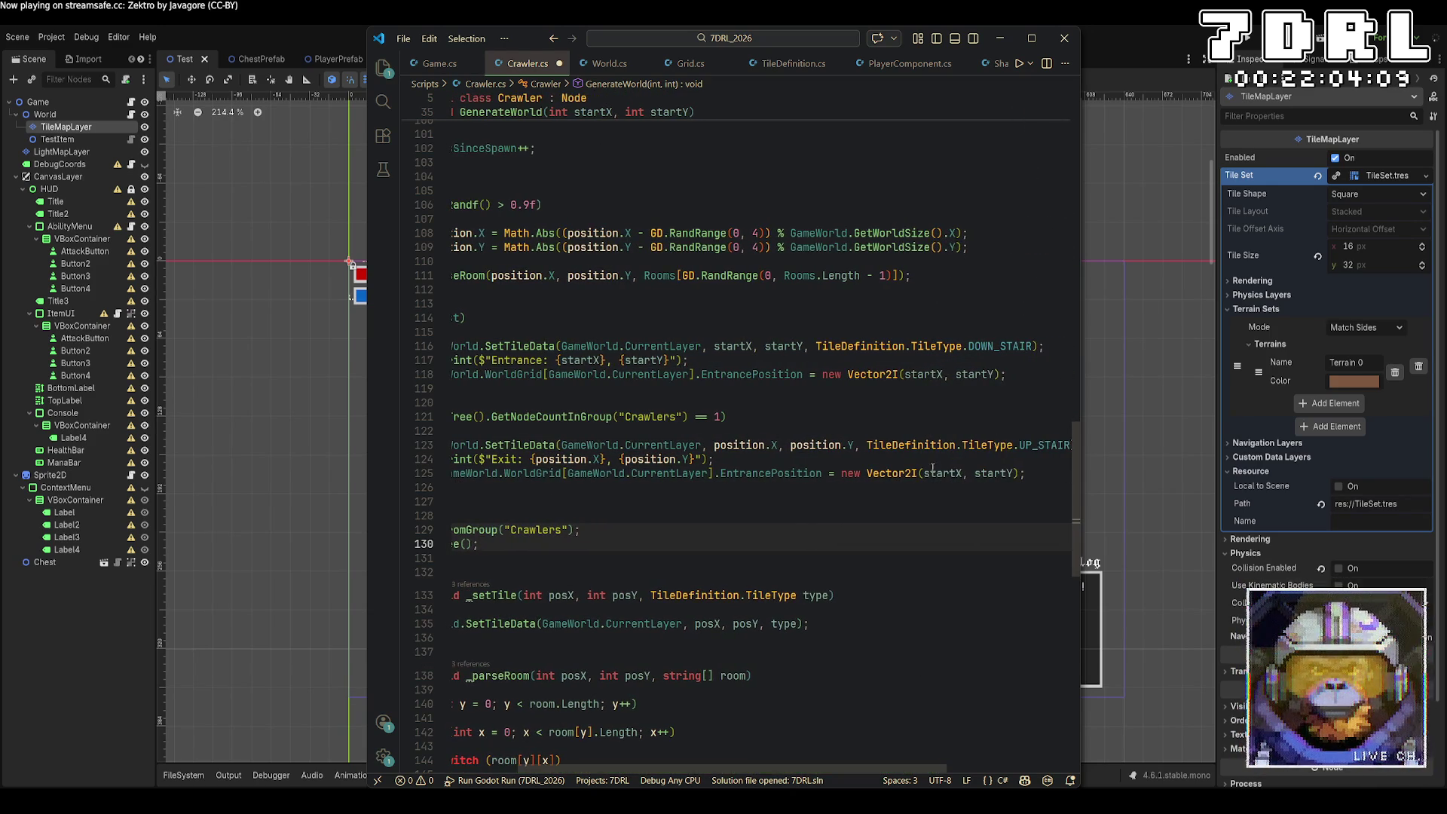
double_click(934, 472)
alt+double_click(994, 473)
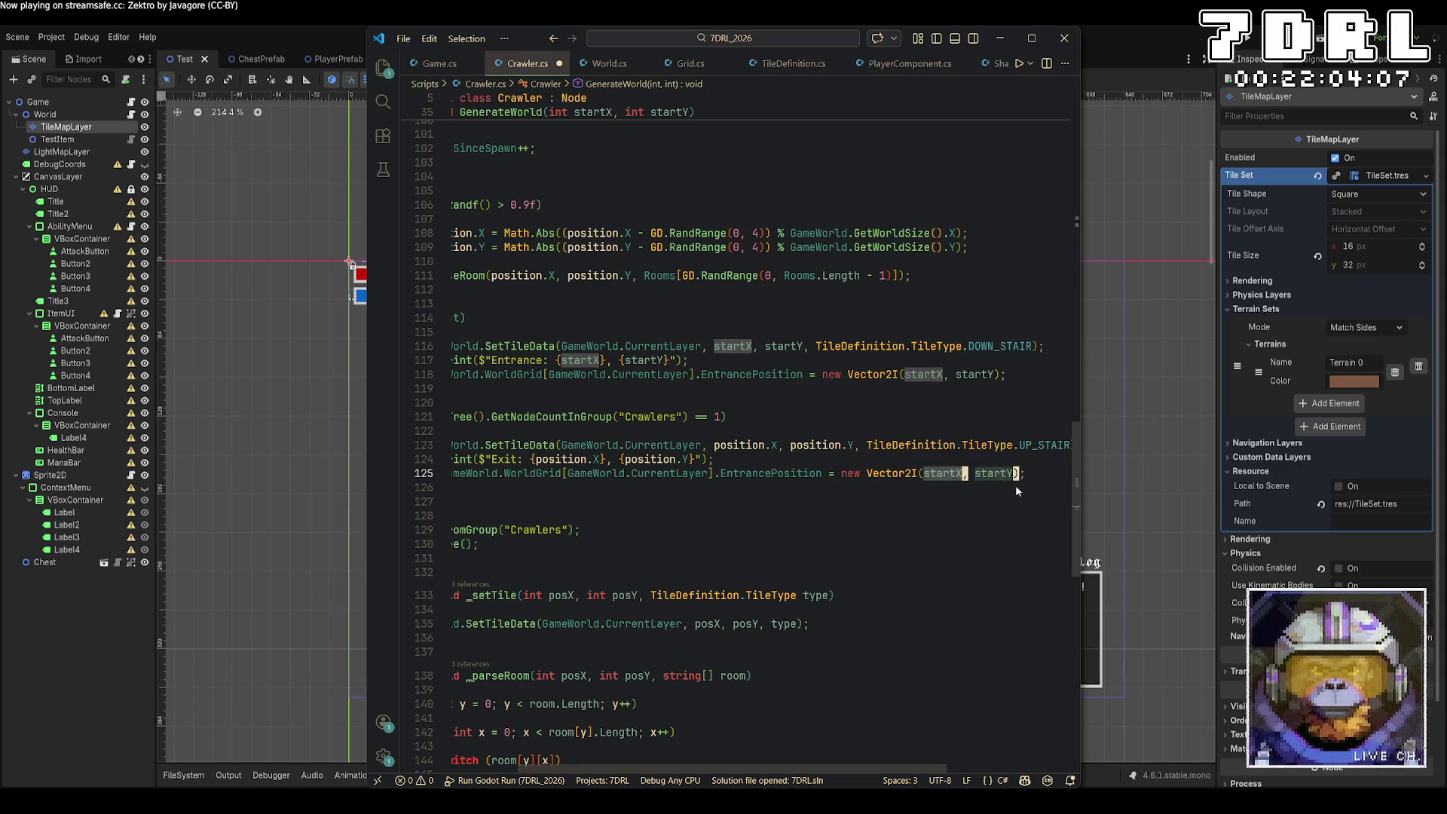
text(position)
click(981, 509)
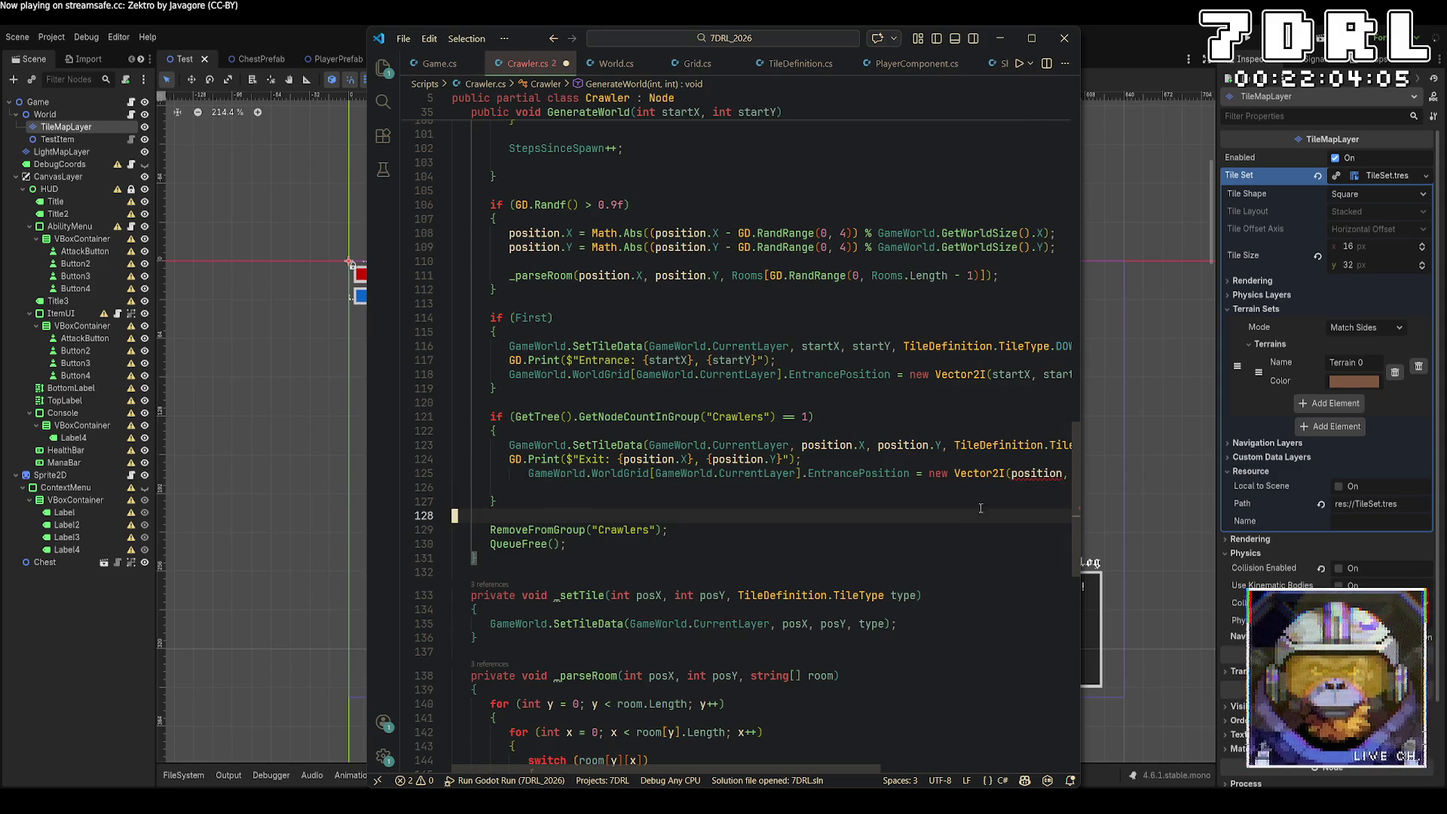
click(935, 475)
key(ctrl+Delete)
key(ctrl+Delete)
key(ctrl+Delete)
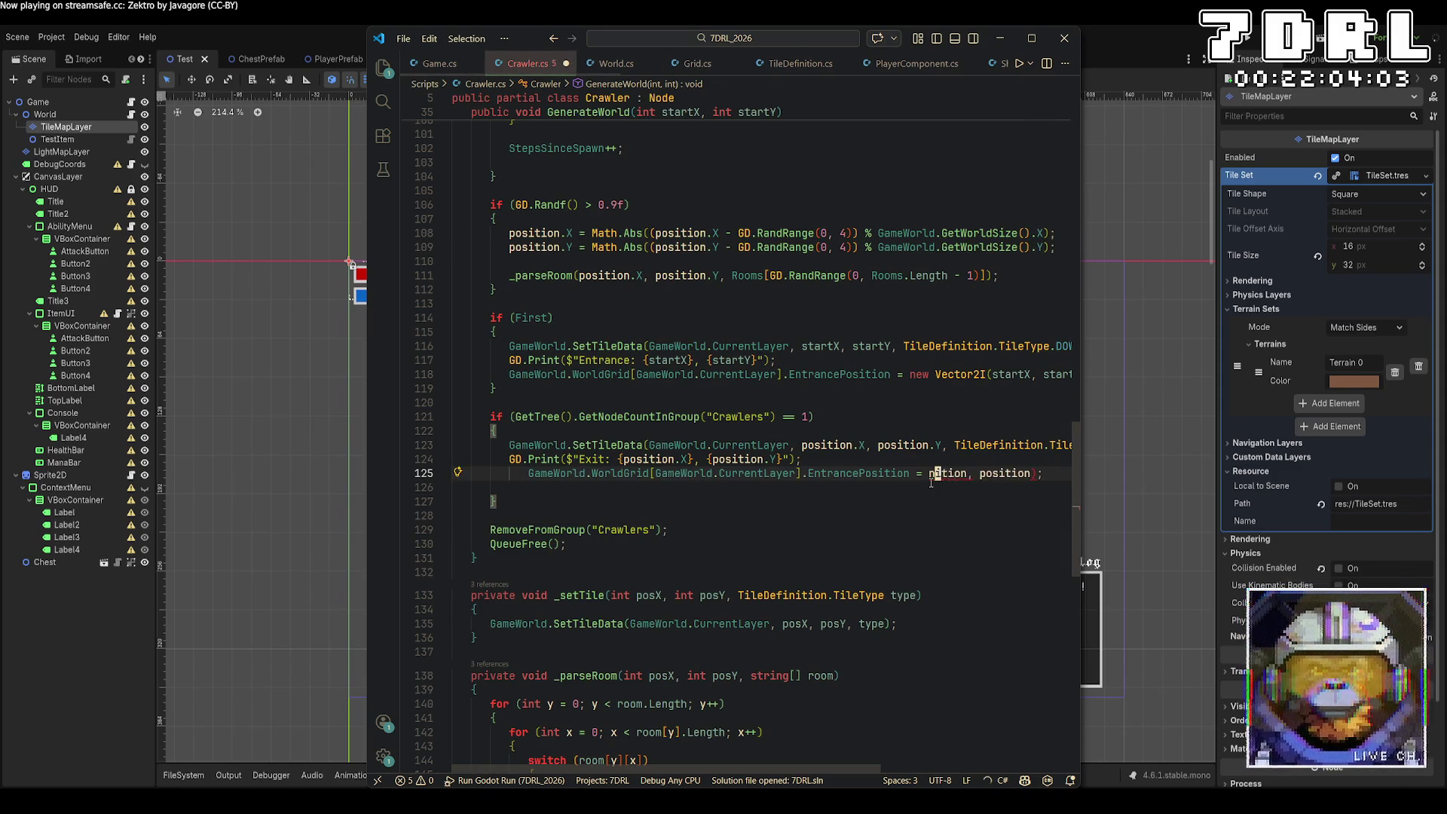
key(BackSpace)
key(BackSpace)
text(pos)
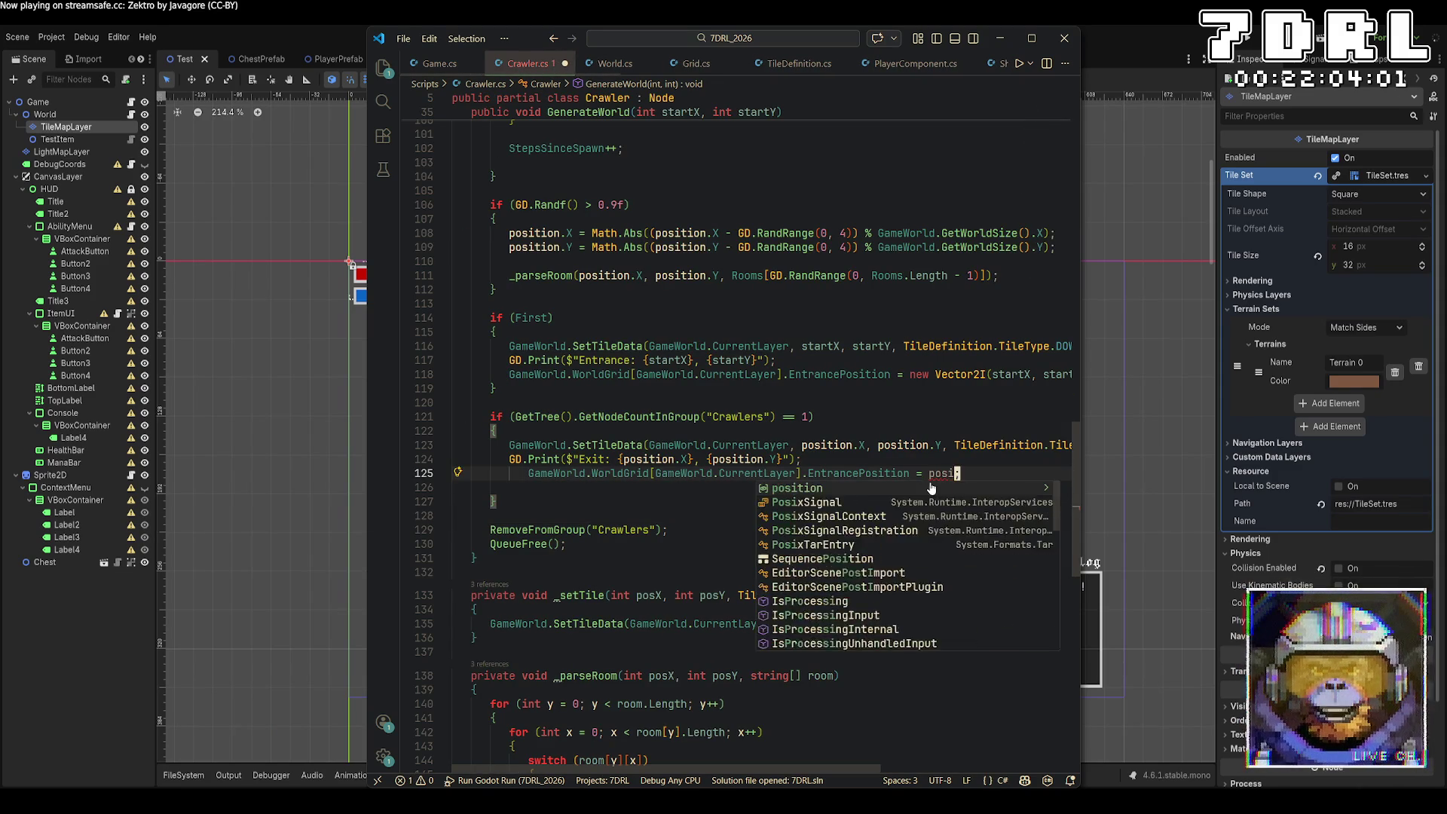
key(Tab)
key(ctrl+s)
Step: Change the copied field to ExitPosition, save Crawler.cs, and open World.cs
double_click(847, 473)
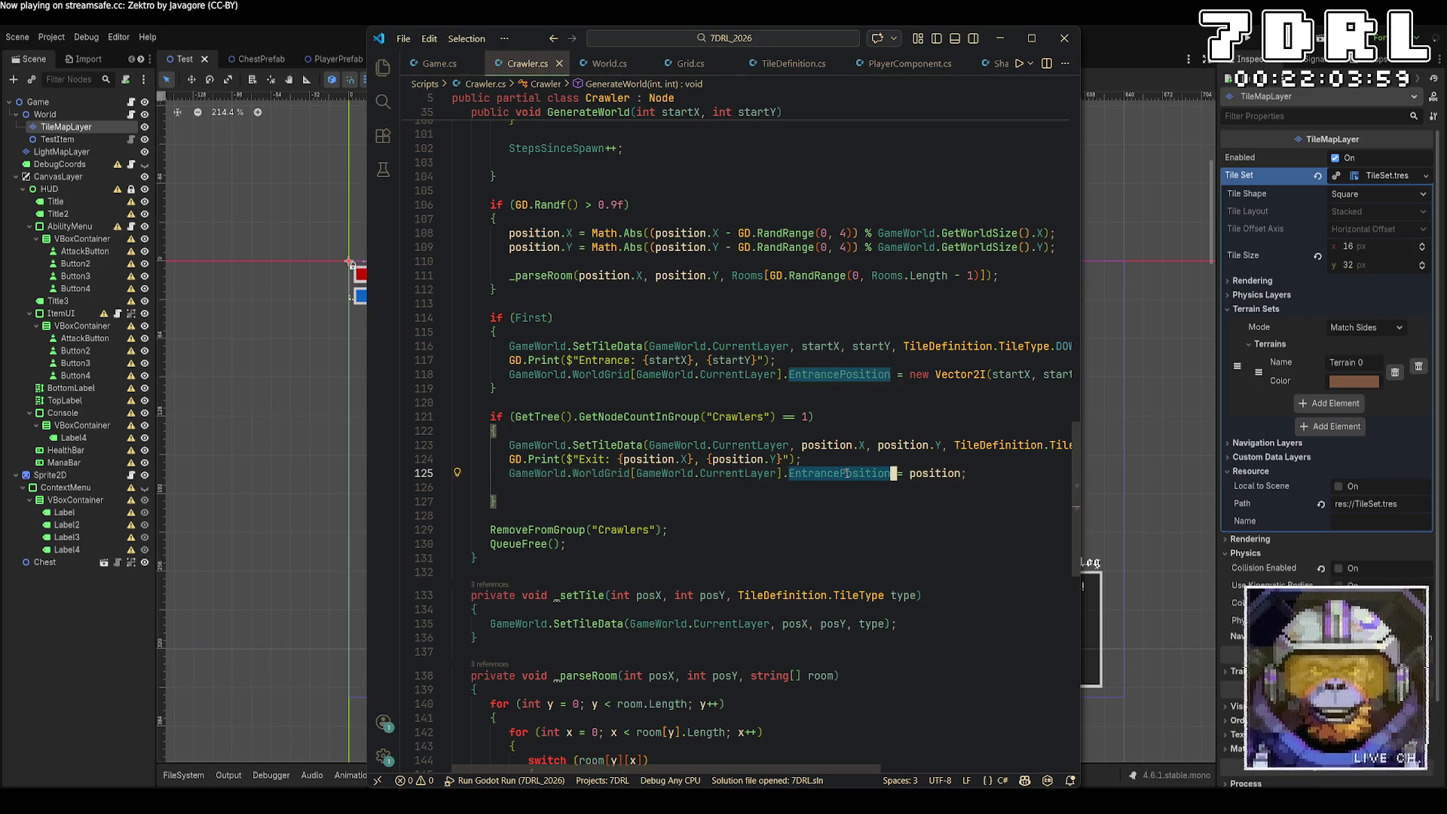
text(Exit)
key(Tab)
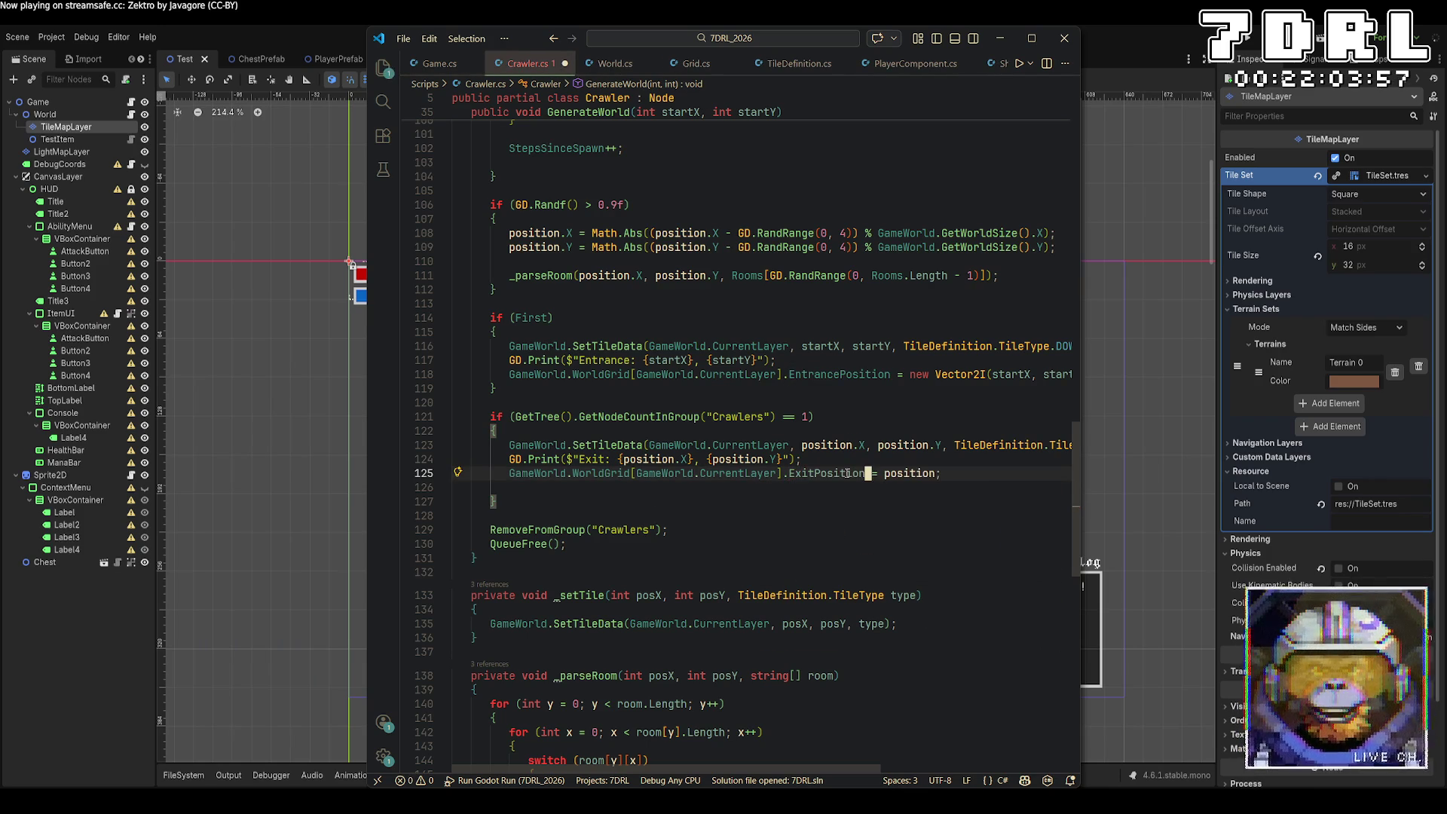
key(ctrl+s)
click(599, 69)
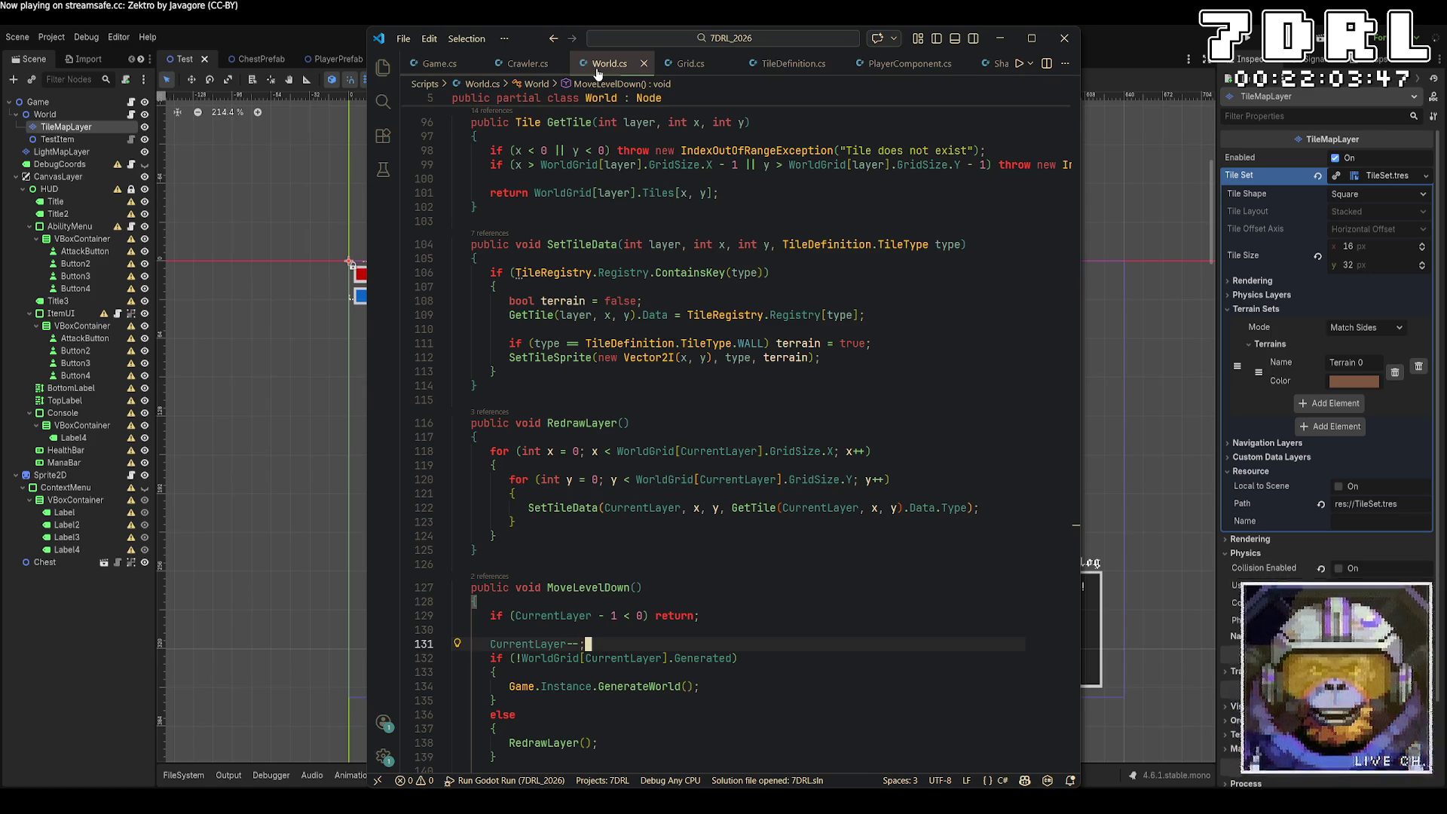
click(422, 66)
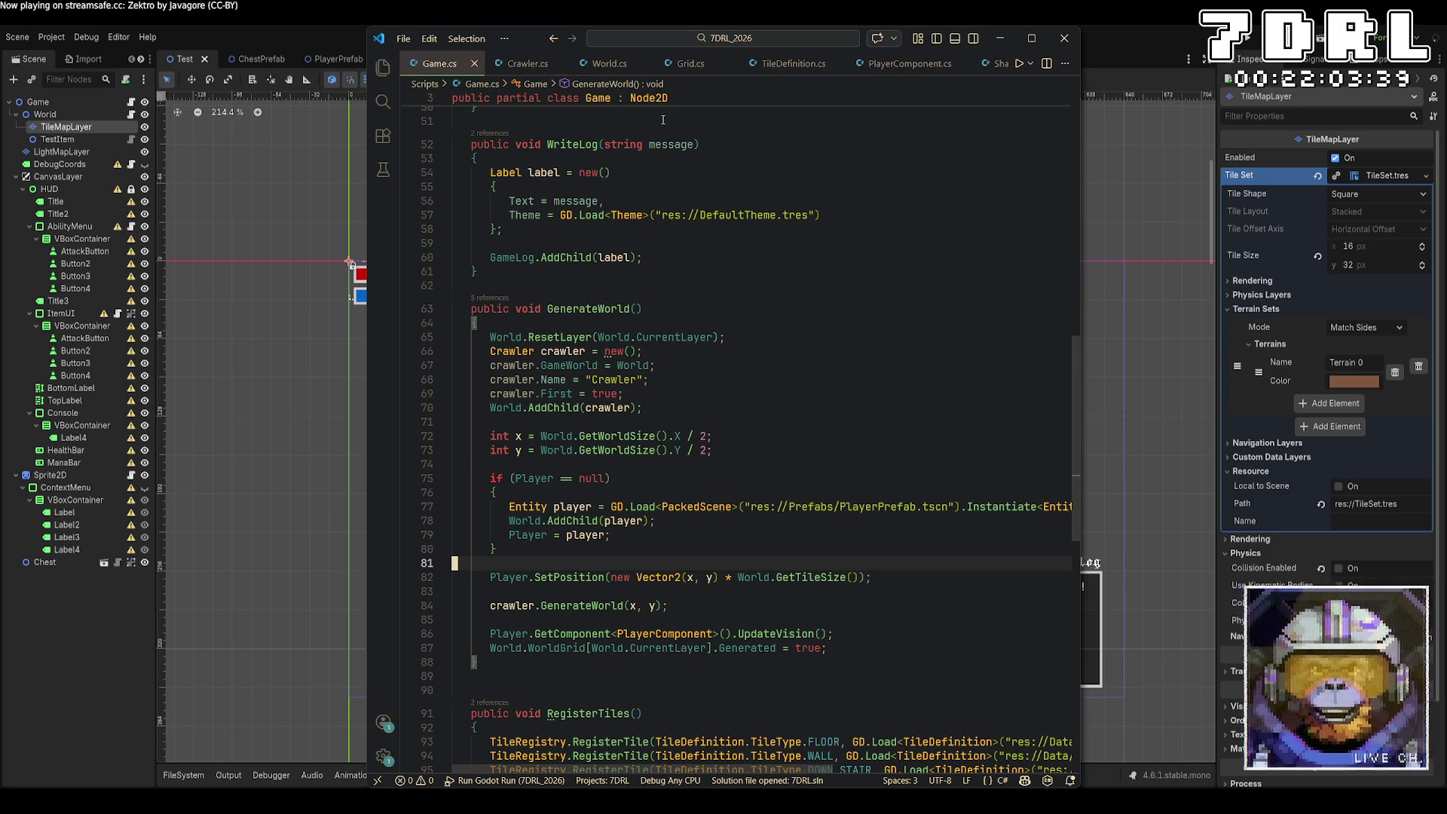
click(698, 67)
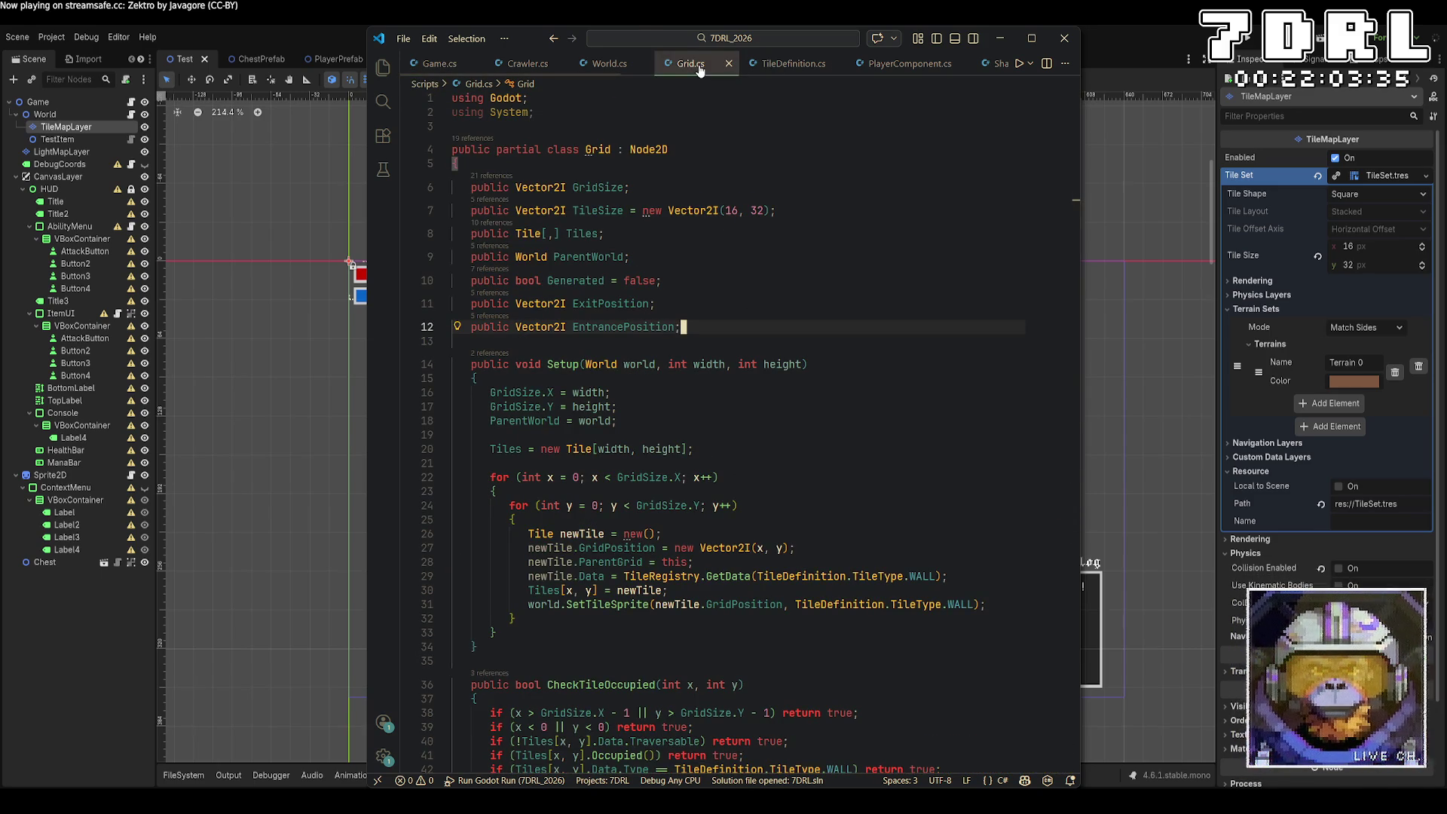
click(609, 63)
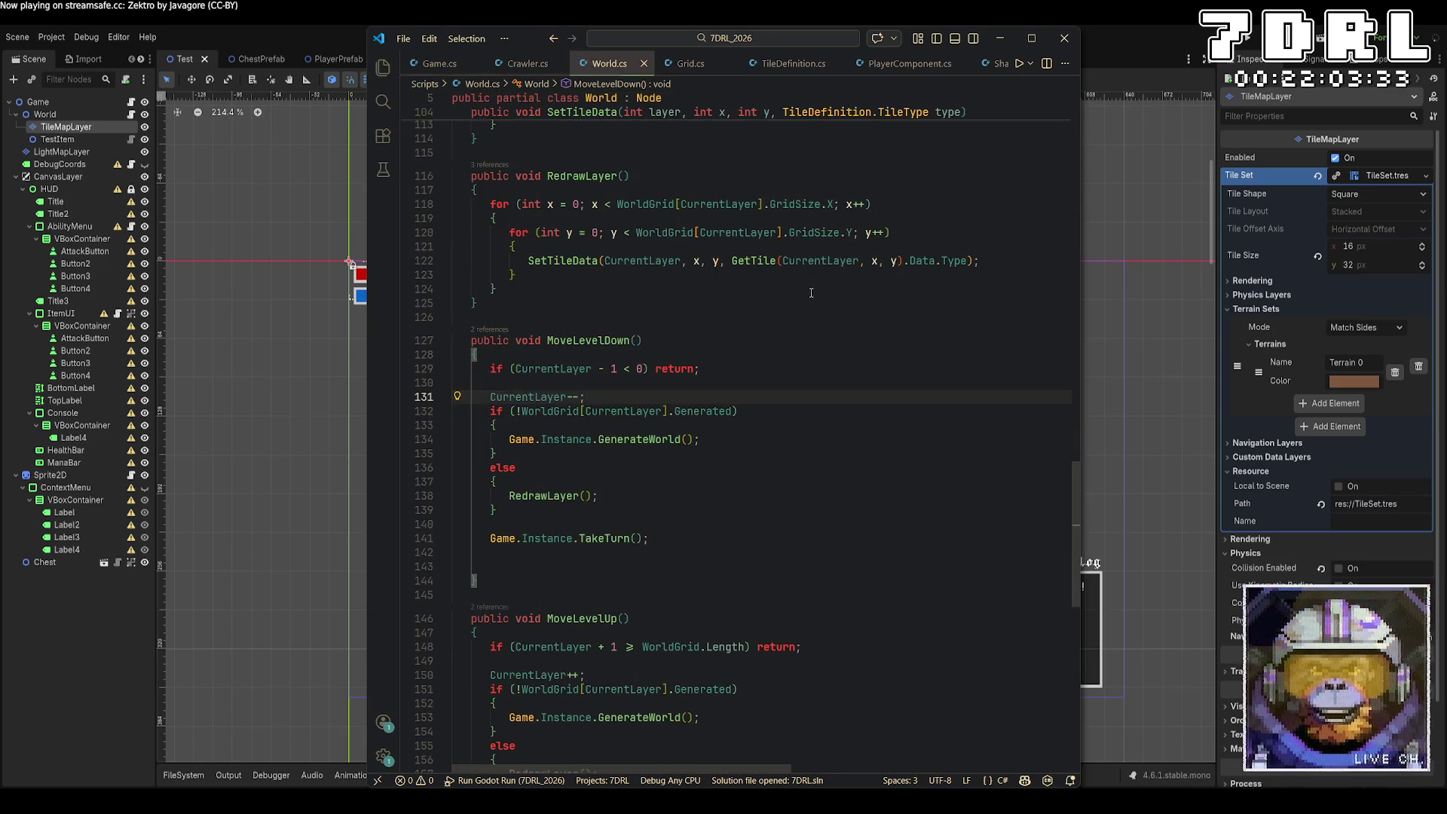
scroll(813, 298, down, 4)
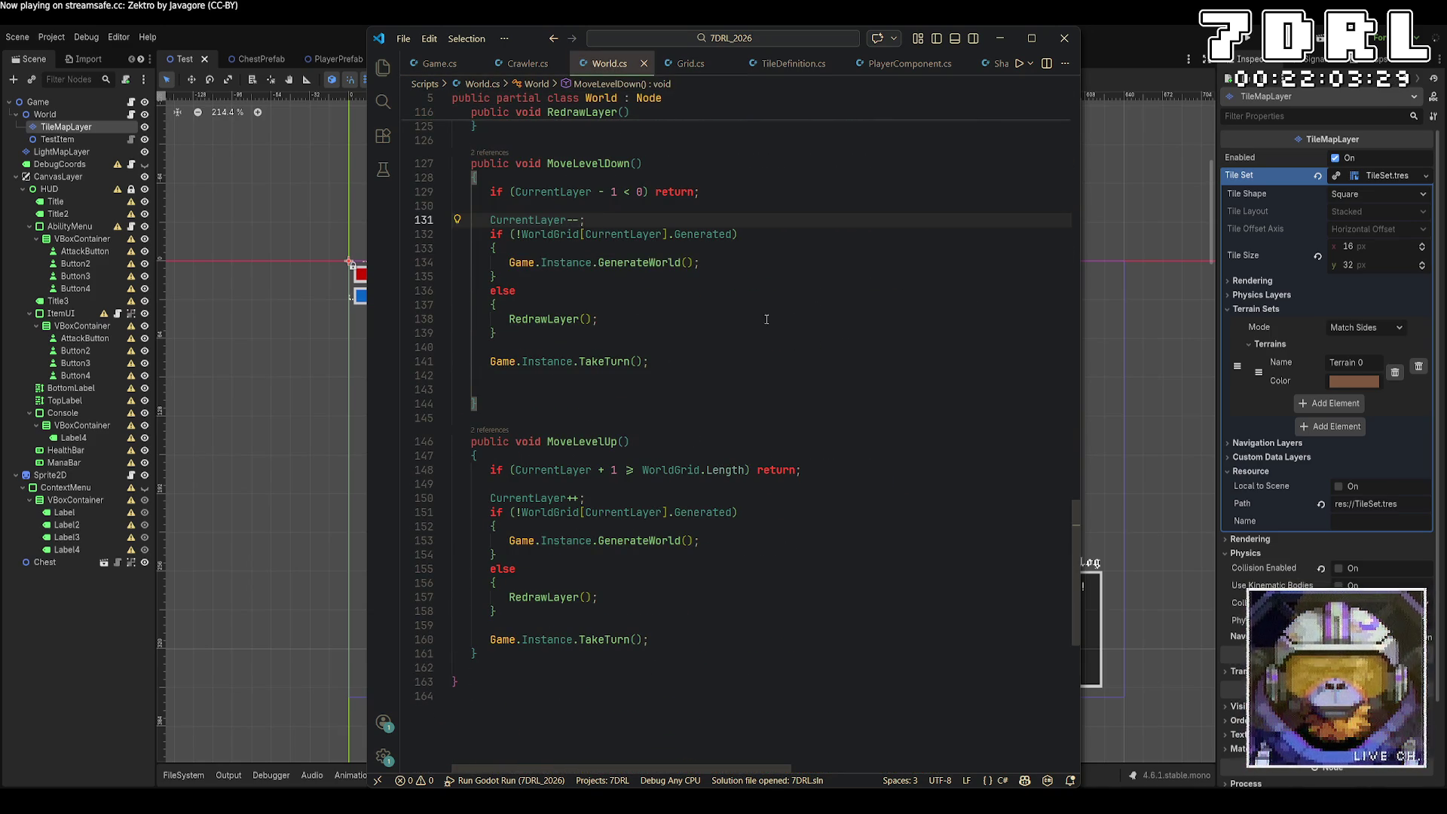
click(693, 335)
Step: After RedrawLayer in MoveLevelDown, add Game.Instance.Player.SetPosition(WorldGrid[CurrentLayer].ExitPosition); and save
click(699, 321)
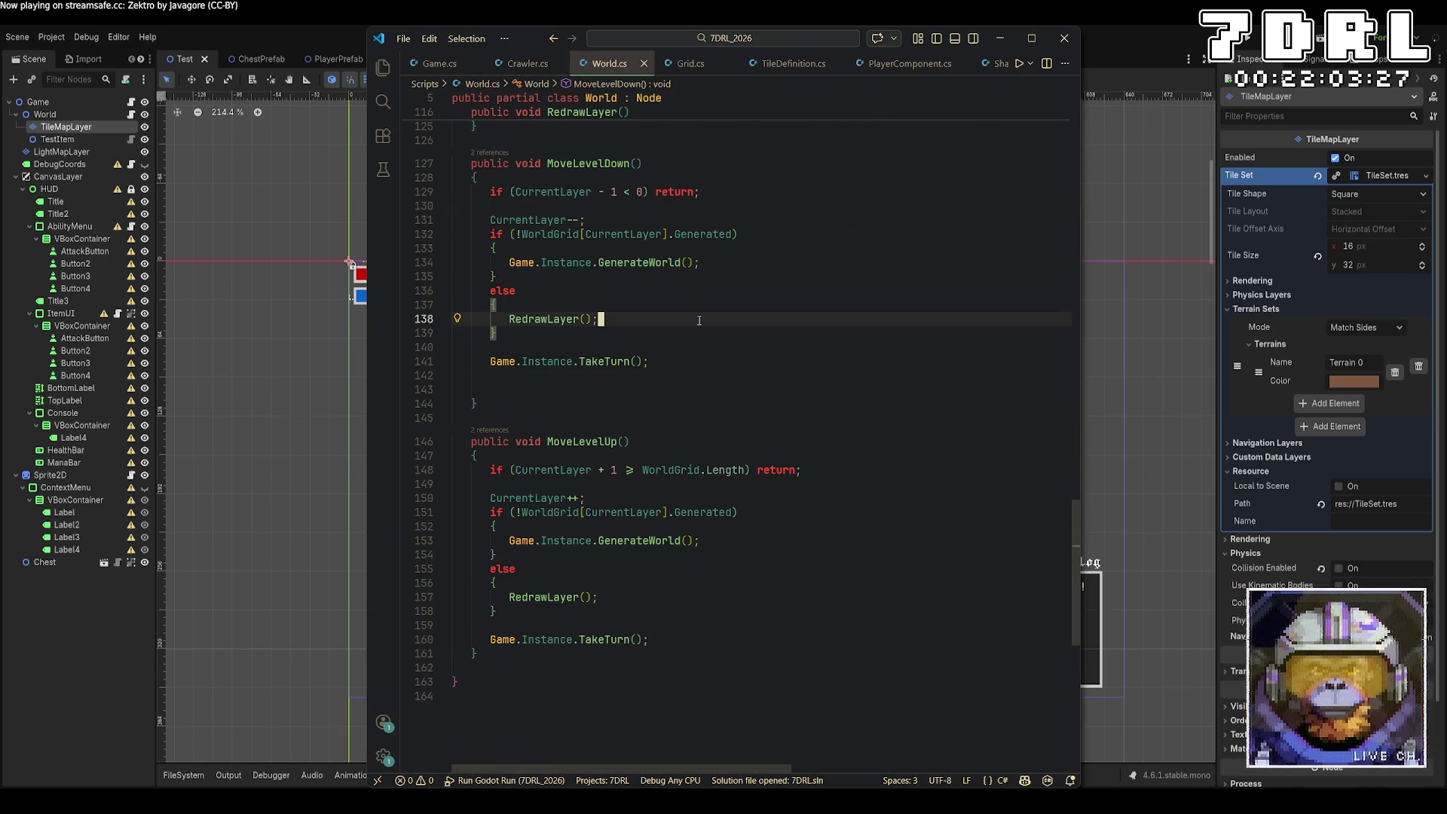
key(Return)
text(Pla)
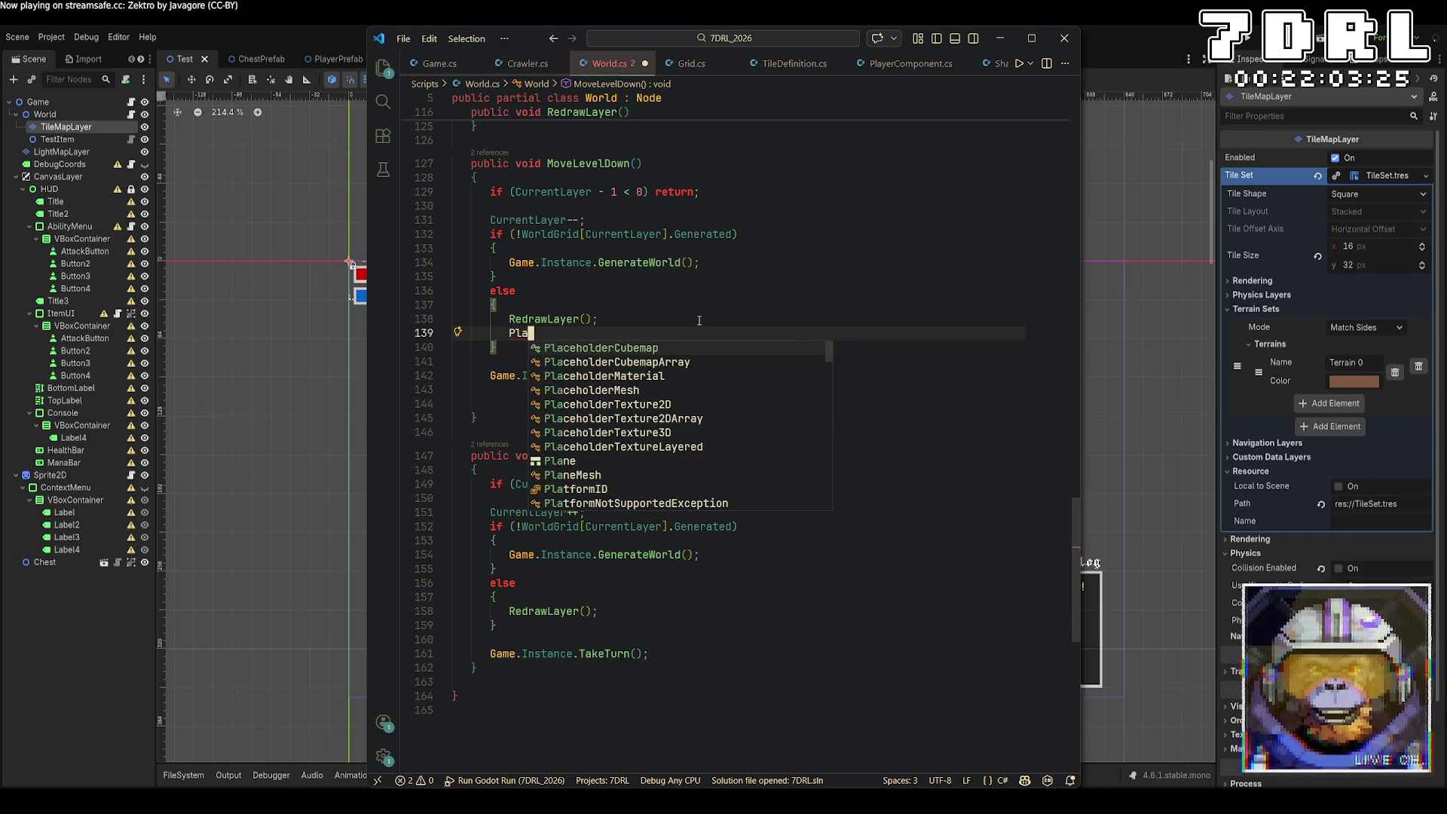
key(BackSpace)
key(BackSpace)
key(BackSpace)
text(Game.Instance.)
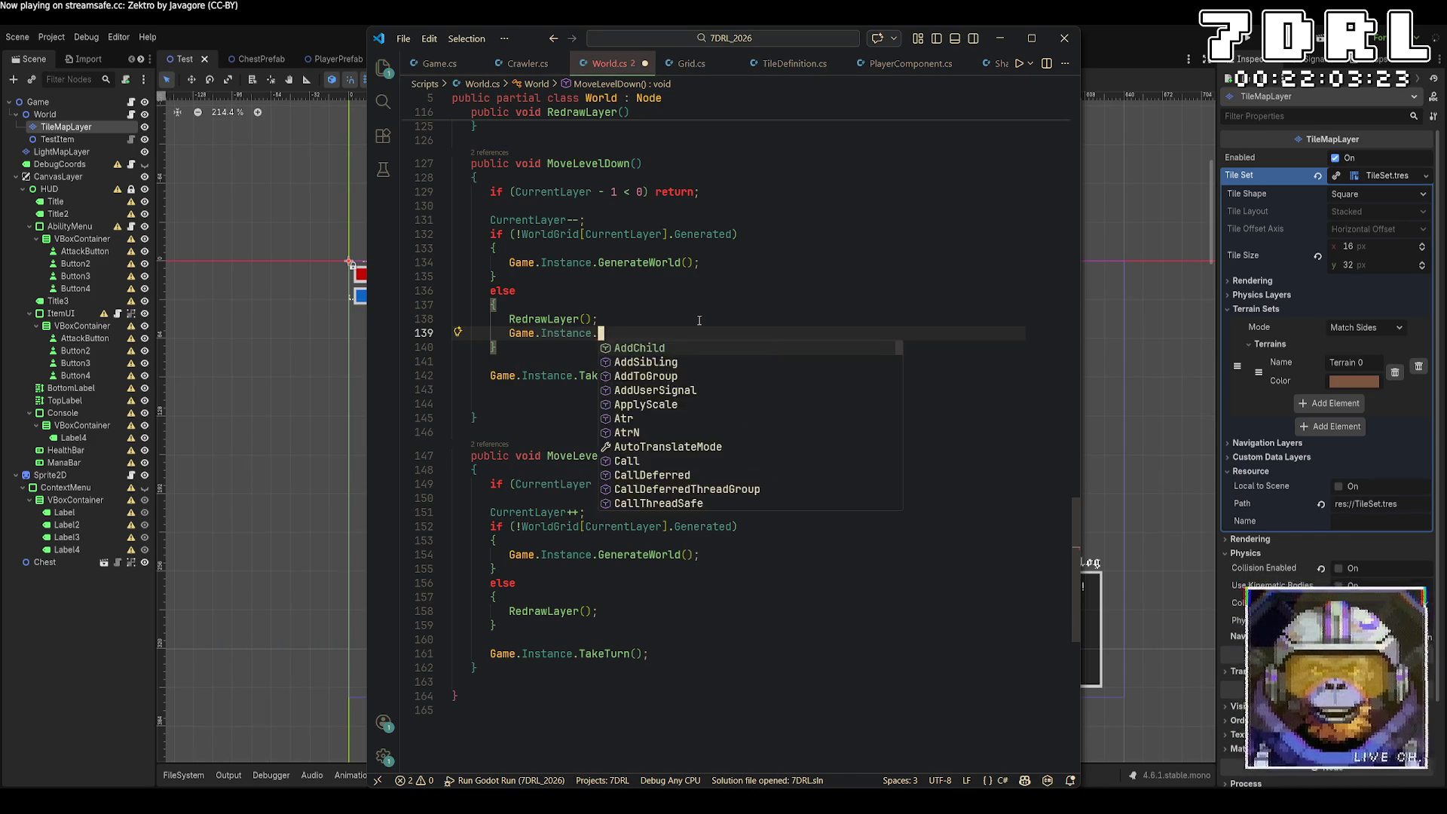
text(Player.setPo)
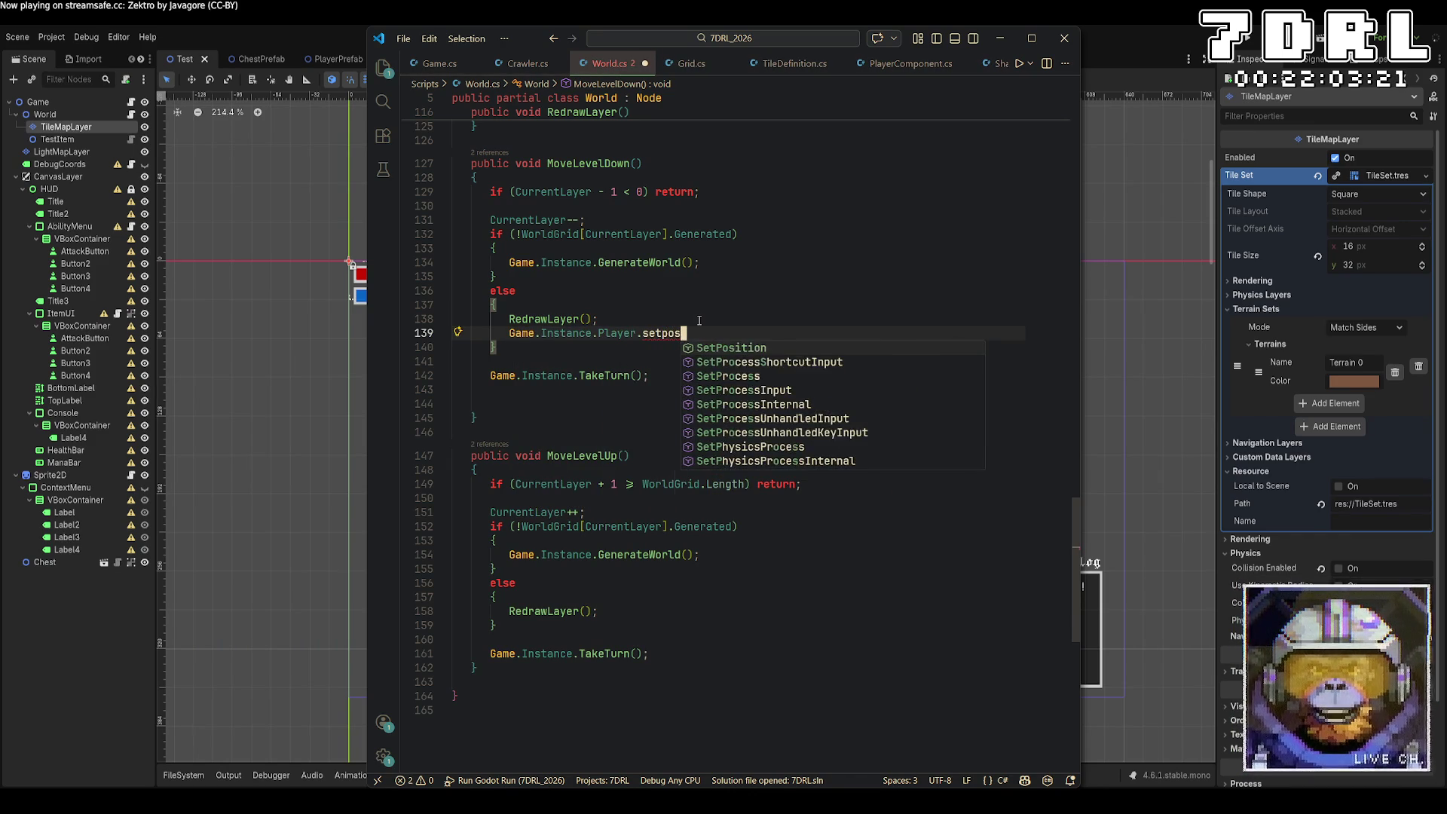
key(Tab)
text(()
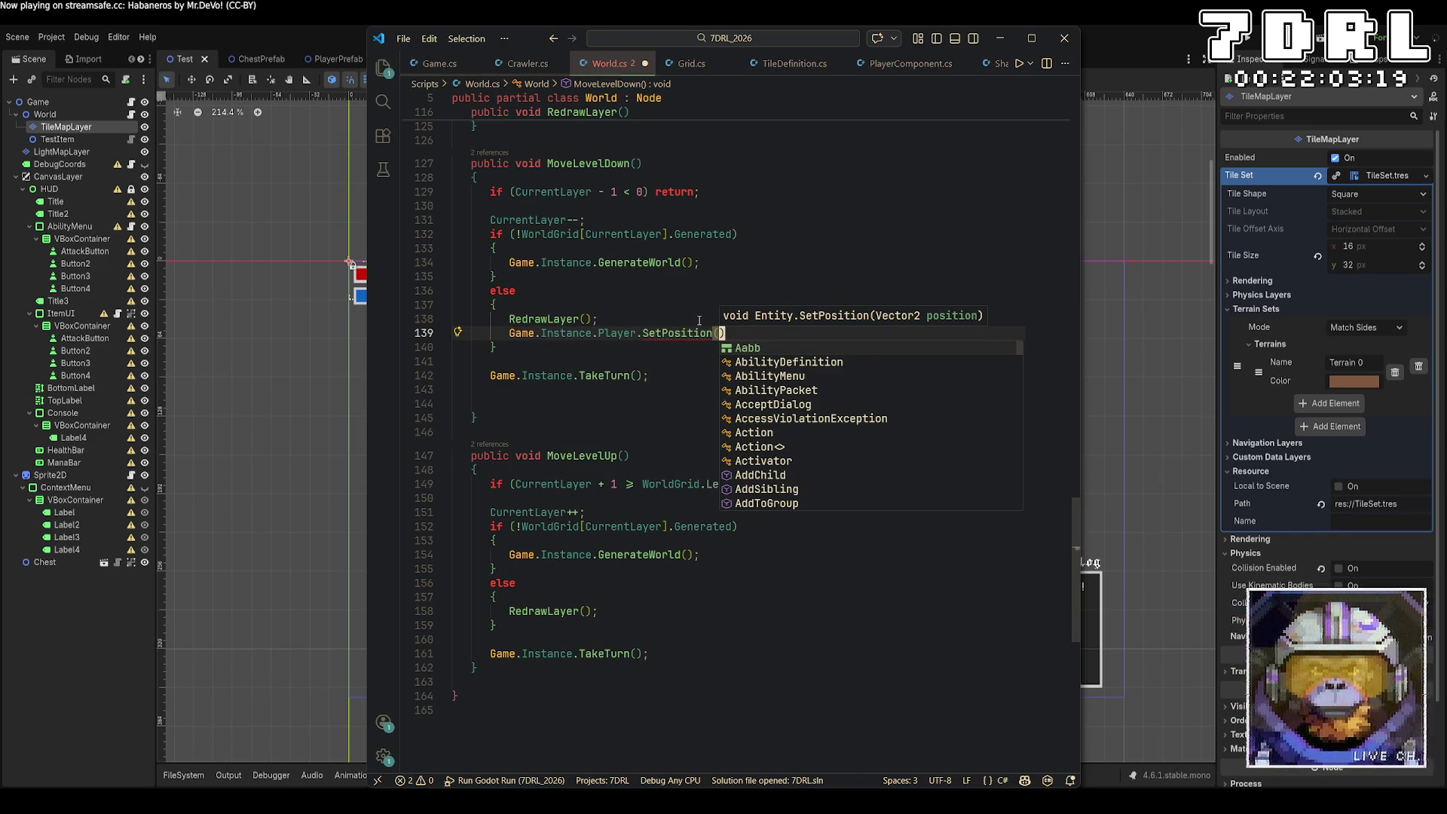
text(WorldGrid)
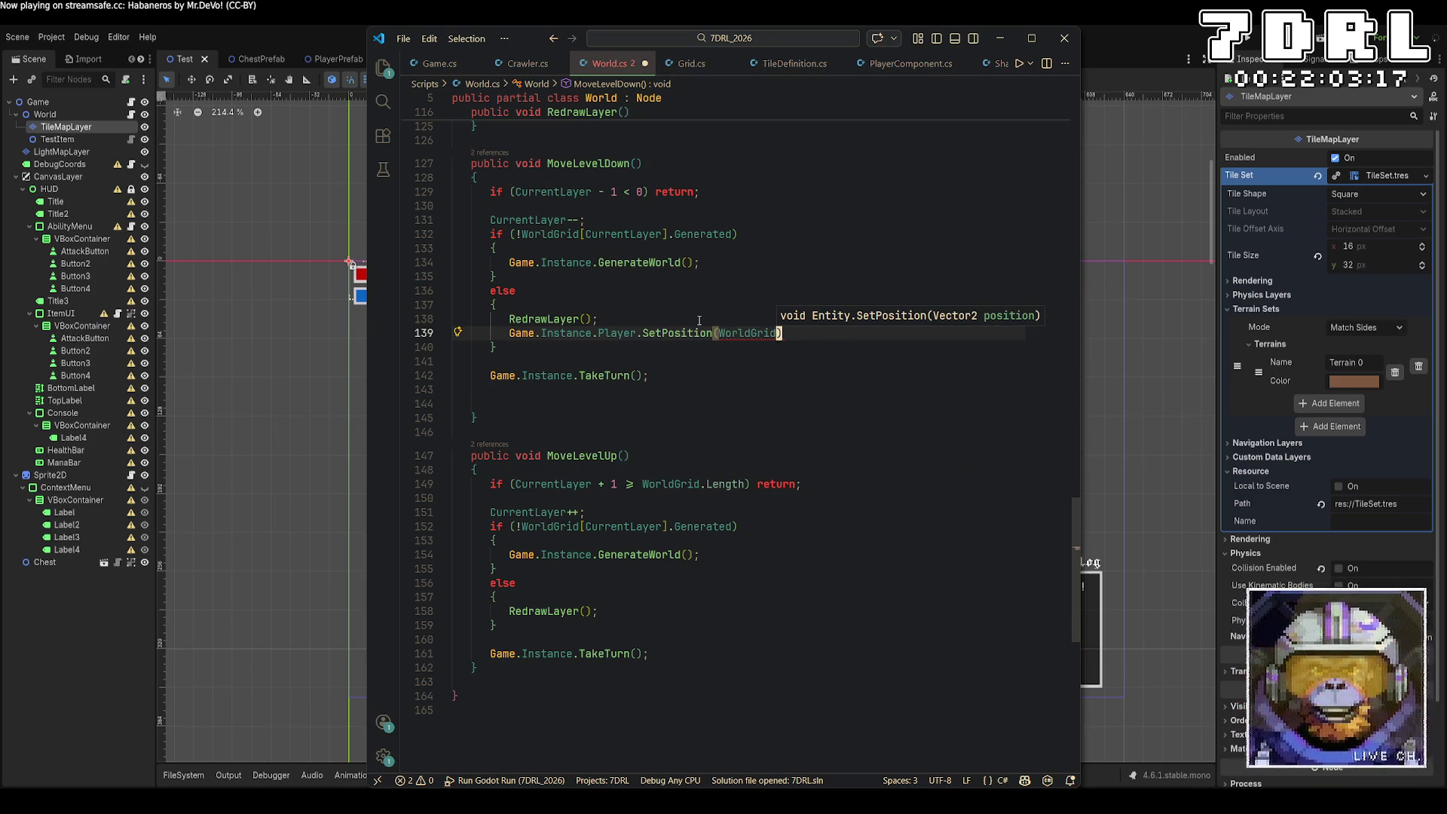
text([CurrentLayer].)
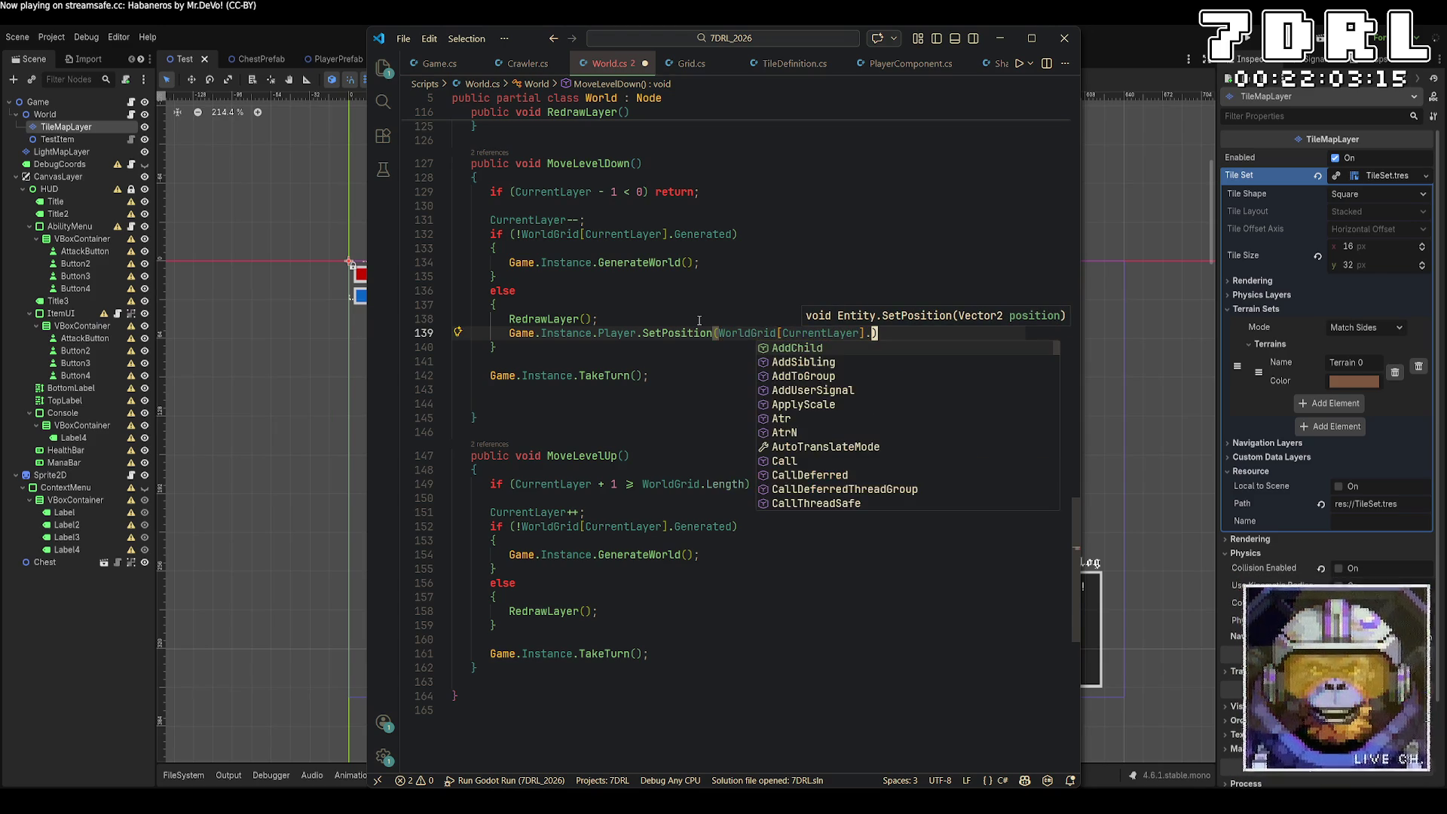
text(Ex)
key(Tab)
text())
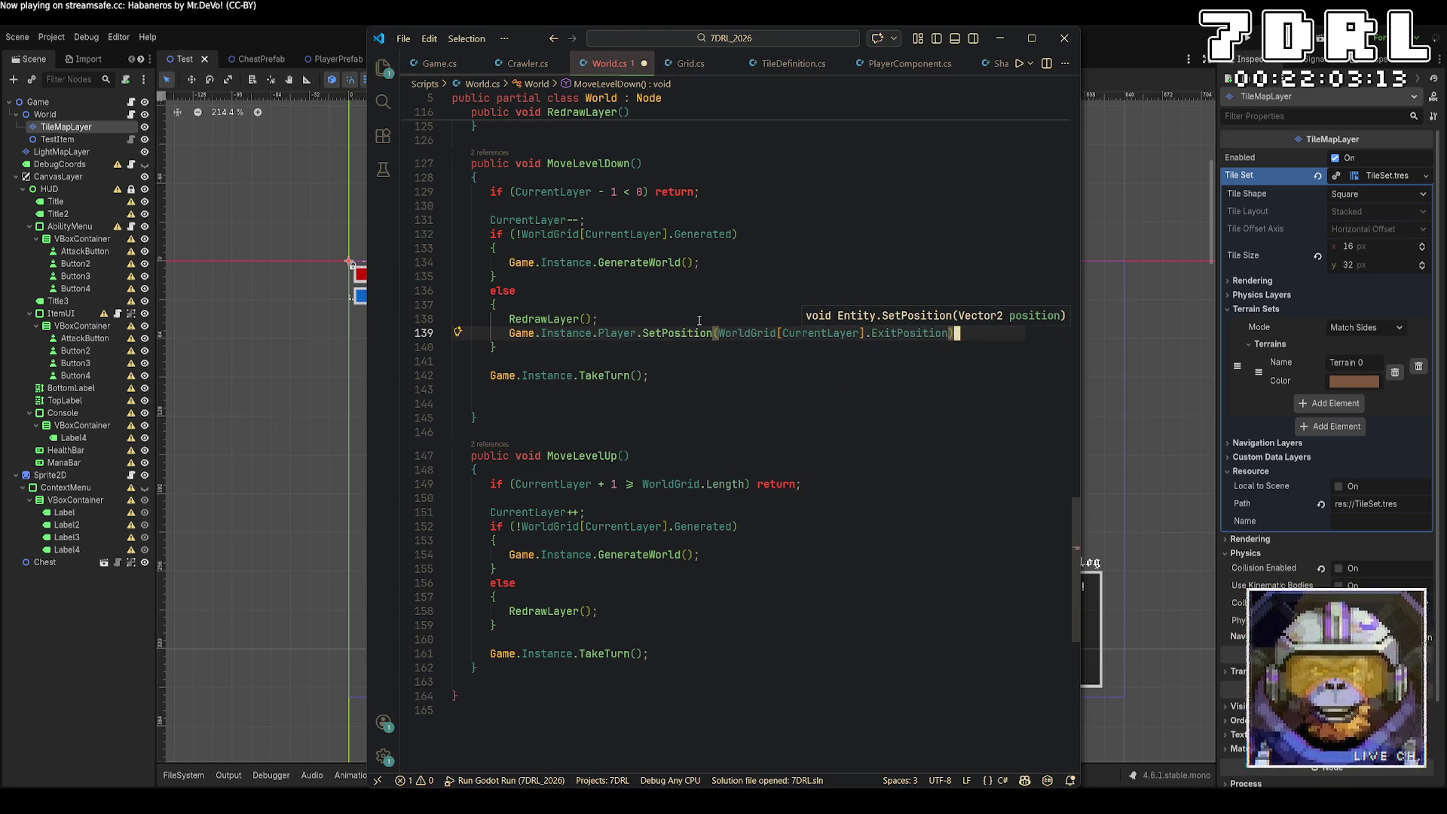
text(;)
key(ctrl+s)
Step: Copy the same SetPosition line below RedrawLayer in MoveLevelUp, then return to Godot
key(shift+Home)
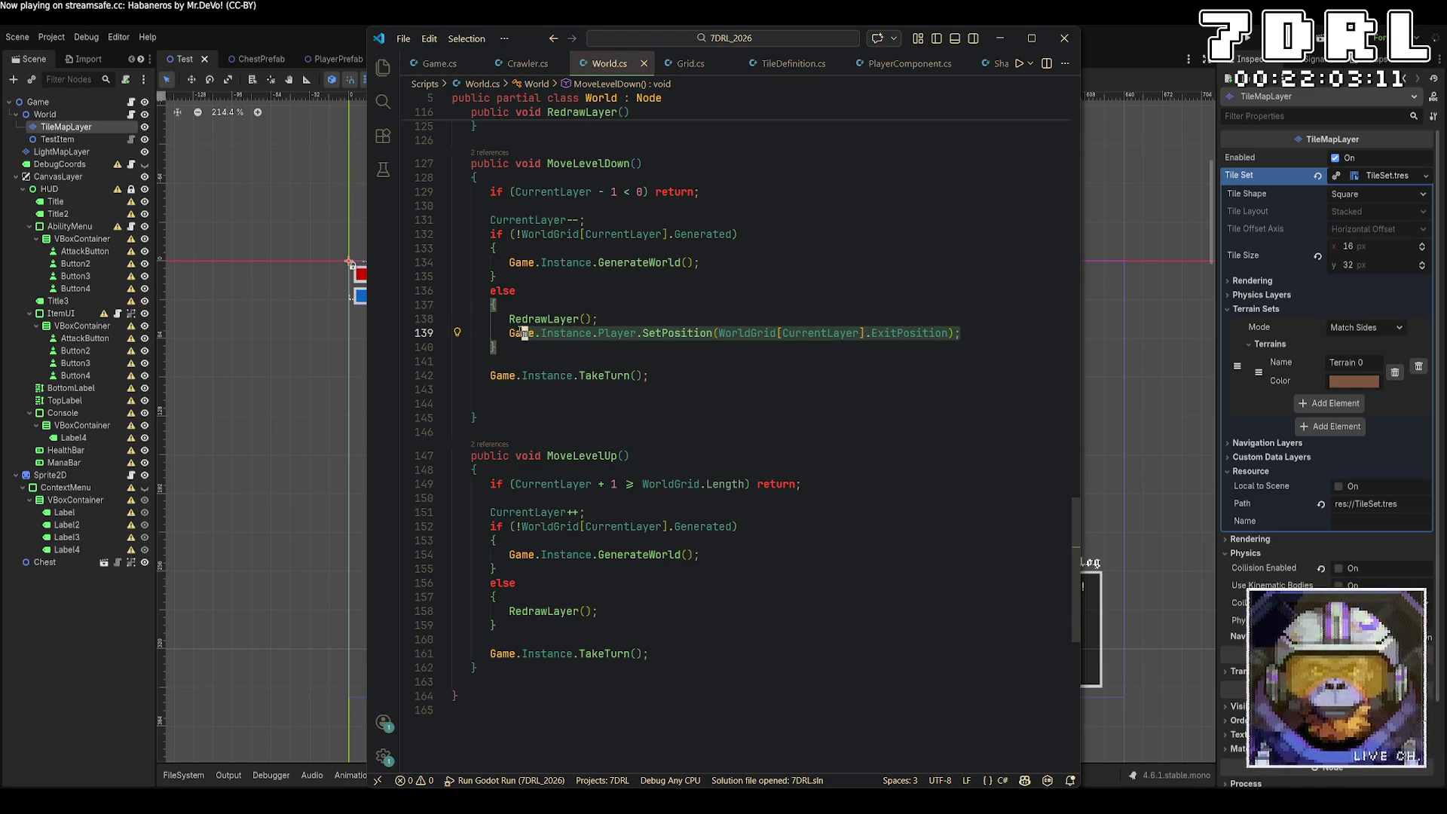
key(ctrl+c)
click(652, 608)
key(Return)
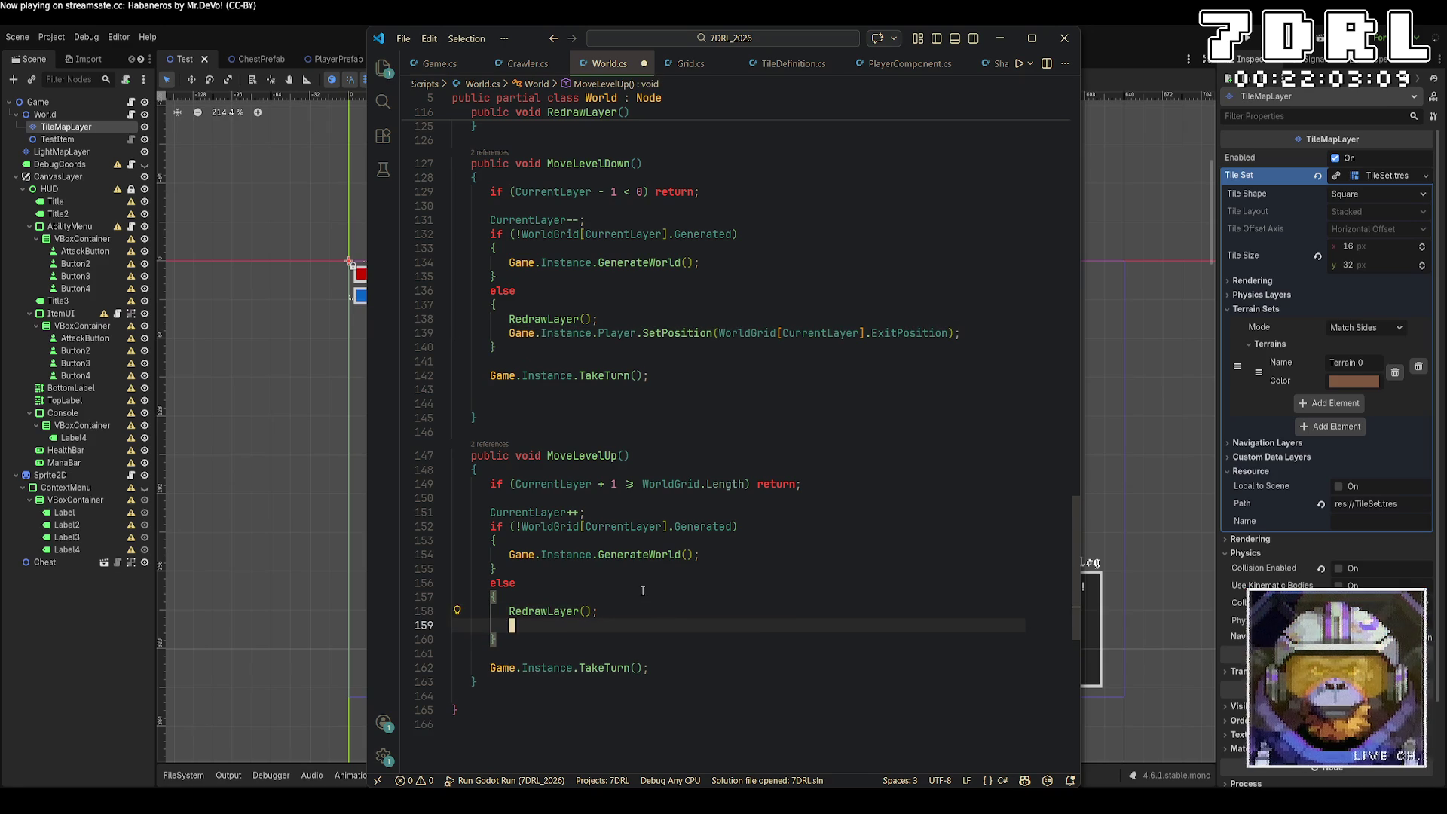
key(ctrl+v)
click(1249, 37)
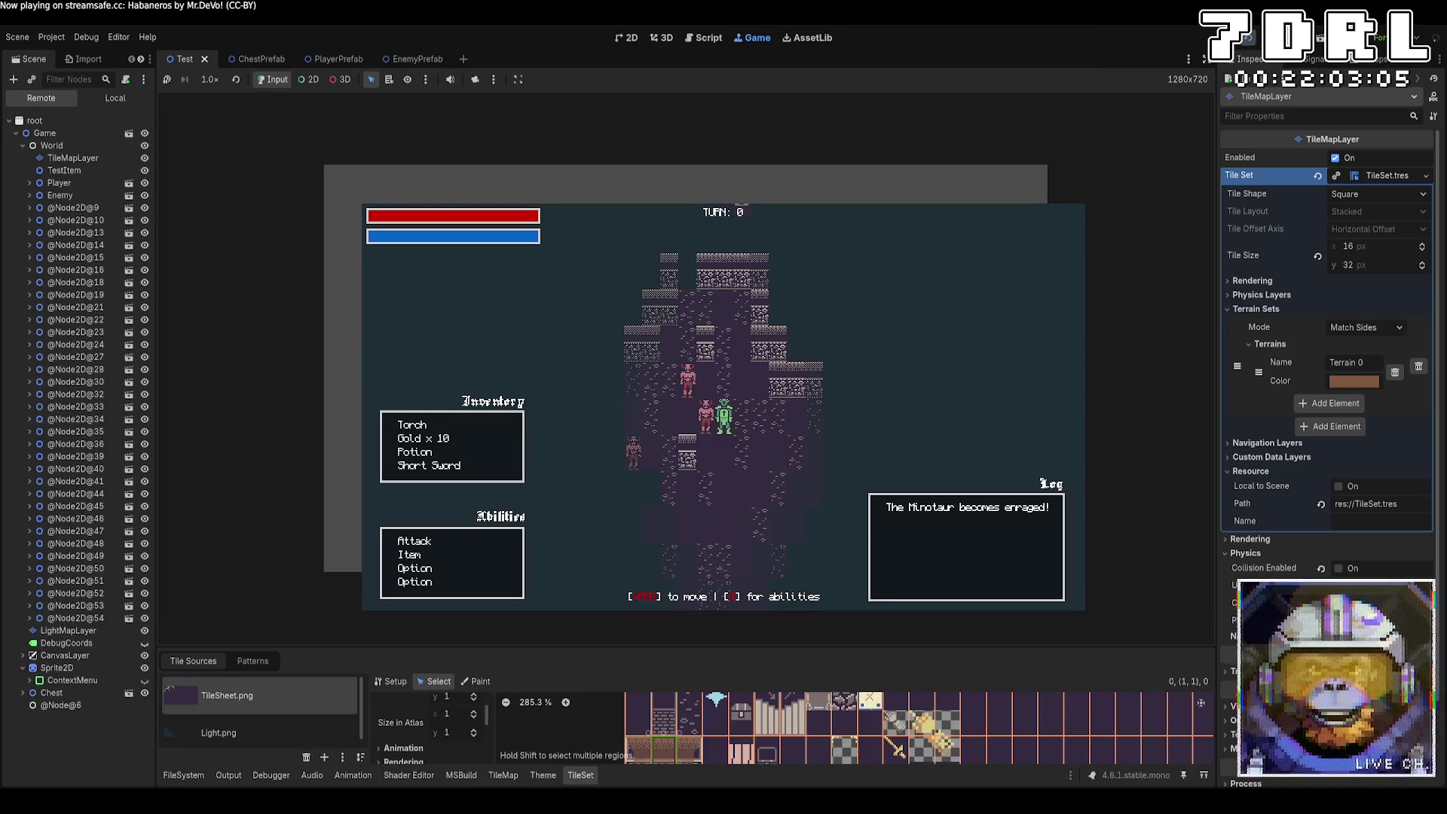
Step: Move the player around layer 0 exploring new rooms
key(d)
key(s)
key(d)
key(d)
key(d)
key(w)
key(w)
key(d)
key(d)
key(d)
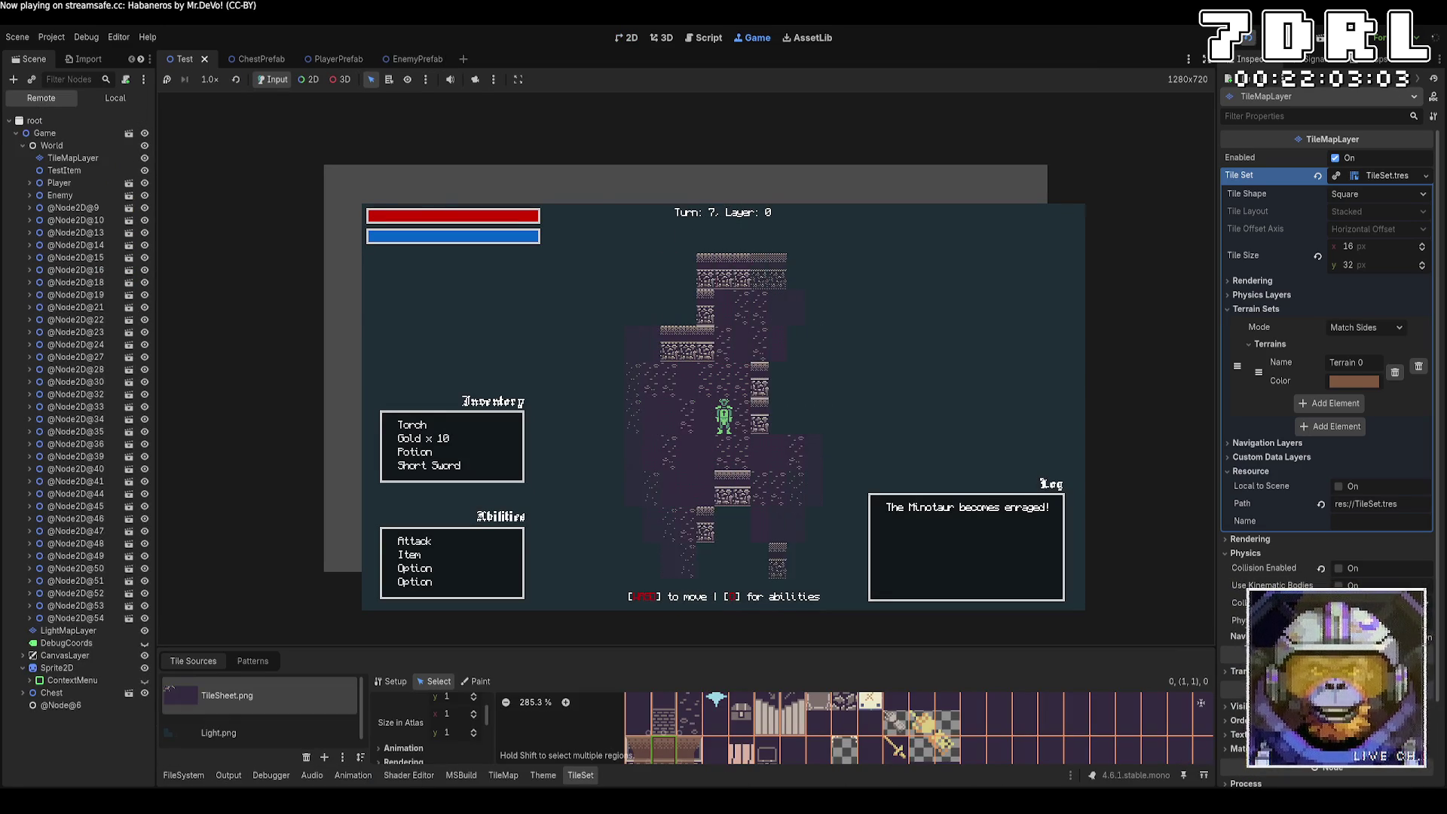
key(w)
key(w)
key(w)
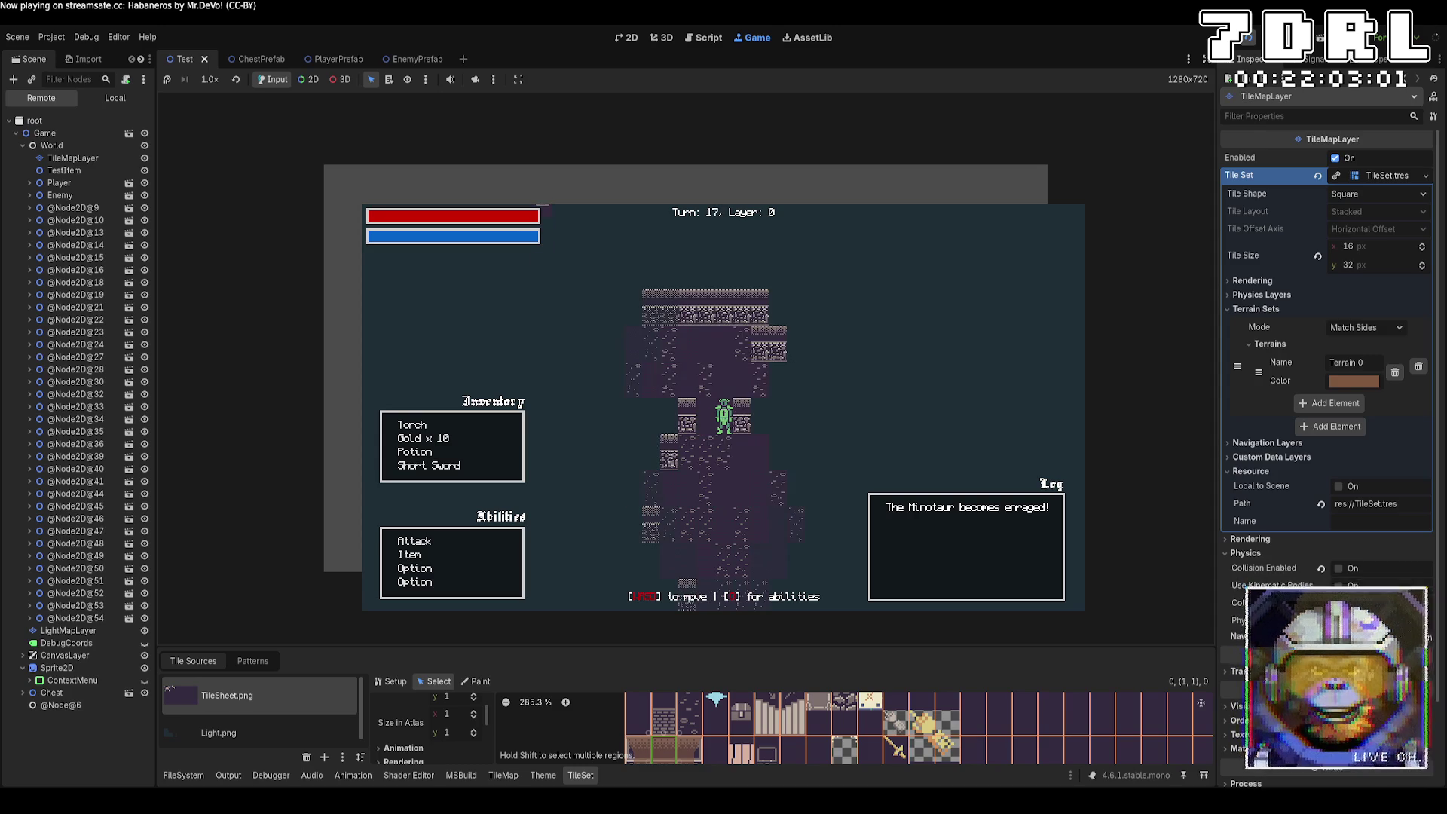
key(s)
key(s)
key(d)
key(d)
key(d)
key(s)
key(s)
key(s)
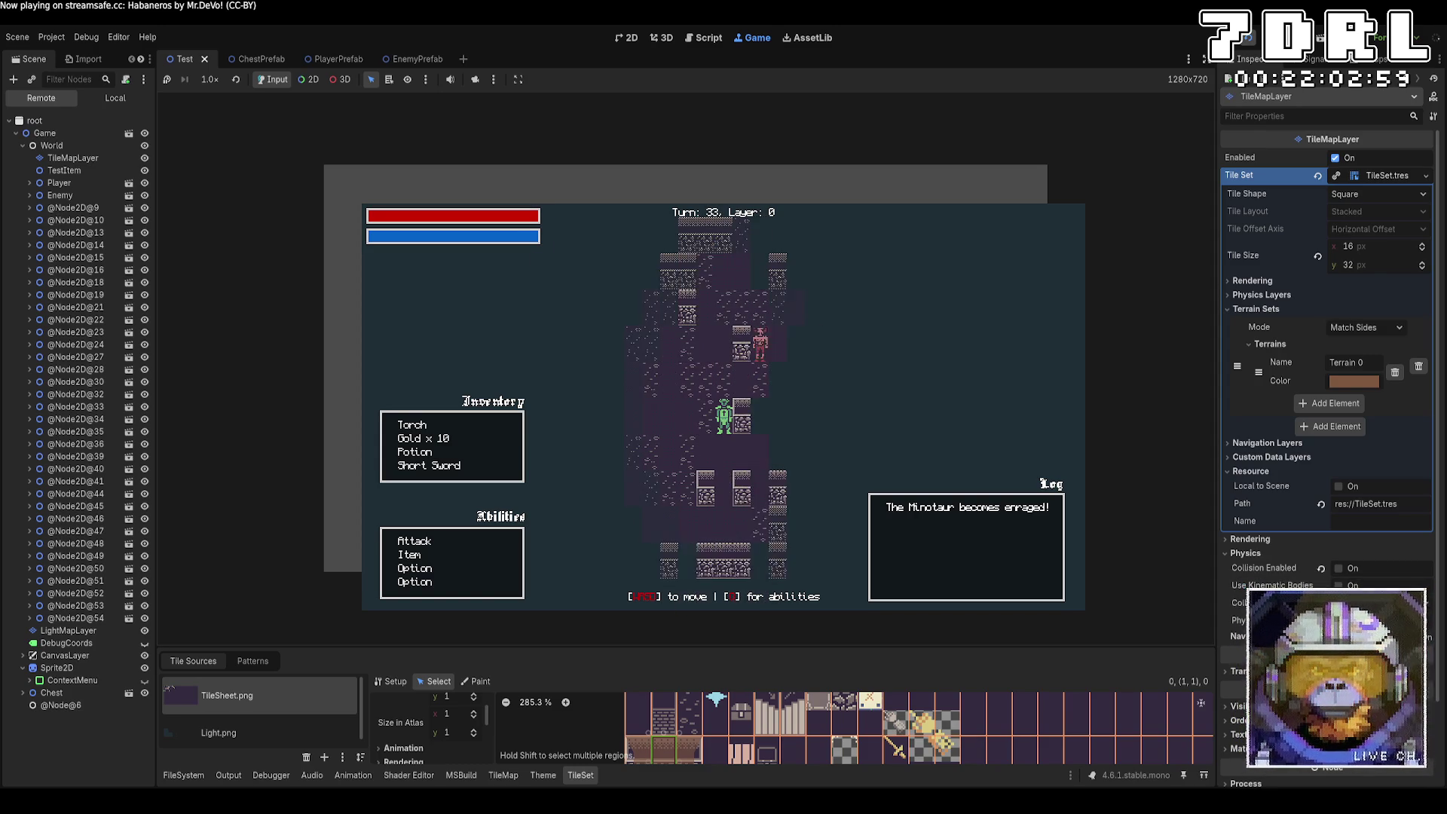
Step: Walk onto layer 1 and back to layer 0, then stop the game with F8
key(a)
key(a)
key(a)
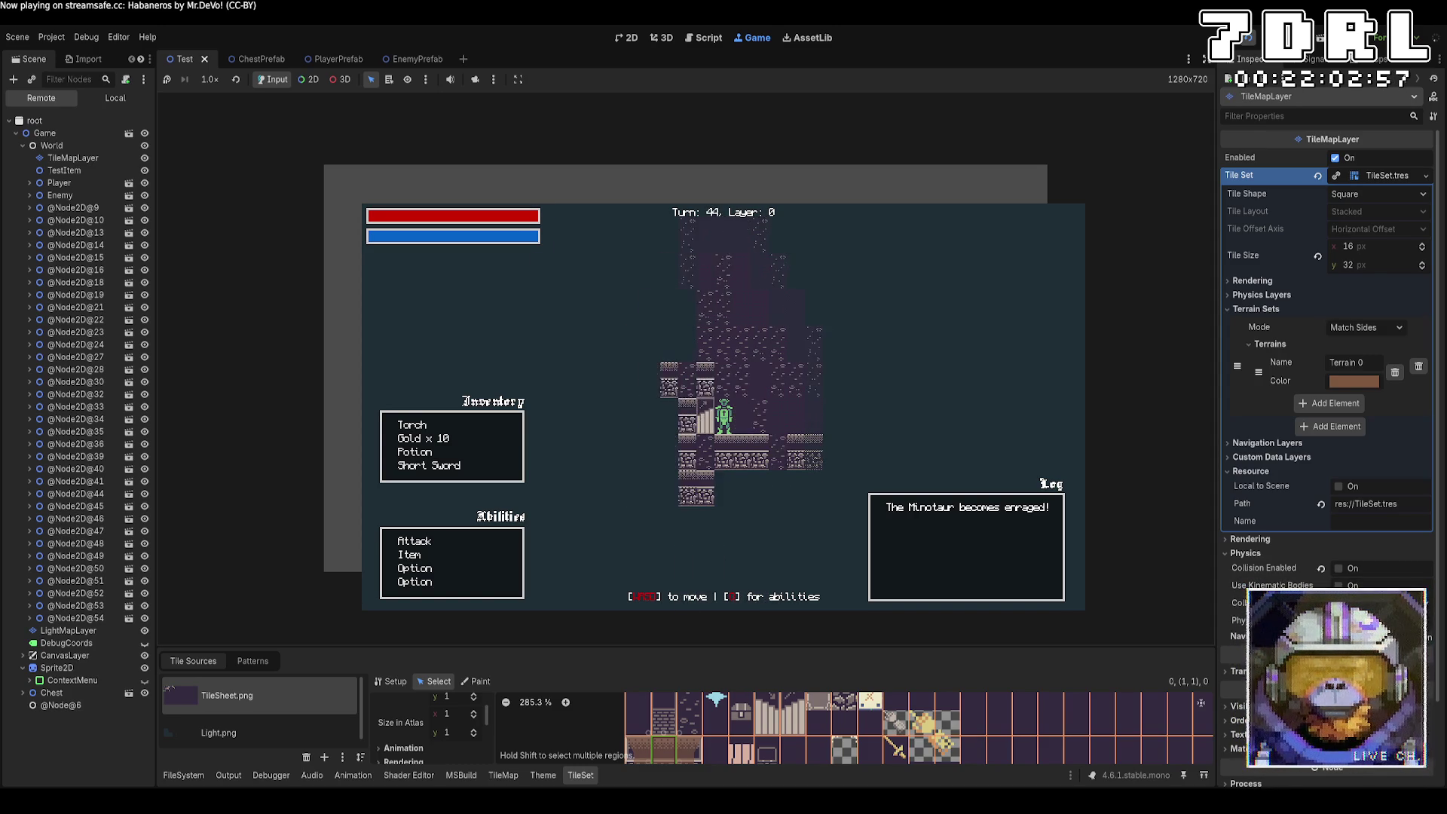
key(d)
key(d)
key(d)
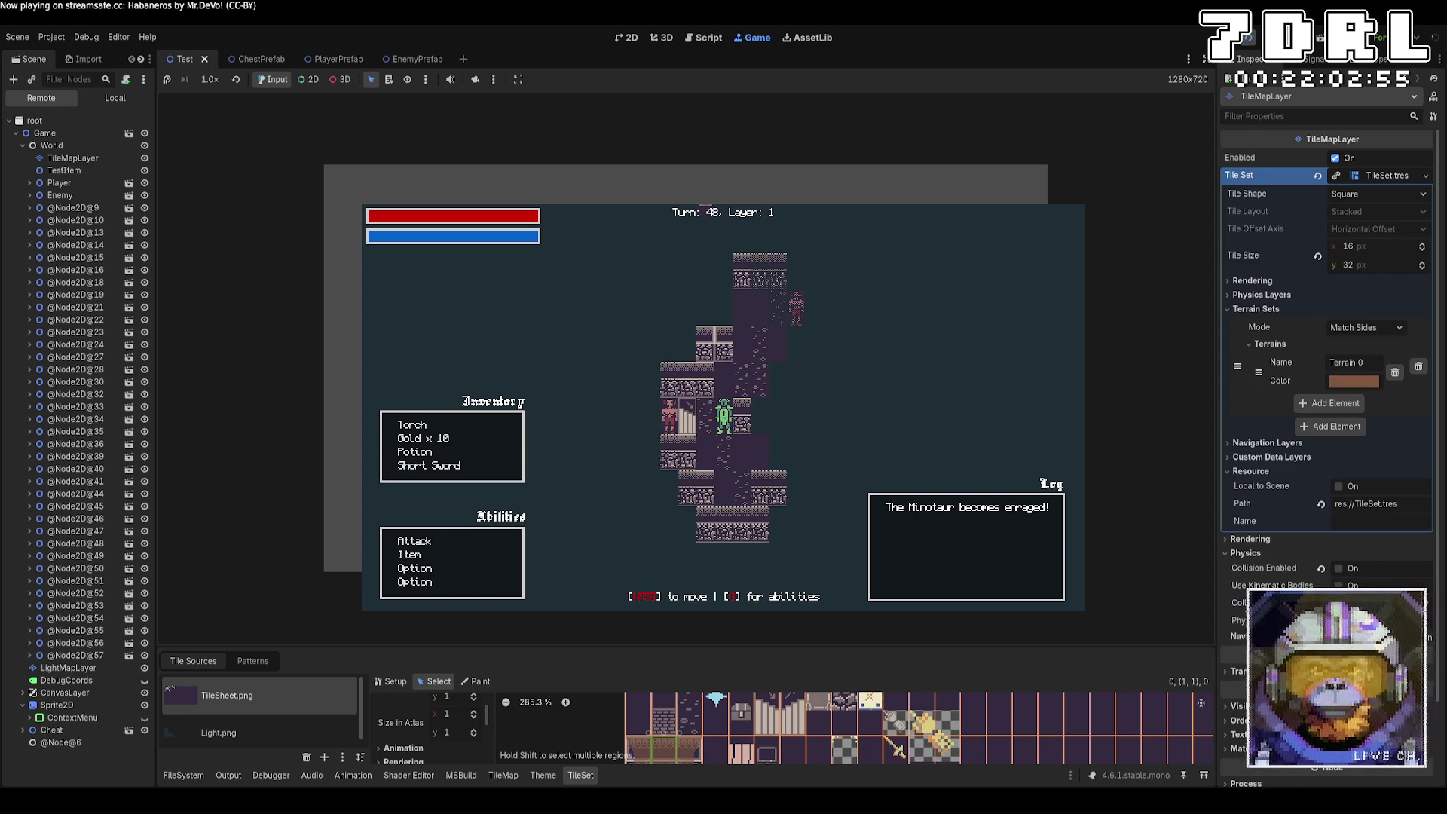
key(a)
key(a)
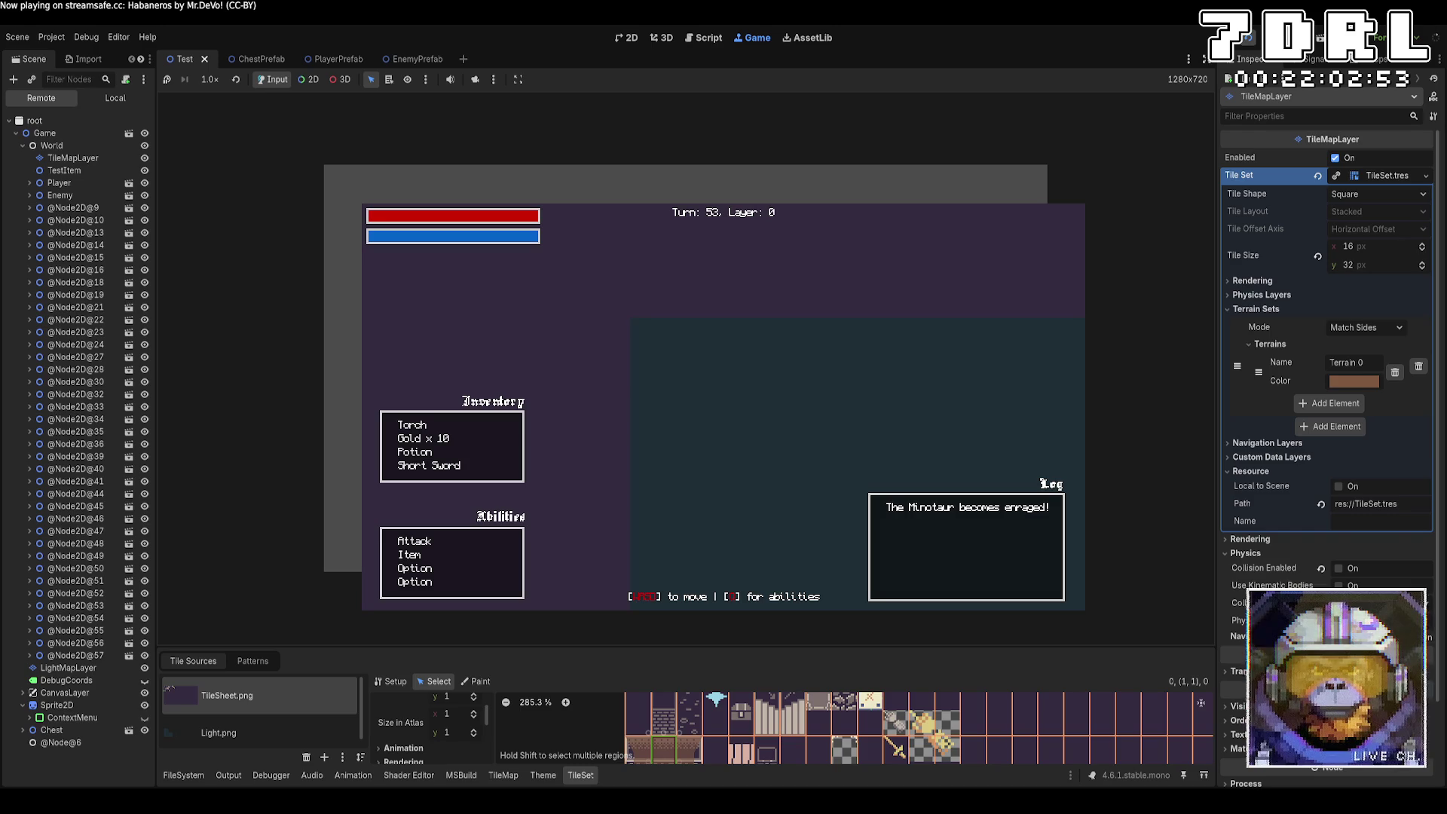
key(a)
key(a)
key(a)
key(a)
key(F8)
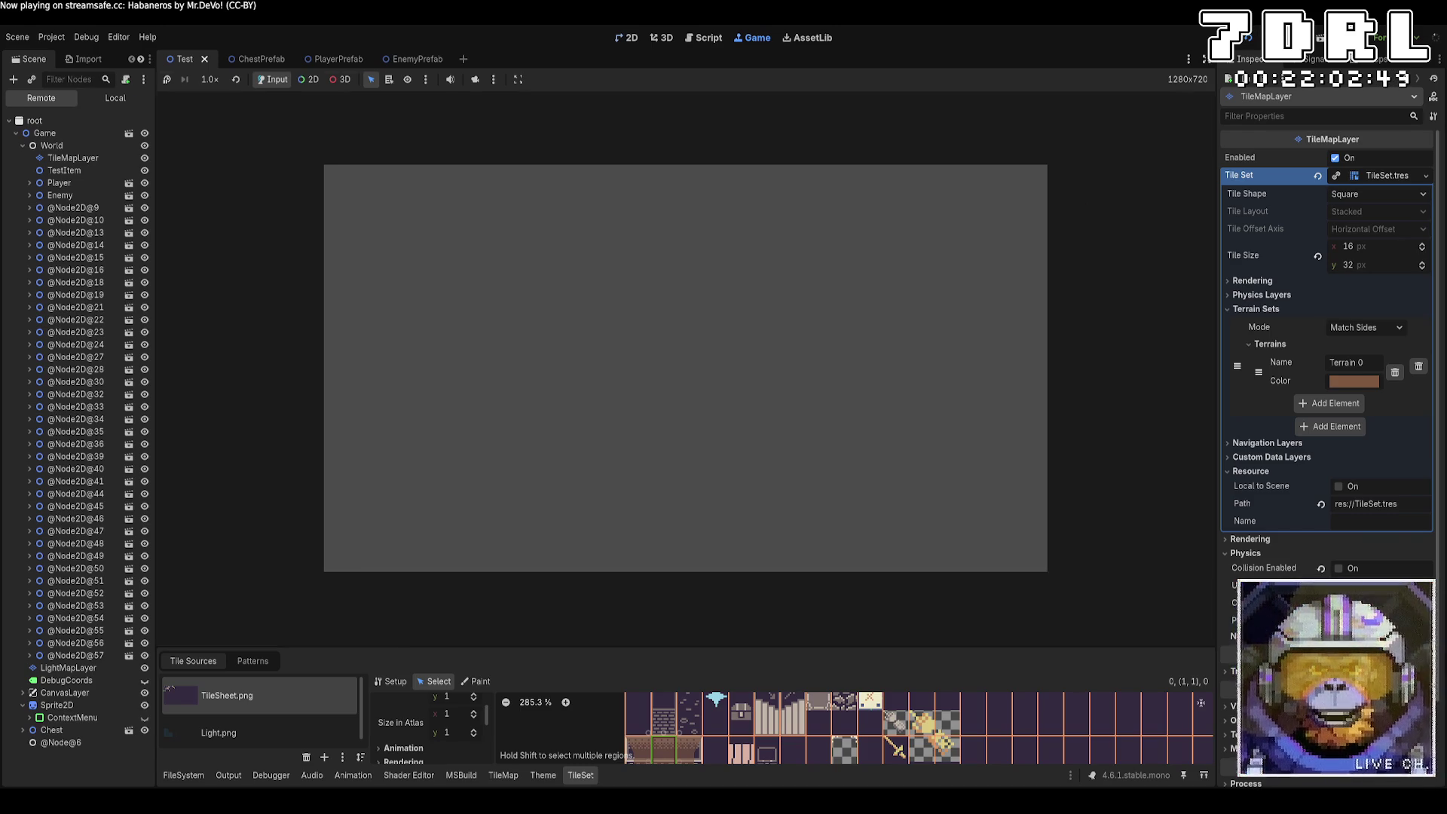
key(alt+Tab)
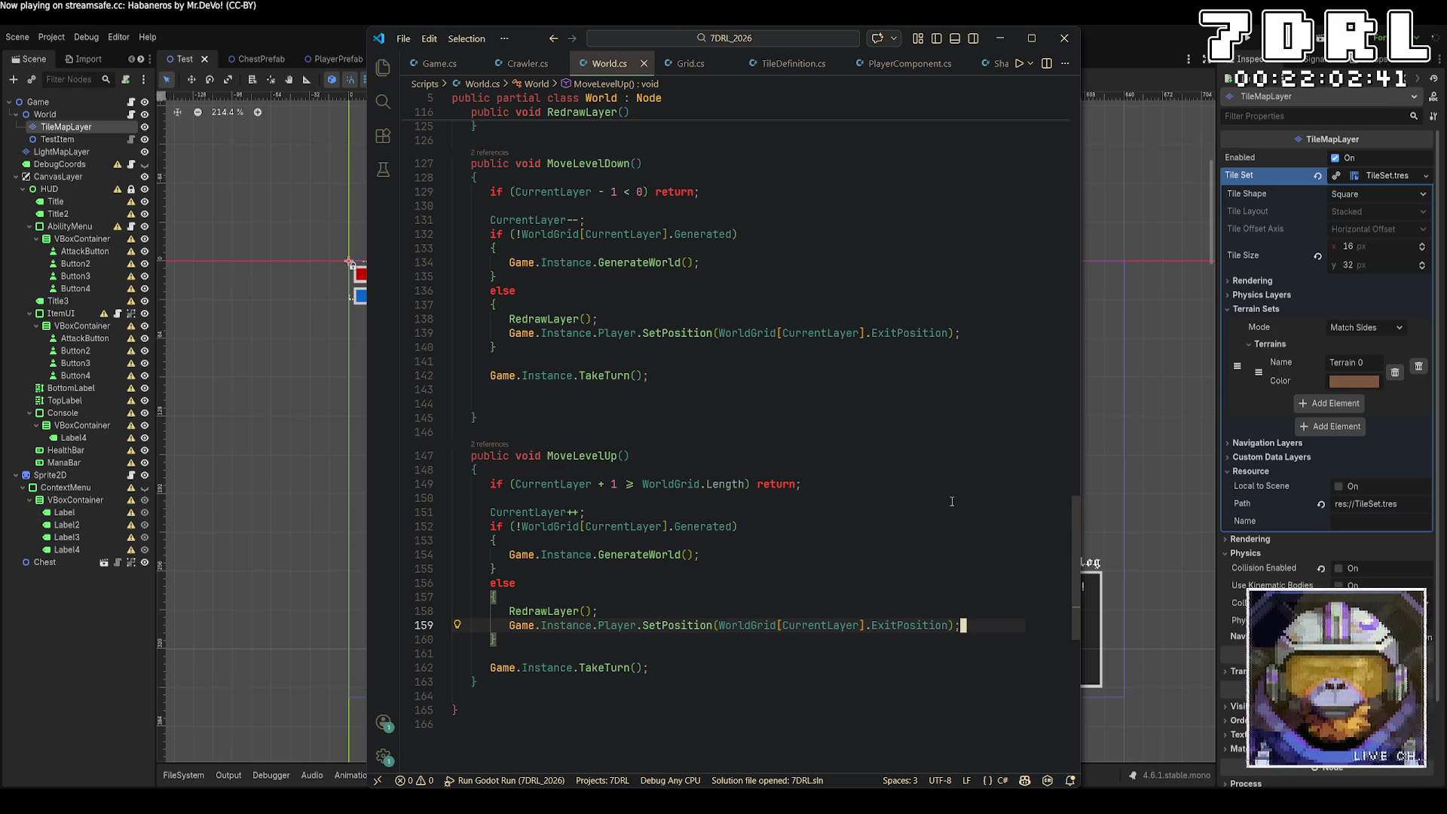
Step: Multiply ExitPosition by WorldGrid[CurrentLayer].TileSize in the SetPosition call on line 139
click(950, 333)
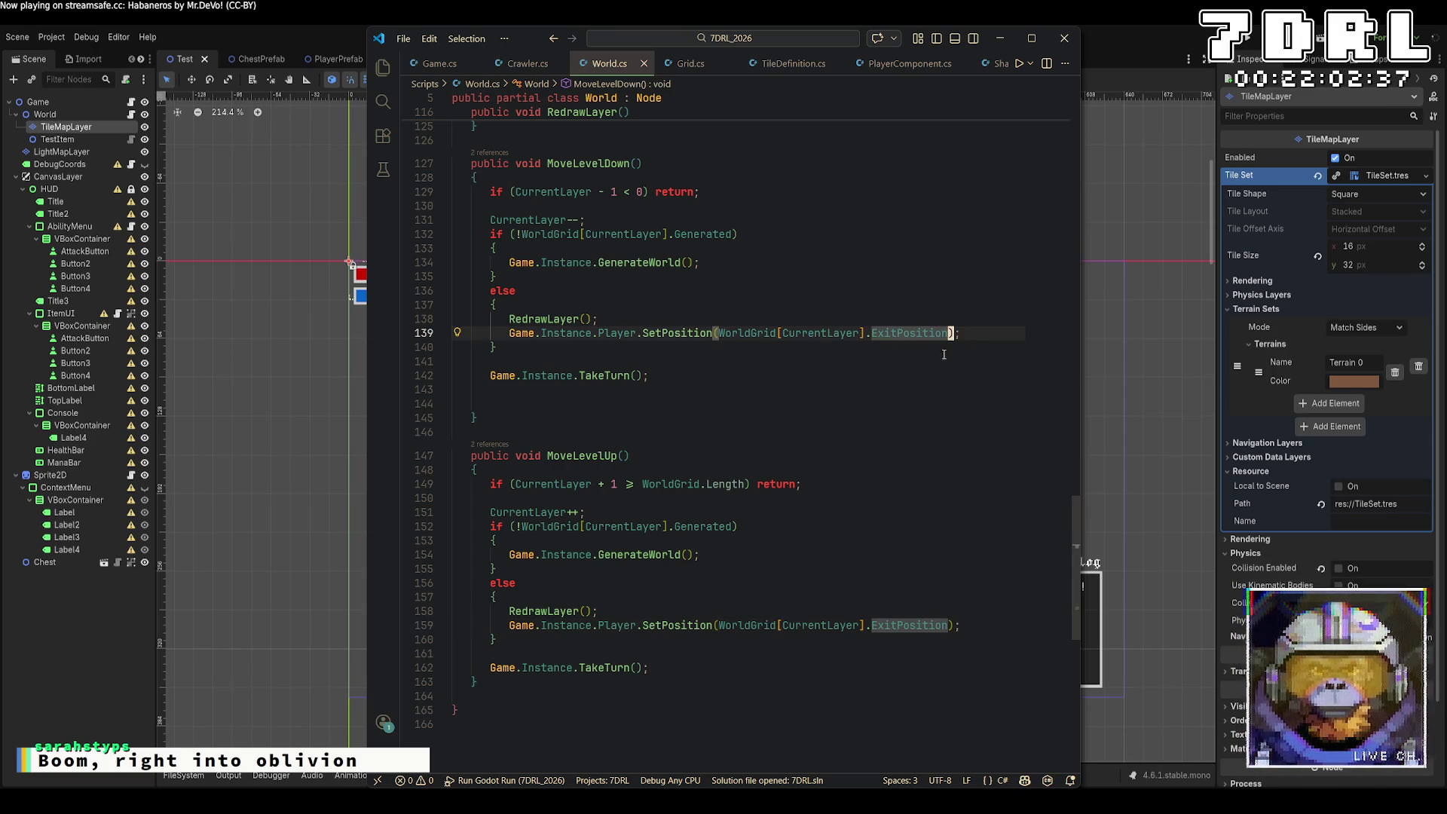
text(* )
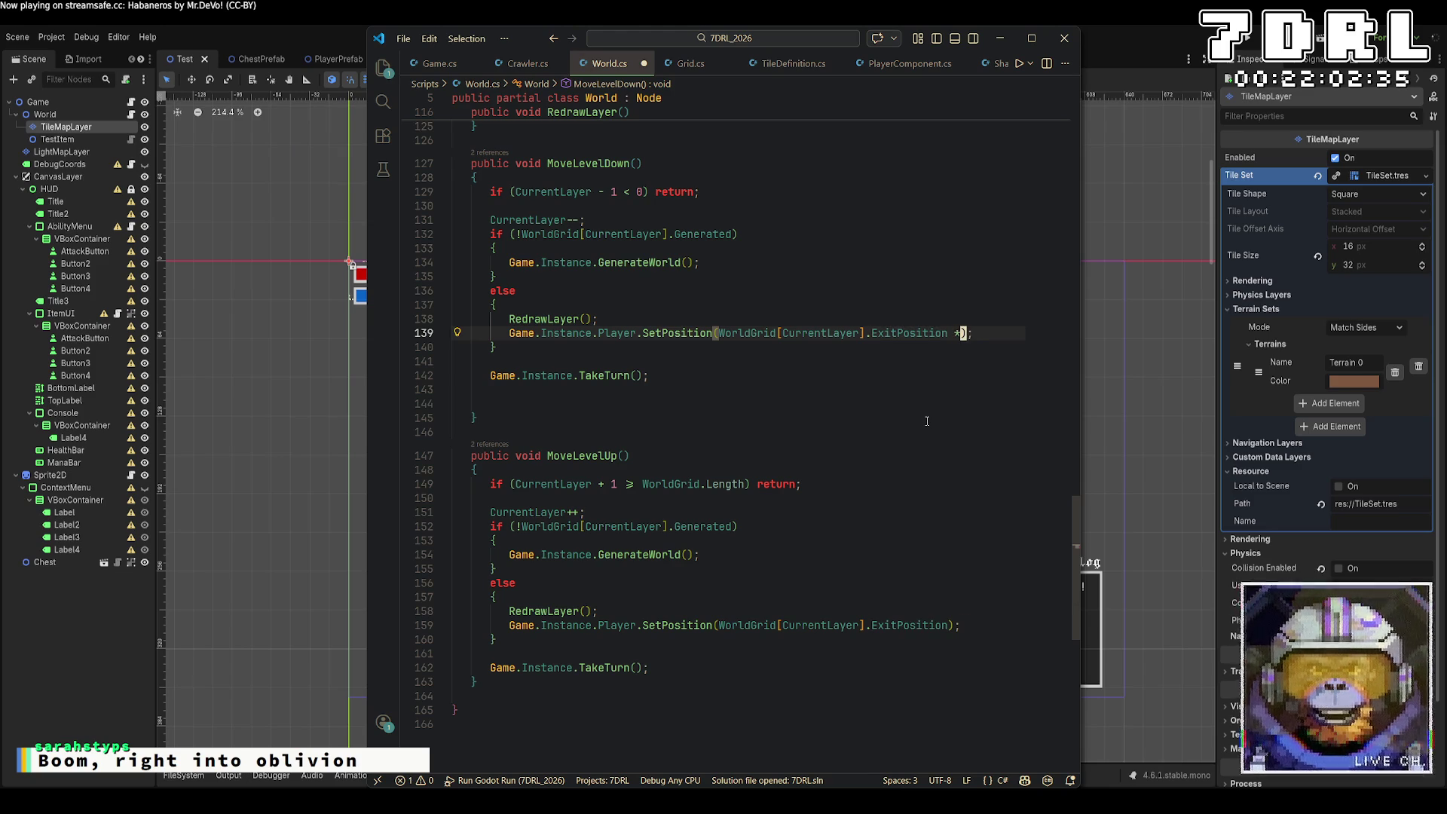
text(WorldGri)
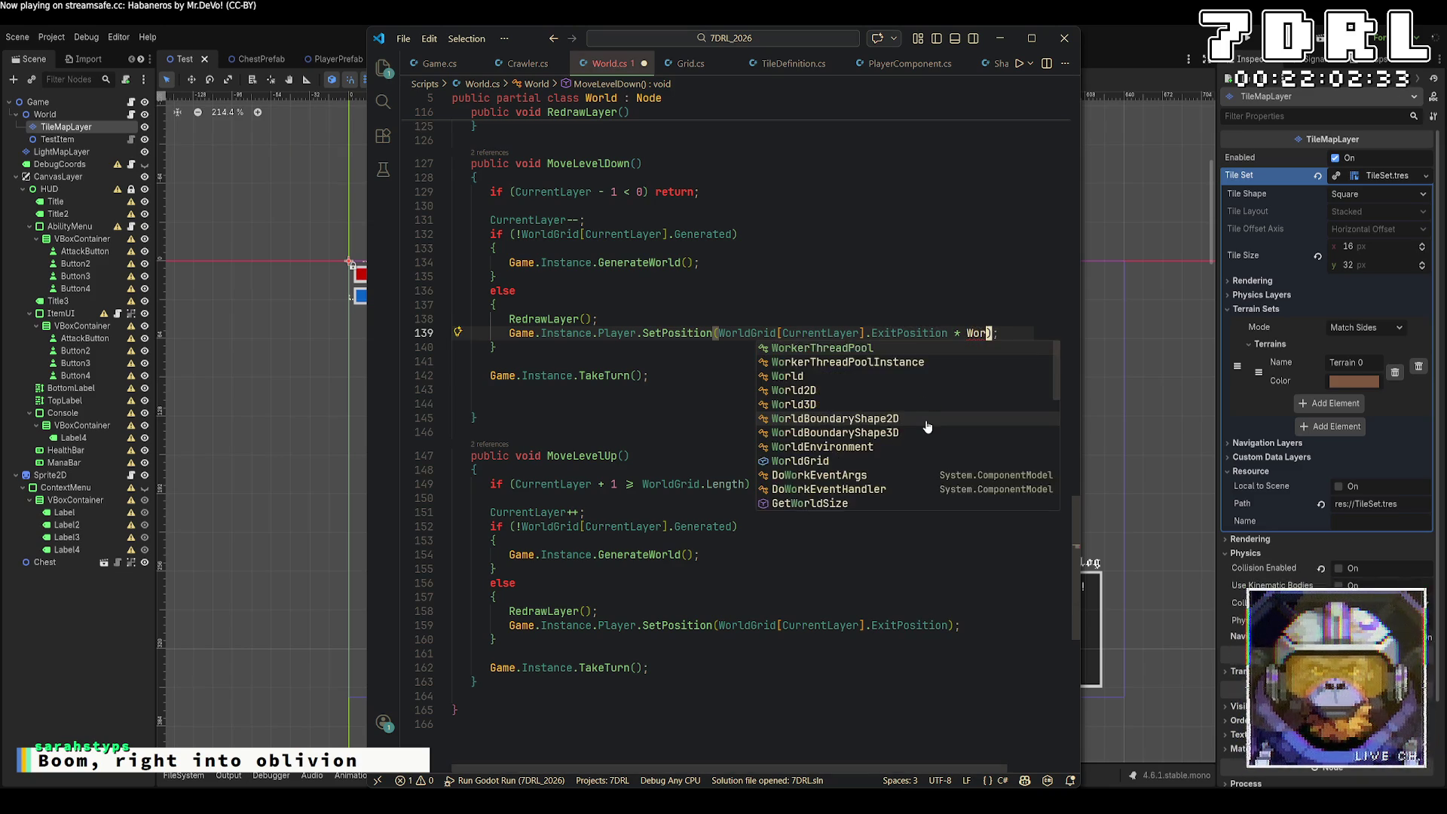
text(d[CurrentLayer)
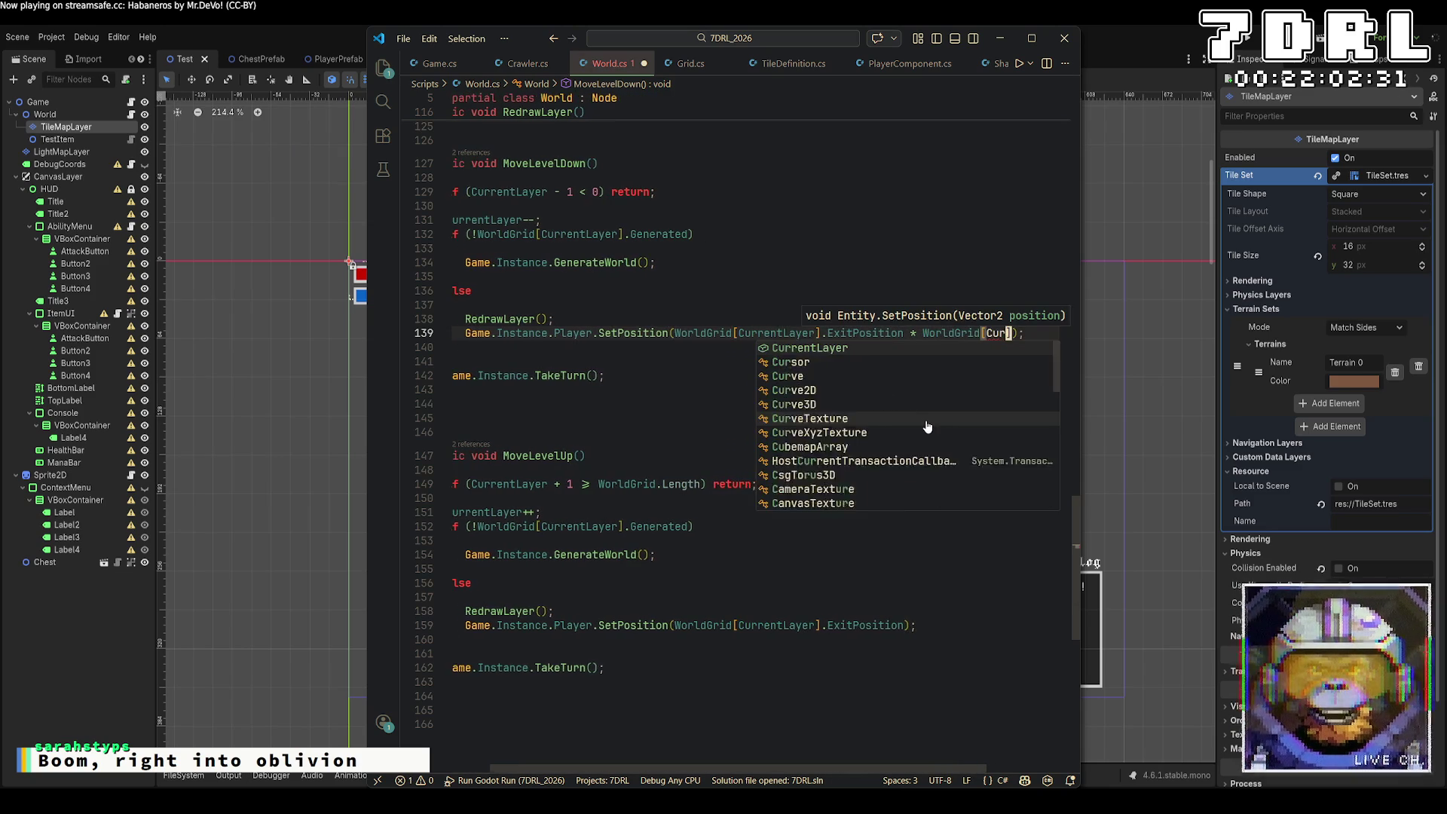
text(] *)
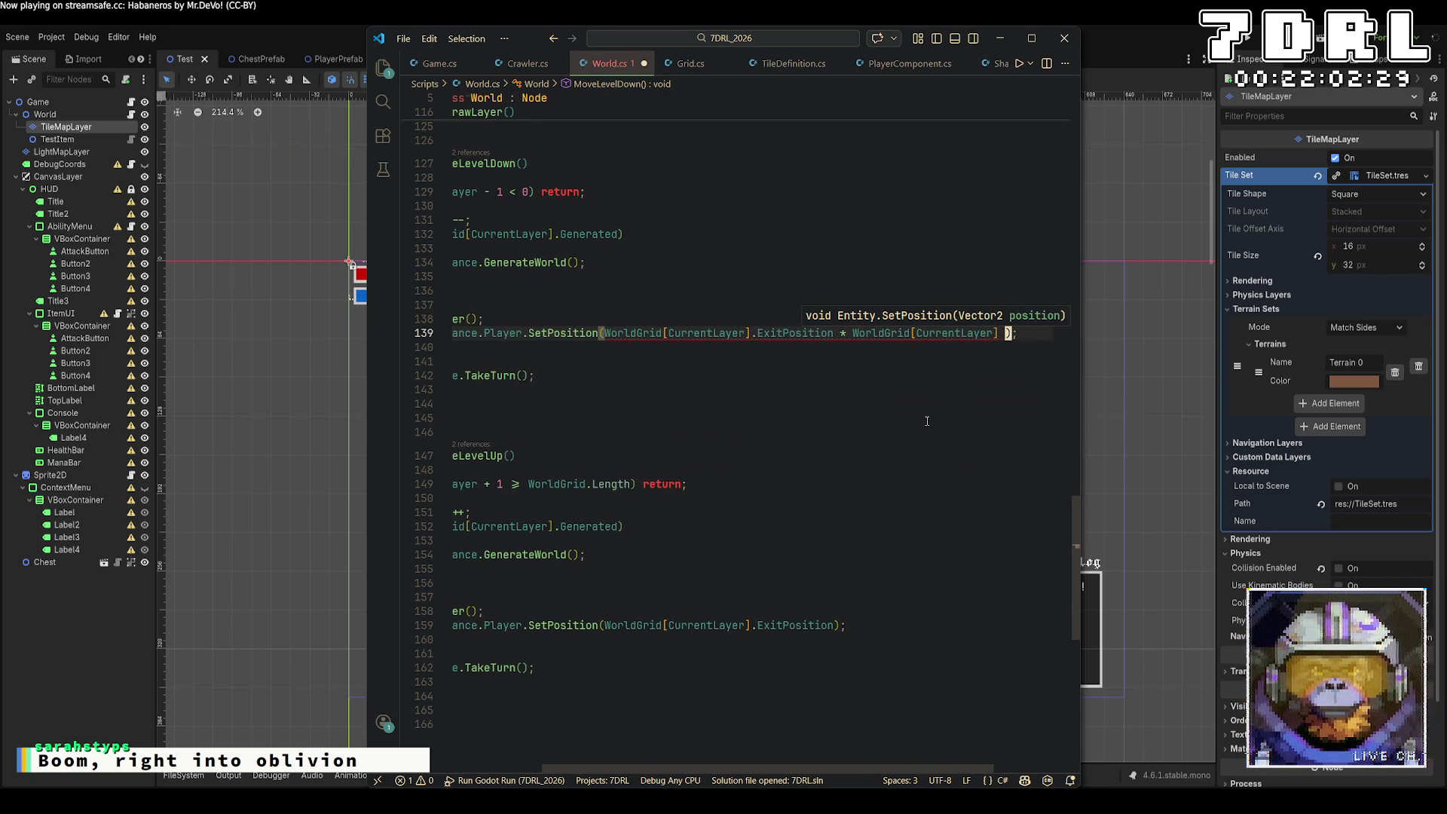
key(BackSpace)
key(BackSpace)
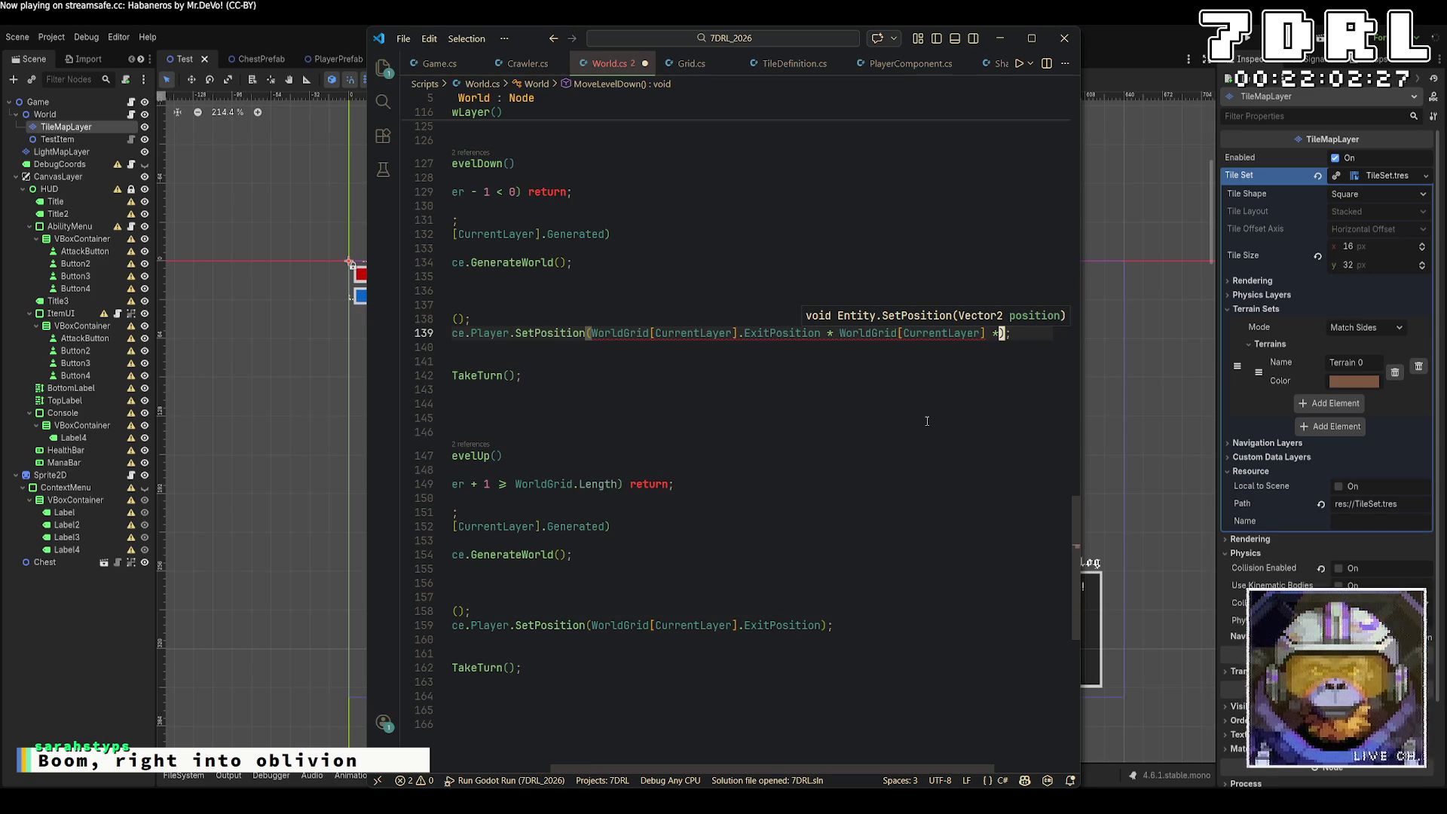
key(BackSpace)
text(.gri)
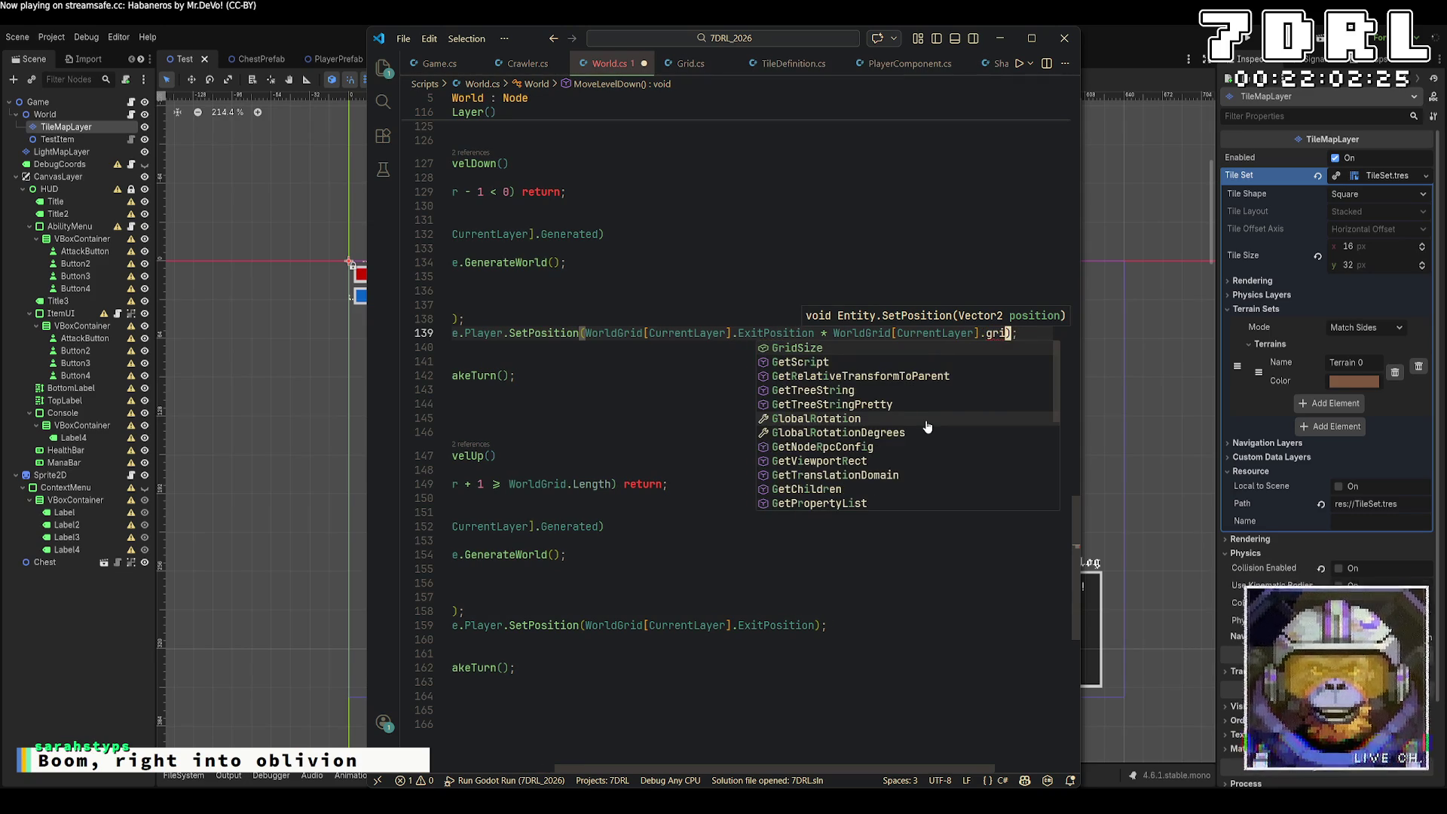
key(BackSpace)
key(BackSpace)
text(tile)
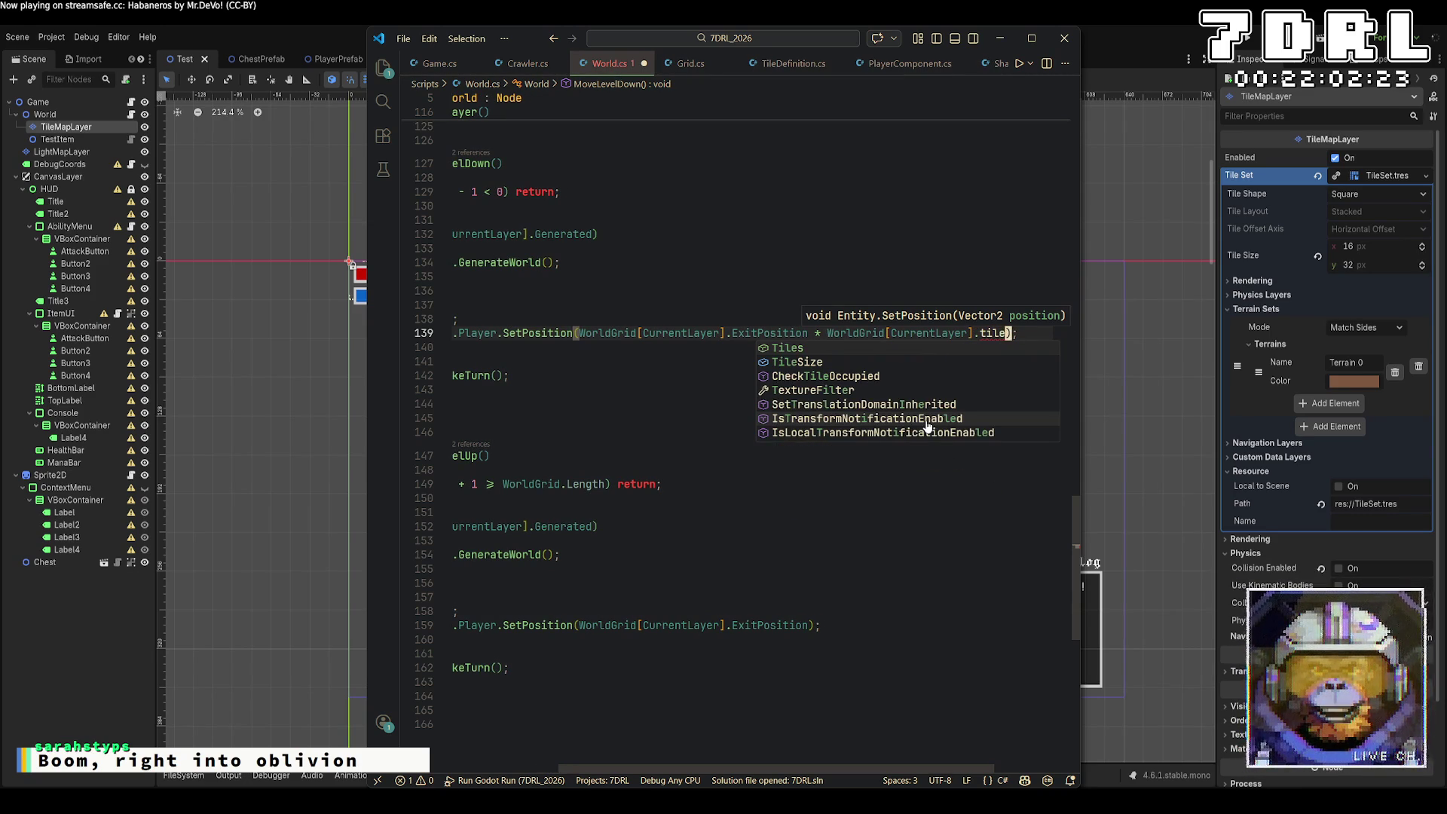
key(Down)
key(Tab)
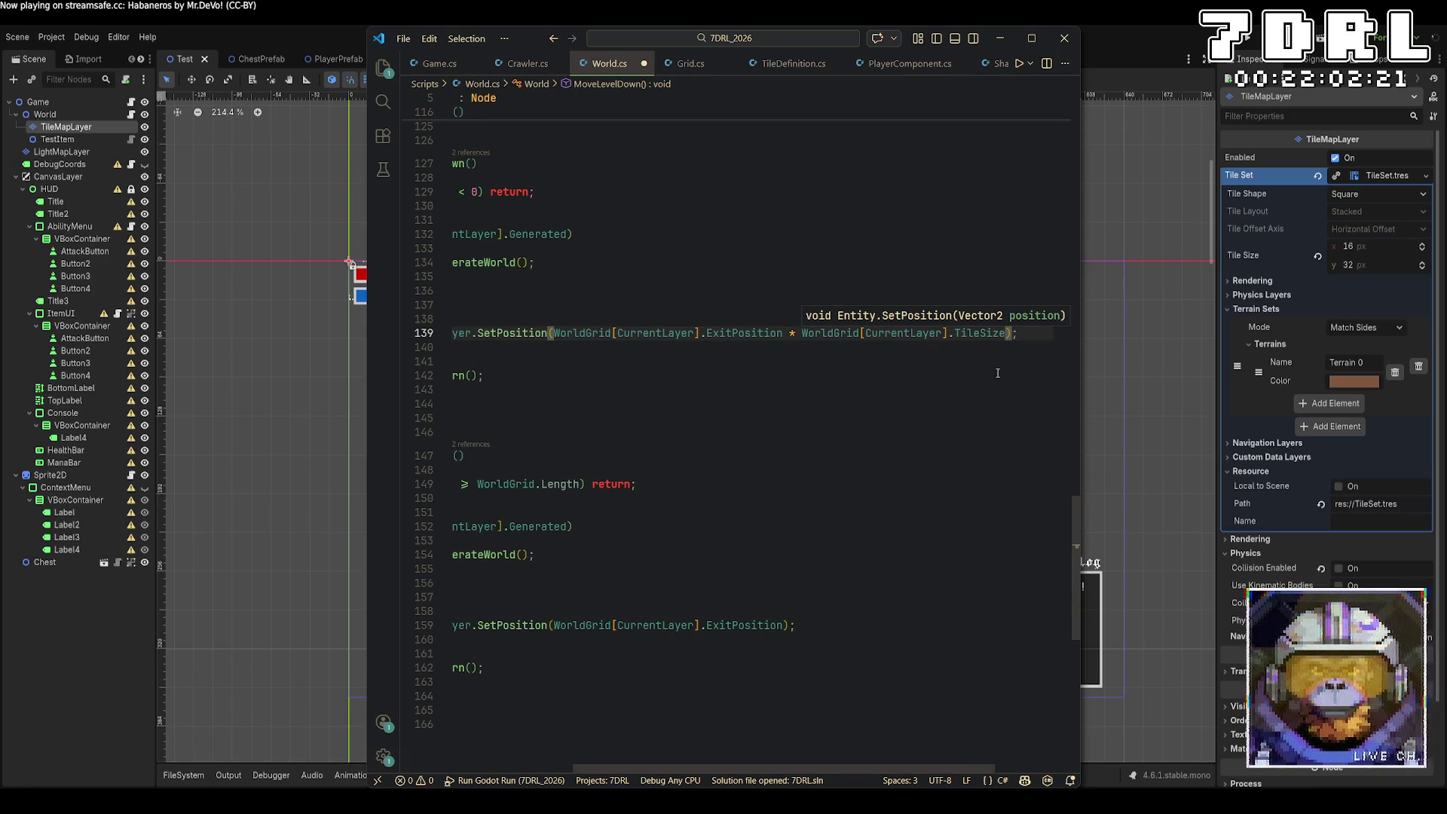
key(Down)
key(Down)
Step: Add the same TileSize multiplication to line 159, save World.cs, and relaunch the game
click(969, 332)
key(ctrl+shift+Right)
key(ctrl+shift+Right)
key(ctrl+shift+Right)
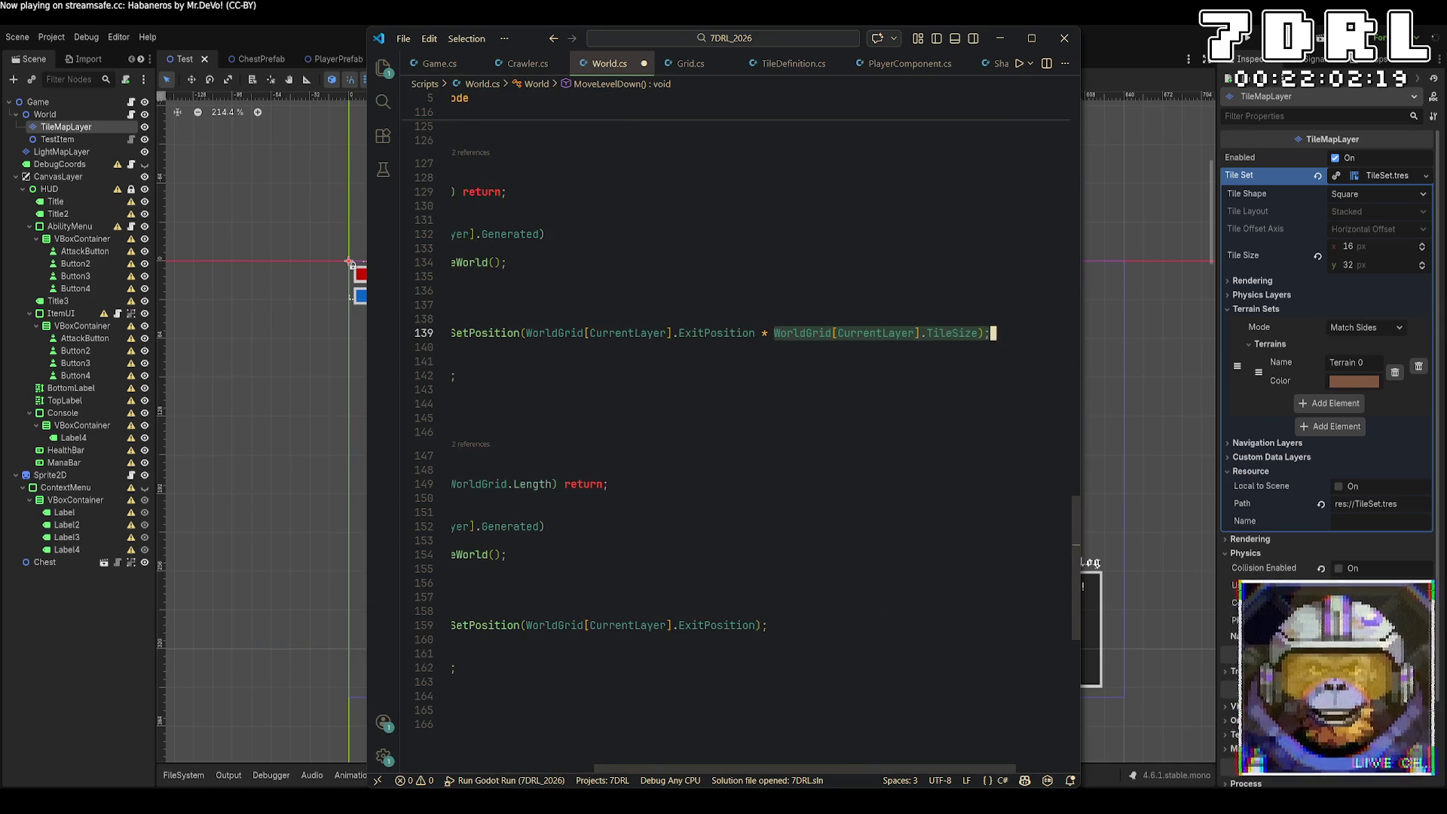
drag(756, 332, 978, 333)
key(ctrl+c)
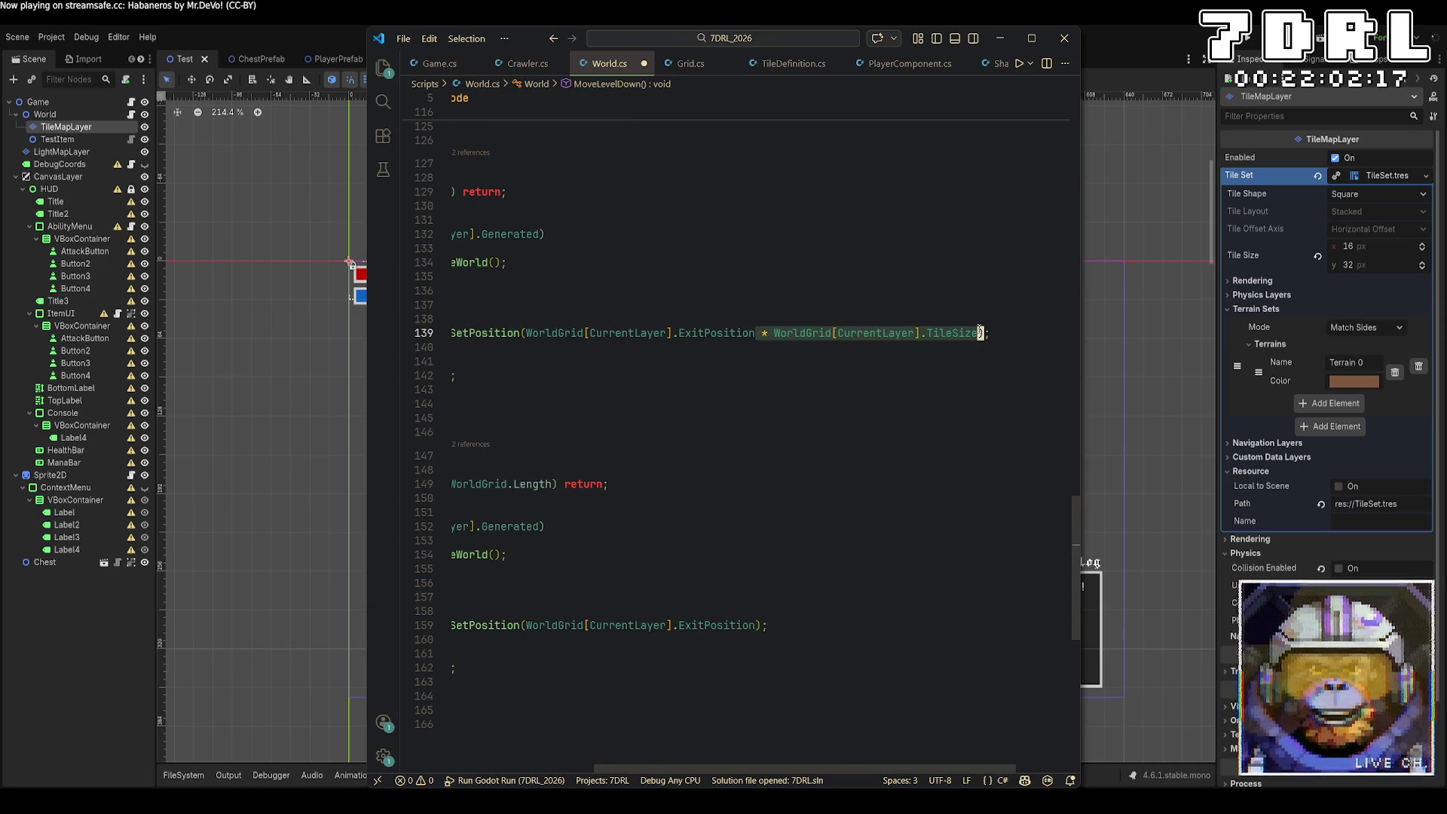
drag(709, 768, 582, 768)
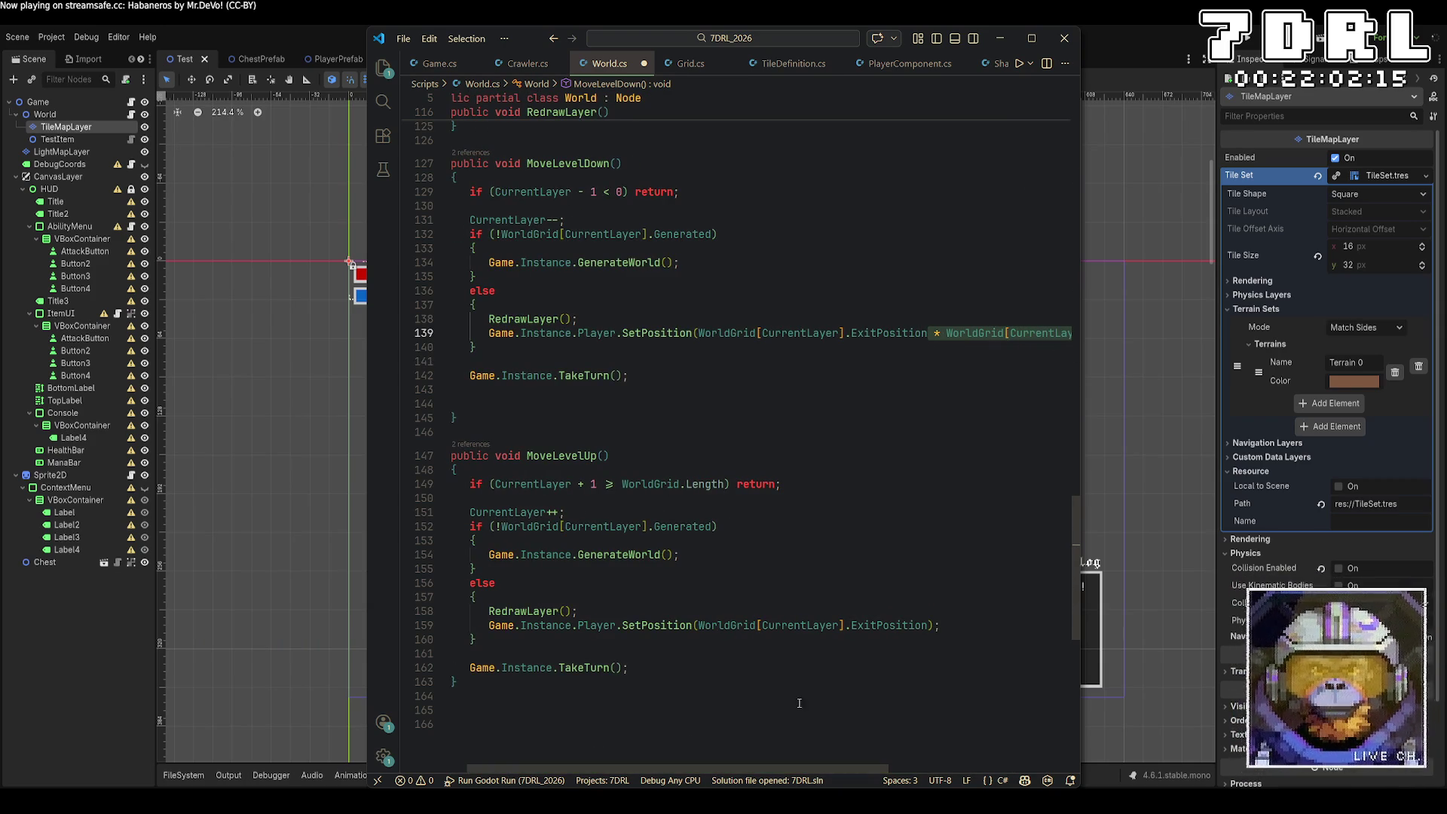
click(934, 627)
key(ctrl+v)
key(ctrl+s)
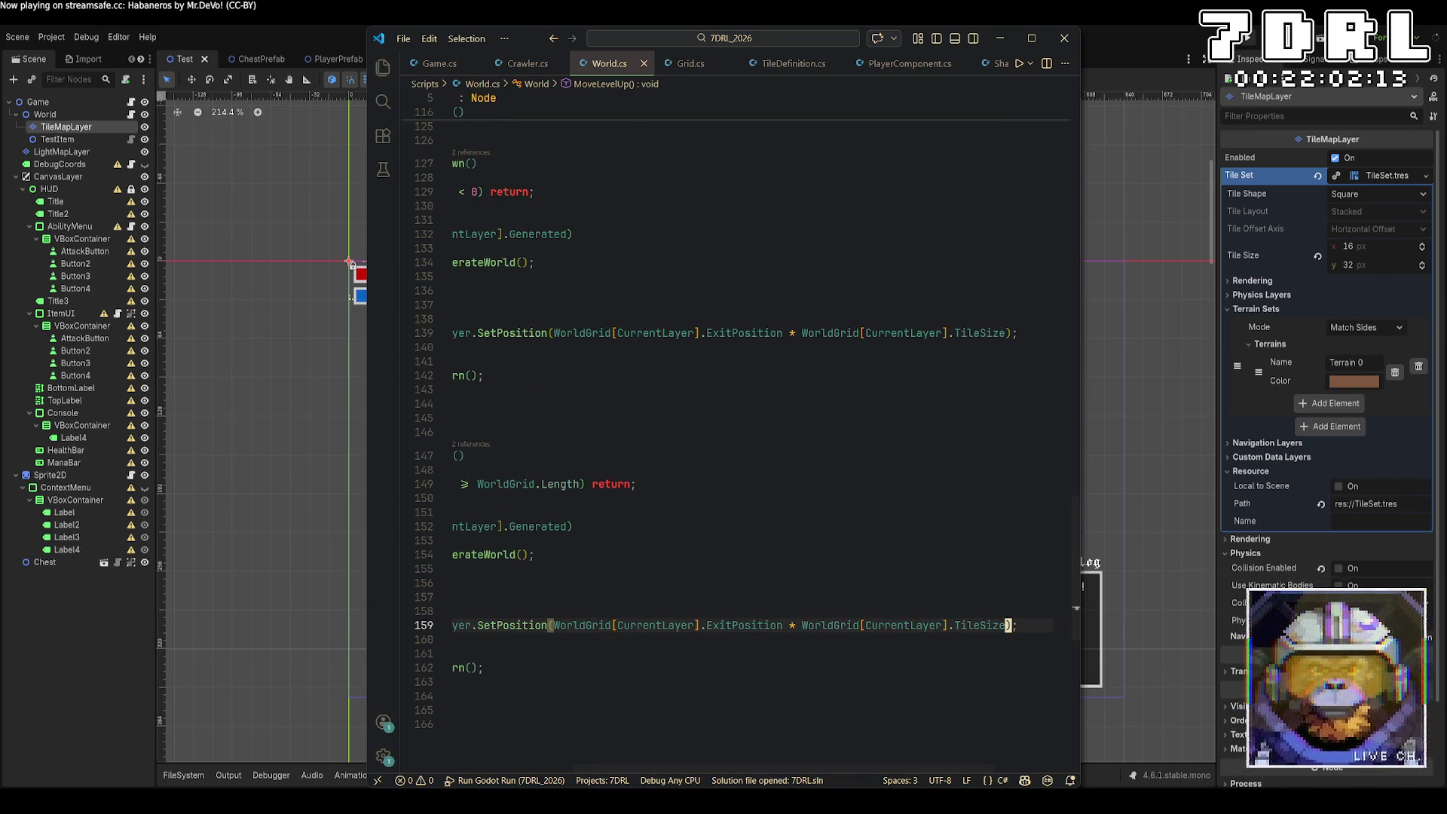
key(alt+Tab)
key(F5)
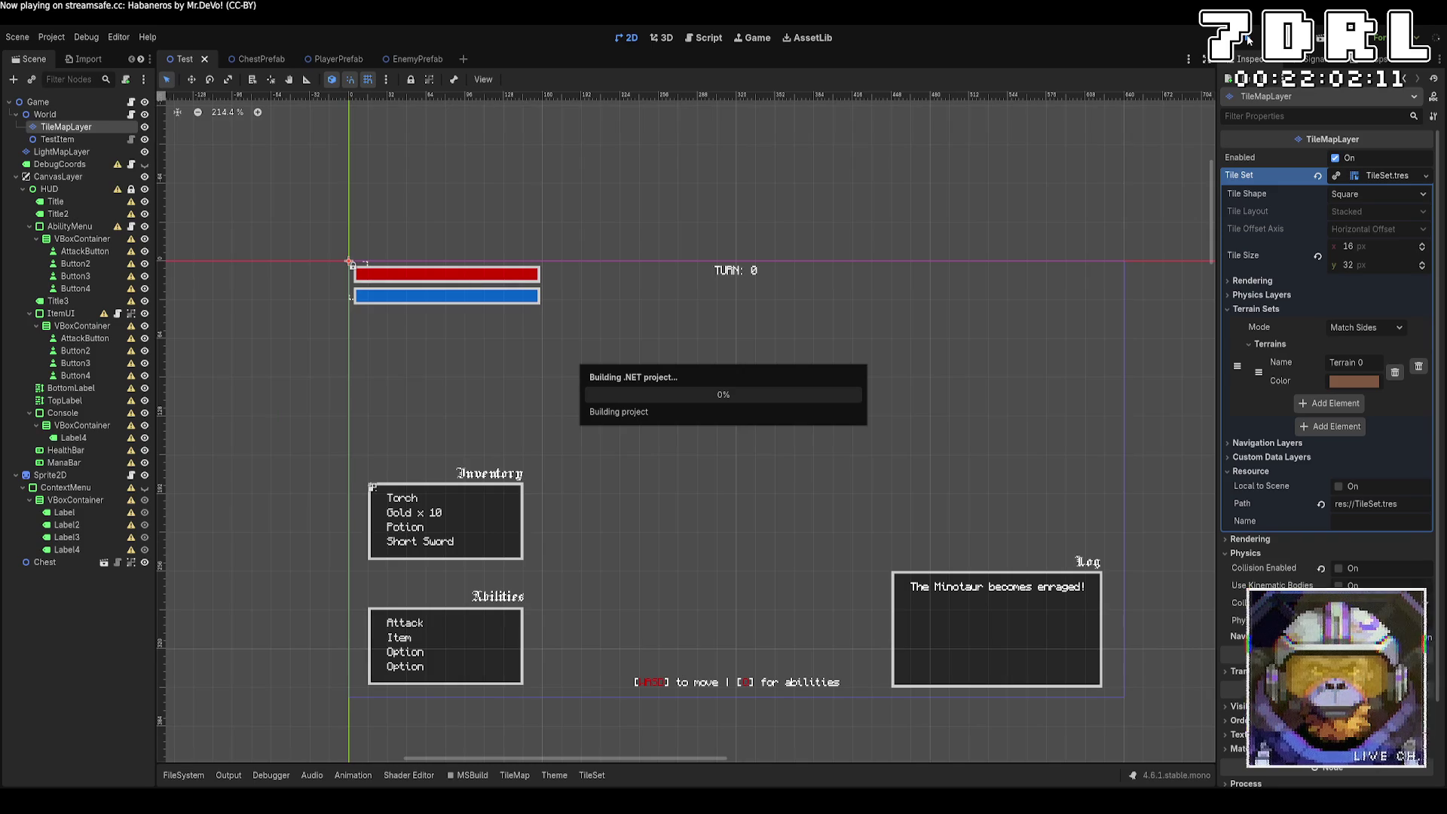
Step: Walk the player down, right, then up and left across dungeon Layer 0
key(s)
key(s)
key(s)
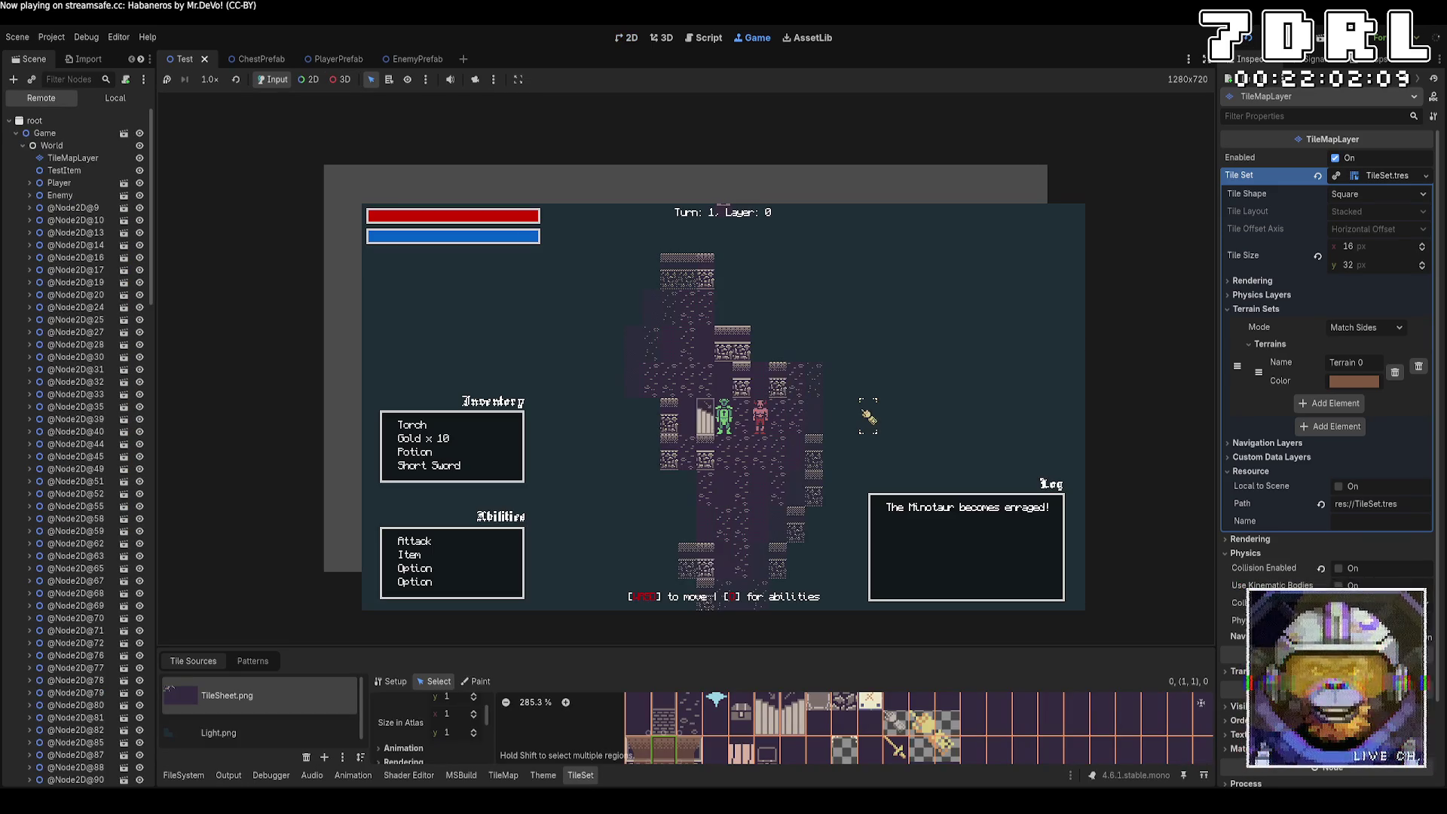
key(a)
key(s)
key(s)
key(s)
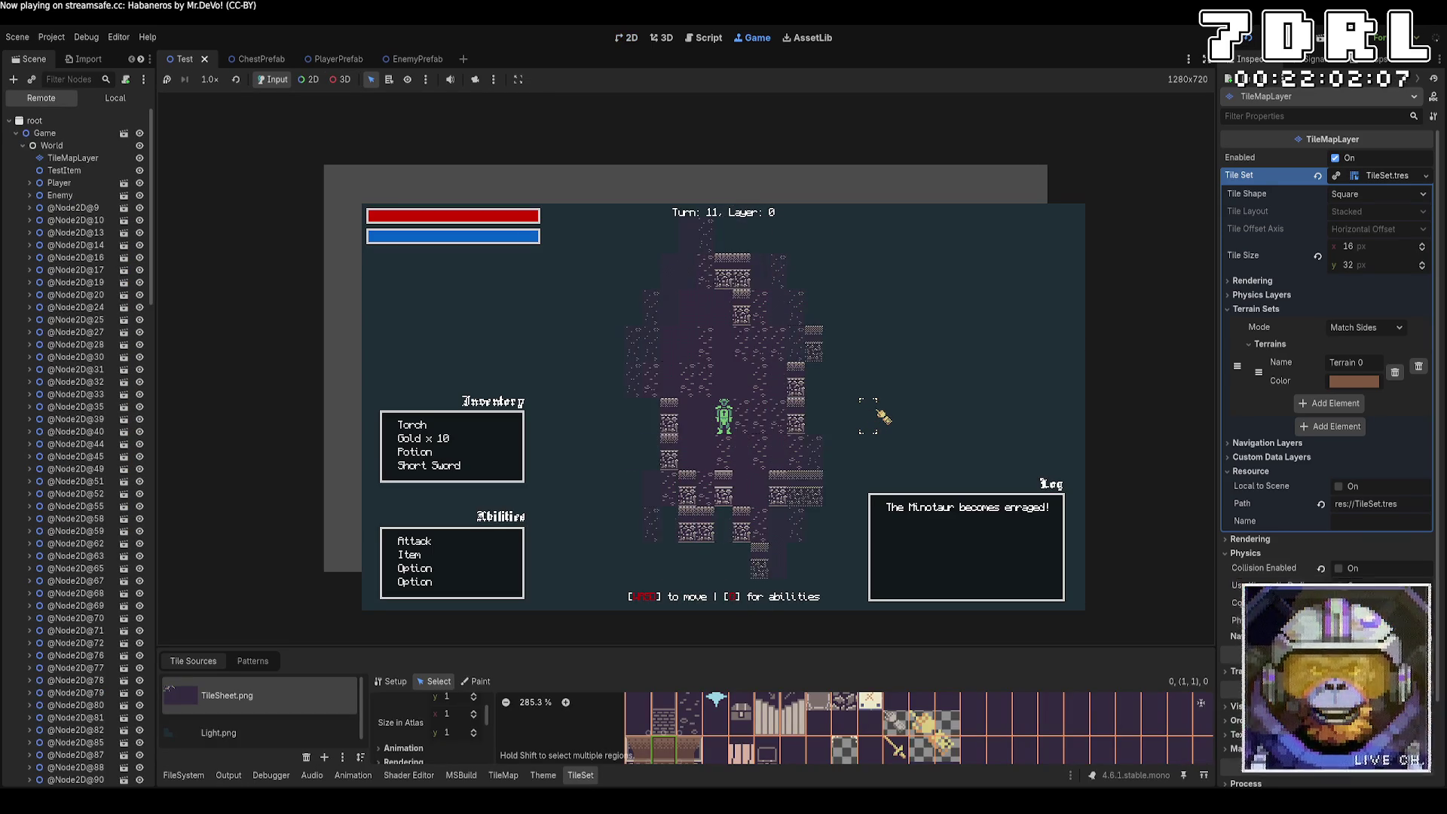
key(d)
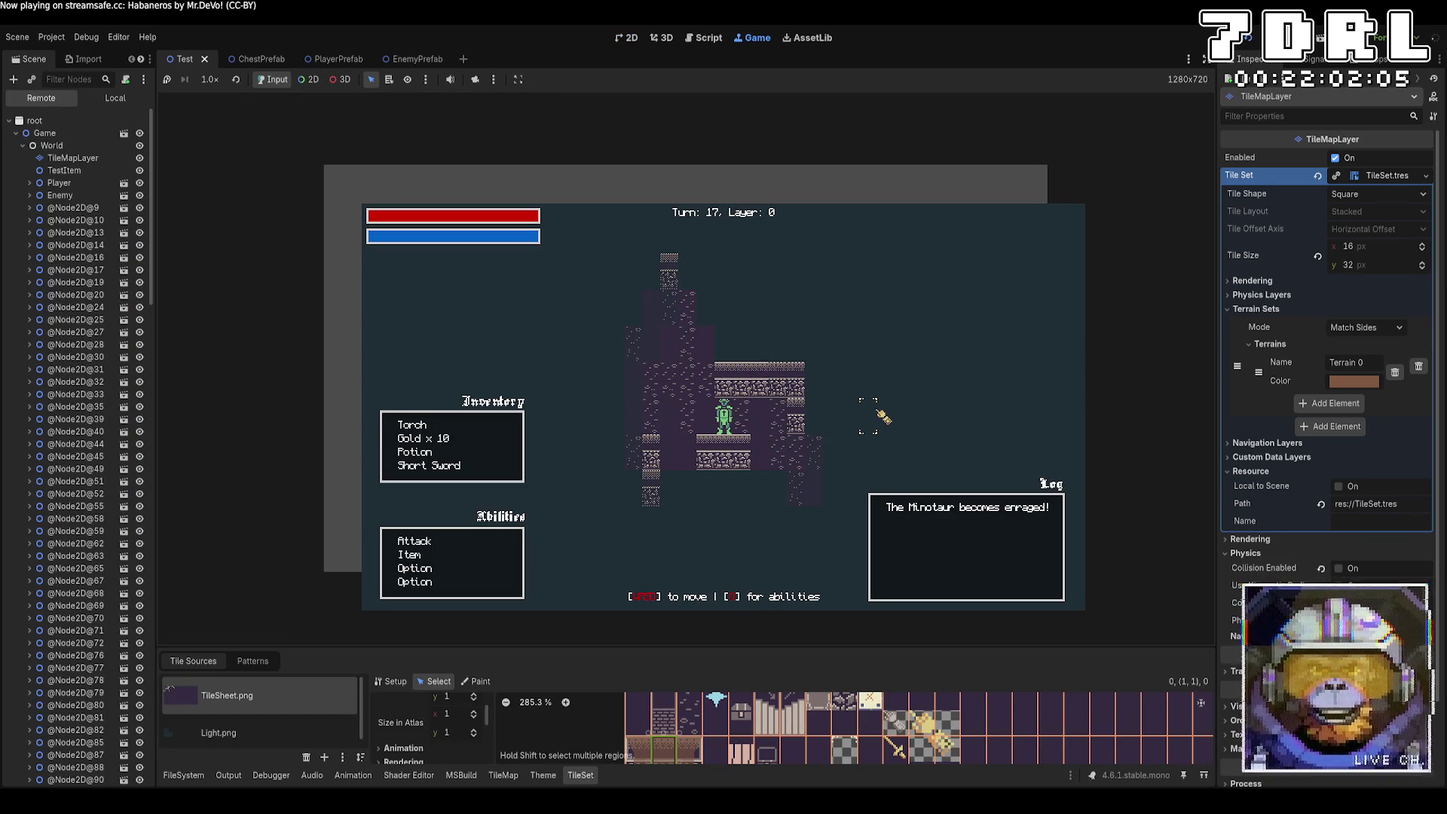
key(d)
key(w)
key(w)
key(w)
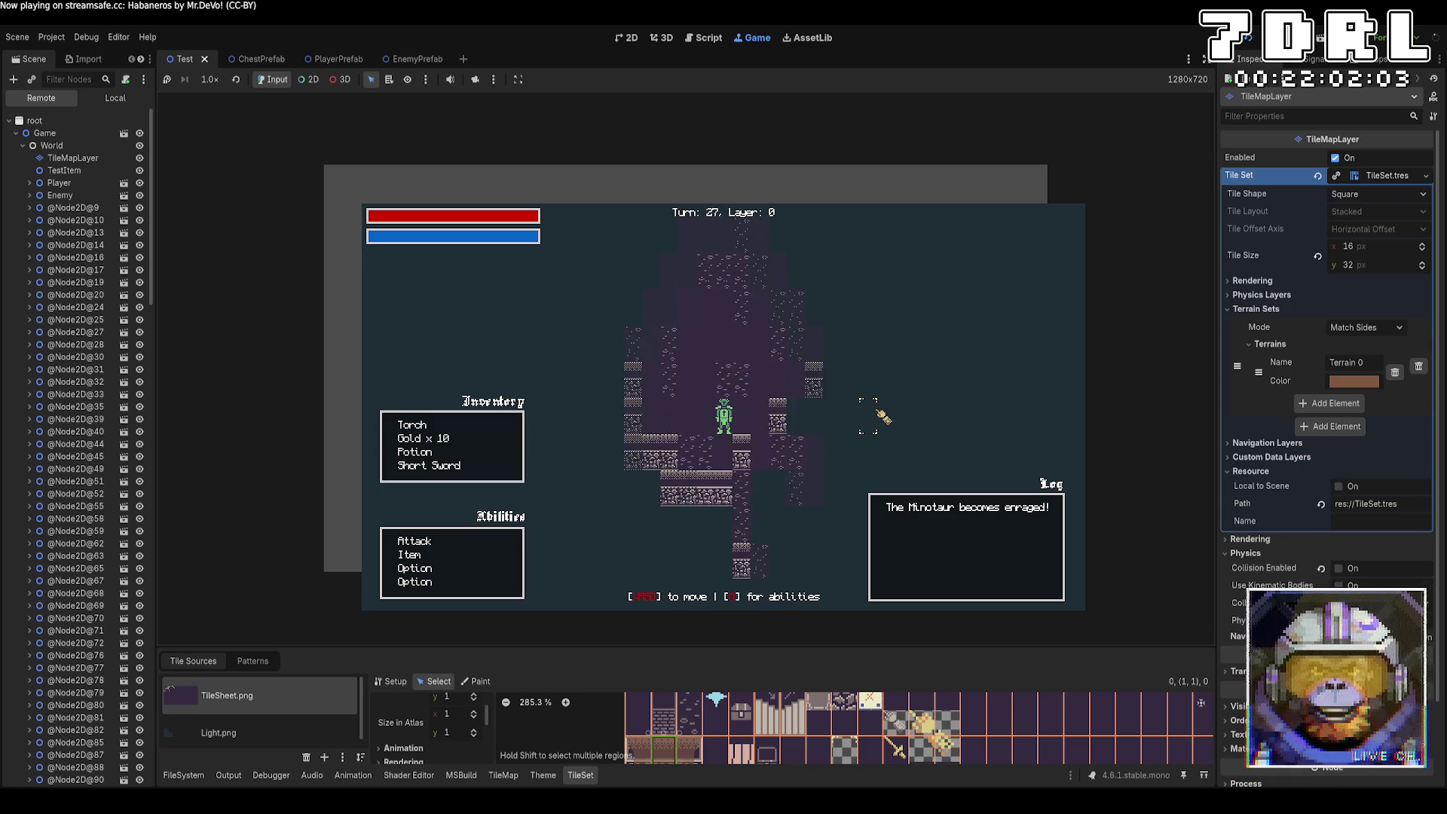
key(w)
key(w)
key(w)
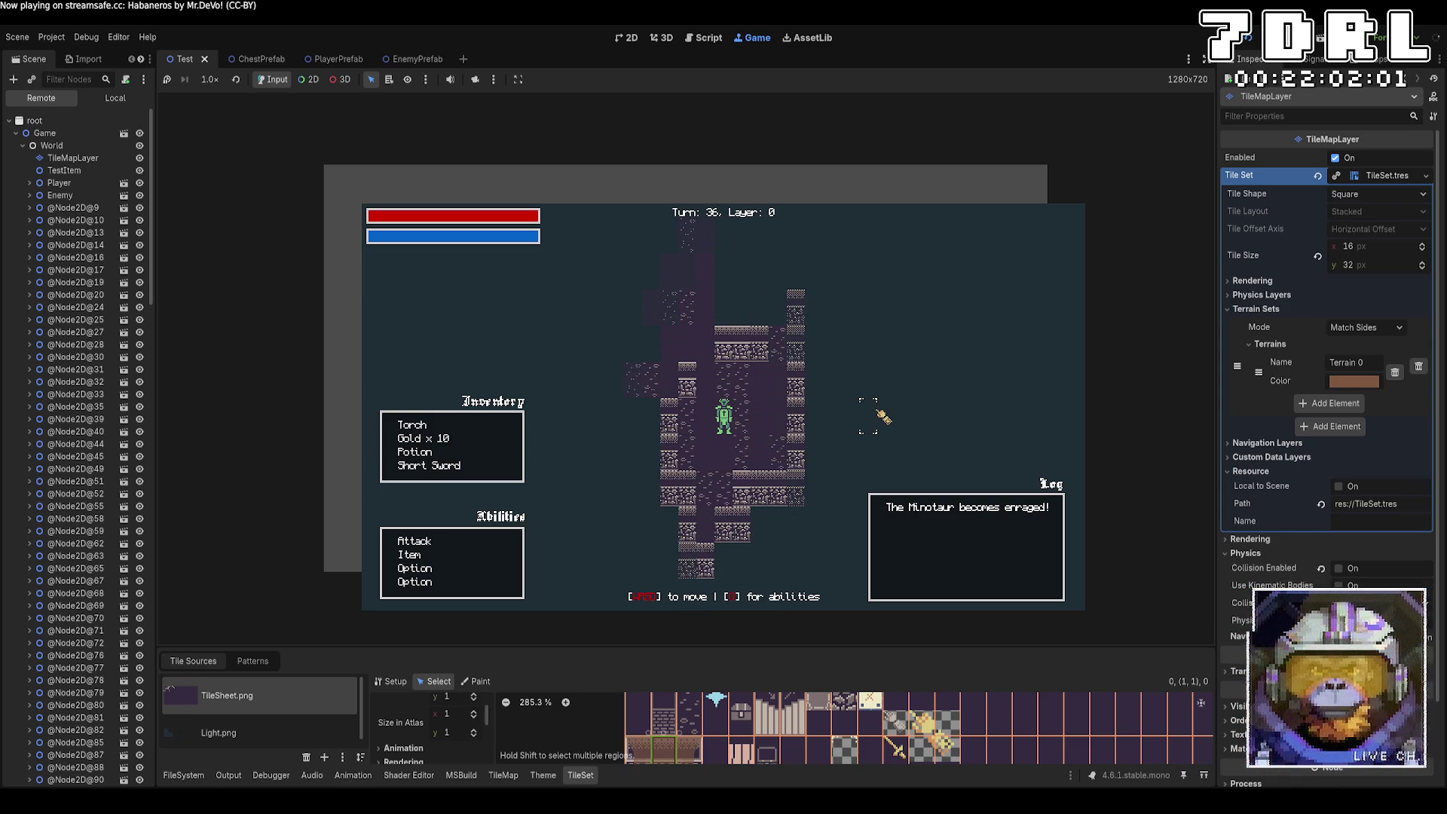
key(w)
key(w)
key(w)
key(a)
key(a)
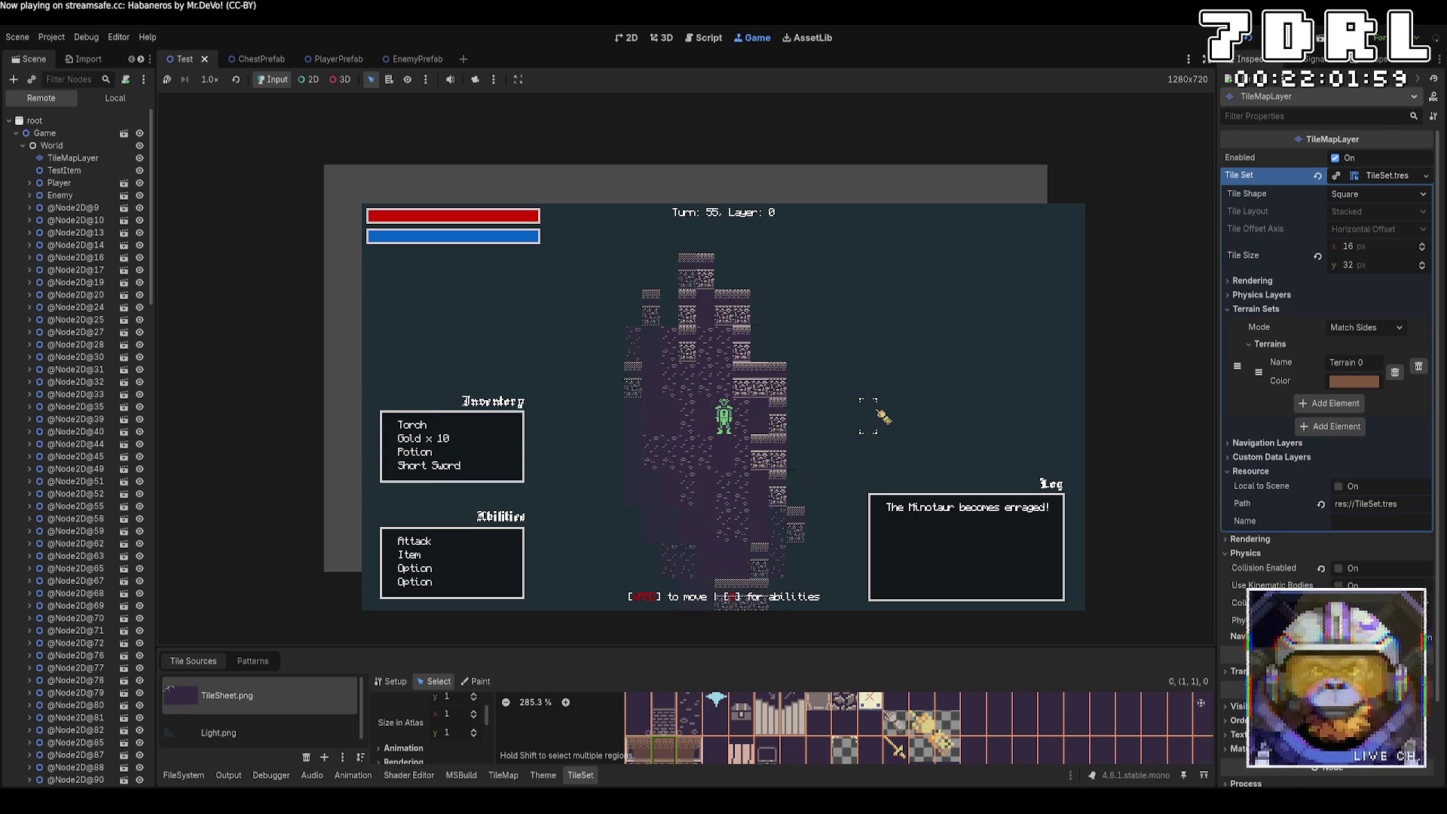
key(a)
key(a)
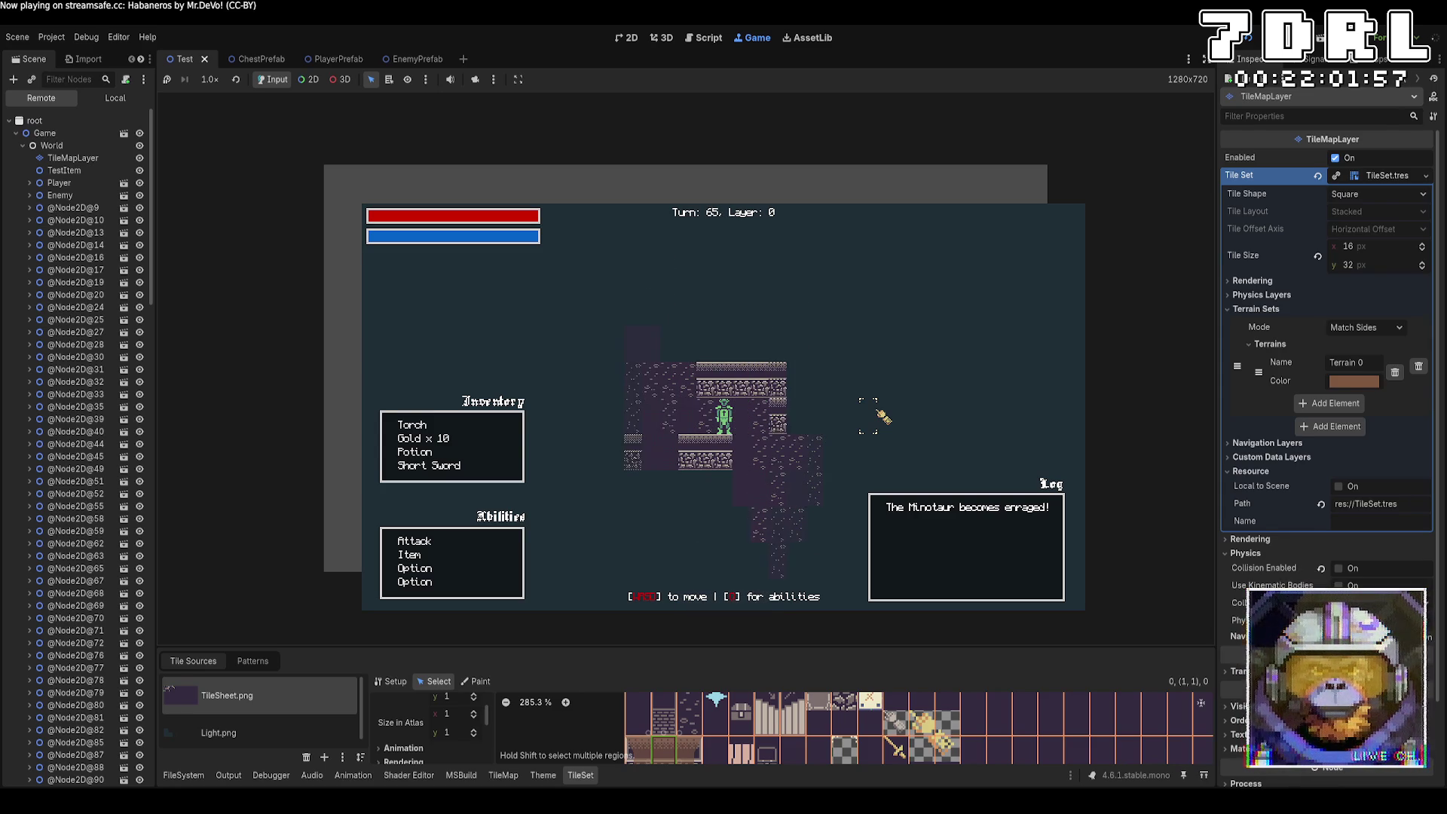
key(a)
key(a)
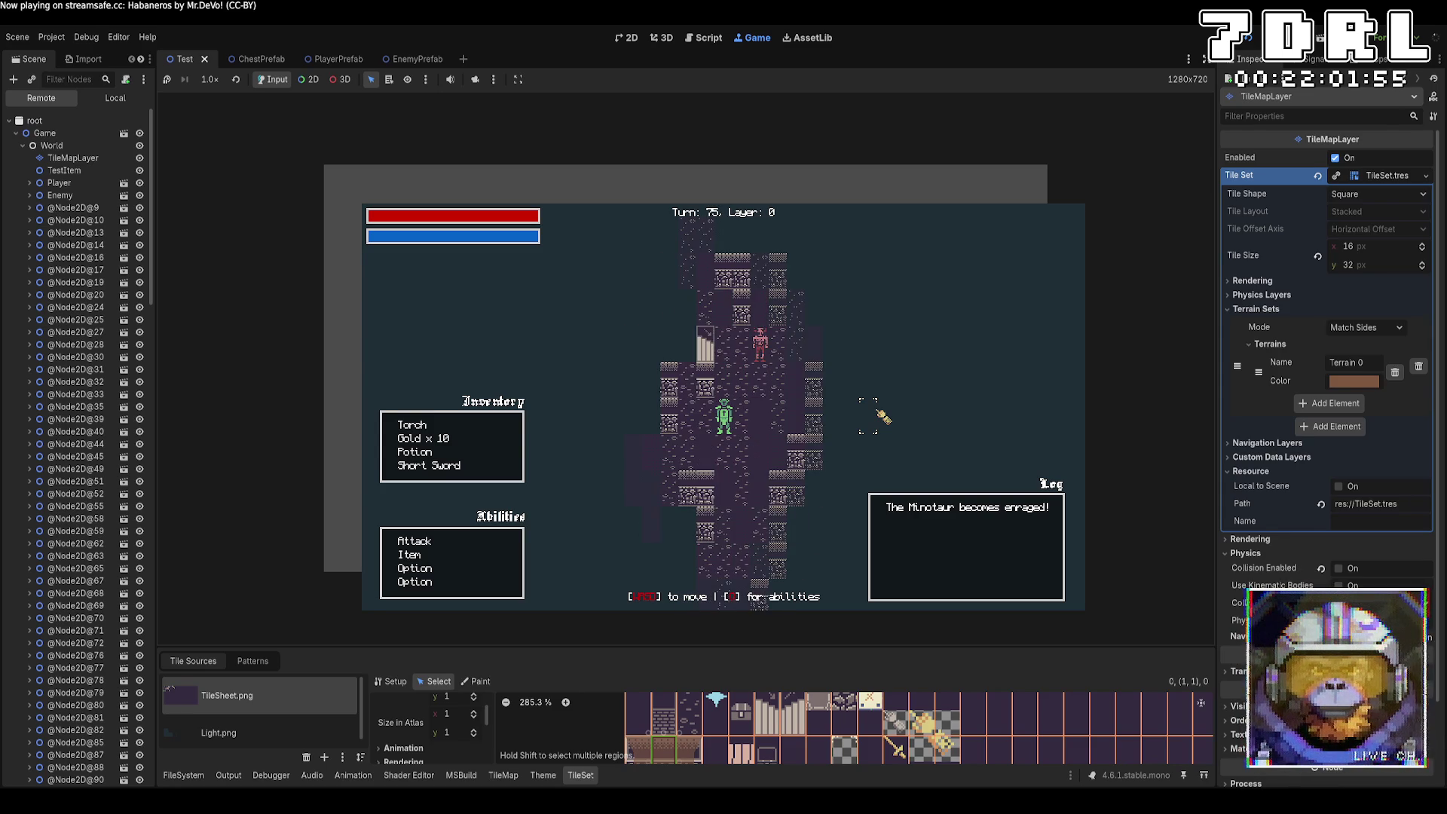
Step: Keep moving the player up and left as the Minotaur approaches, reaching about turn 161
key(w)
key(w)
key(w)
key(w)
key(w)
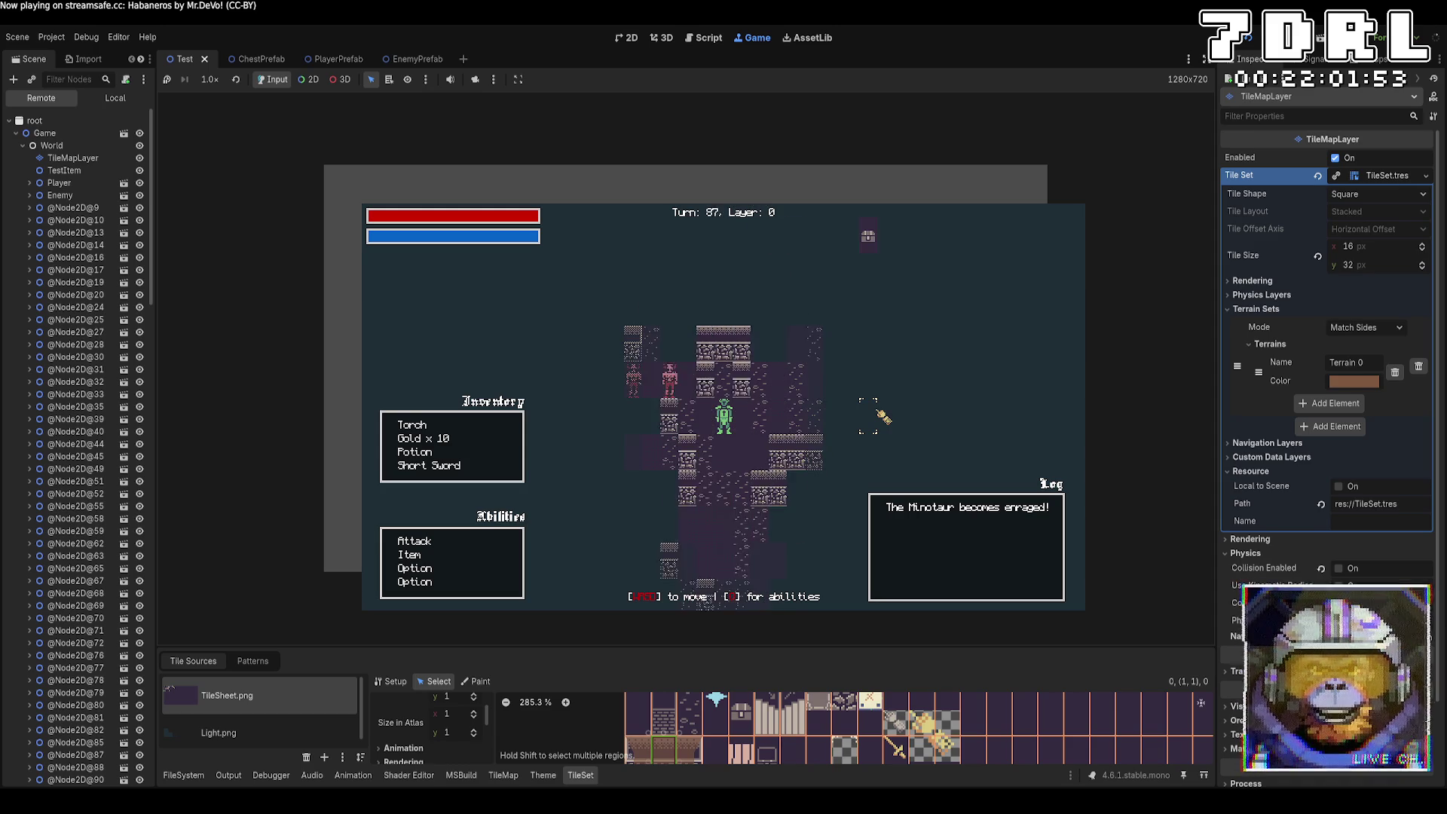
key(w)
key(w)
key(a)
key(a)
key(a)
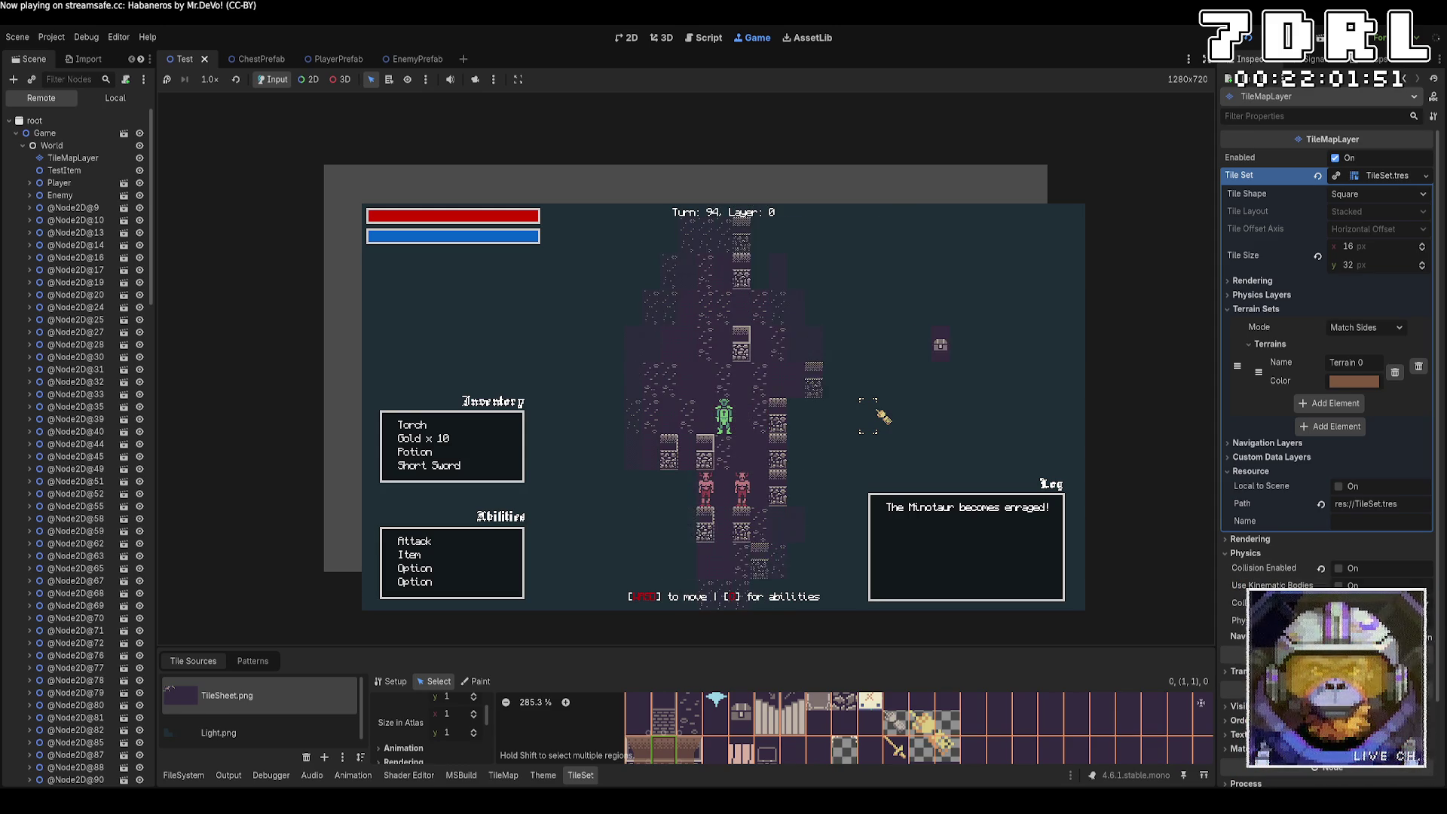
key(a)
key(a)
key(a)
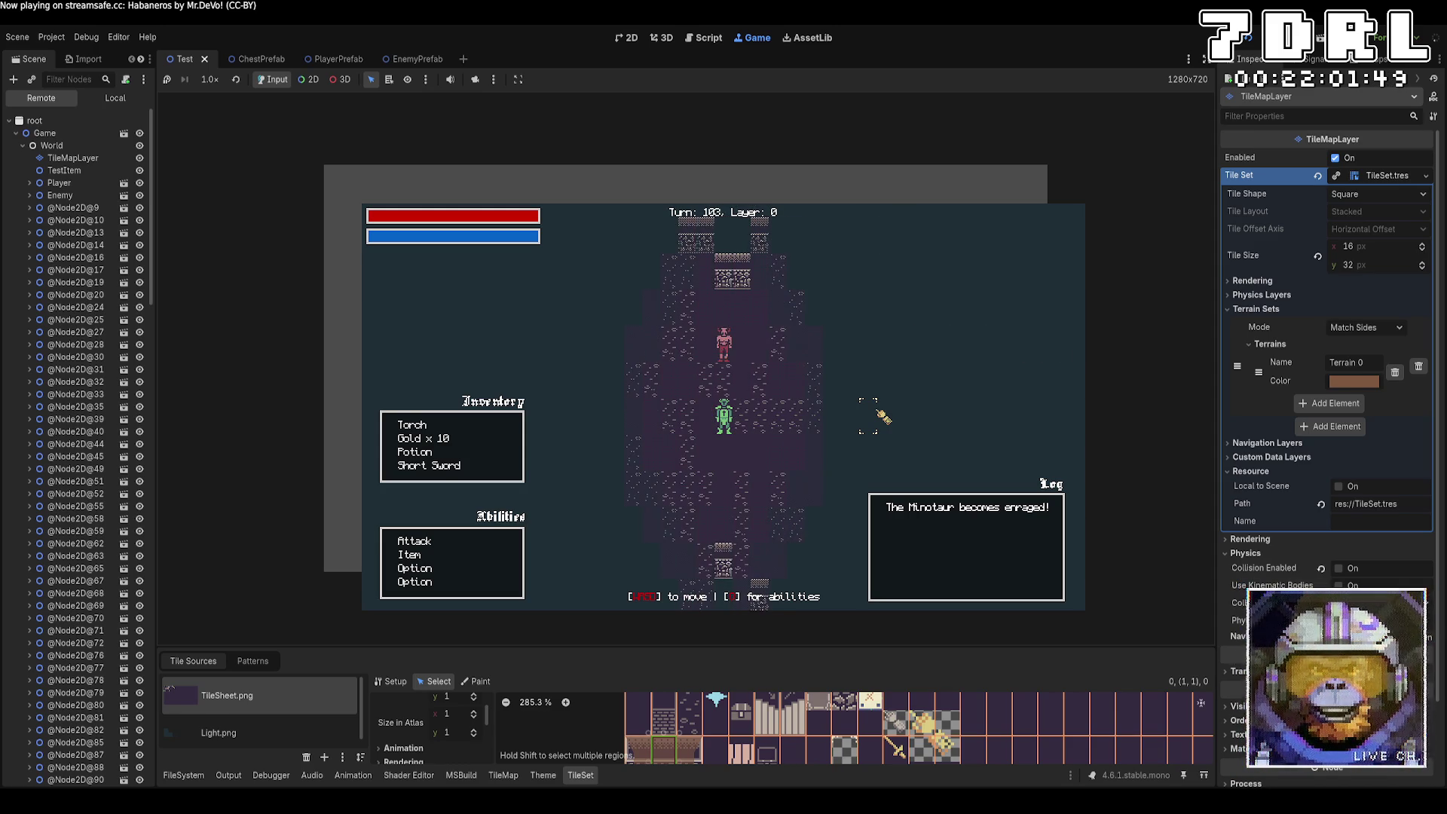
key(w)
key(w)
key(w)
key(a)
key(a)
key(a)
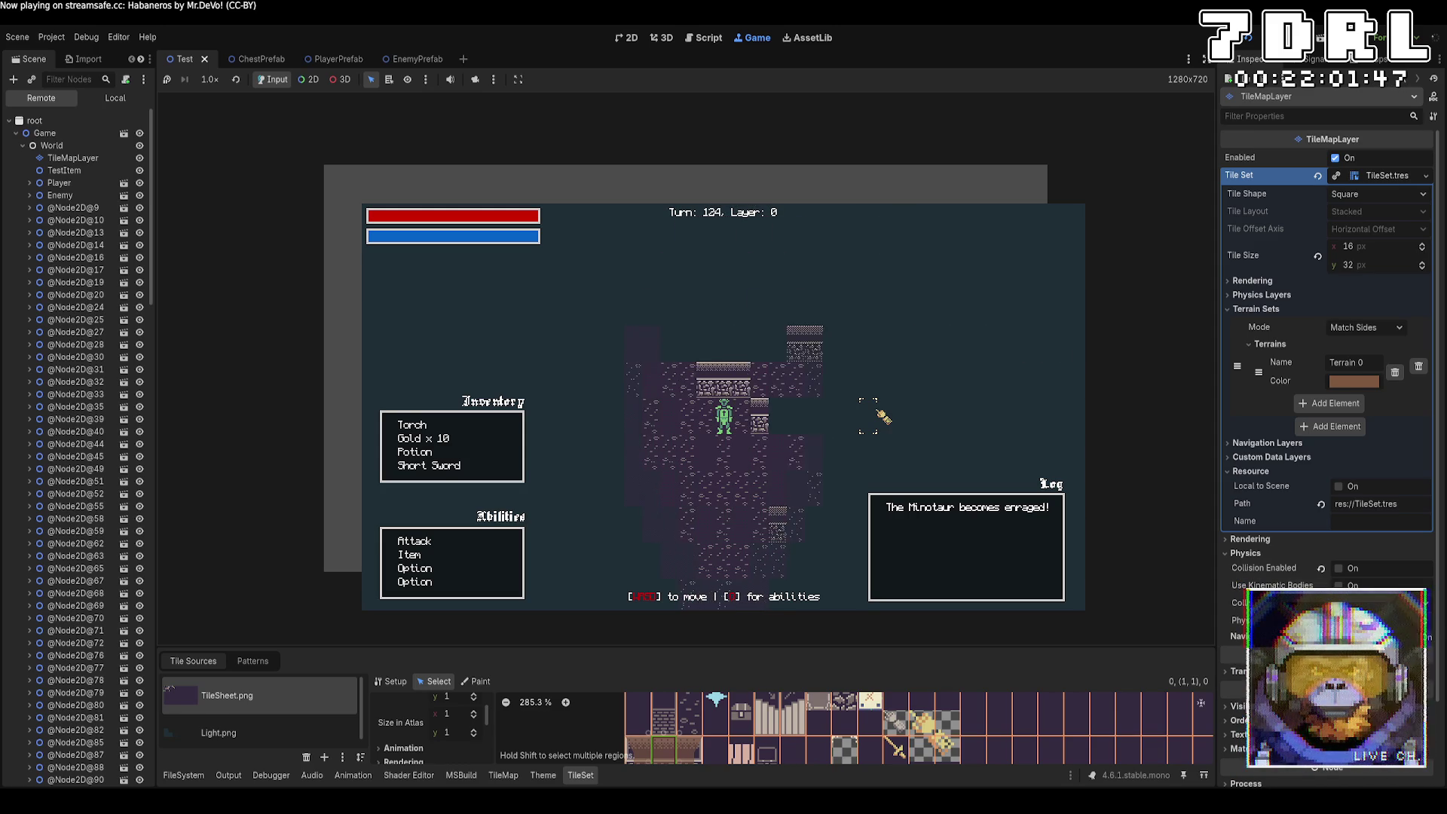
key(a)
key(a)
key(a)
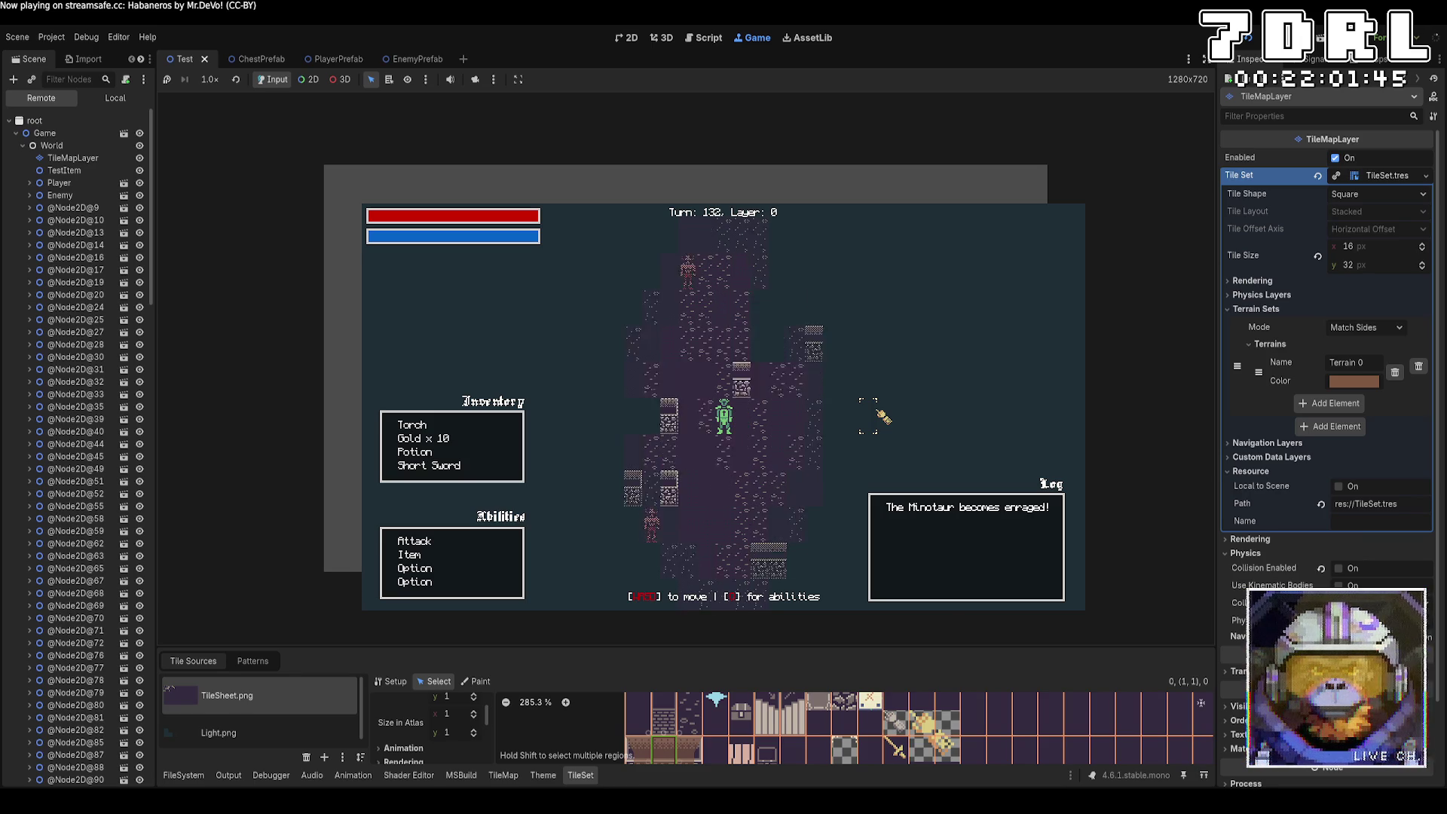
key(w)
key(w)
key(w)
key(w)
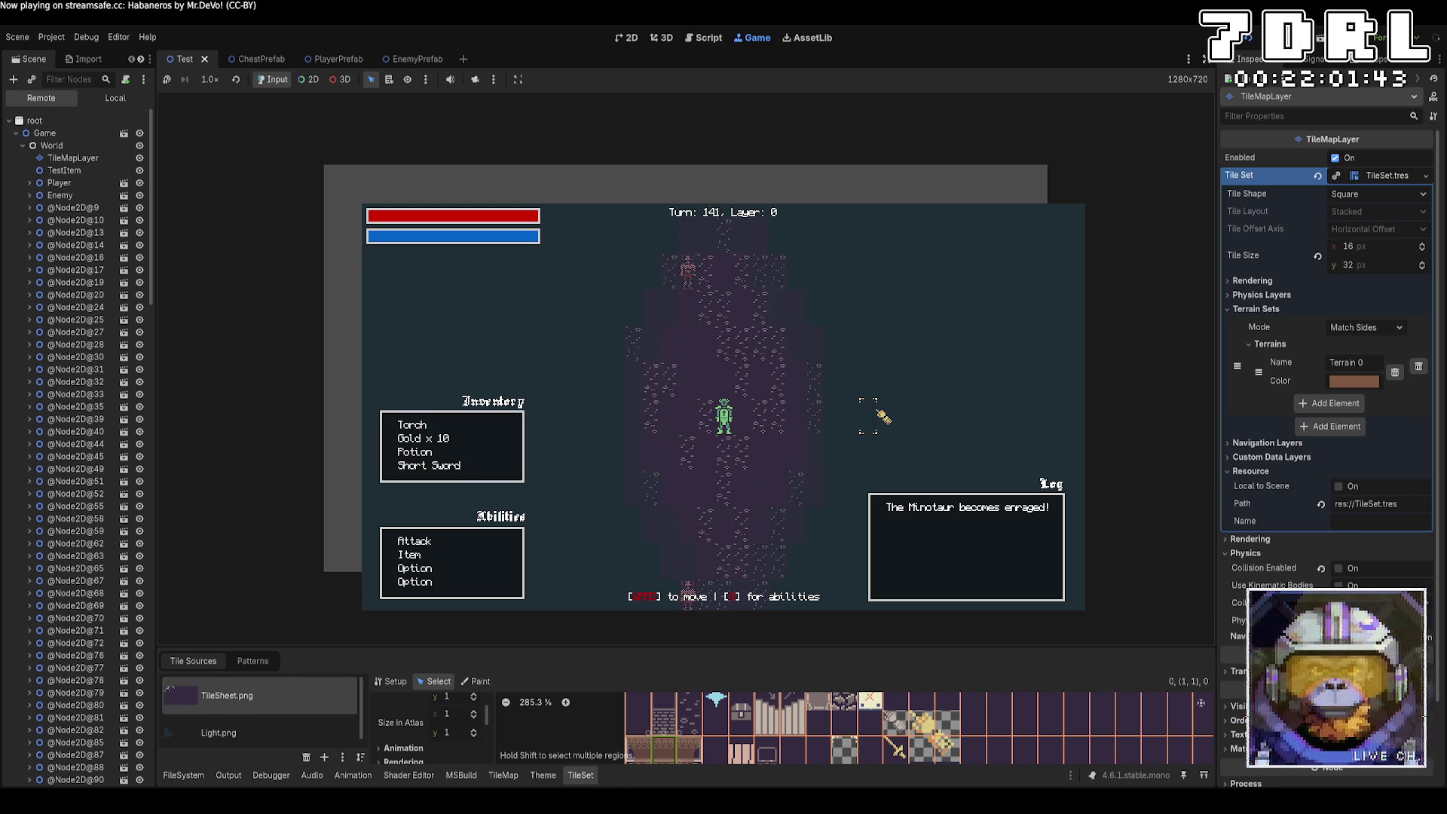
key(w)
key(w)
key(w)
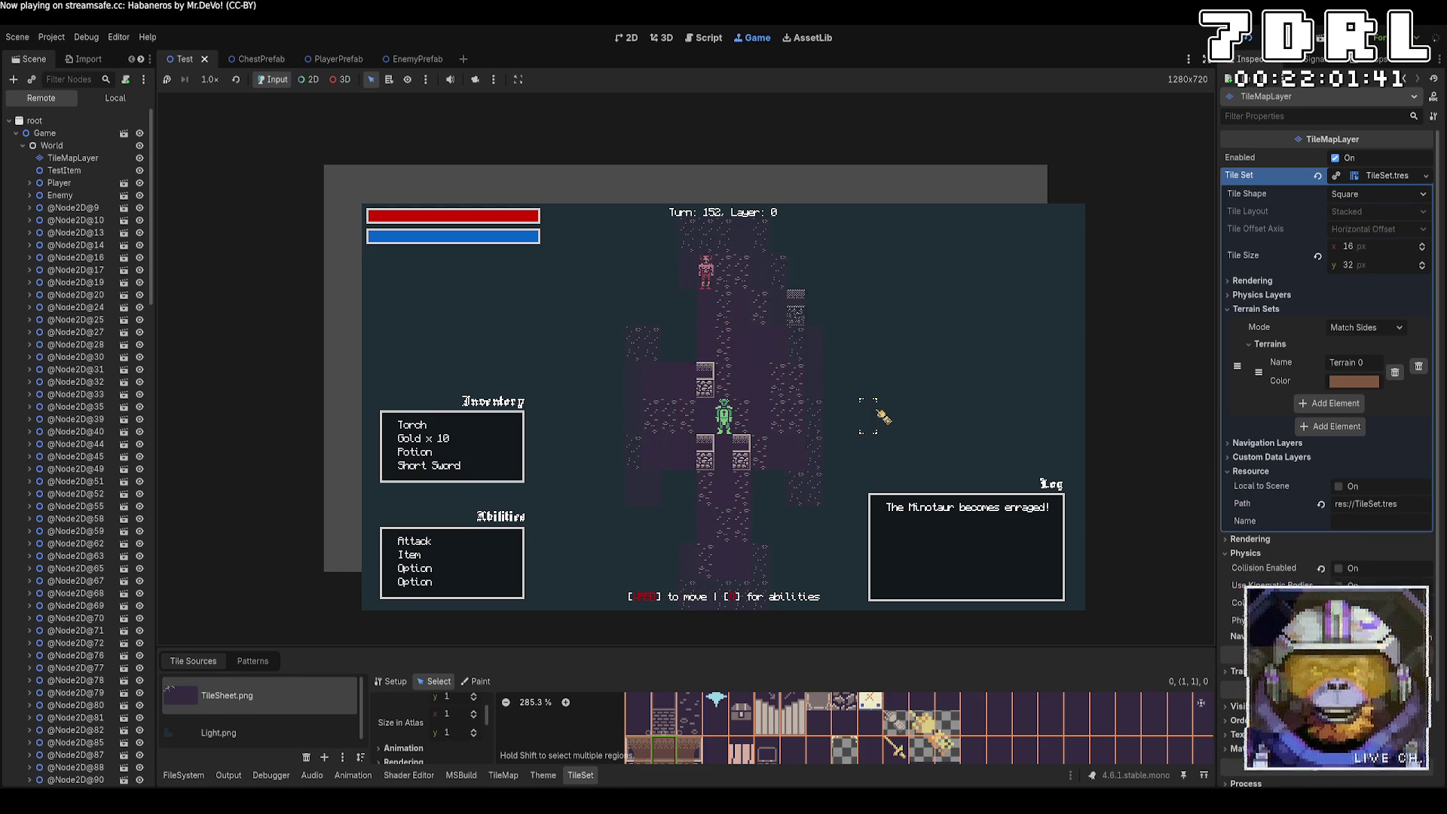
key(w)
key(w)
key(w)
key(w)
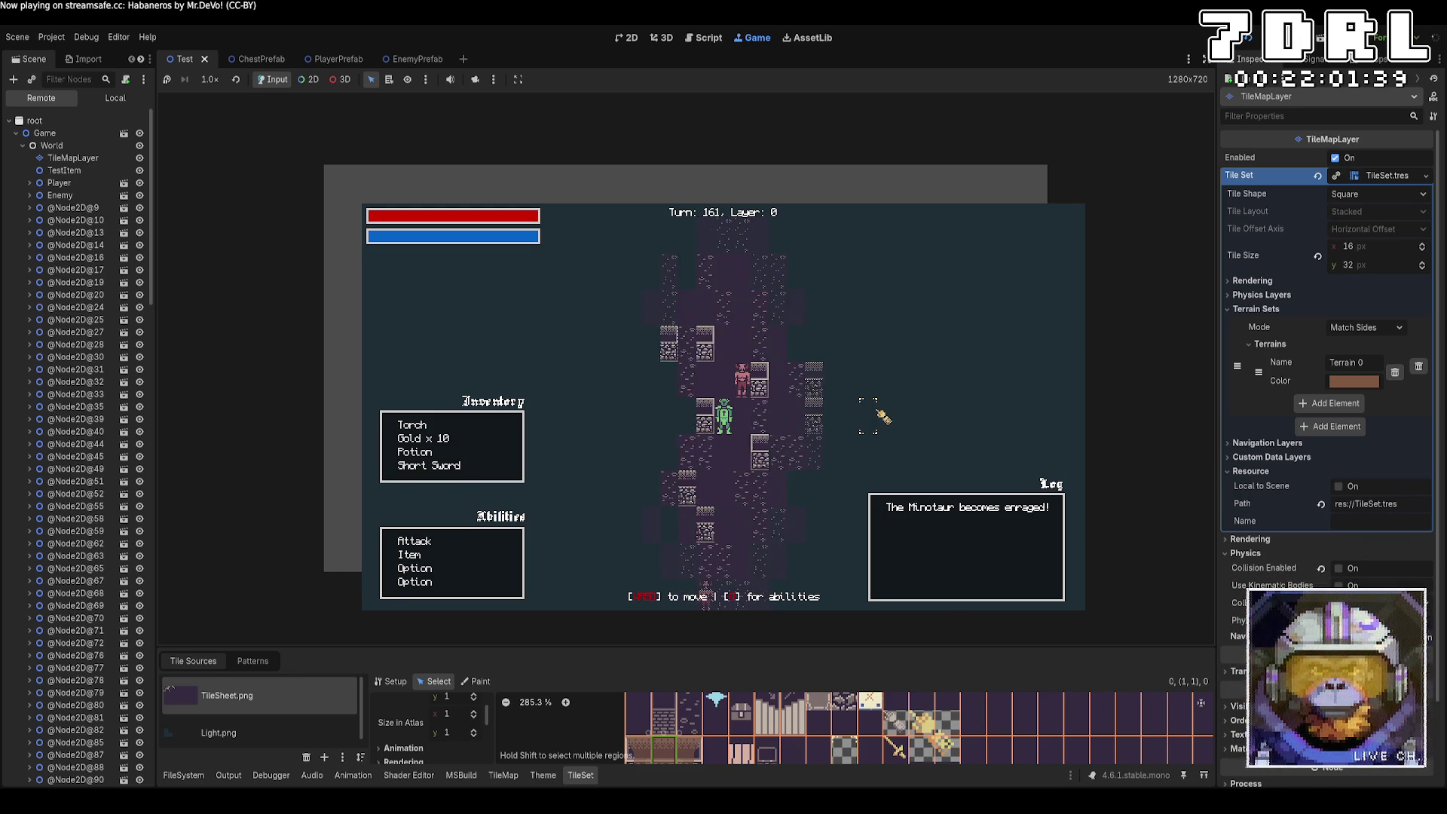
key(w)
key(w)
key(w)
Step: Show the Output log listing Entrance (64, 64) and Exit (69, 61), then resume walking
click(181, 774)
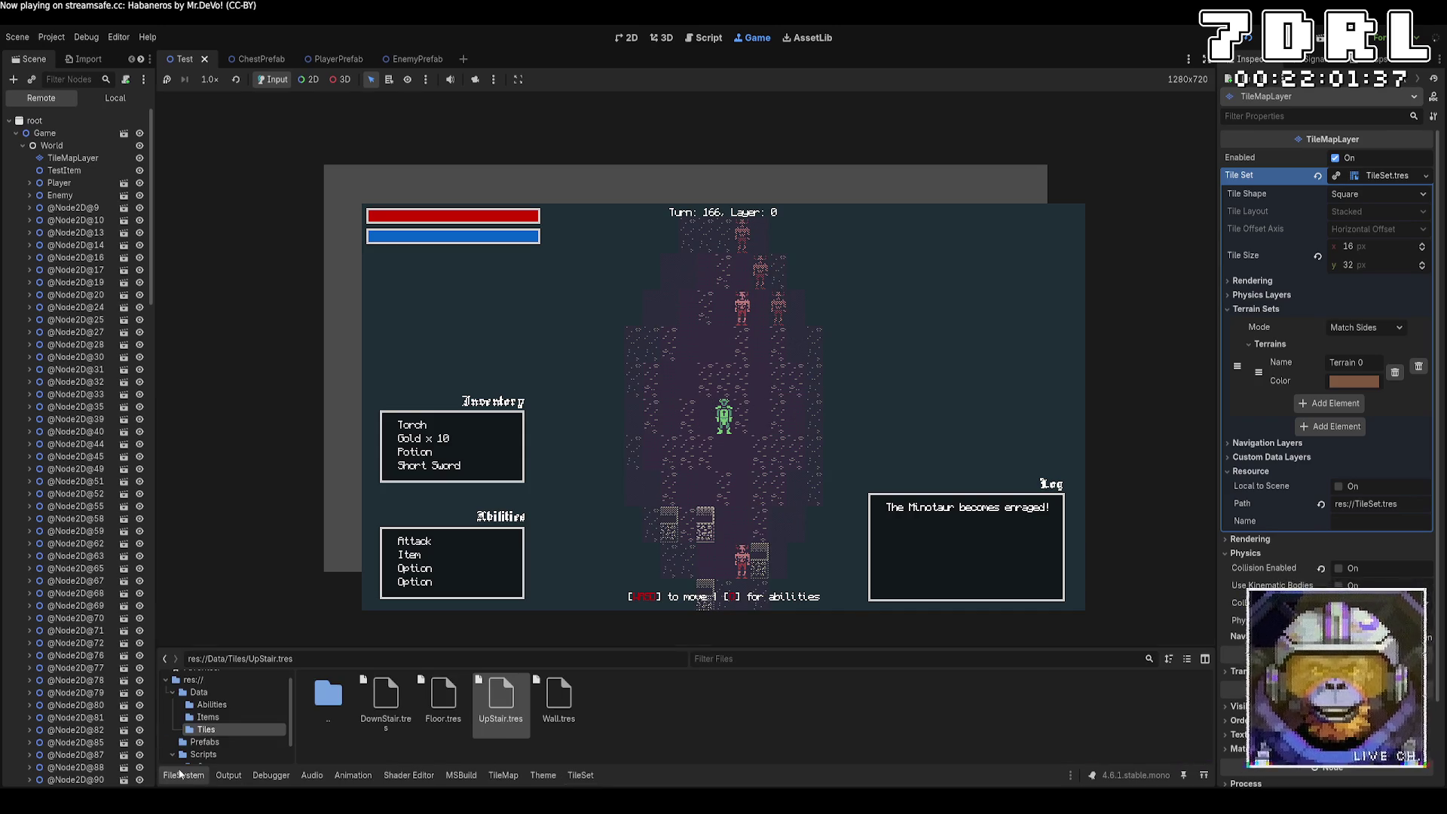
click(230, 776)
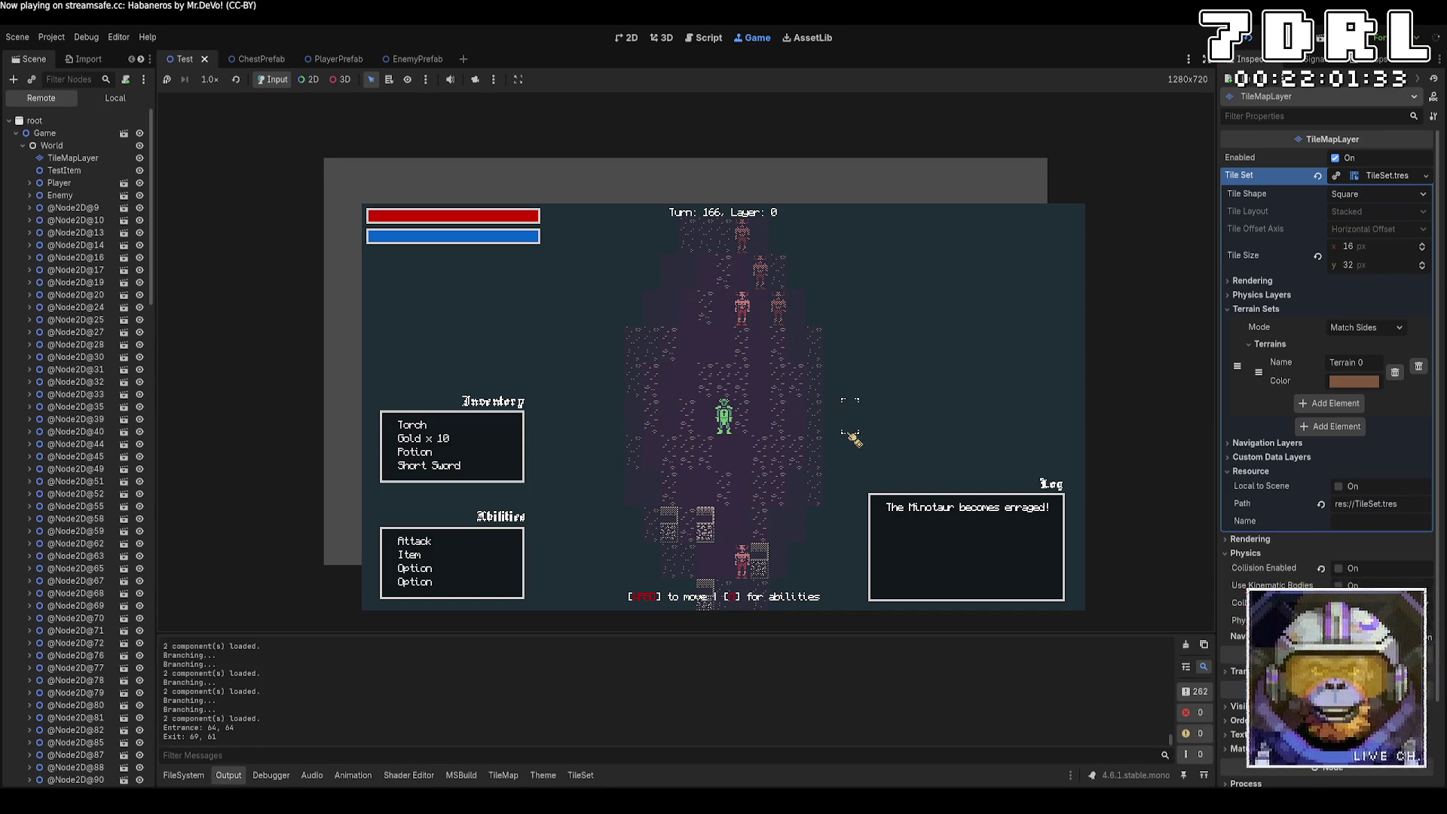
key(s)
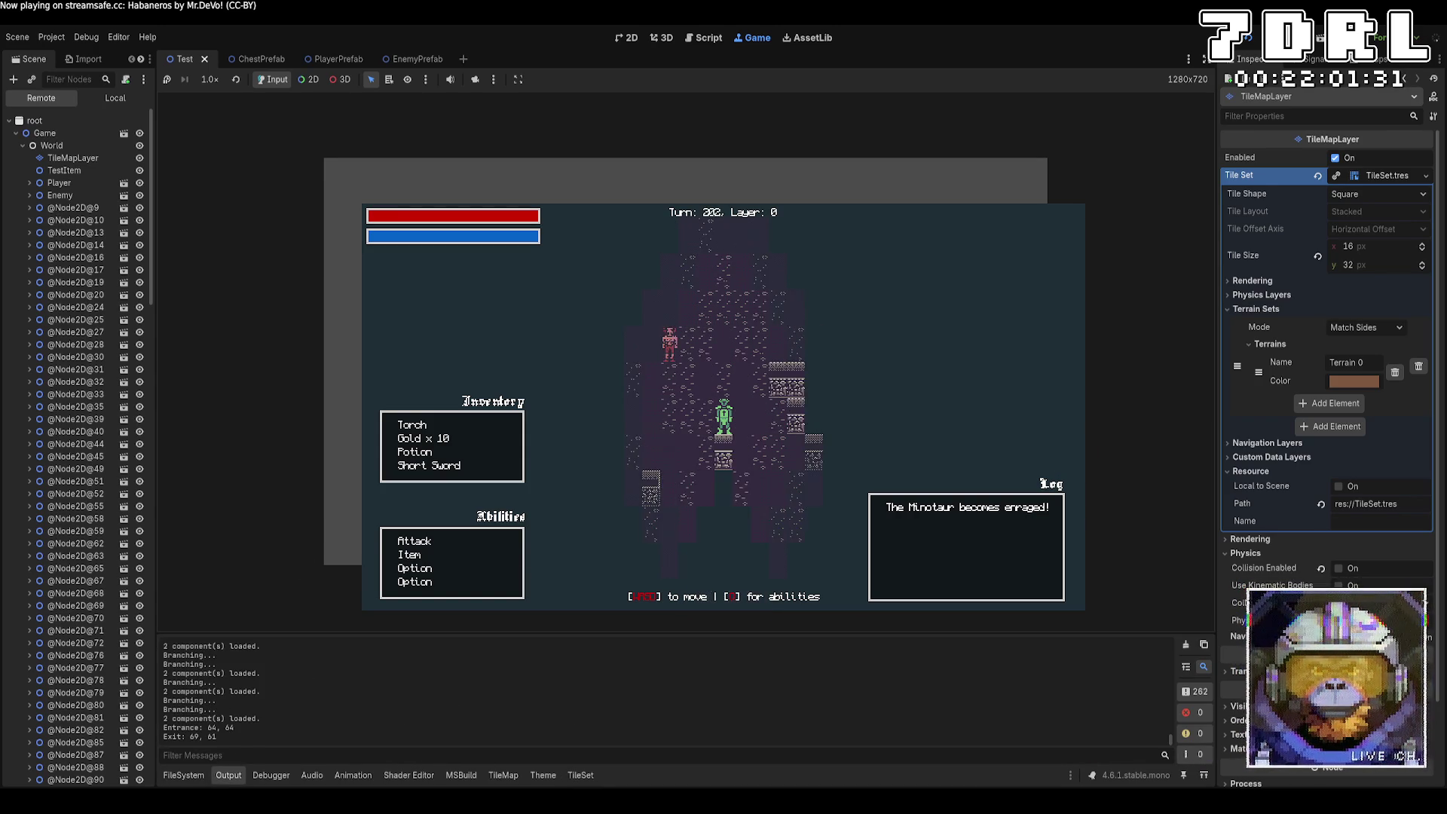
key(d)
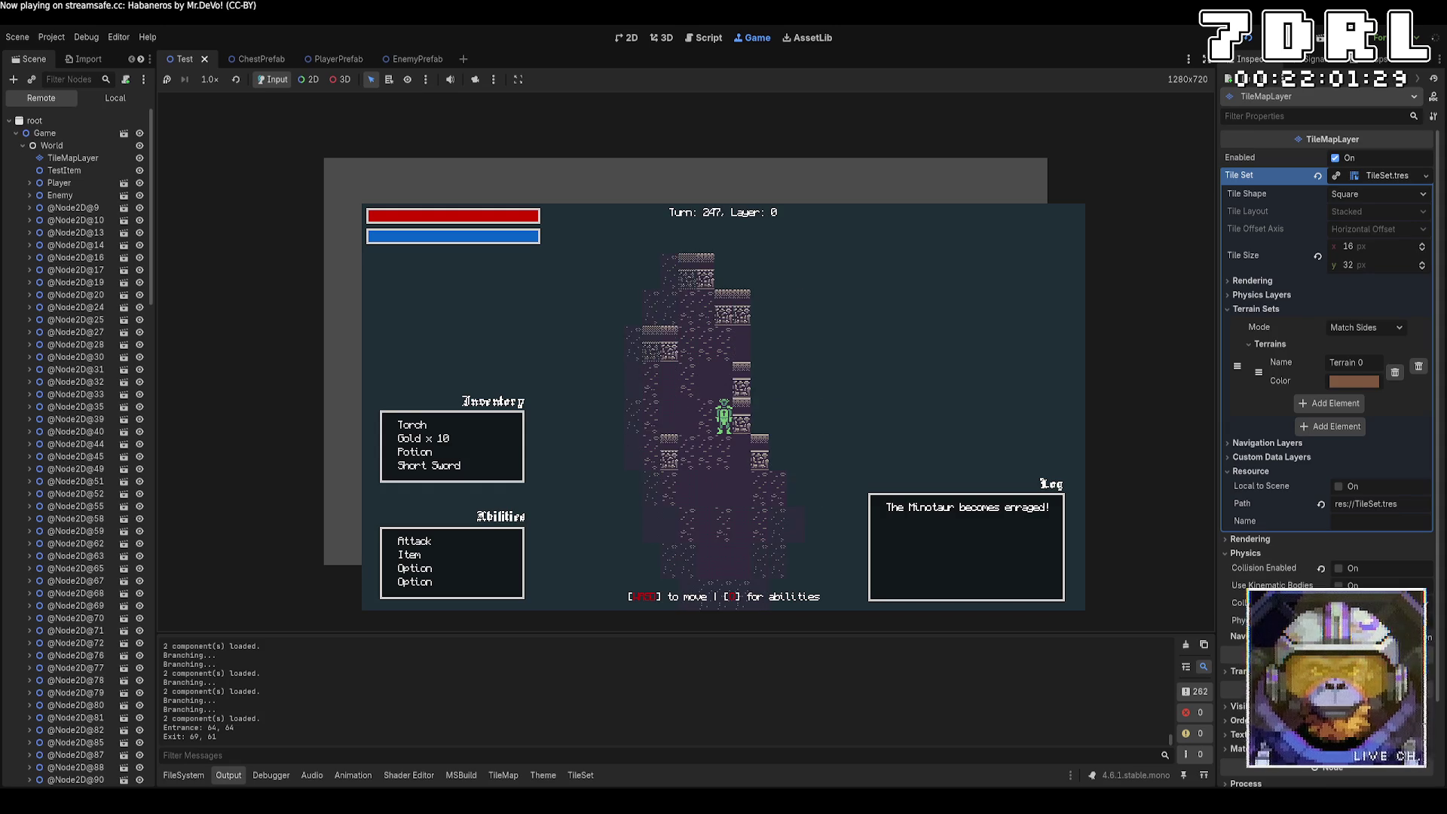
key(w)
key(w)
key(w)
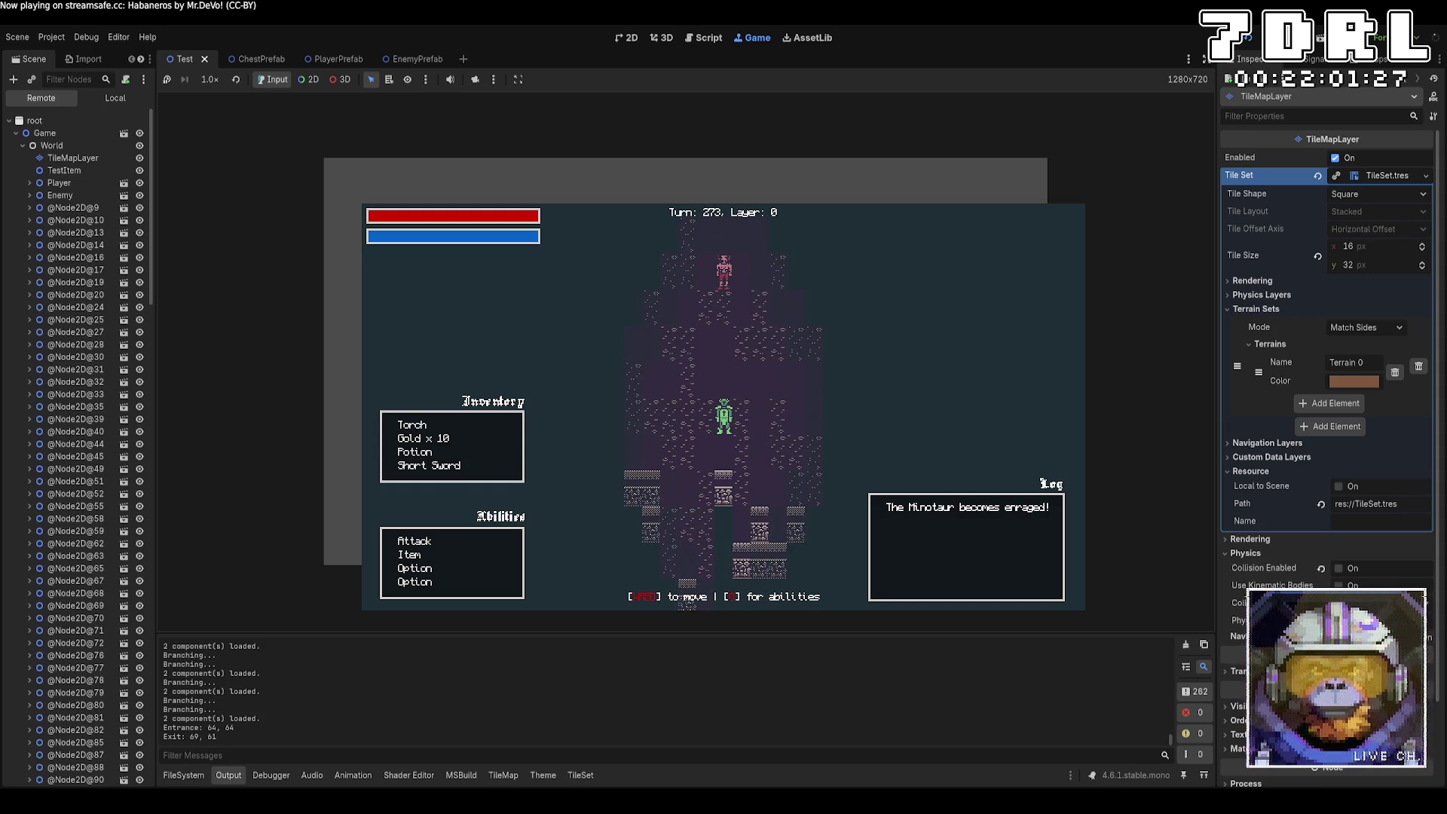
Step: Walk the player down the long corridor and then left through Layer 0
key(s)
key(s)
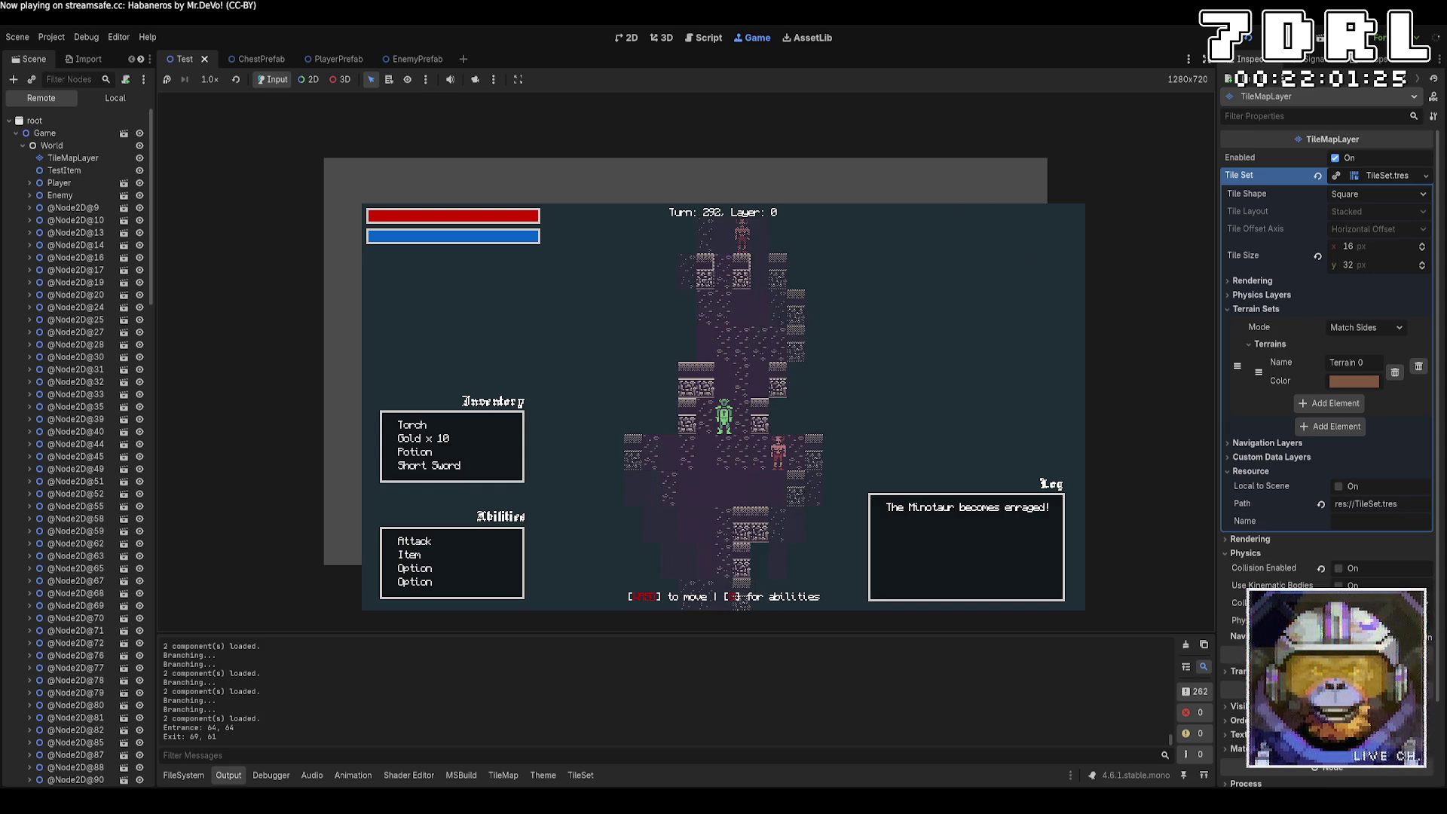
key(s)
key(s)
key(s)
key(s)
key(s)
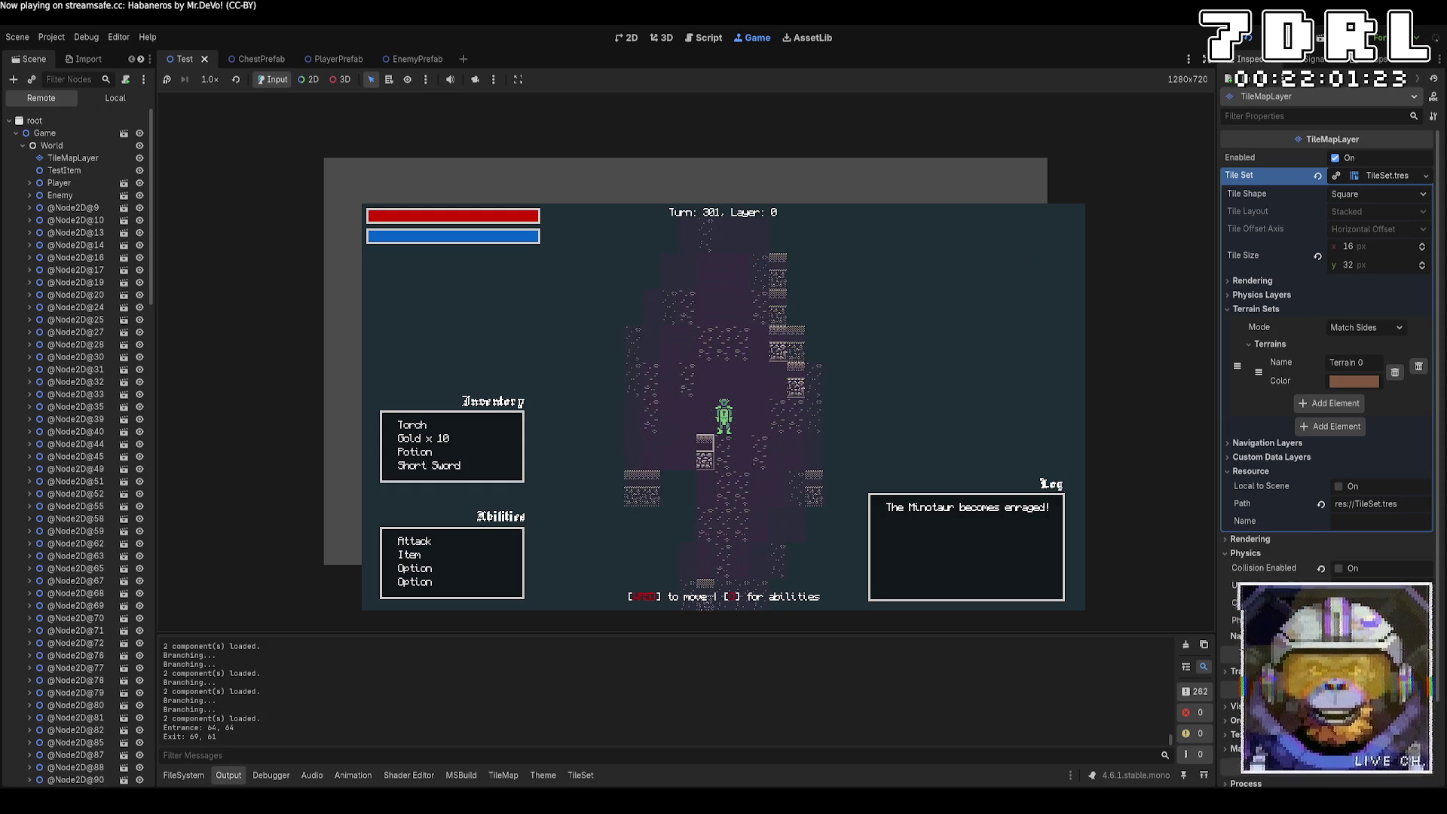
key(s)
key(s)
key(s)
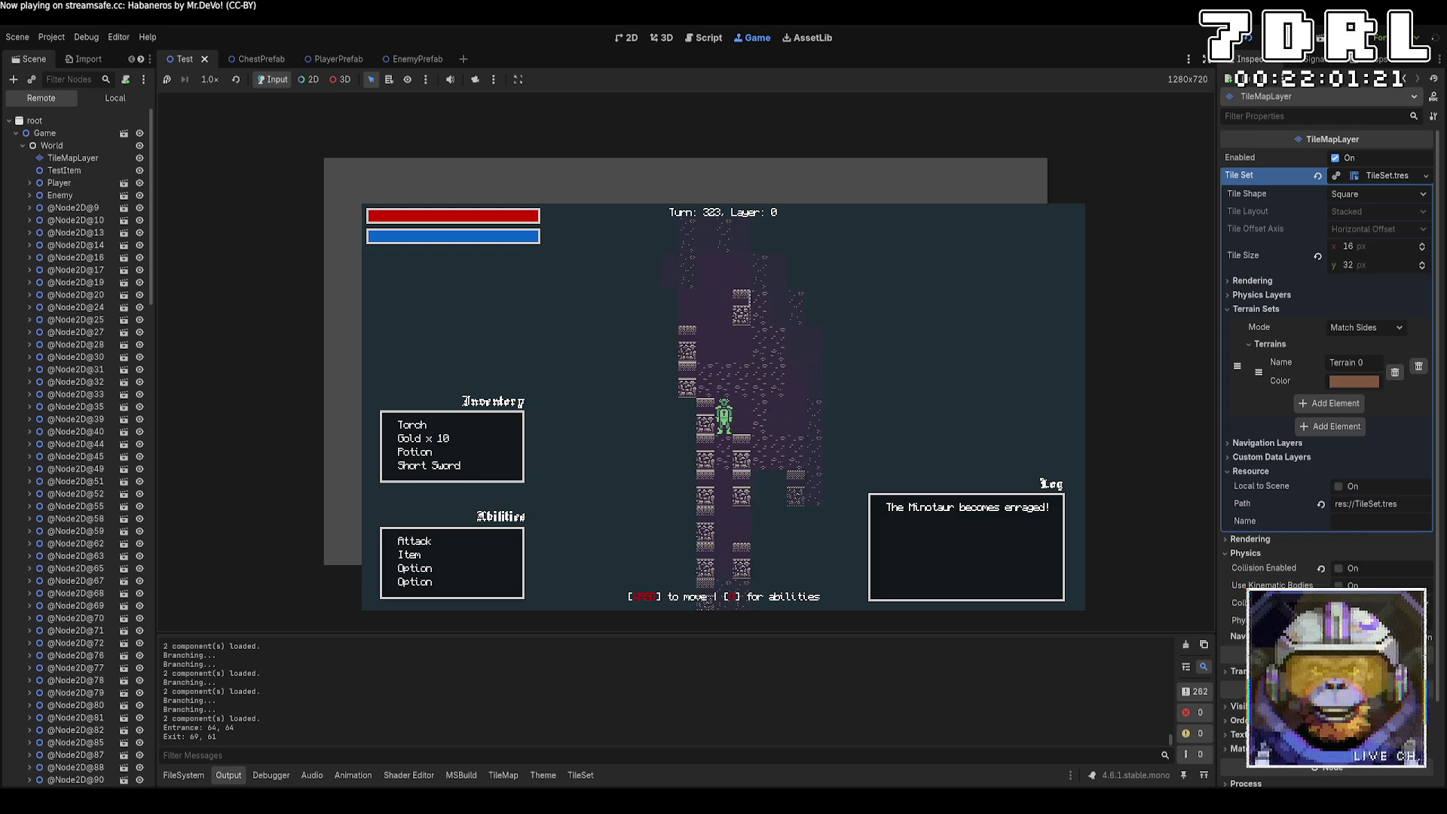
key(s)
key(s)
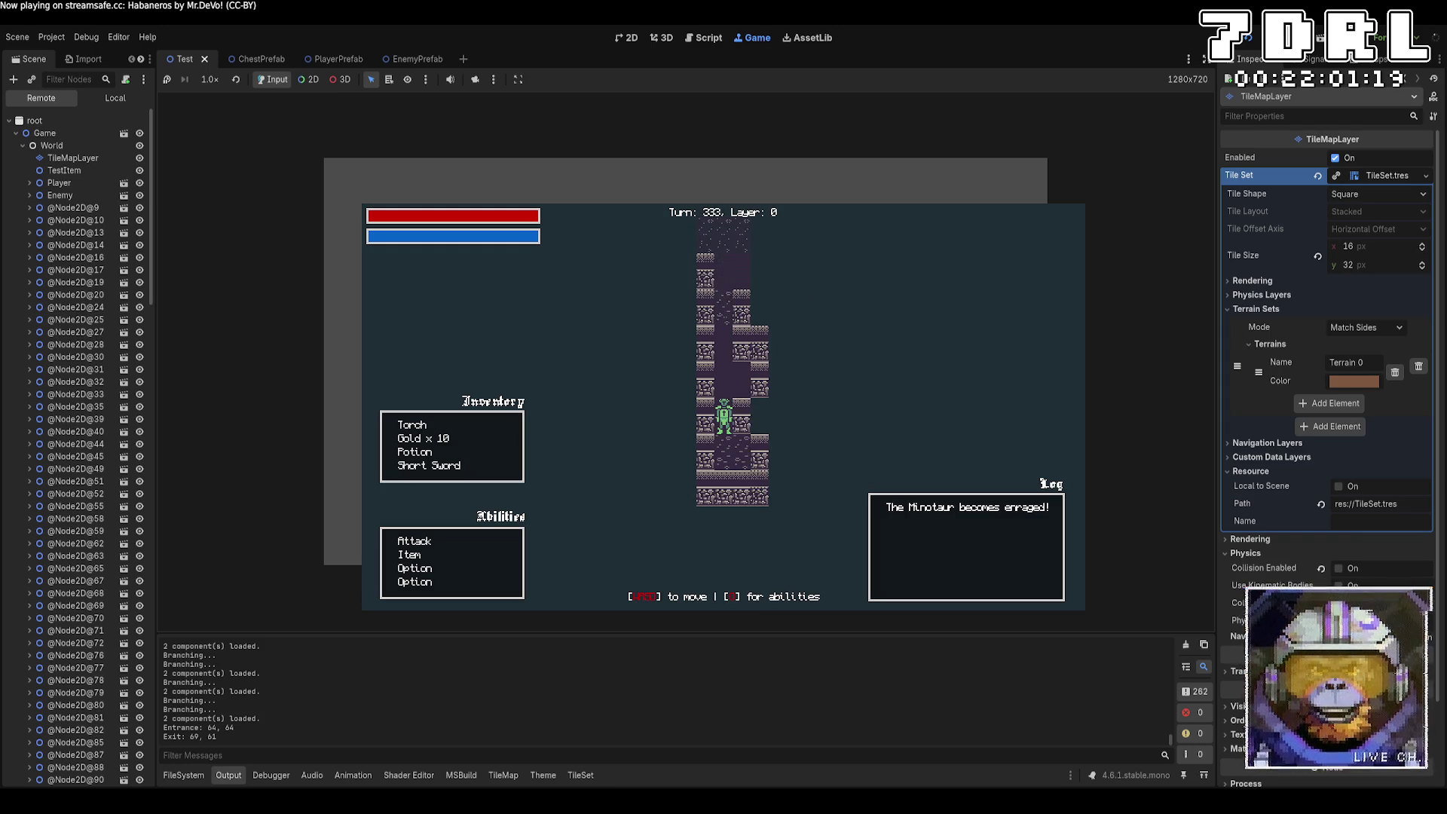
key(a)
key(a)
key(a)
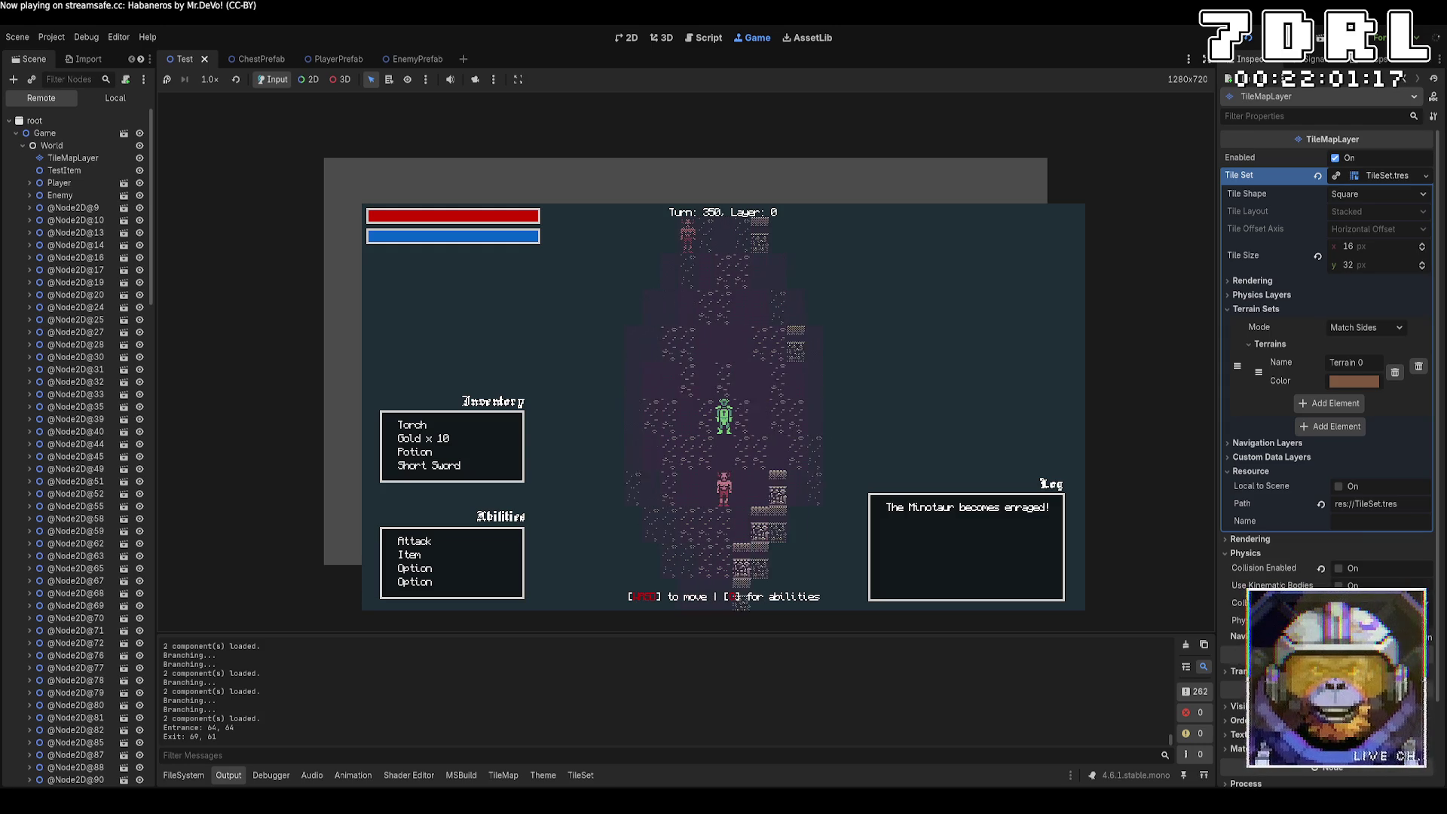
key(a)
key(a)
key(a)
key(a)
key(s)
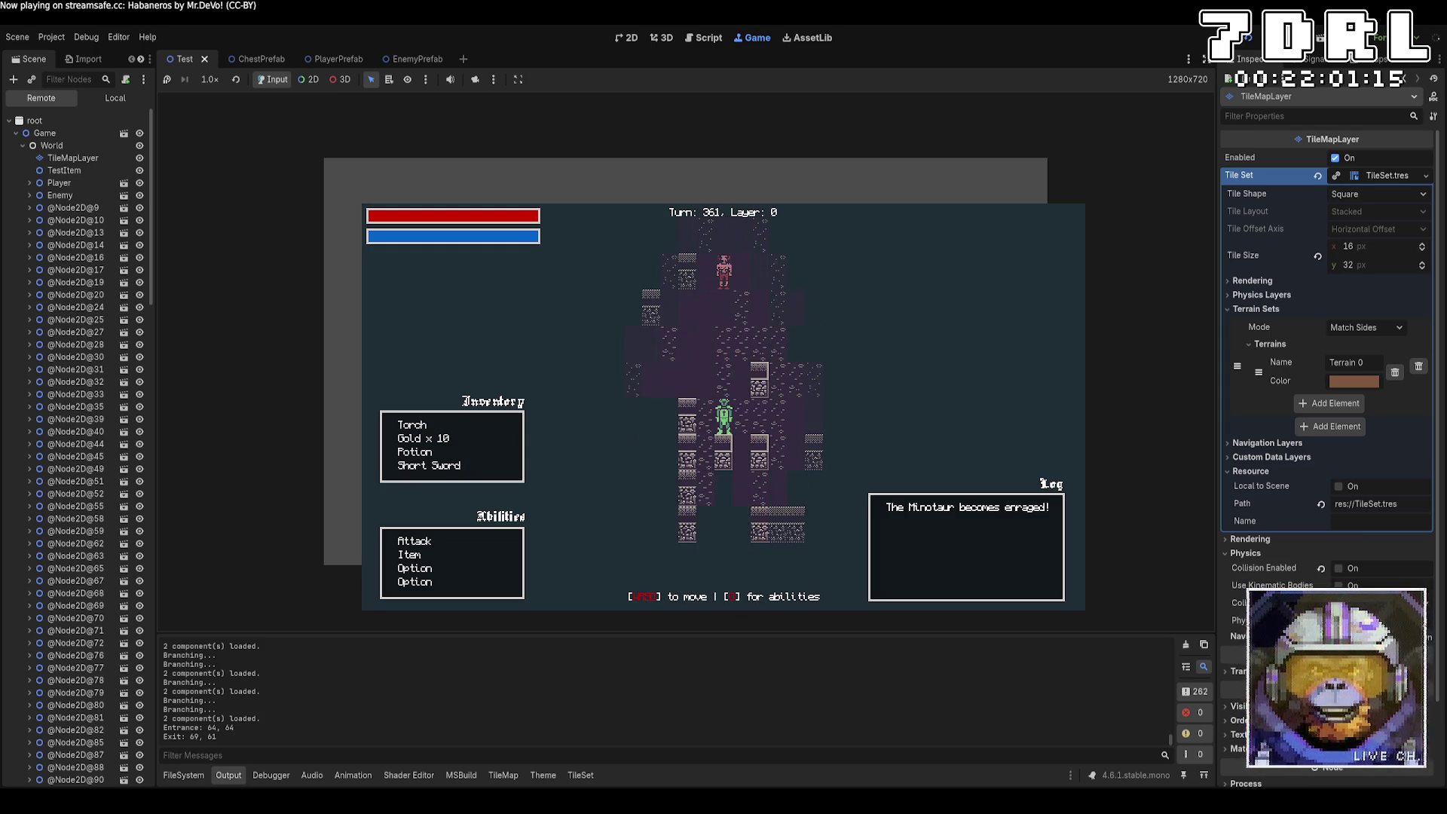
key(a)
key(s)
key(a)
key(w)
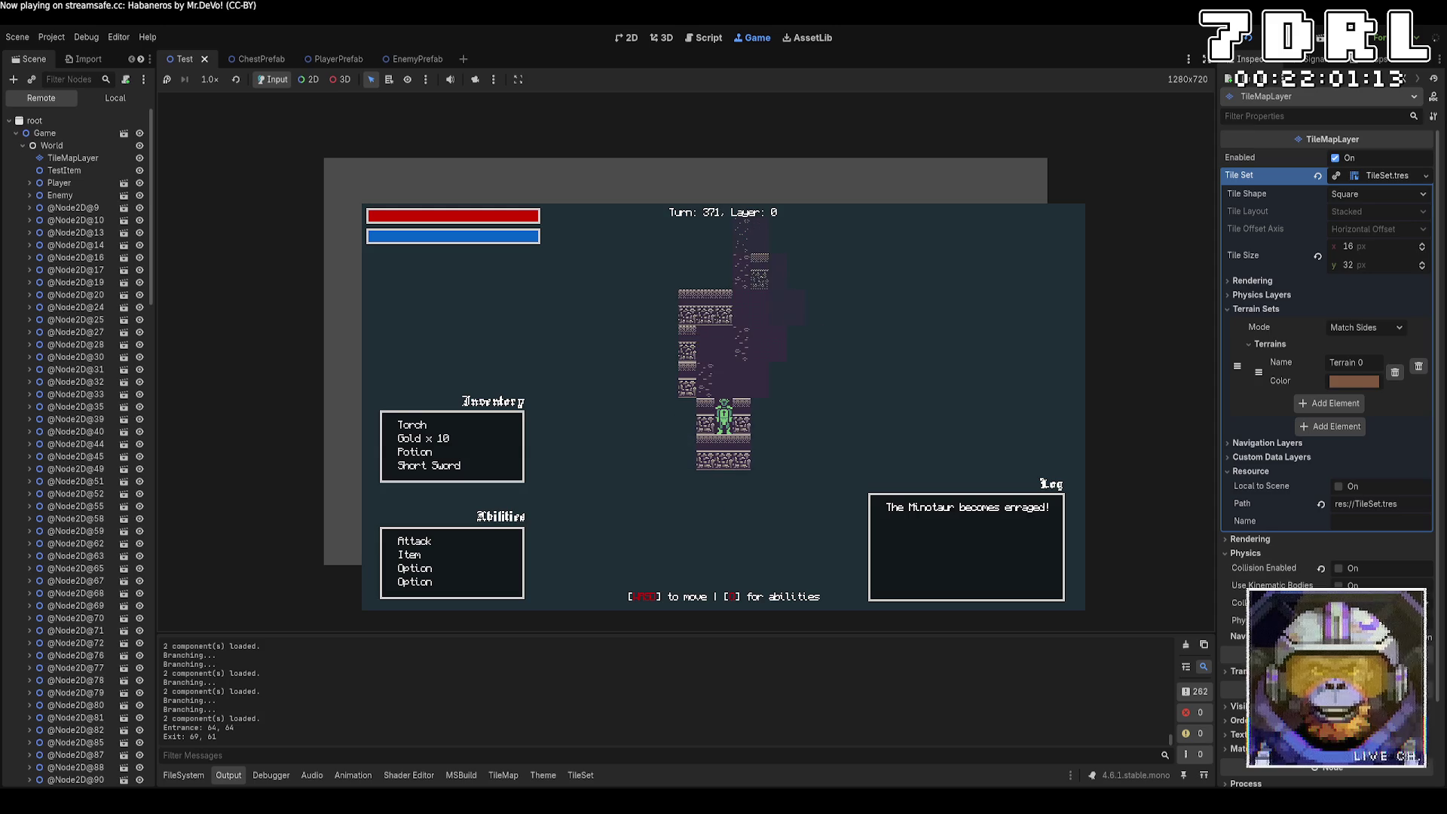
key(a)
key(a)
key(a)
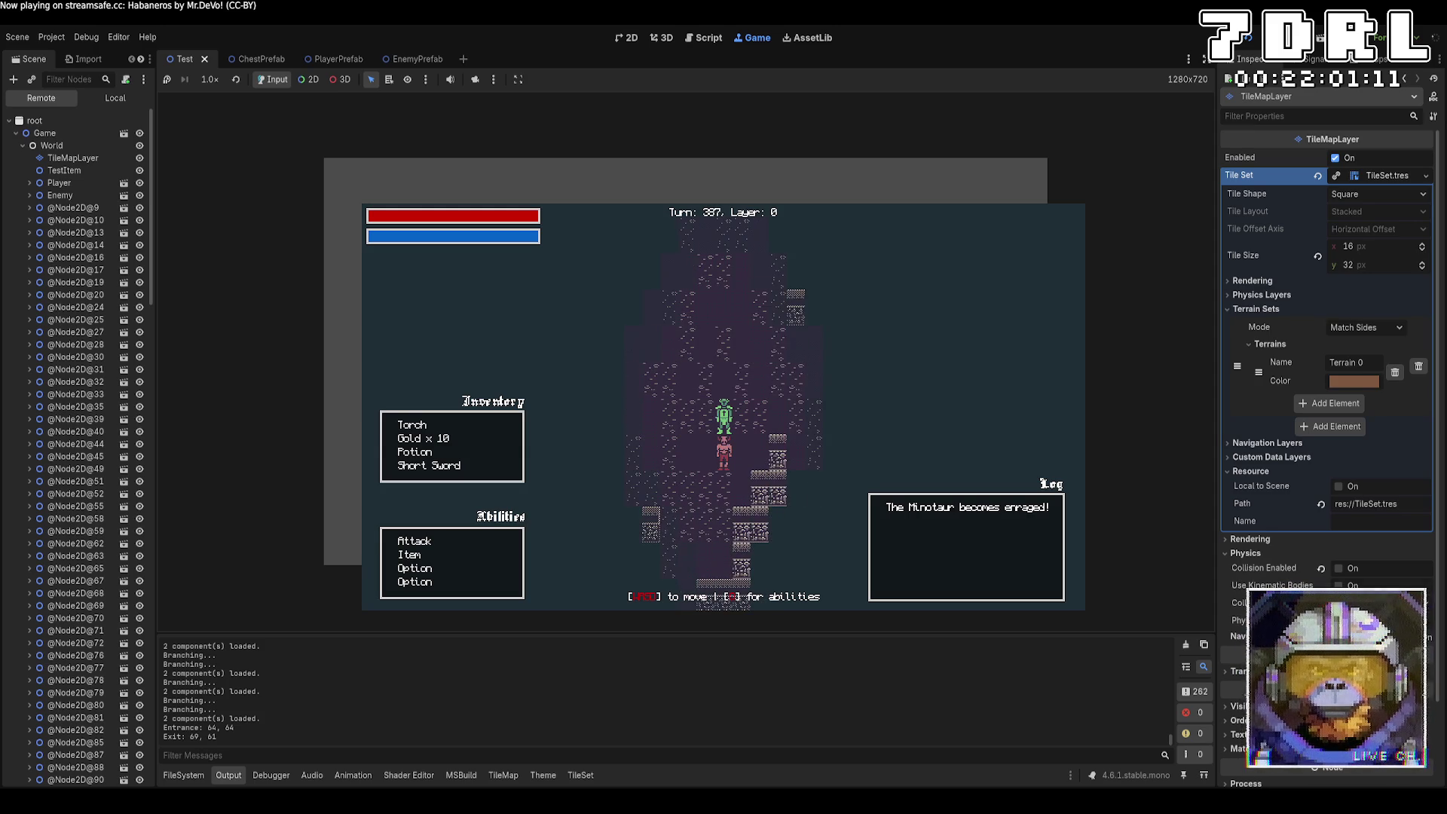
Step: Continue down the corridor until beside the minotaur, reaching turn 437
key(s)
key(s)
key(s)
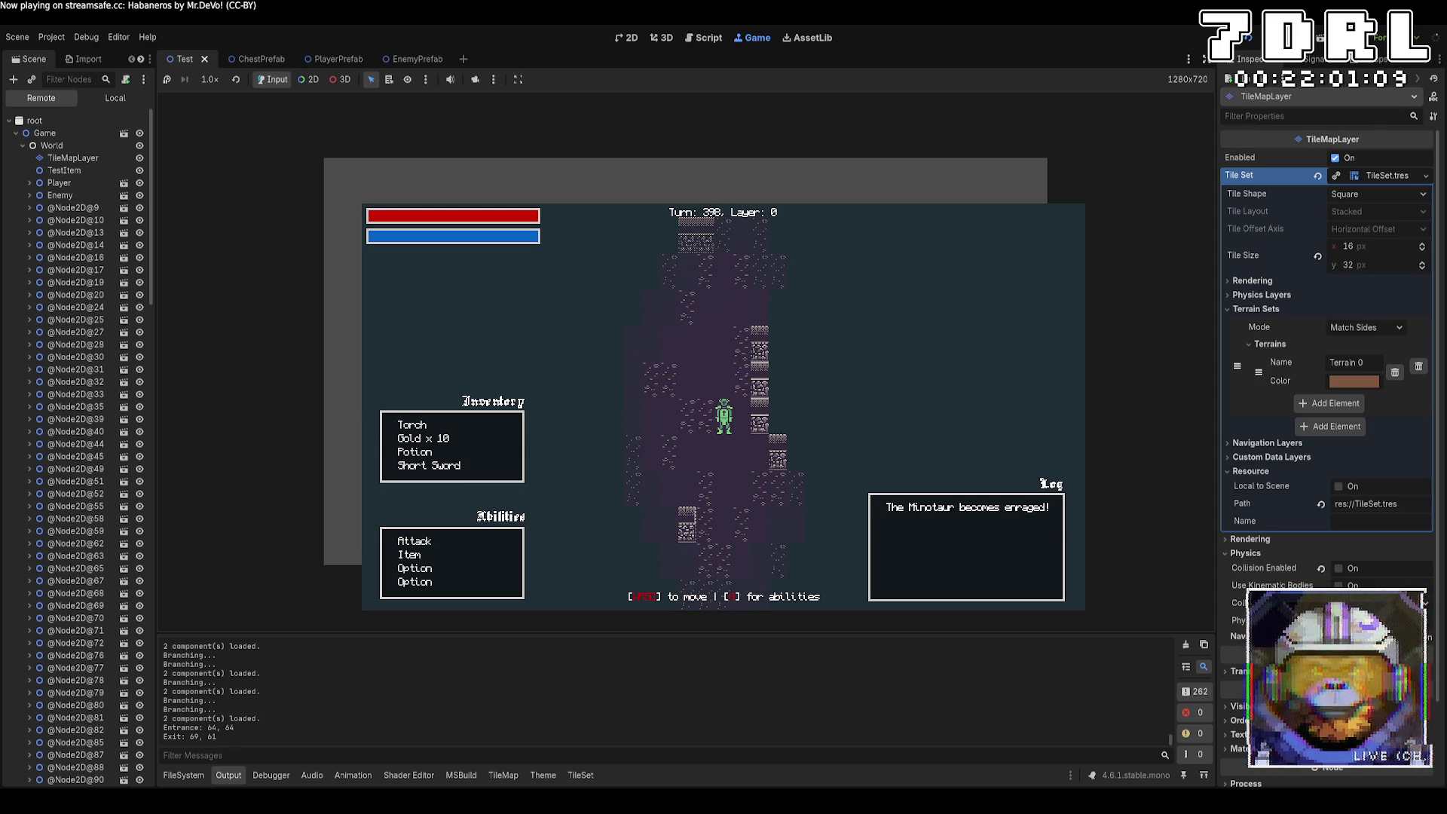
key(s)
key(s)
key(s)
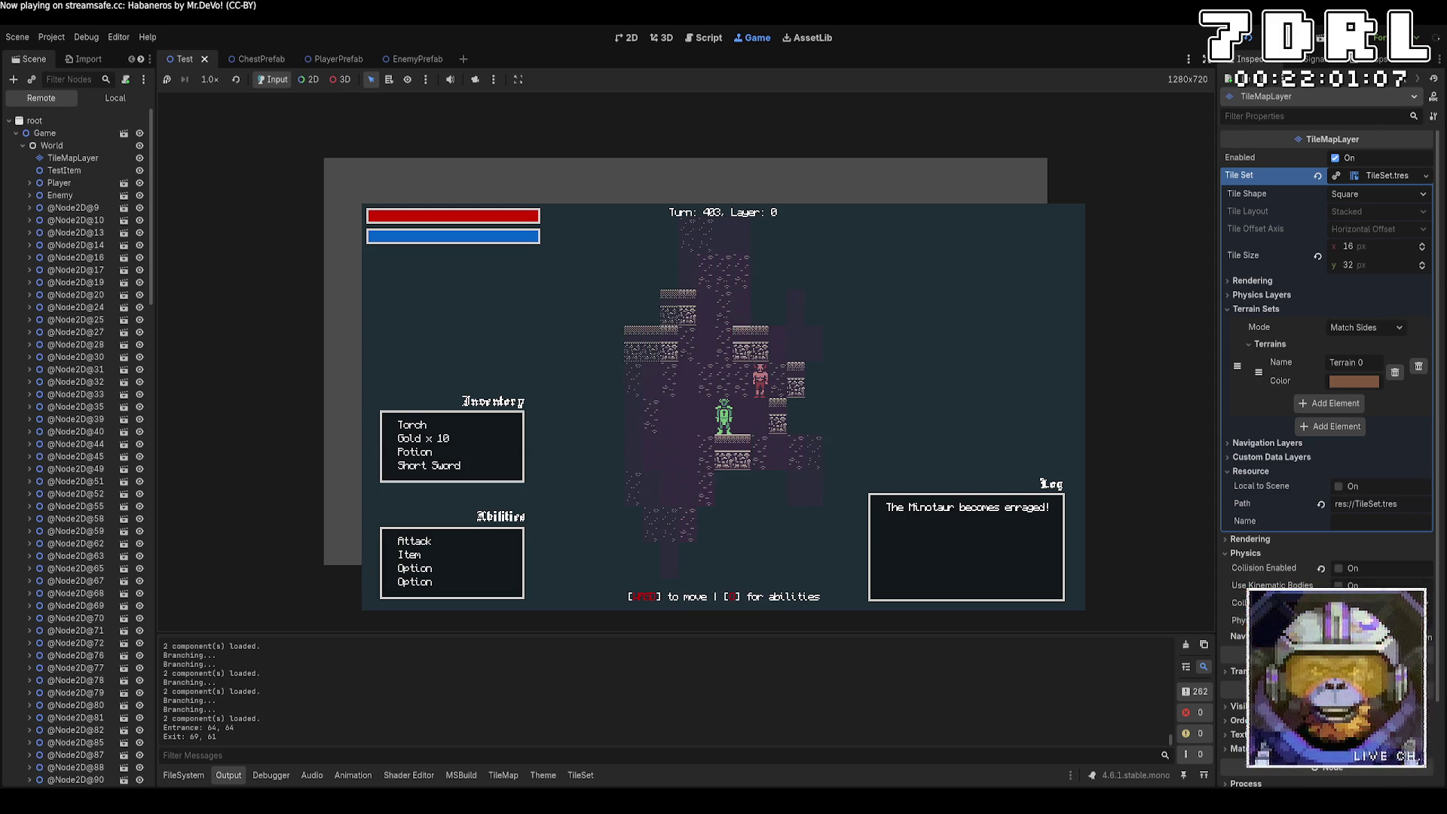
key(s)
key(s)
key(s)
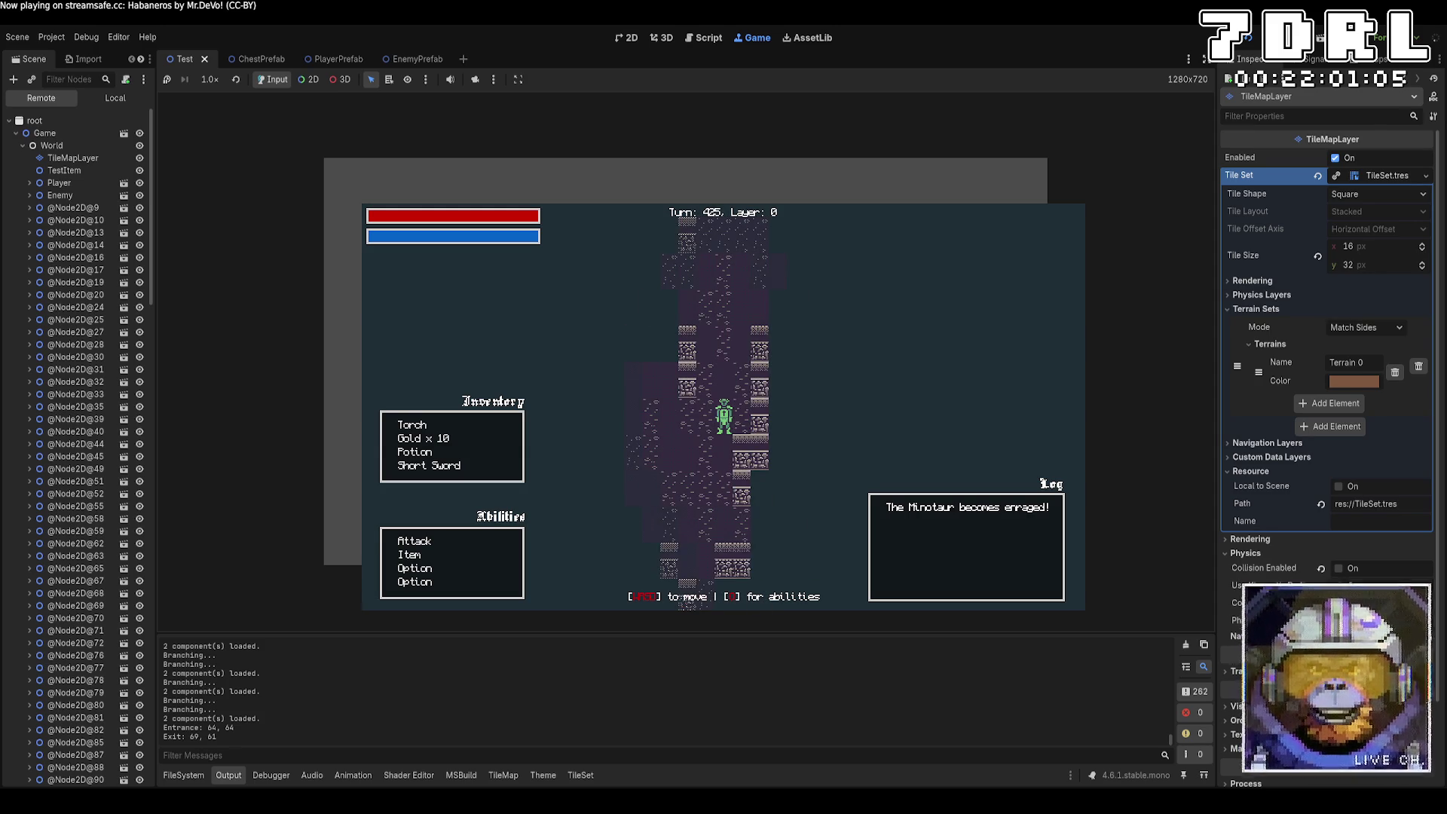
key(s)
key(s)
key(s)
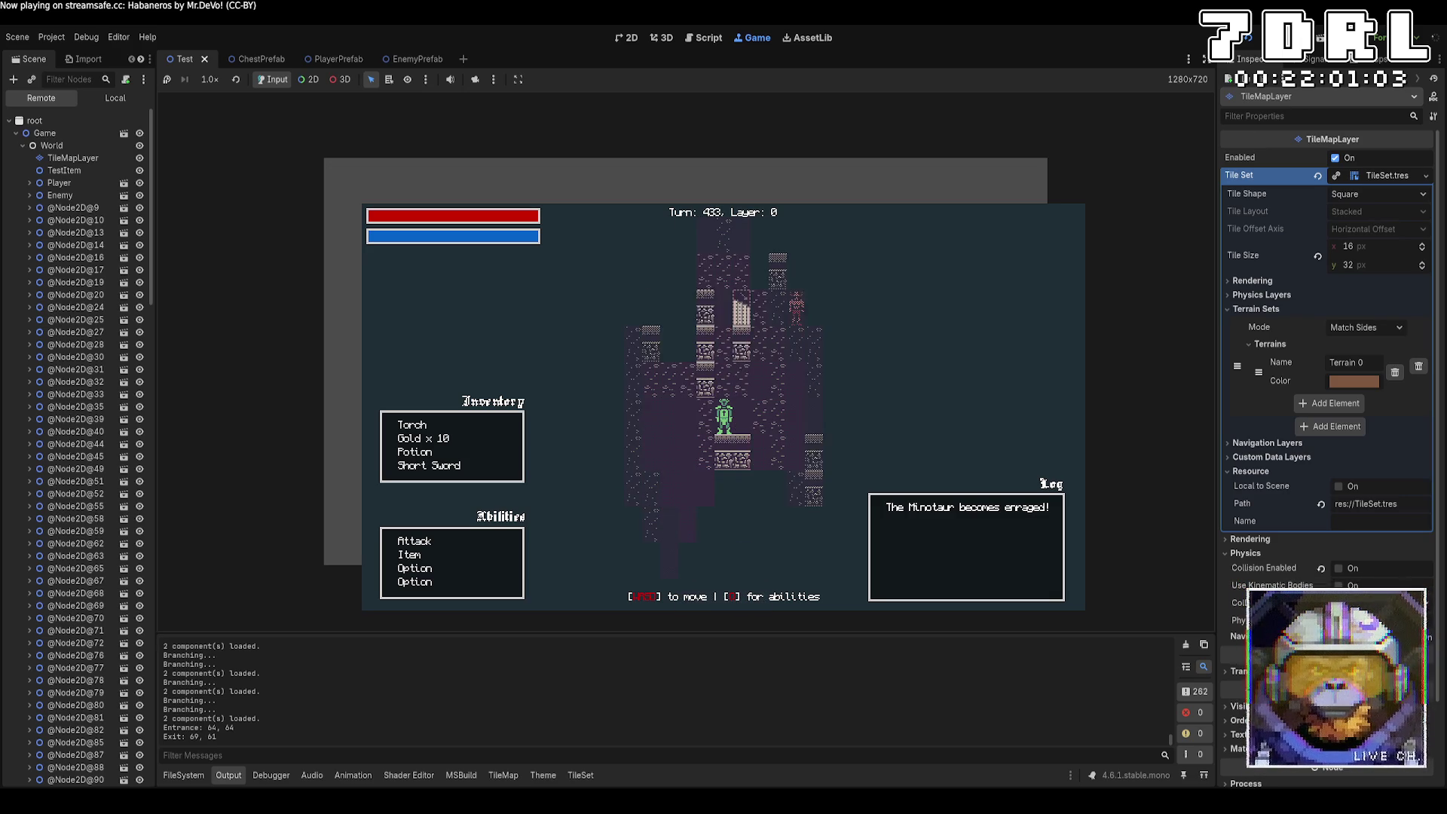
key(s)
key(s)
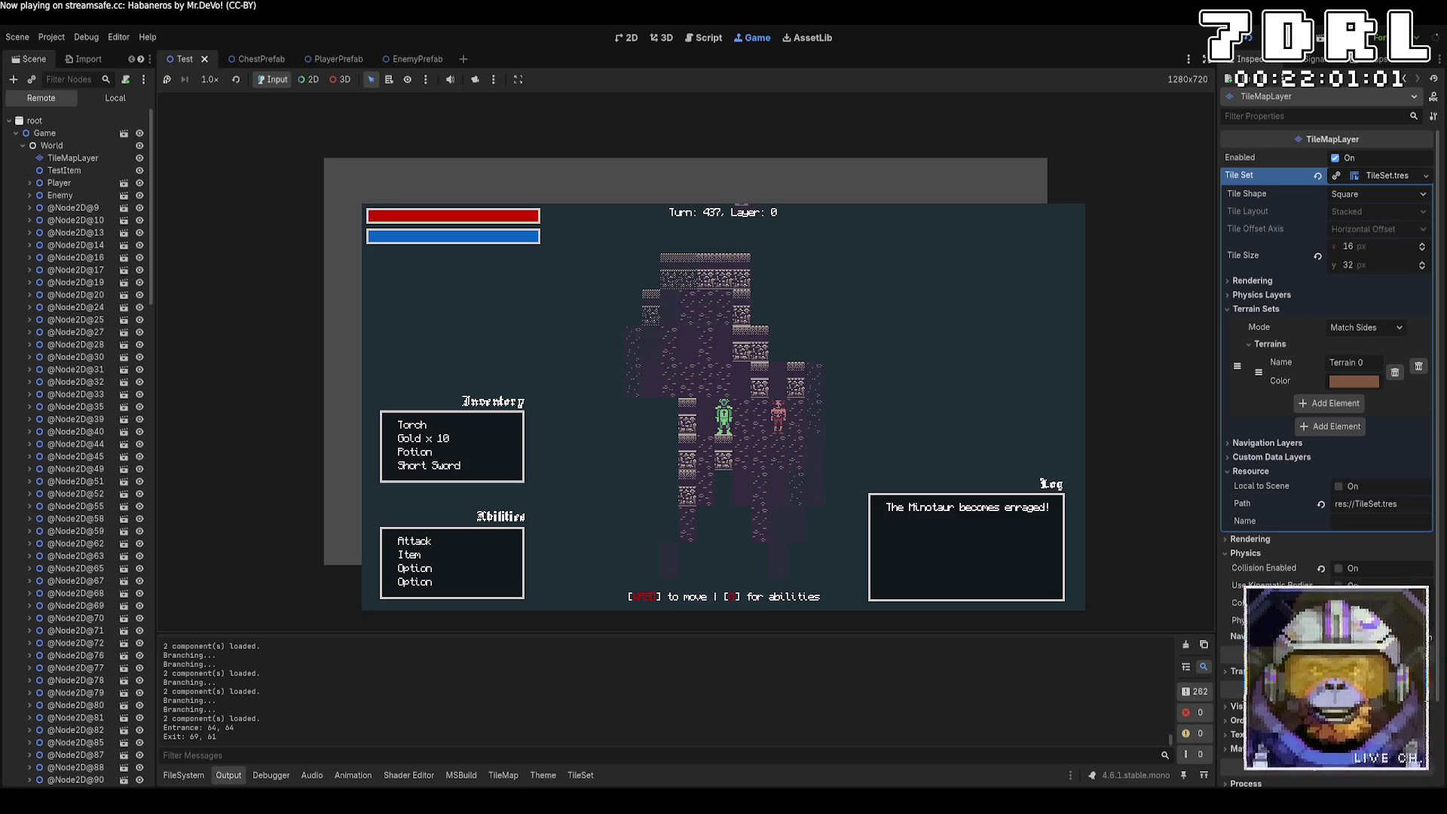
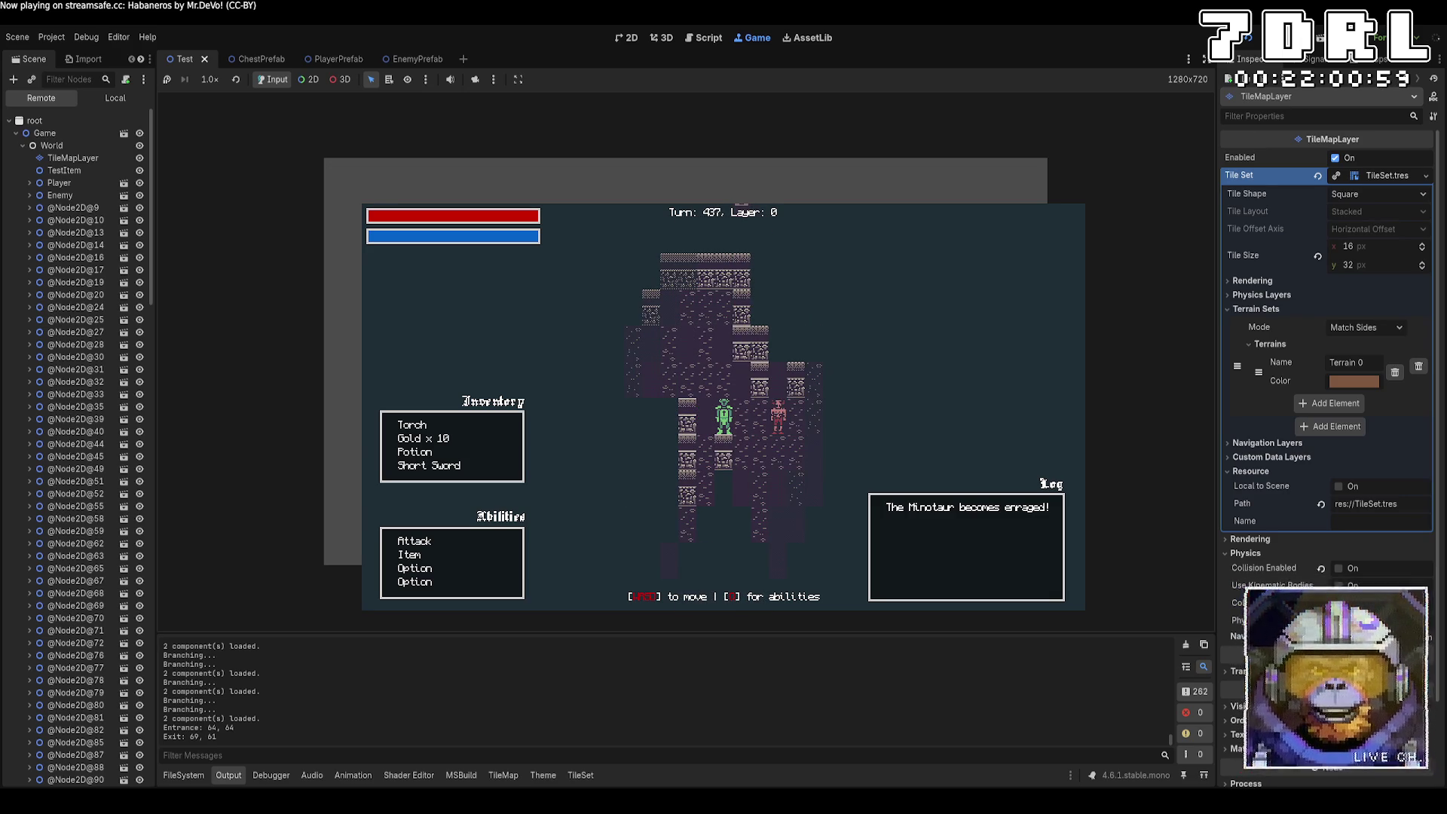
Step: Walk the player through the dungeon, going between layers 0 and 1 and down to layer 2
key(d)
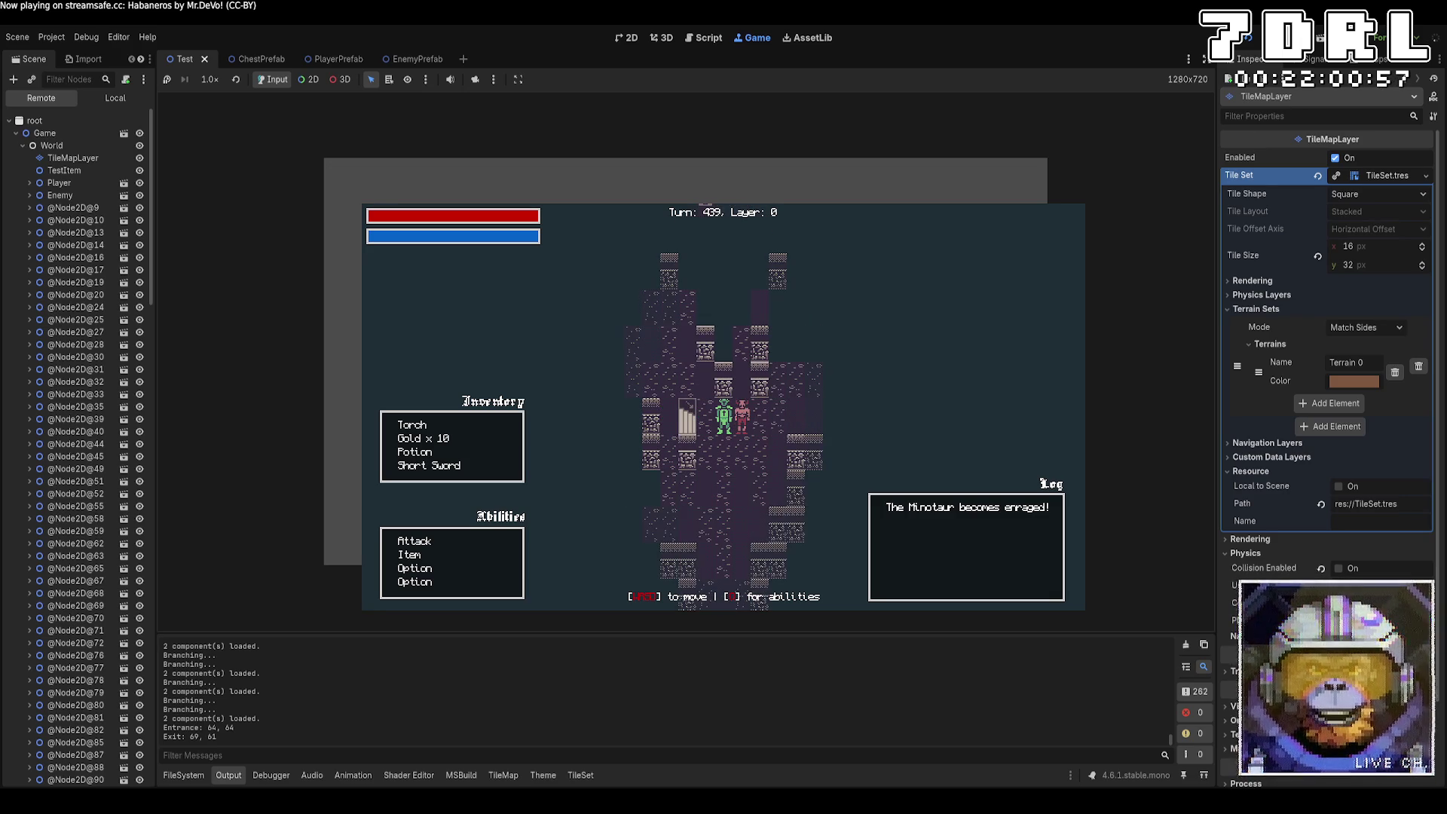
key(w)
key(w)
key(w)
key(w)
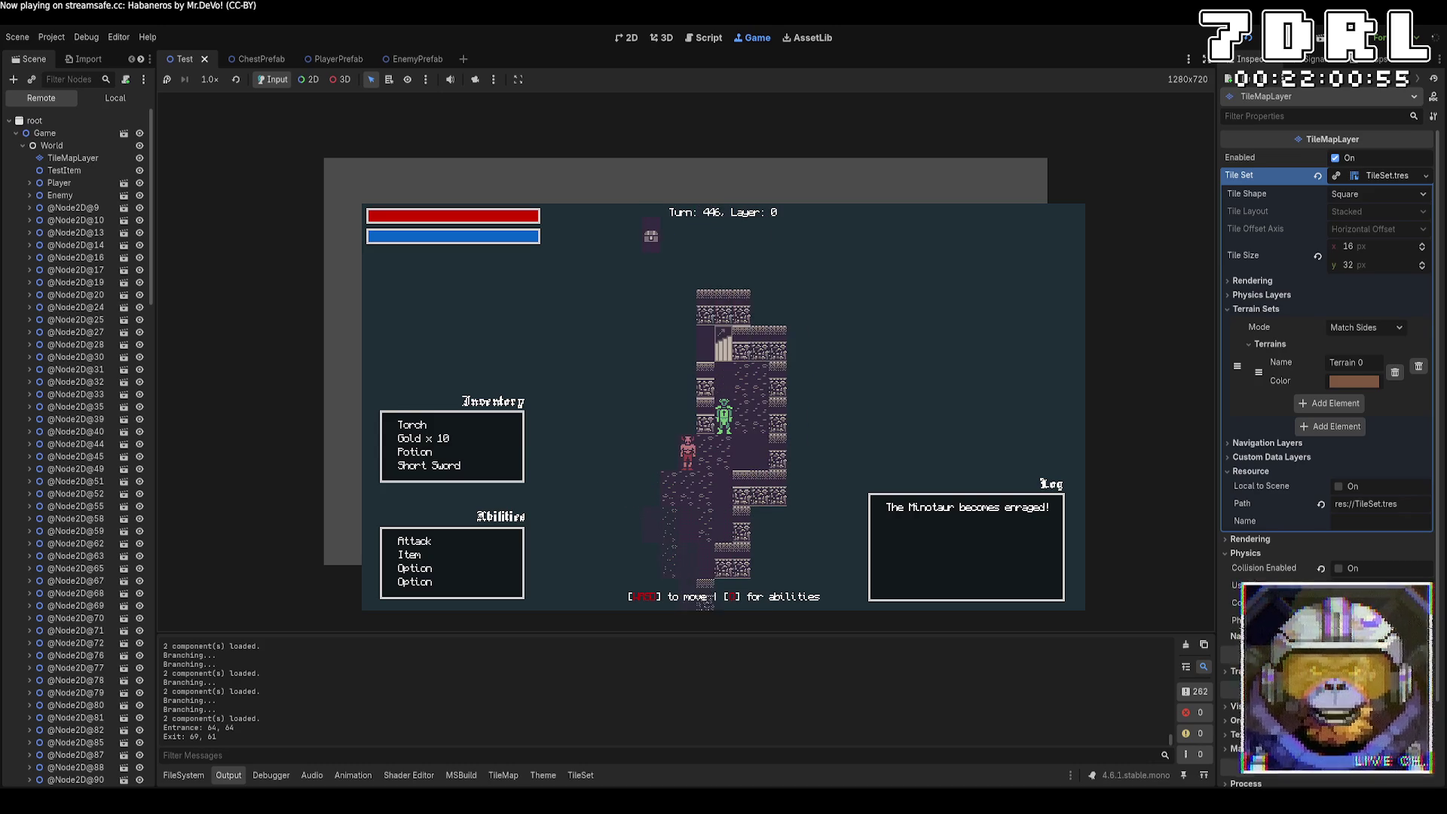
key(d)
key(w)
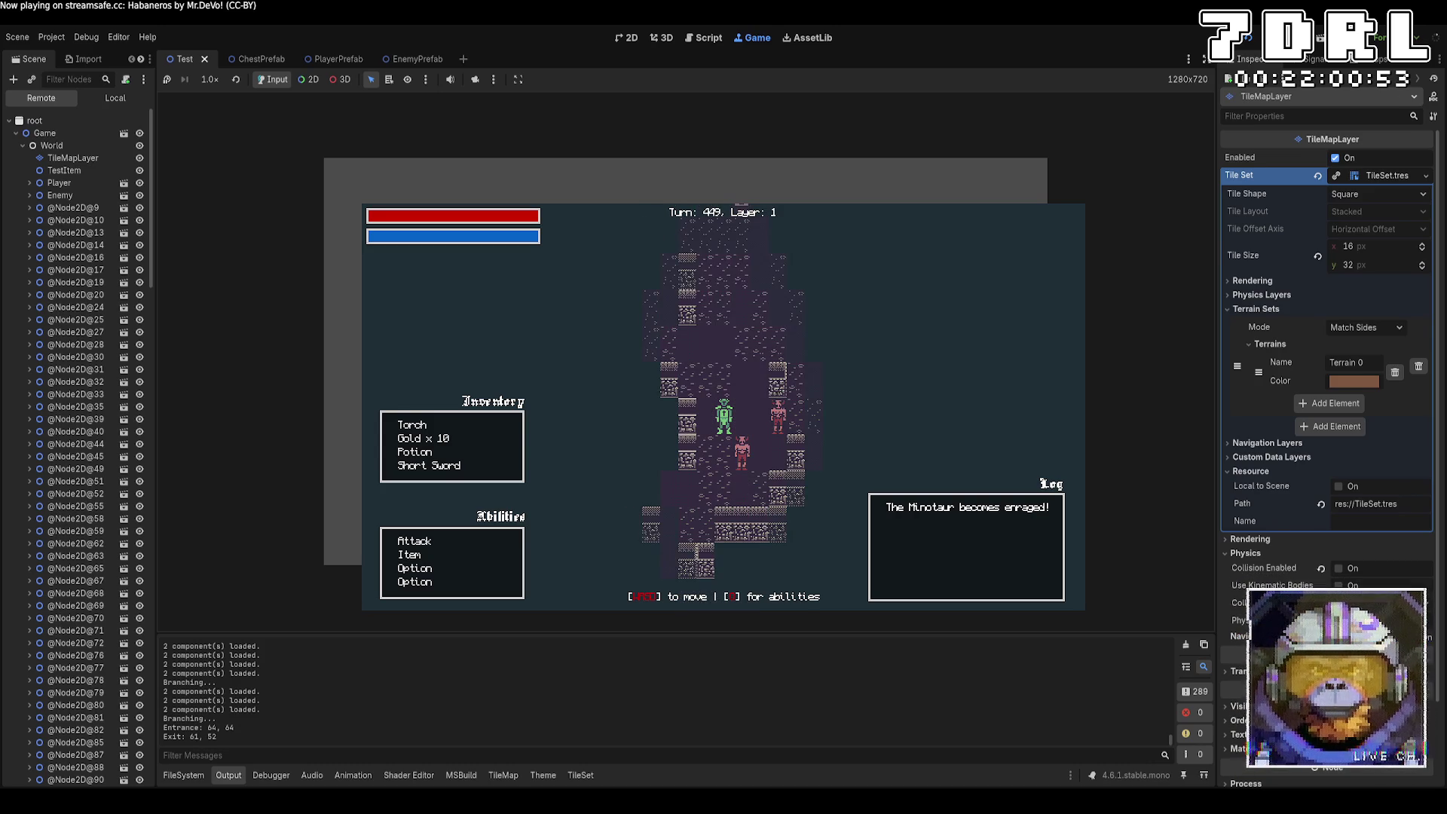
key(w)
key(a)
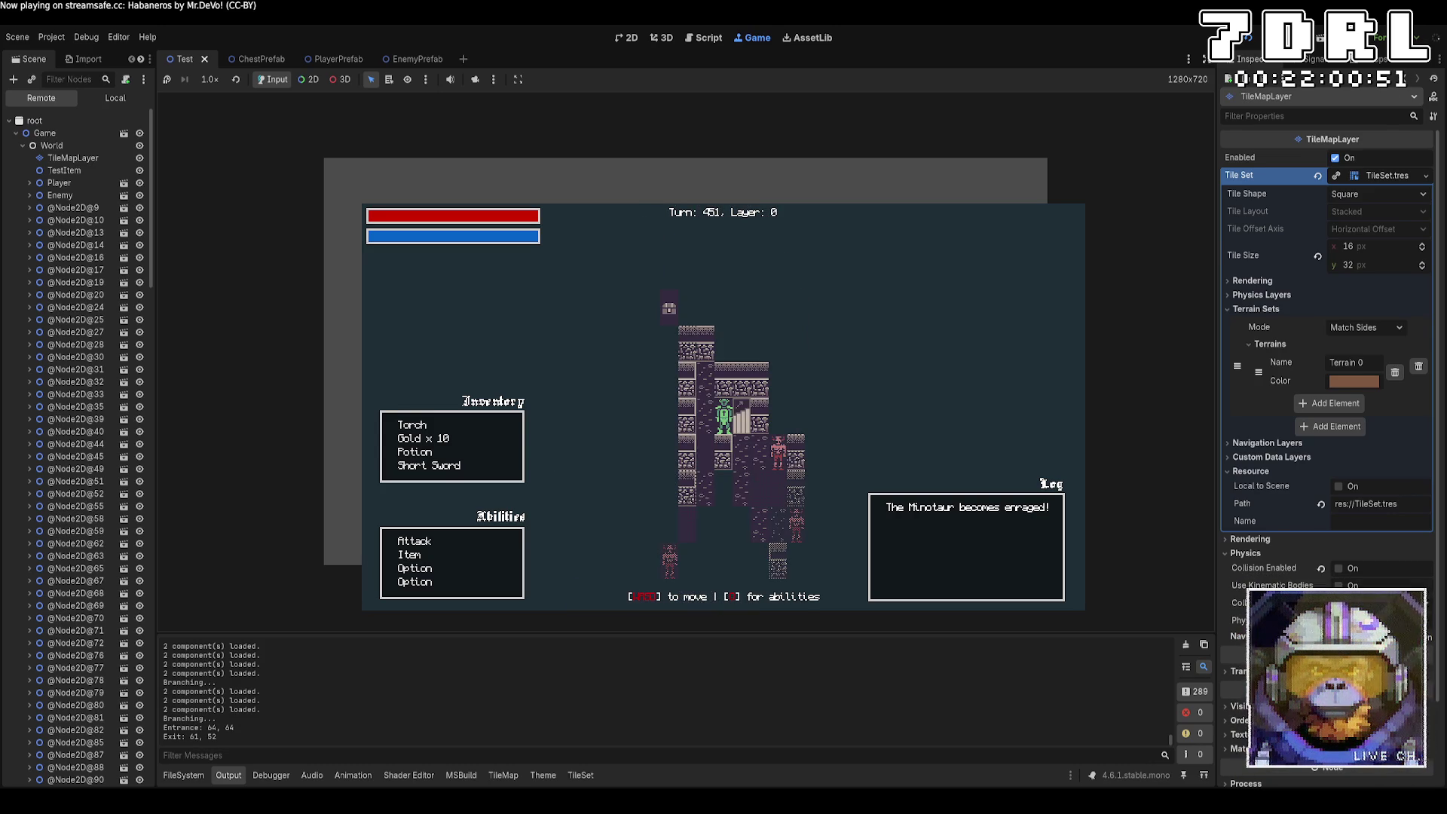
key(s)
key(s)
key(s)
key(d)
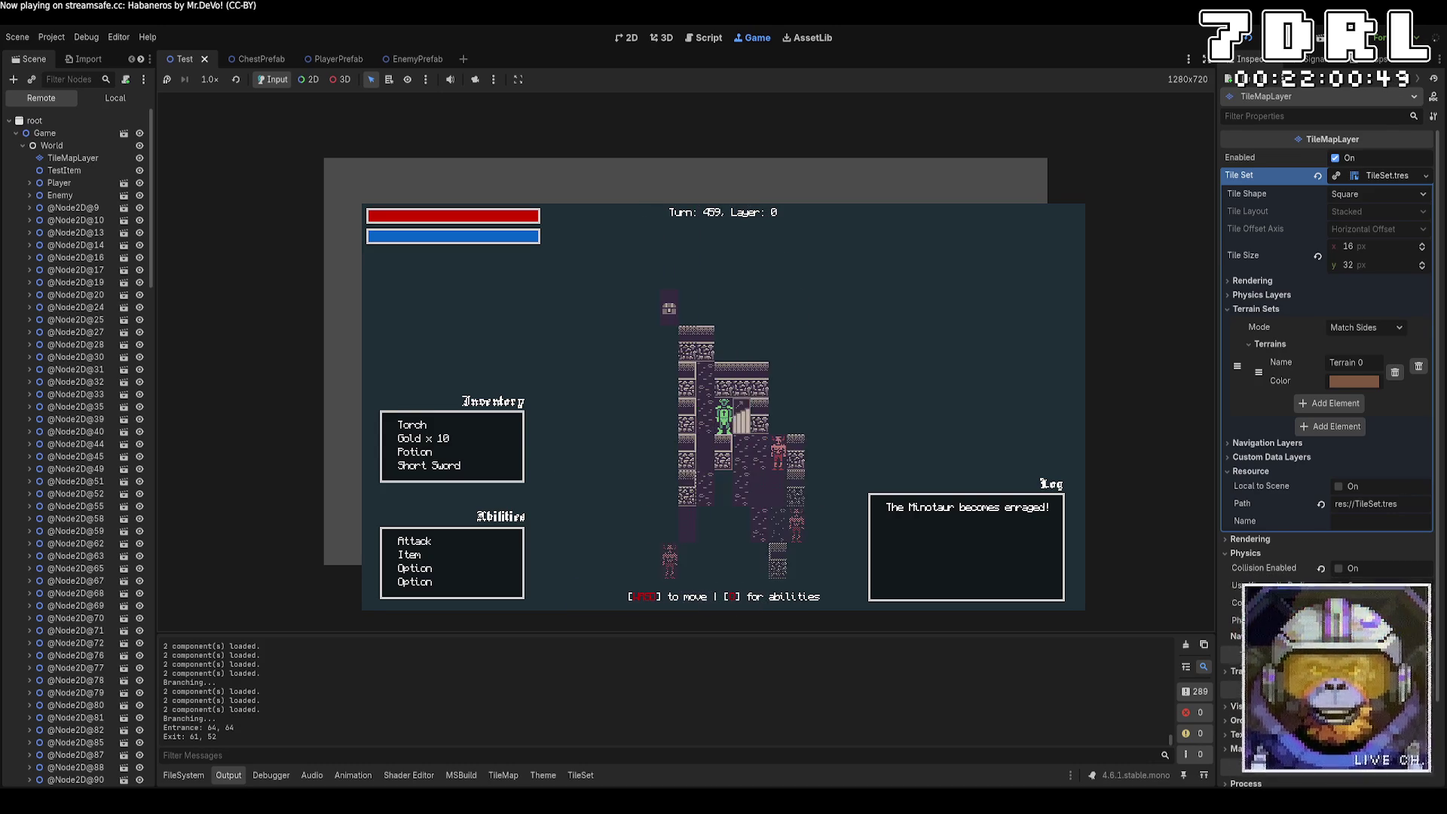
key(s)
key(s)
key(s)
key(s)
key(s)
key(s)
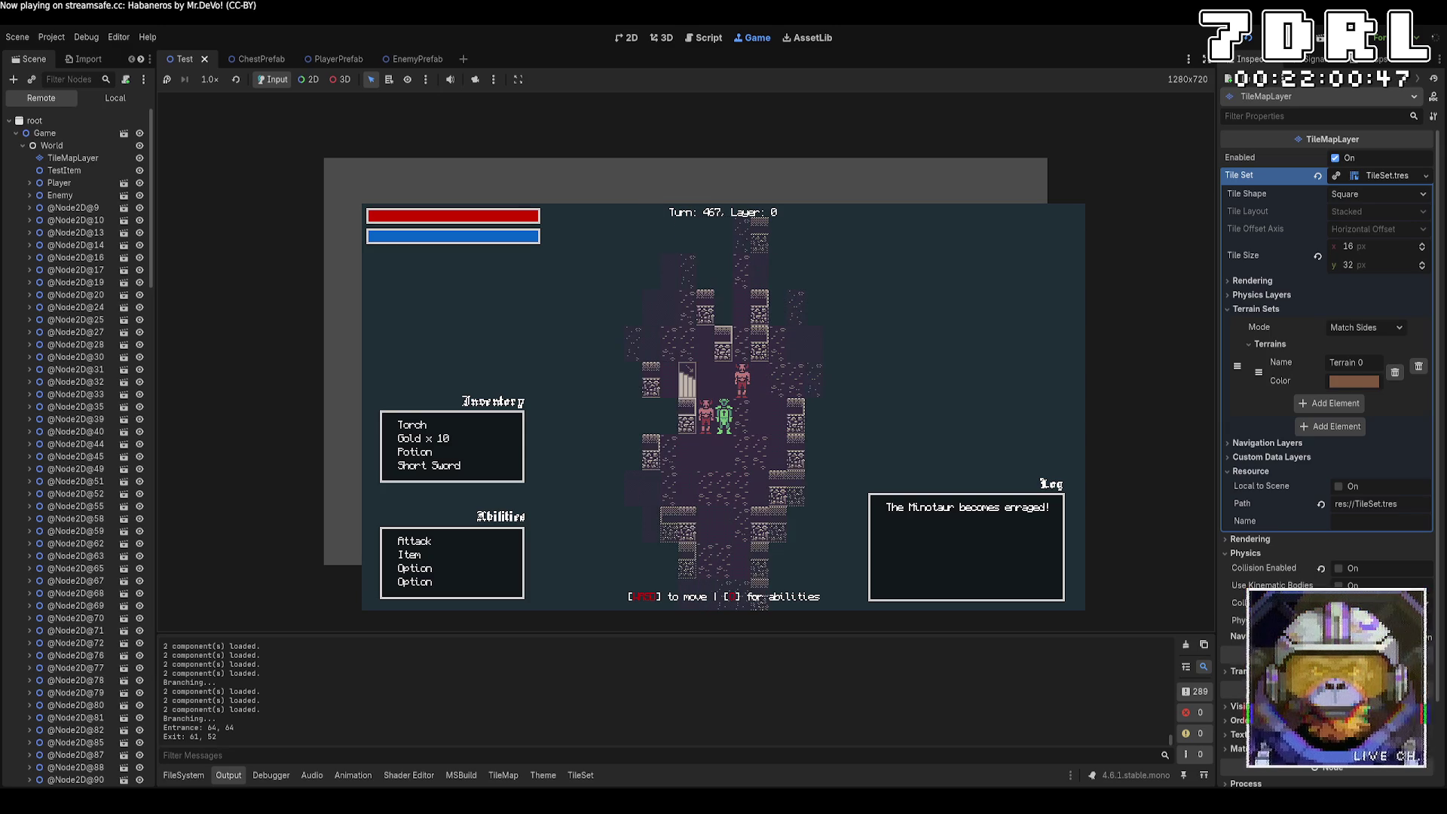
key(w)
key(w)
key(w)
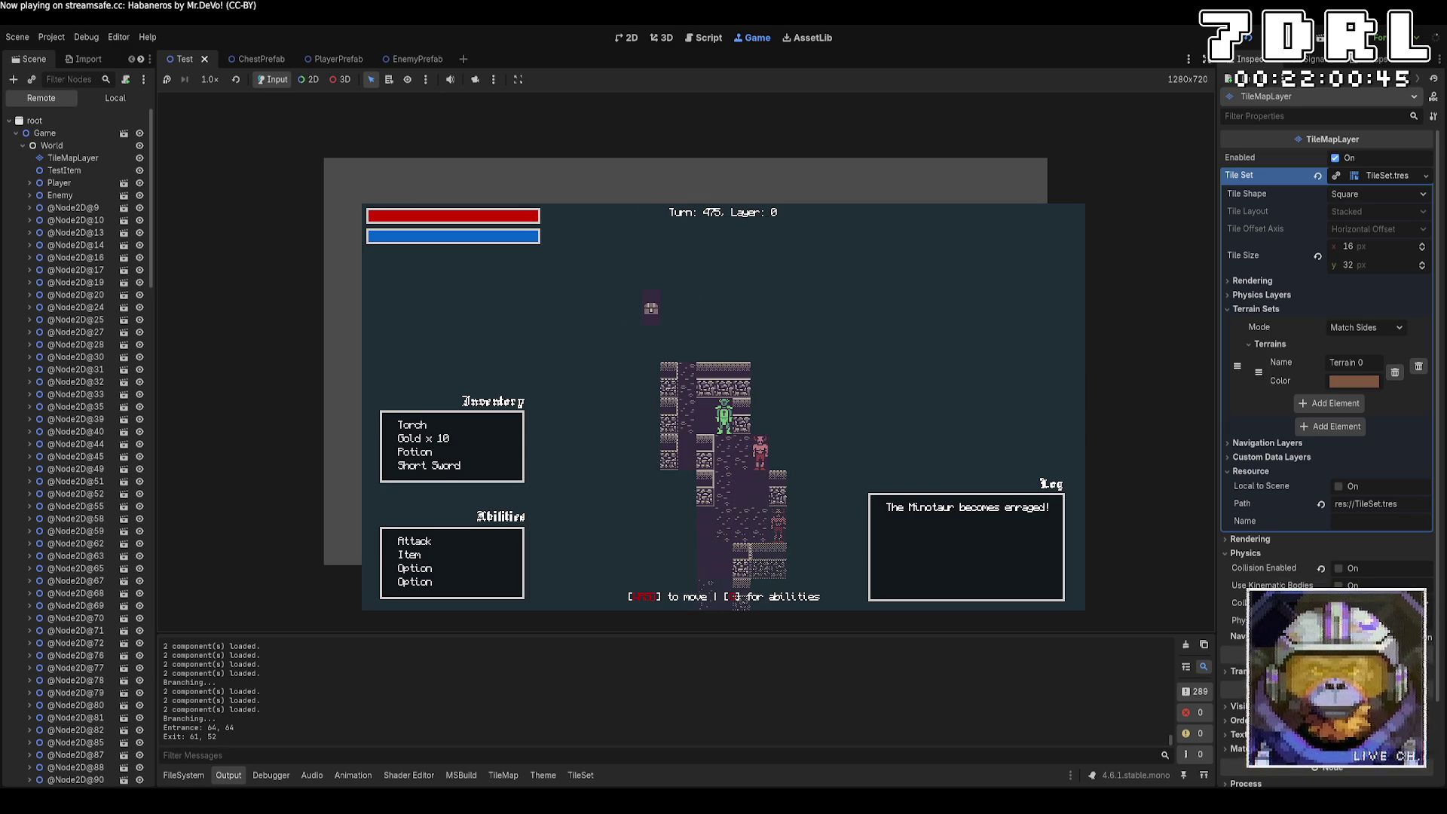
key(w)
key(w)
key(w)
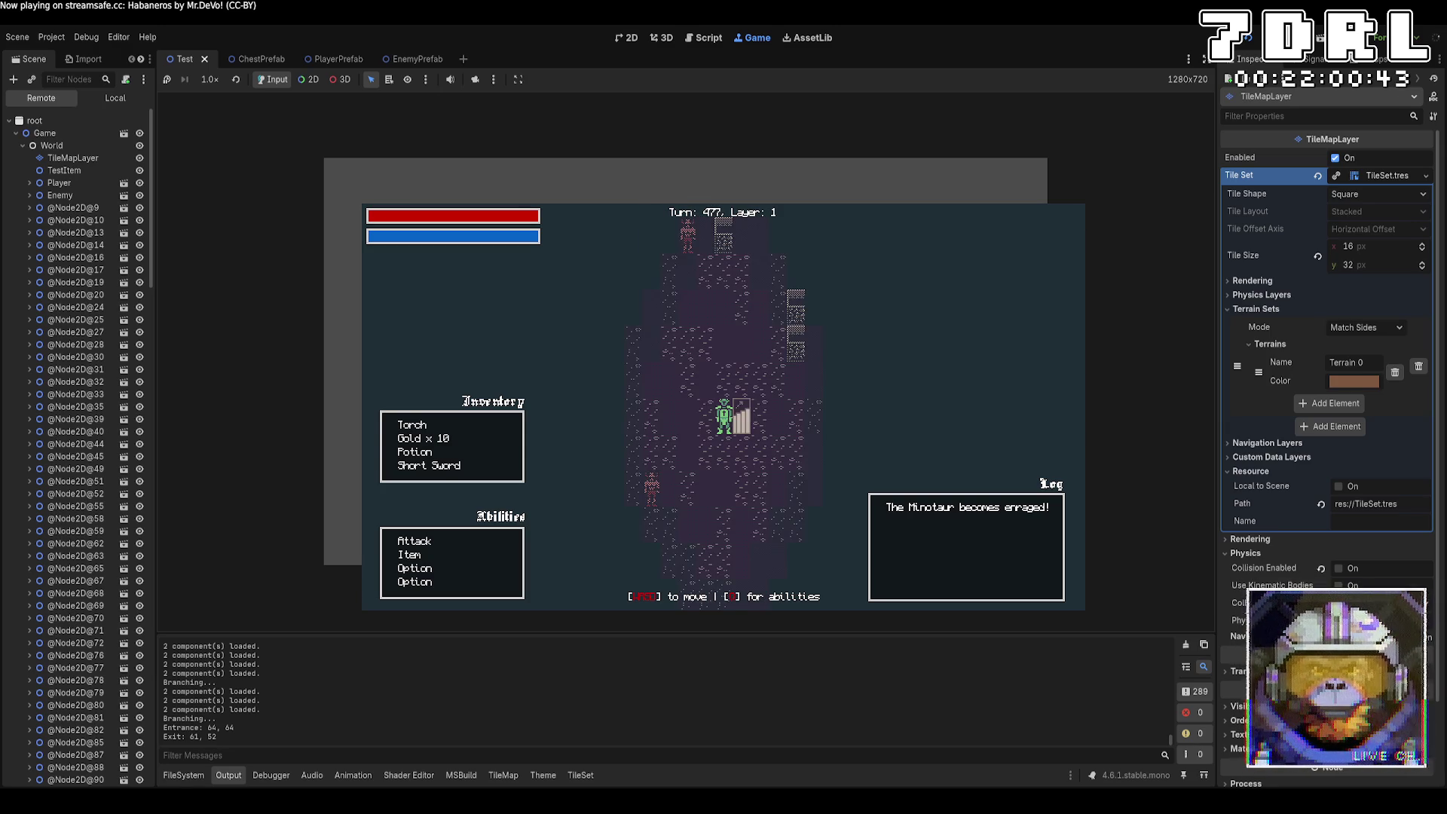
key(w)
key(w)
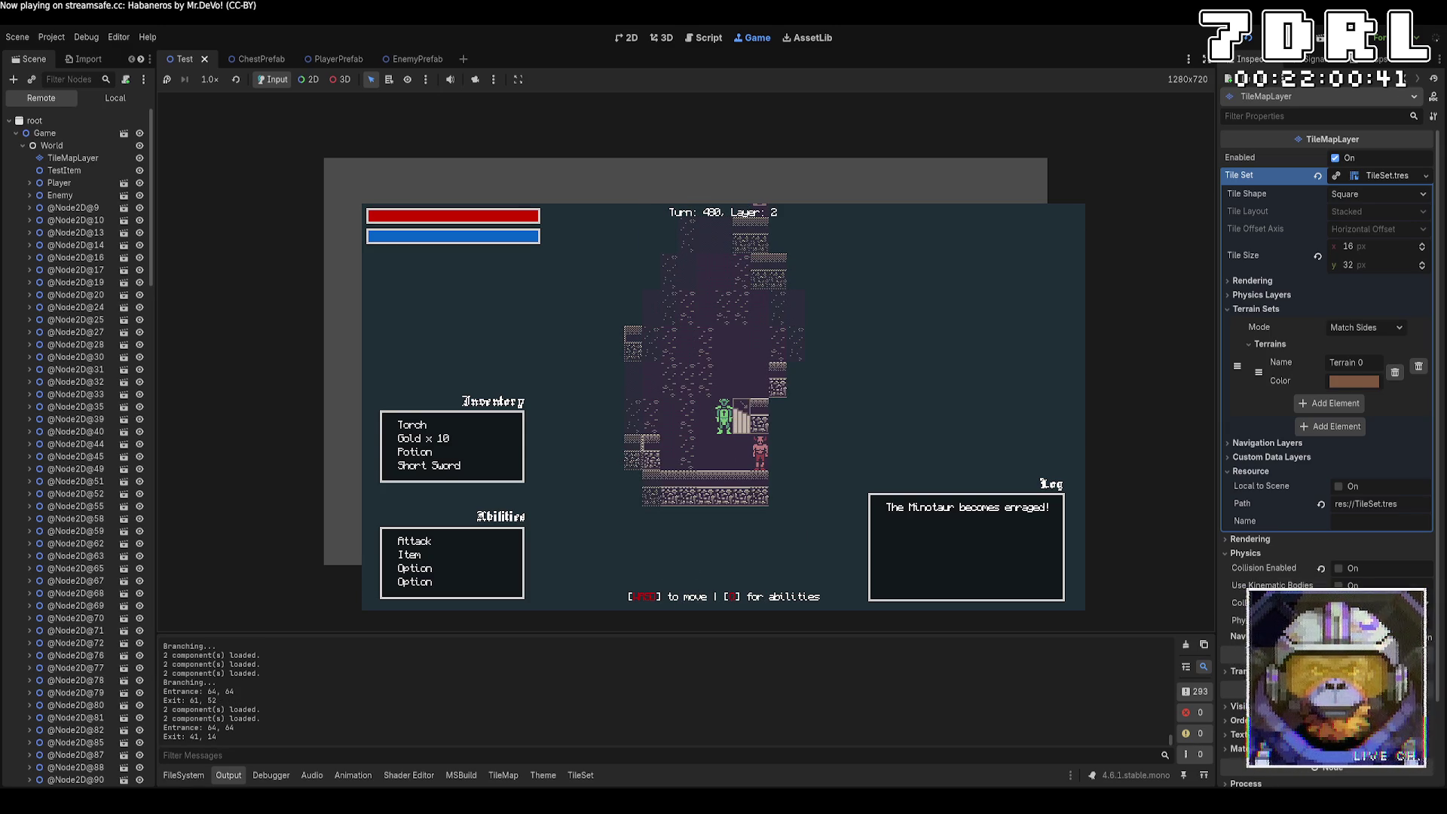
key(w)
key(w)
key(w)
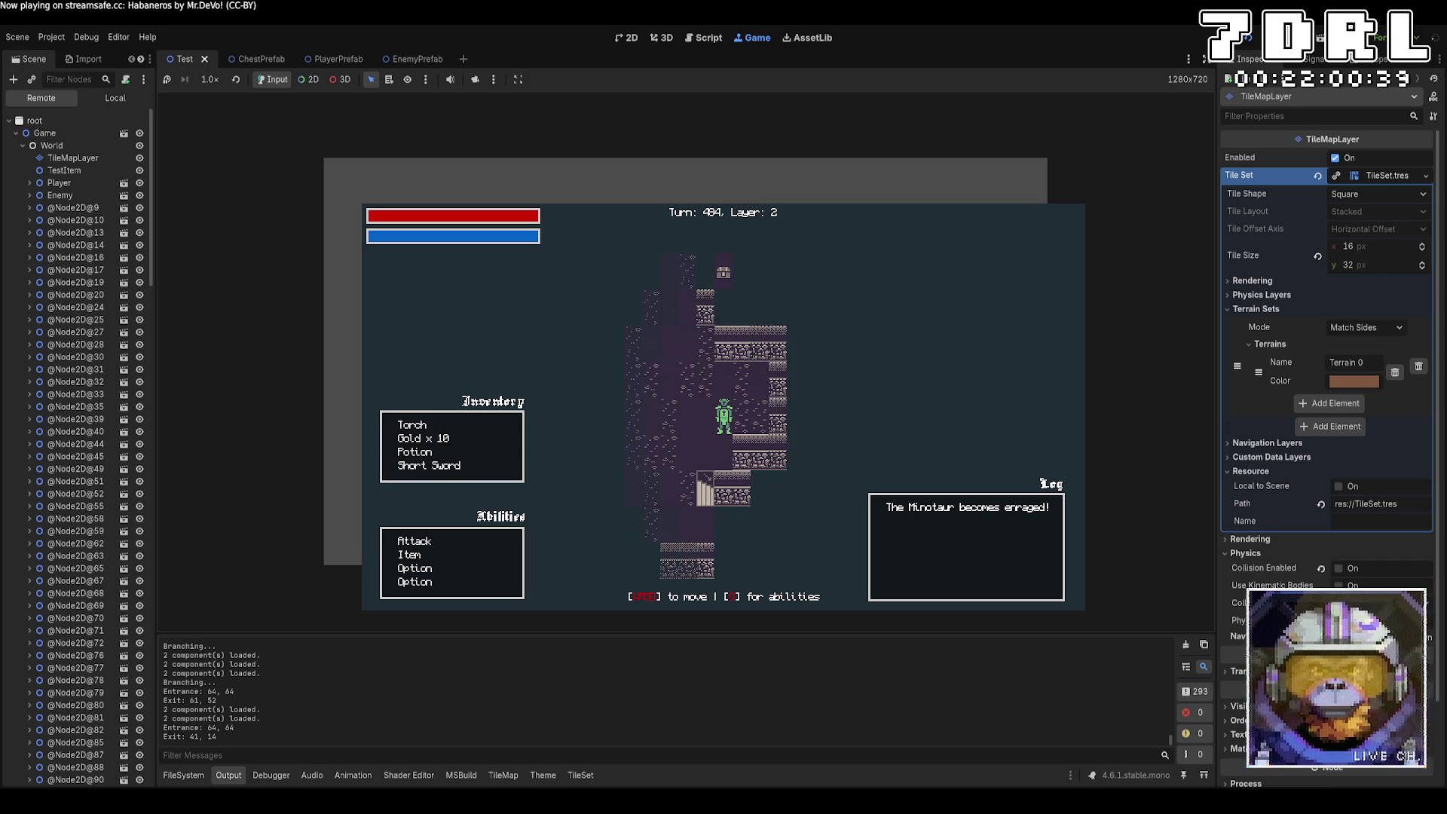
Step: Explore layer 2's corridors, passing the red enemy and backing away from the minotaurs
key(s)
key(s)
key(s)
key(a)
key(a)
key(s)
key(s)
key(s)
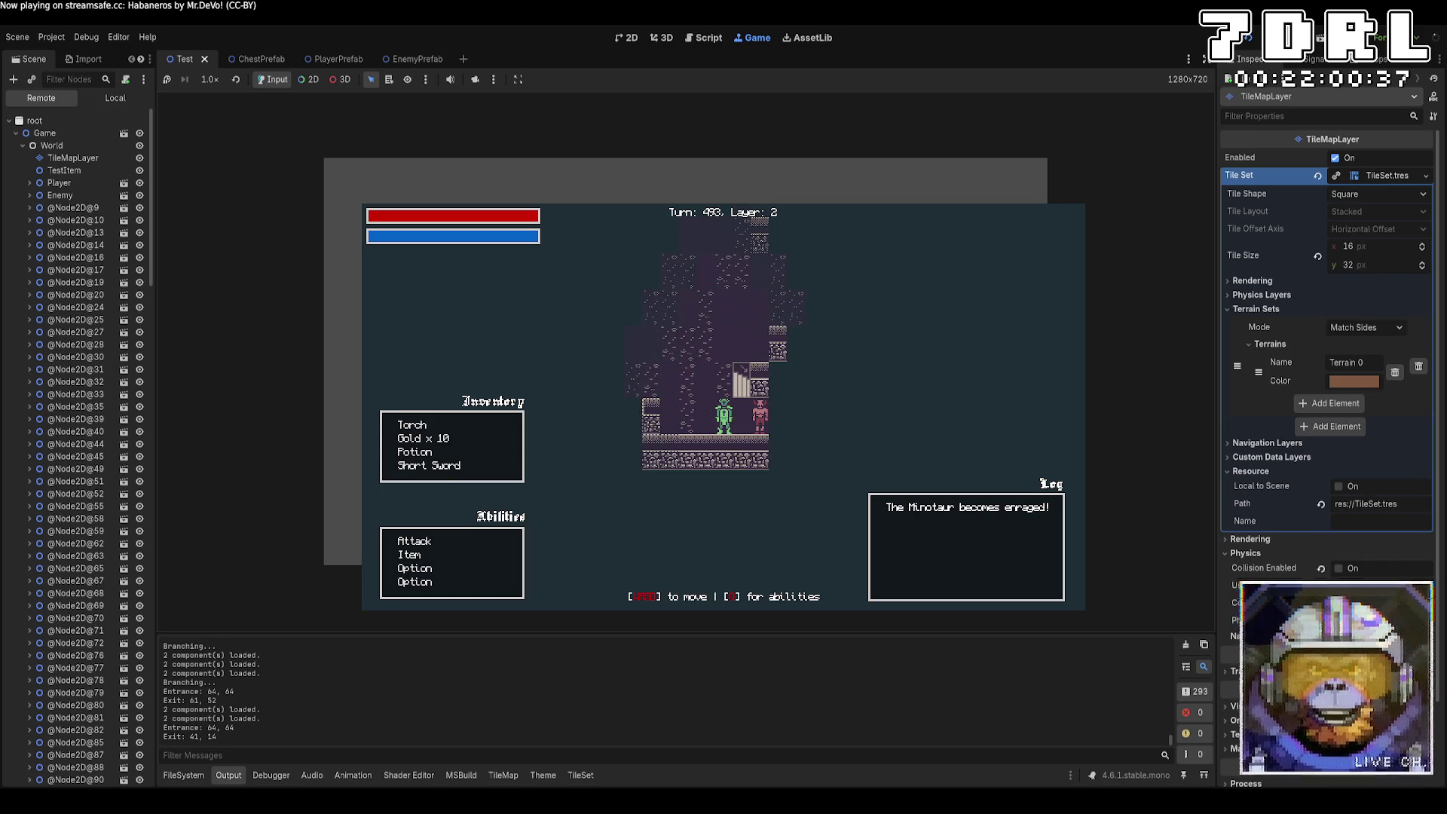
key(w)
key(w)
key(w)
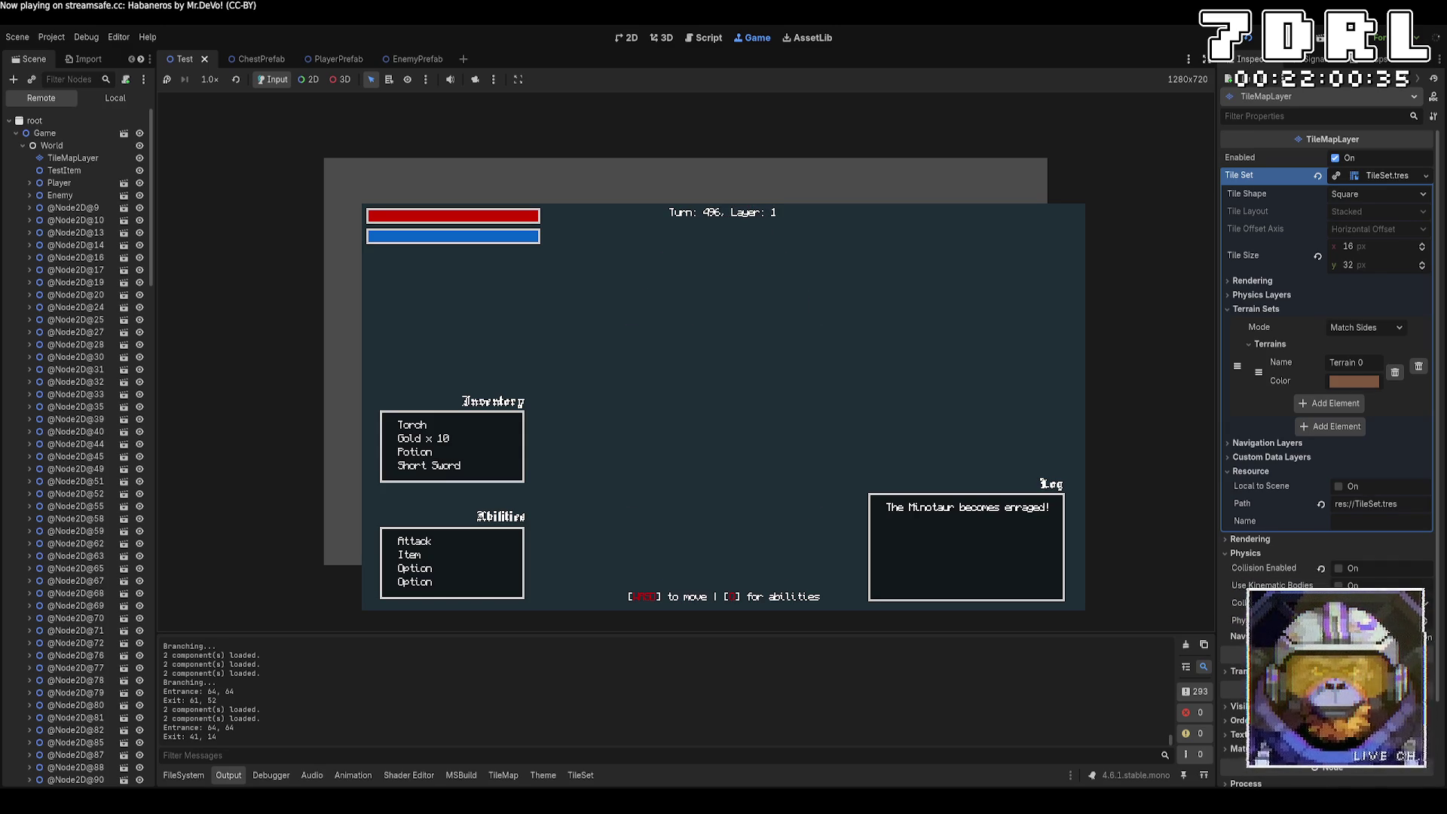
key(s)
key(s)
key(s)
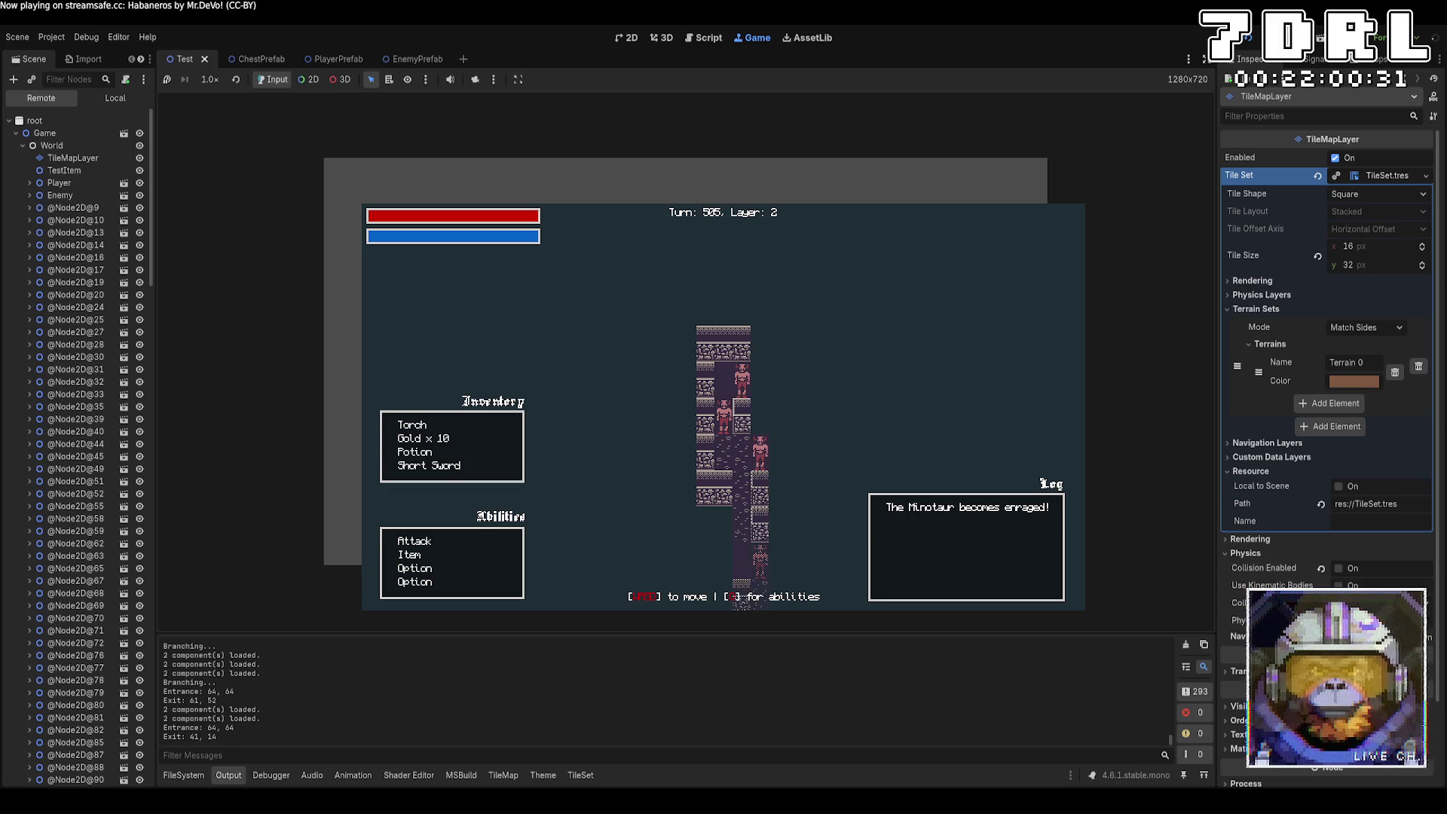
key(w)
key(w)
key(w)
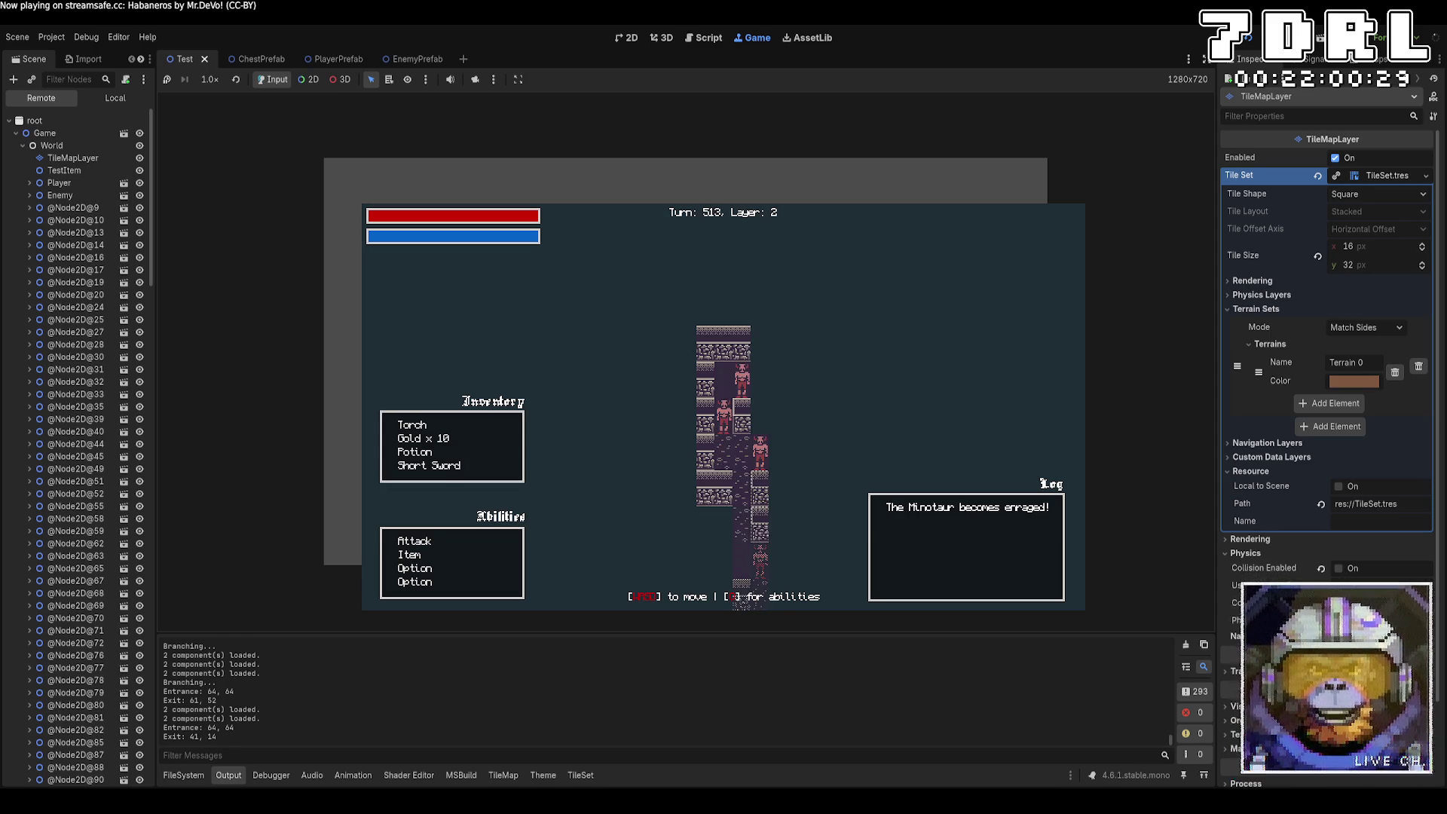
key(w)
key(w)
key(w)
key(s)
key(s)
key(s)
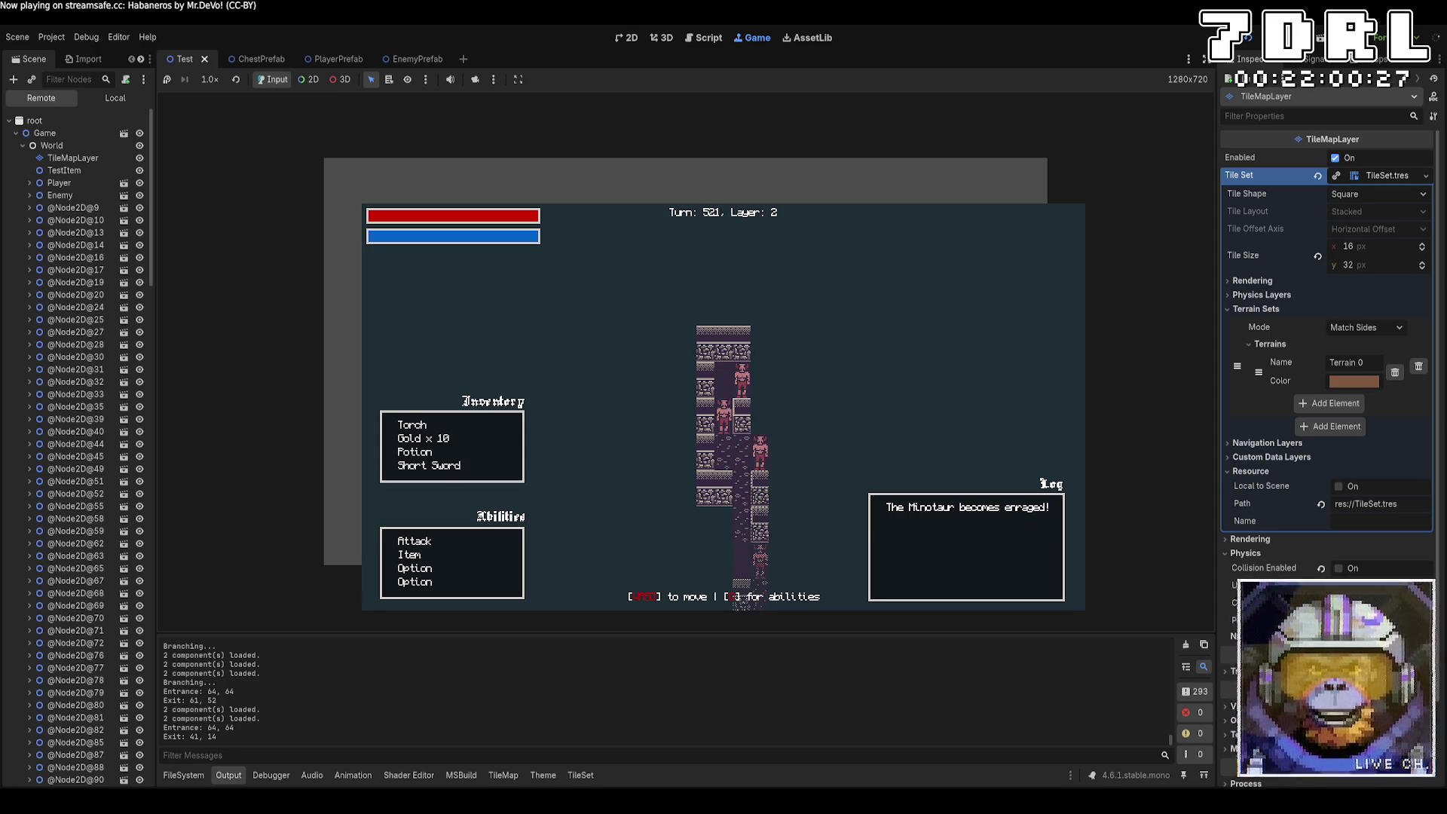
key(s)
key(s)
key(s)
key(d)
key(d)
key(d)
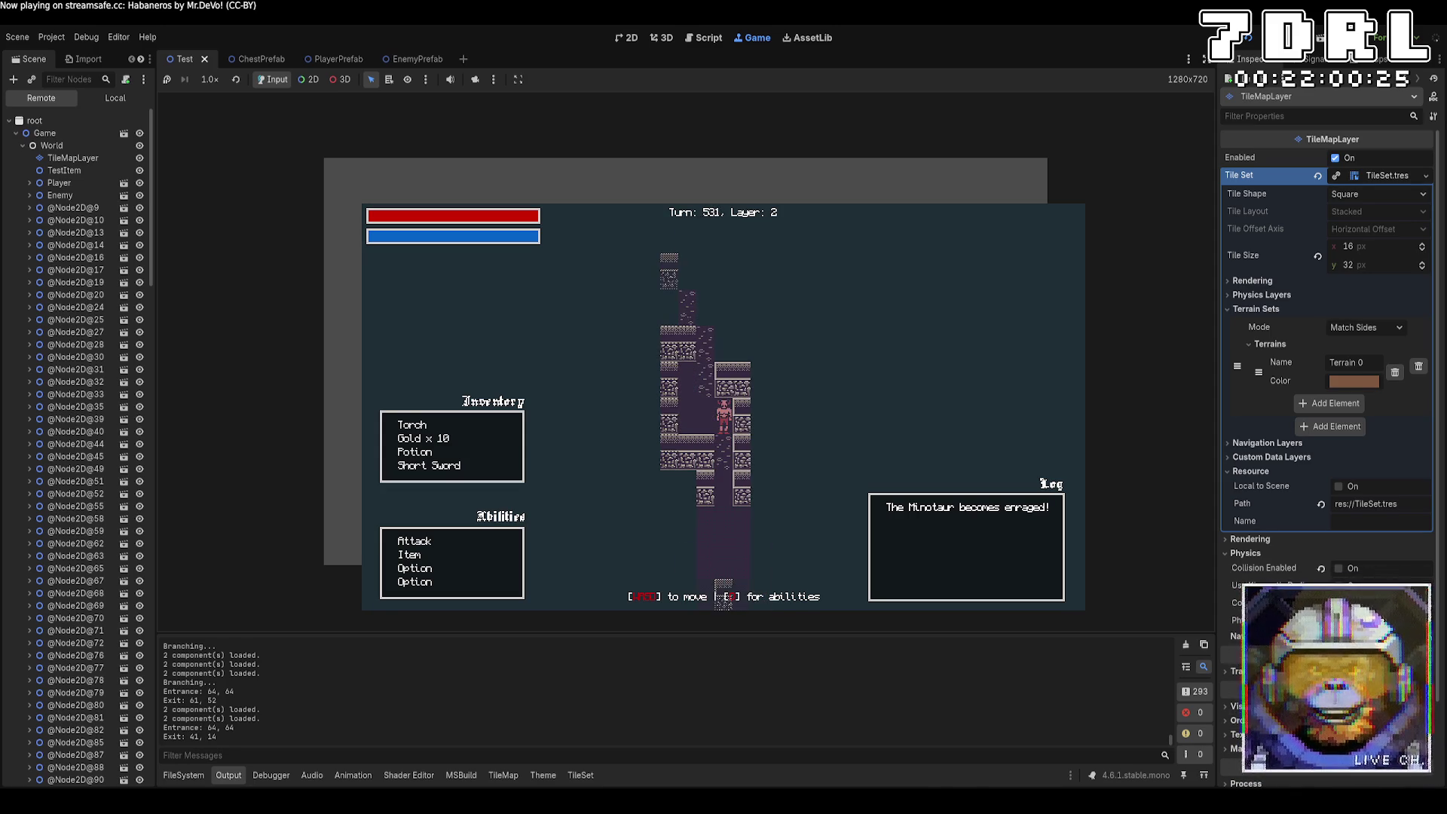
key(a)
key(s)
key(s)
key(s)
key(w)
key(w)
key(w)
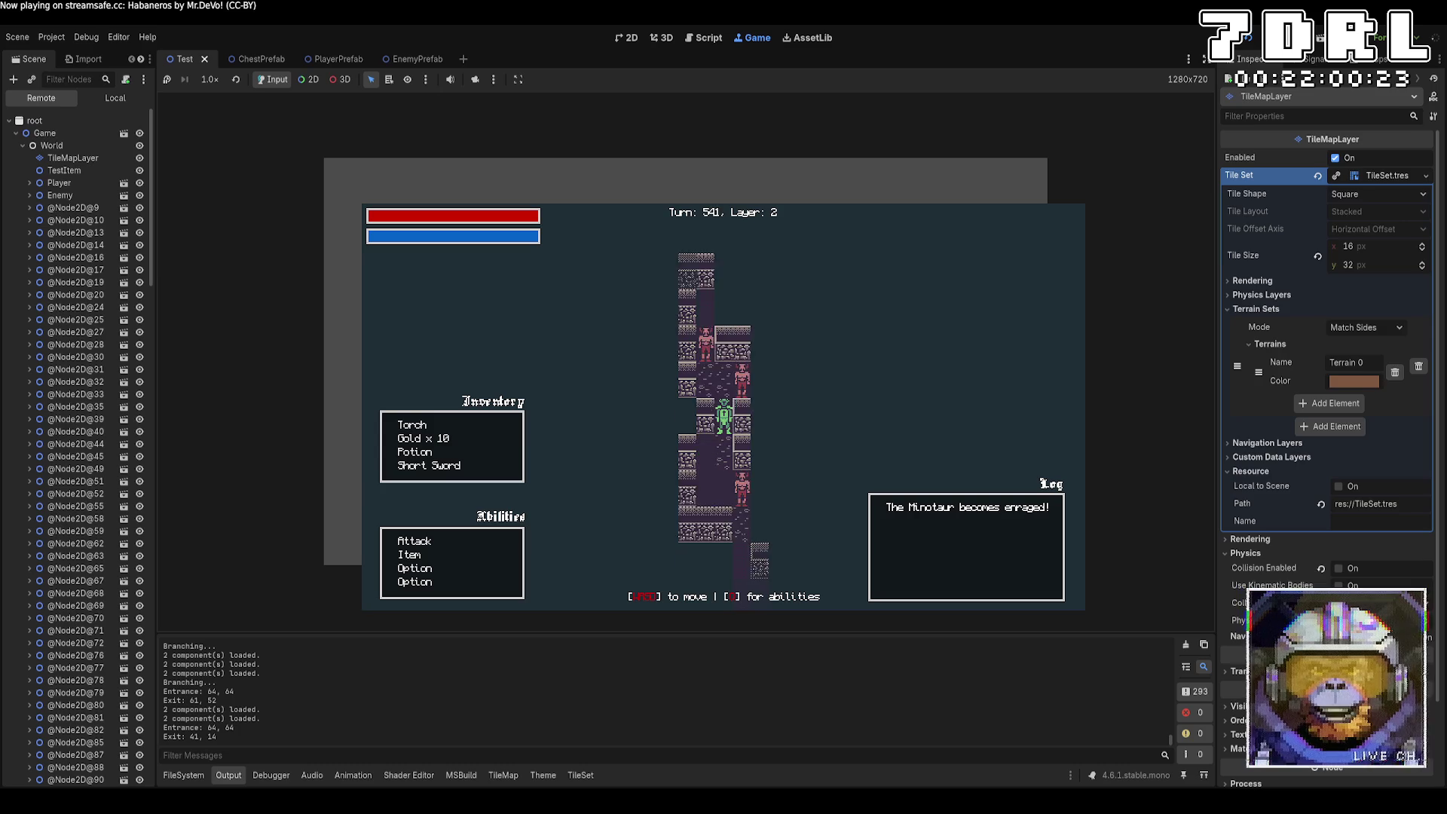
key(s)
key(s)
key(s)
key(w)
key(w)
key(w)
key(d)
key(d)
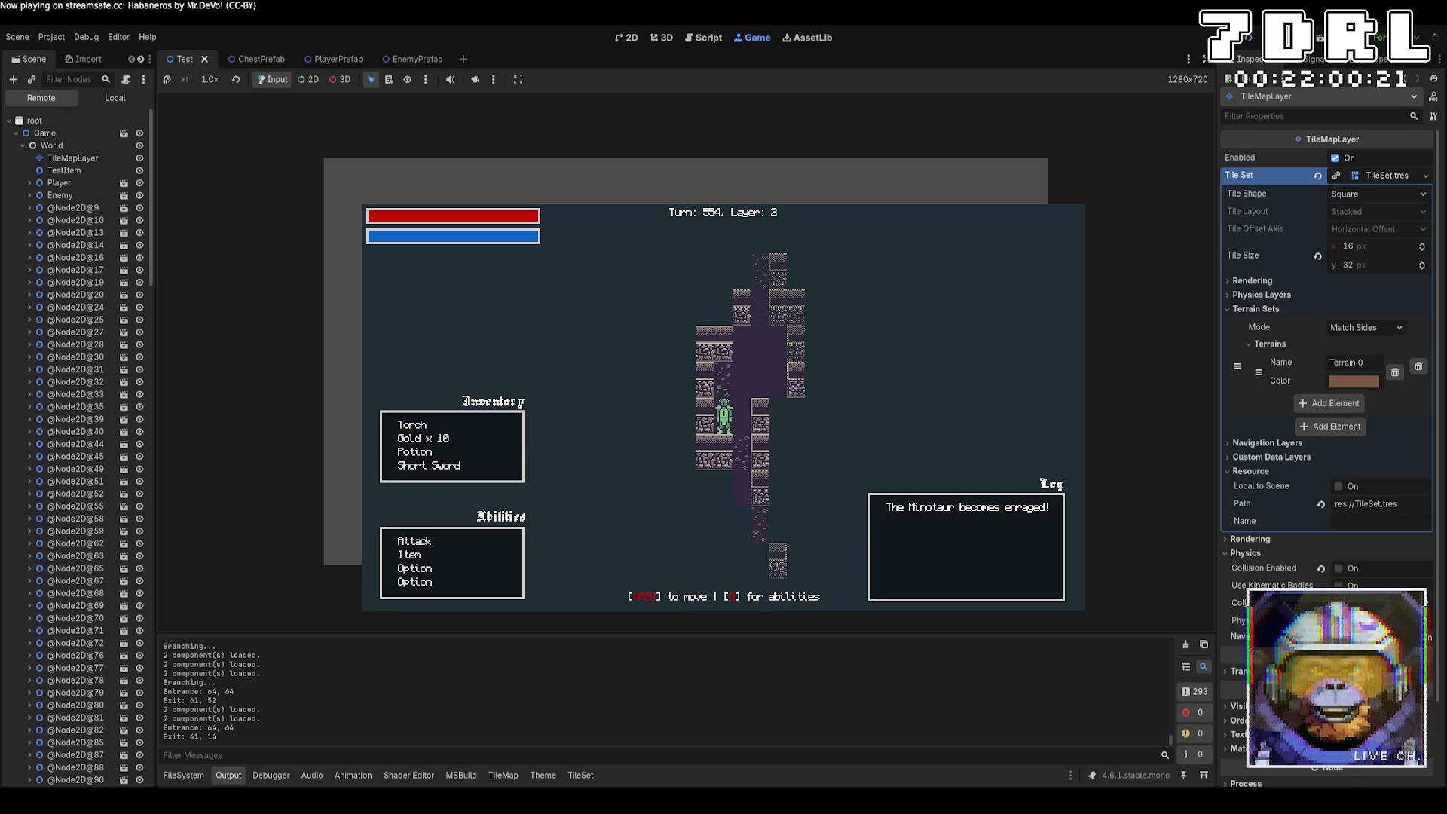
key(w)
key(w)
key(w)
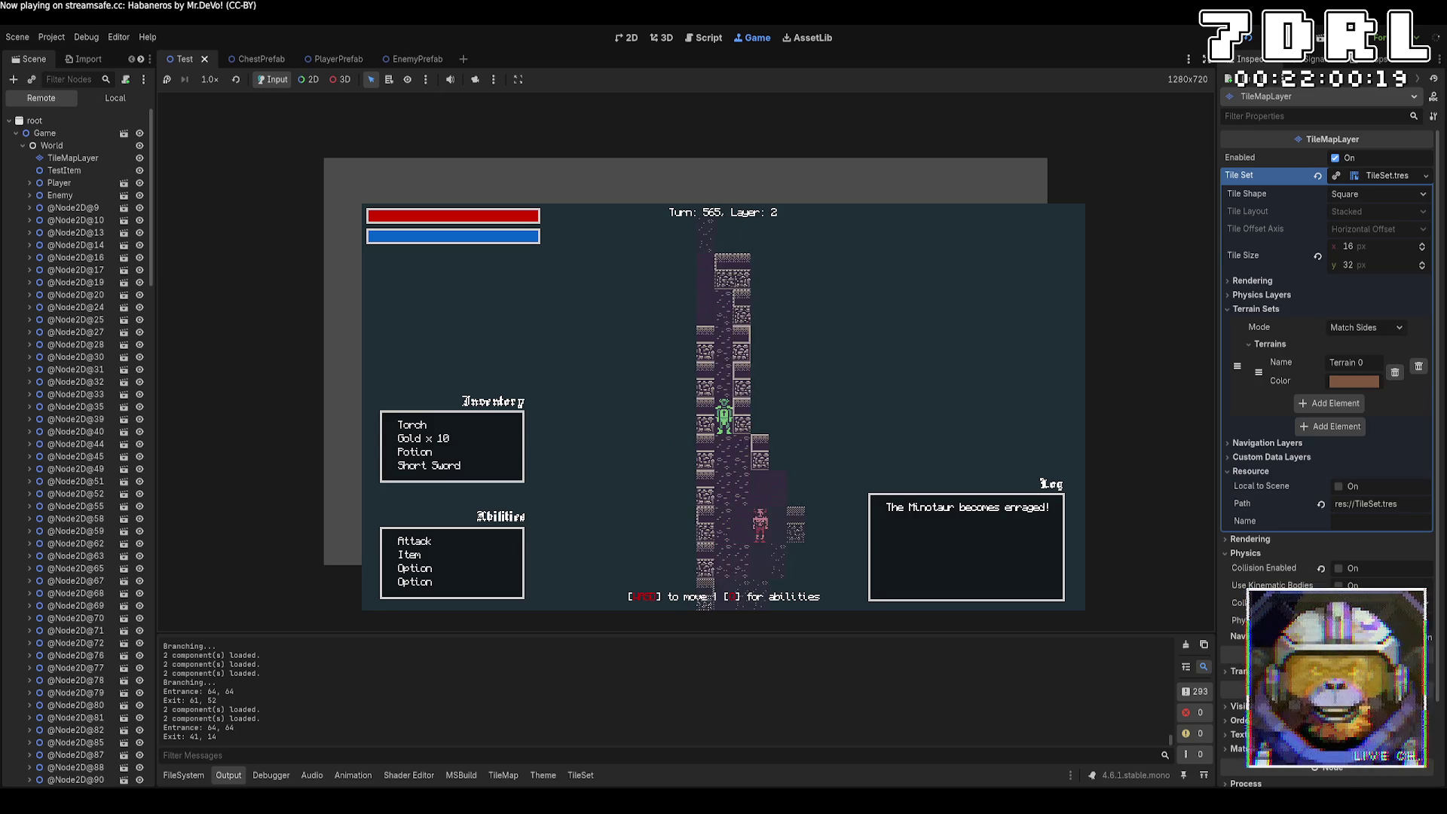
key(d)
key(w)
key(w)
key(w)
key(s)
key(s)
key(s)
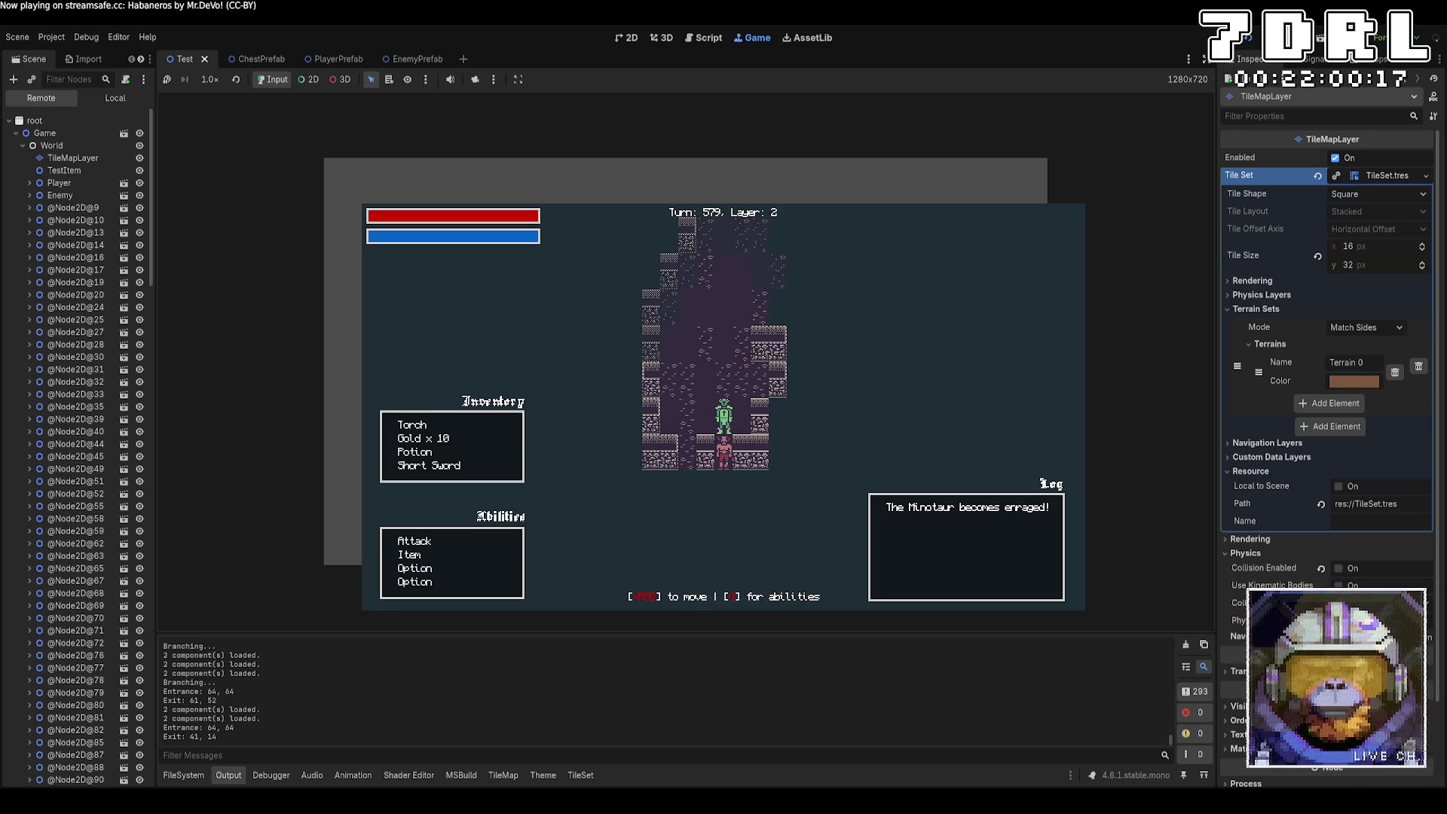
key(w)
key(w)
key(w)
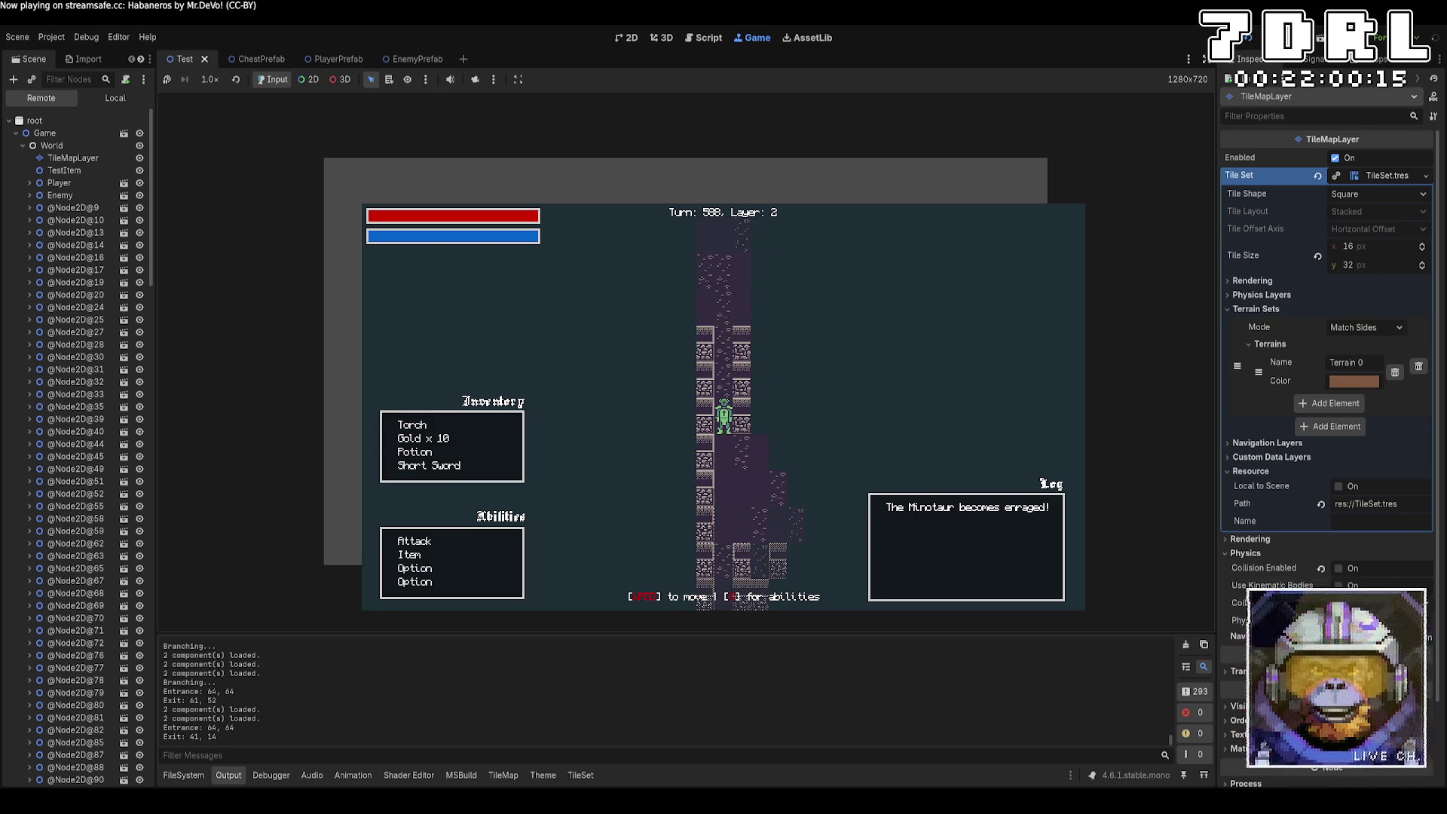
Step: Stop the game, hide LightMapLayer in the Test scene, and run the project again
key(F8)
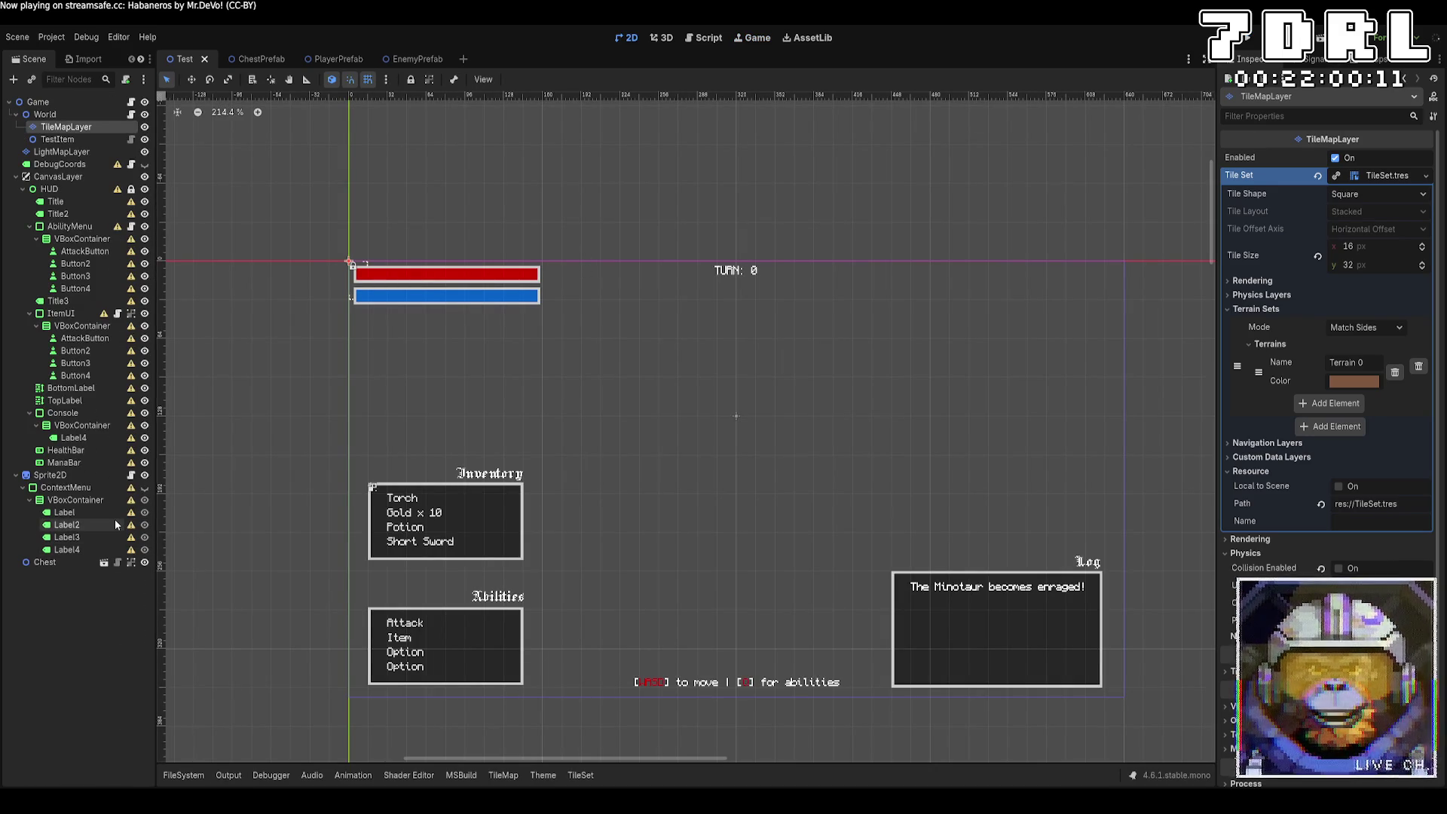
click(144, 152)
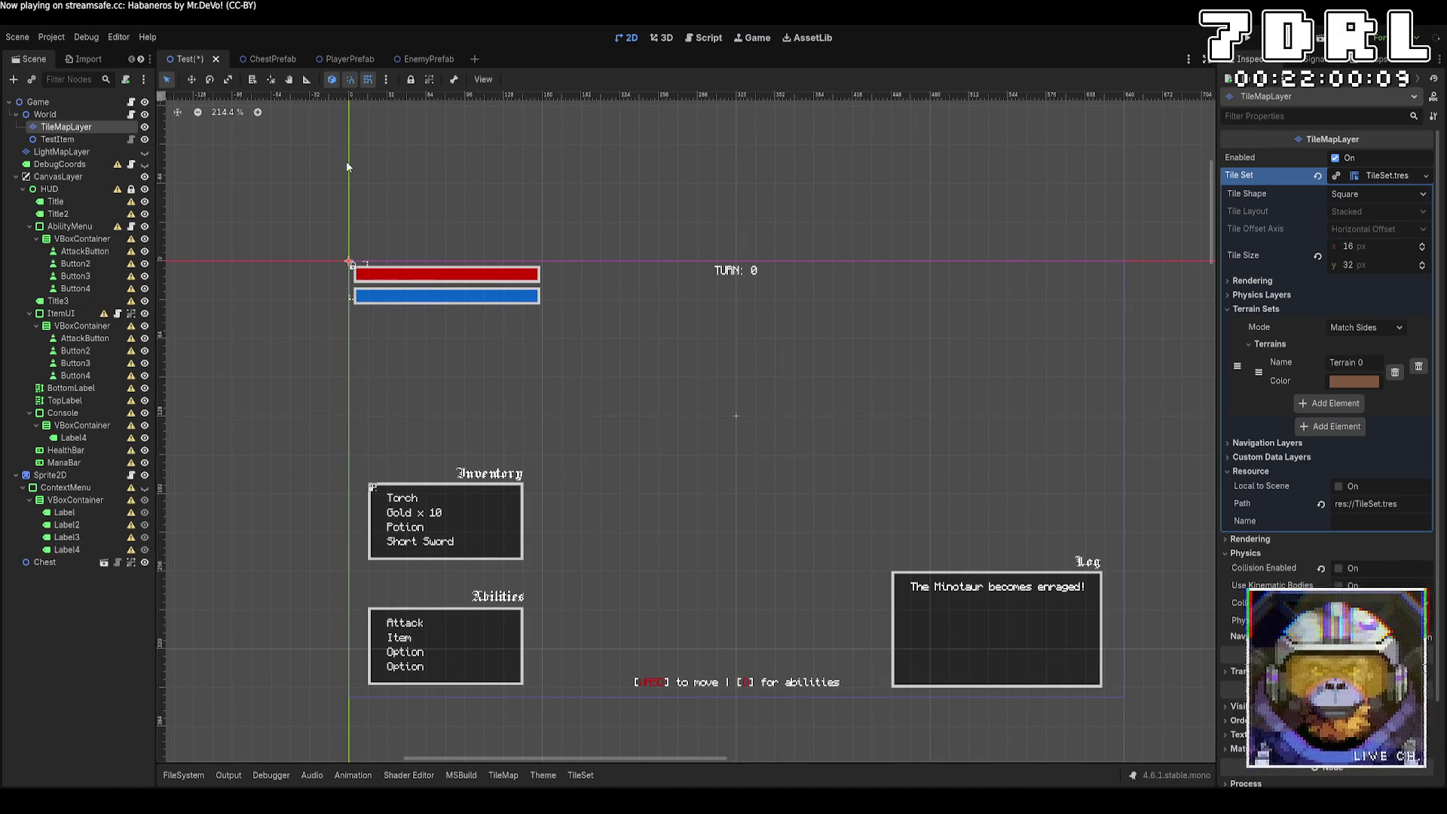
click(1244, 39)
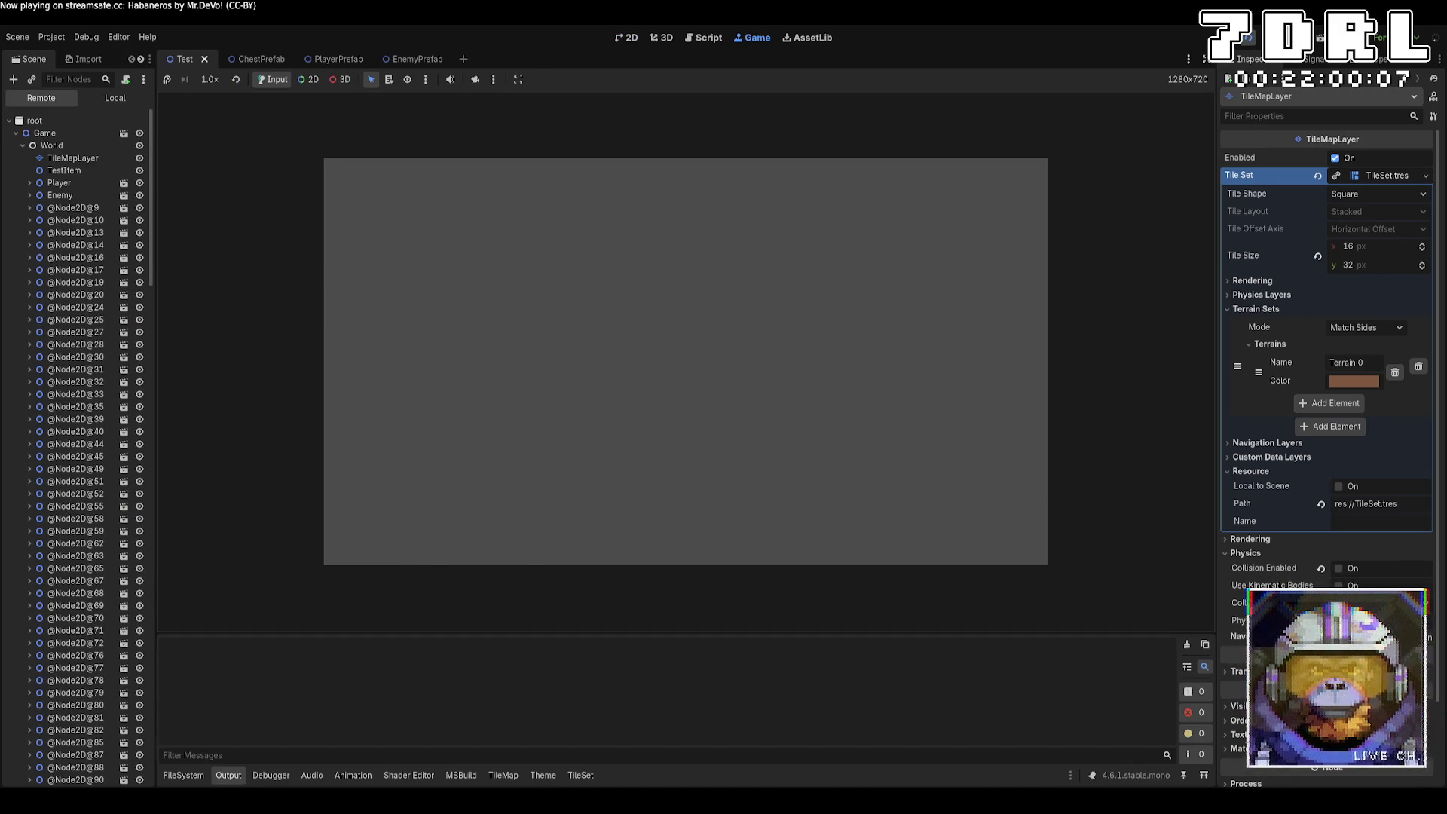
Step: Walk the player around and shuttle up and down the stairs between layers 0, 1 and 2
key(Down)
key(Down)
key(Down)
key(Left)
key(Left)
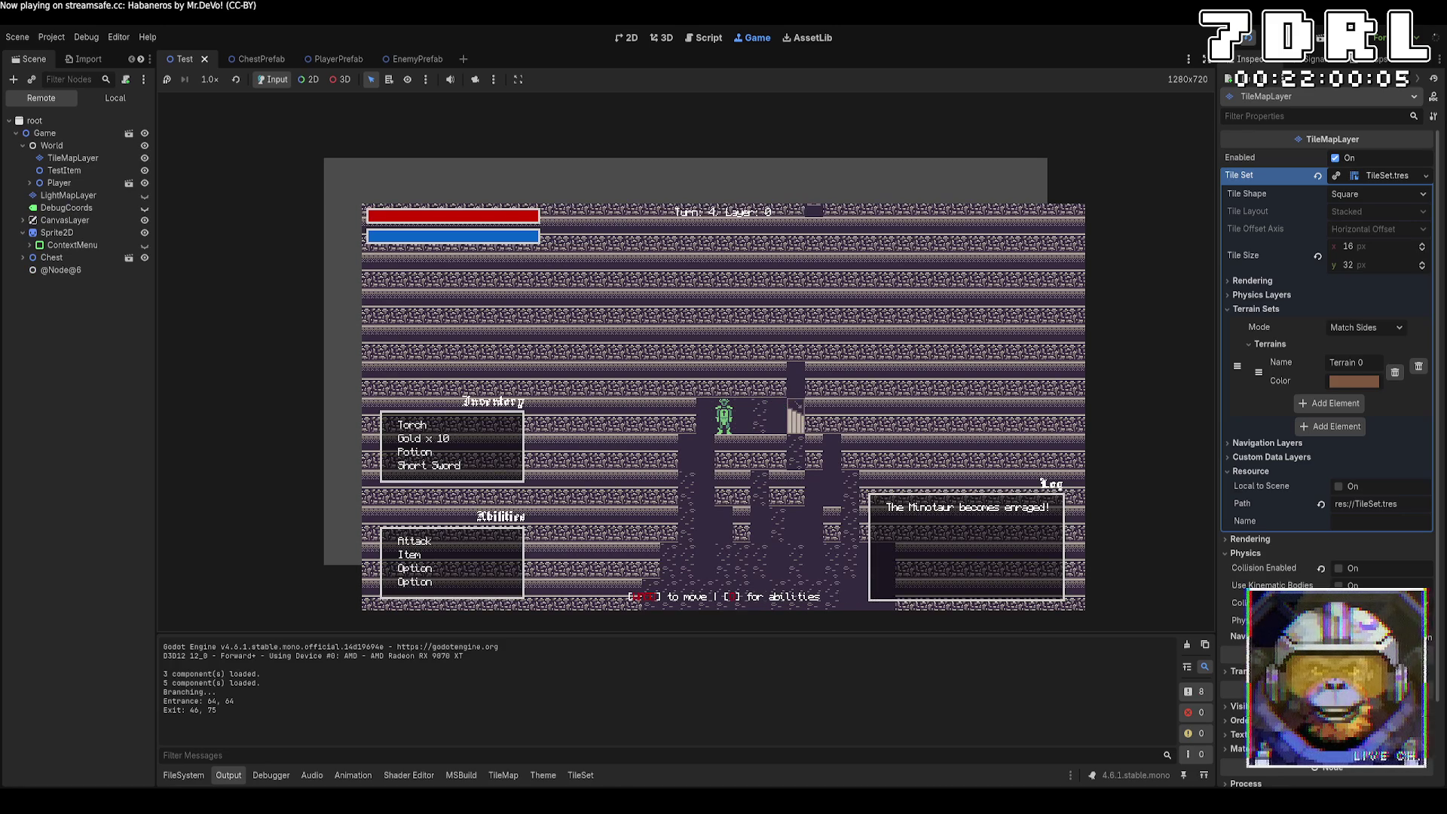
key(Up)
key(Up)
key(Up)
key(Right)
key(Right)
key(Right)
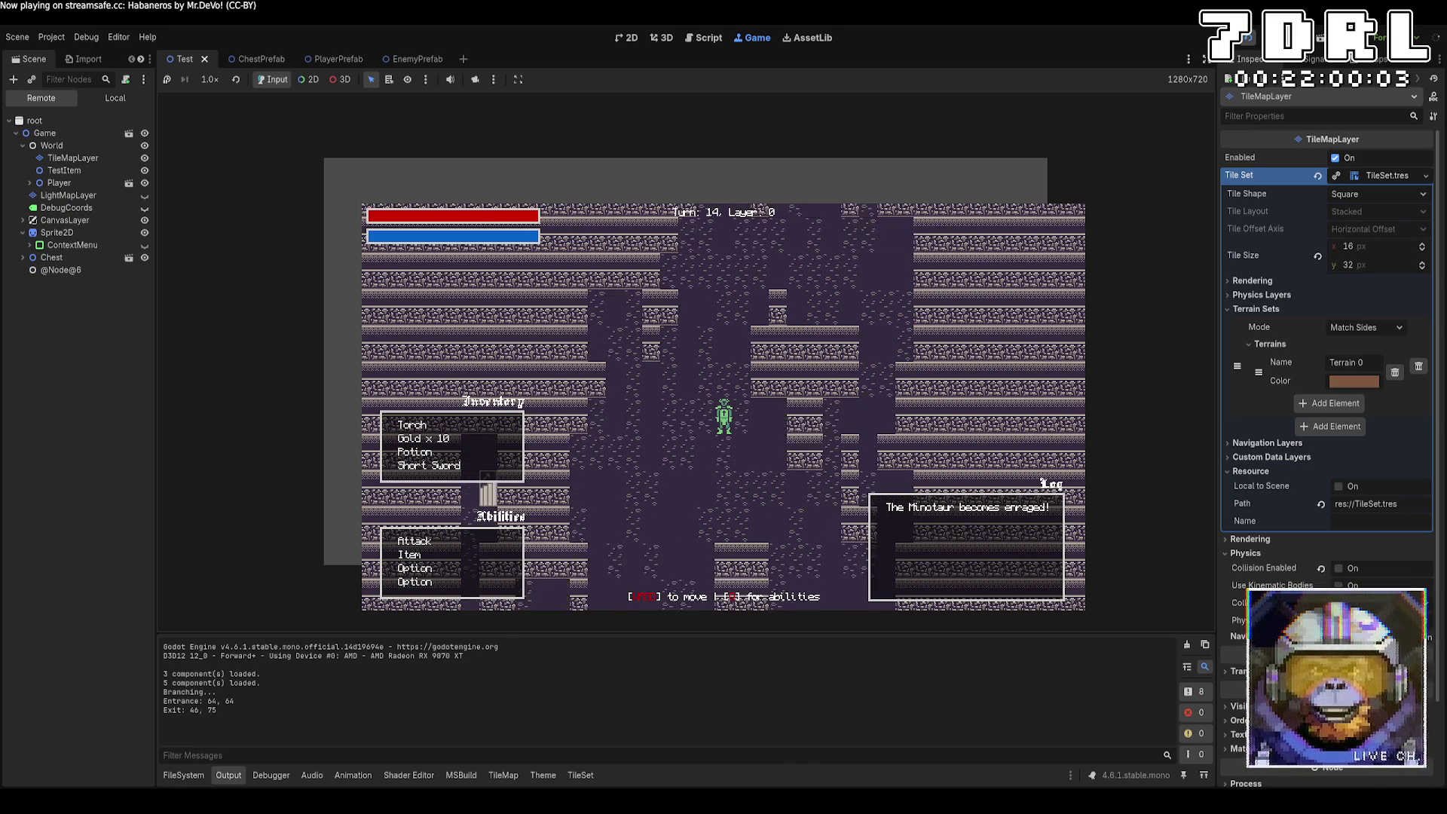
key(Down)
key(Left)
key(Left)
key(Left)
key(Down)
key(Left)
key(Left)
key(Left)
key(Down)
key(Left)
key(Left)
key(Left)
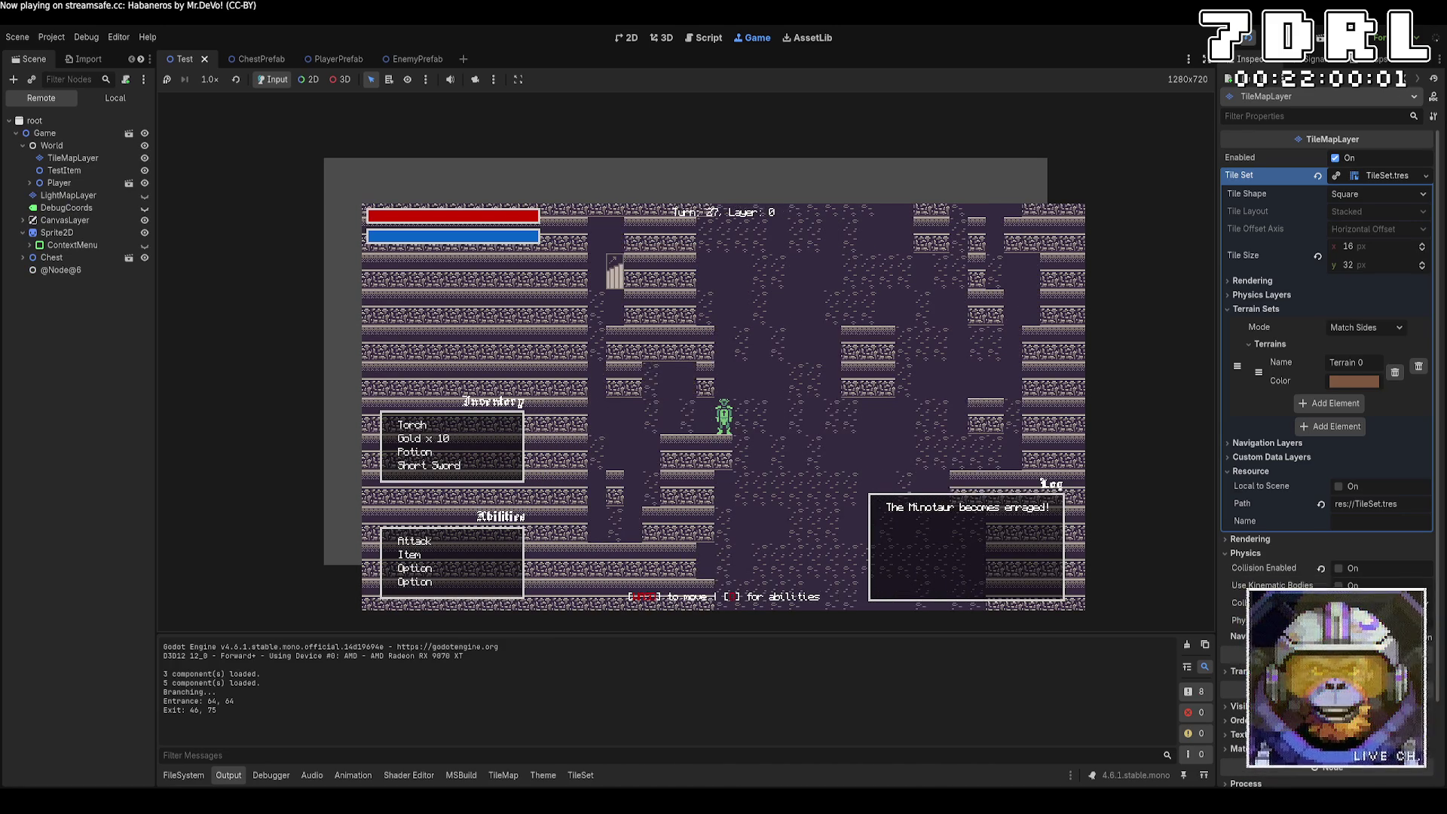
key(Up)
key(Up)
key(Up)
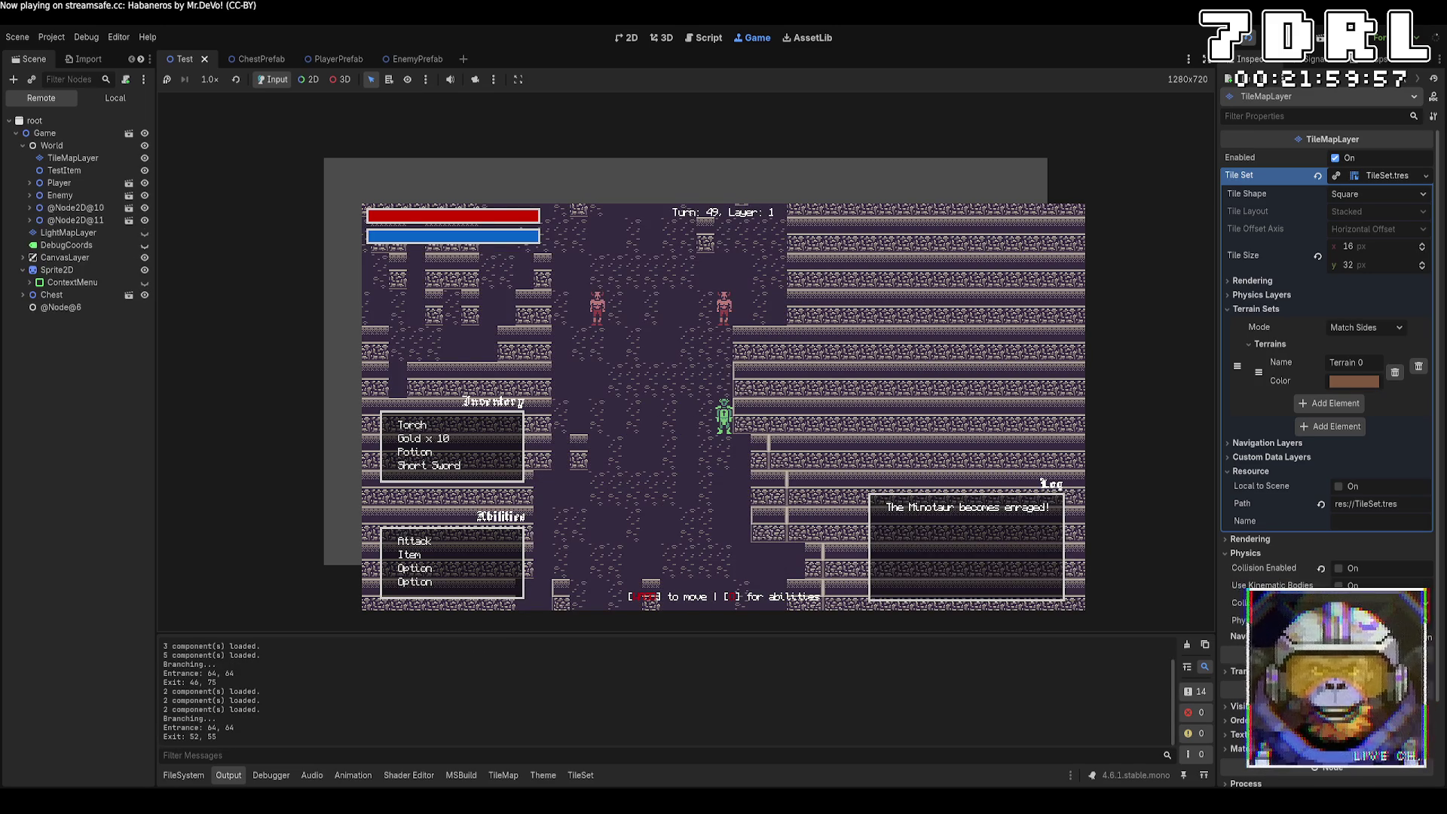
key(Left)
key(Right)
key(Up)
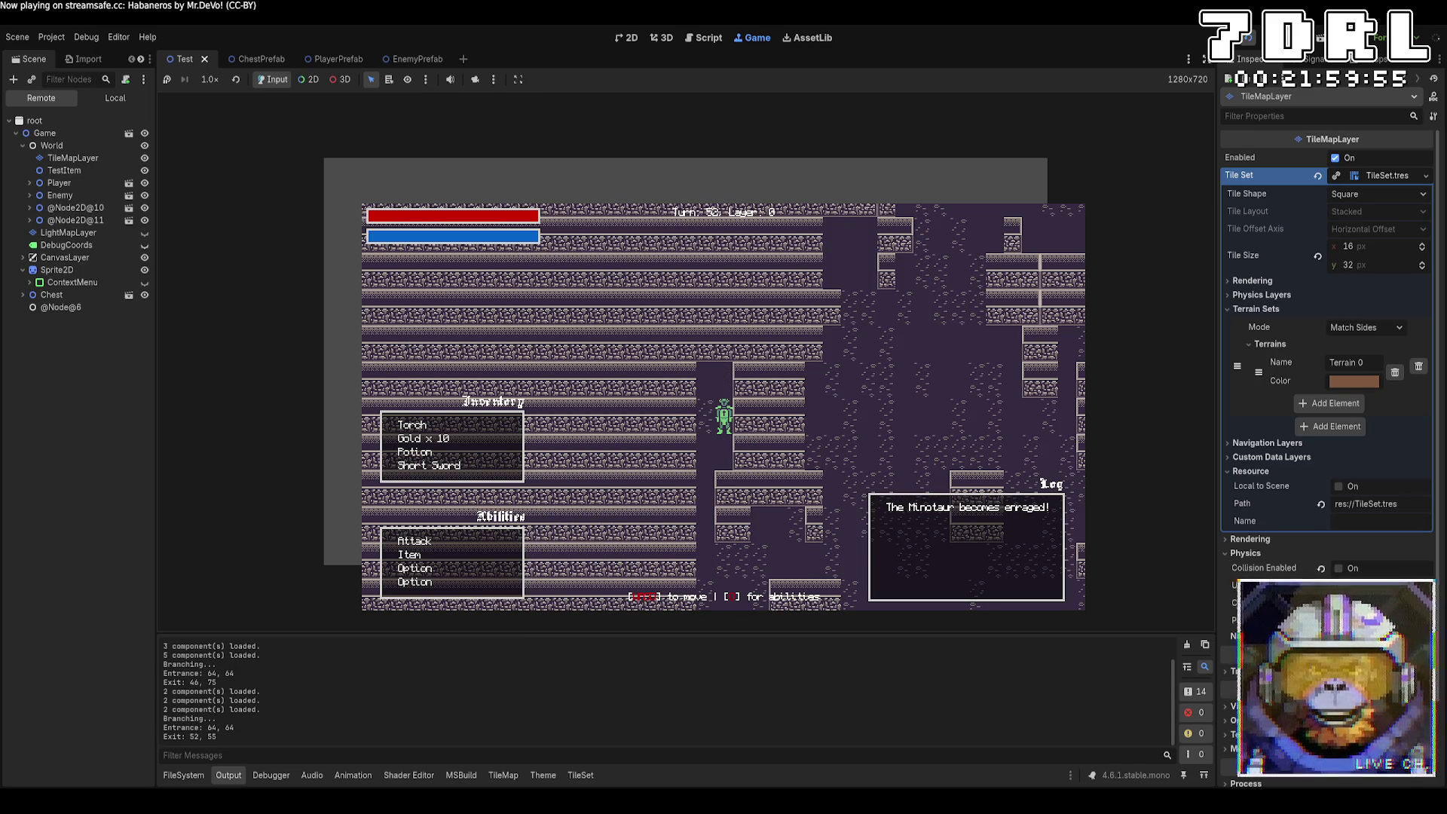
key(Up)
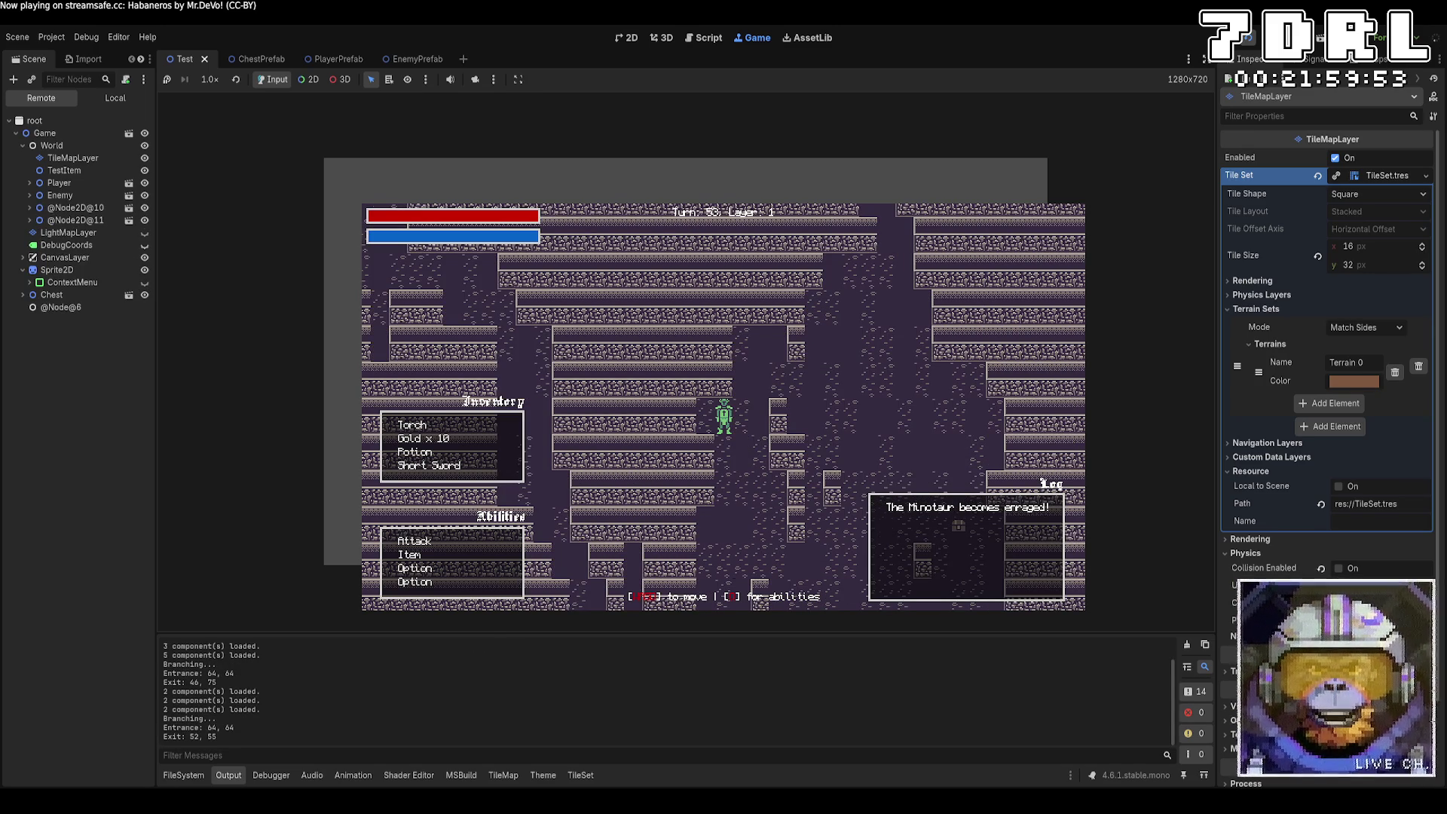
key(Right)
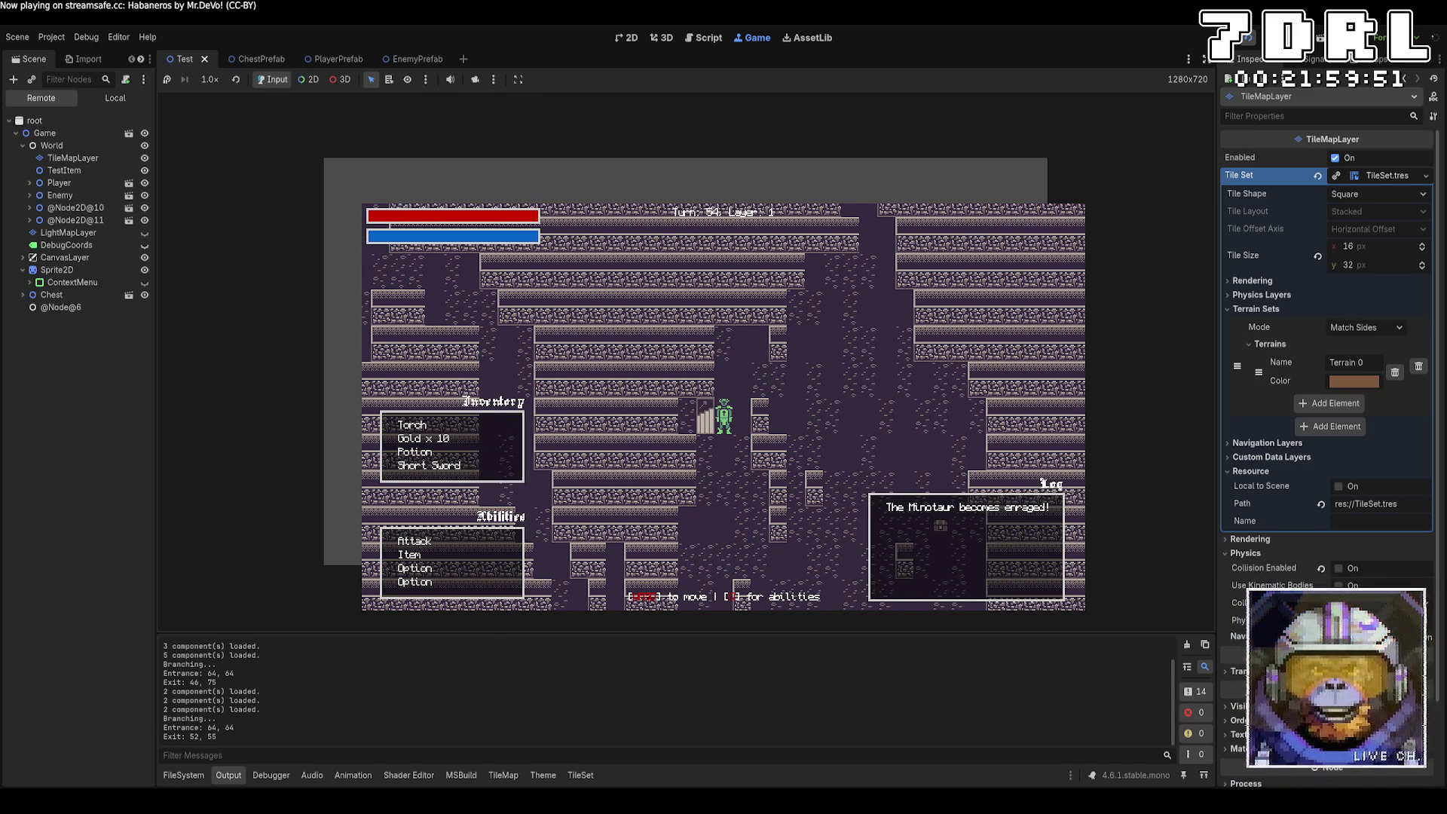
key(Left)
key(Up)
key(Right)
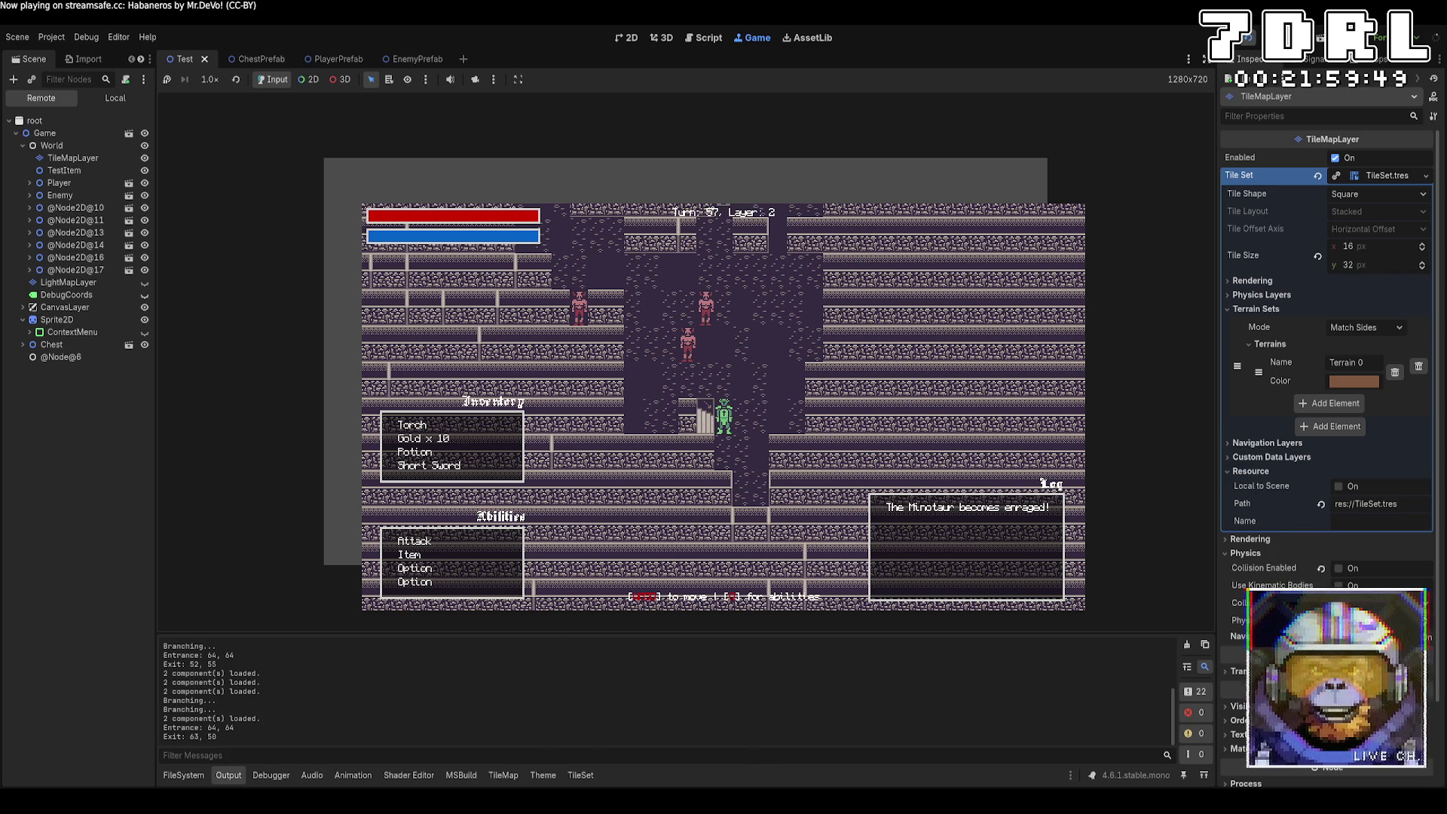
key(Left)
key(Down)
key(Left)
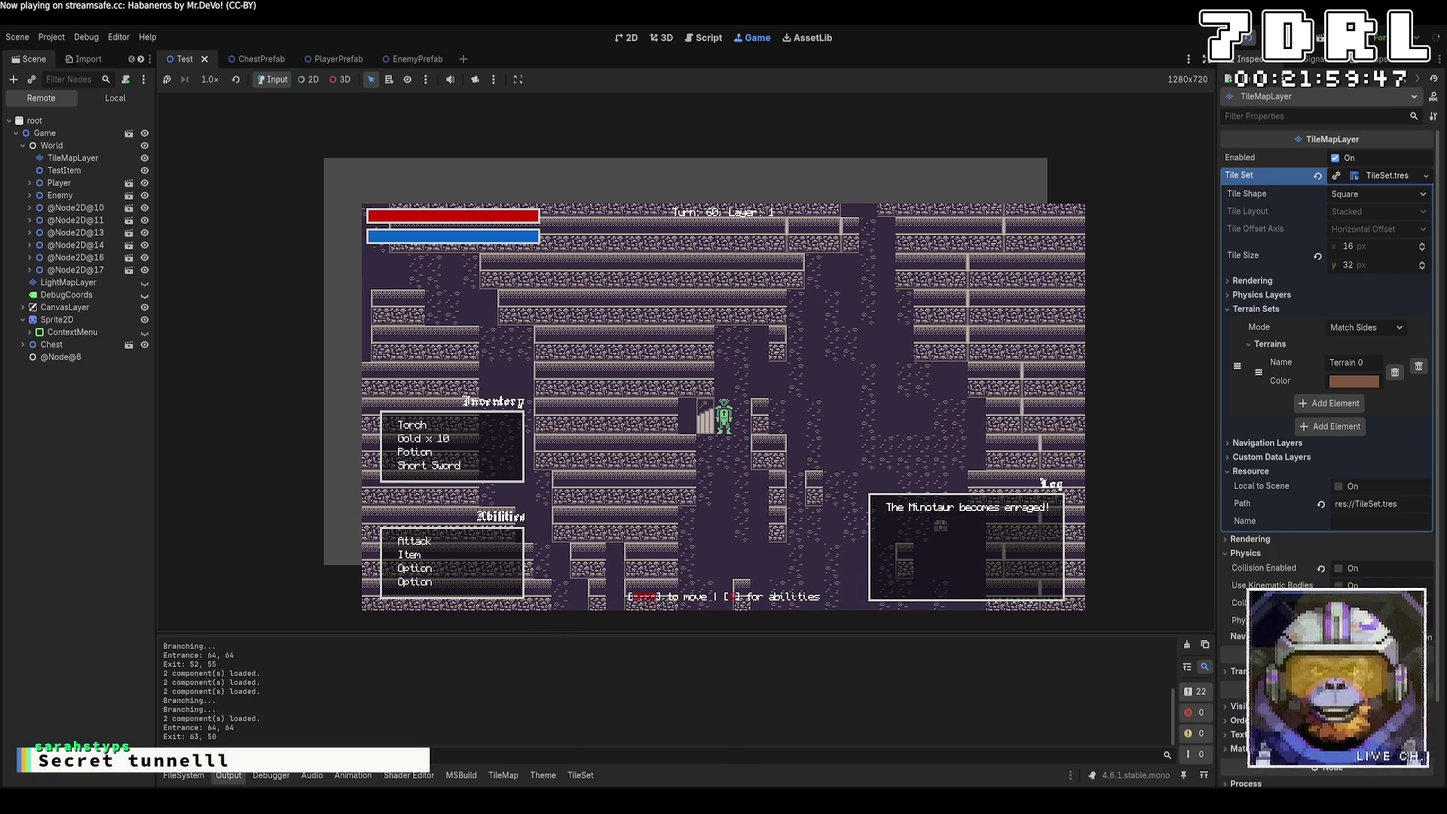
key(Right)
key(Up)
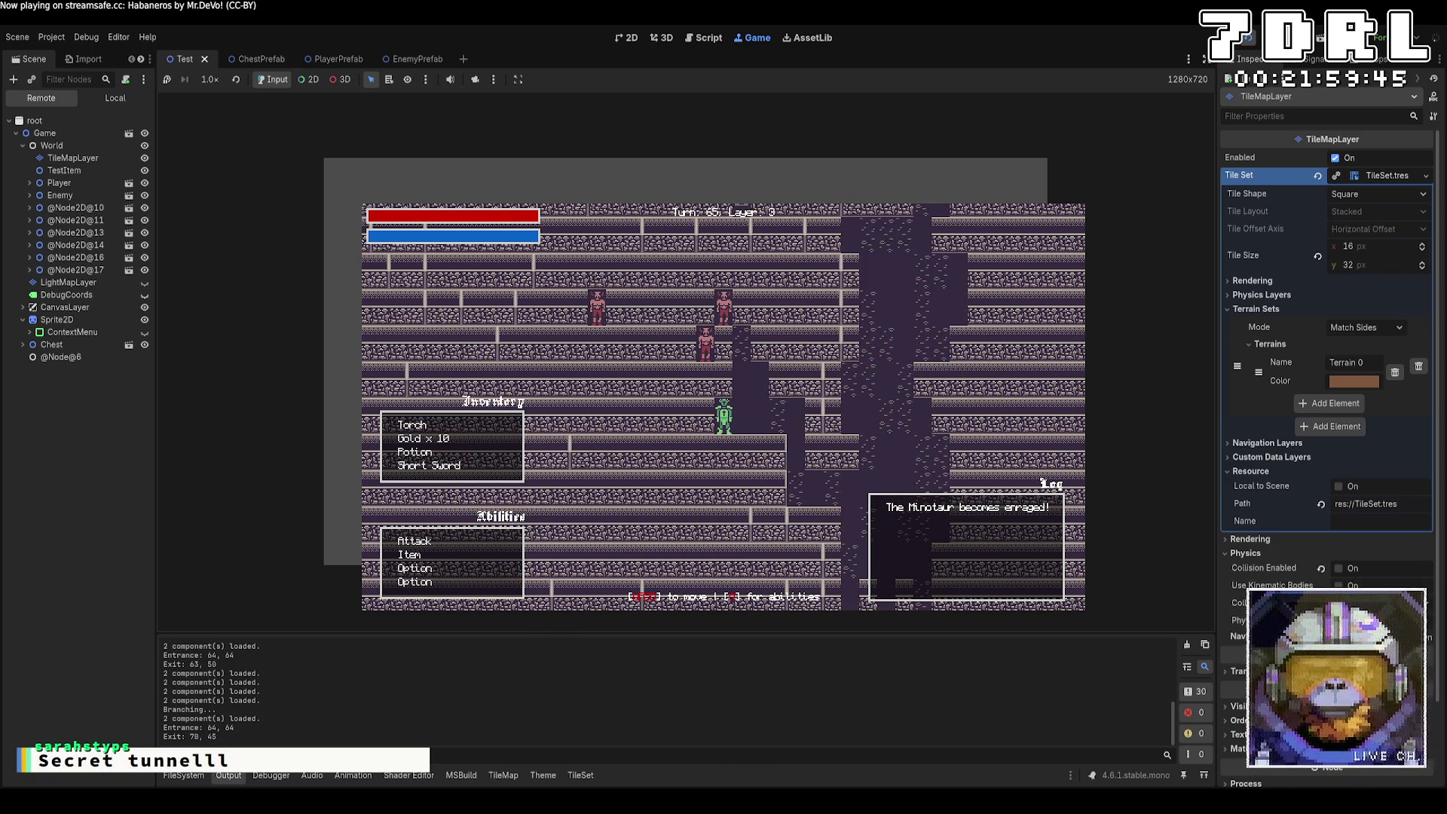
key(Left)
Step: Keep descending through layers 4 to 7, moving back and forth, until reaching layer 8
key(Up)
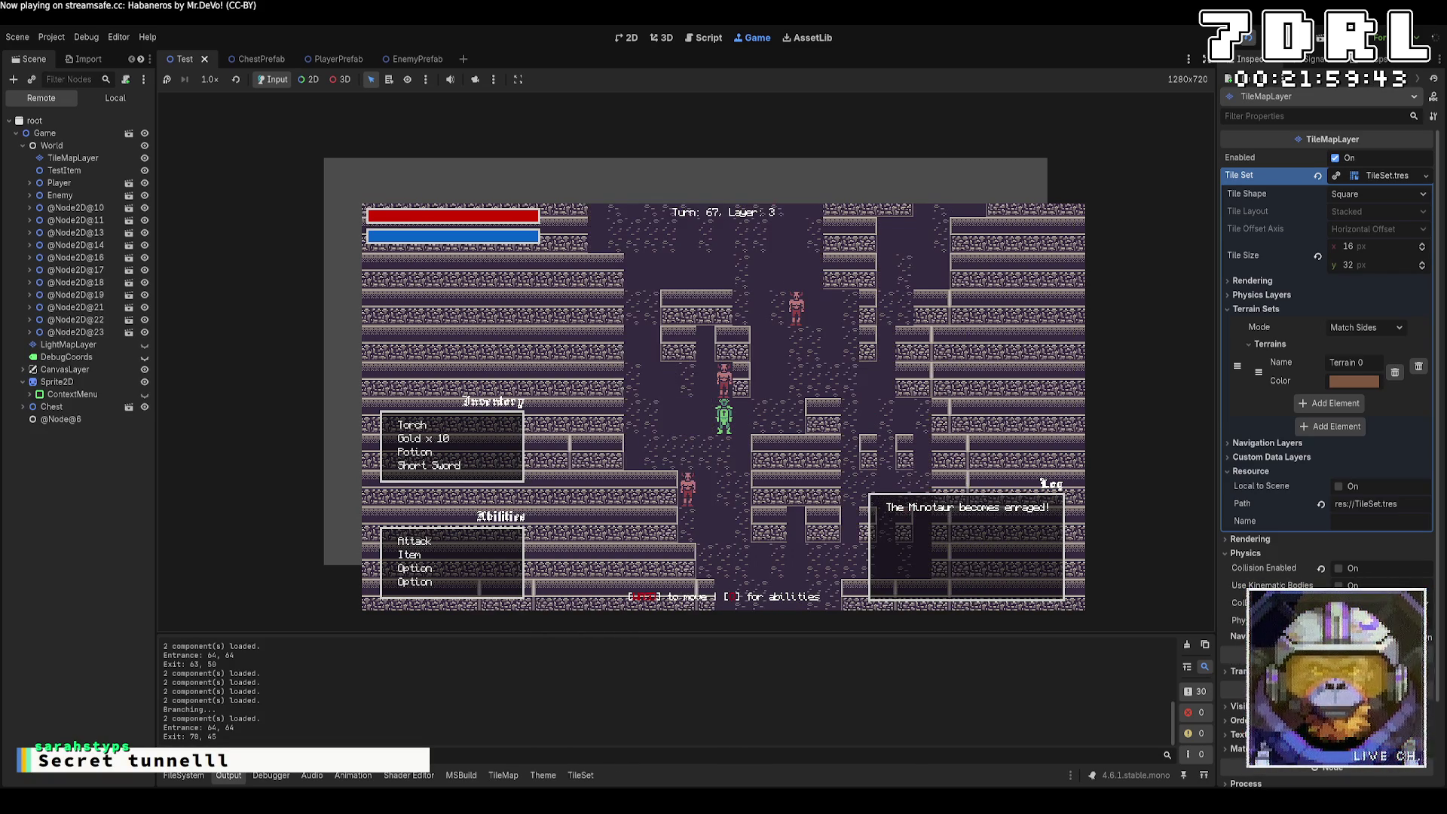
key(Down)
key(Up)
key(Up)
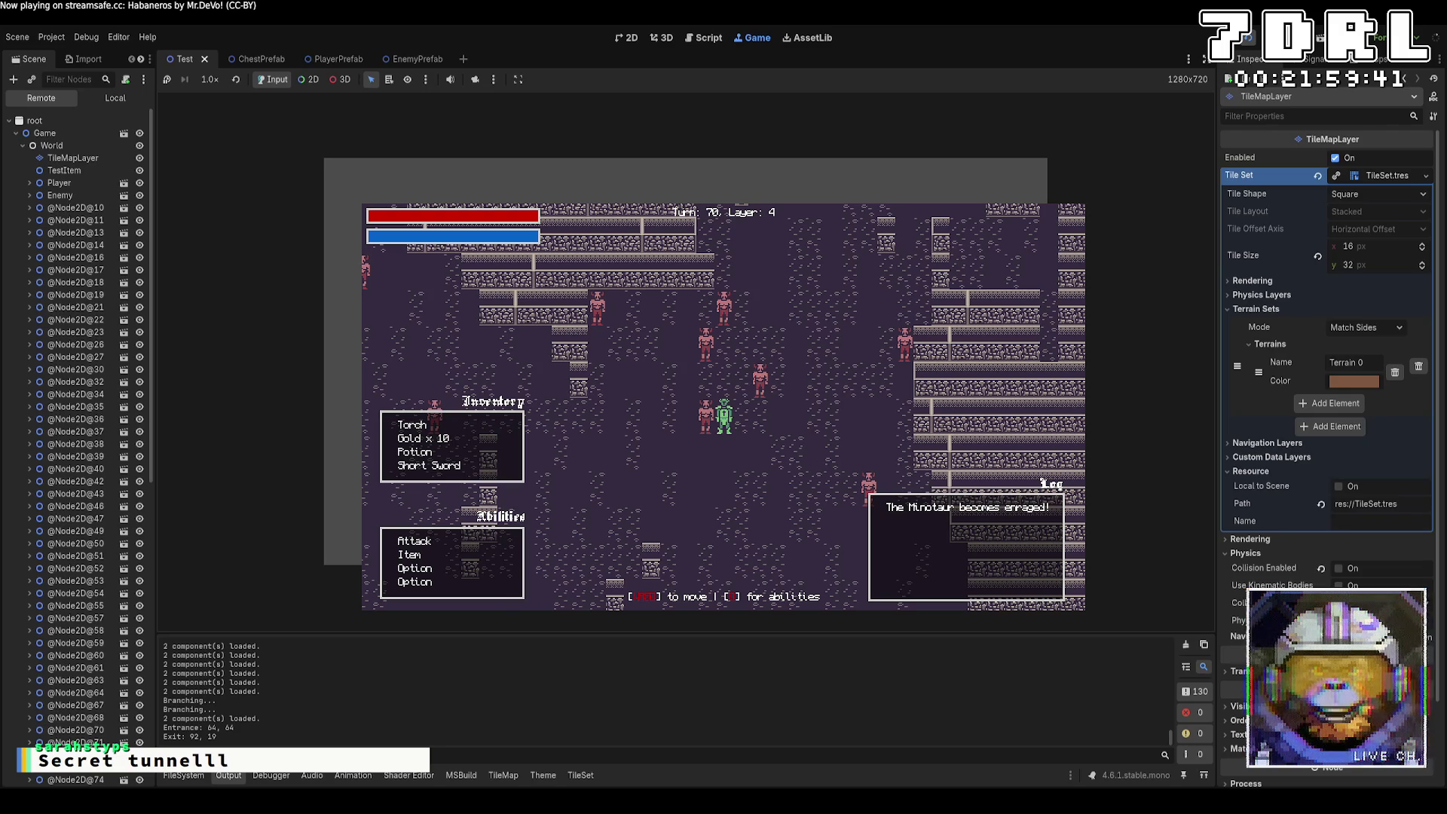
key(Up)
key(Up)
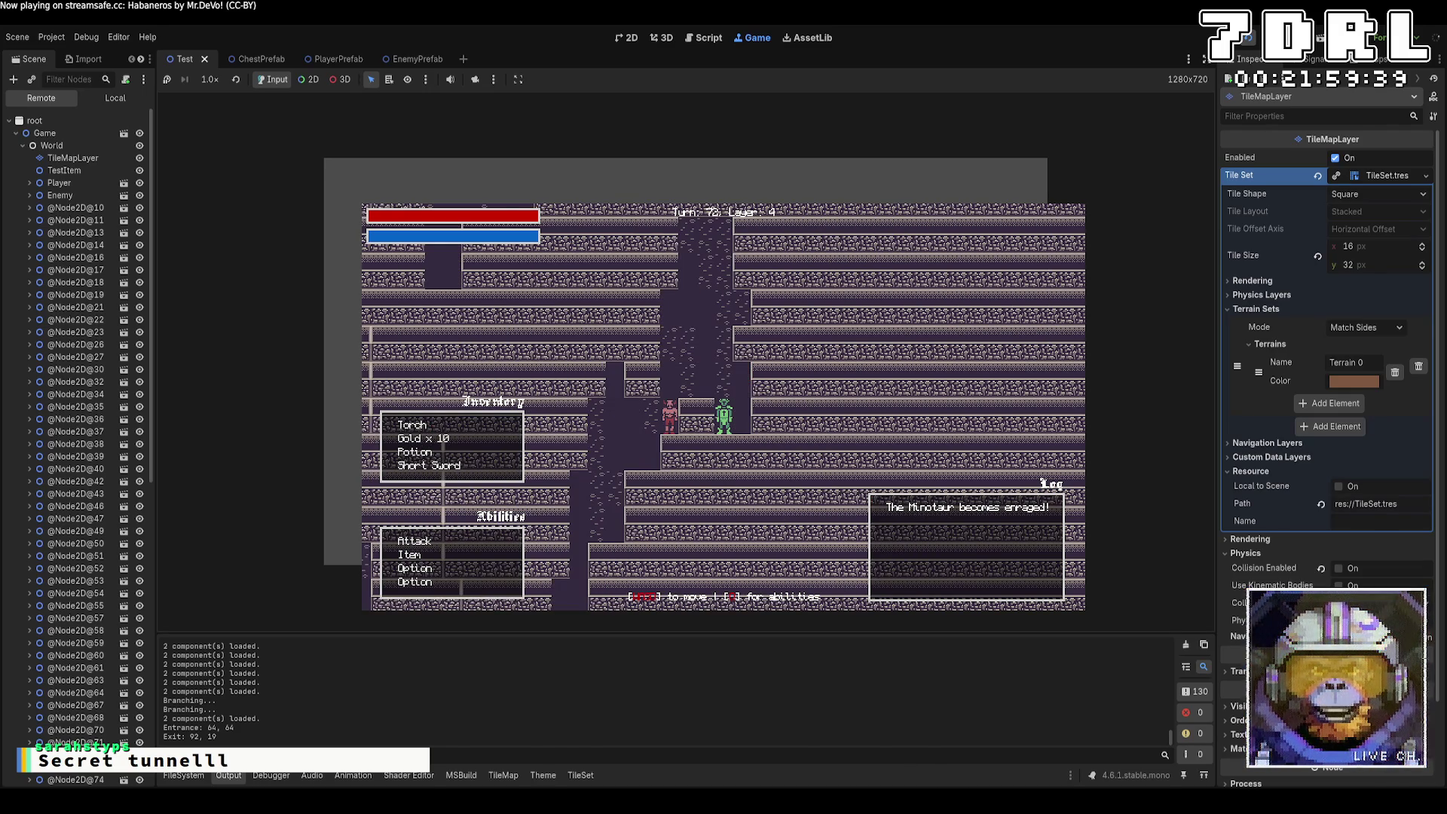
key(Up)
key(Up)
key(Up)
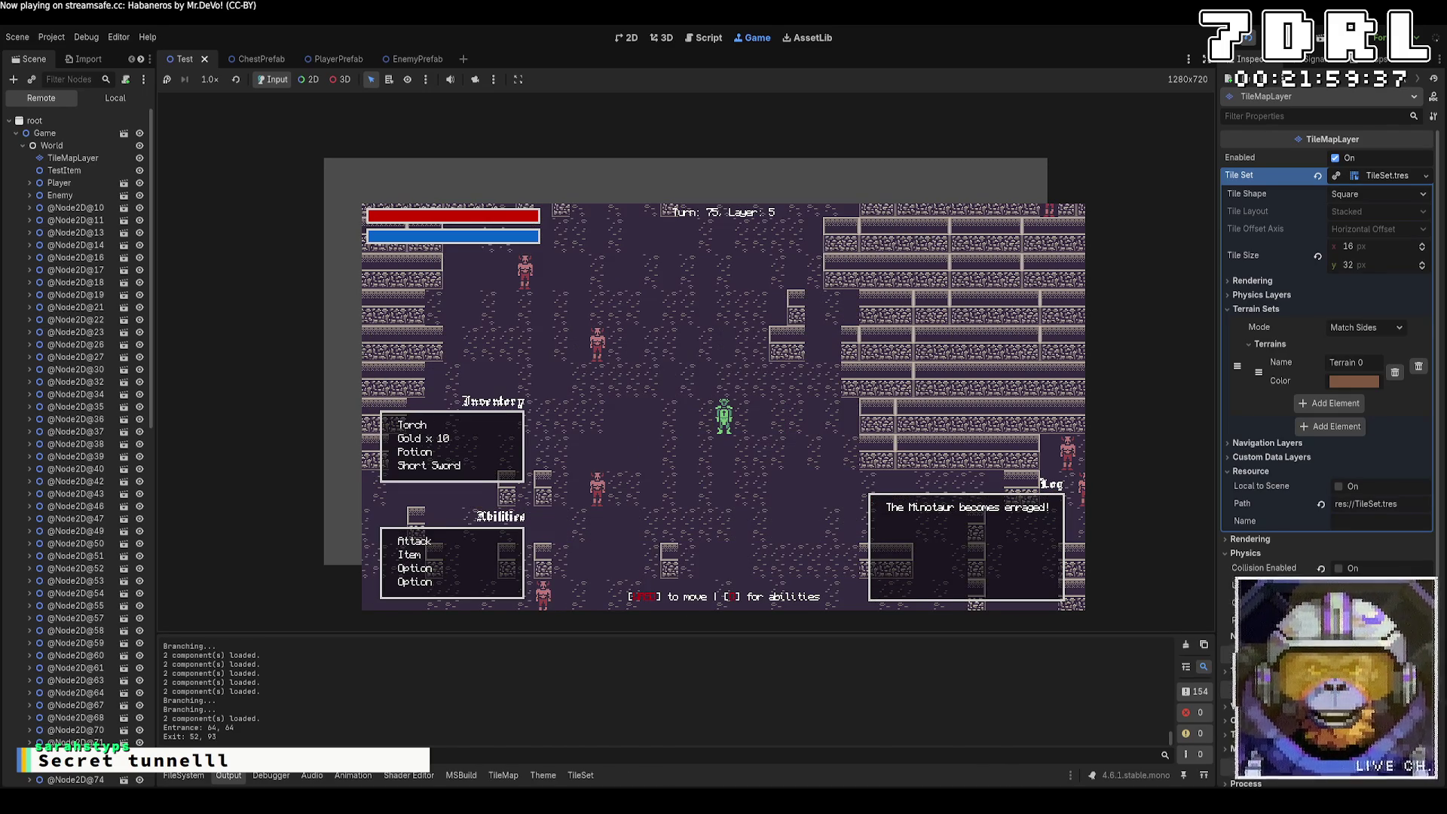
key(Up)
key(Up)
key(Up)
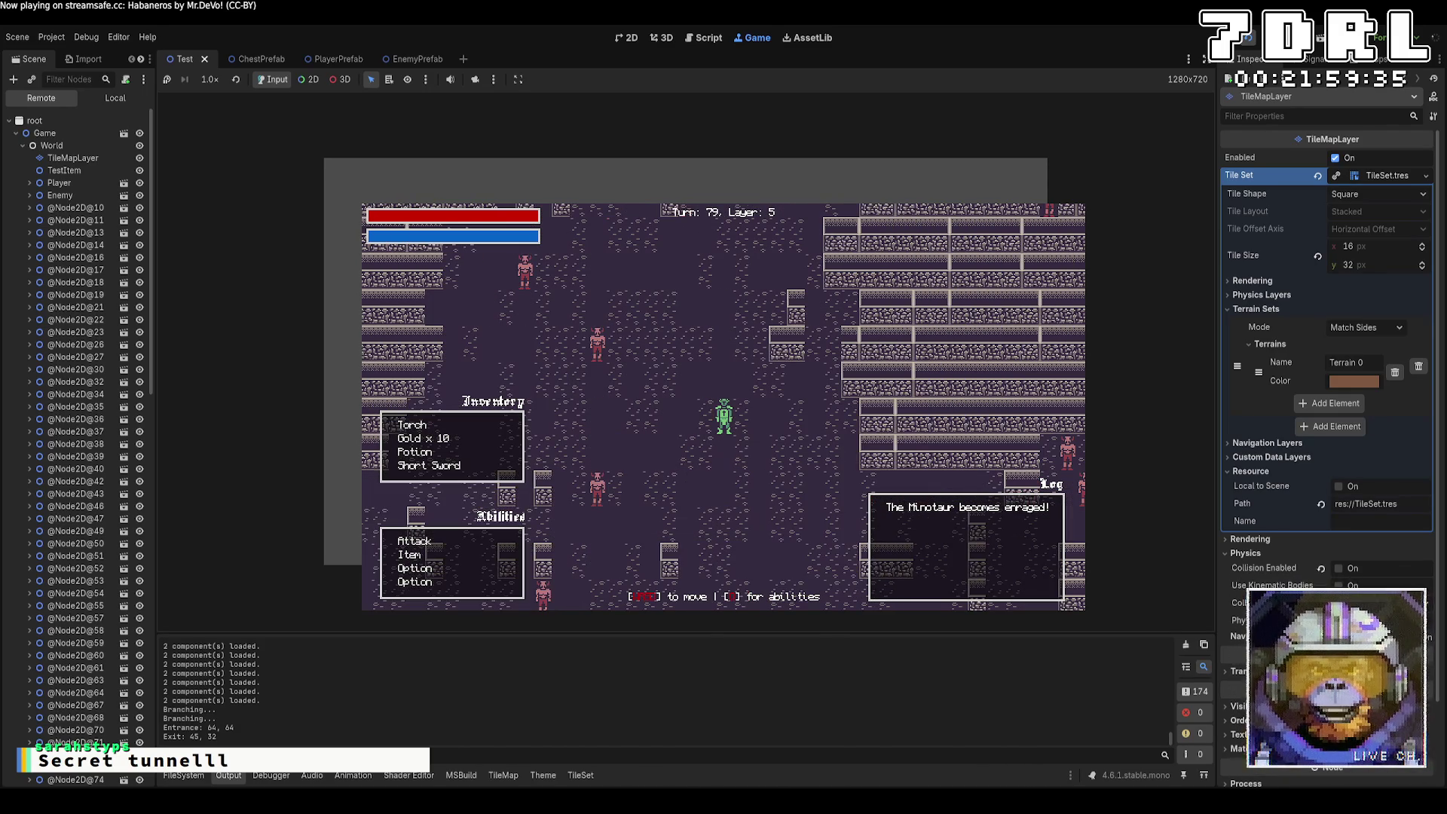
key(Up)
key(Up)
key(Up)
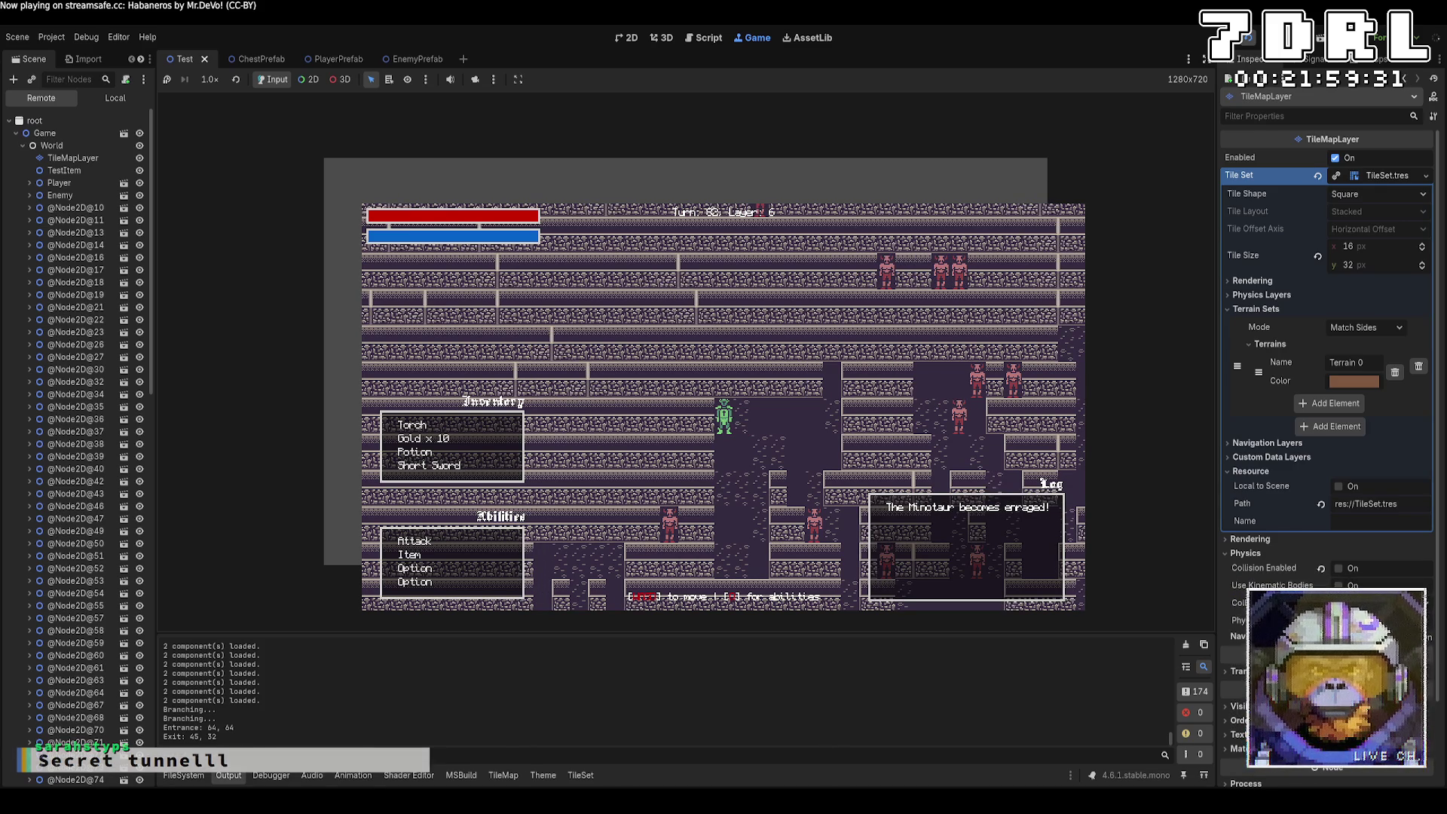
key(Up)
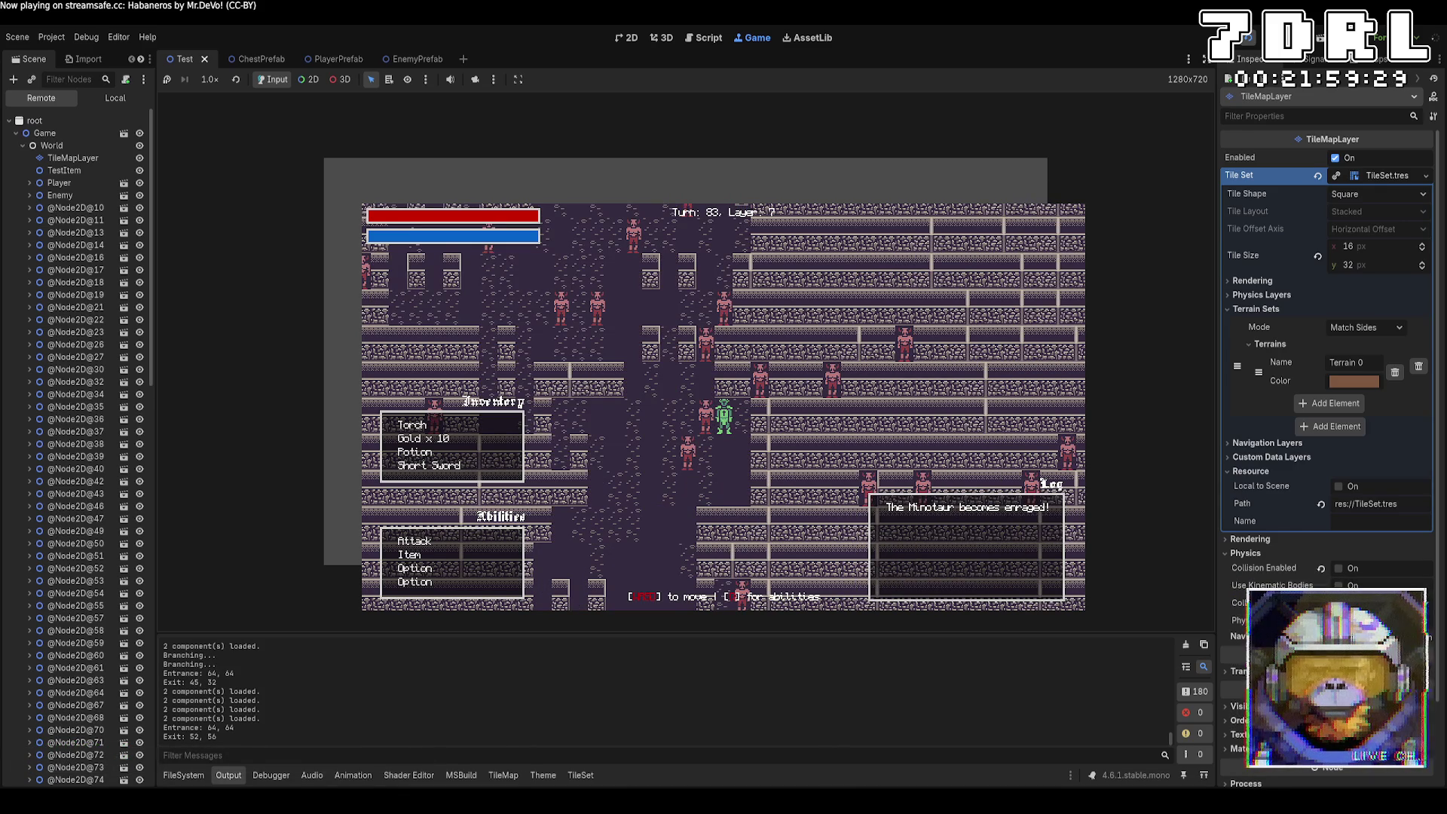
key(Down)
key(Right)
key(Right)
key(Right)
key(Up)
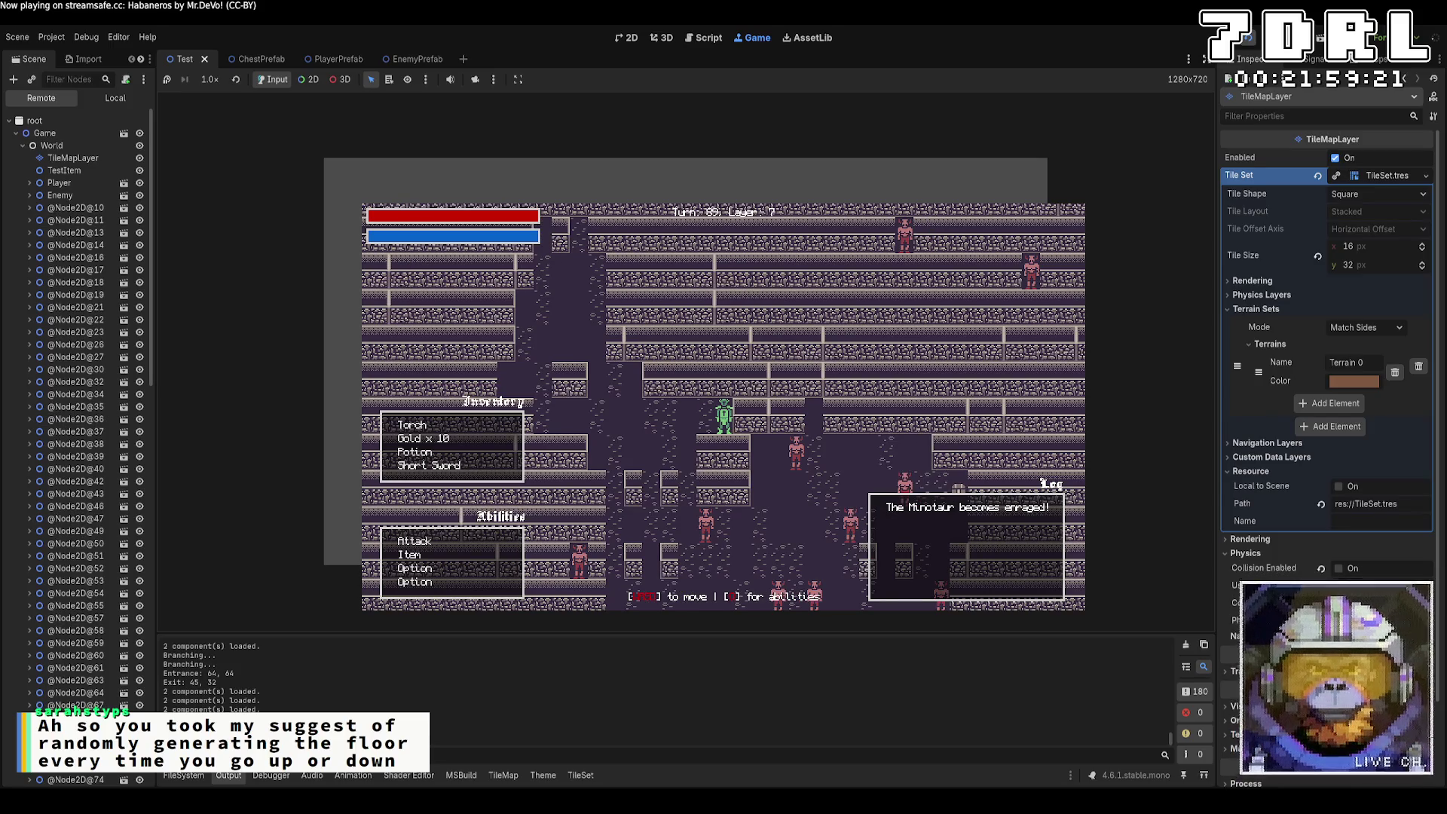
key(Up)
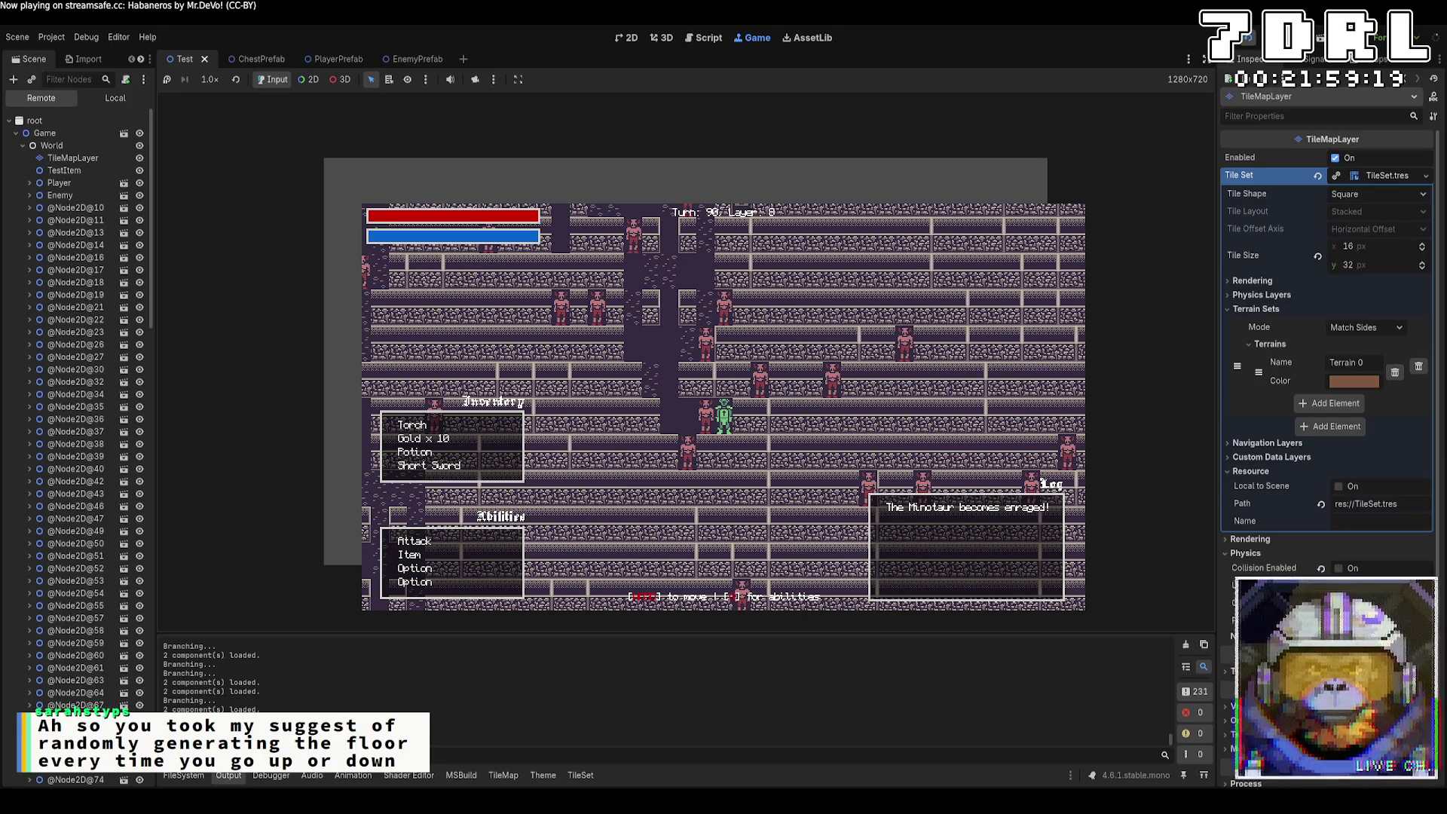
key(Down)
key(Down)
key(Down)
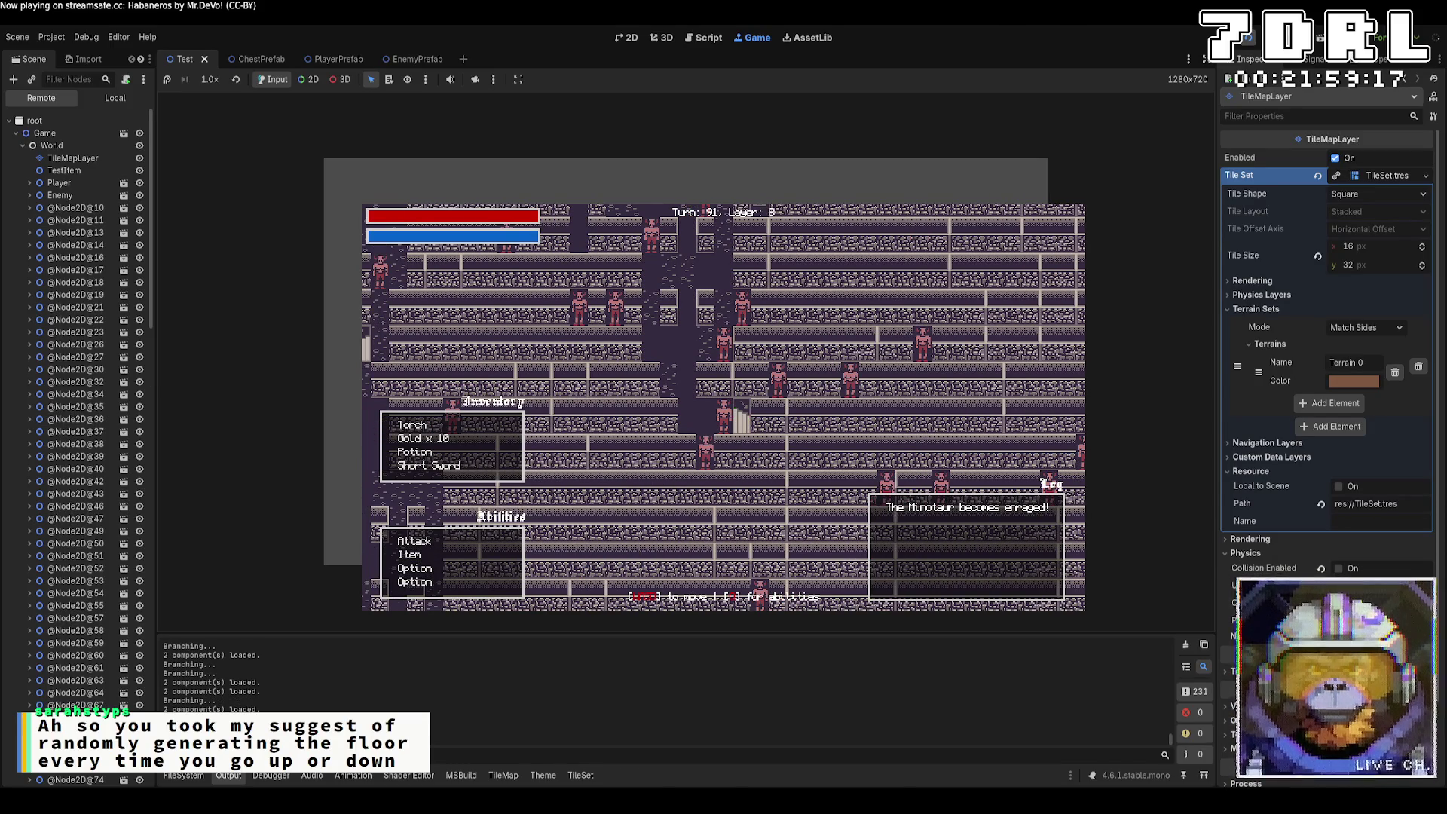
key(Up)
key(Up)
key(Up)
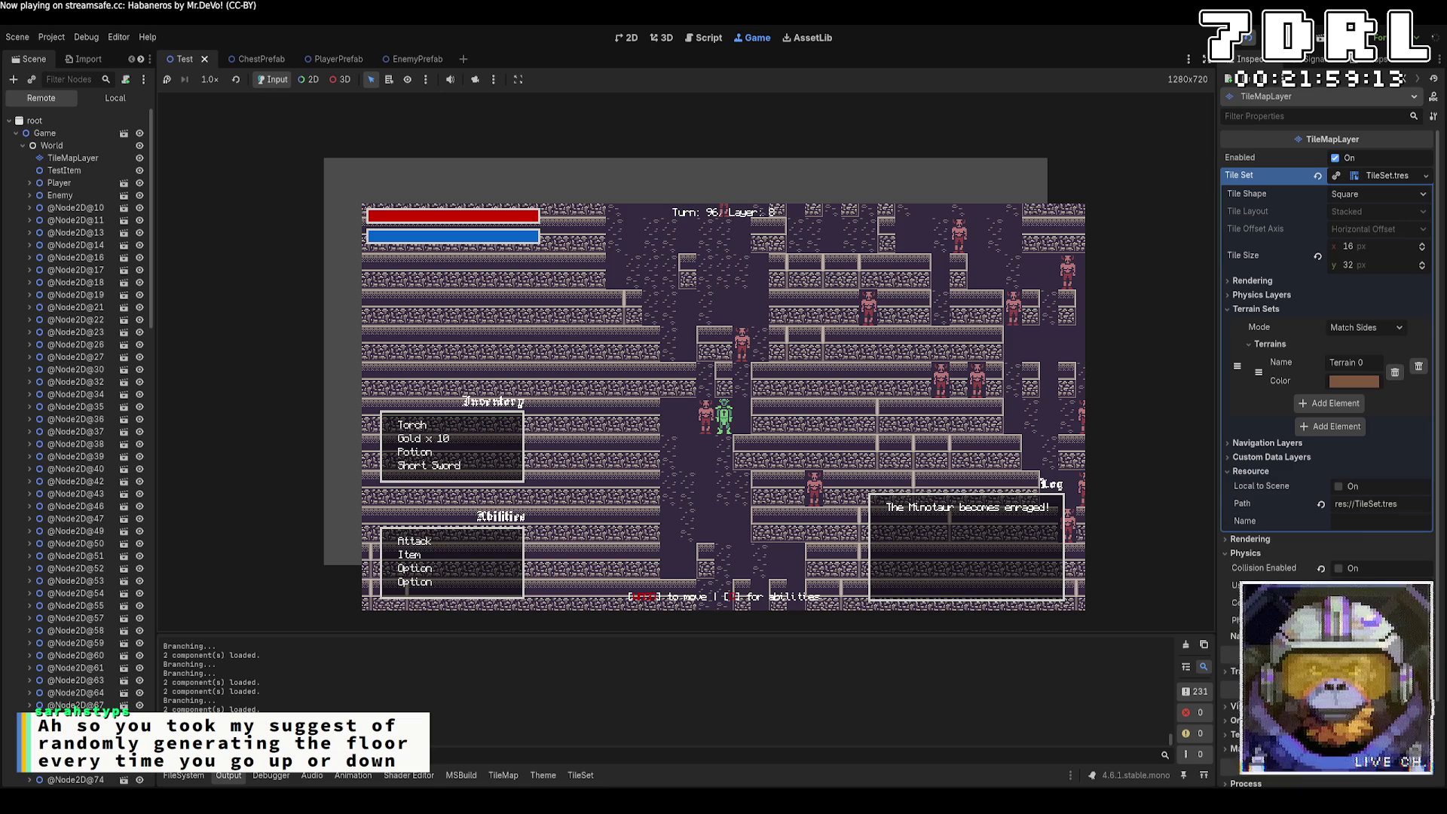
key(Down)
key(Down)
key(Down)
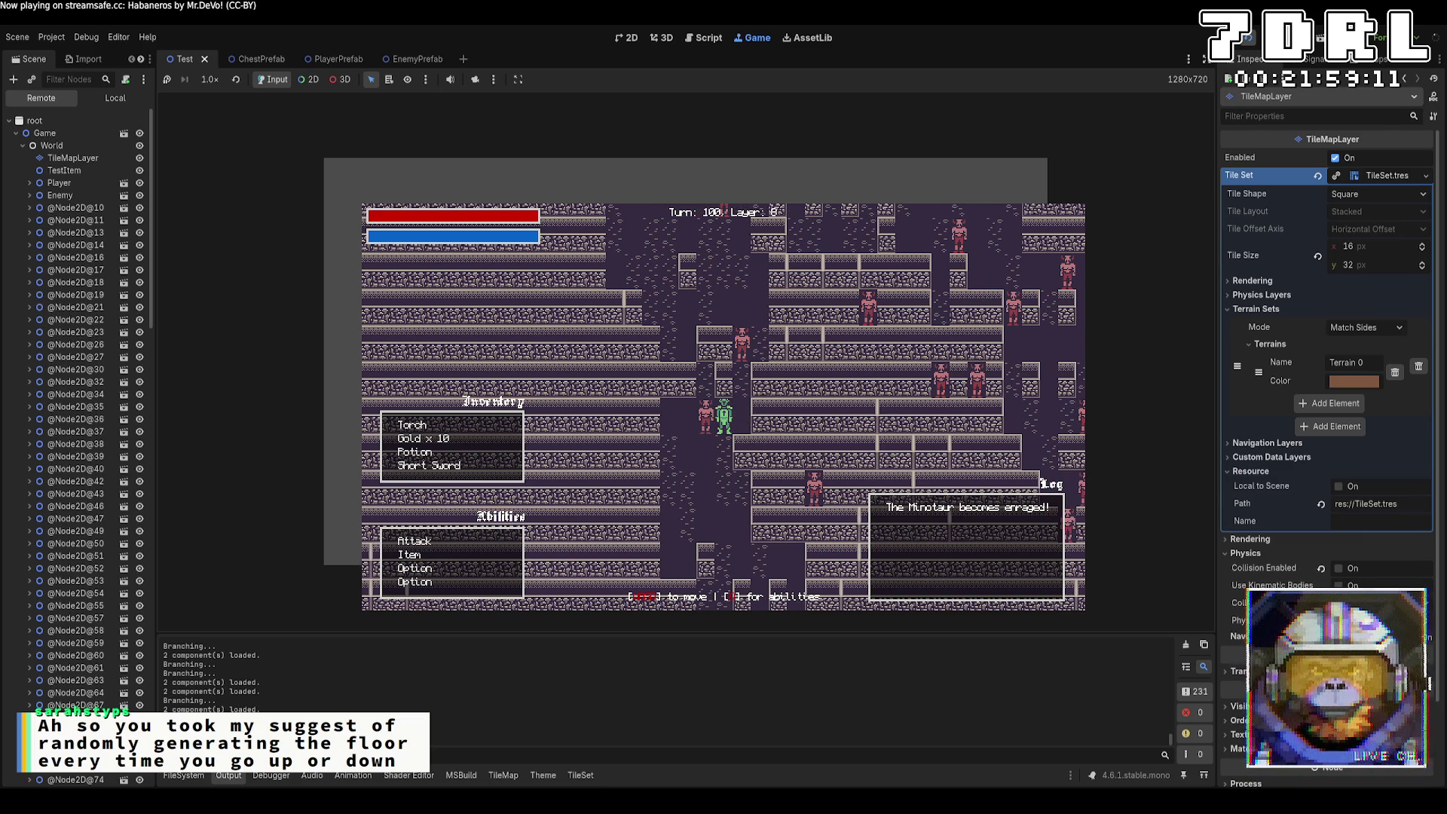
key(Up)
key(Up)
key(Up)
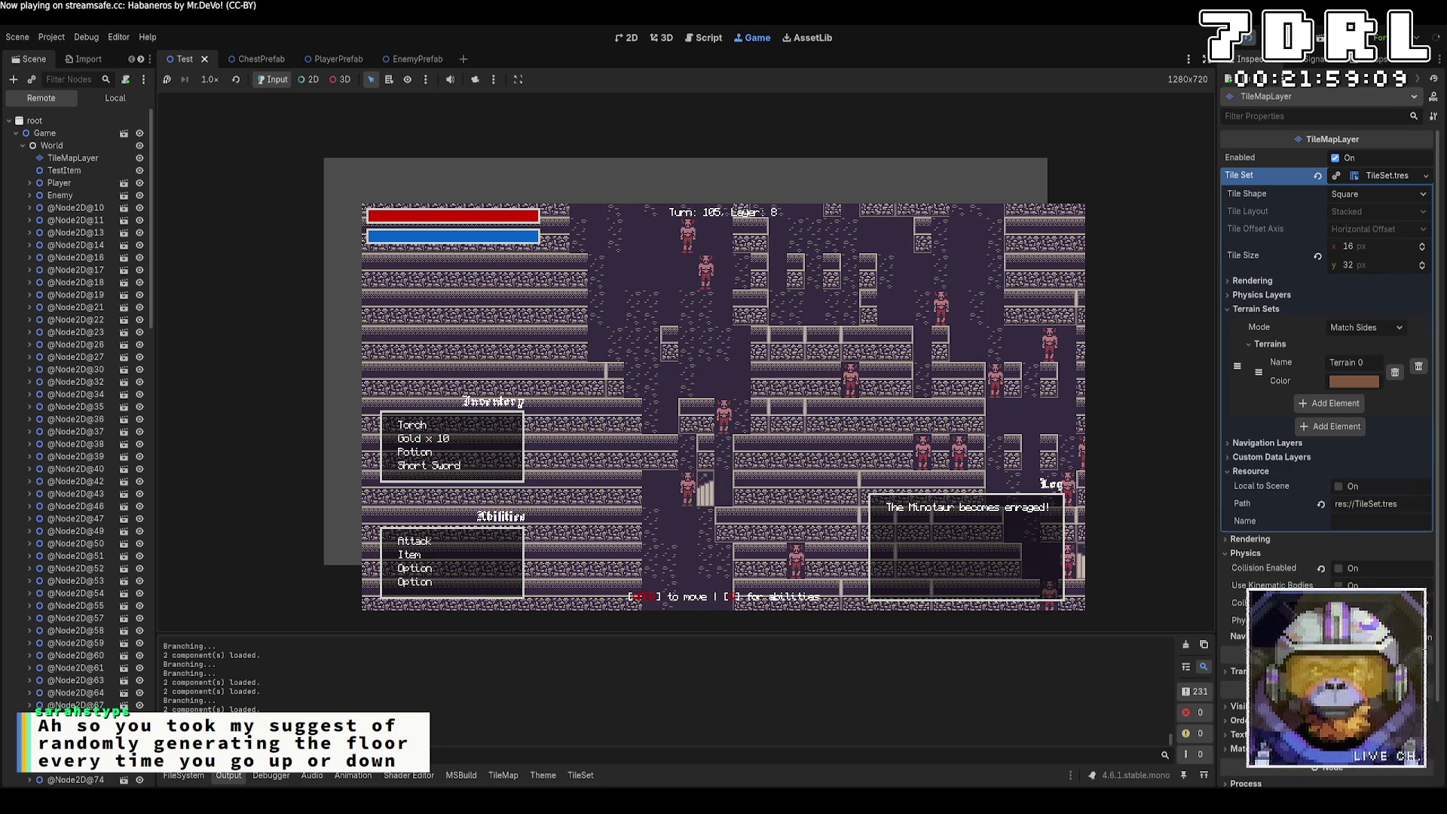
Step: Explore up and left through layer 8, then restart the game with Run Project
key(Up)
key(Up)
key(Up)
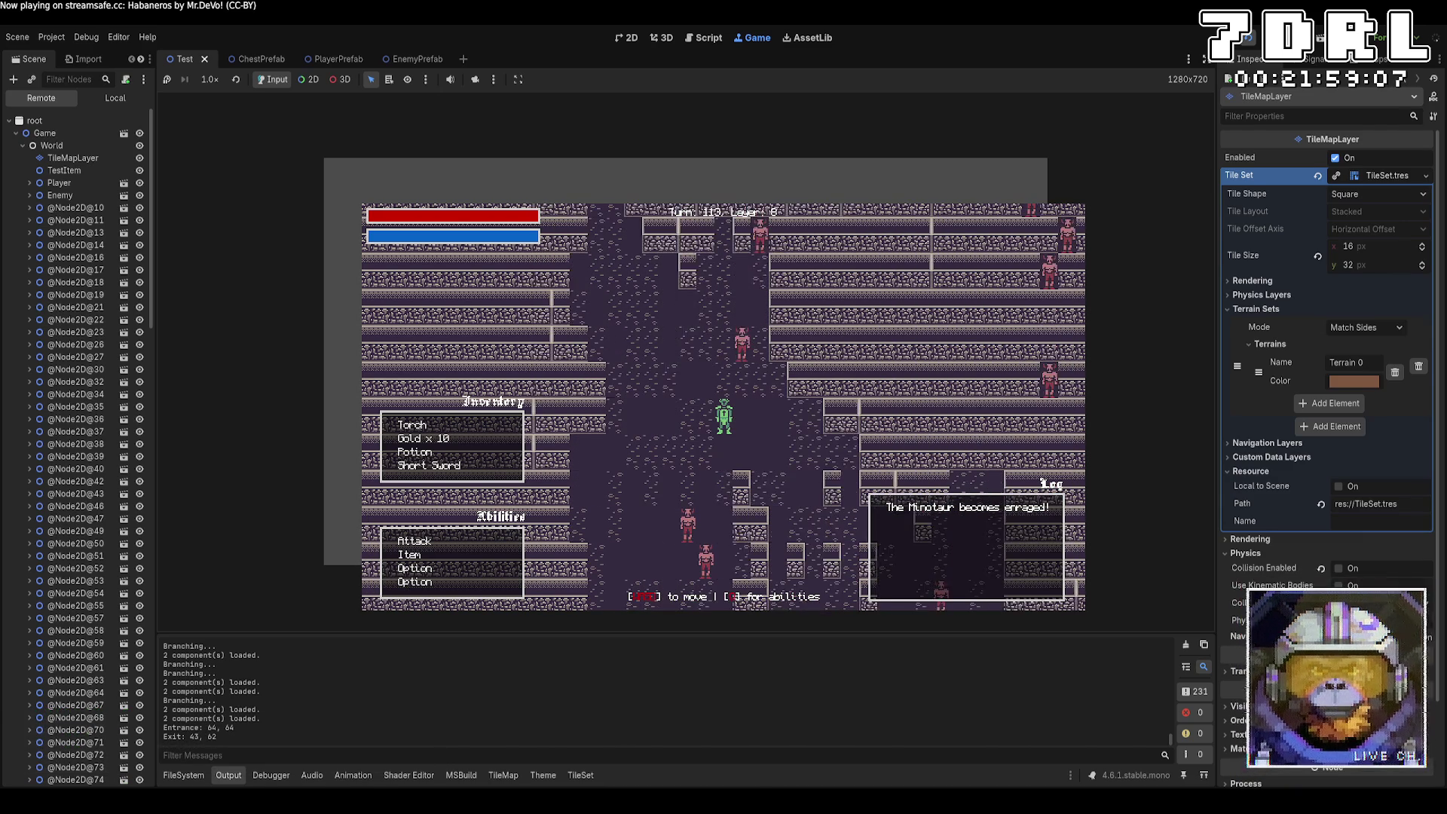
key(Up)
key(Up)
key(Up)
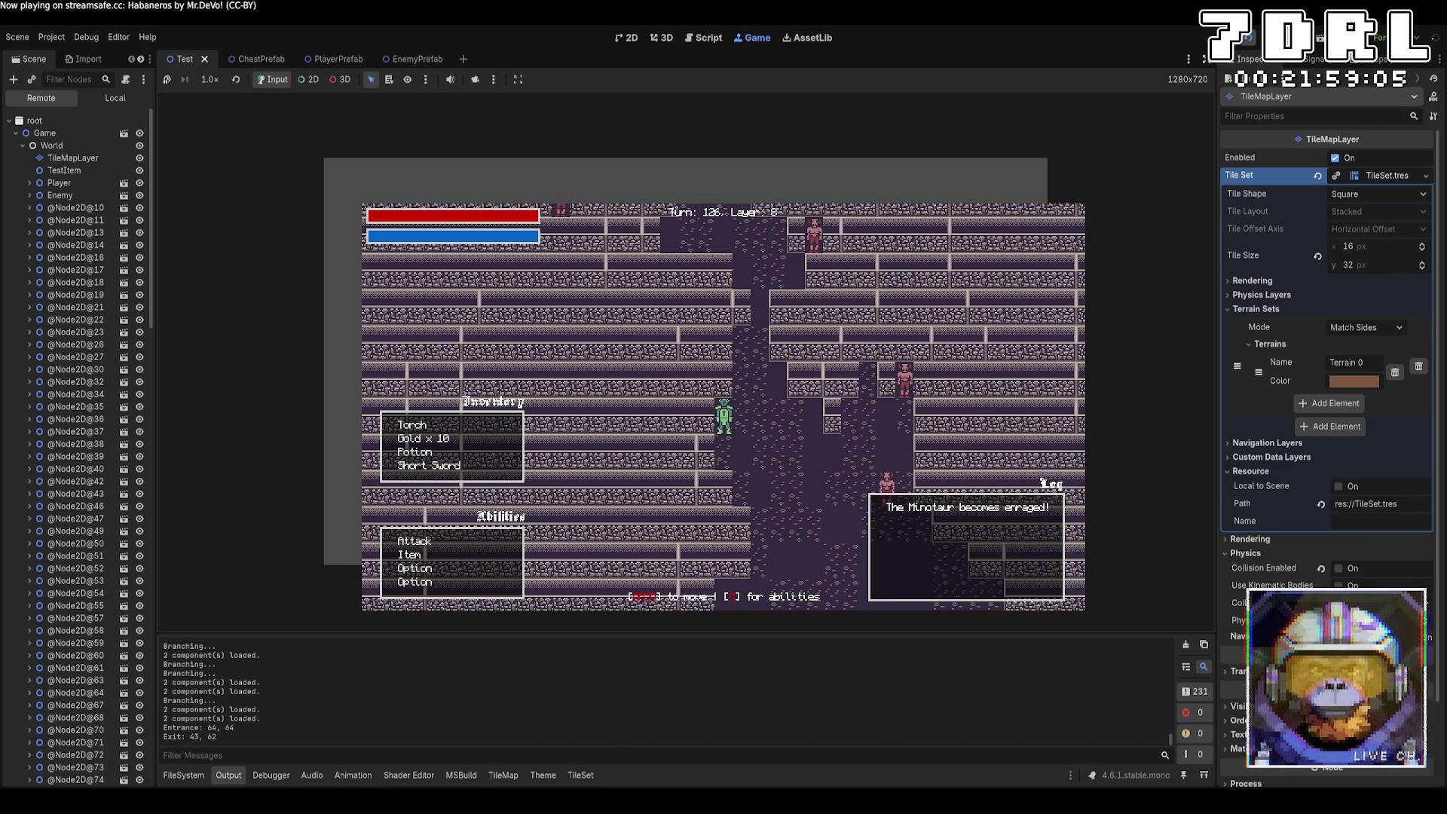
key(Up)
key(Up)
key(Up)
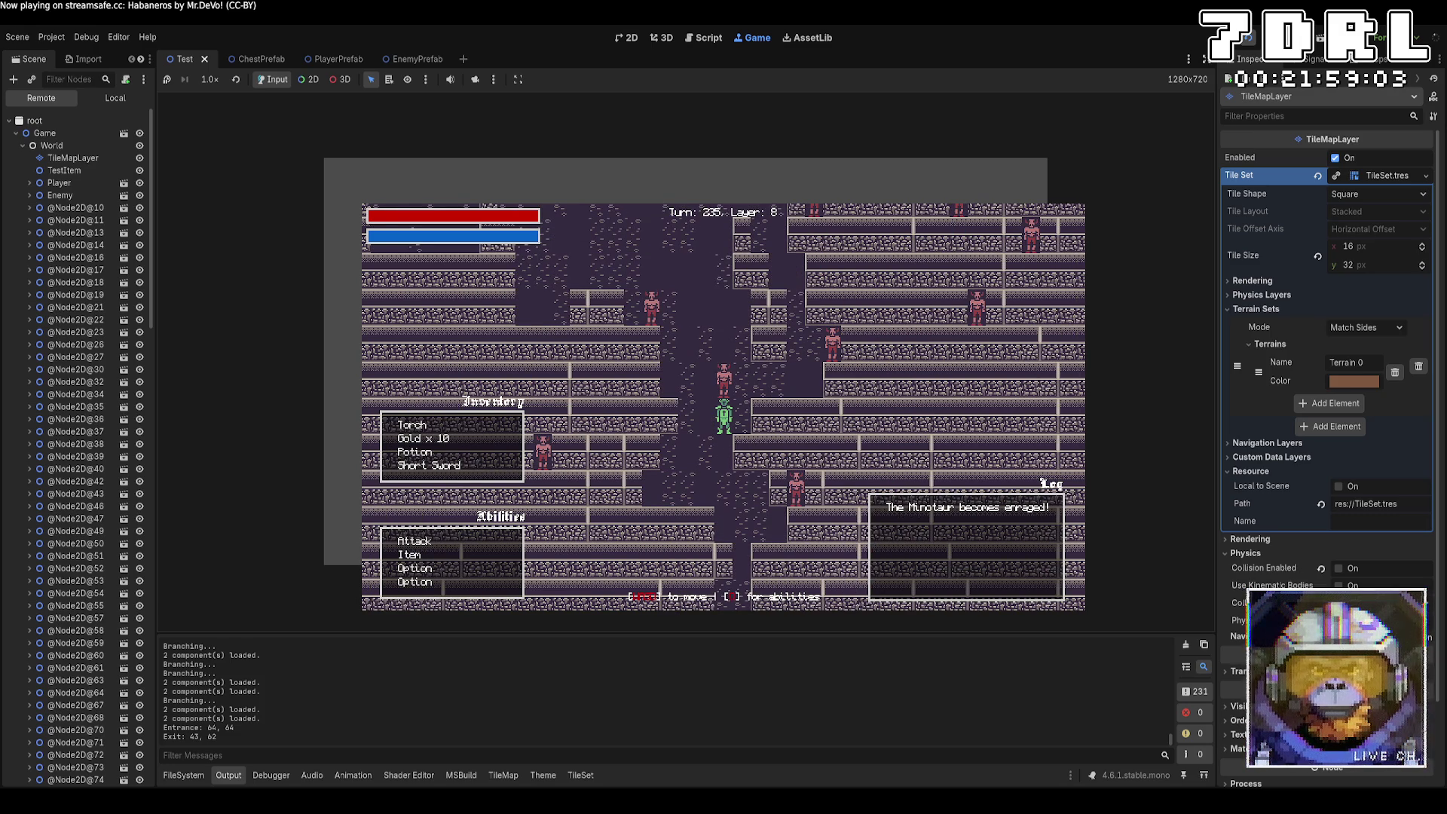
key(Up)
key(Up)
key(Up)
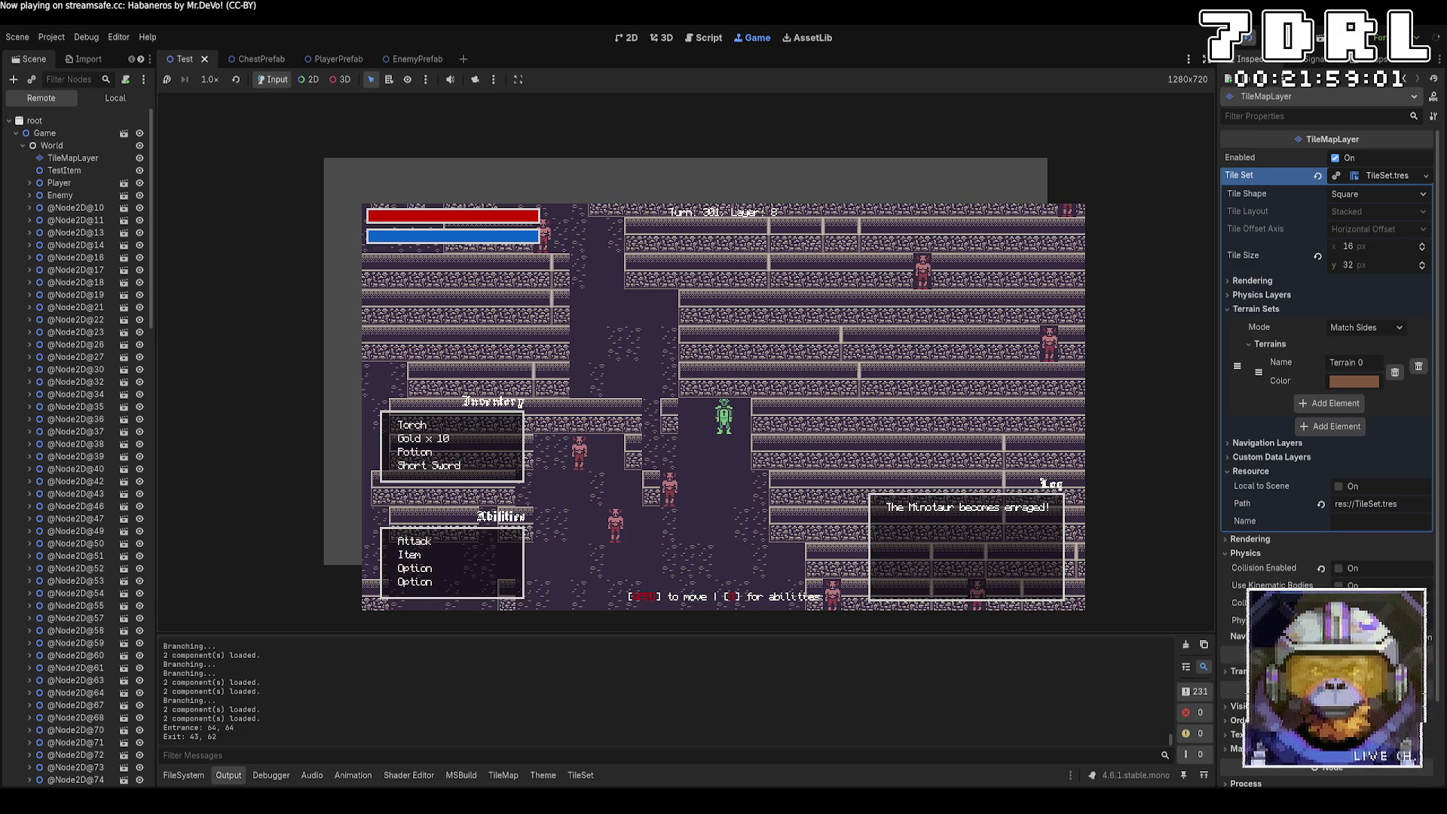
key(Up)
key(Up)
key(Up)
key(Left)
key(Left)
key(Left)
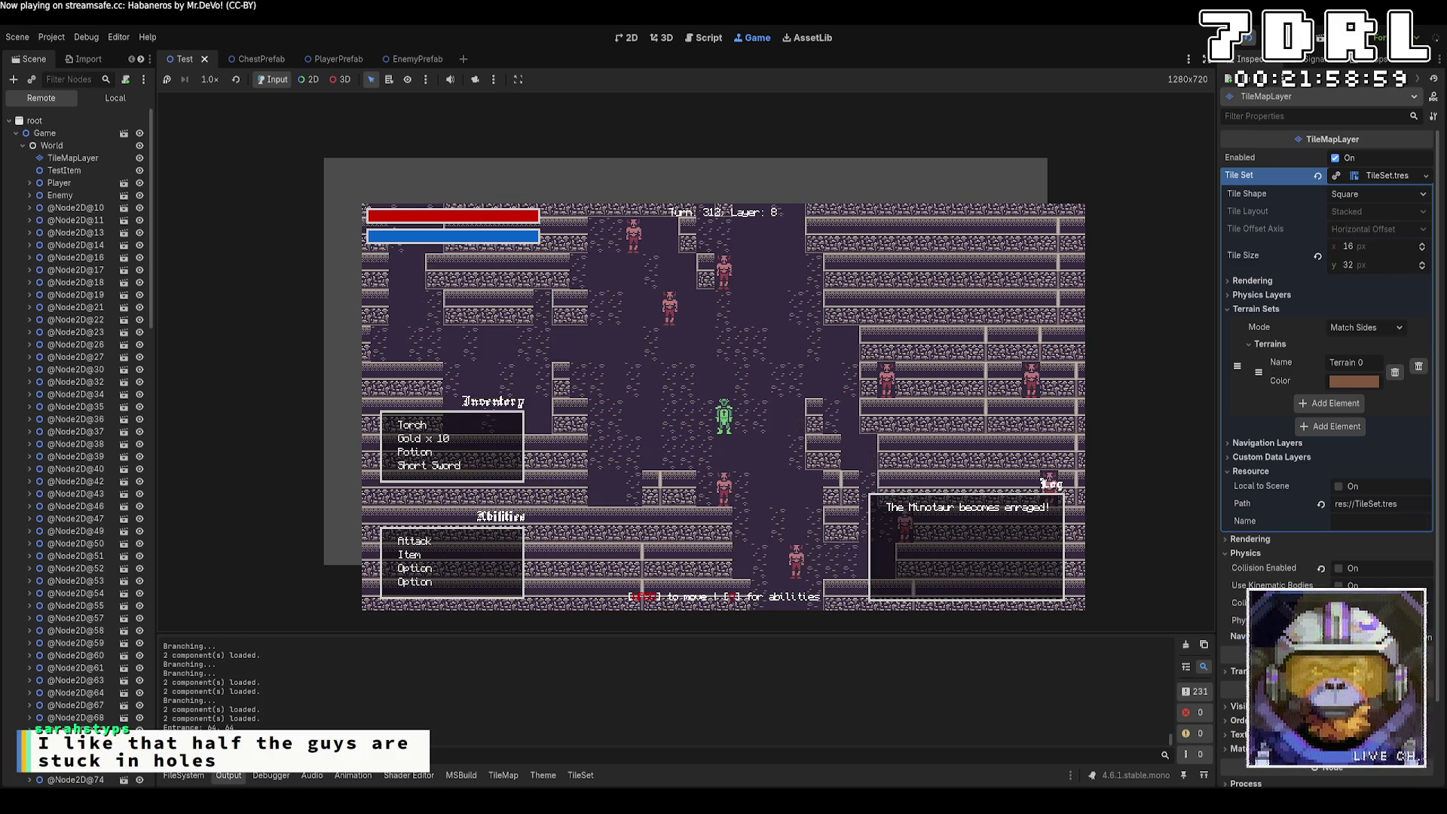
key(Up)
key(Up)
key(Up)
key(Left)
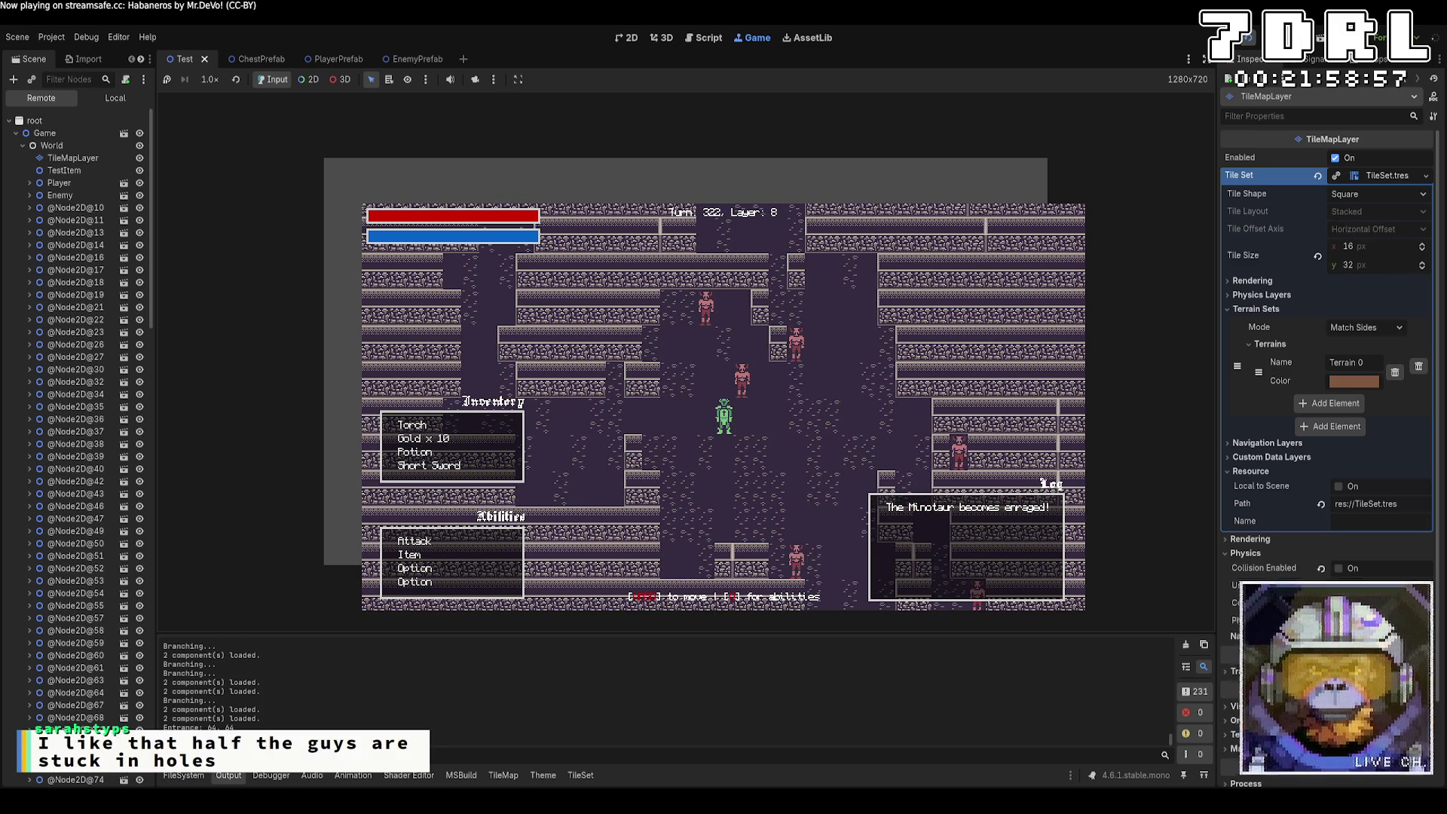
key(Up)
key(Left)
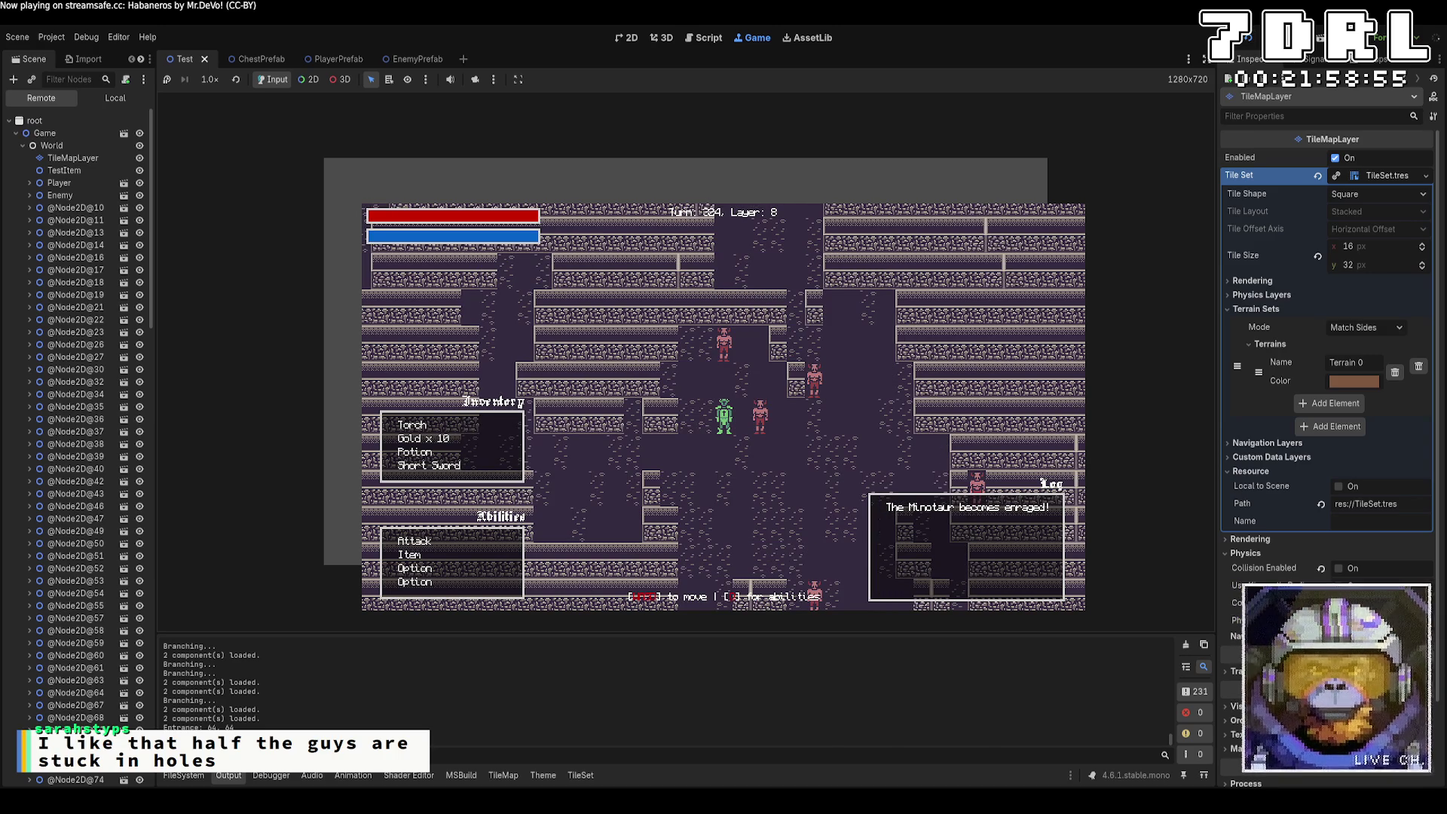
click(1247, 38)
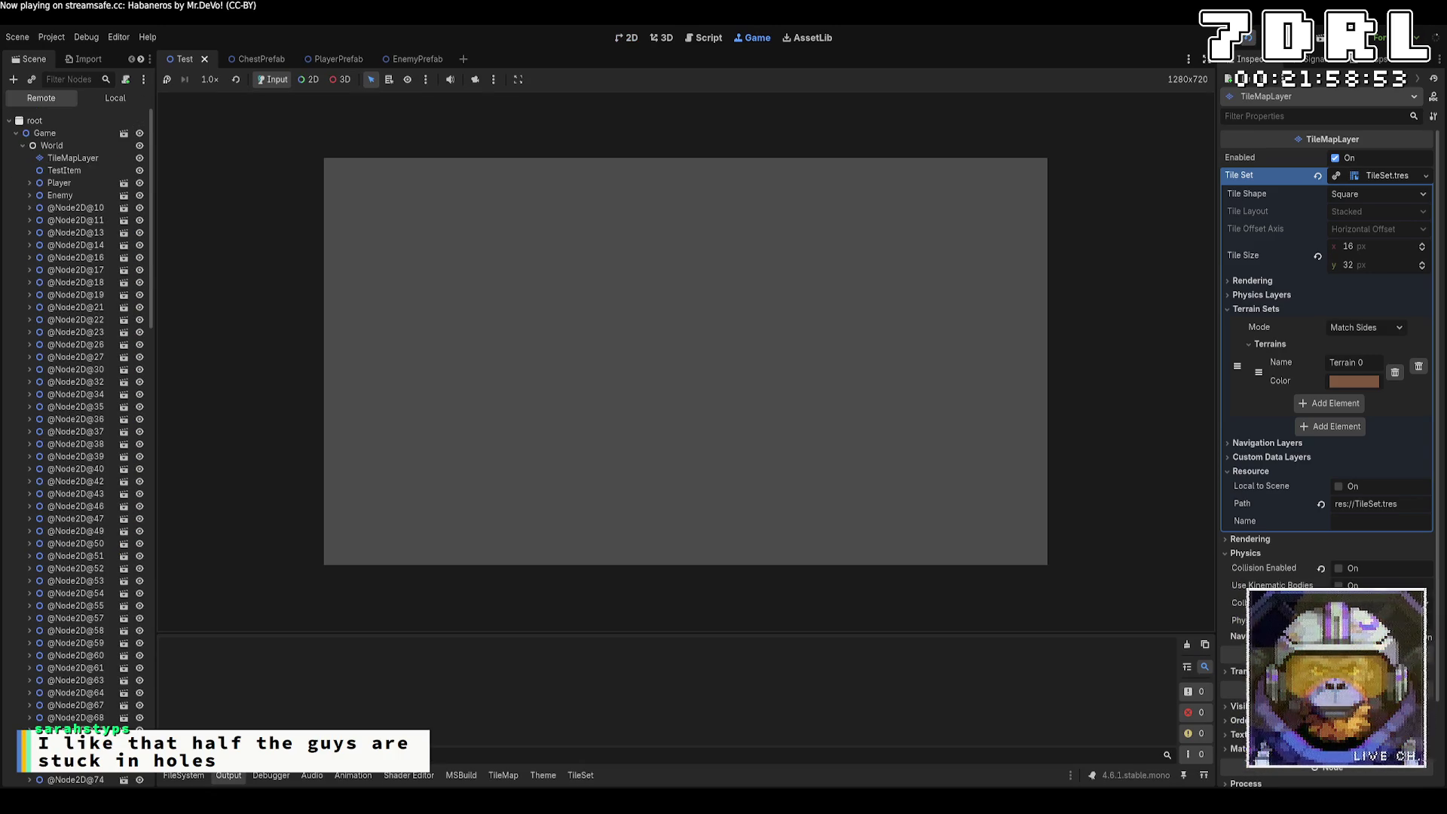
Step: Walk the player left and up across layer 0 of the new run
key(Up)
key(Up)
key(Up)
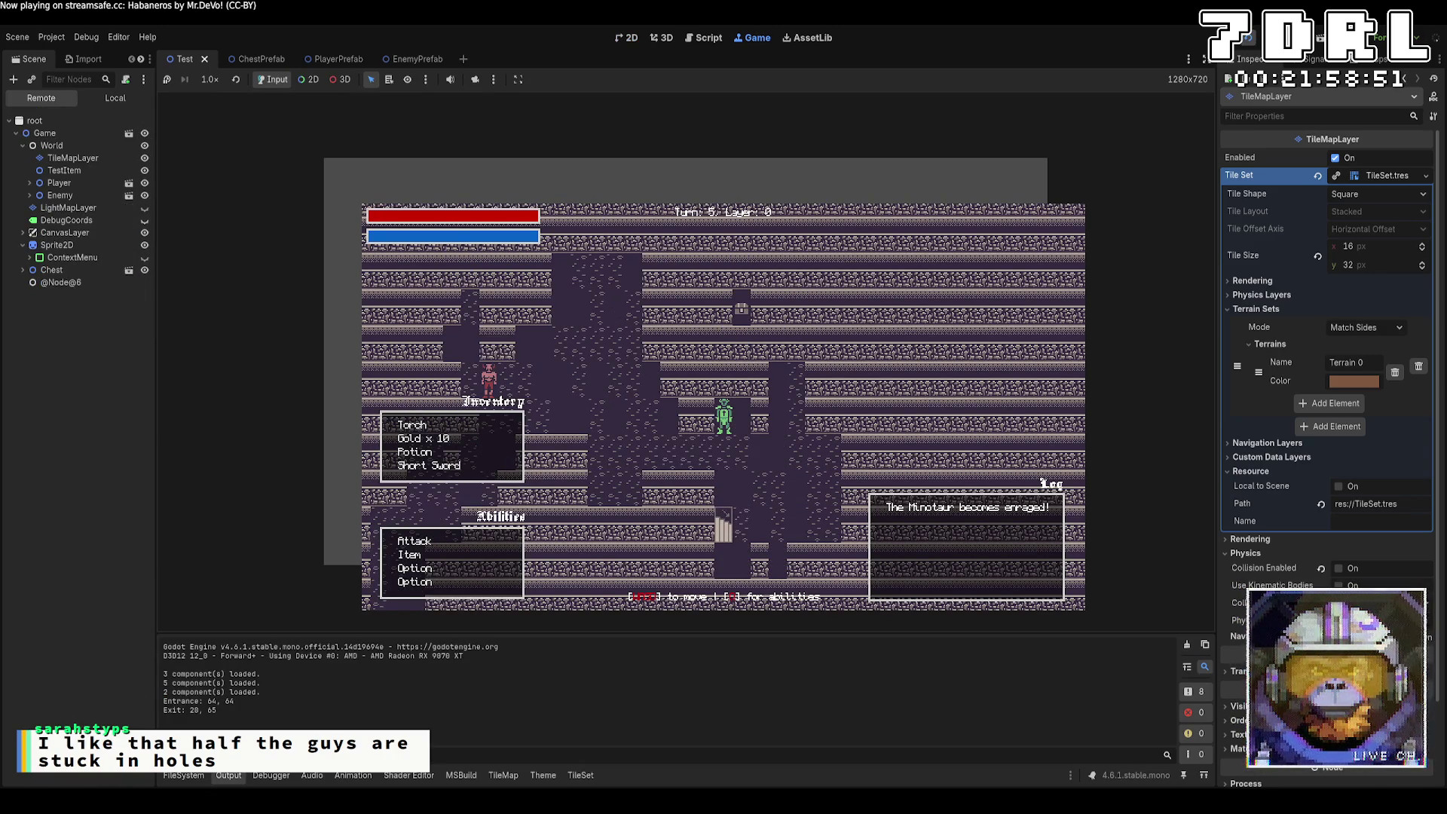
key(Left)
key(Left)
key(Left)
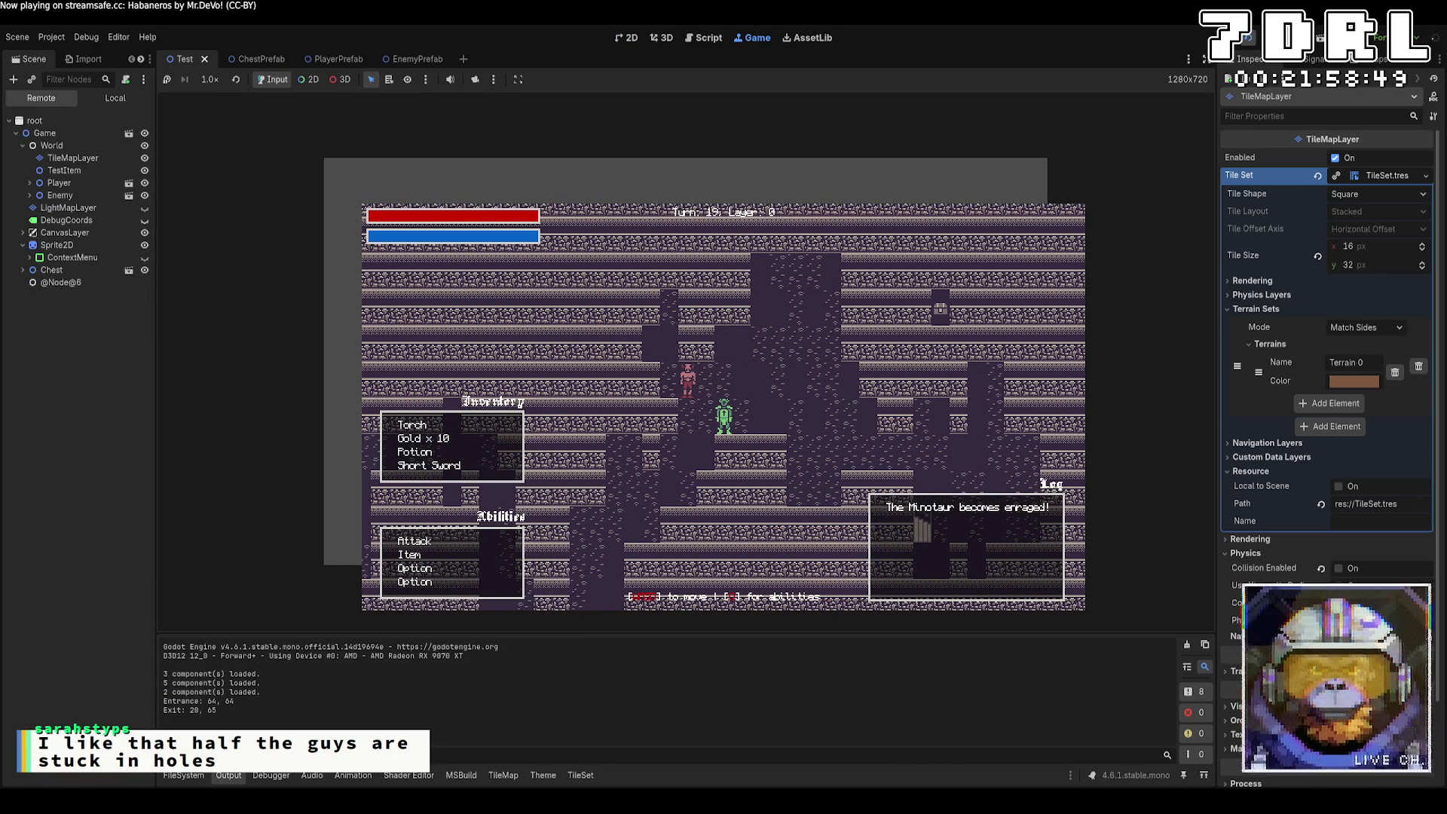
key(Down)
key(Left)
key(Down)
key(Left)
key(Down)
key(Left)
key(Down)
key(Left)
key(Down)
key(Left)
key(Down)
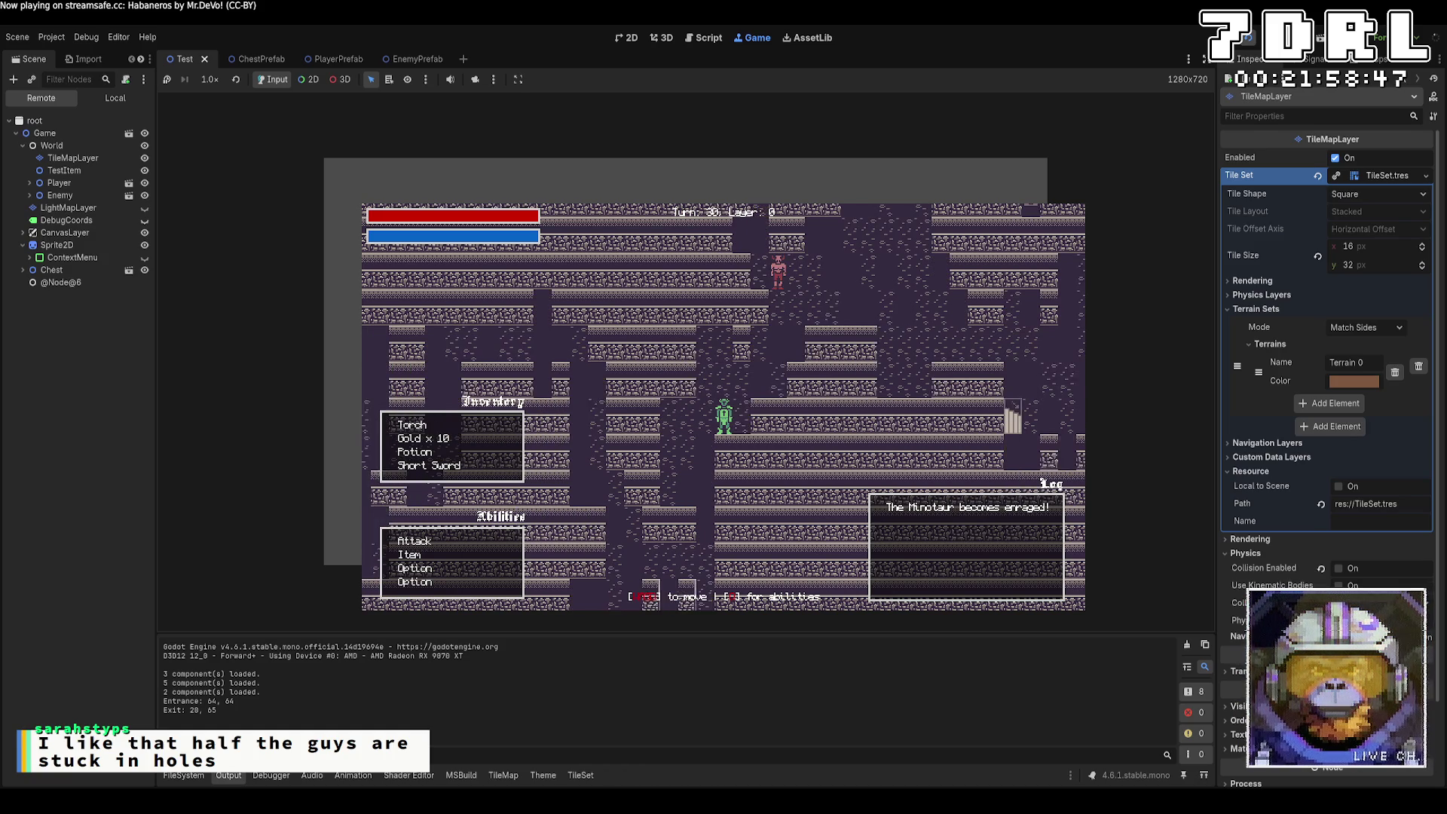
key(Left)
key(Left)
key(Left)
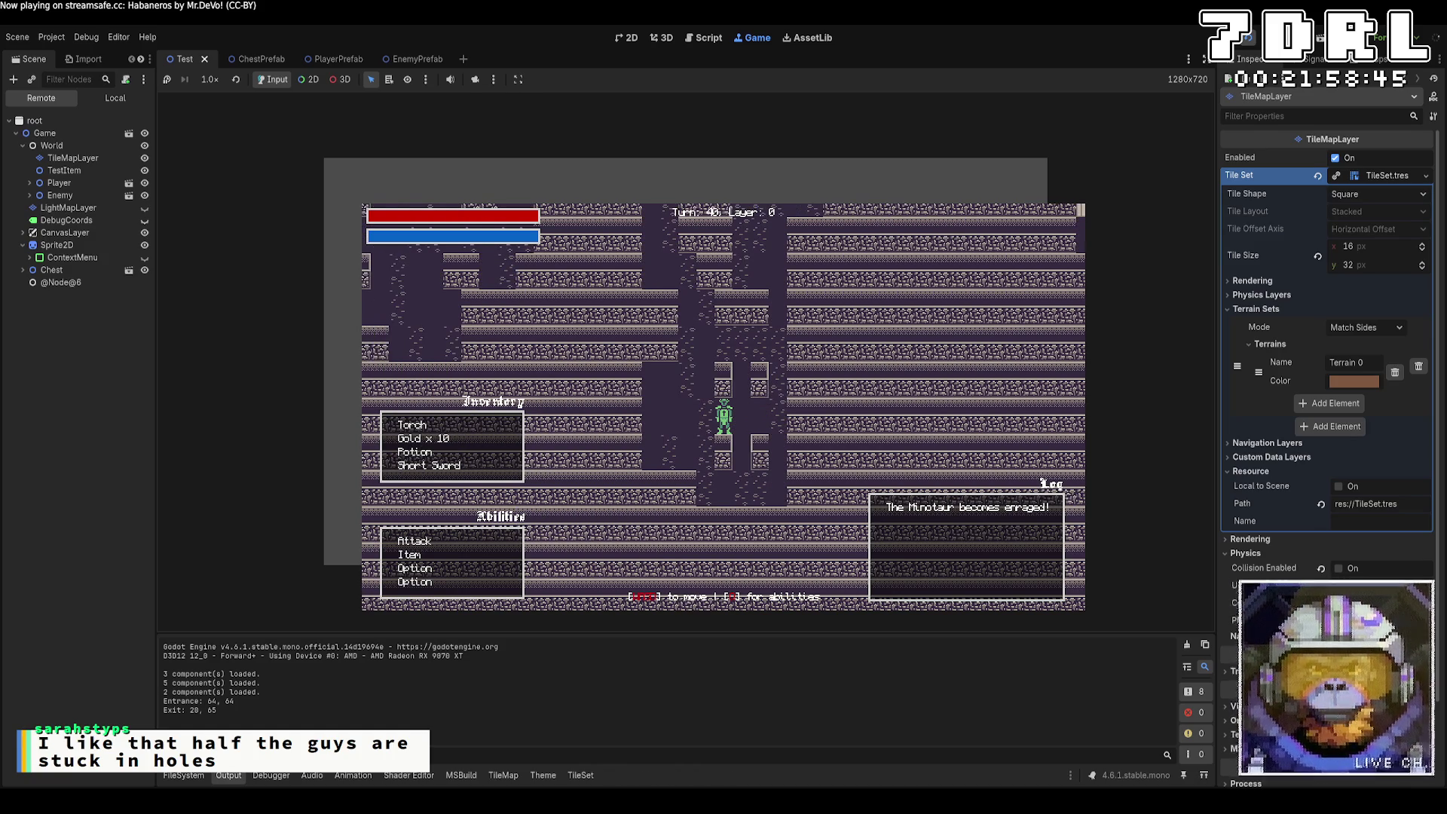
key(Up)
key(Up)
key(Up)
key(Left)
key(Up)
key(Up)
key(Up)
key(Left)
key(Up)
key(Up)
key(Up)
key(Left)
key(Up)
key(Up)
key(Up)
key(Left)
key(Up)
key(Up)
key(Up)
key(Left)
key(Up)
key(Up)
key(Up)
key(Left)
key(Up)
key(Up)
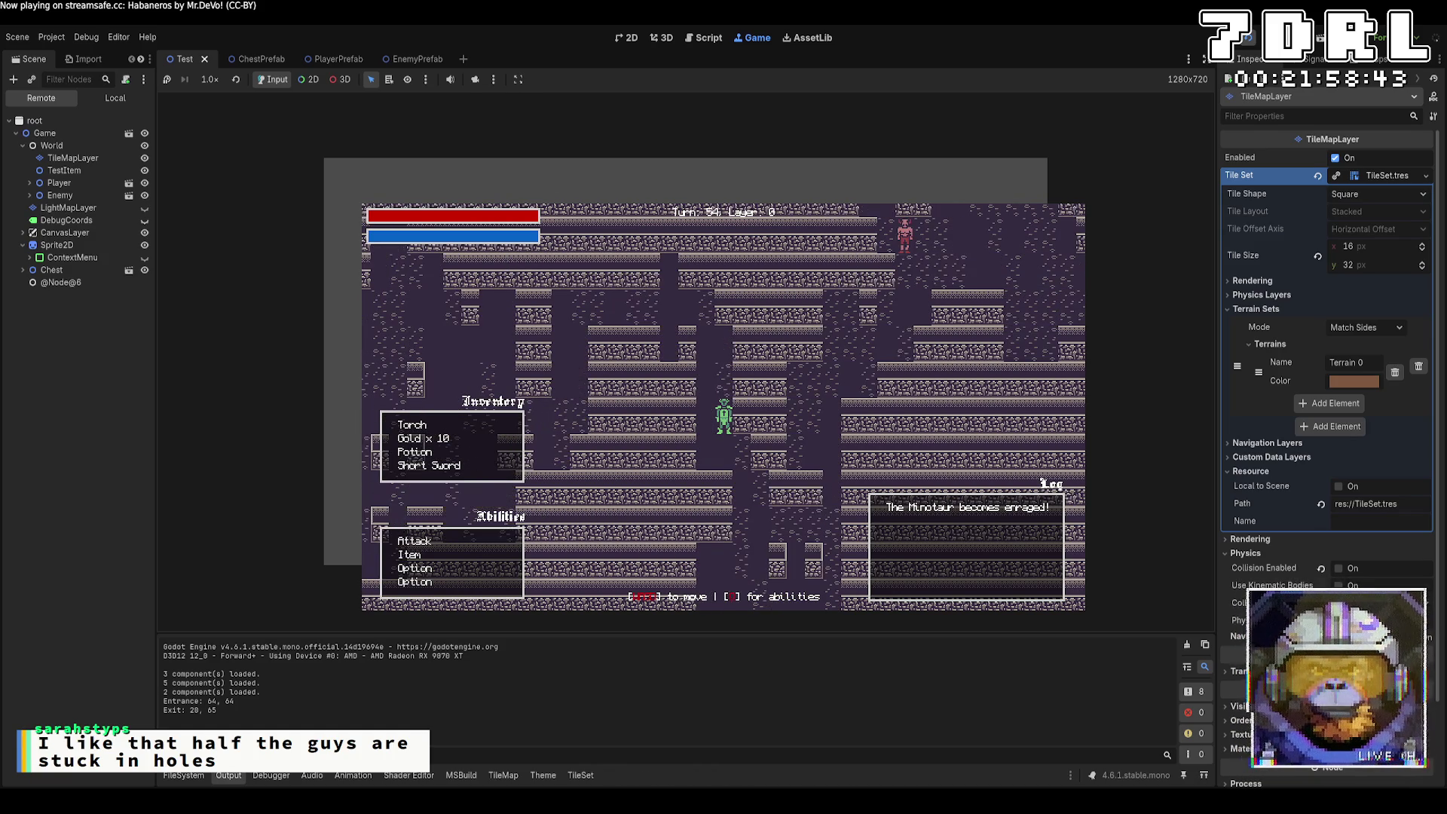
key(Up)
key(Up)
key(Up)
key(Left)
key(Up)
key(Up)
key(Up)
key(Left)
key(Up)
key(Up)
key(Up)
key(Left)
key(Up)
key(Up)
key(Up)
key(Left)
key(Up)
key(Up)
key(Up)
key(Left)
key(Up)
key(Up)
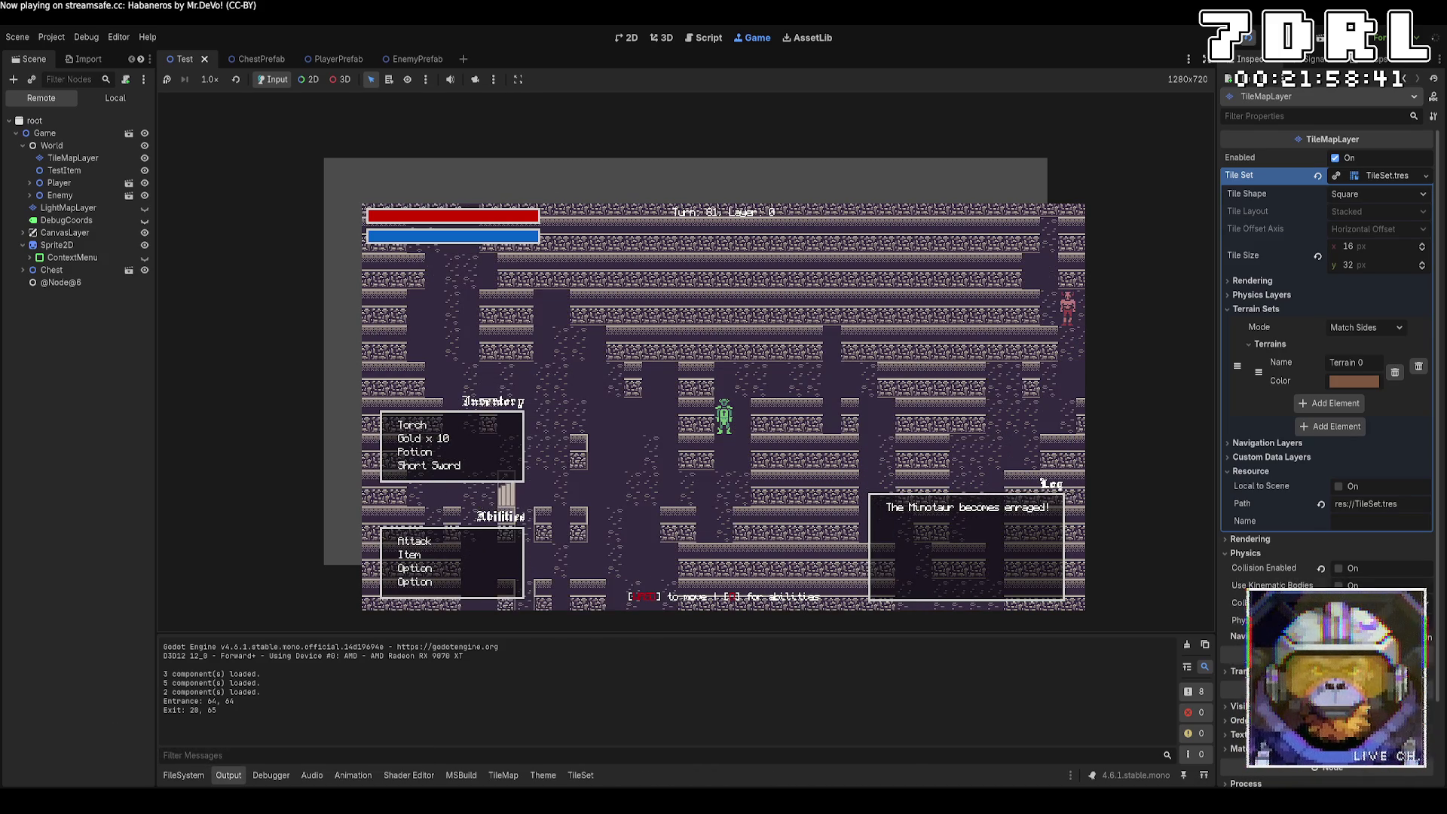
key(Up)
key(Up)
key(Left)
key(Left)
key(Left)
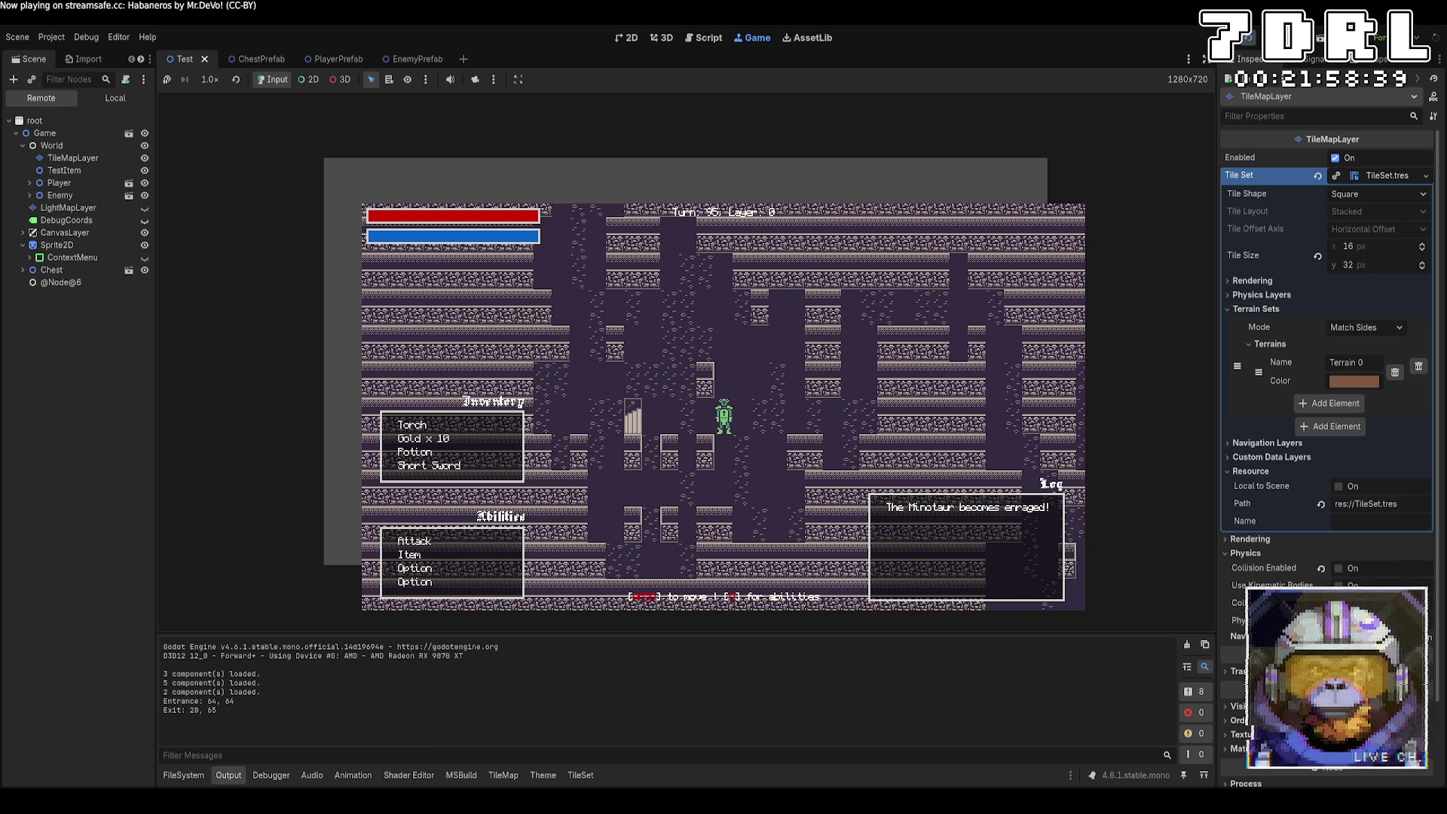
key(Left)
key(Left)
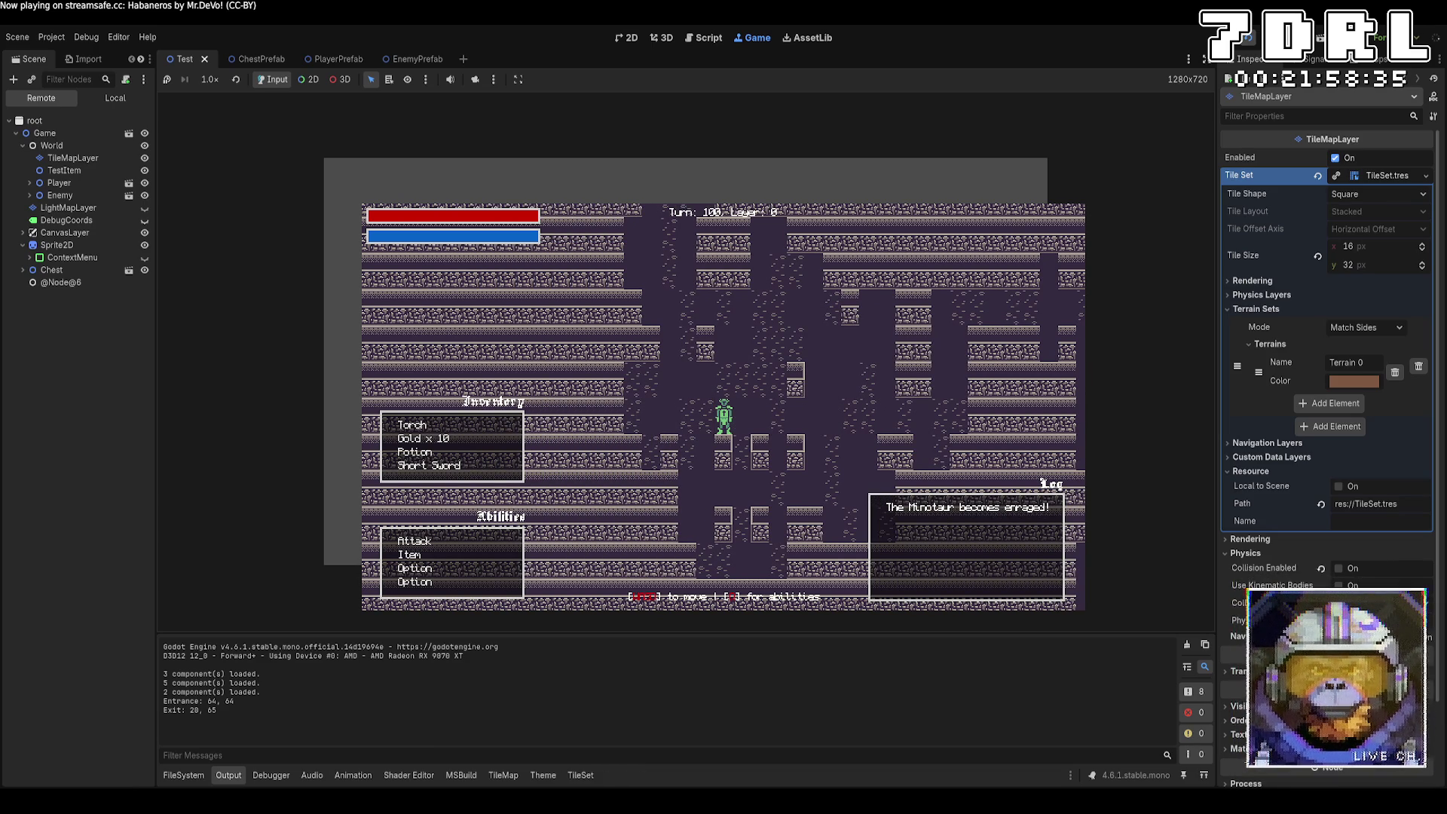
Step: Take the stairs between layers 0 and 1, walk near the Minotaur, then stop the game with F8
key(Left)
key(Left)
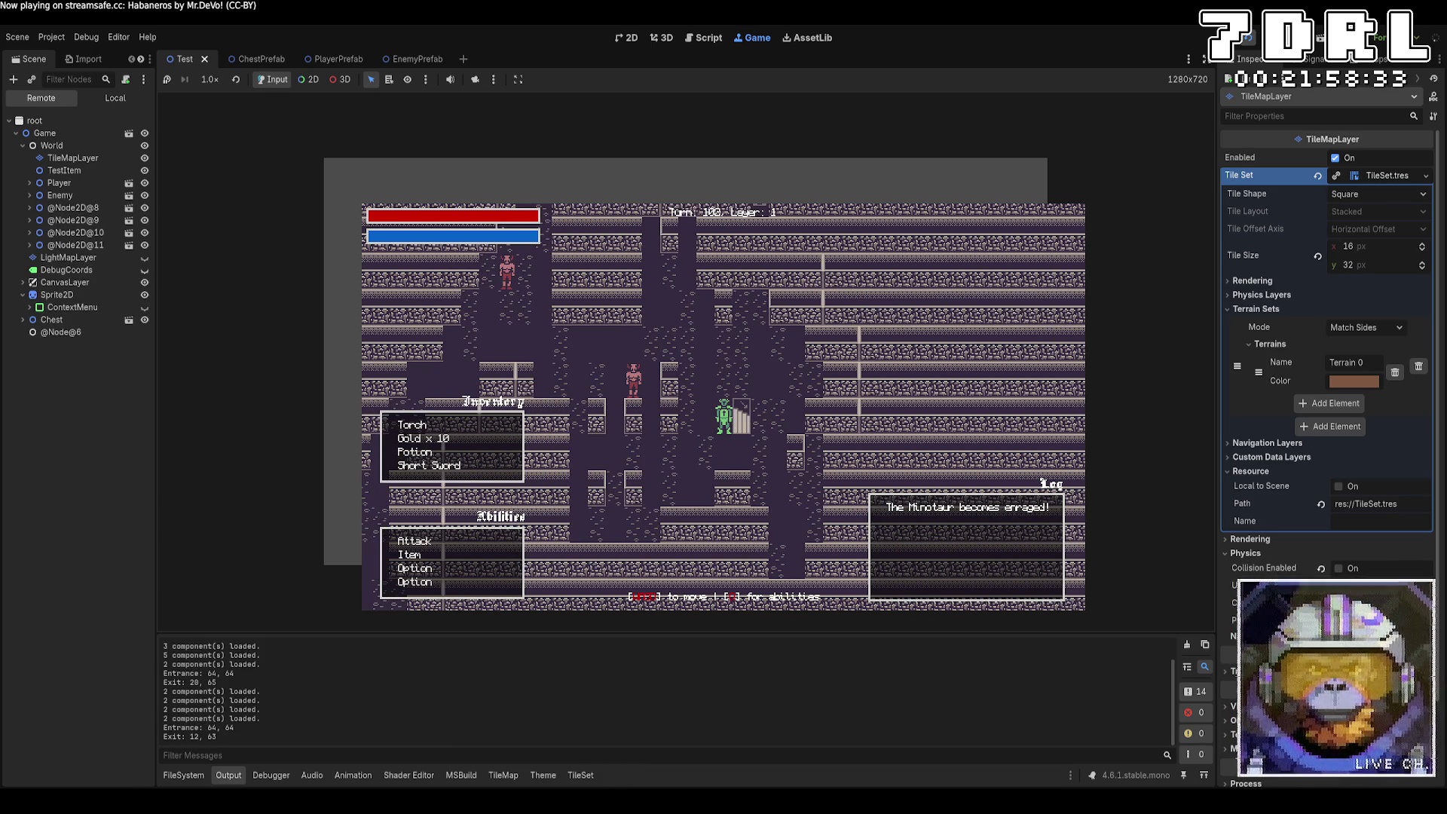
key(Right)
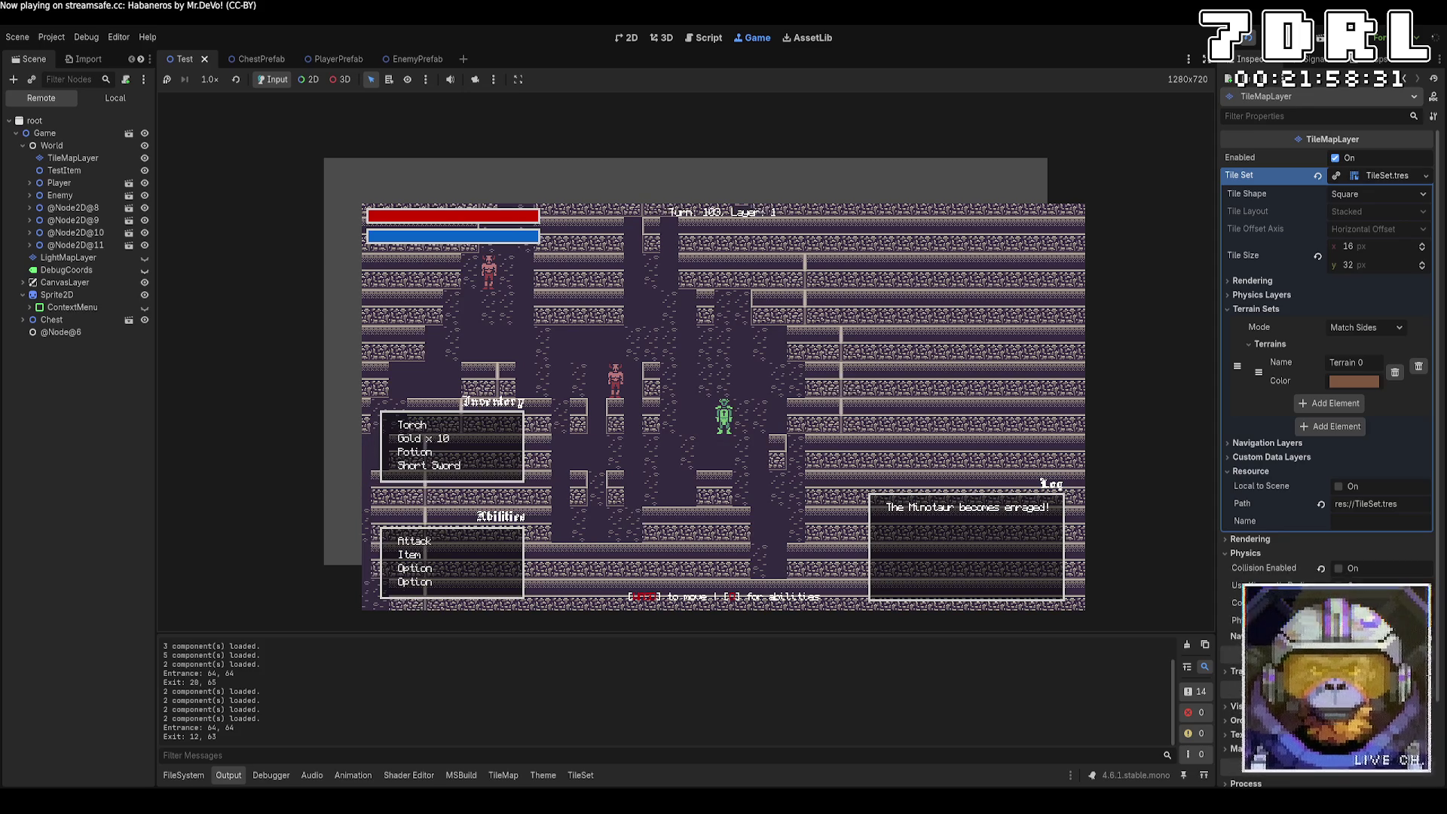
key(Right)
key(Left)
key(Left)
key(Left)
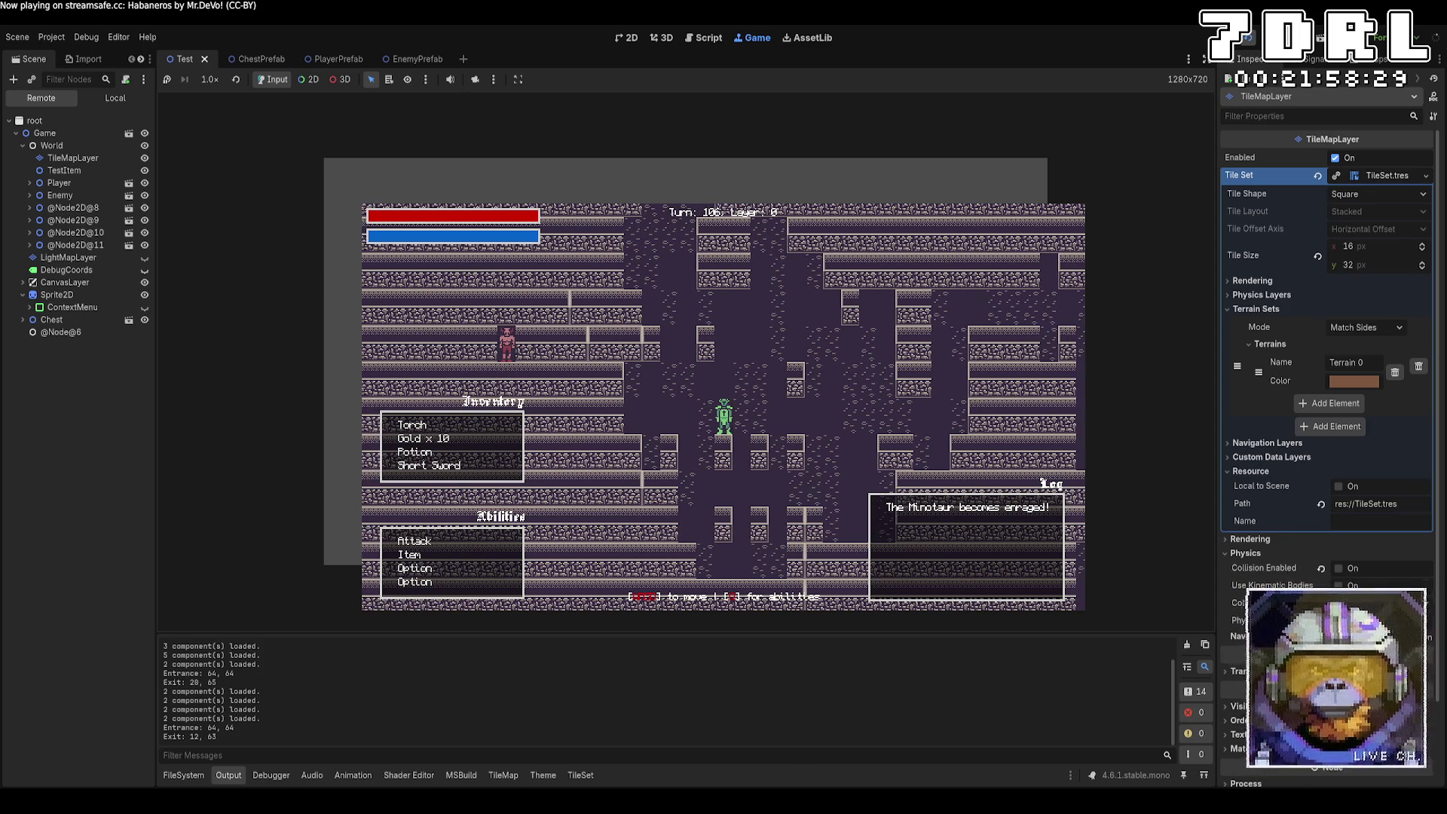
key(Left)
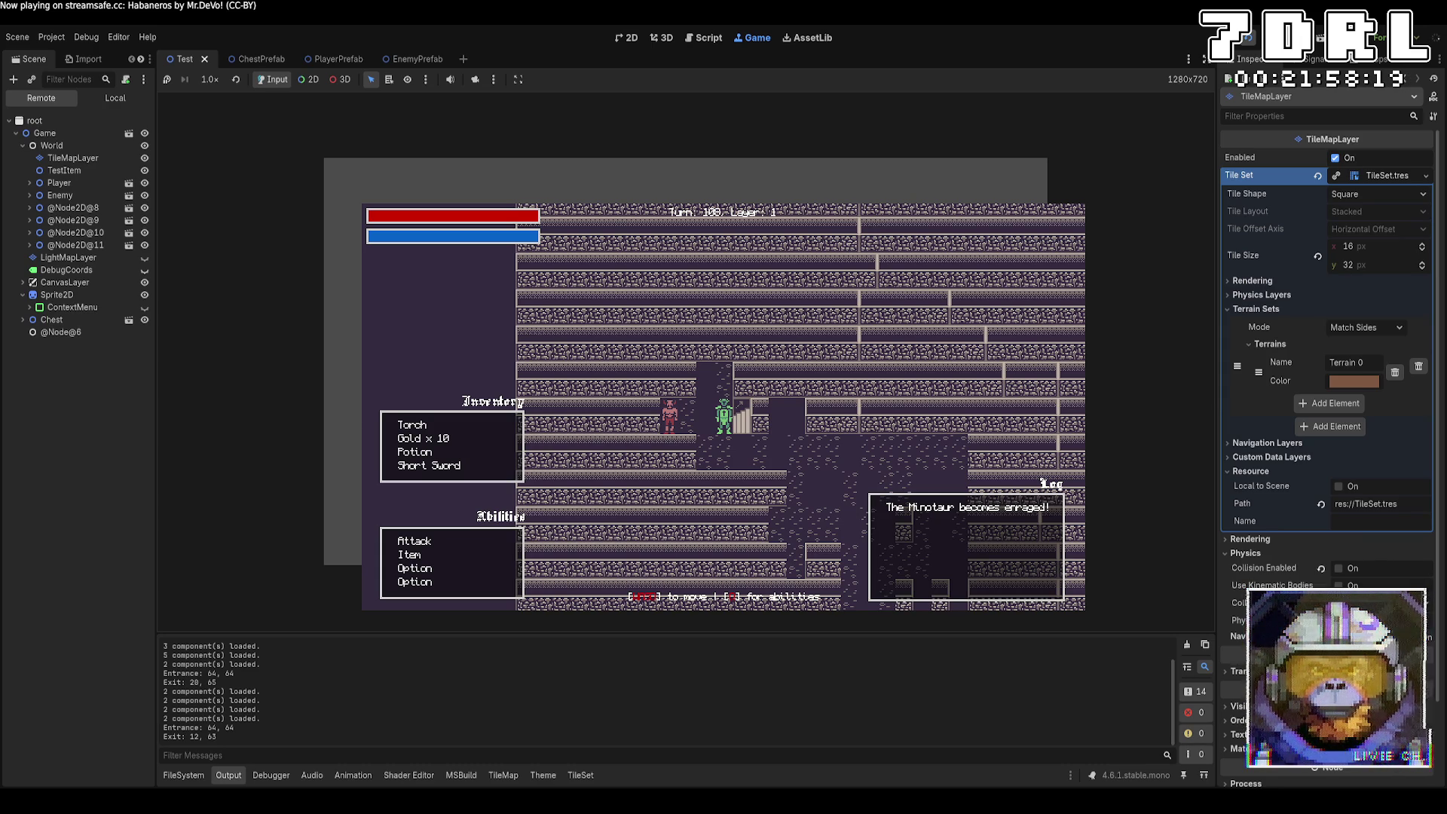
key(Right)
key(Right)
key(Right)
key(Down)
key(Down)
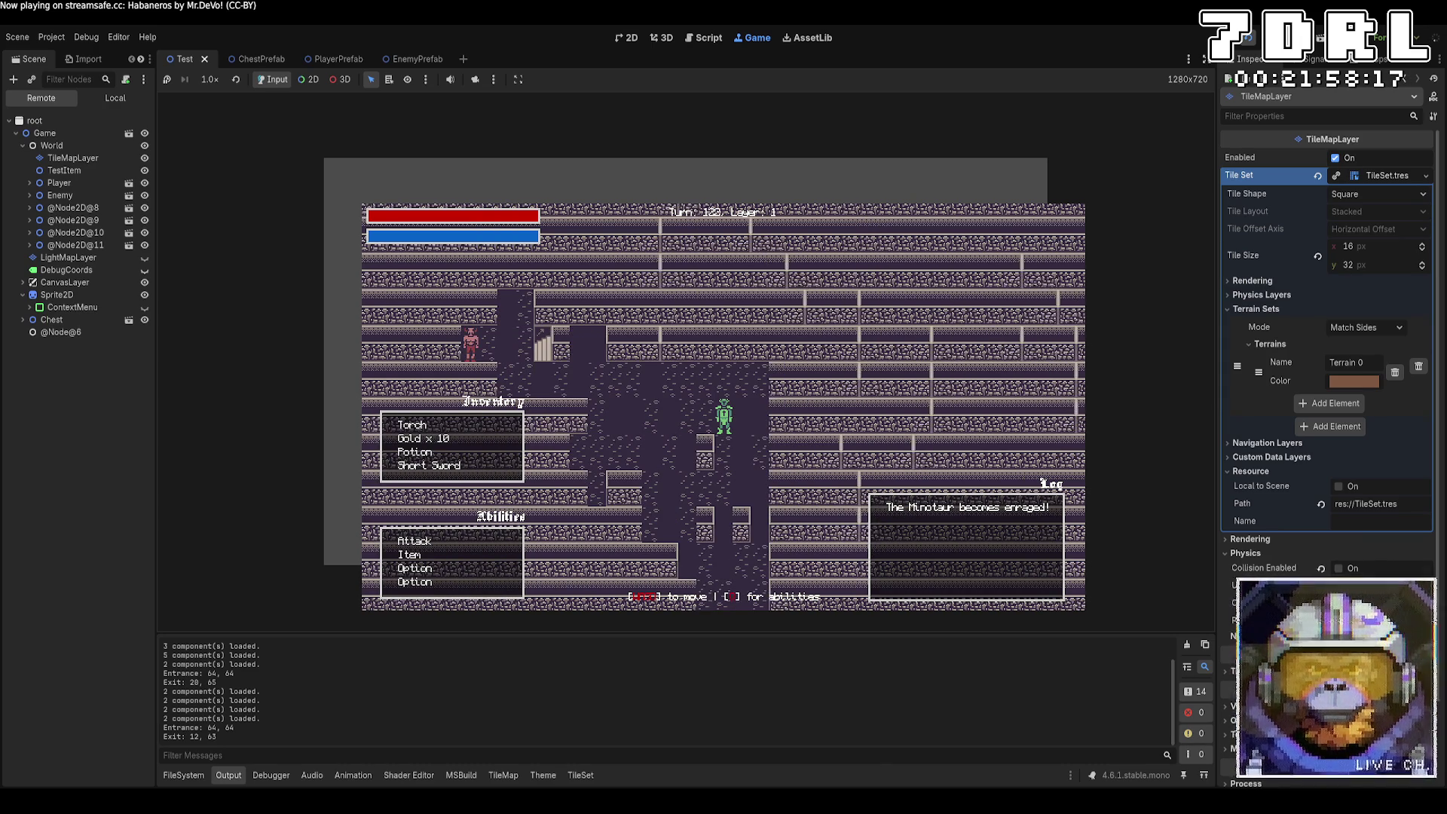
key(Down)
key(Down)
key(Down)
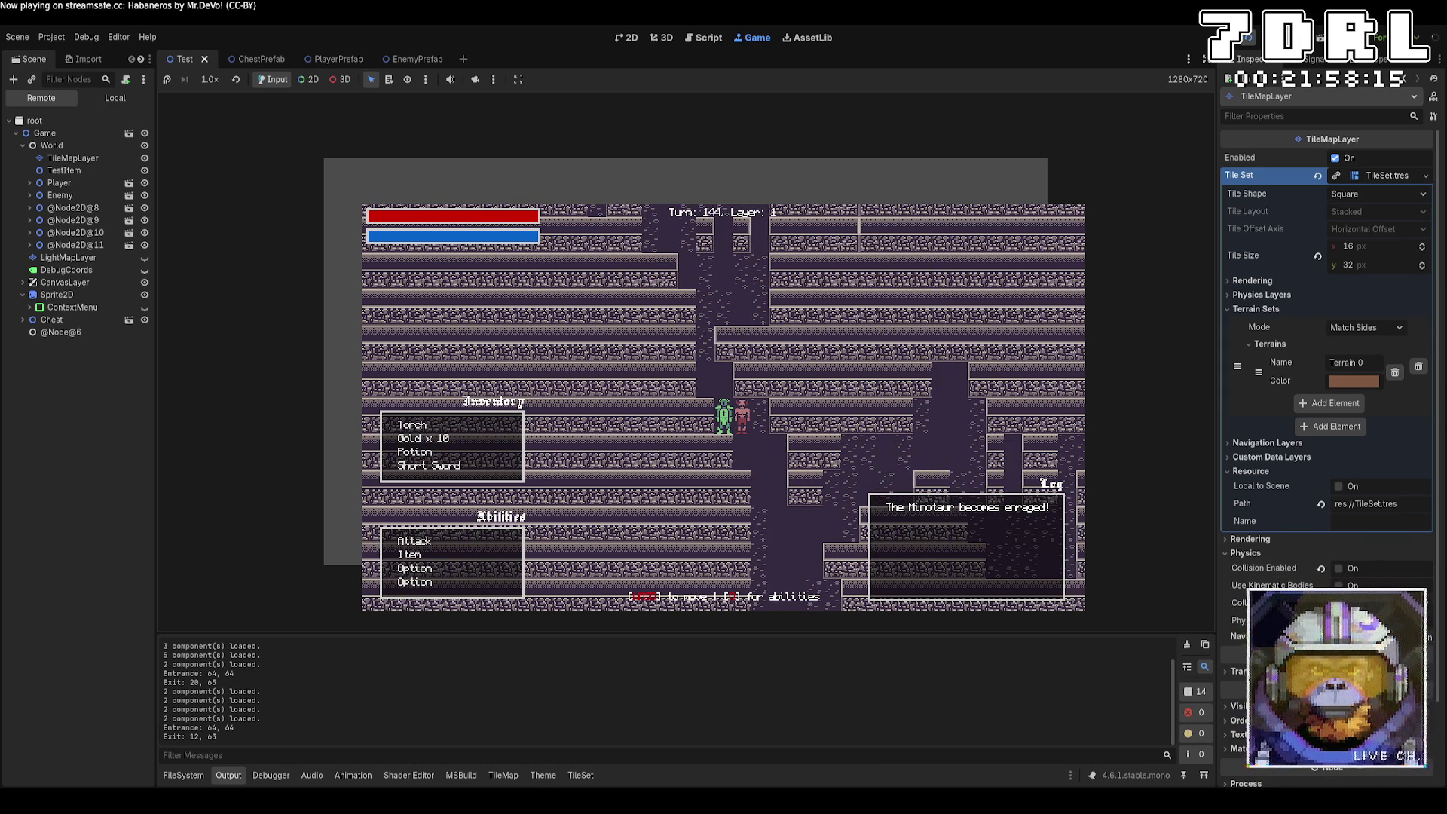
key(Up)
key(Up)
key(Up)
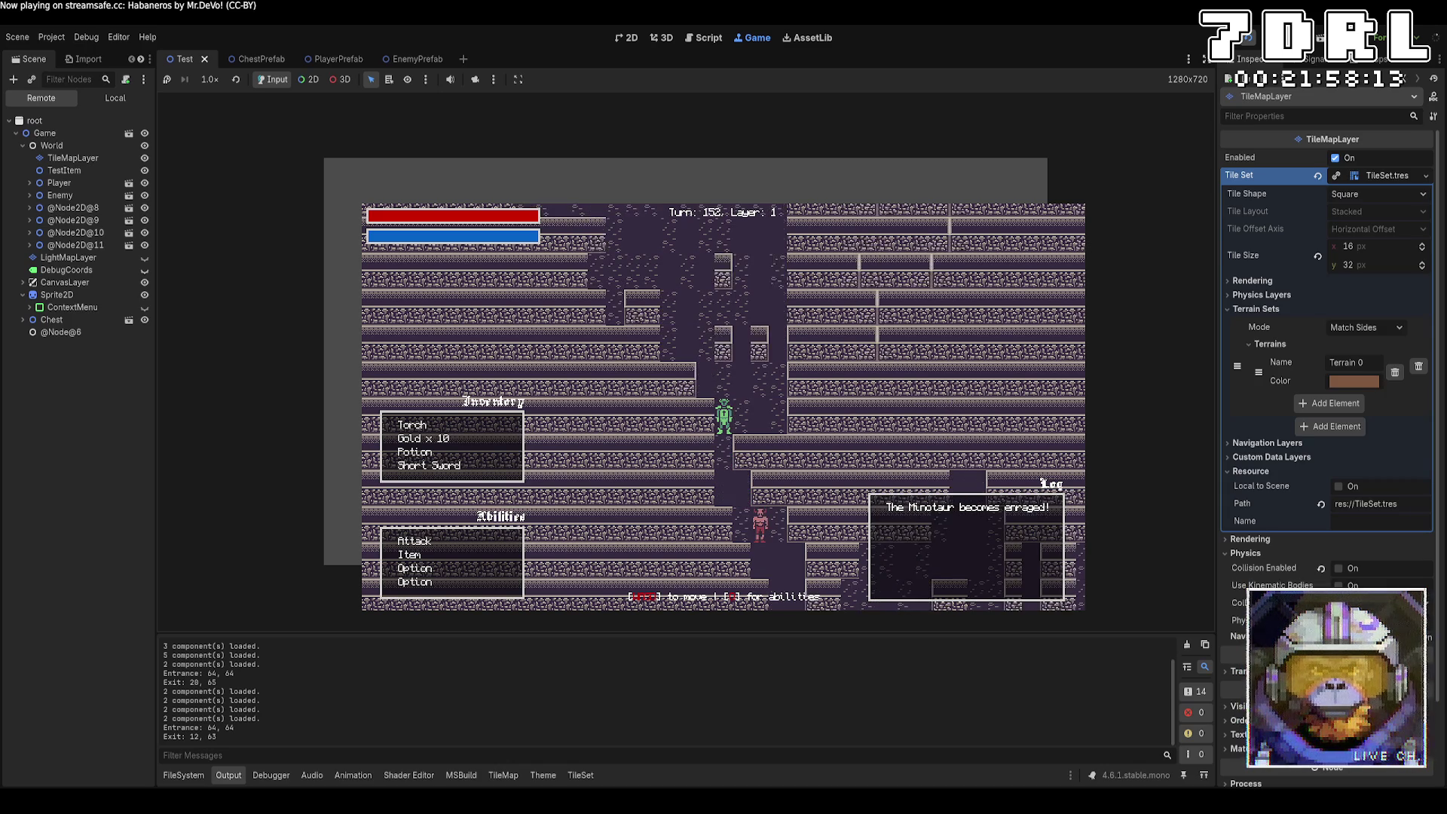
key(Up)
key(Up)
key(Up)
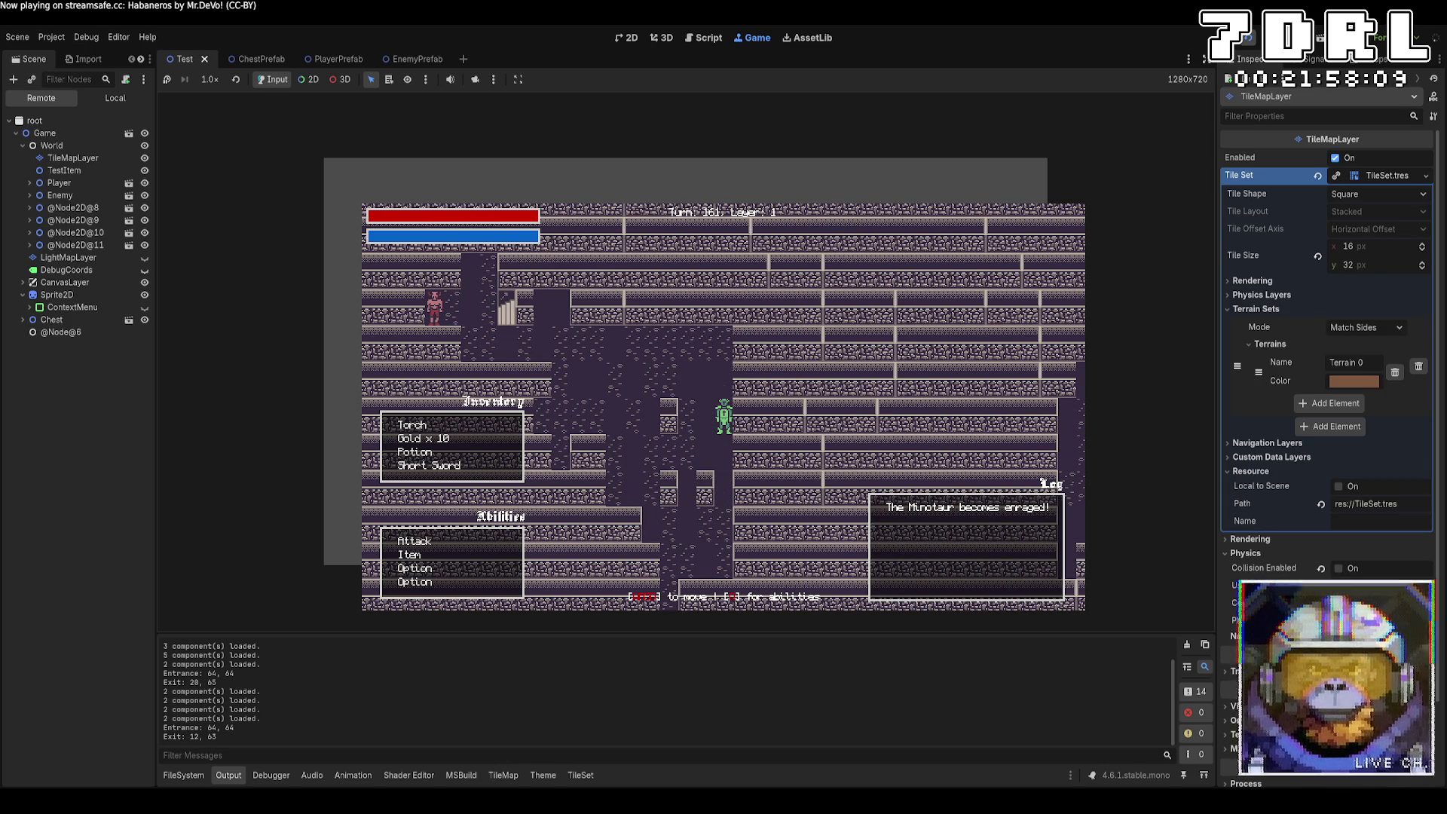
key(F8)
Step: In World.cs, replace ExitPosition with EntrancePosition on line 159 and save
key(alt+Tab)
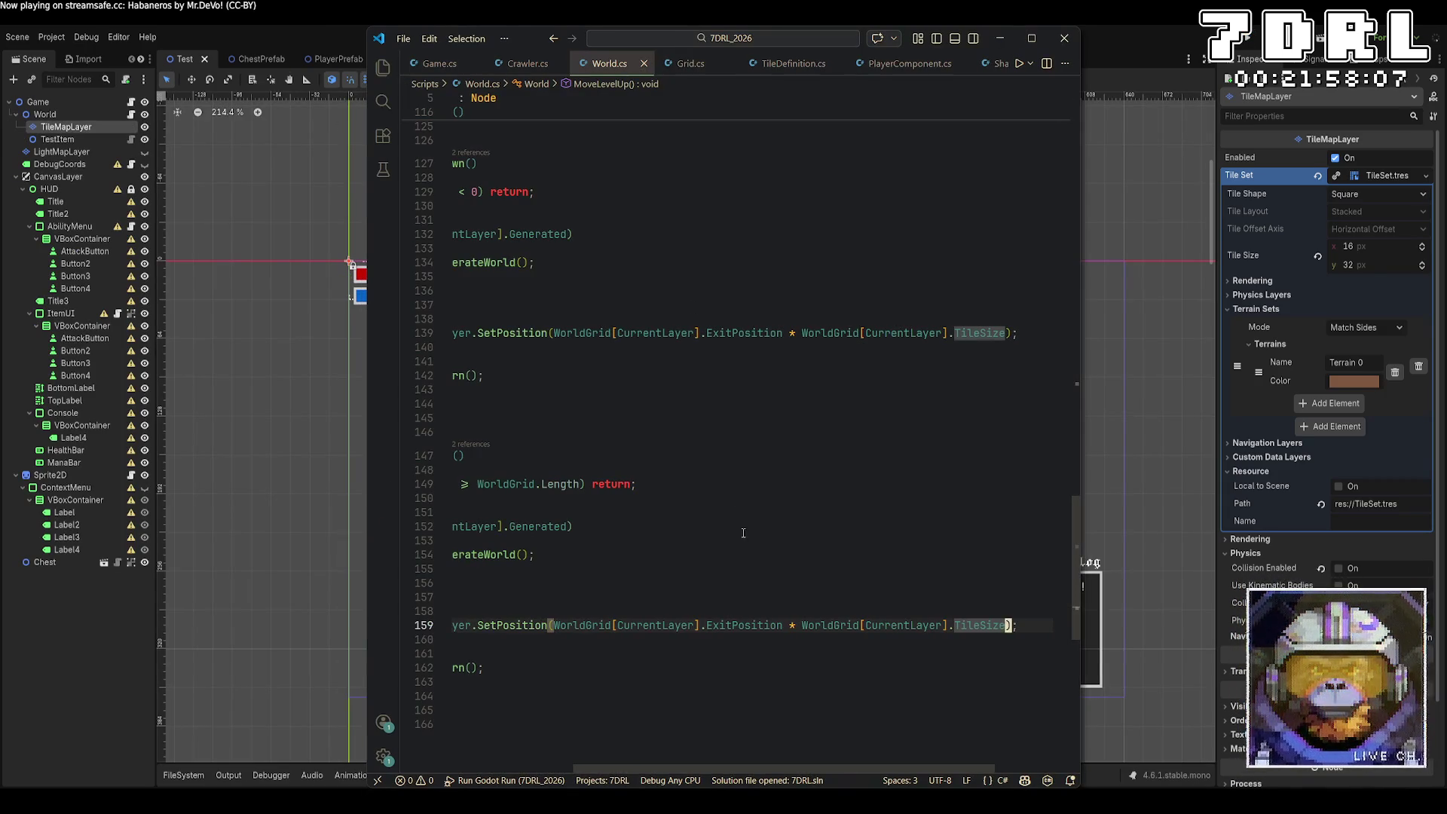
drag(781, 764, 626, 757)
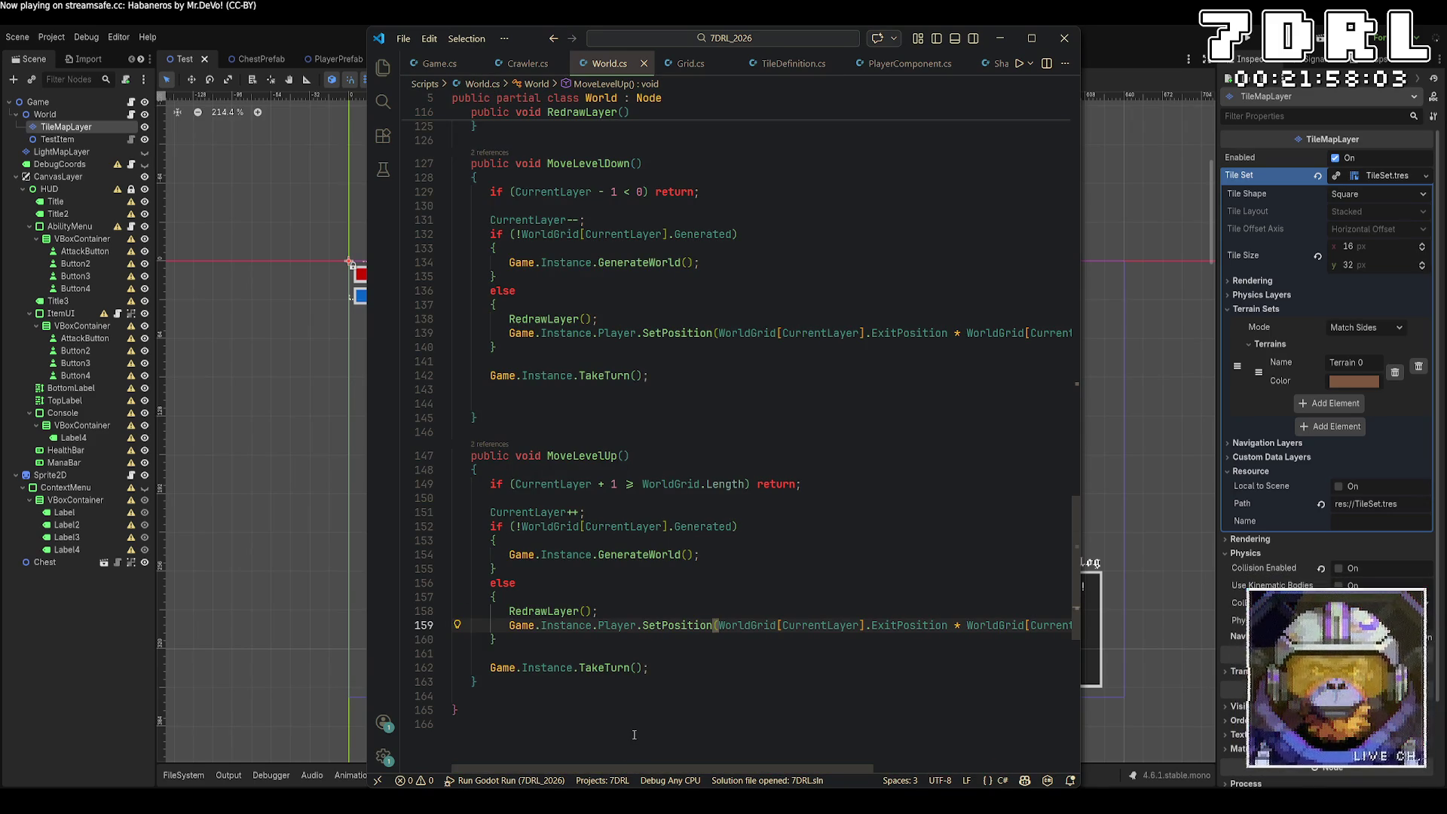
double_click(920, 627)
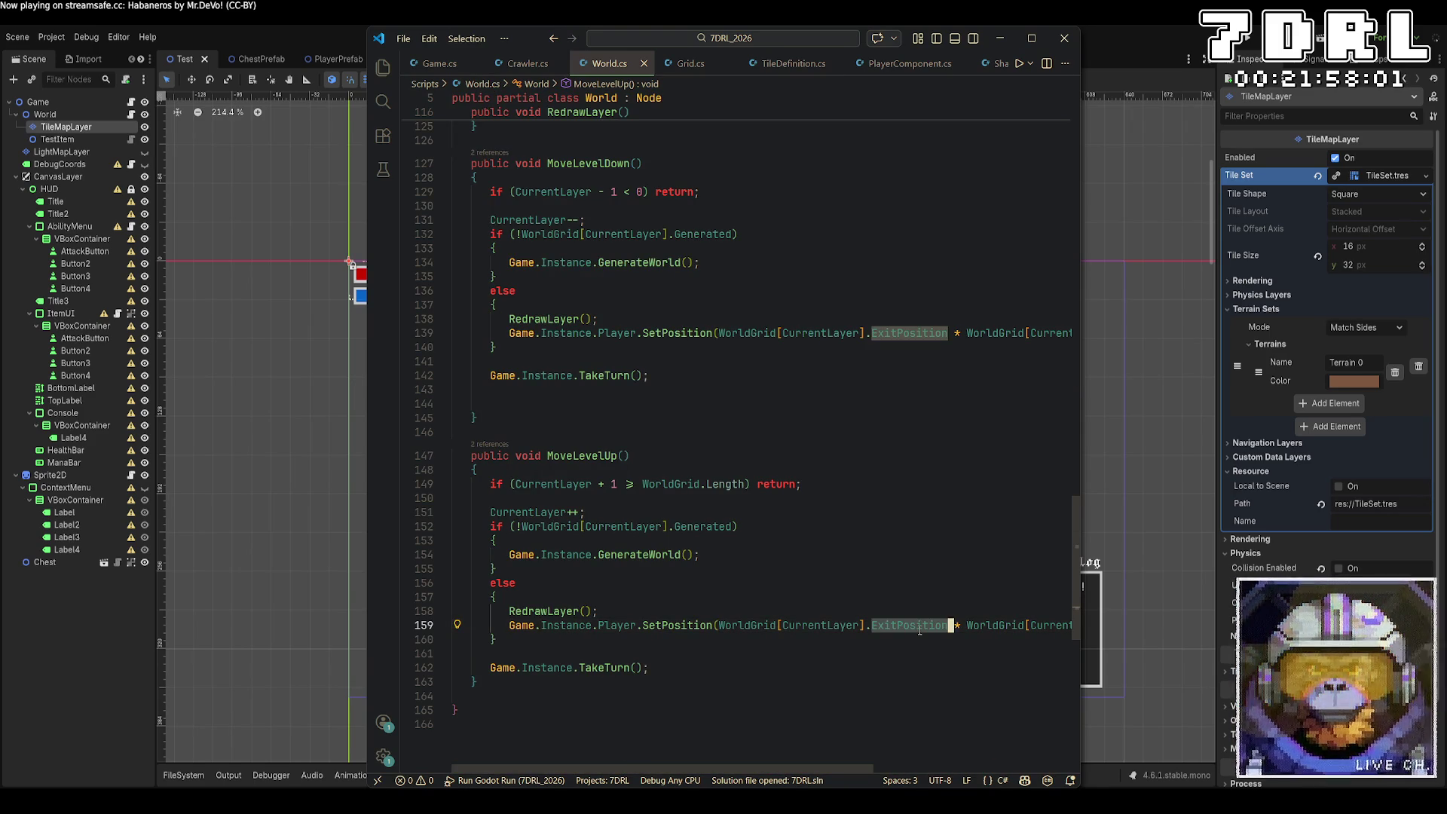
text(Entra)
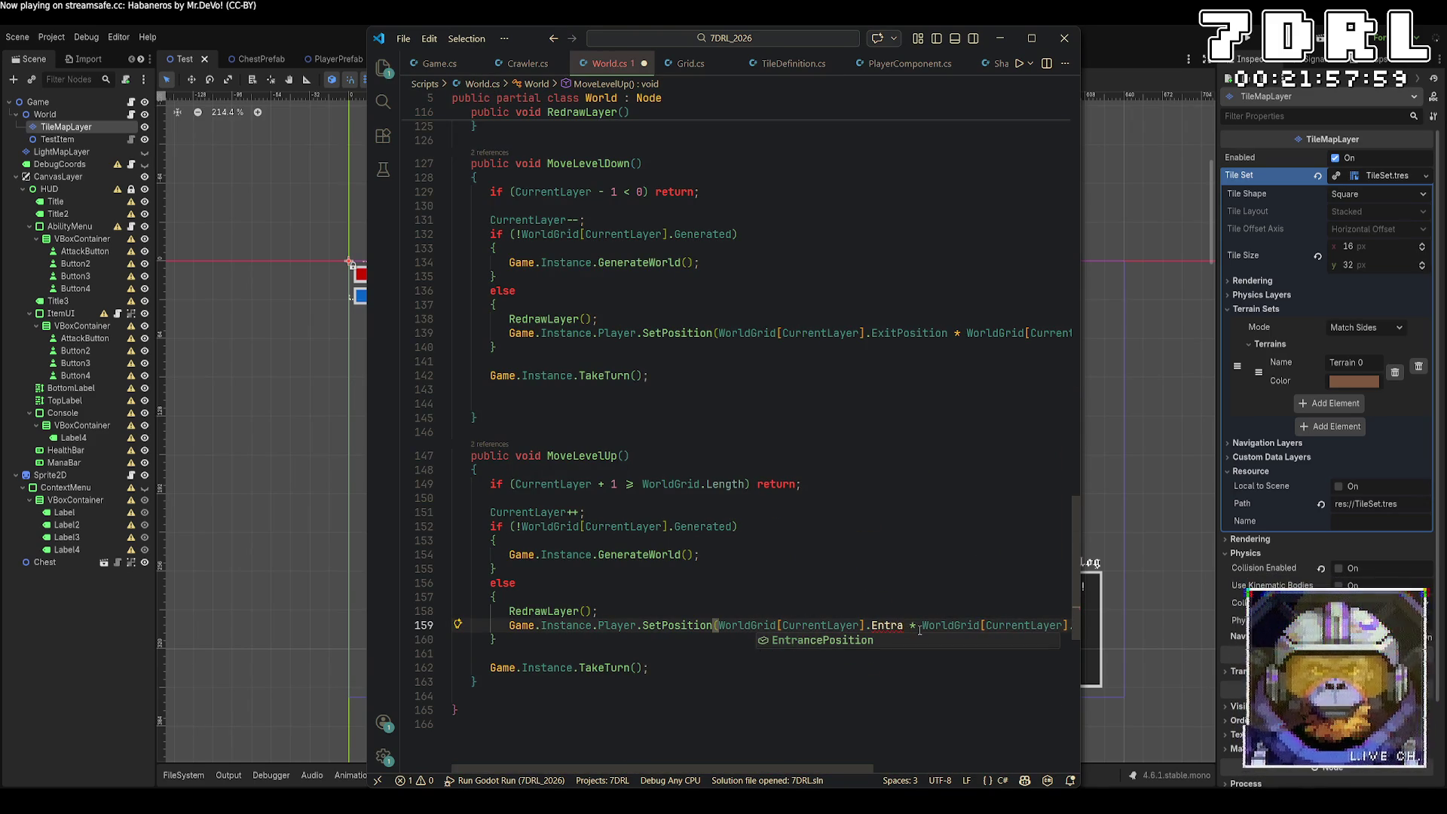
key(Tab)
key(ctrl+s)
key(alt+Tab)
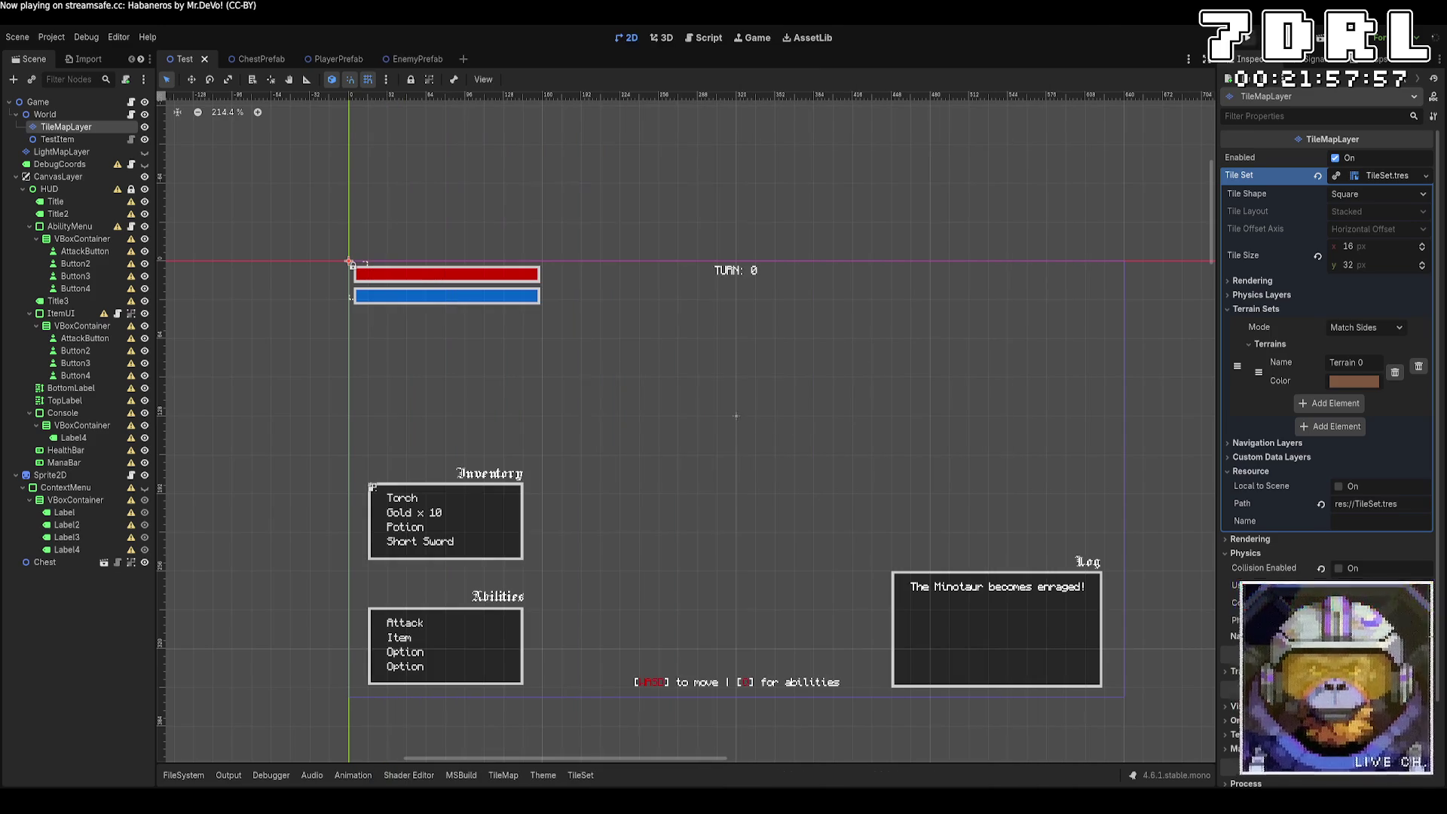
key(F5)
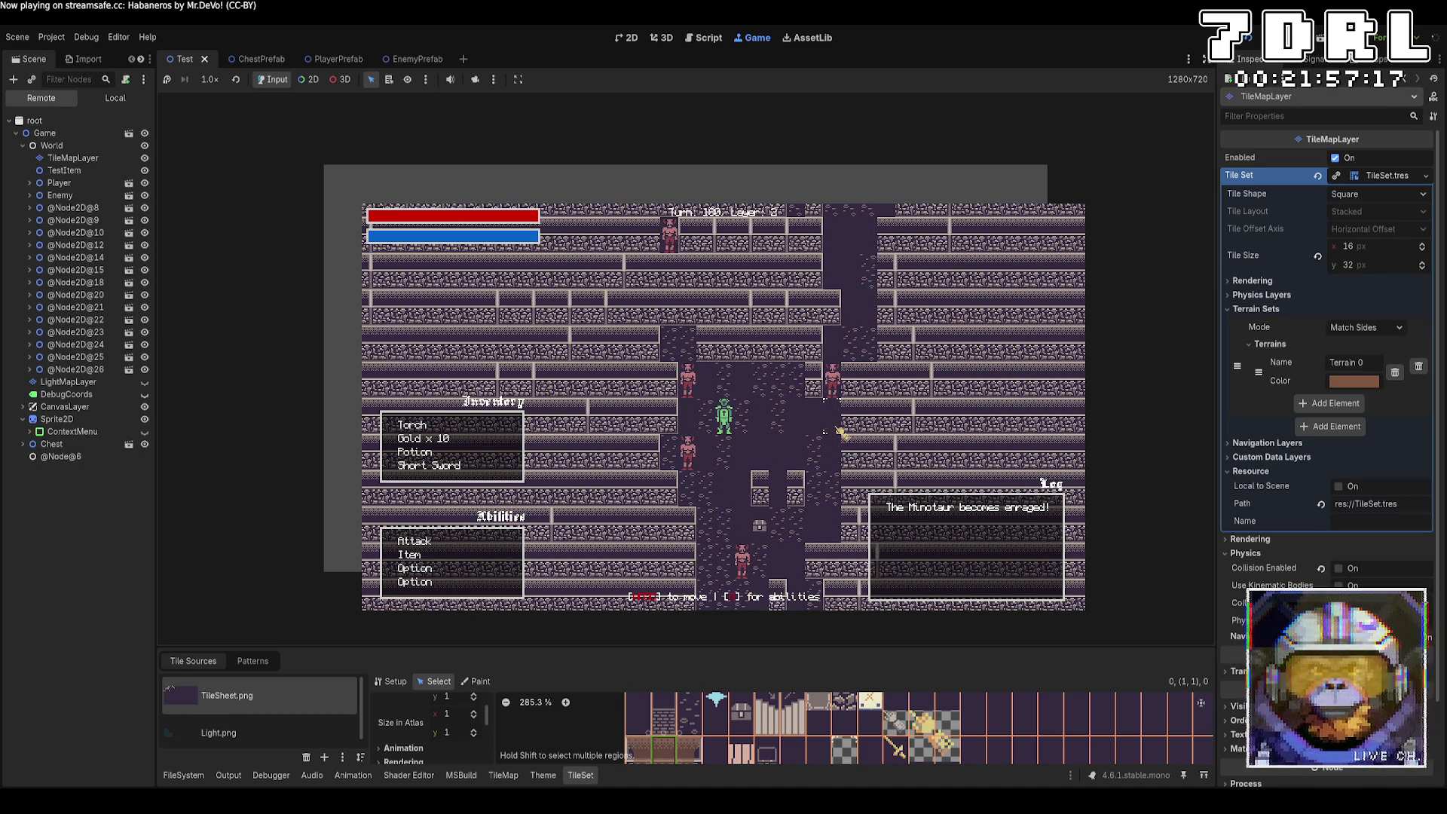
key(F8)
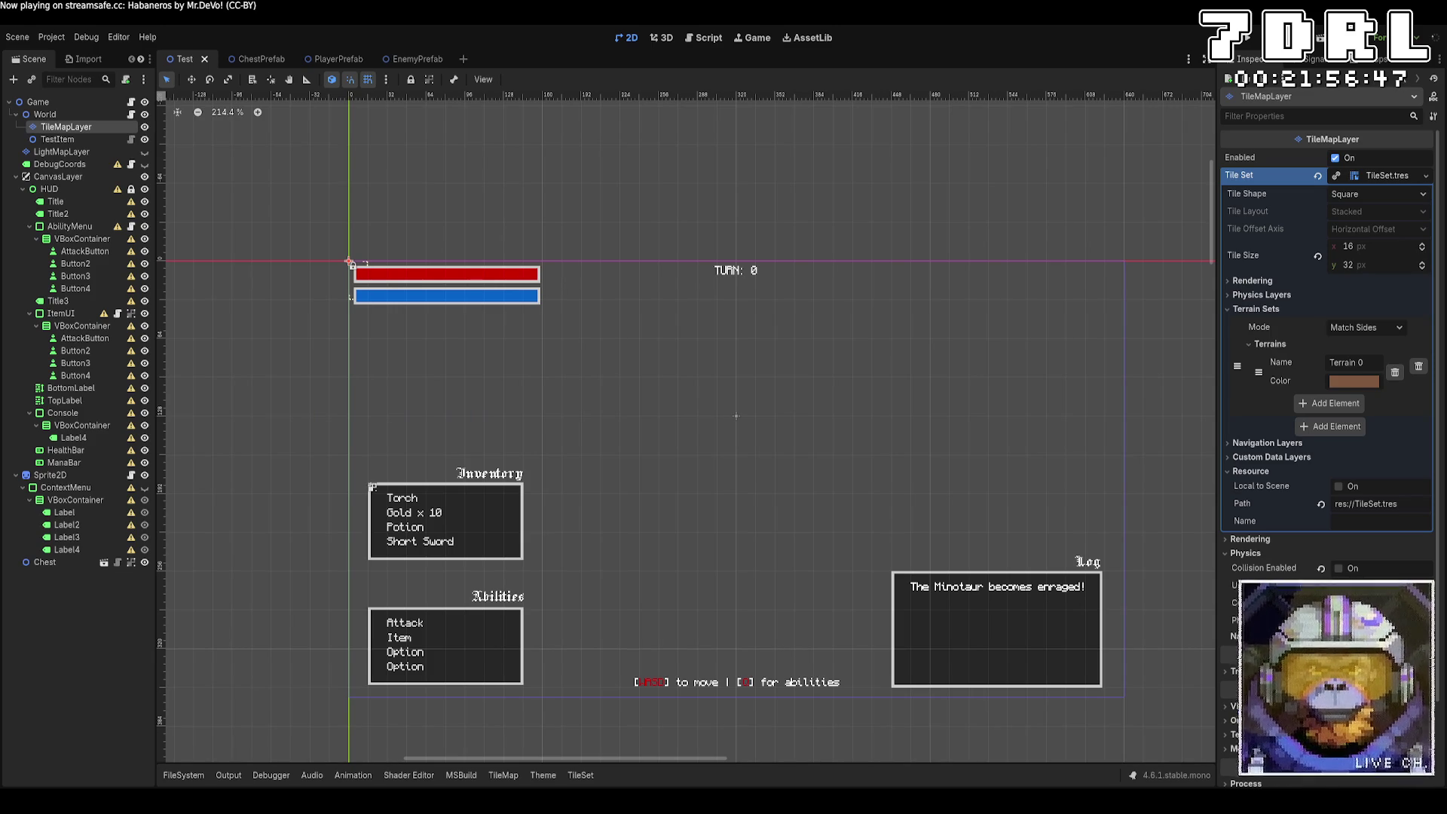
Step: Set the EnemyPrefab HealthComponent's Max Health and Current Health to 30 and save the scene
click(413, 59)
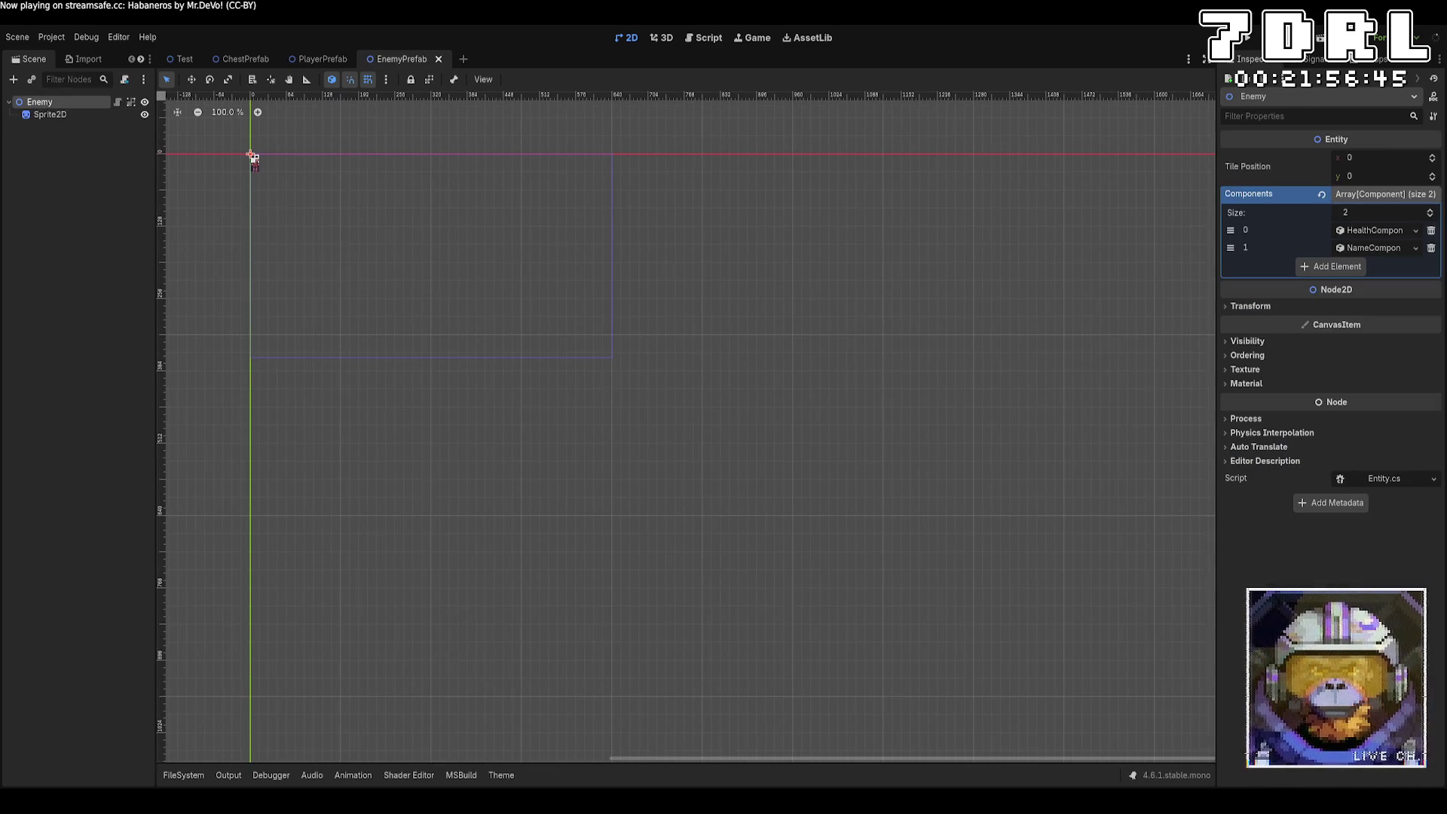
click(1368, 234)
click(1366, 250)
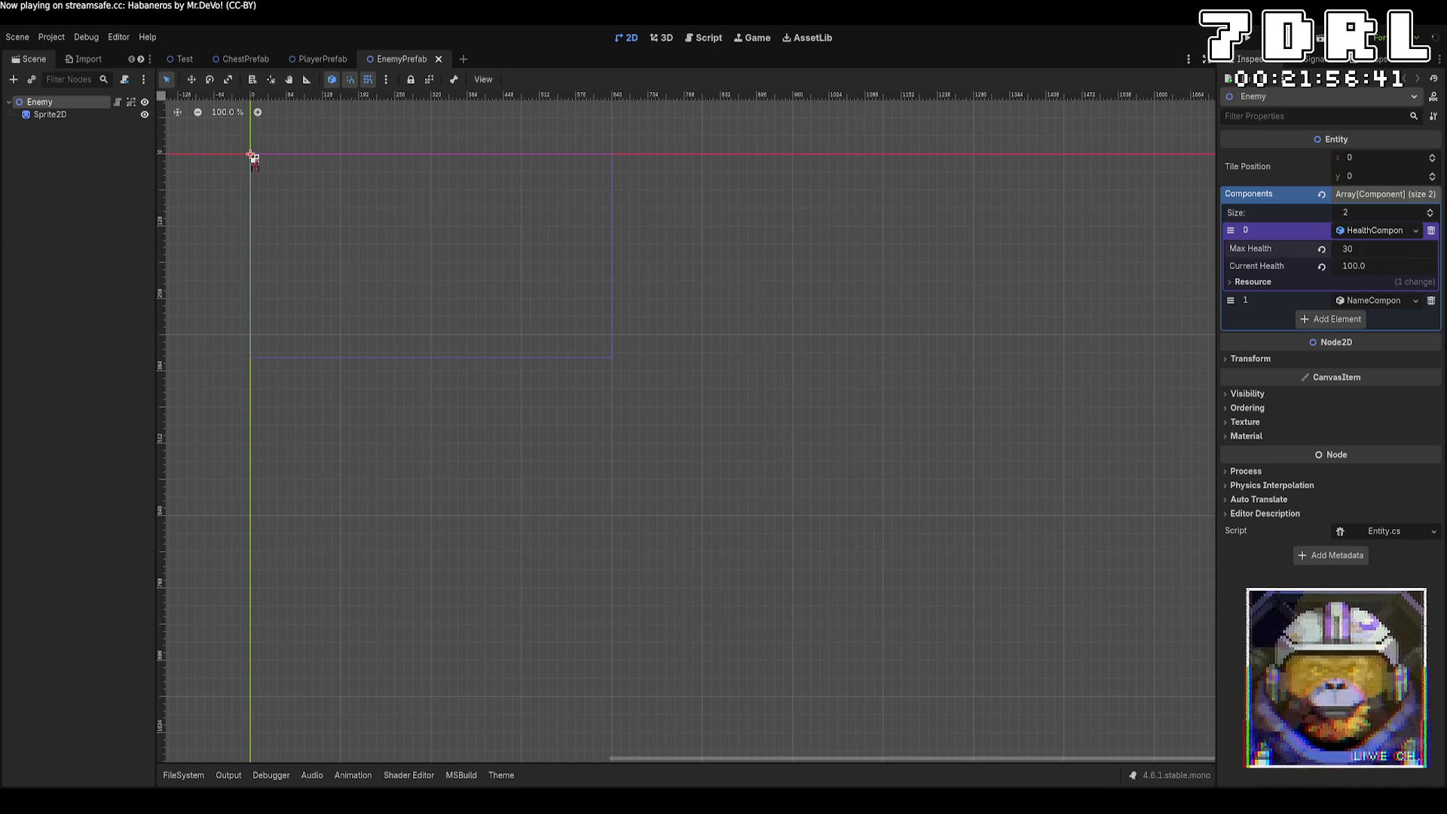
key(Tab)
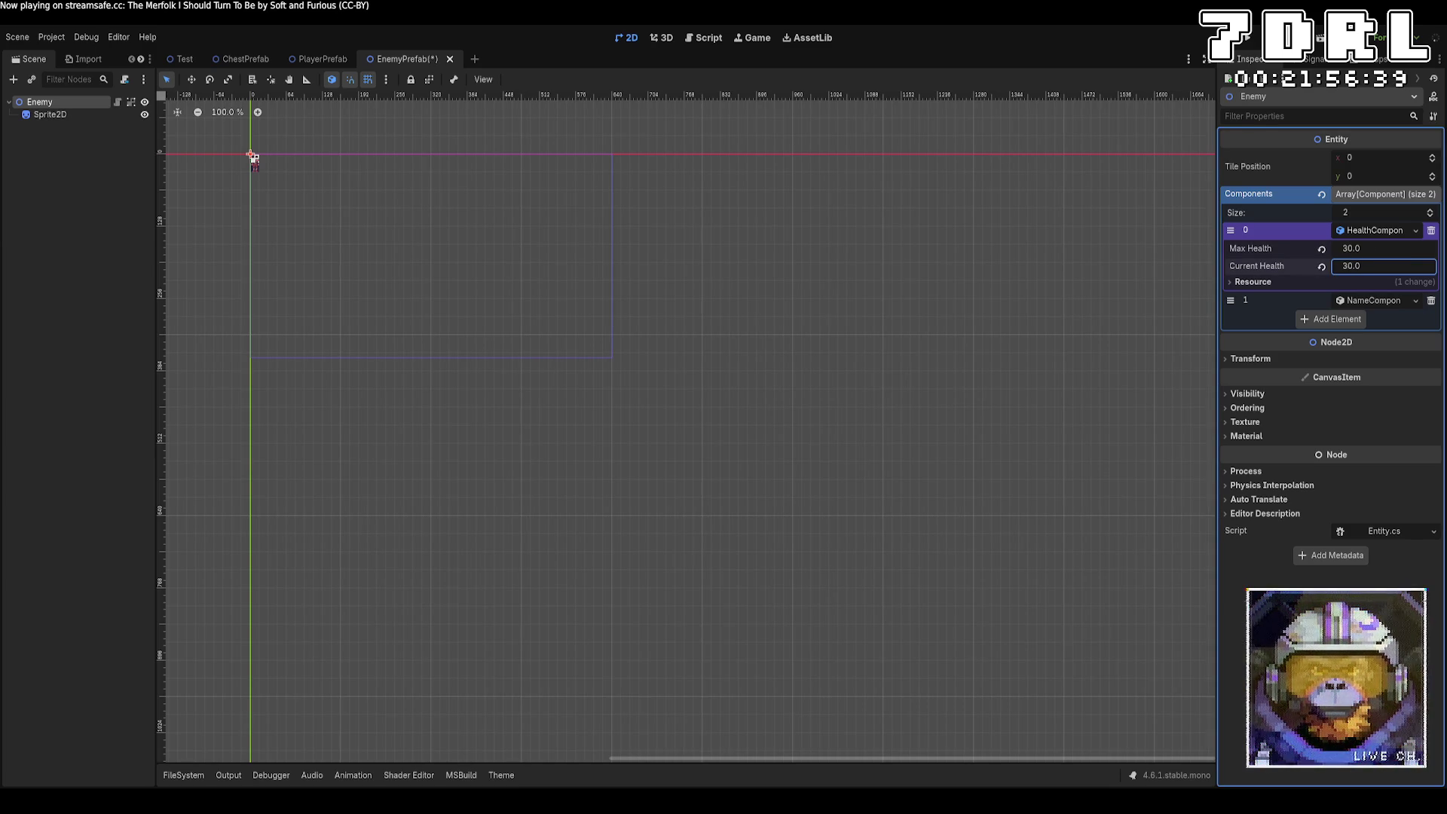
key(ctrl+s)
click(850, 255)
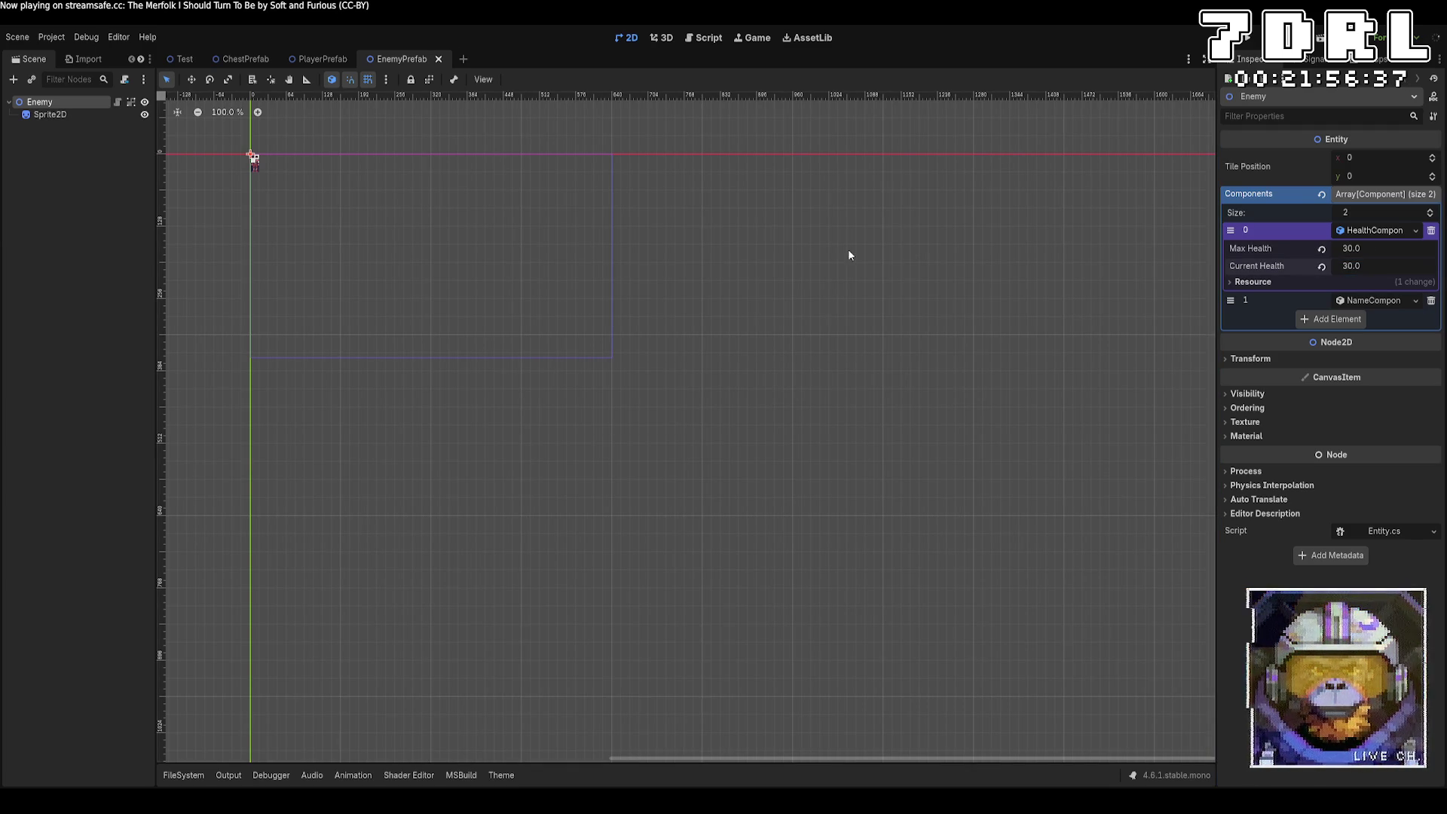
click(329, 63)
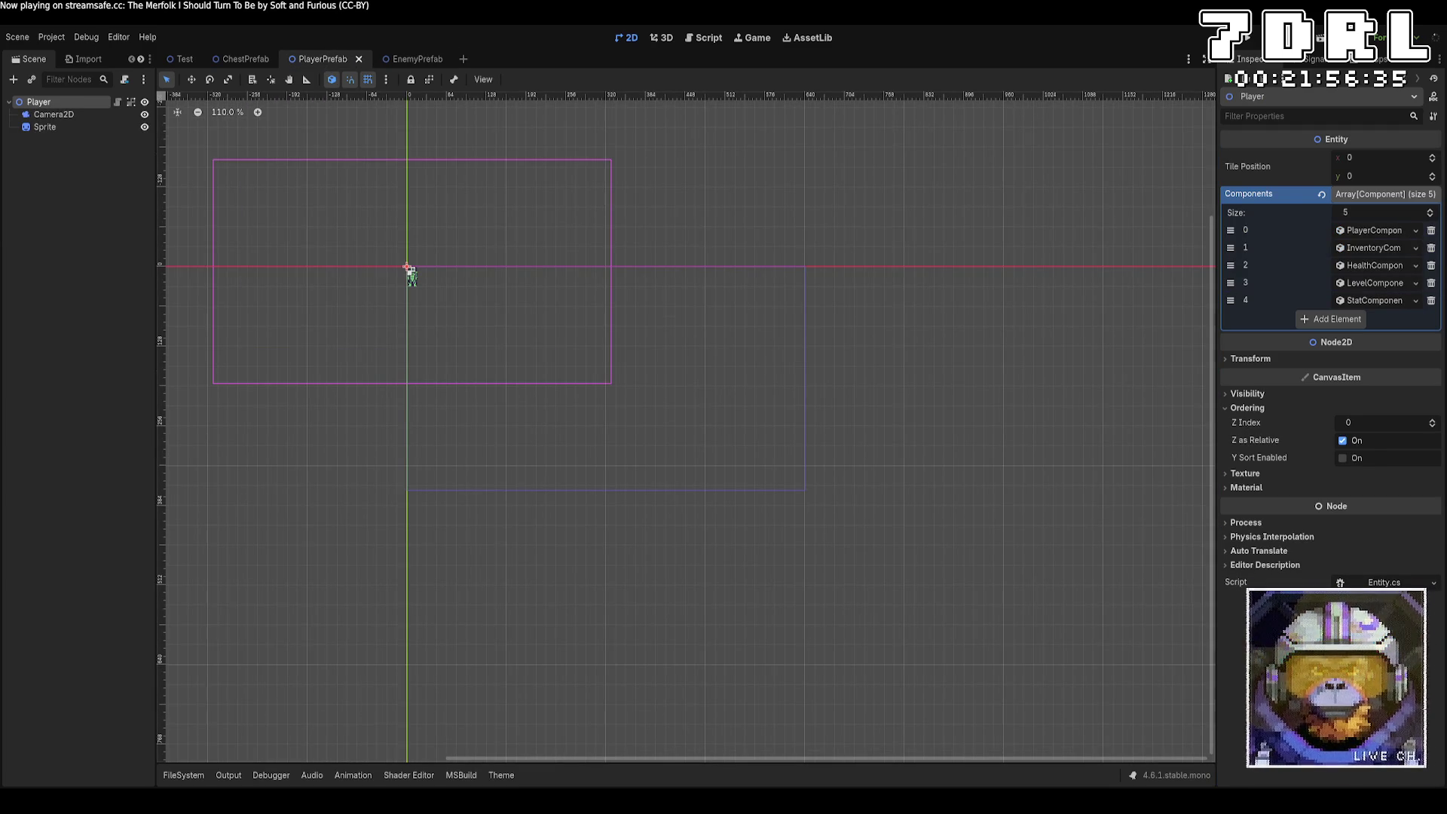
key(alt+Tab)
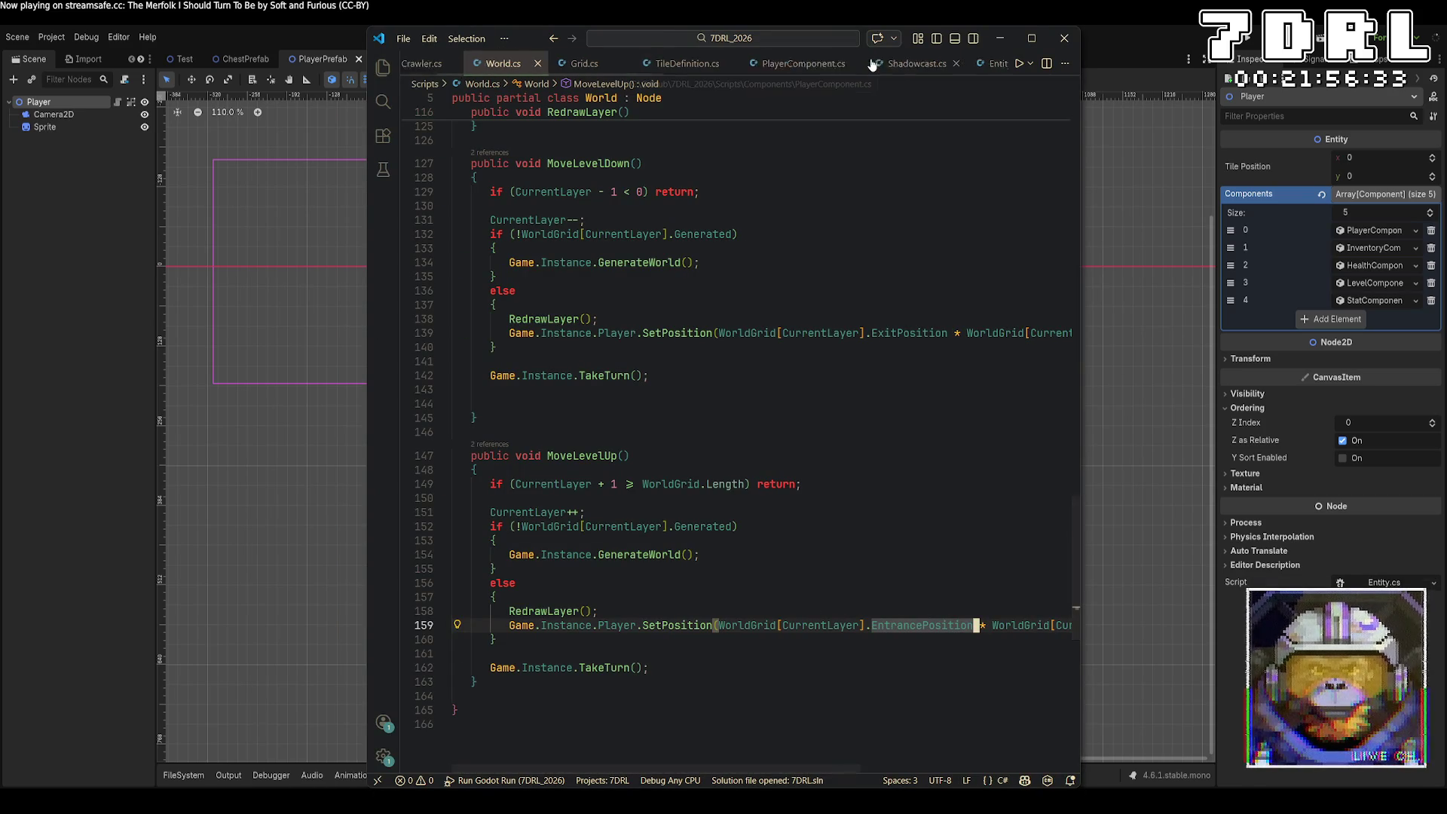
Step: Quick Open HealthComponent.cs in Visual Studio Code
scroll(872, 65, down, 4)
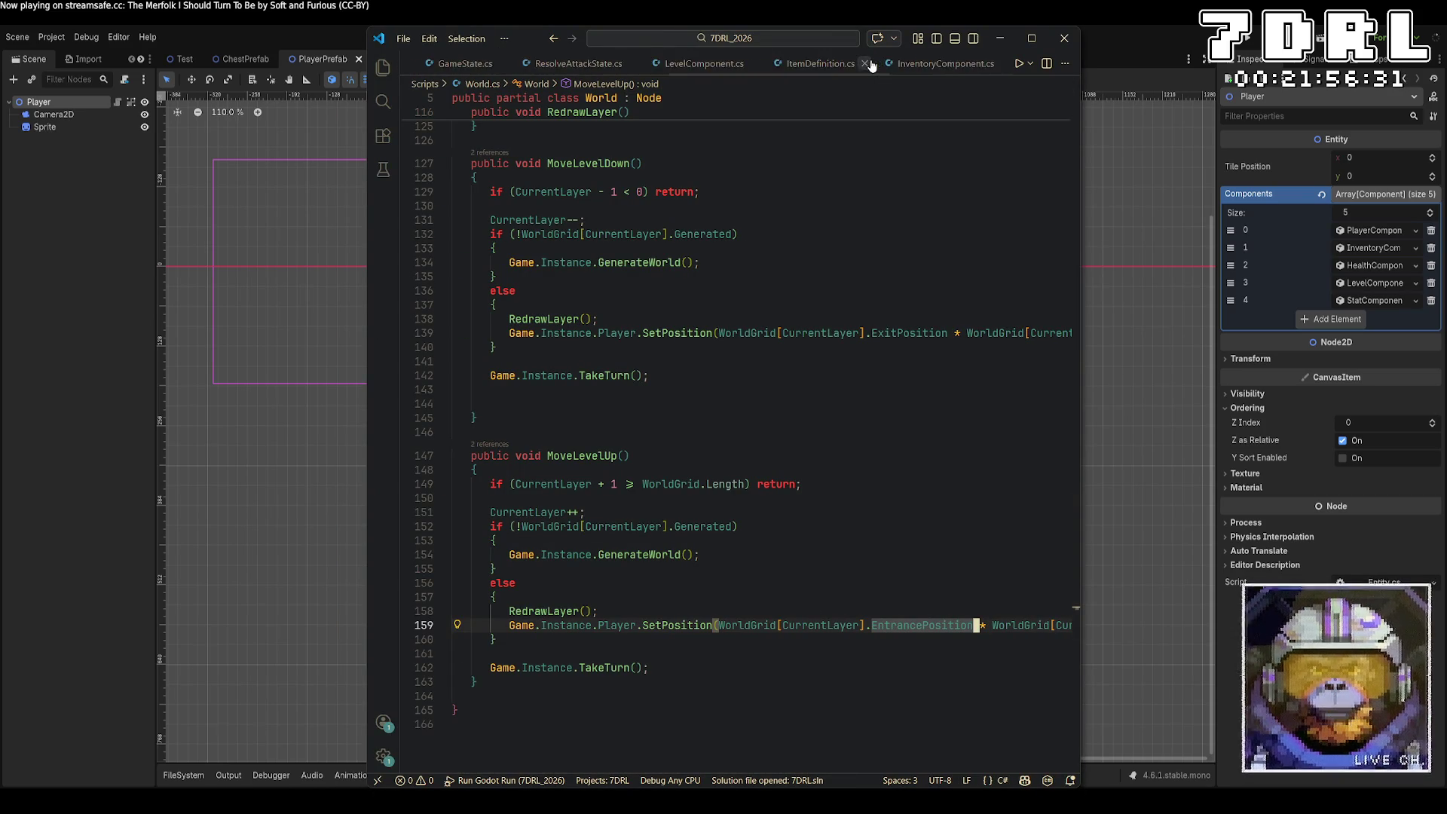
scroll(873, 64, up, 4)
key(ctrl+p)
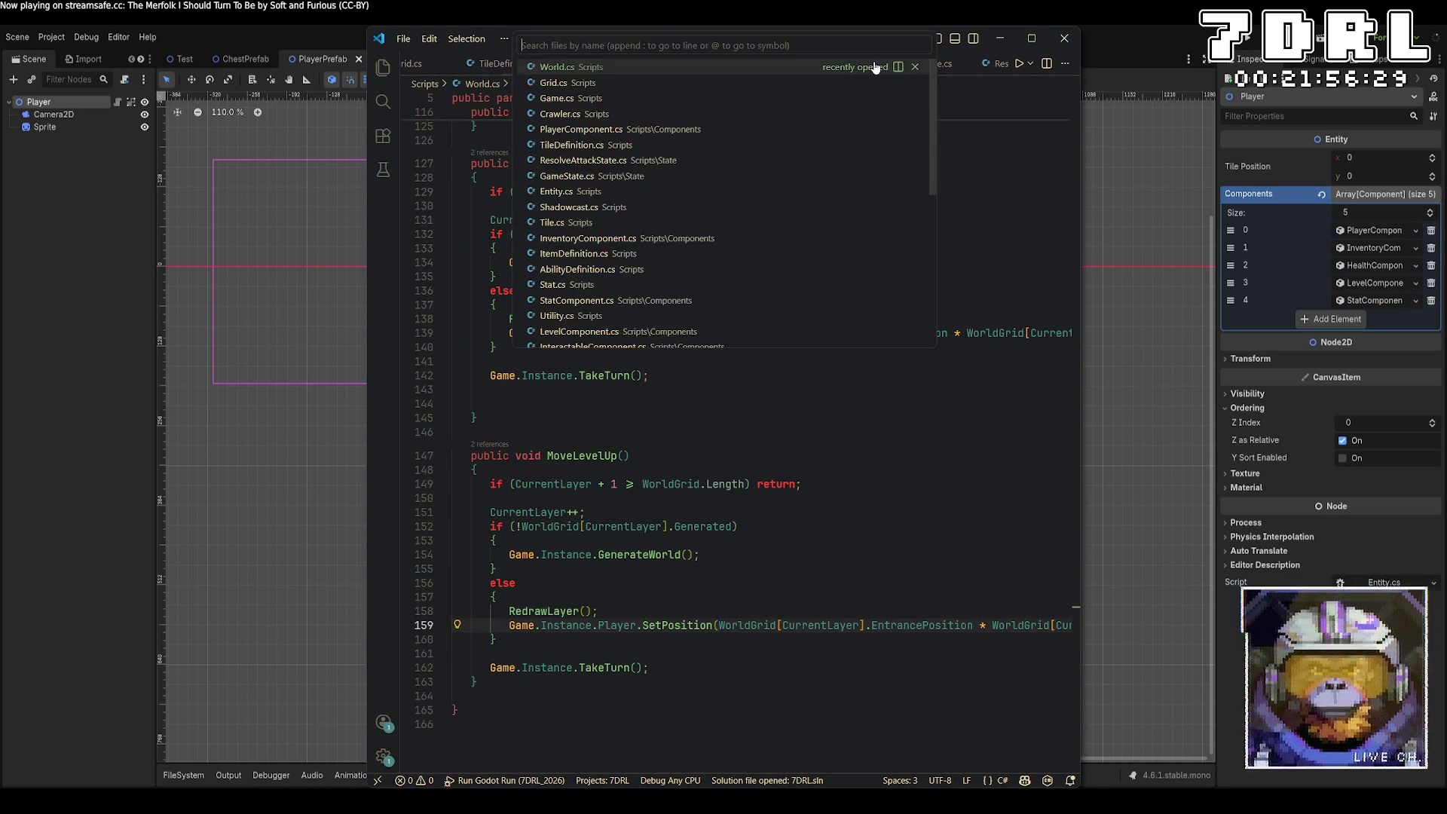
text(healt)
key(Return)
Step: Break TakeDamage's death check onto a new line after its if condition
scroll(879, 380, down, 4)
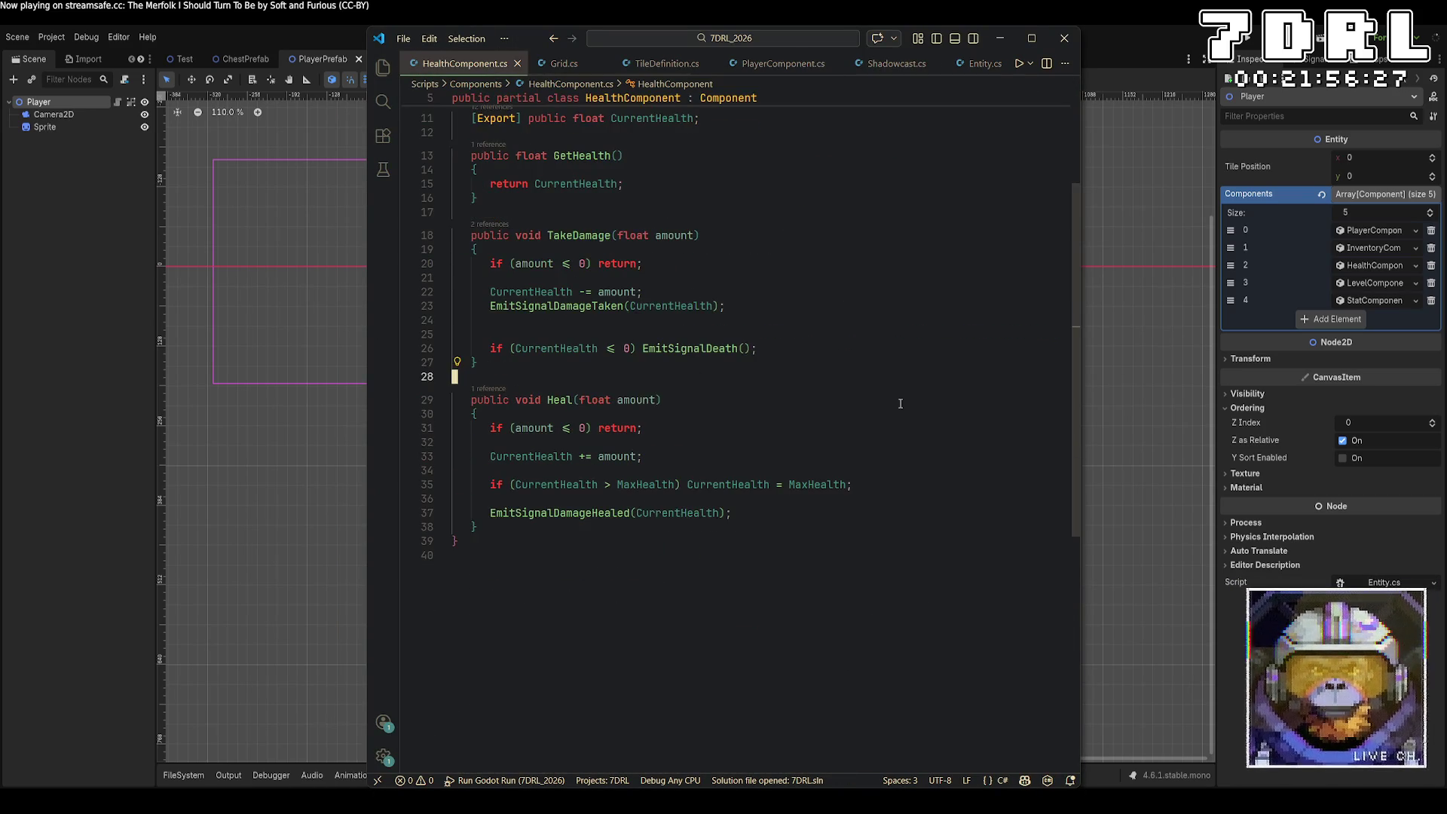
click(879, 392)
click(879, 349)
scroll(882, 356, up, 2)
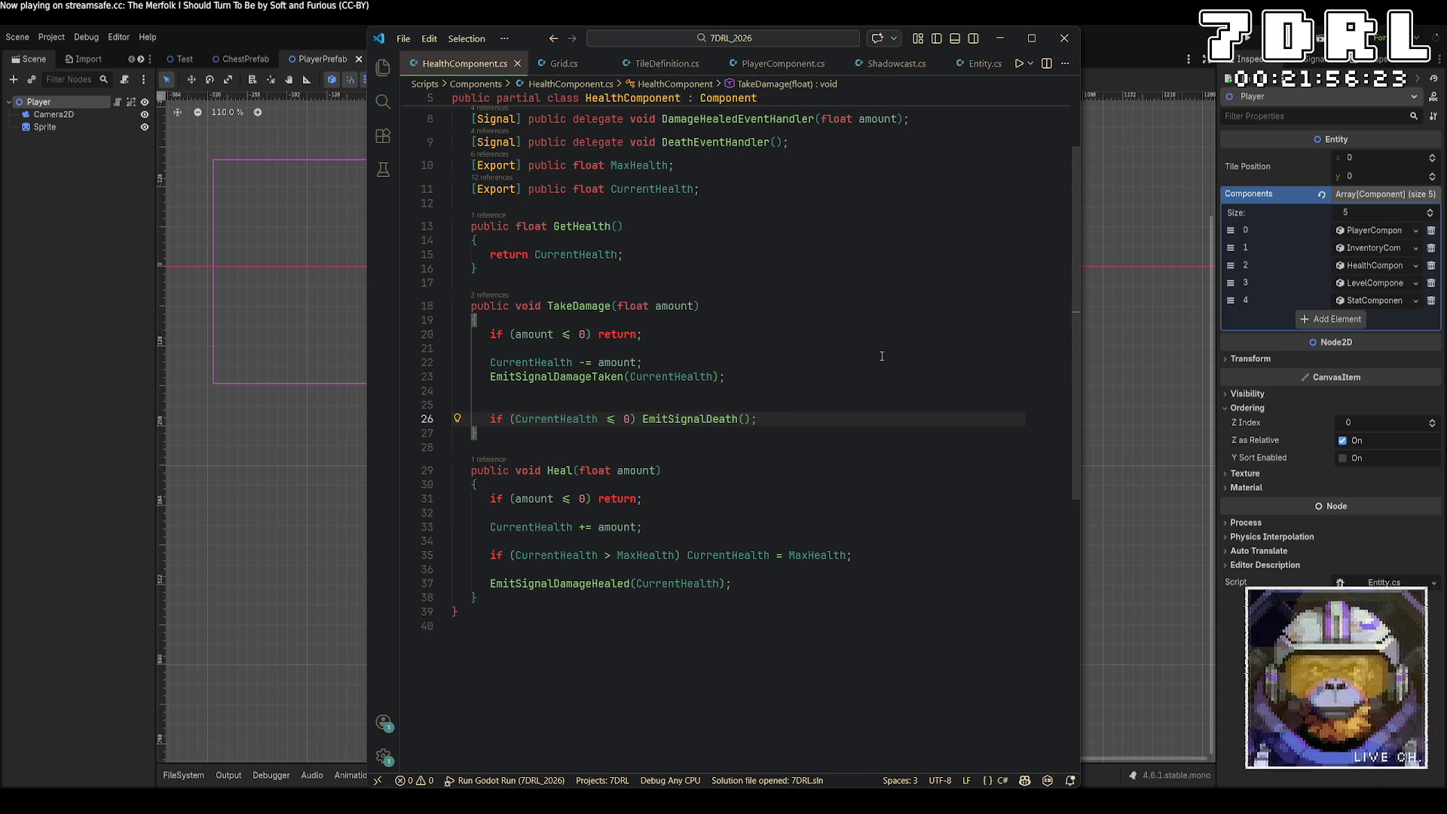
key(Return)
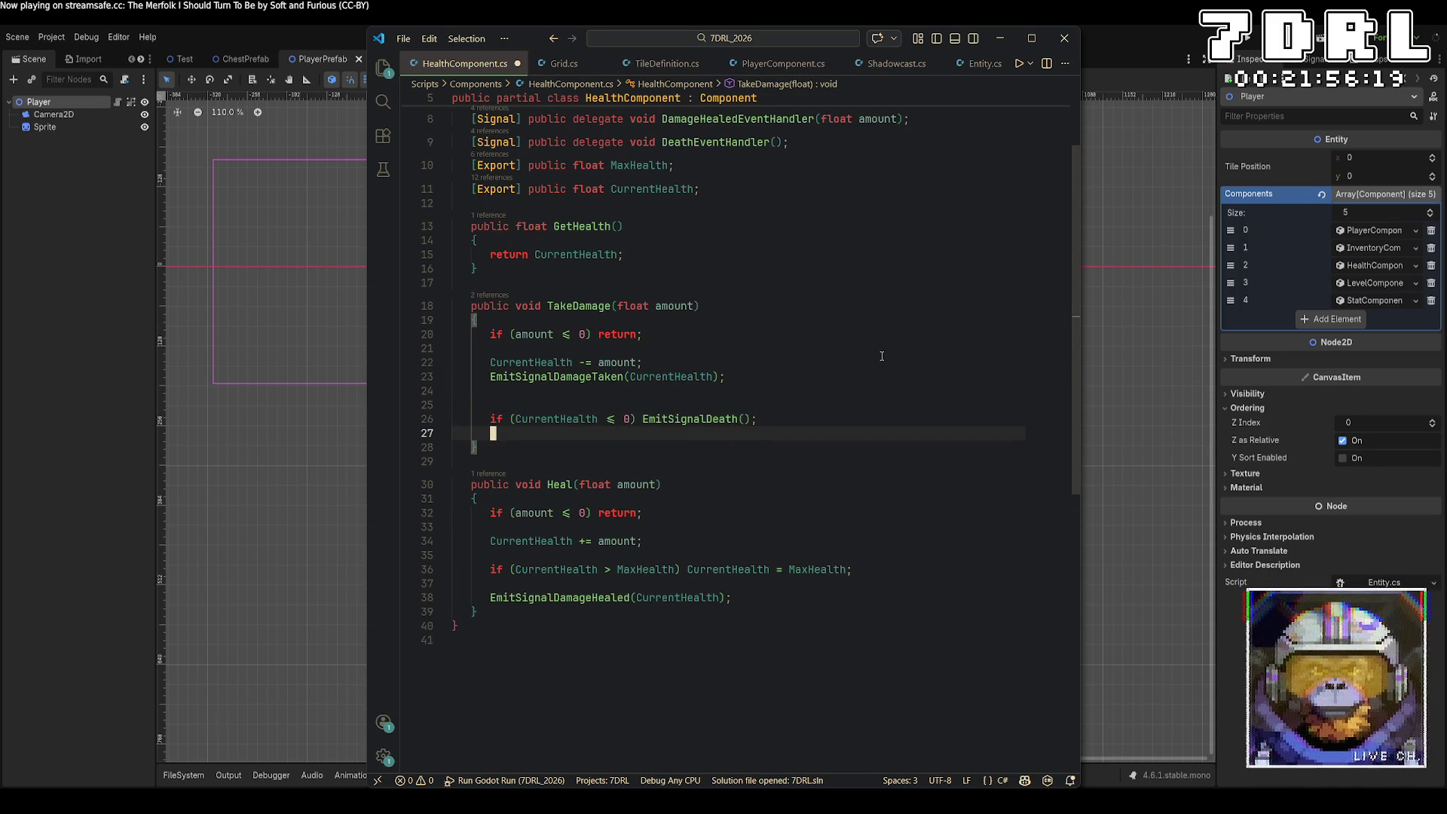
key(Up)
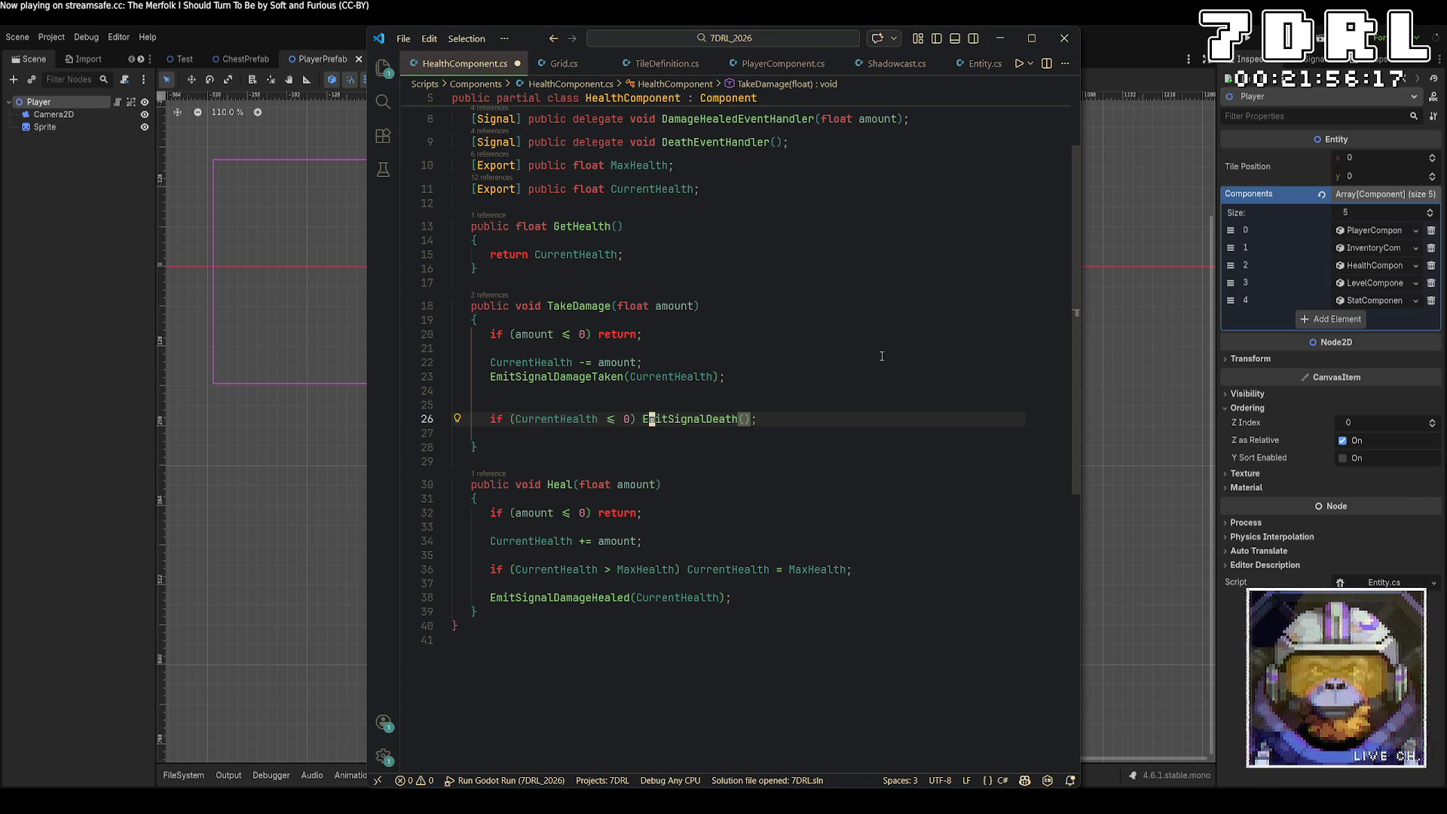
key(Left)
key(Left)
key(Return)
Step: Wrap EmitSignalDeath() in braces and leave an empty line inside the block
text({)
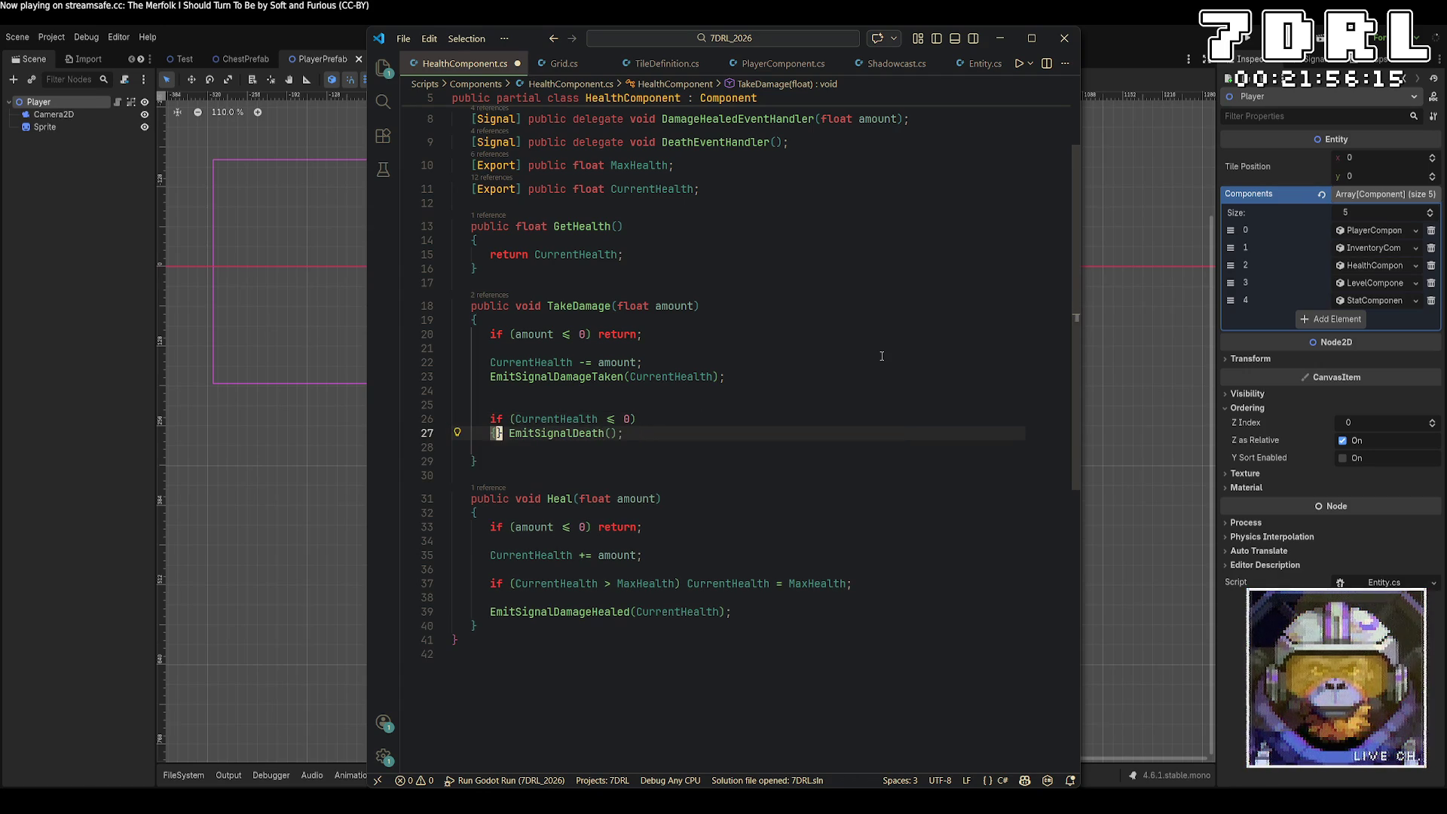
key(End)
key(Return)
text(})
key(Up)
key(Return)
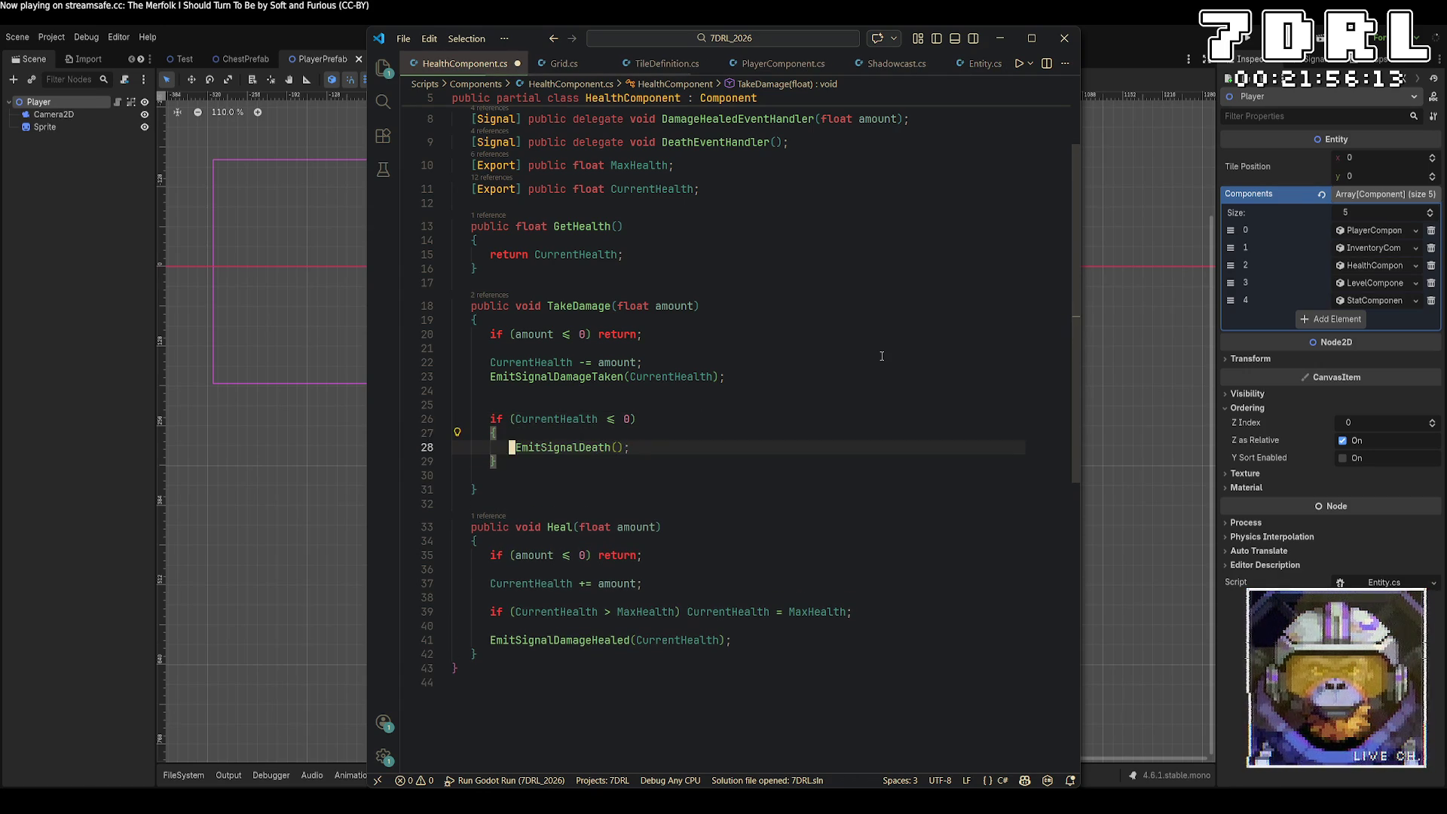
key(Tab)
key(Up)
key(Return)
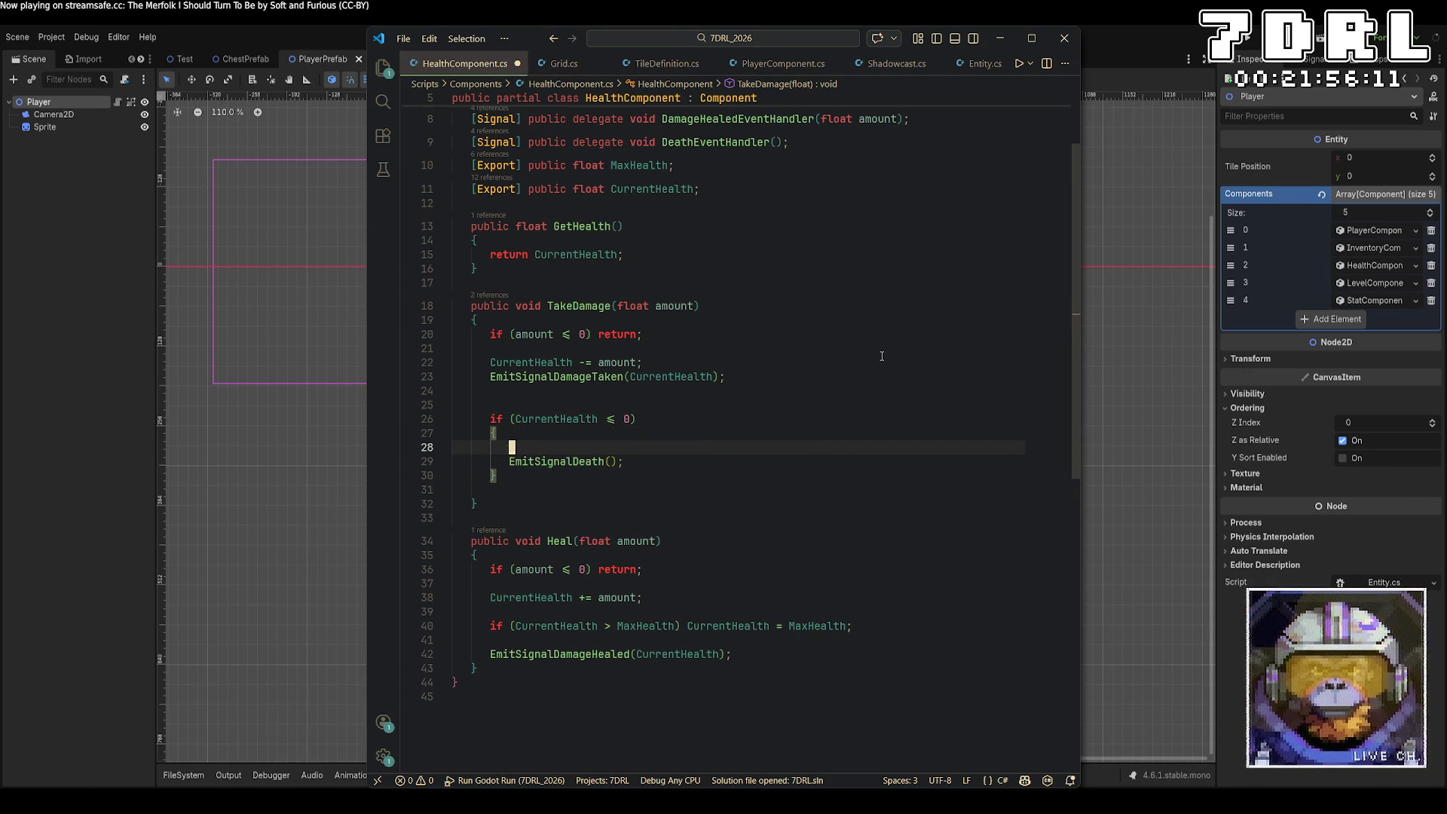
Step: Add Entity.QueueFree() above EmitSignalDeath(), with an empty line before it
text(Qu)
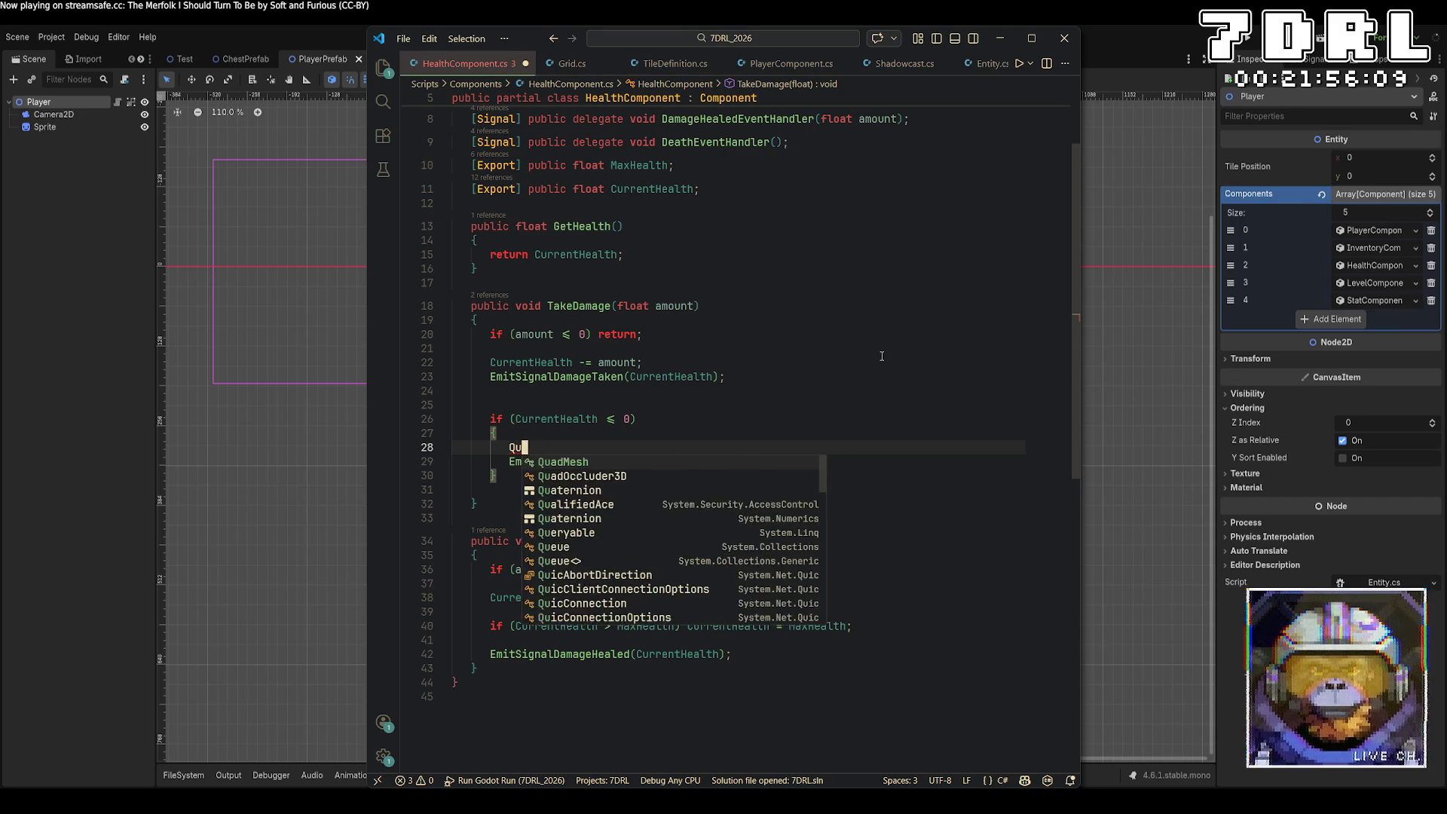
key(BackSpace)
key(BackSpace)
text(Entity.)
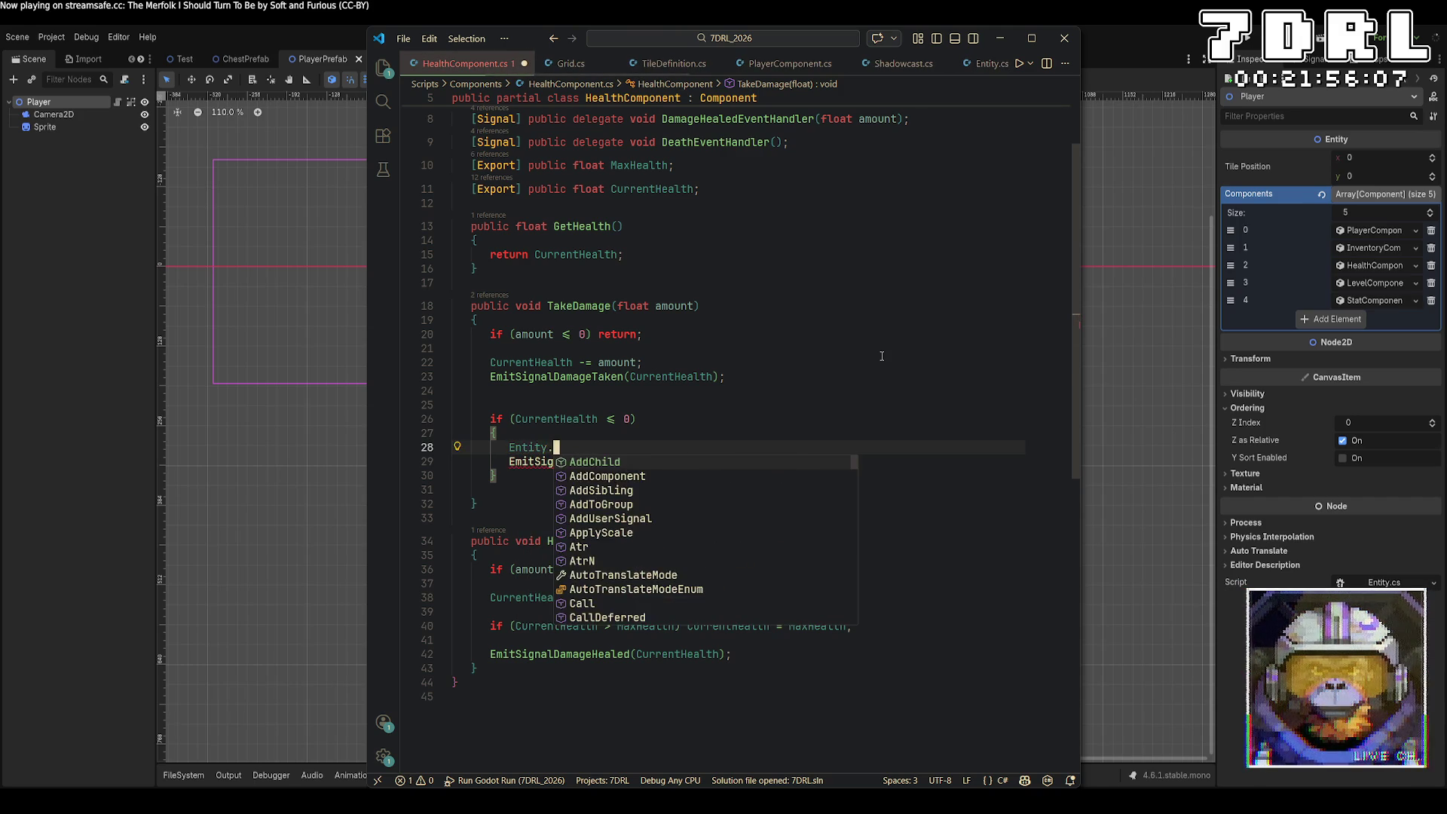
text(Queu)
key(Return)
text(()
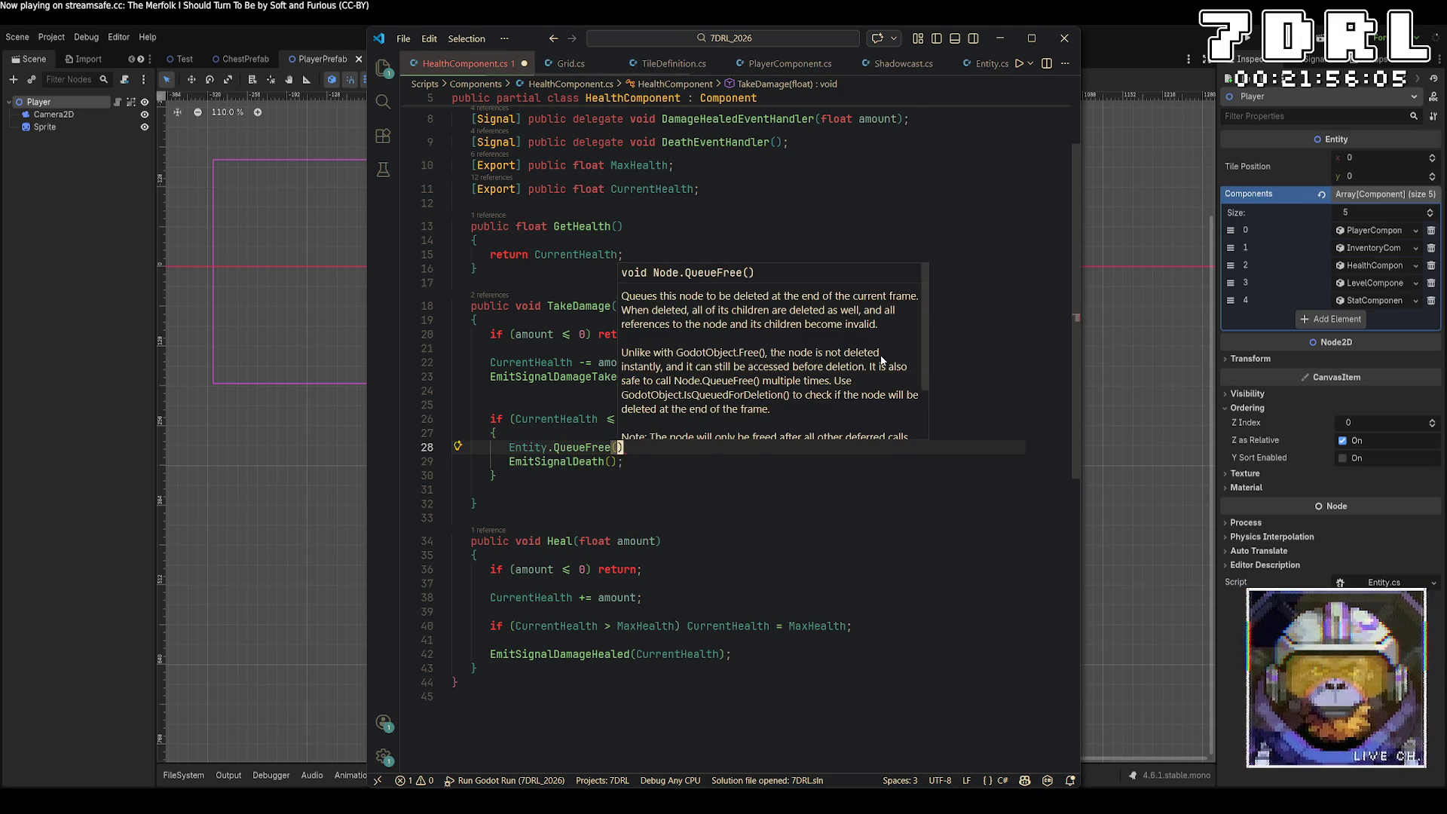
text())
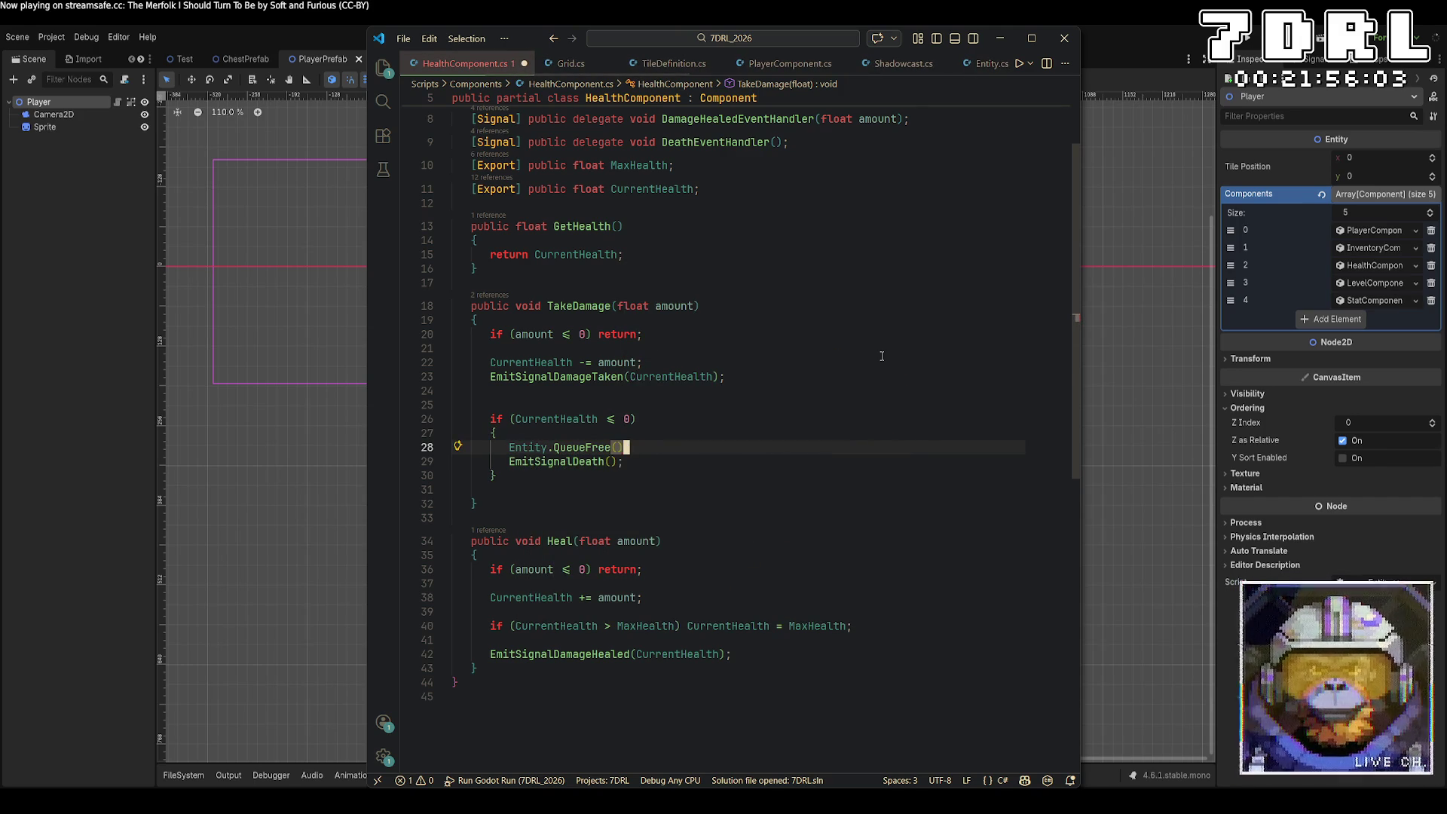
key(ctrl+shift+Return)
Step: End the QueueFree line with a semicolon and clear the empty line above it
key(Down)
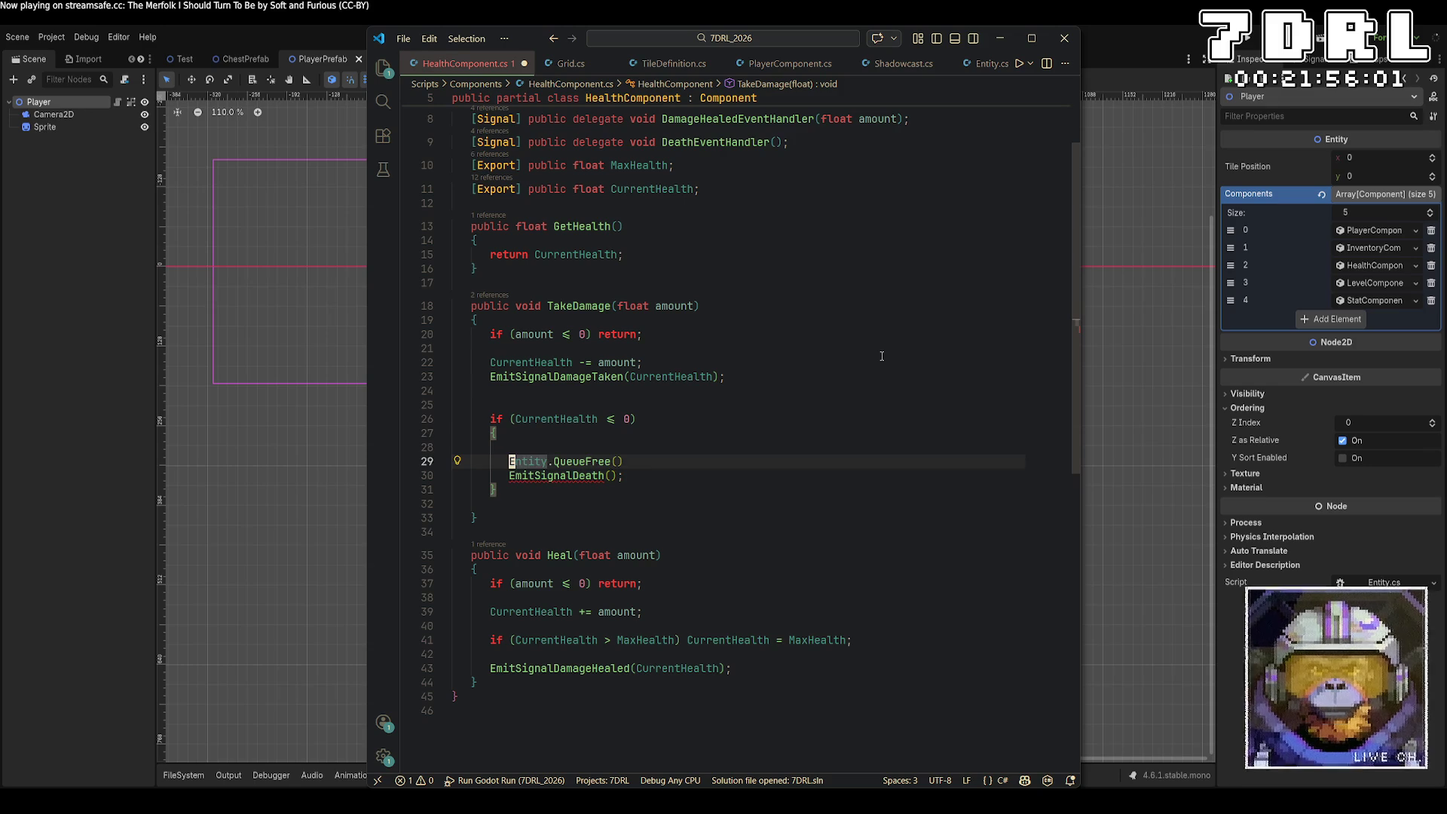
key(End)
text(;)
key(Up)
text(Entity.S)
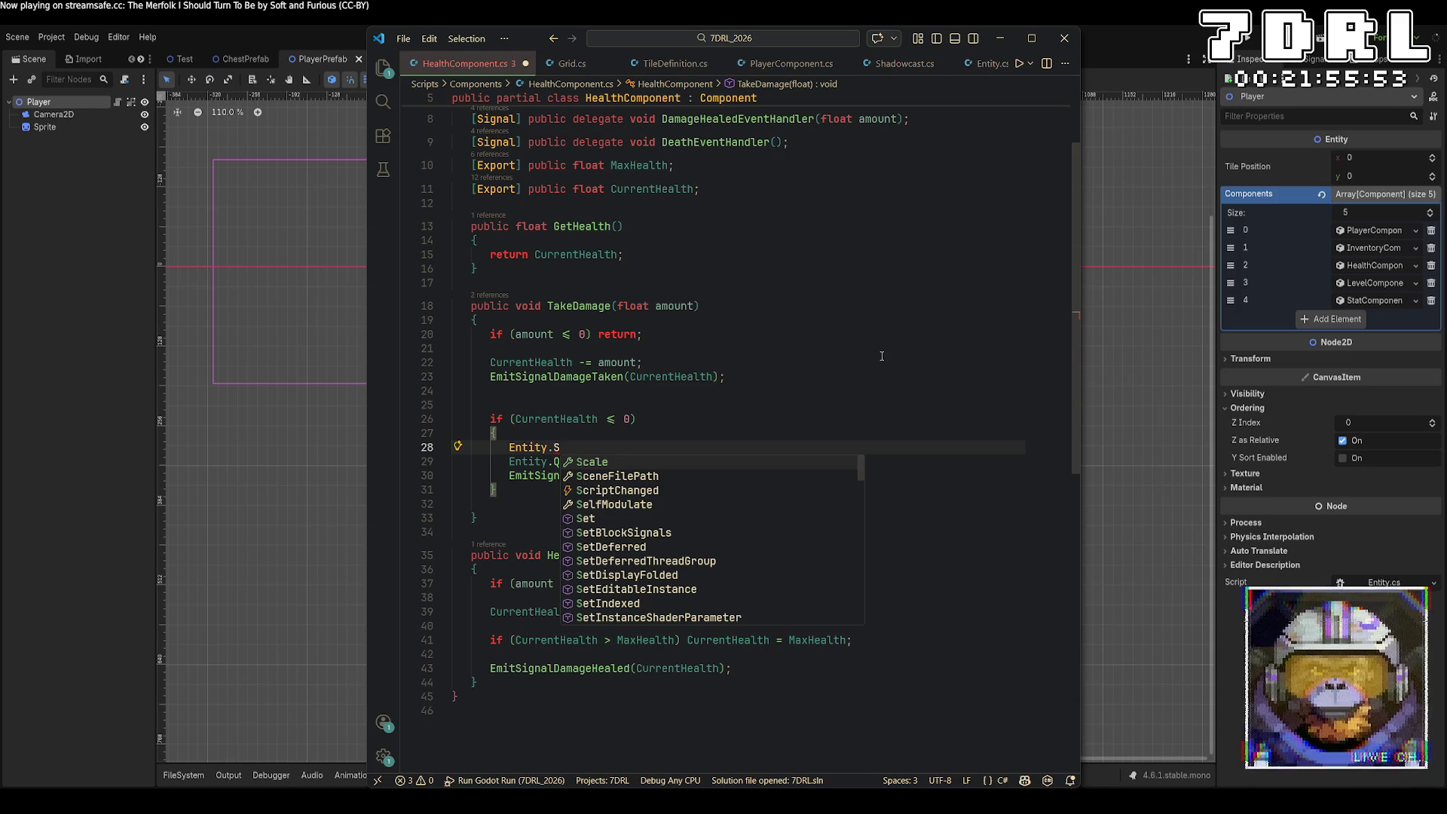
key(BackSpace)
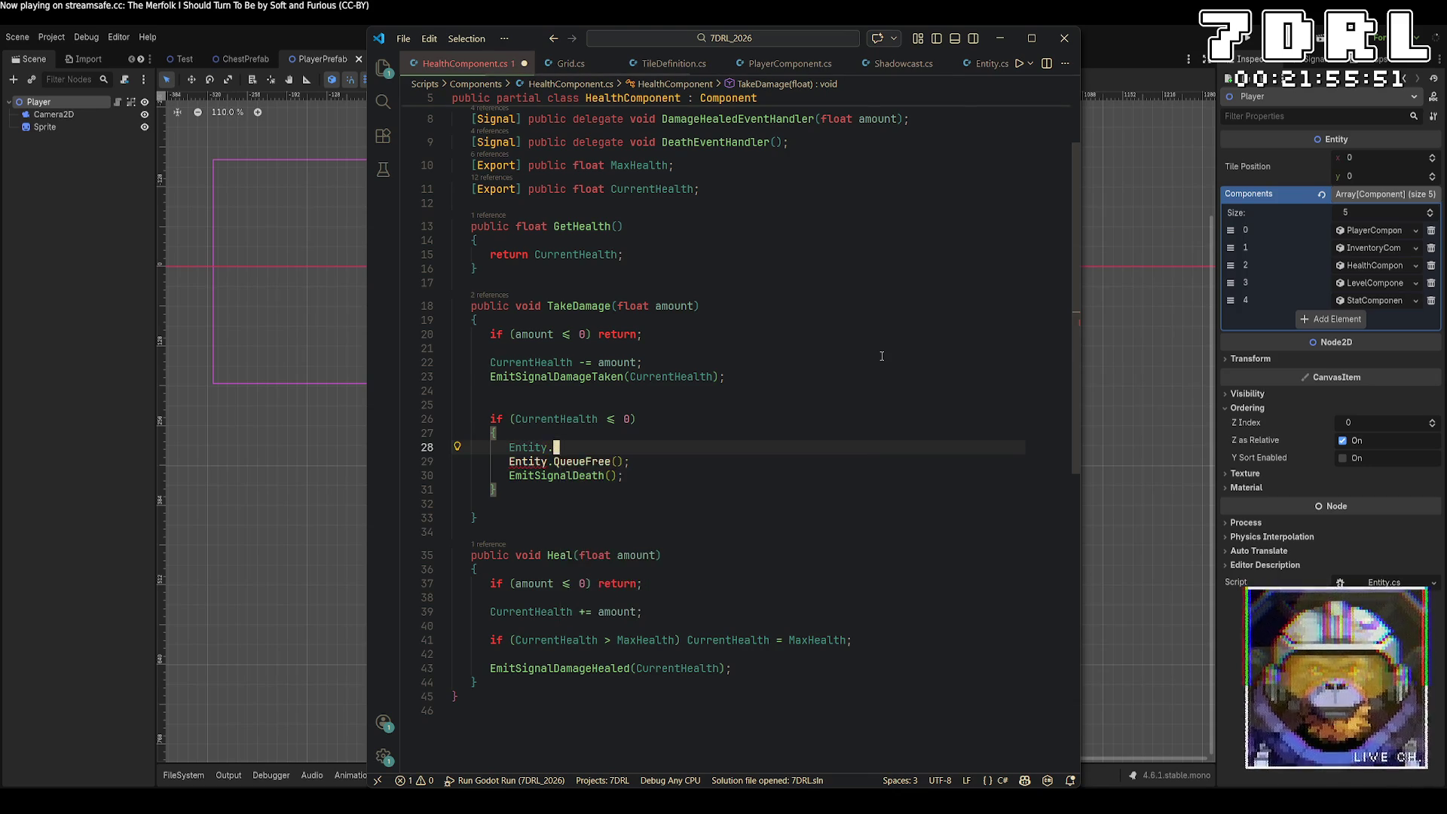
text(Se)
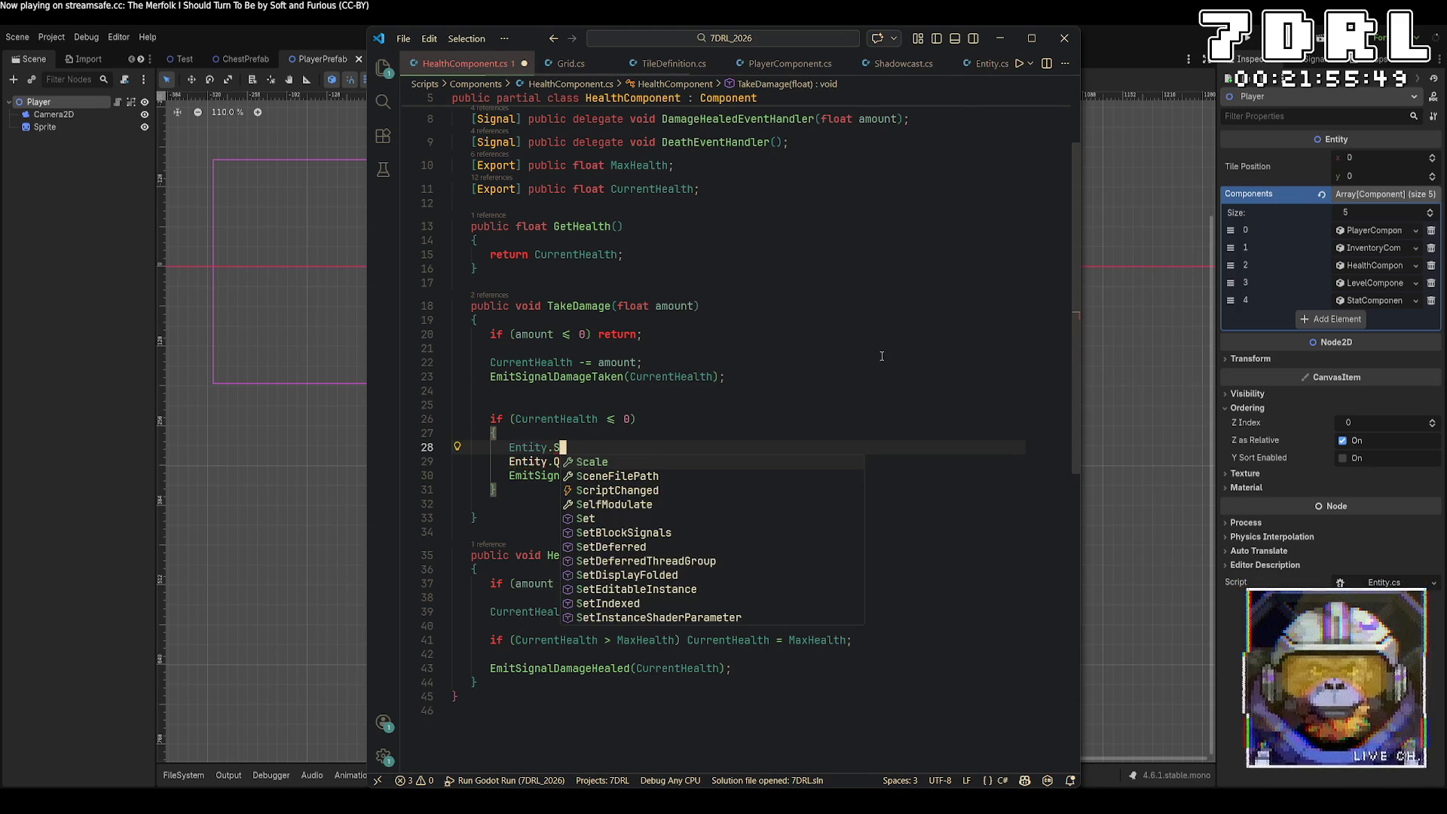
key(BackSpace)
key(BackSpace)
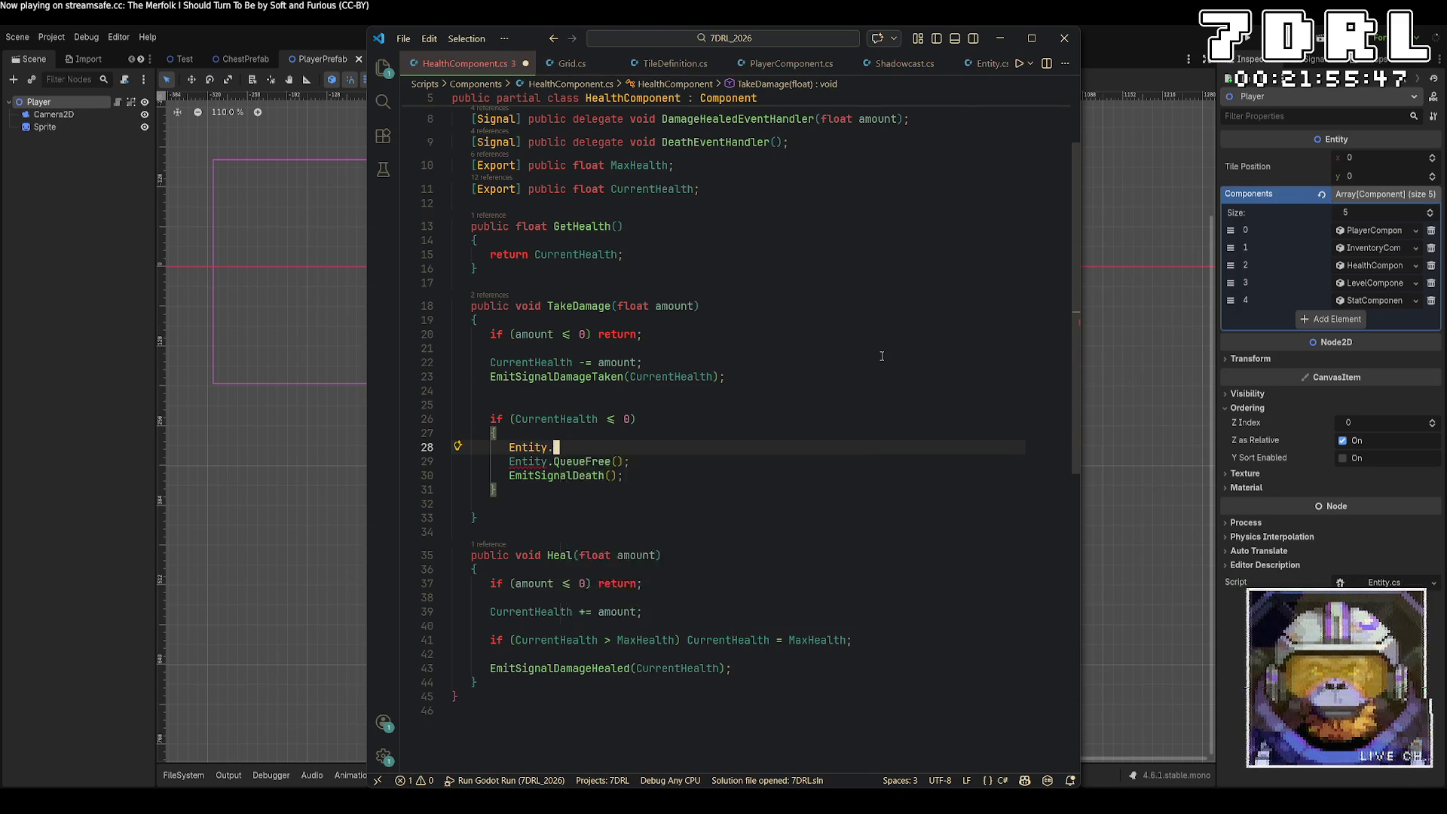
text(GetT)
key(BackSpace)
key(BackSpace)
key(BackSpace)
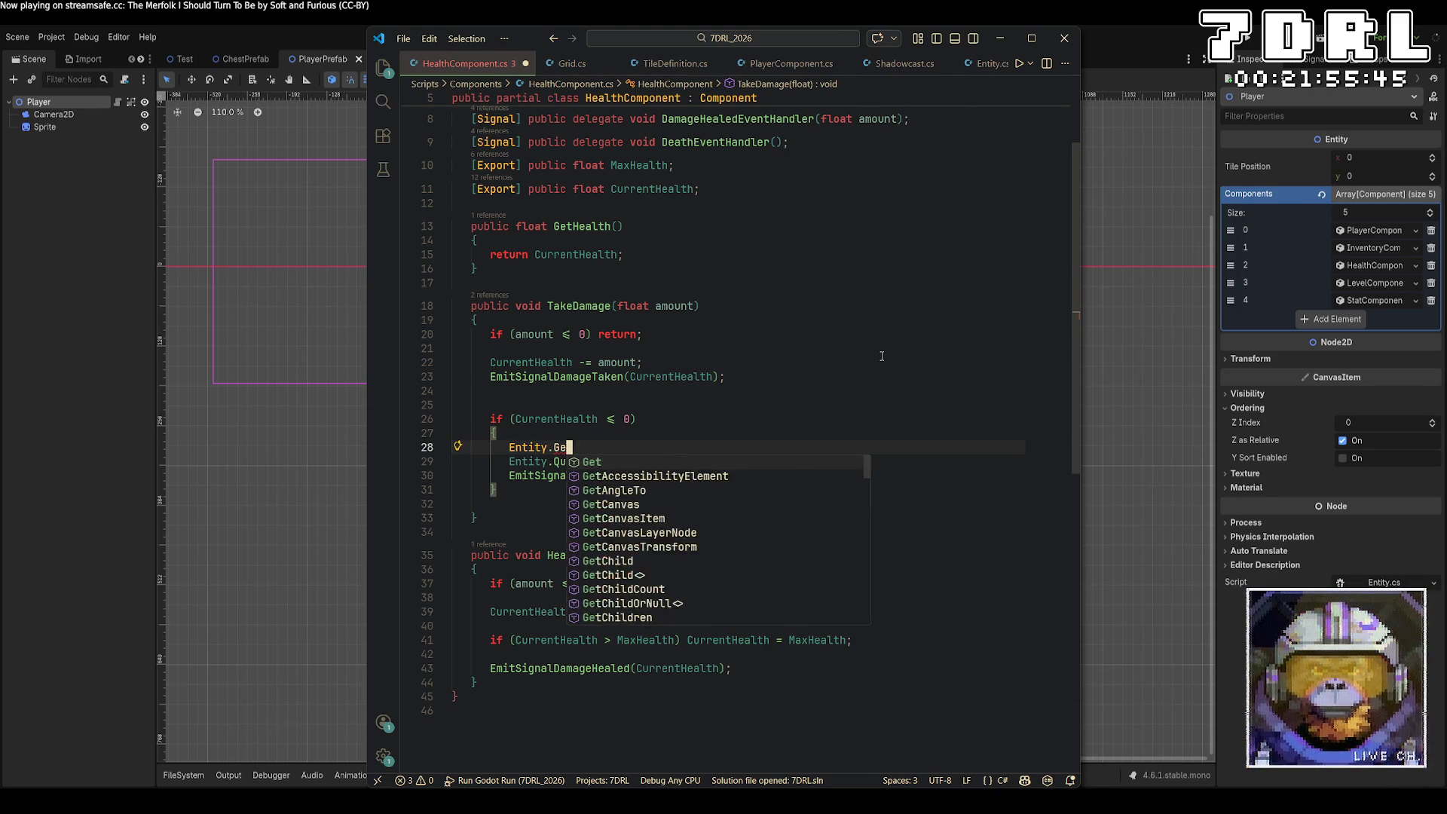
Step: Begin the statement Game.Instance.World.GetTile(Game.Instance.World.CurrentLayer on that line
text(Game.Instance.worl)
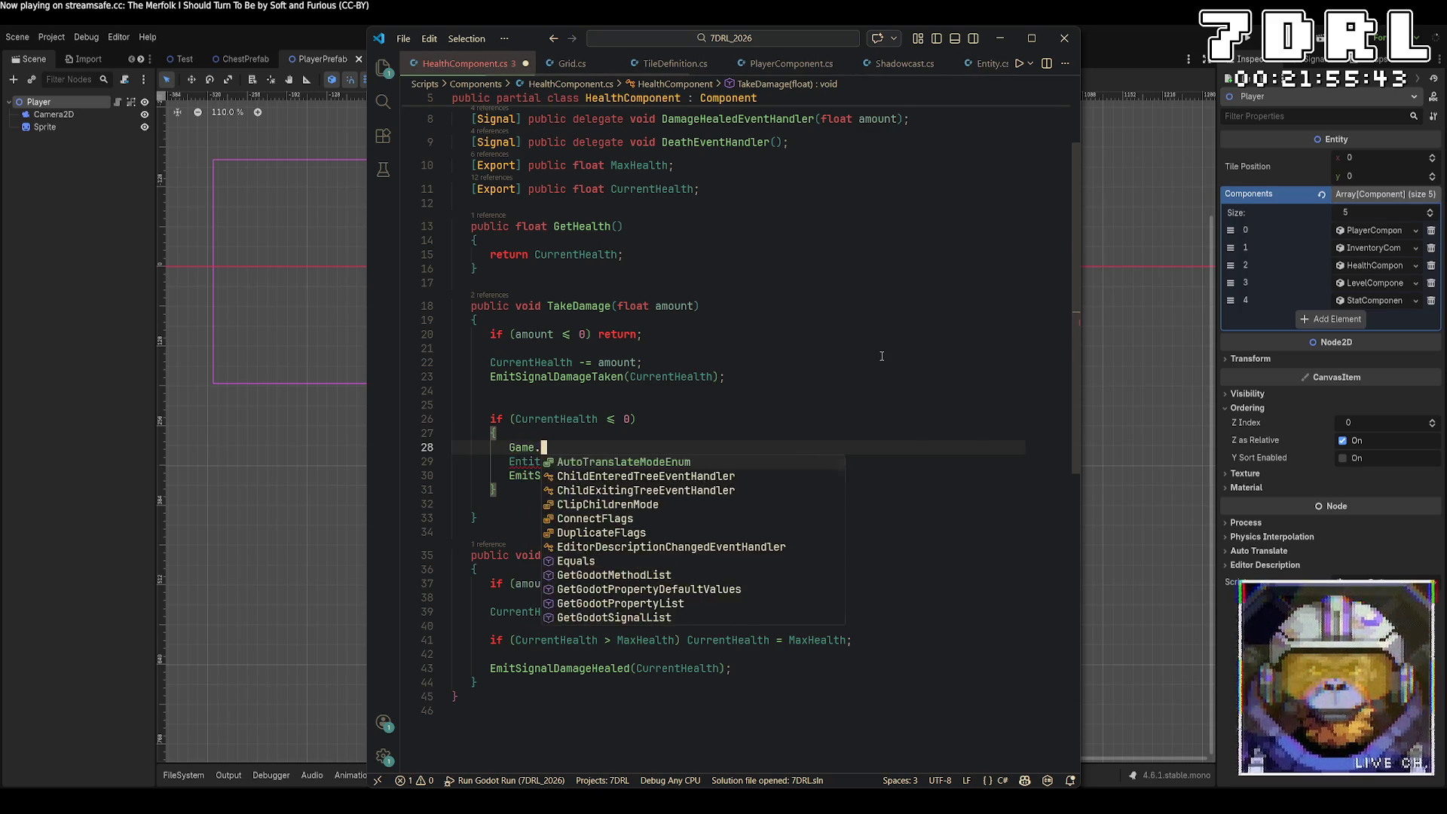
key(Tab)
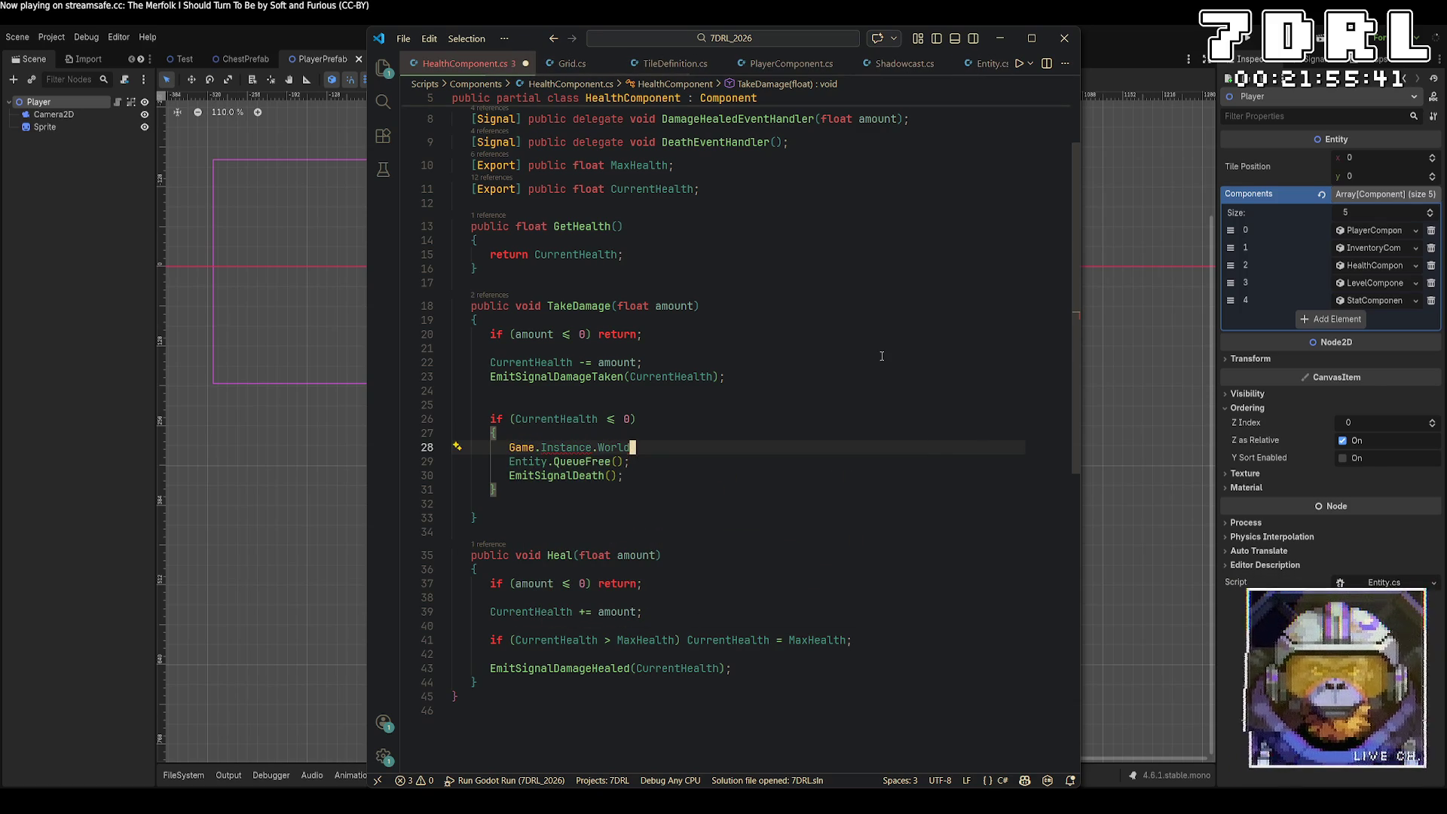
text(.gettil)
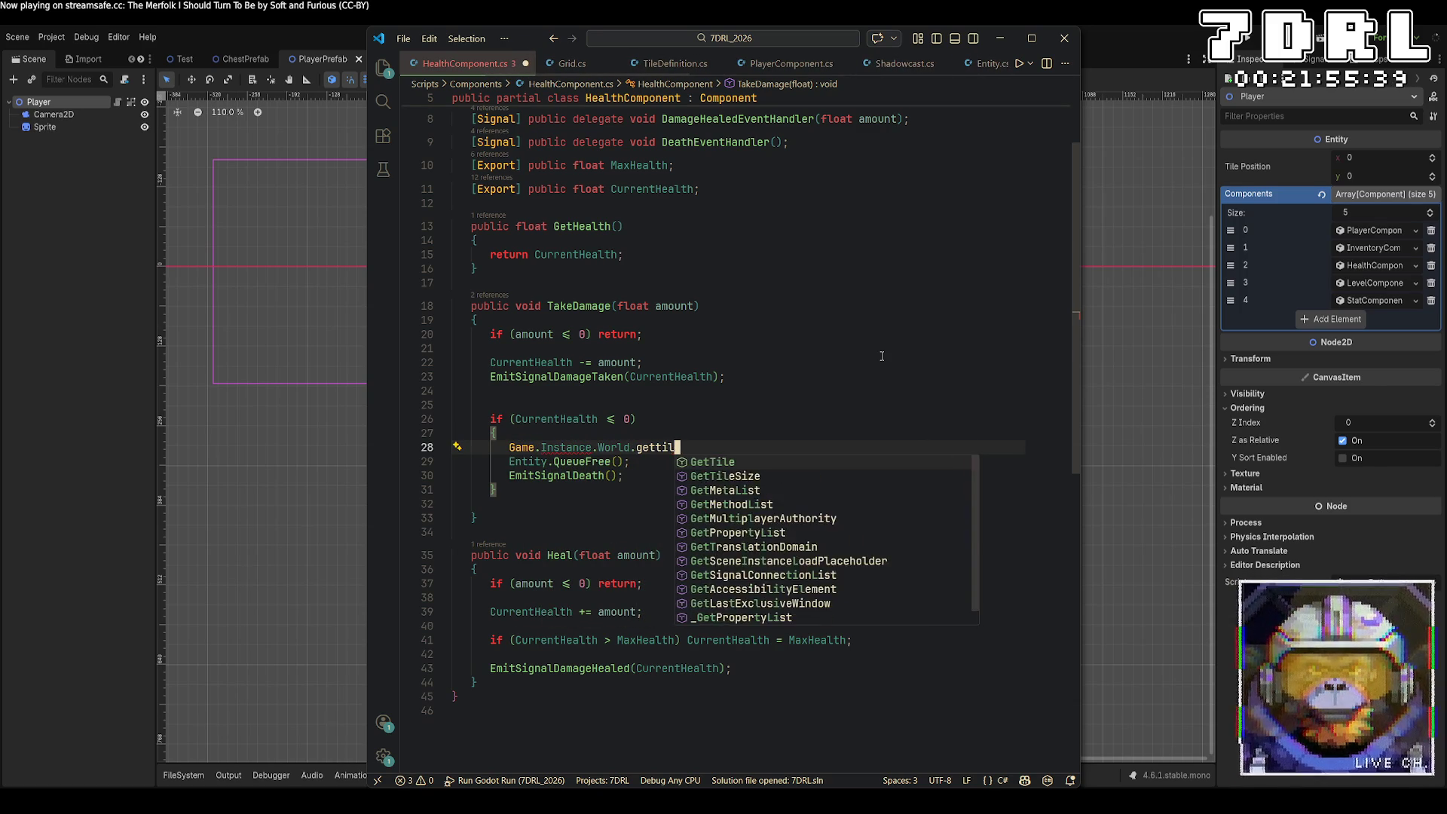
key(Tab)
text((Ent)
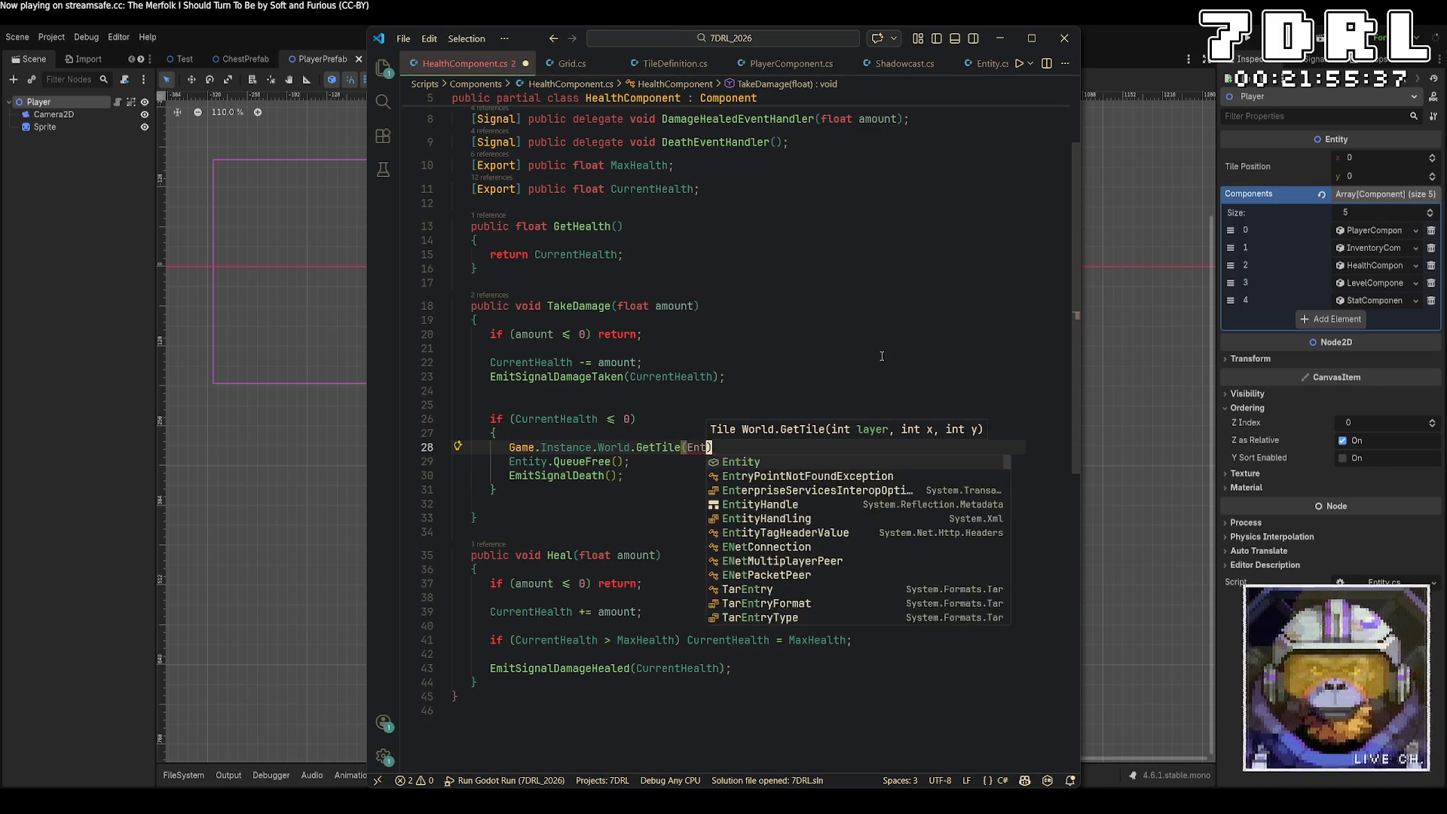
key(BackSpace)
key(BackSpace)
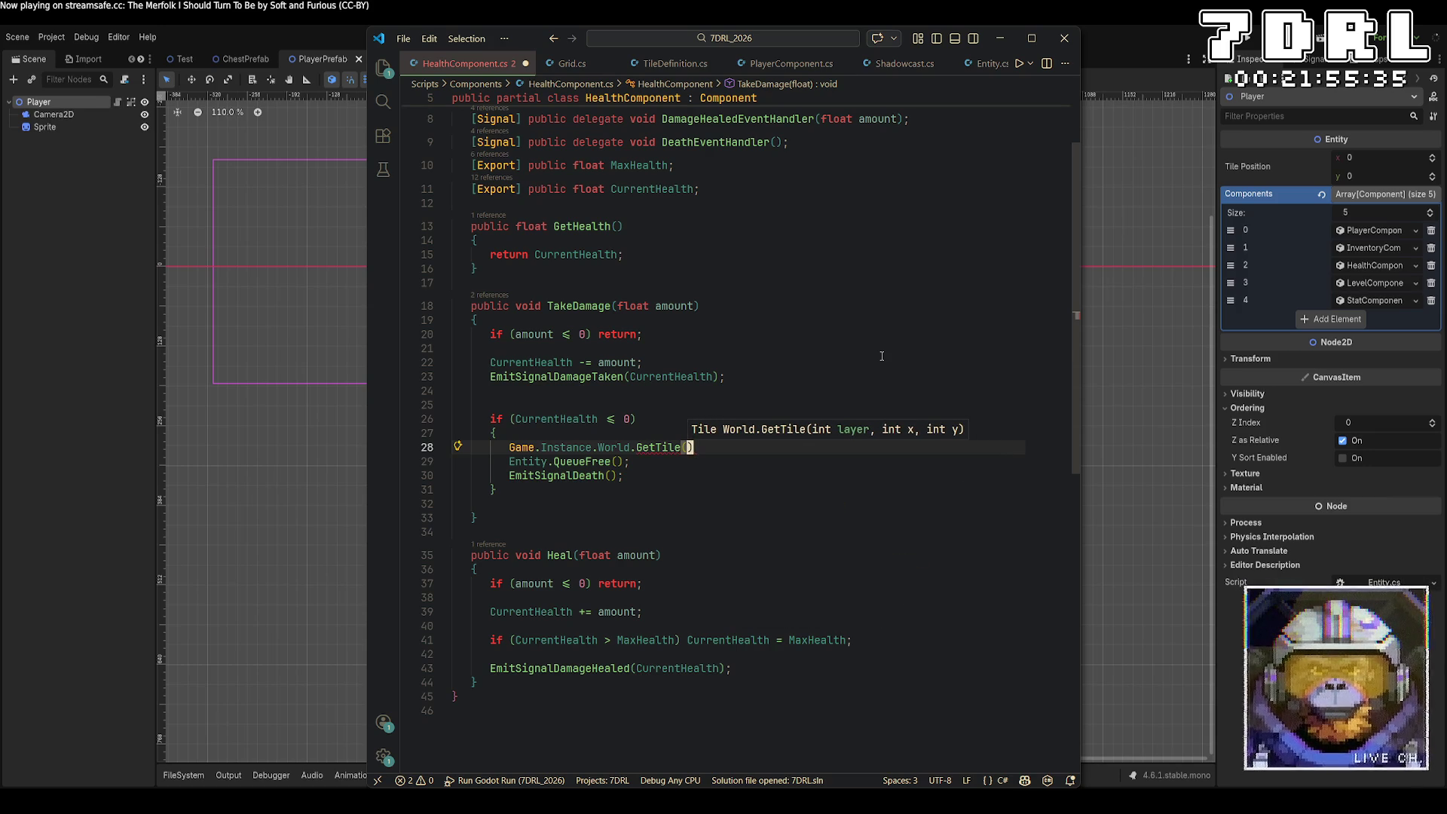
text(Game.Instance.Wor)
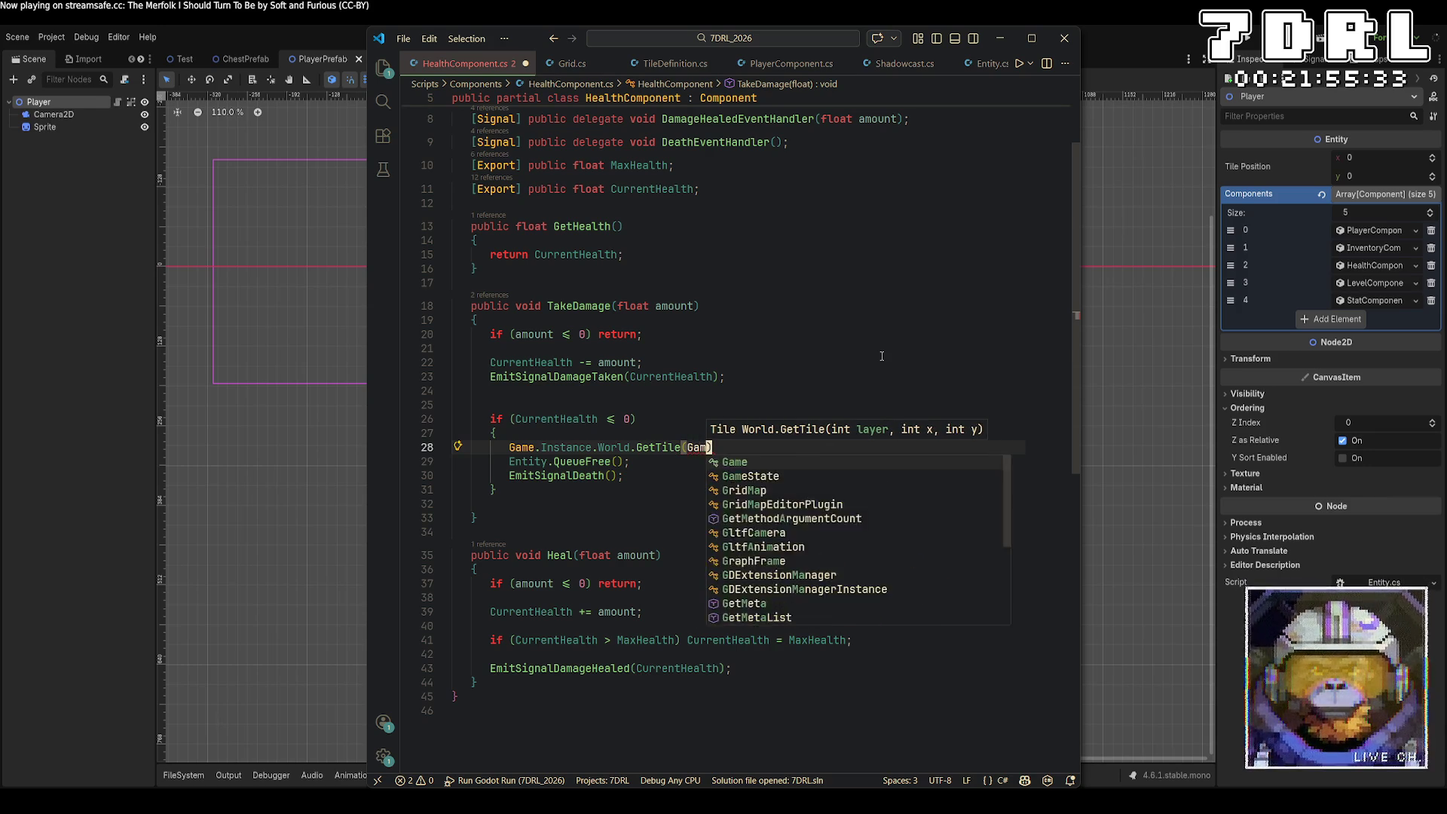
text(ld.Cur)
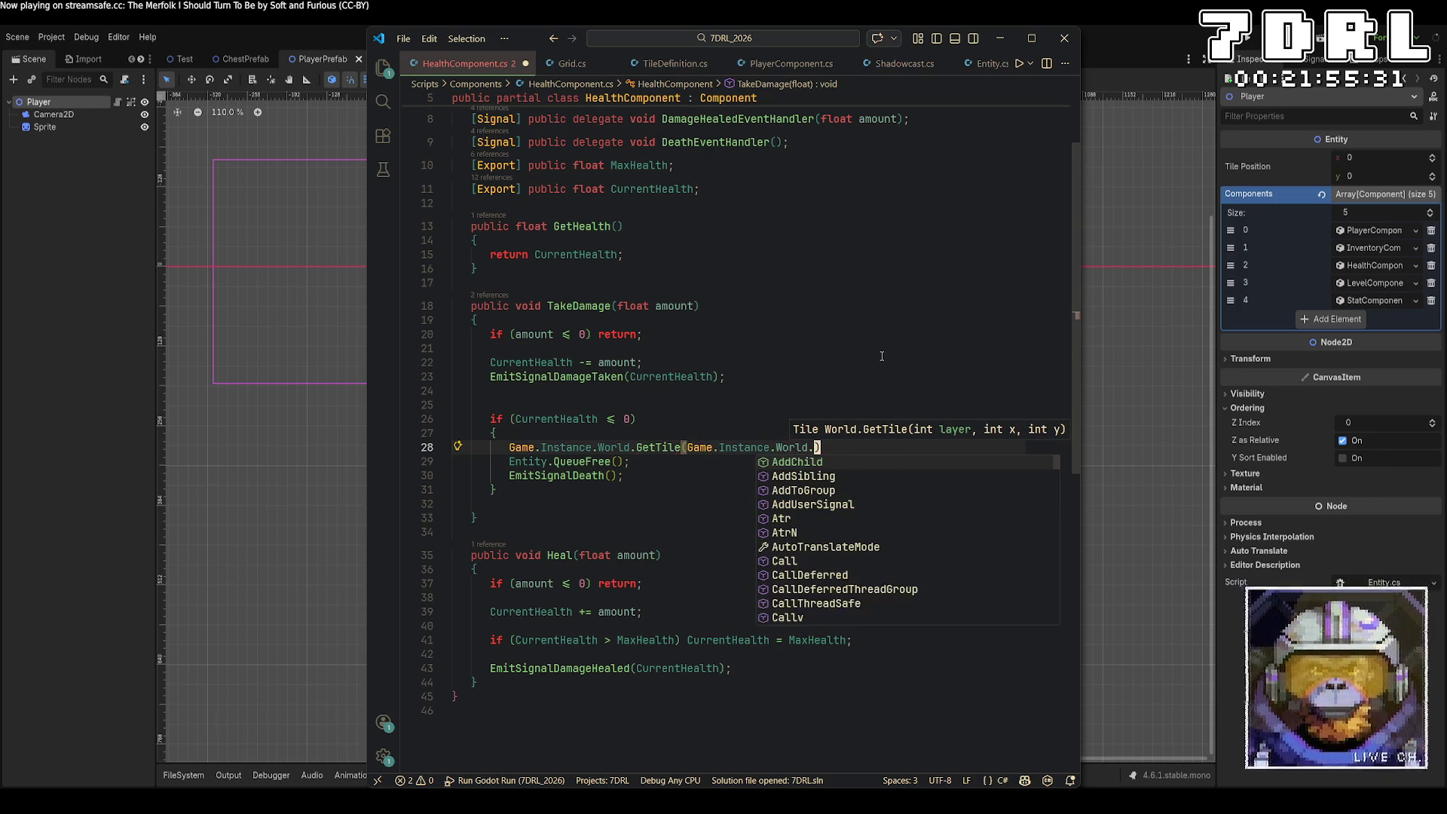
key(Tab)
Step: Pass Entity.TilePosition.X and .Y to GetTile and set its OccupiedBy = null
text(, Entity.)
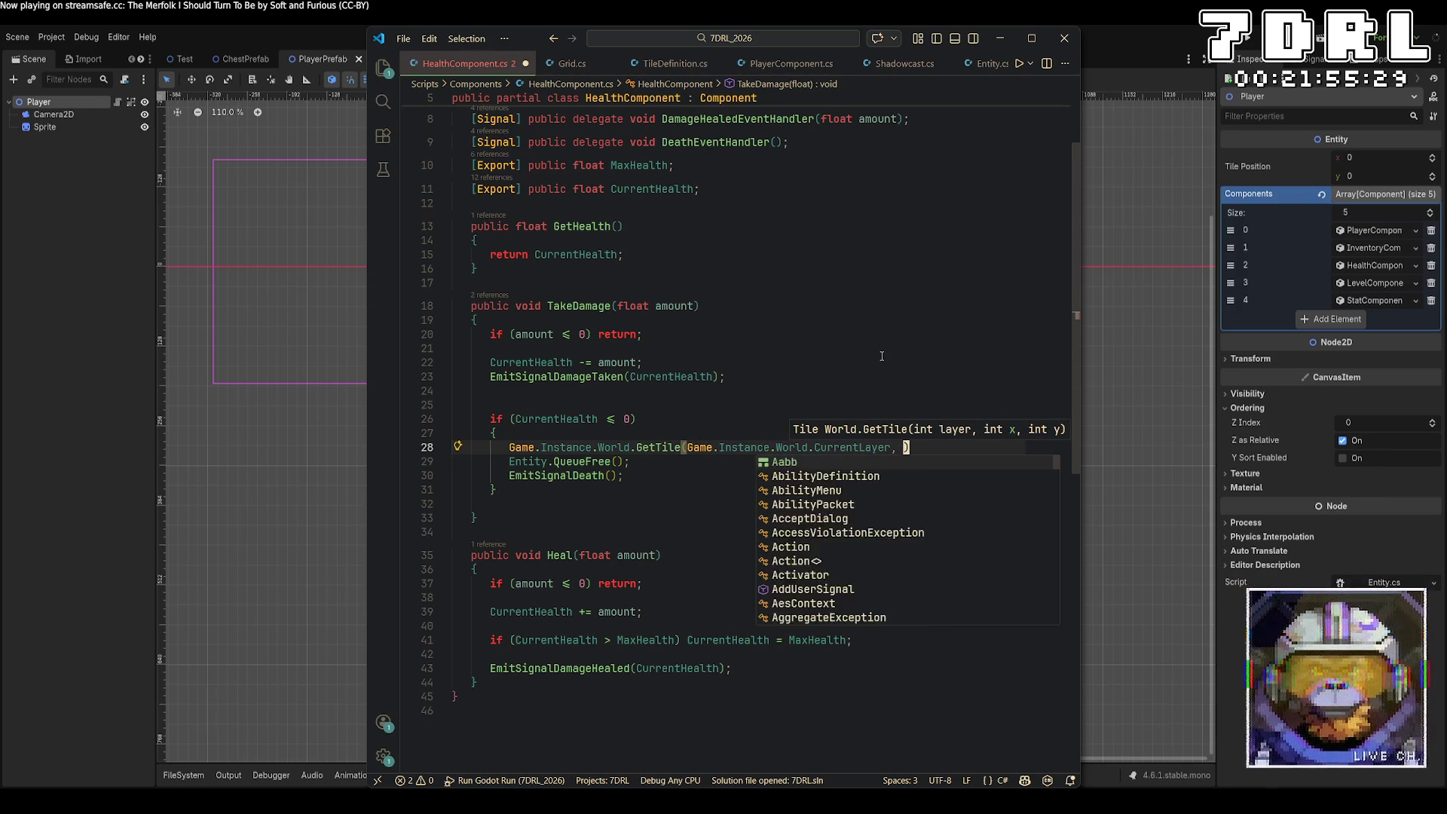
text(TilePosition.X, En)
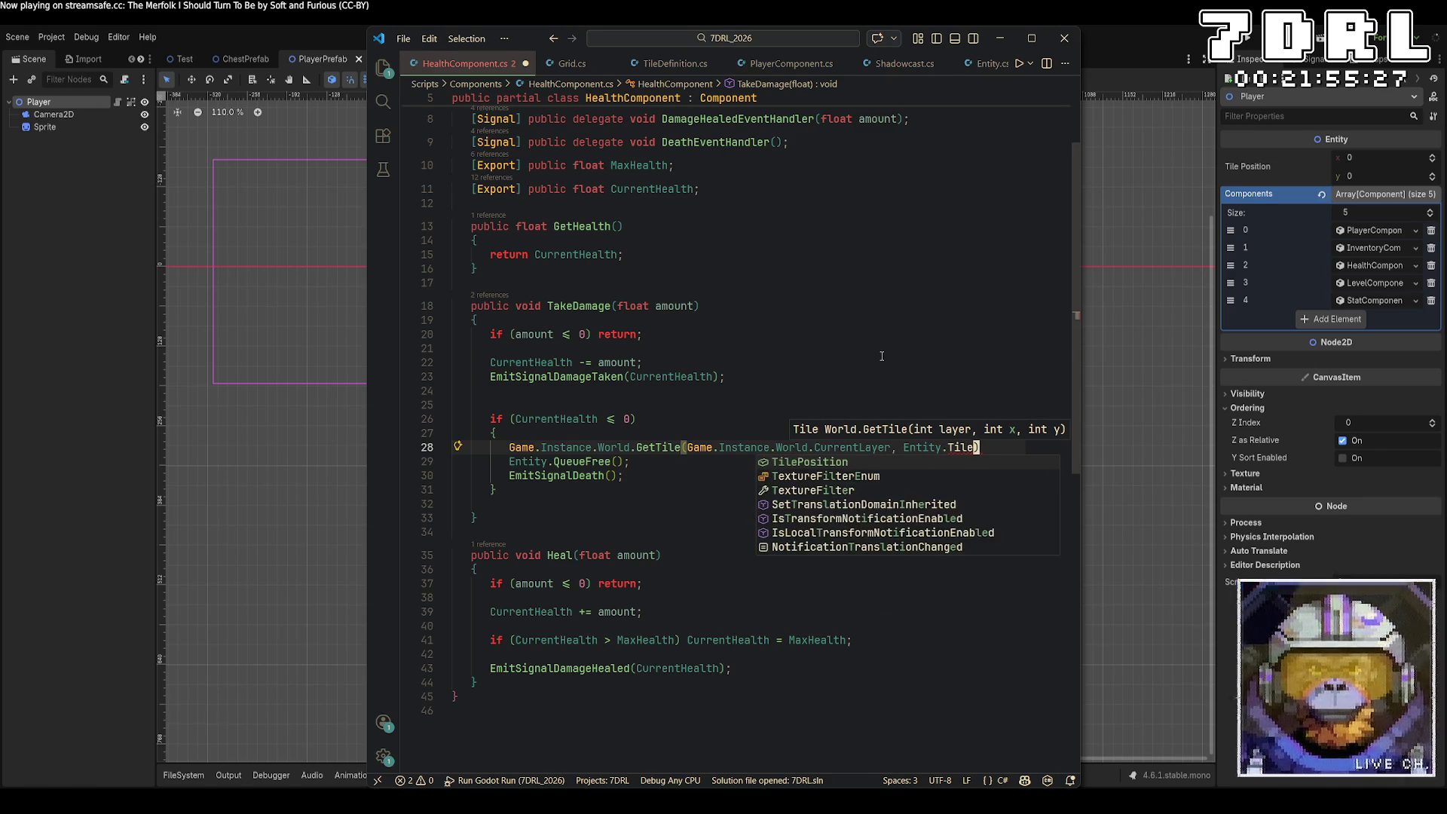
text(tity.TileP)
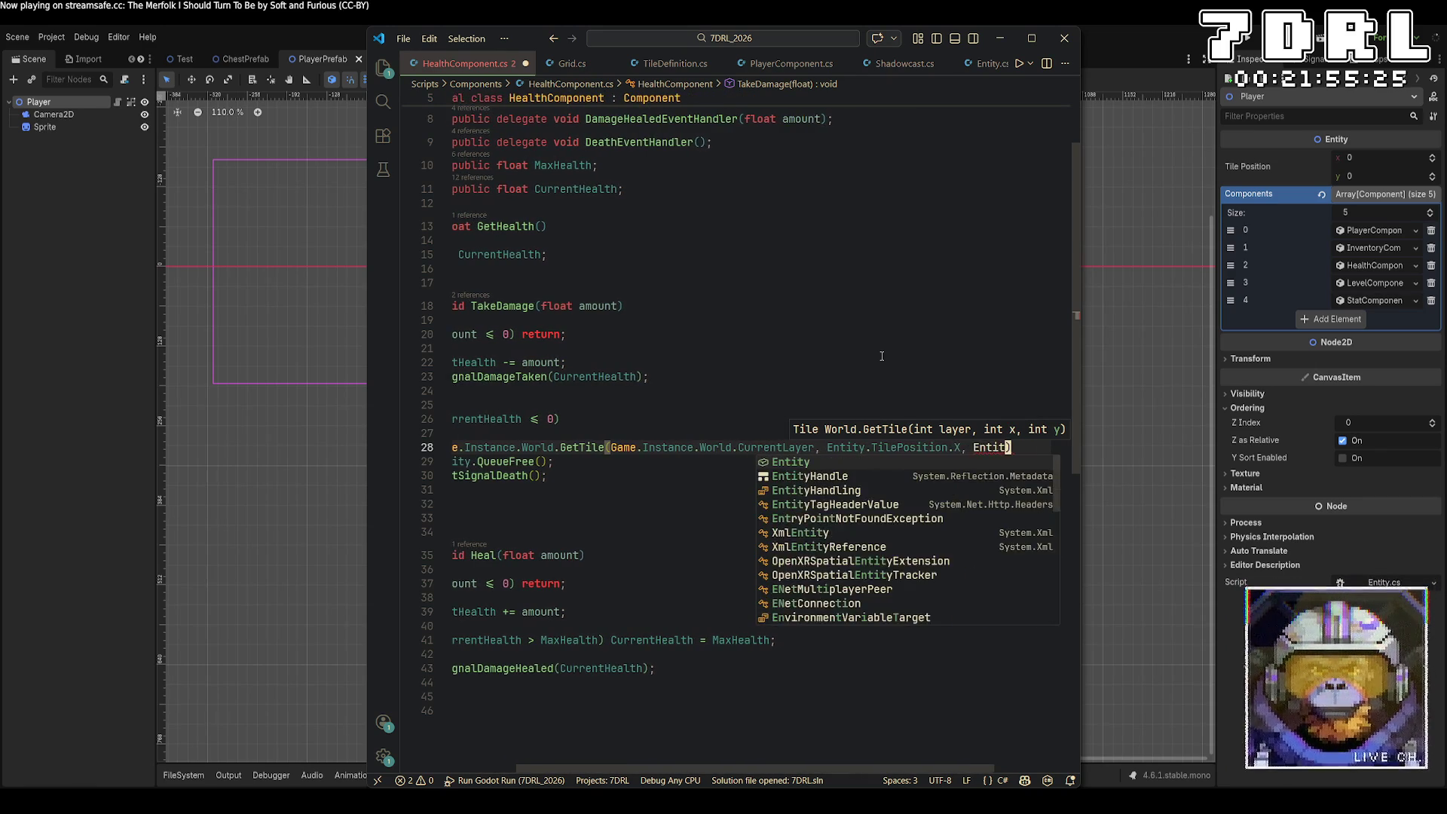
key(Tab)
text(.Y)
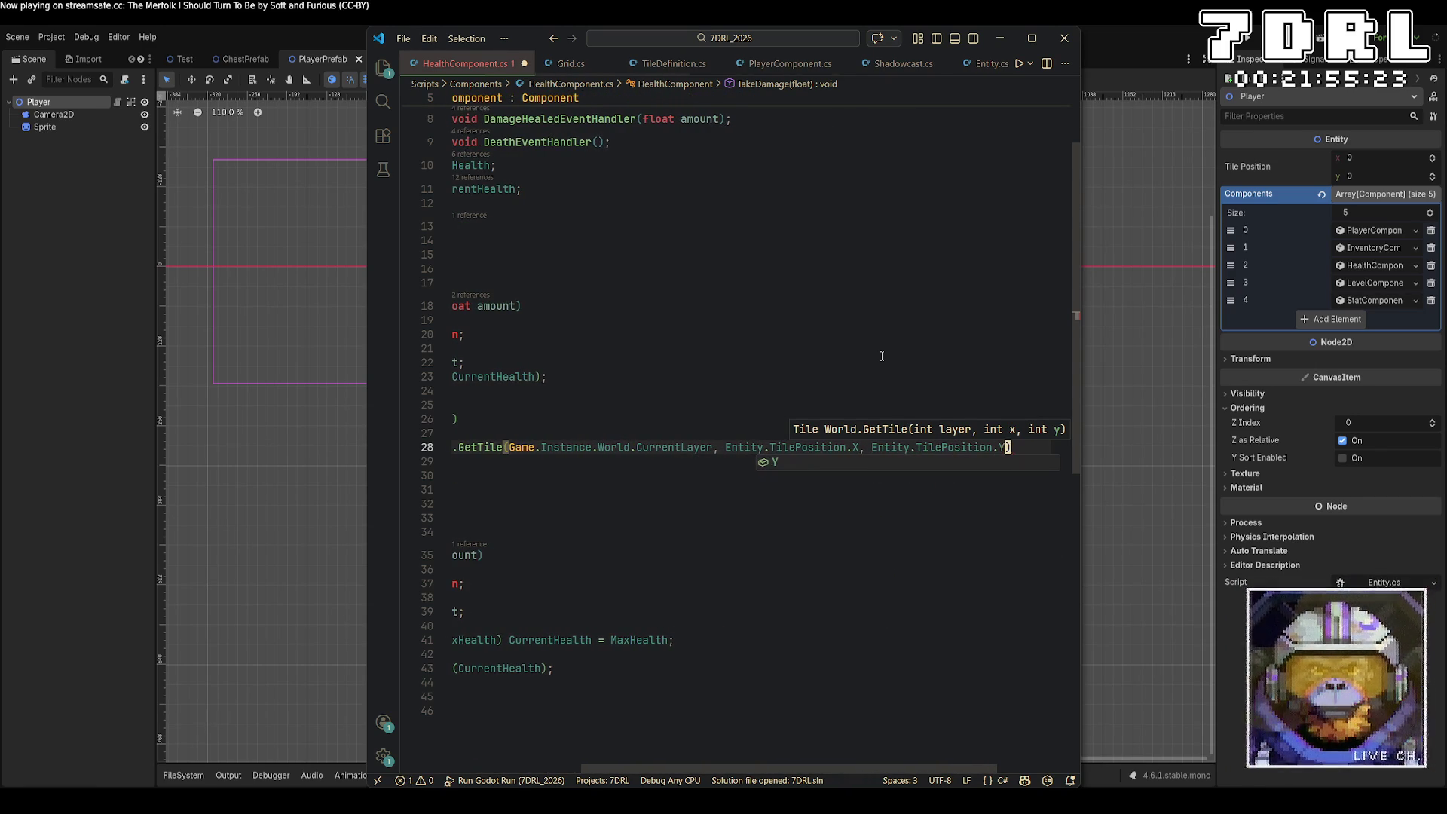
text().)
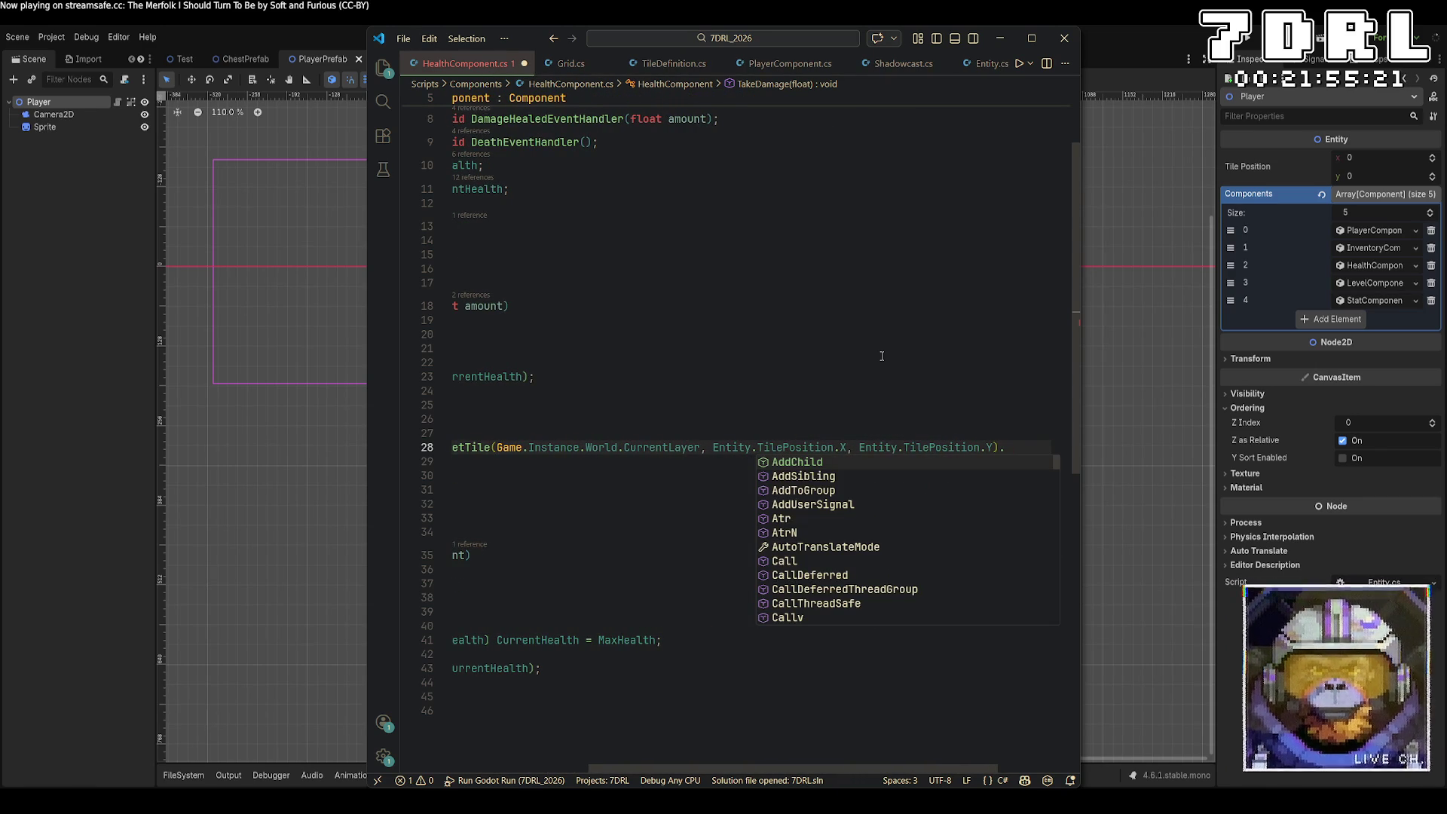
text(Occ)
key(Tab)
text(=)
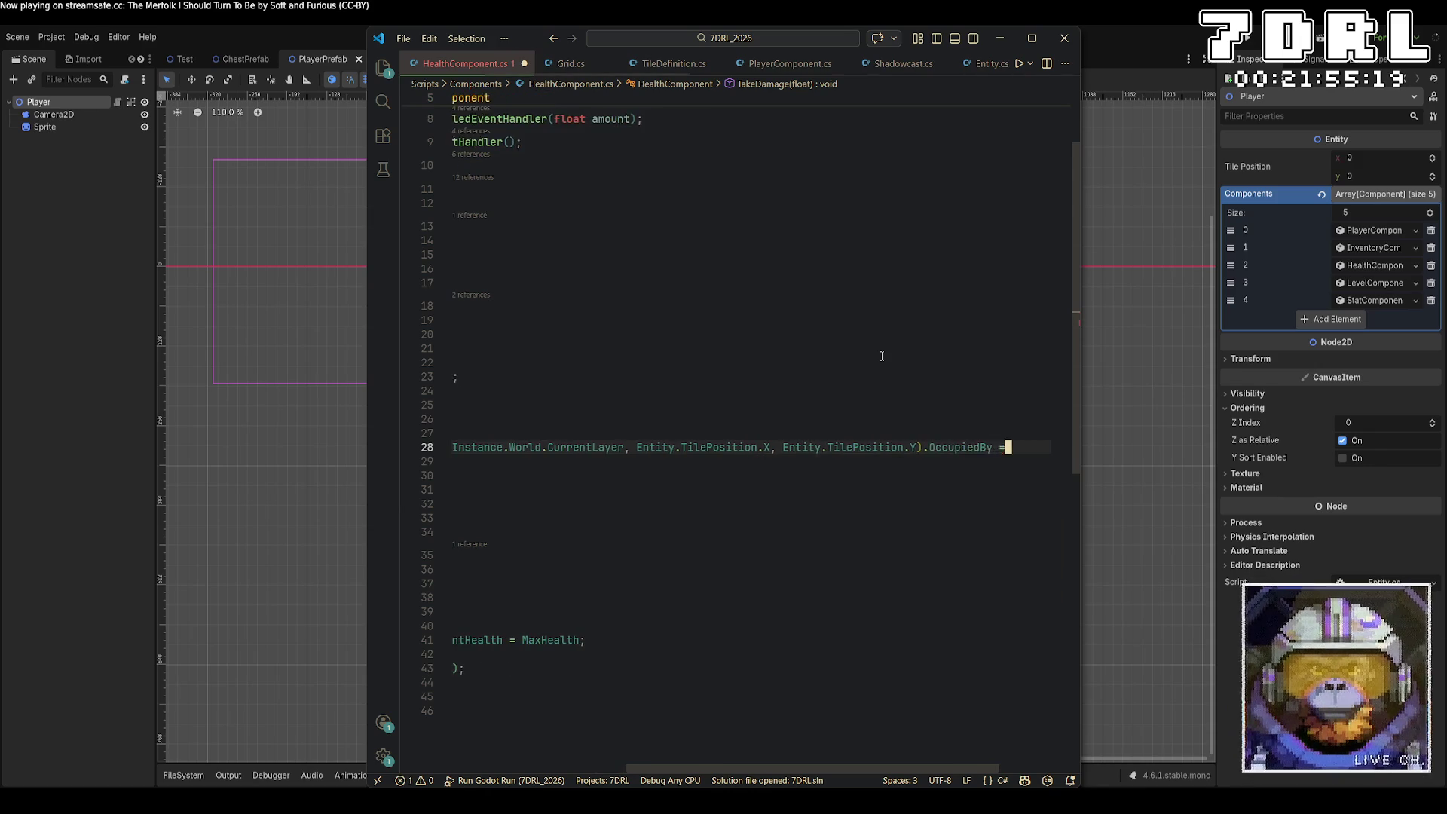
text( null)
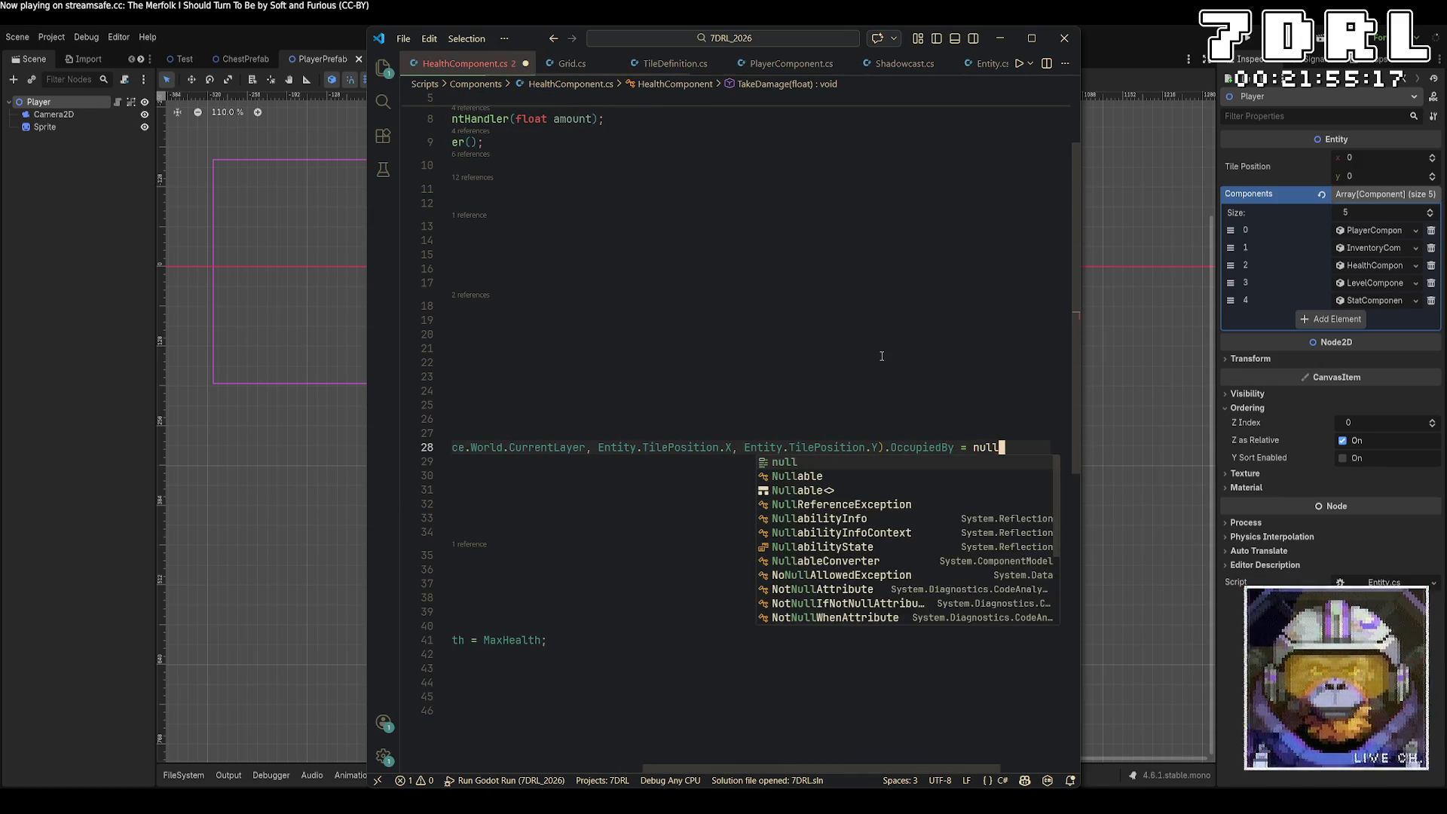
text(;)
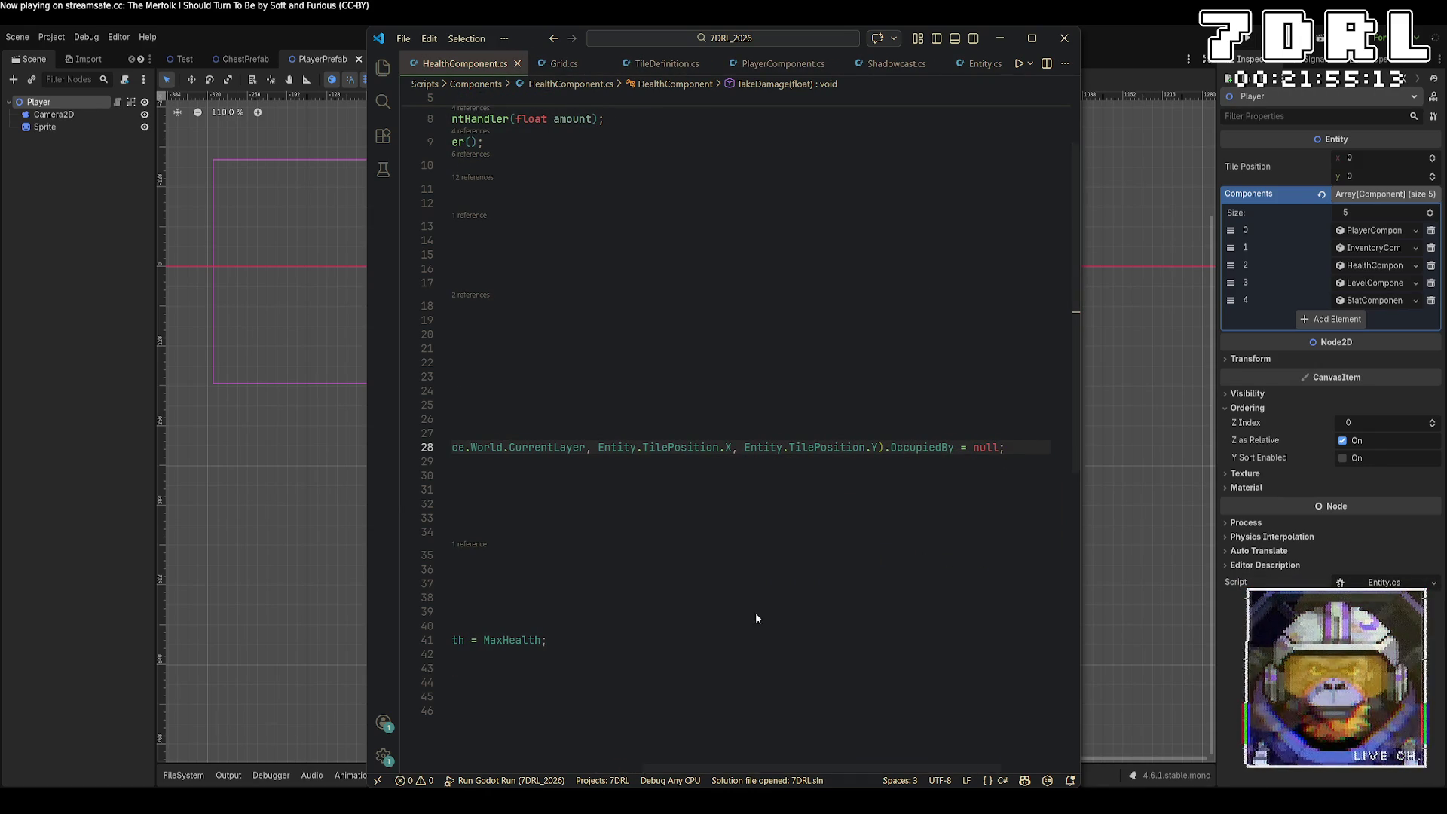
scroll(475, 739, left, 5)
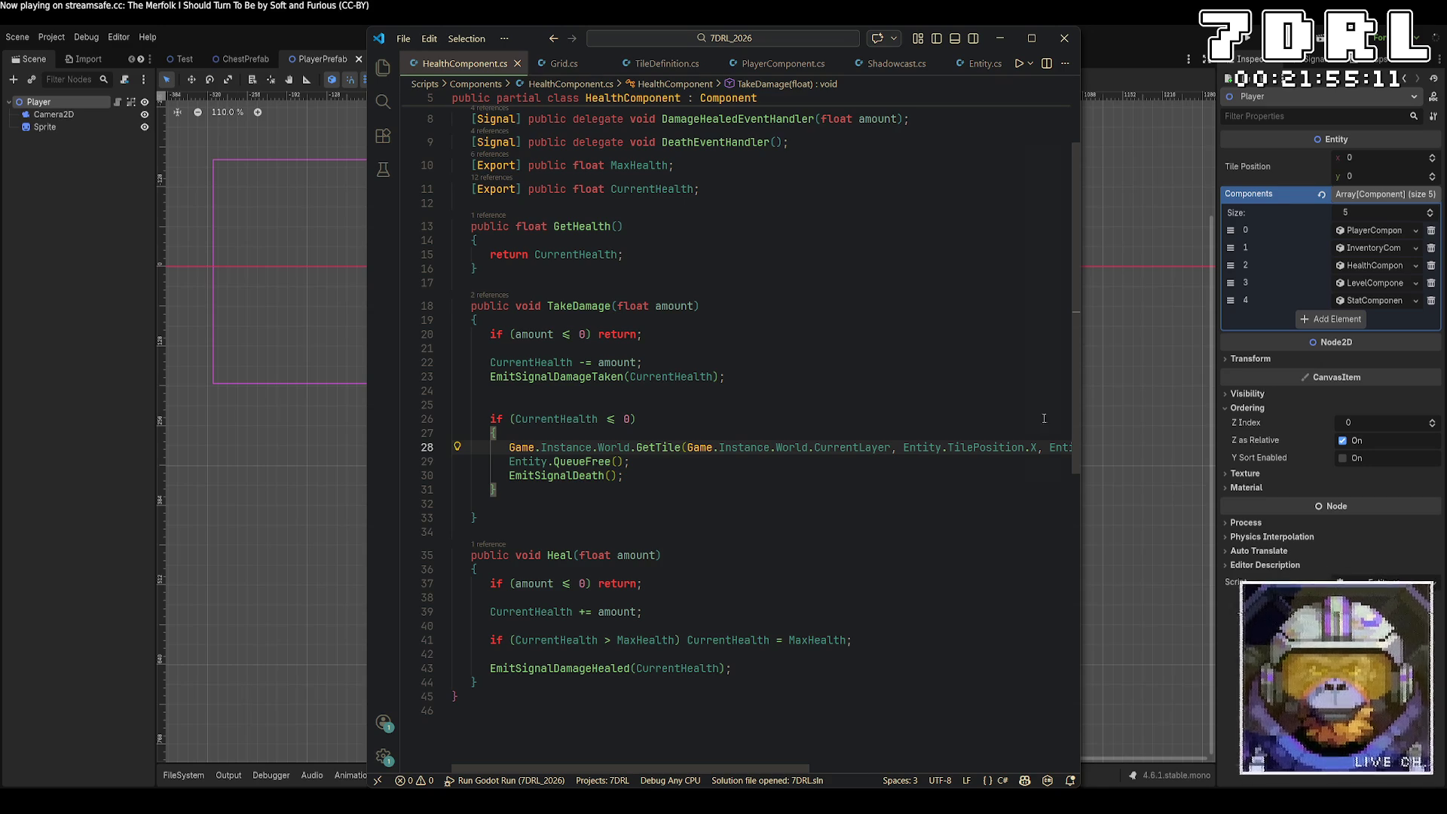
Step: Launch the game, walk around the dungeon, then restart it with a fresh build
click(1251, 38)
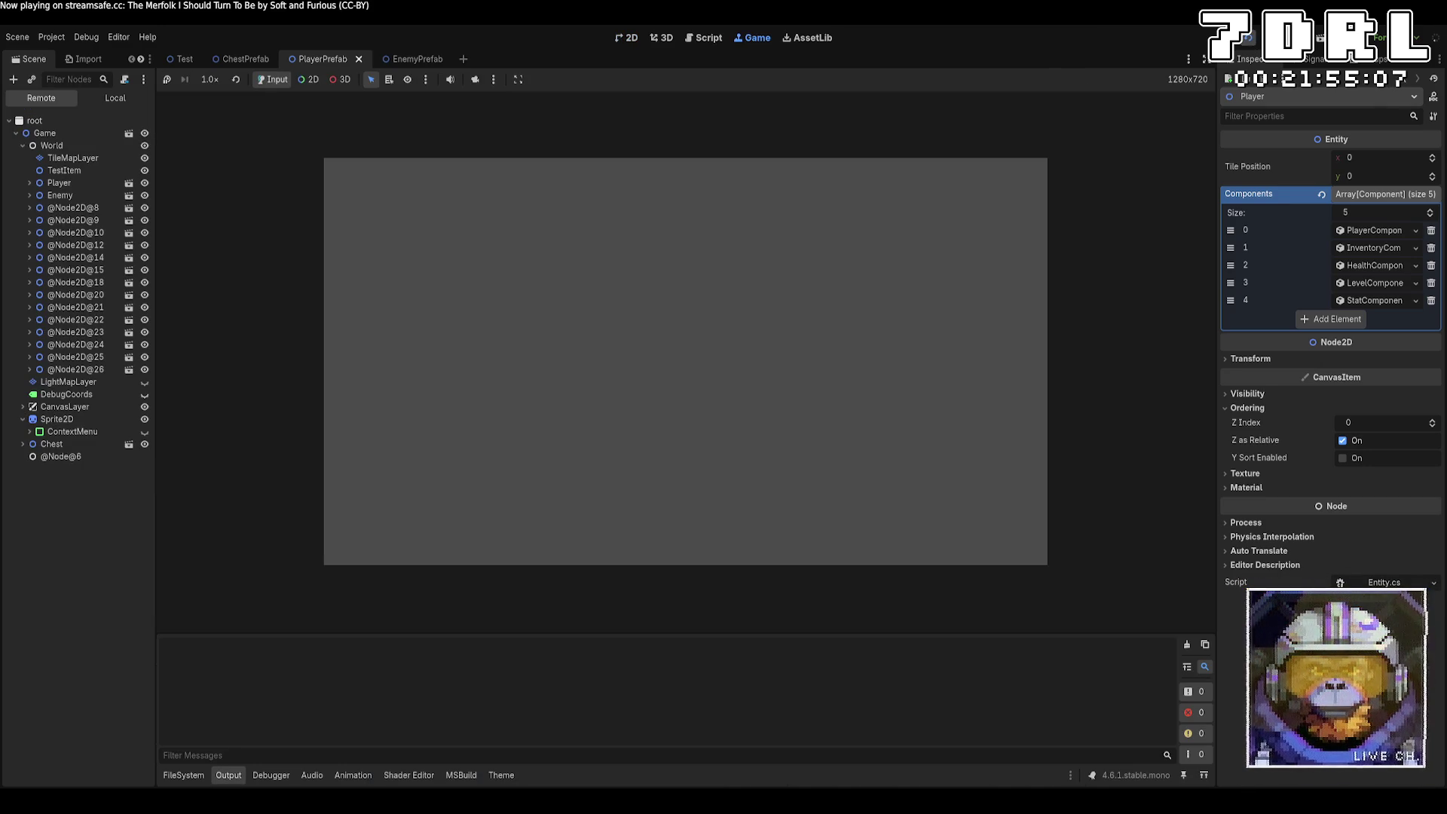
key(w)
key(w)
key(a)
key(a)
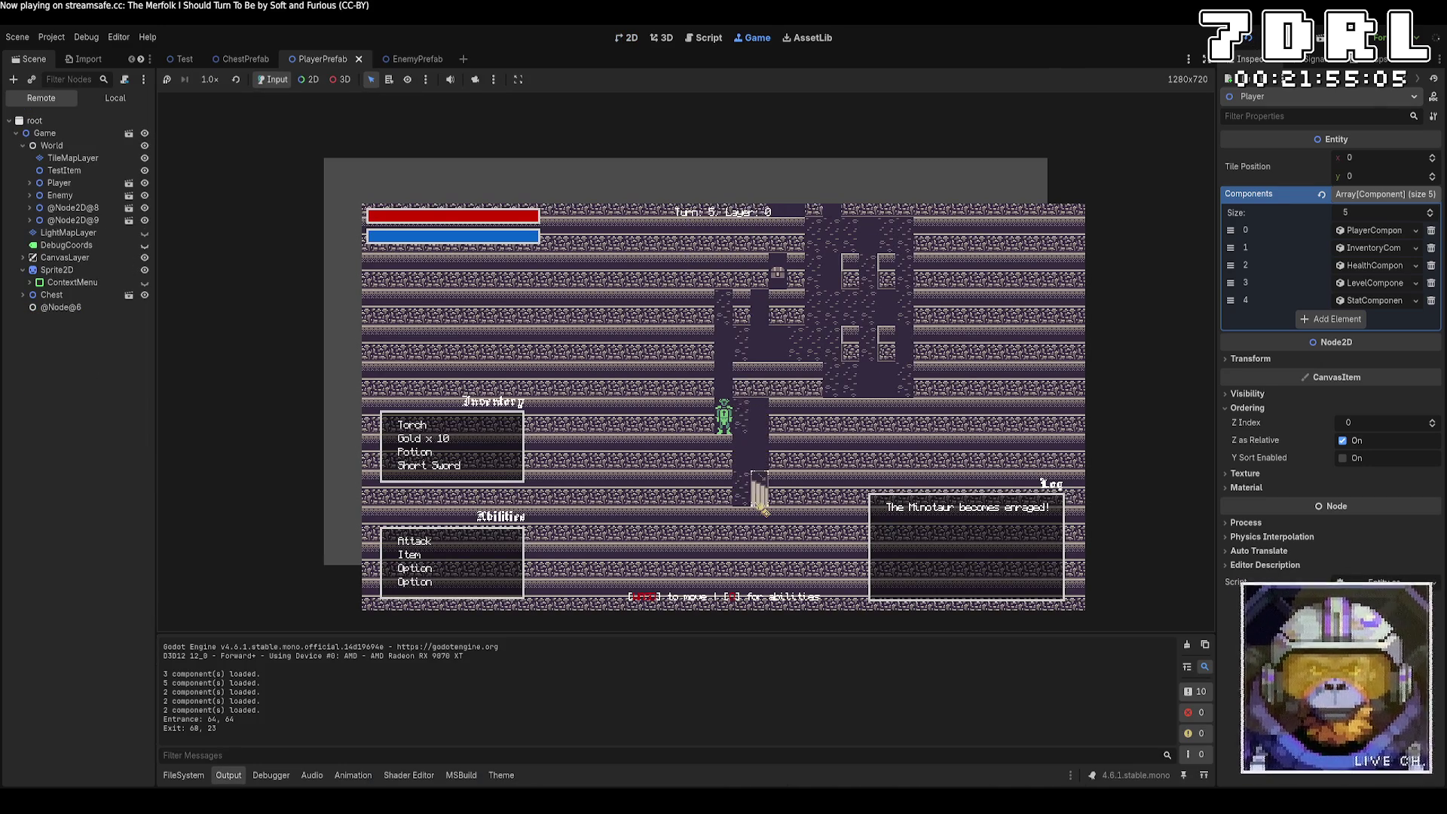
key(w)
key(w)
key(w)
key(d)
key(d)
key(d)
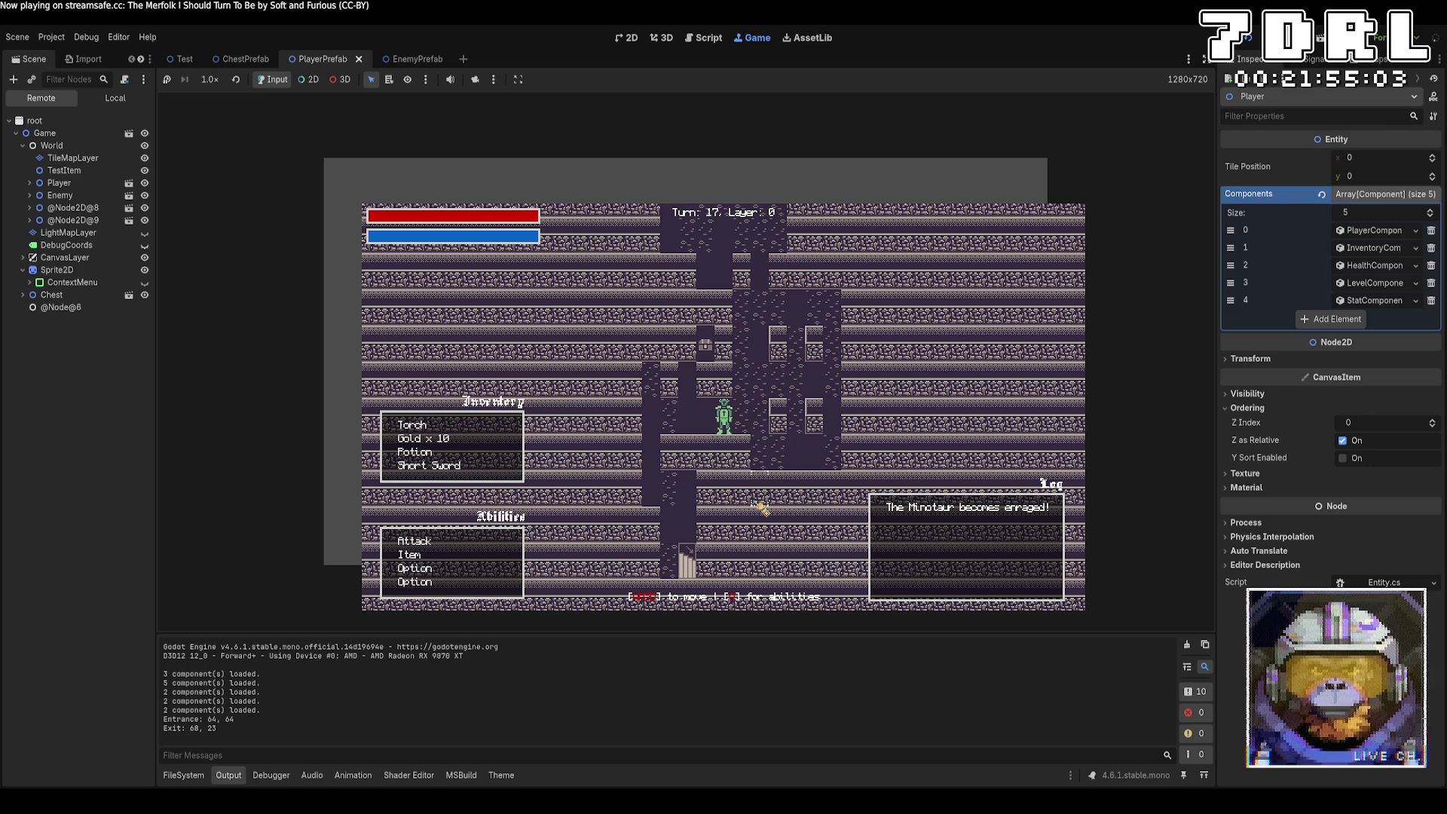
key(w)
key(w)
key(w)
key(w)
key(w)
key(w)
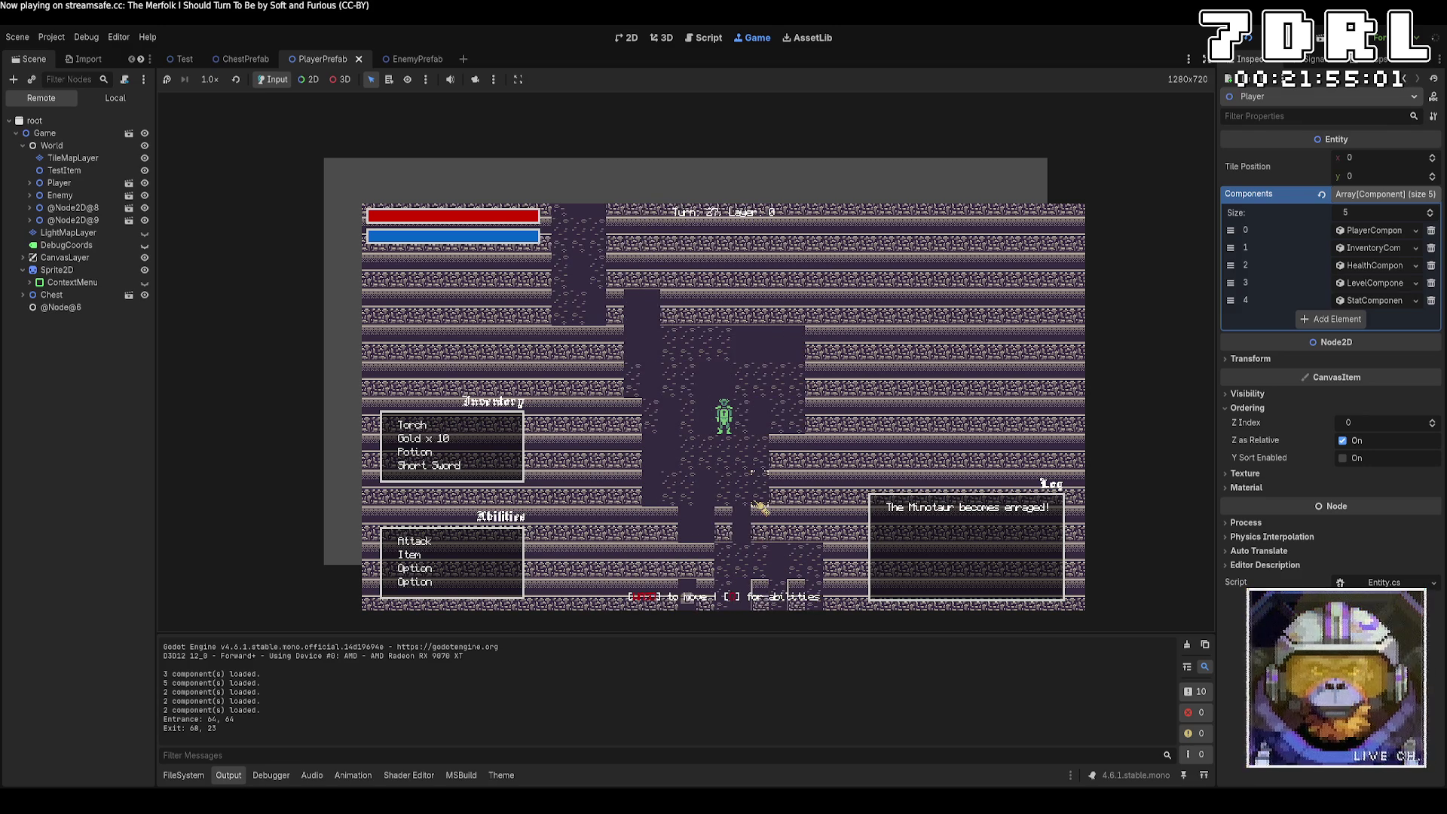
key(d)
key(d)
key(d)
key(s)
key(s)
key(s)
key(d)
key(d)
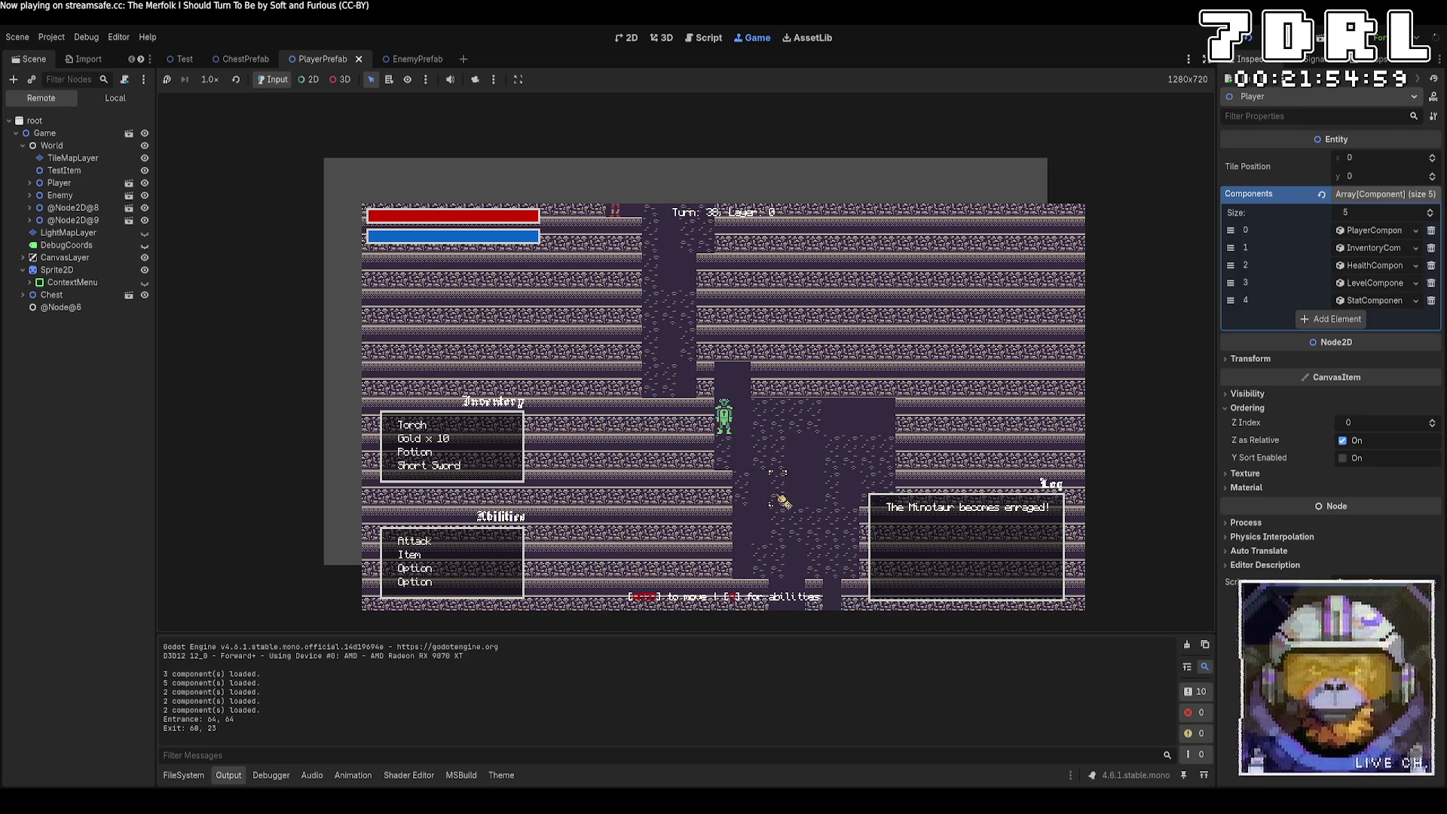
key(s)
key(s)
key(s)
key(d)
key(d)
key(d)
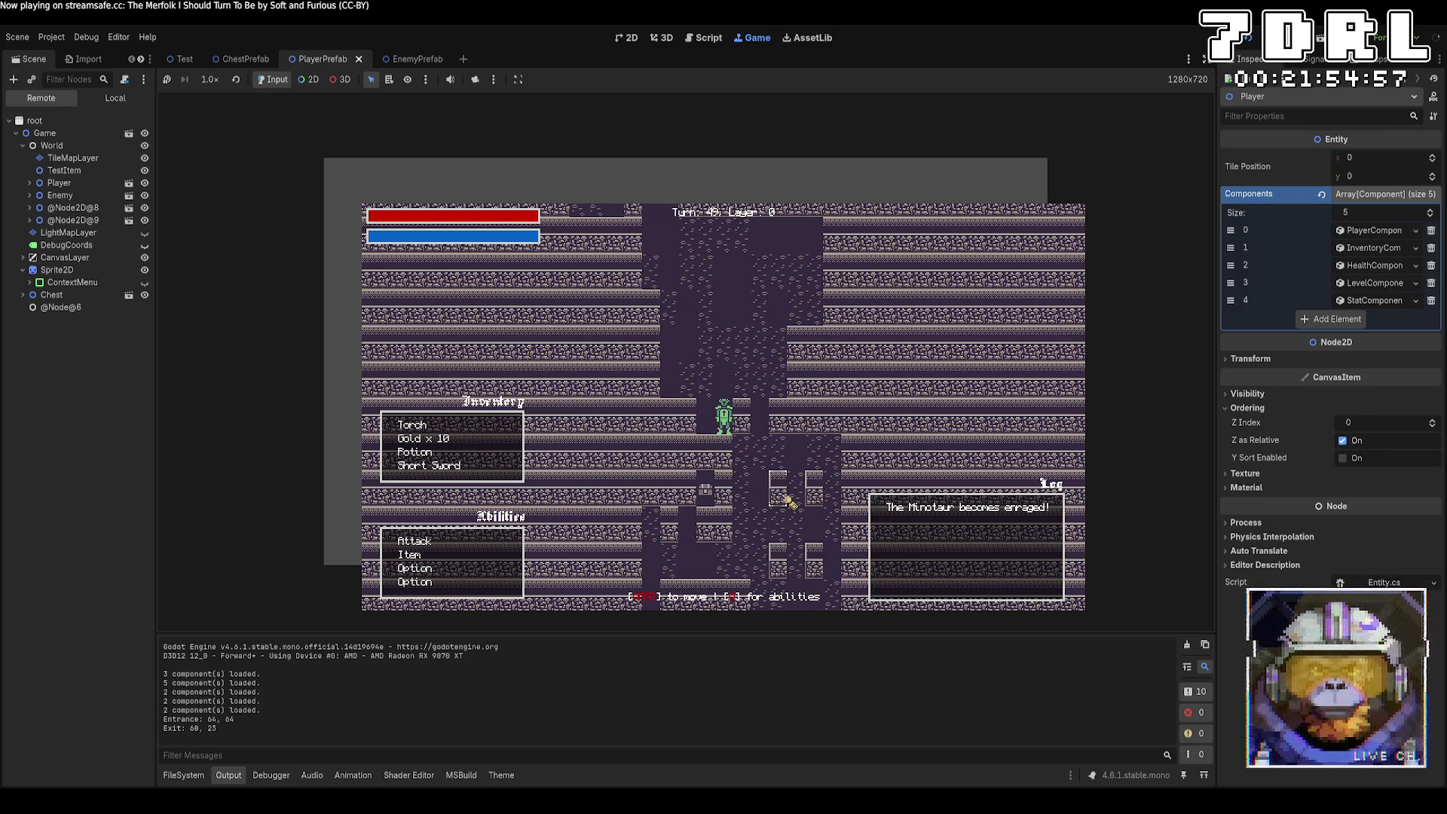
key(s)
key(s)
key(s)
key(d)
key(s)
key(s)
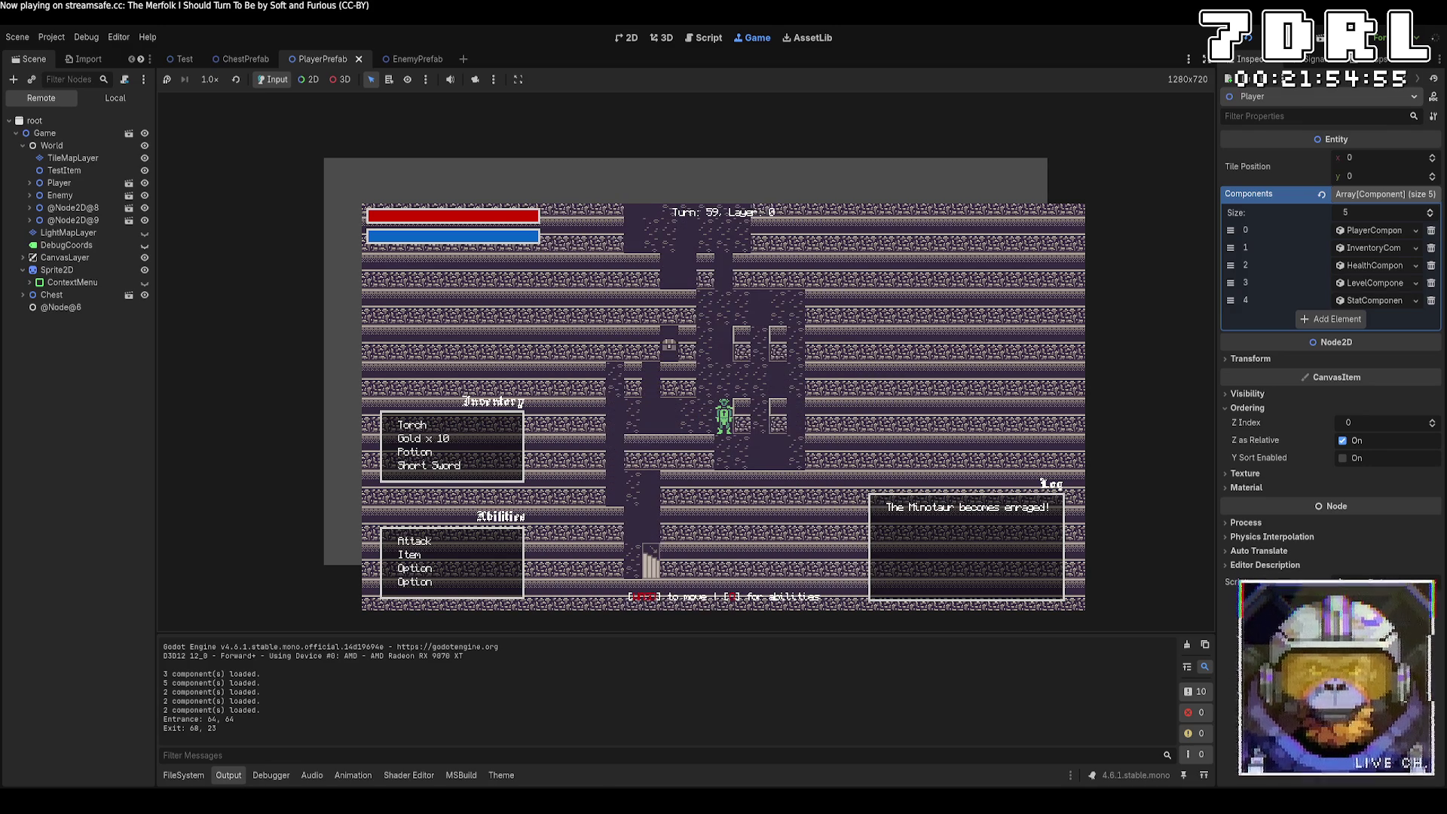
key(F5)
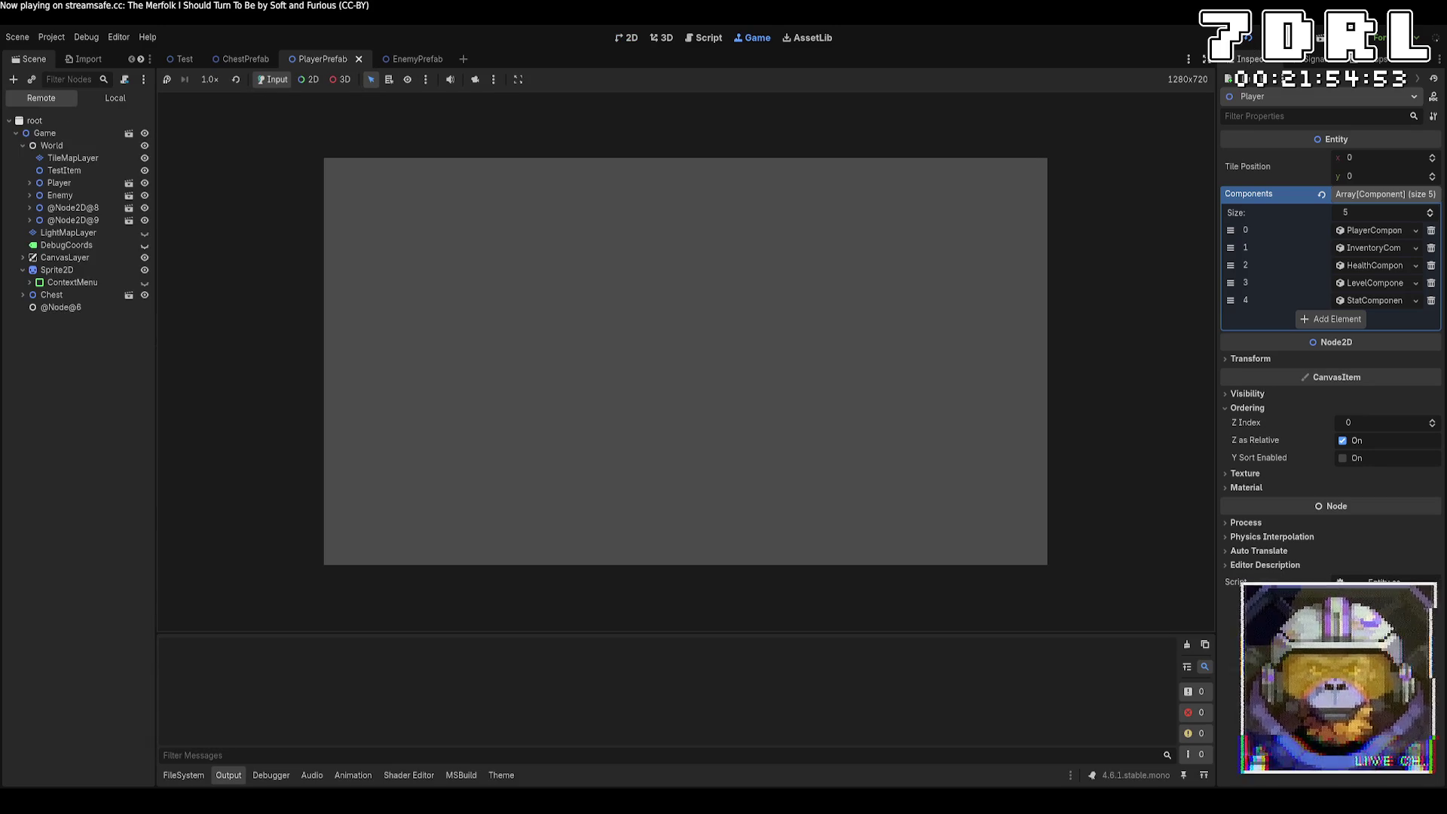
Step: Kill the nearby Minotaur with three Attack-ability hits
key(w)
key(w)
key(w)
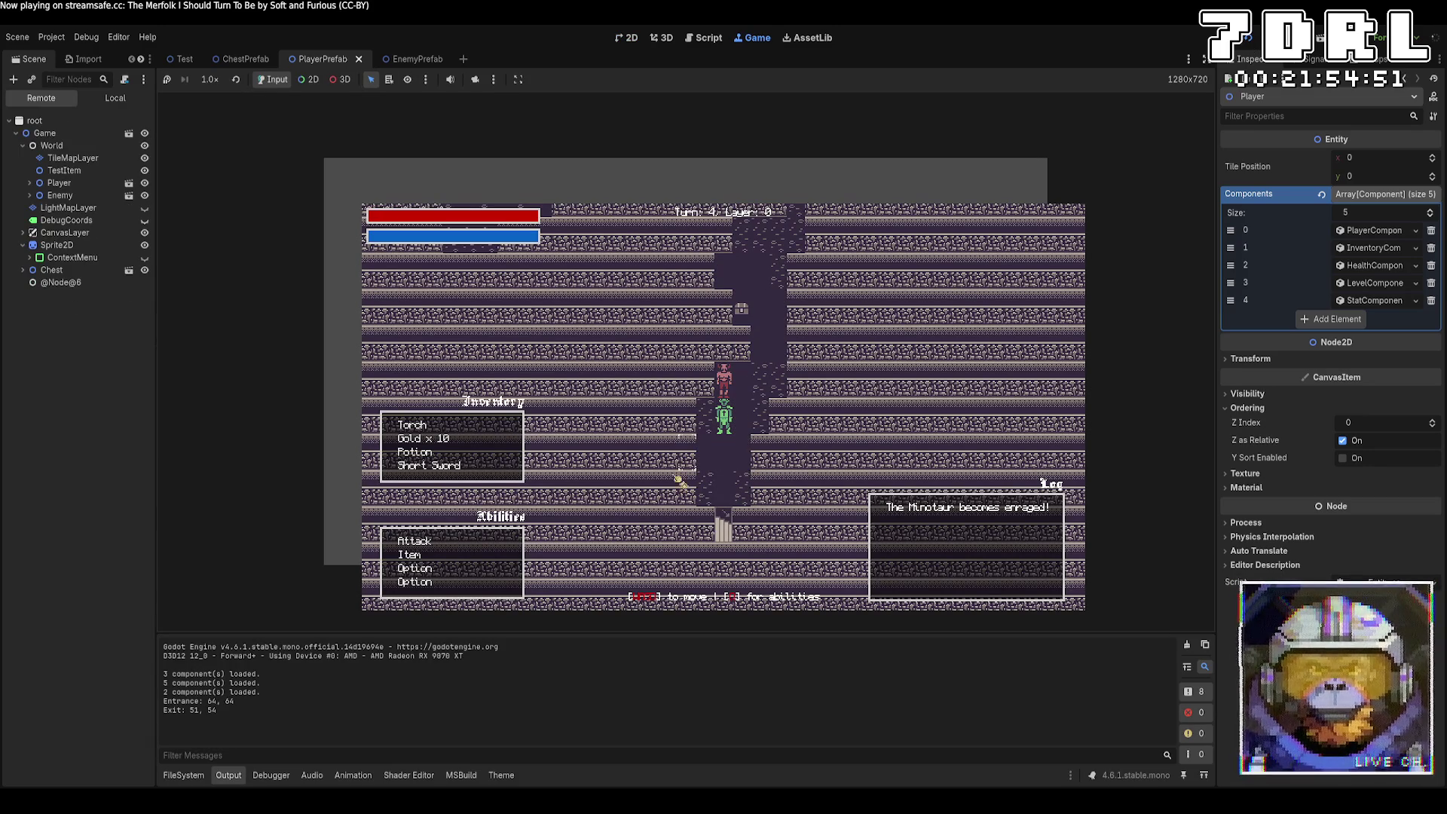
click(447, 535)
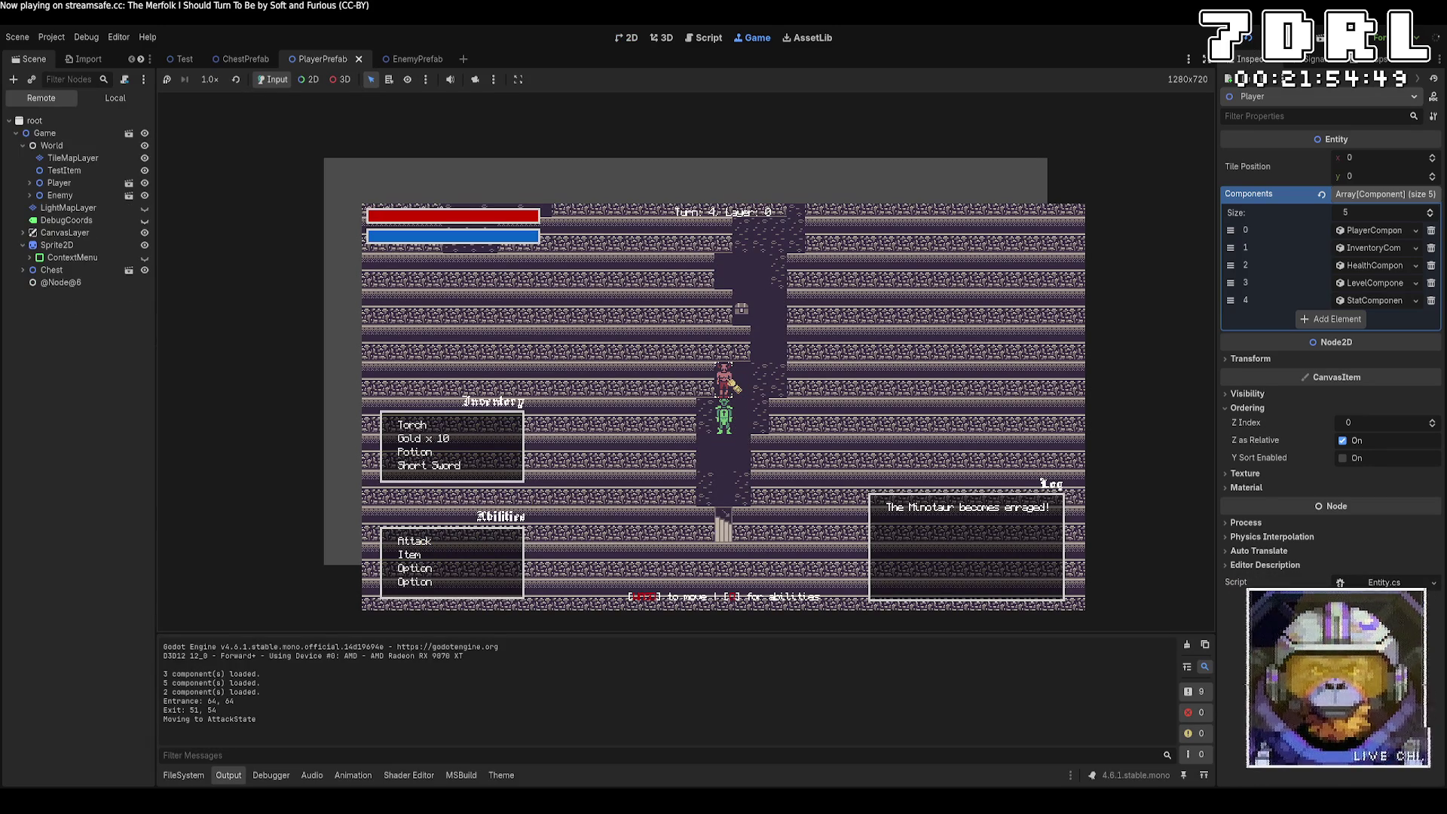
key(w)
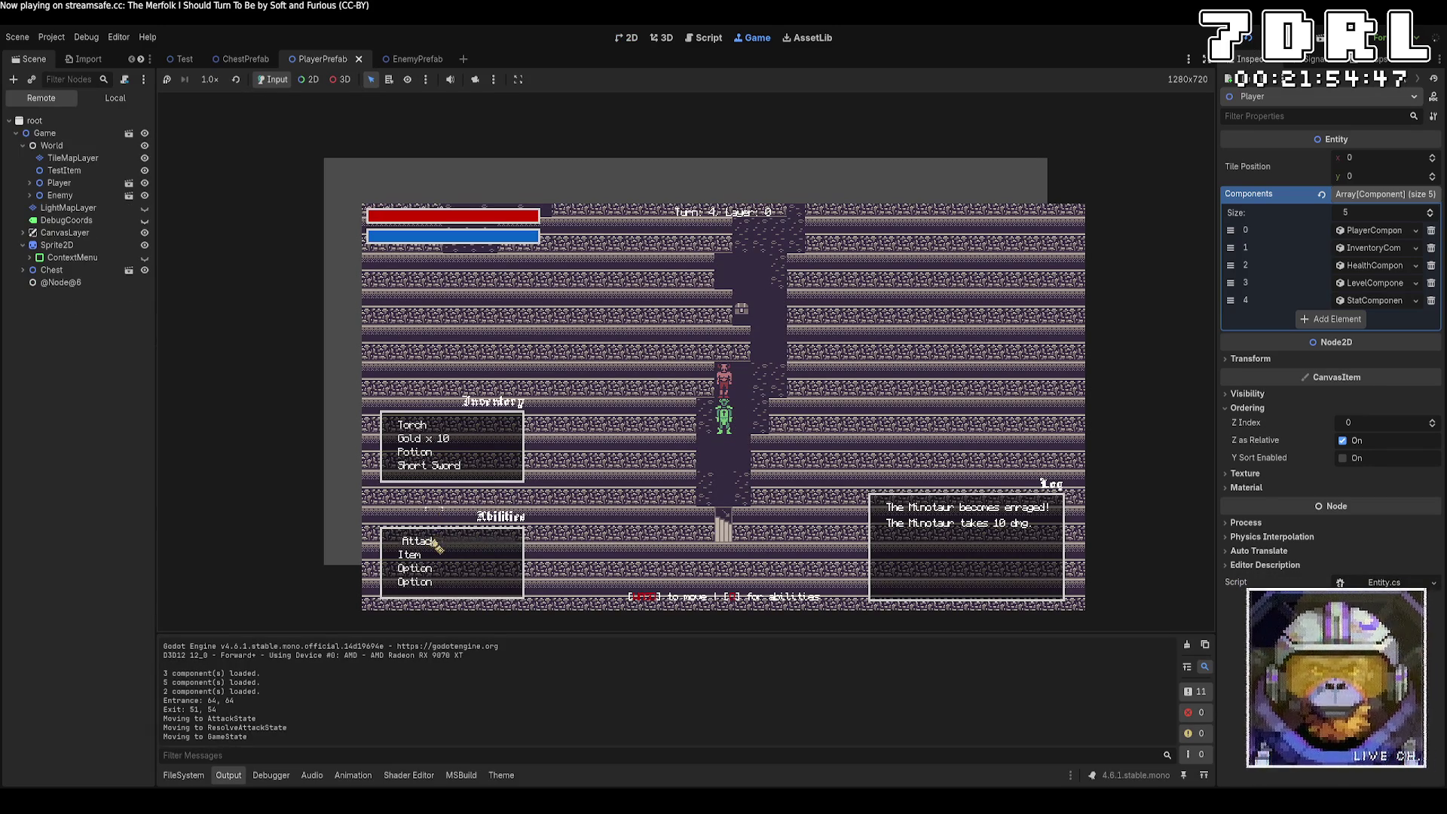
click(445, 541)
key(w)
click(509, 544)
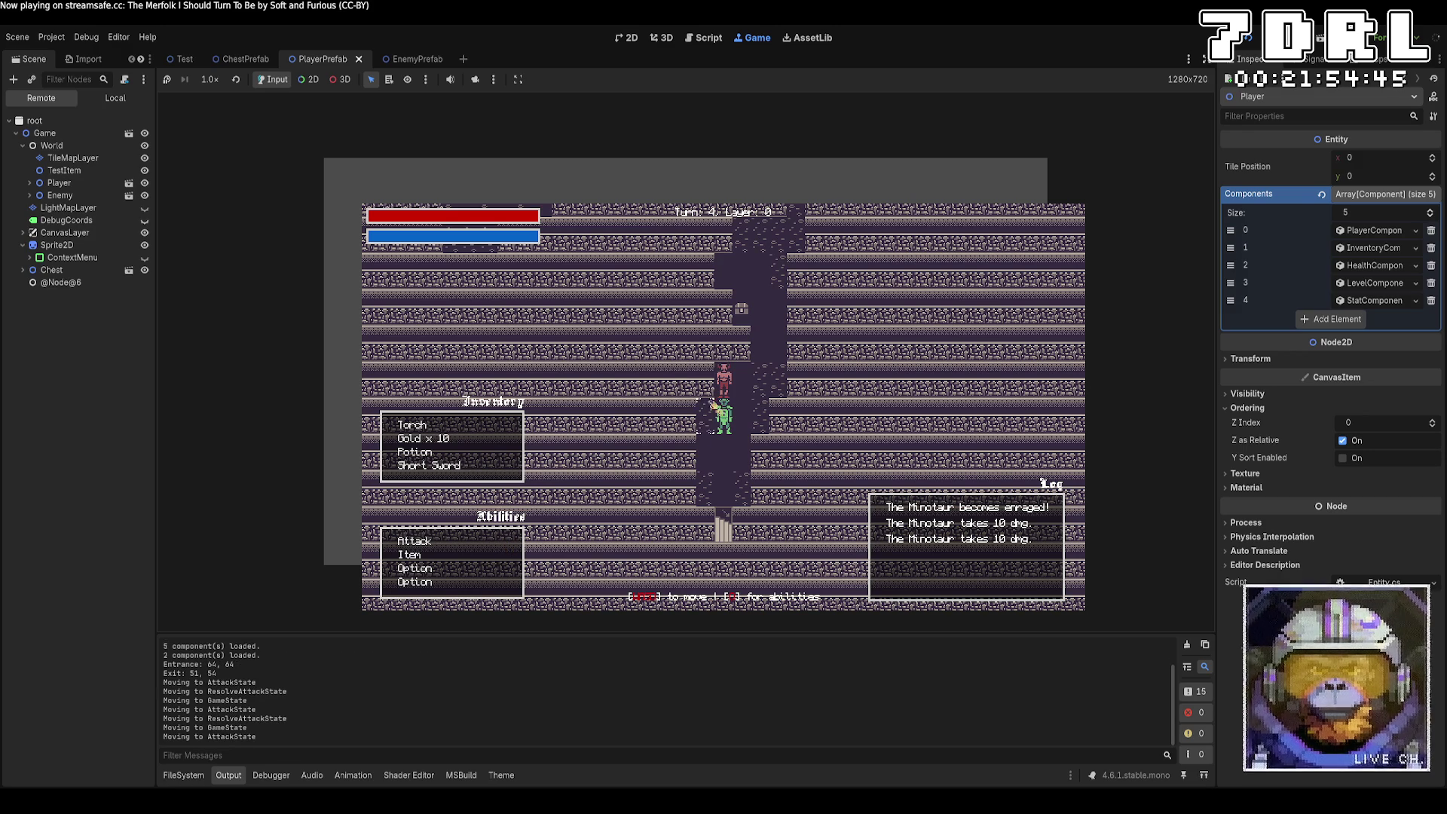
key(w)
Step: Explore past the fallen Minotaur and take the stairs down to layer 2
key(w)
key(w)
key(d)
key(w)
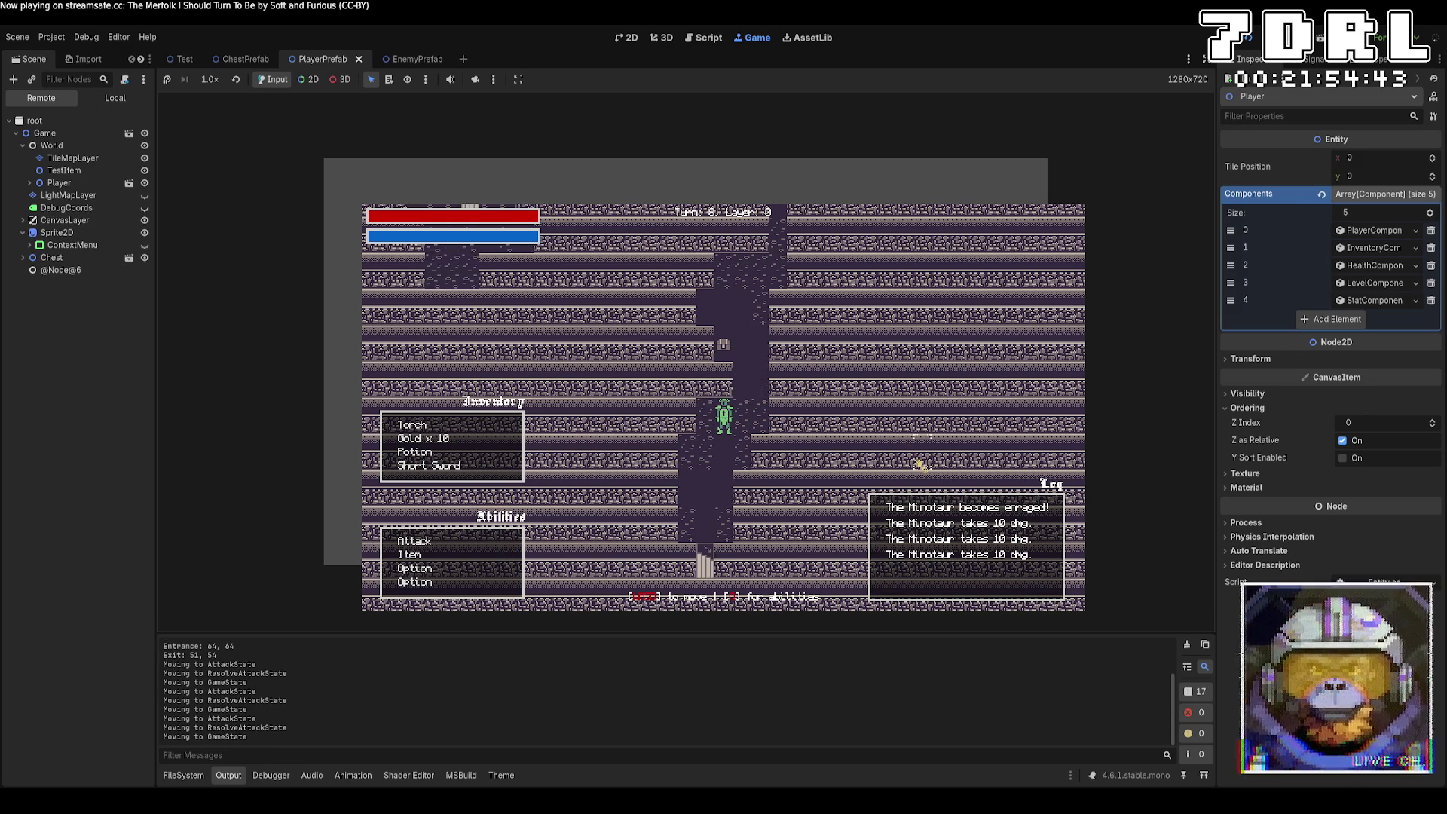
key(w)
key(w)
key(w)
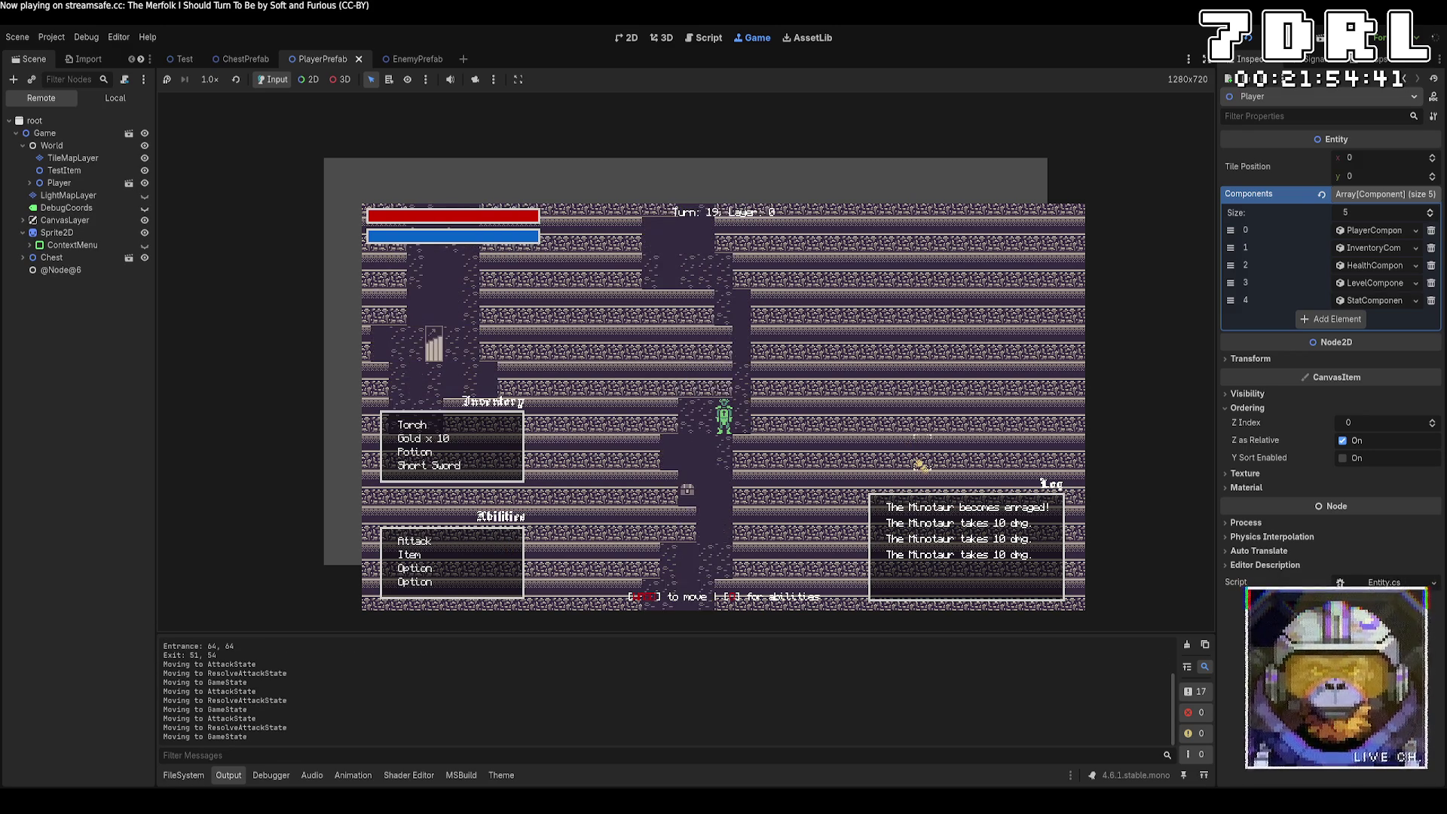
key(w)
key(w)
key(w)
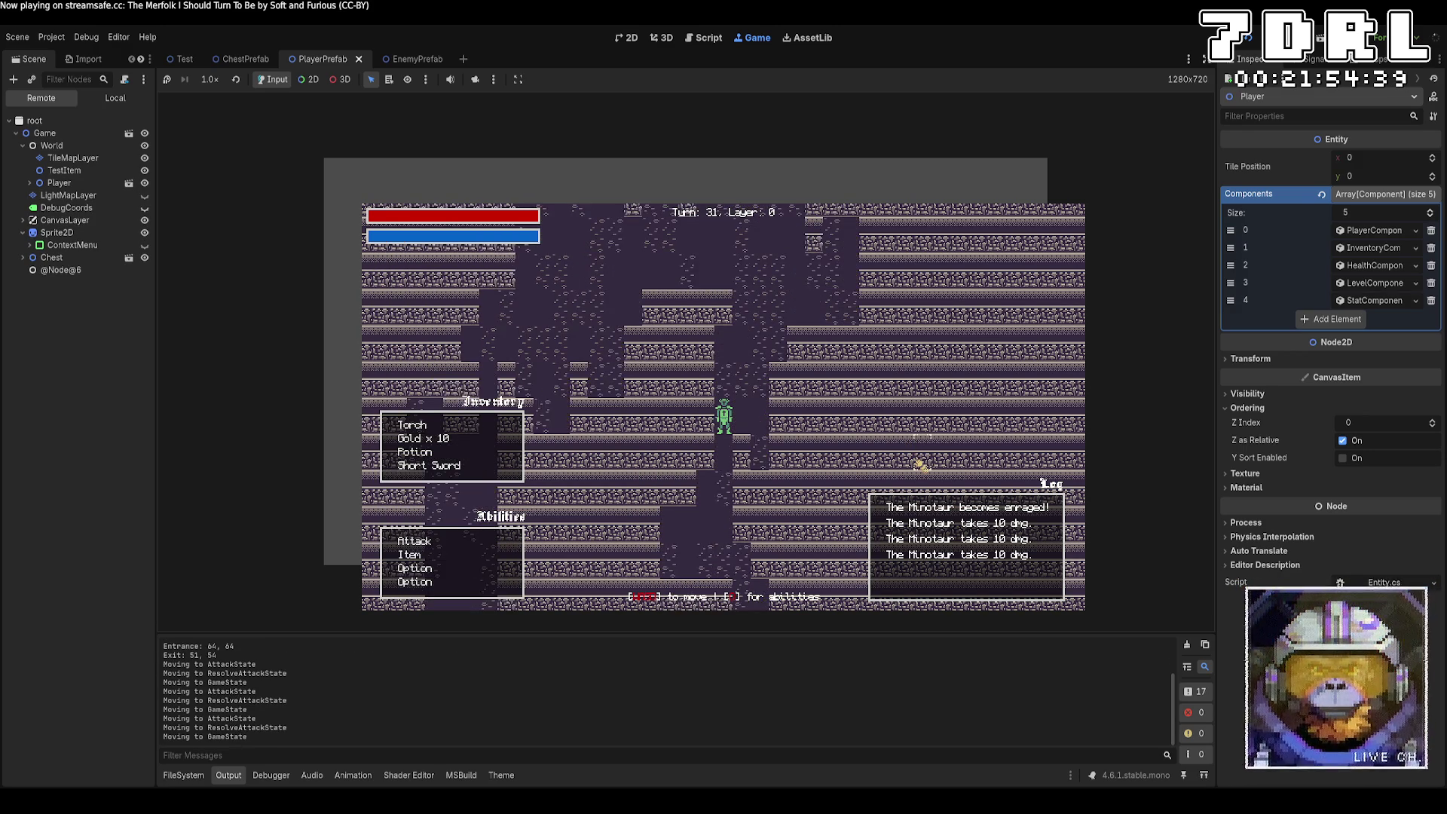
key(s)
key(s)
key(s)
key(a)
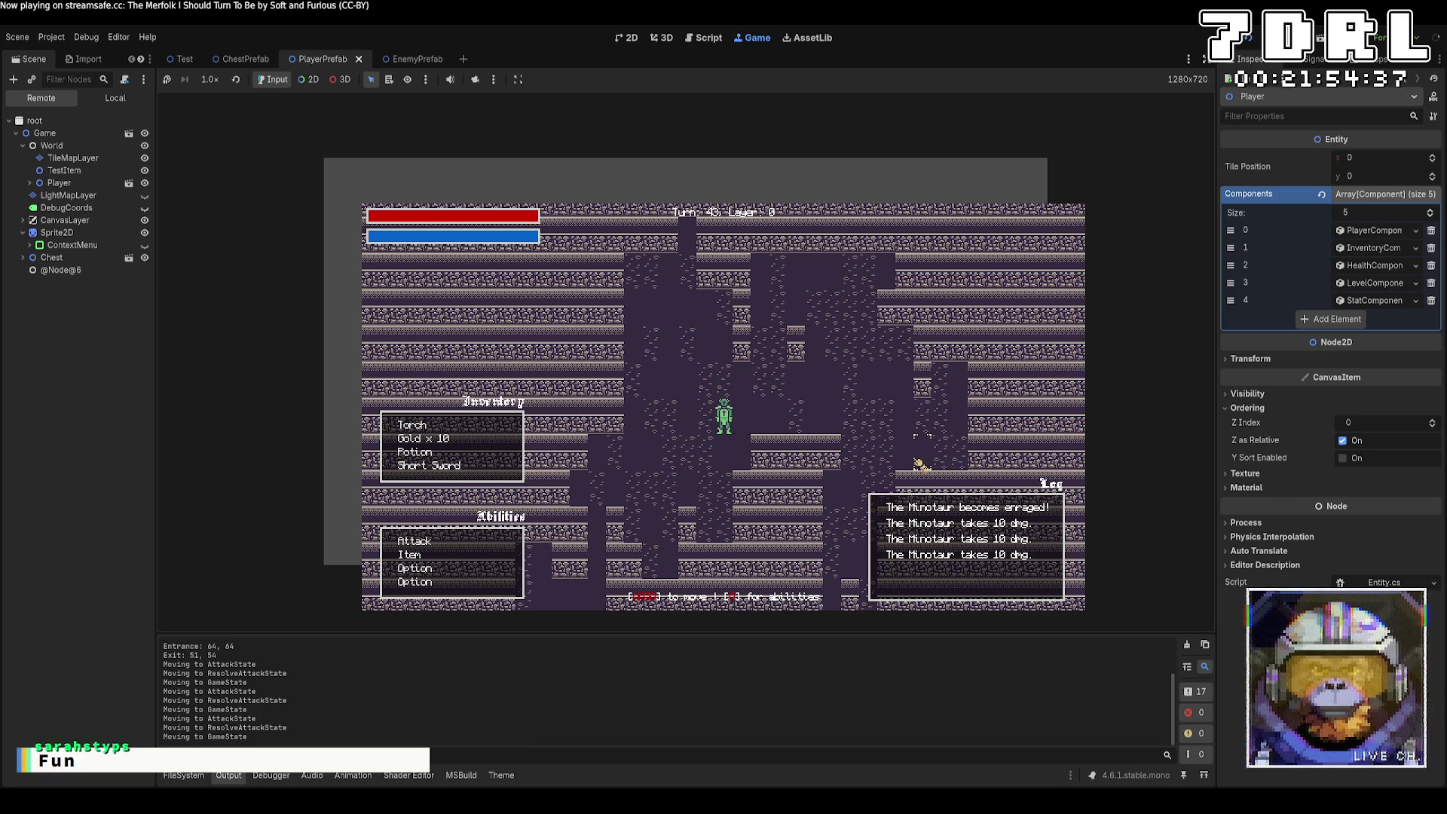
key(w)
key(w)
key(w)
key(s)
key(s)
key(a)
key(a)
key(a)
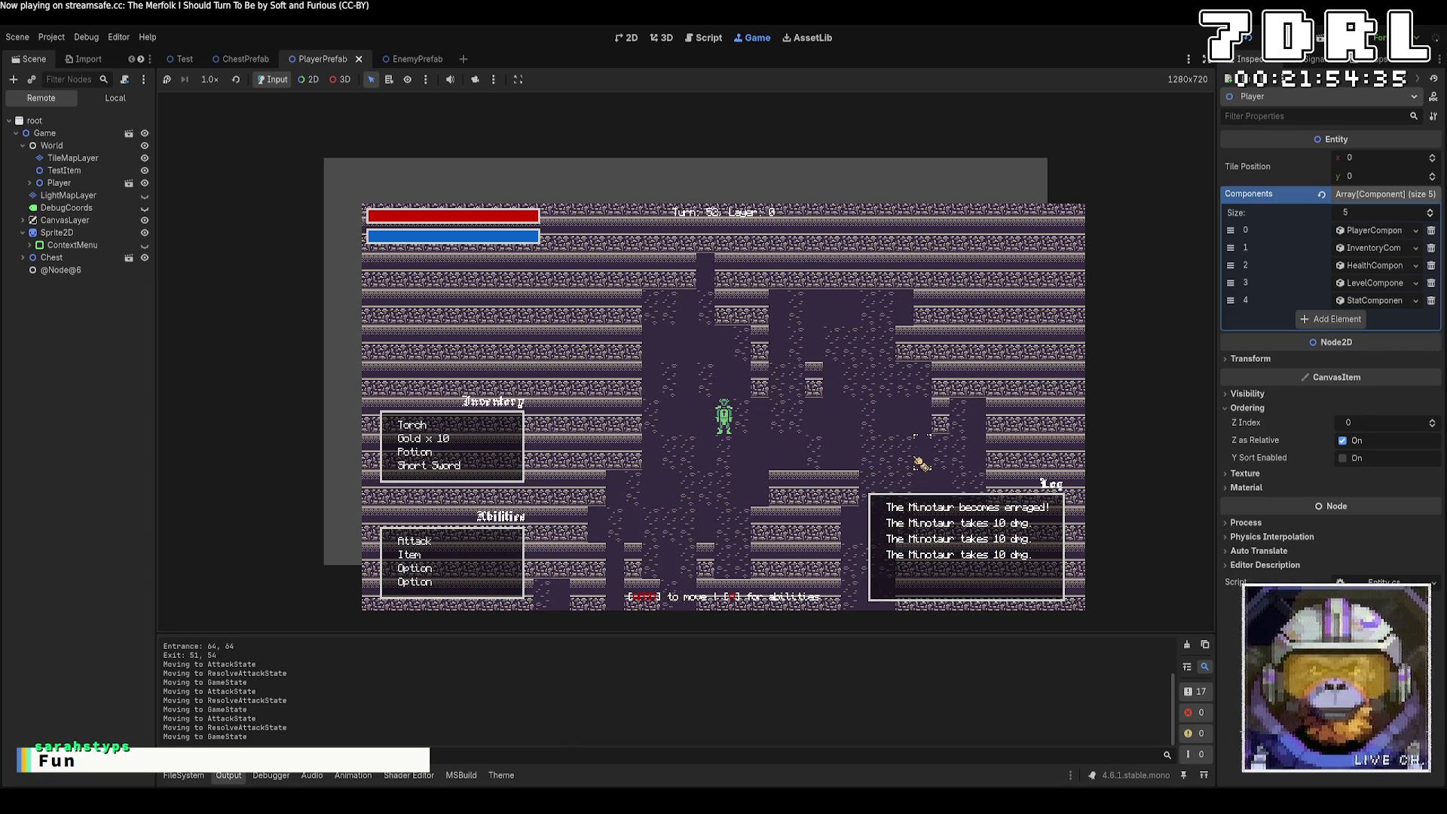
key(a)
key(a)
key(a)
key(s)
key(s)
key(a)
key(s)
key(s)
key(s)
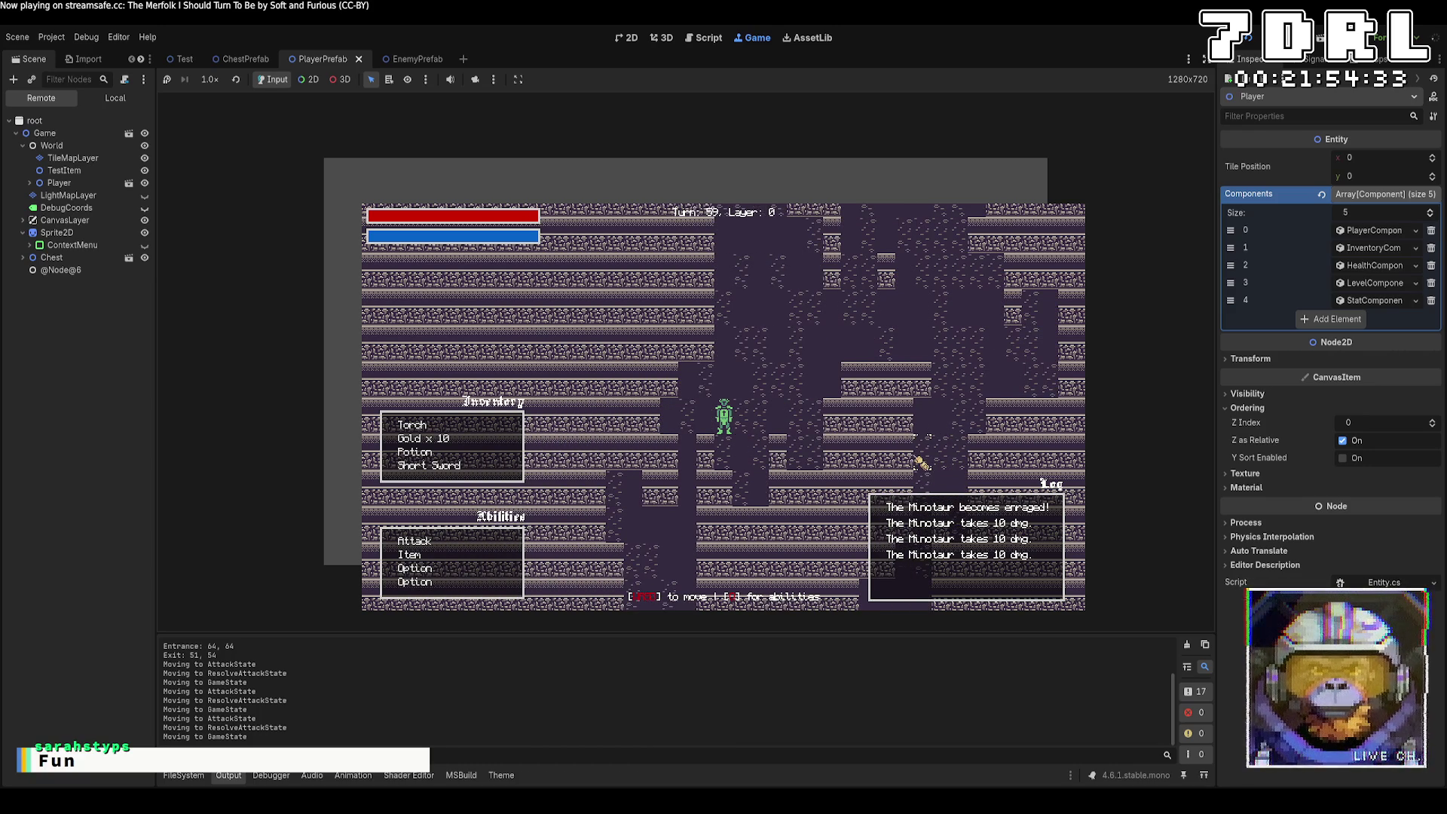
key(d)
key(a)
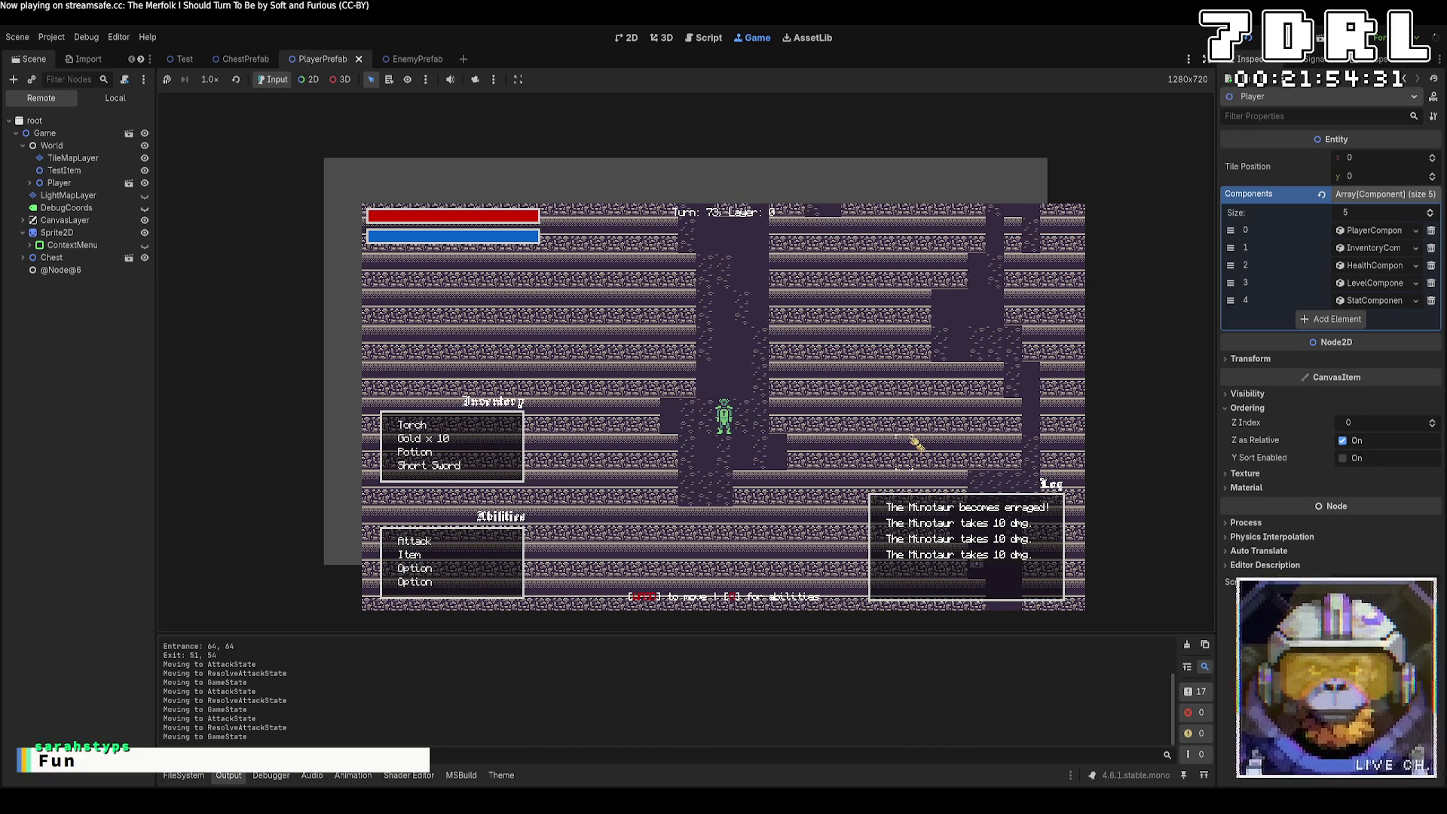
key(a)
key(a)
key(a)
key(a)
key(a)
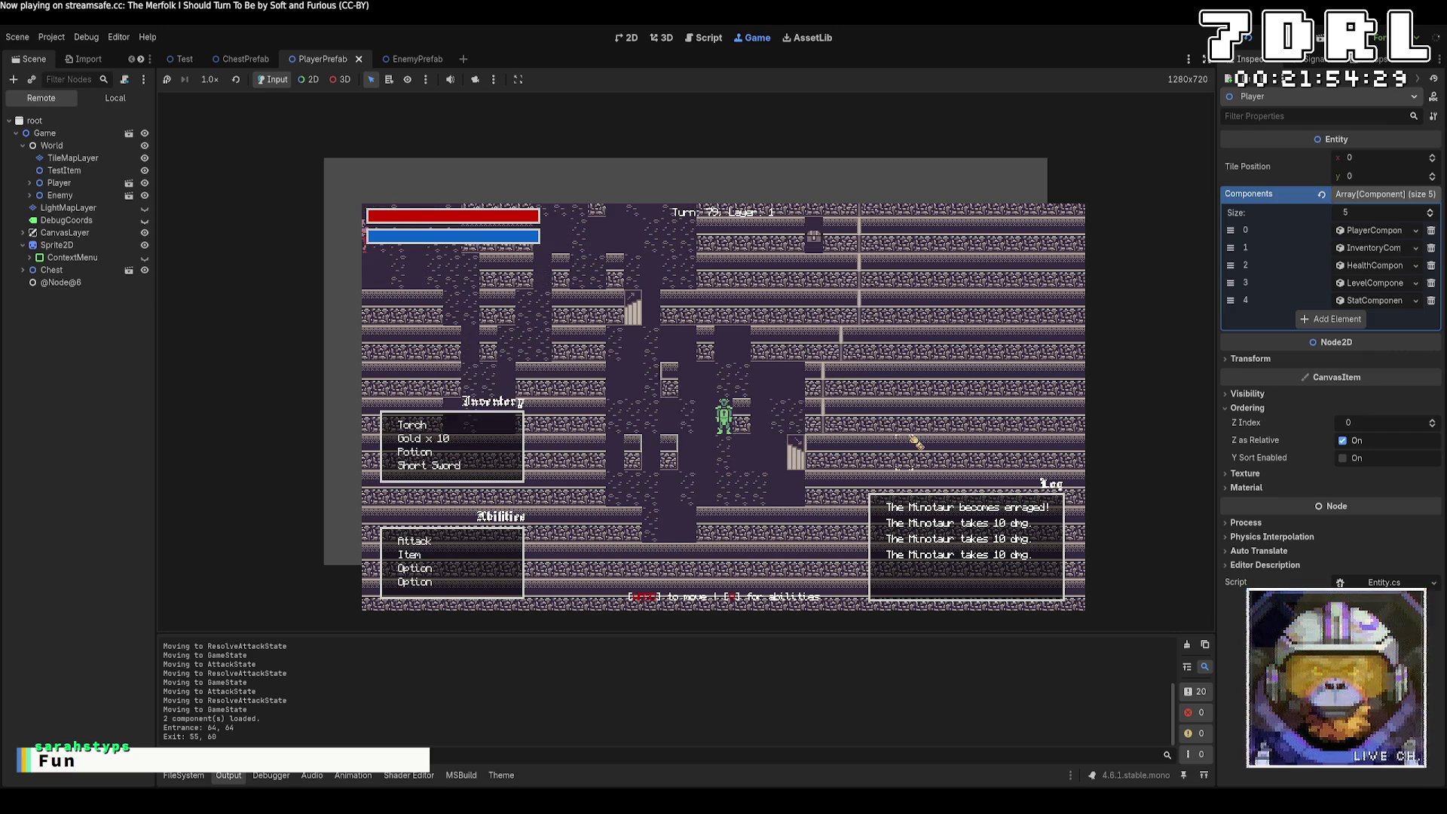
key(w)
key(w)
key(w)
key(a)
key(a)
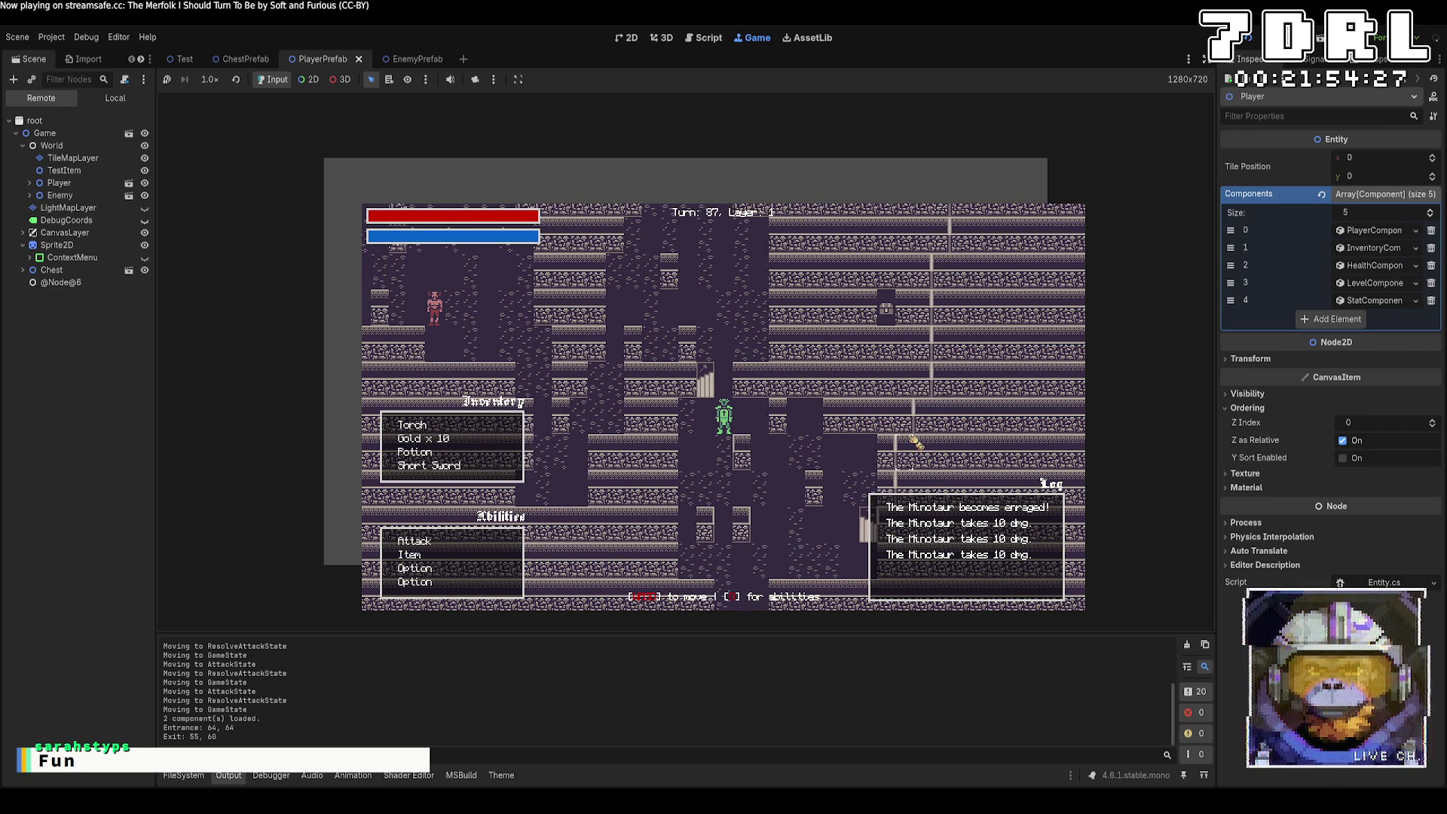
key(w)
key(w)
key(w)
Step: Attack and finish off the Minotaurs near the stairs on layer 2
key(d)
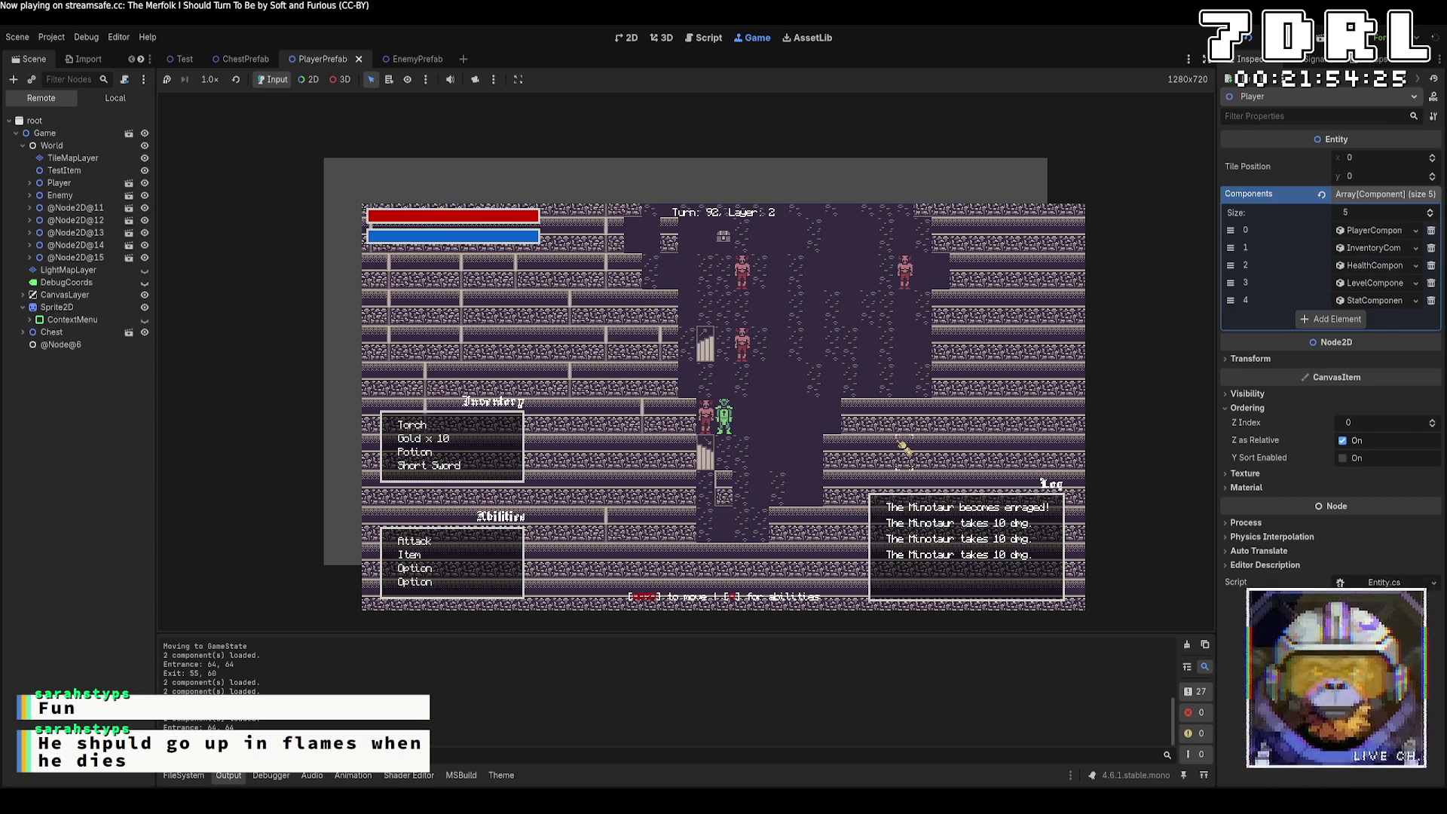
key(e)
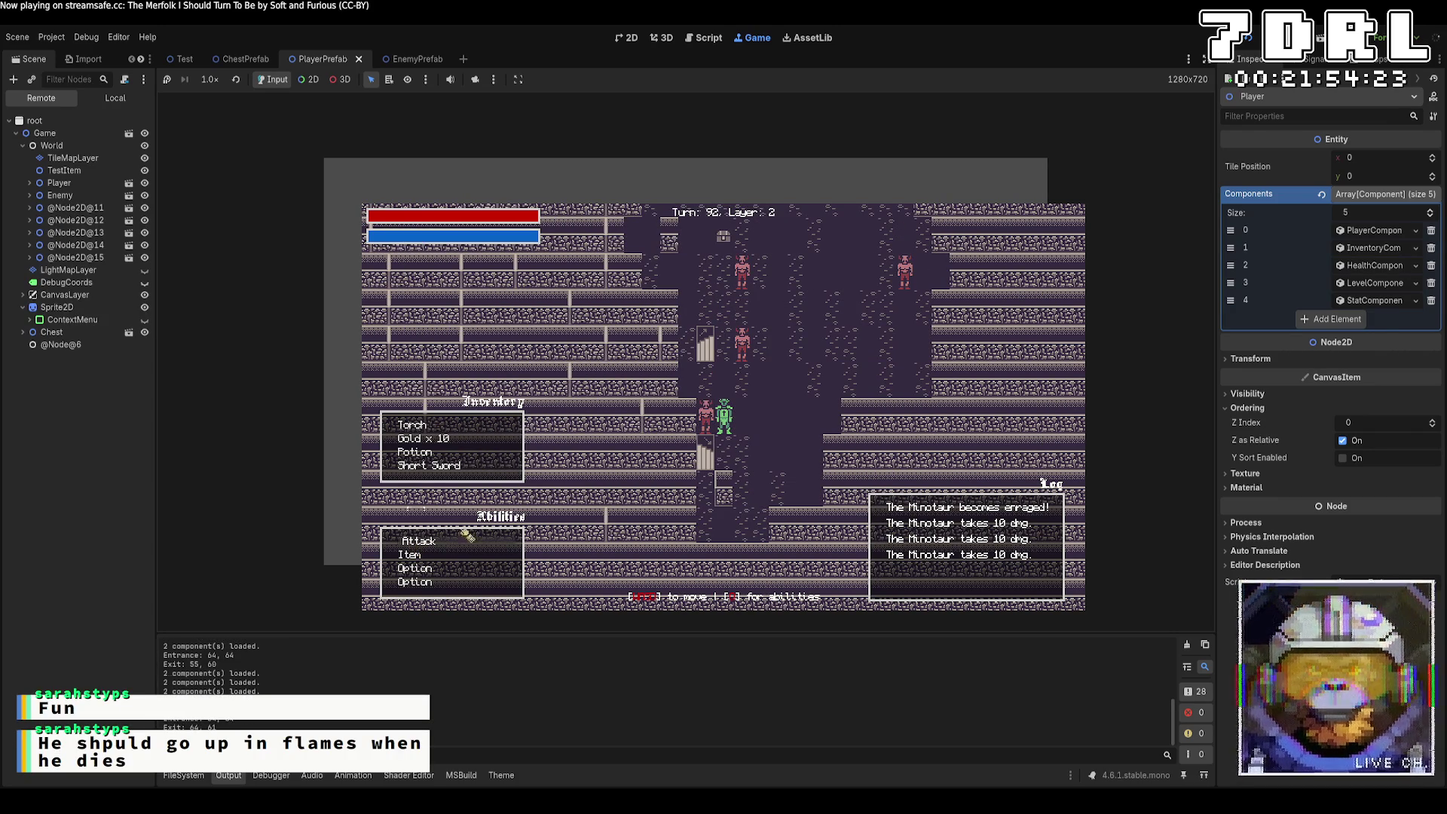
key(Return)
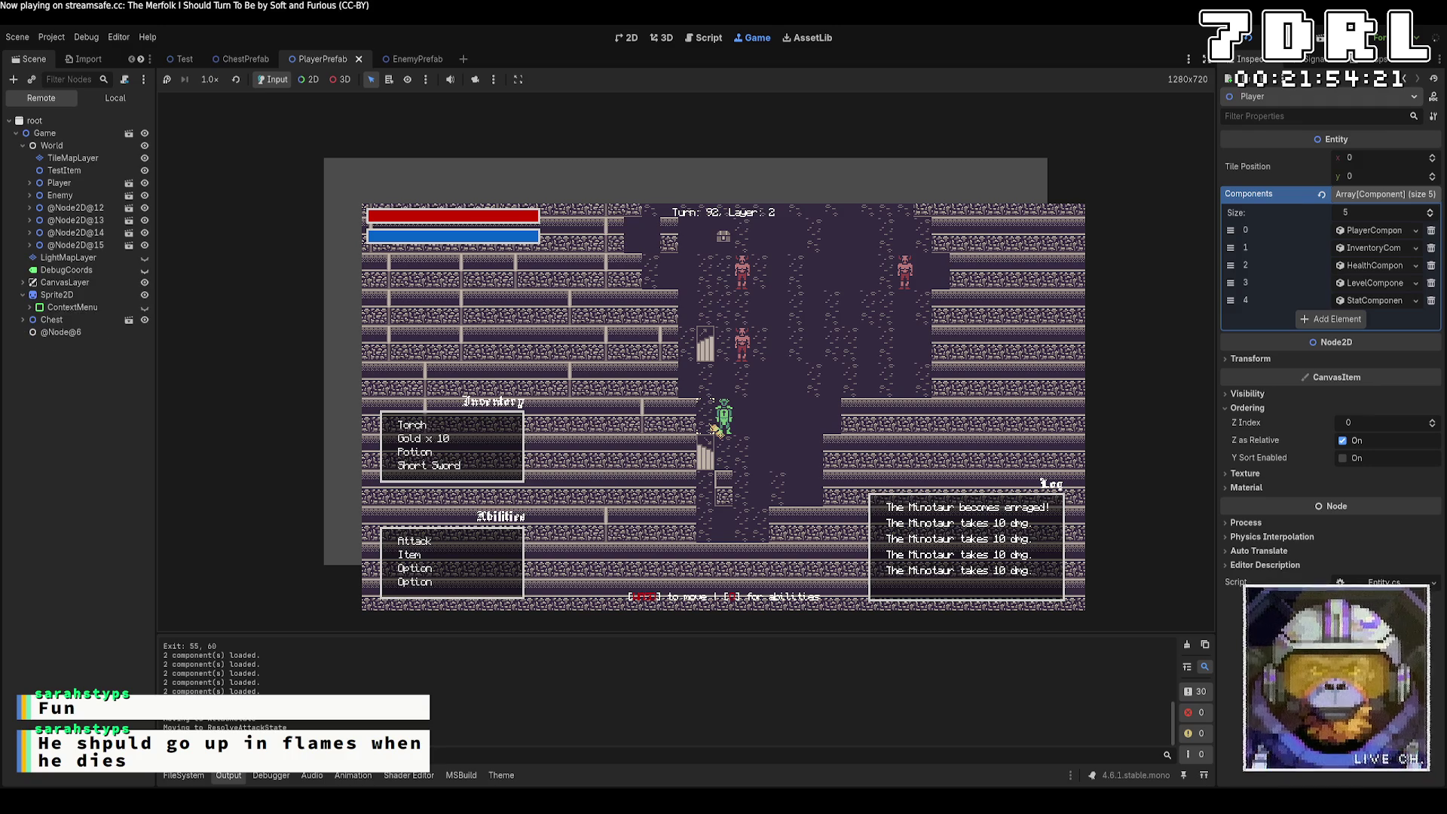
key(w)
key(w)
key(w)
key(e)
key(Return)
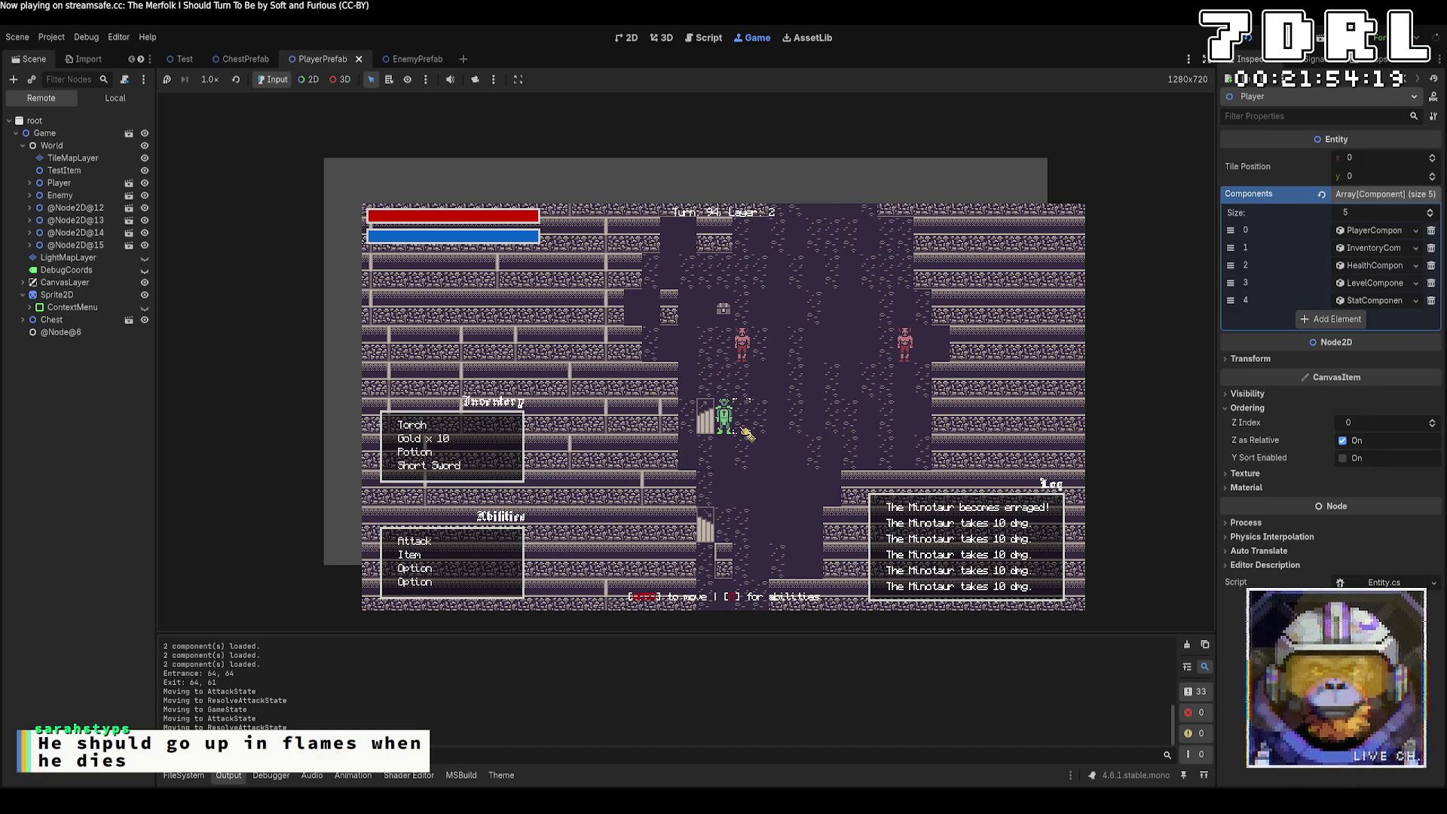
key(e)
key(Return)
key(d)
key(d)
key(d)
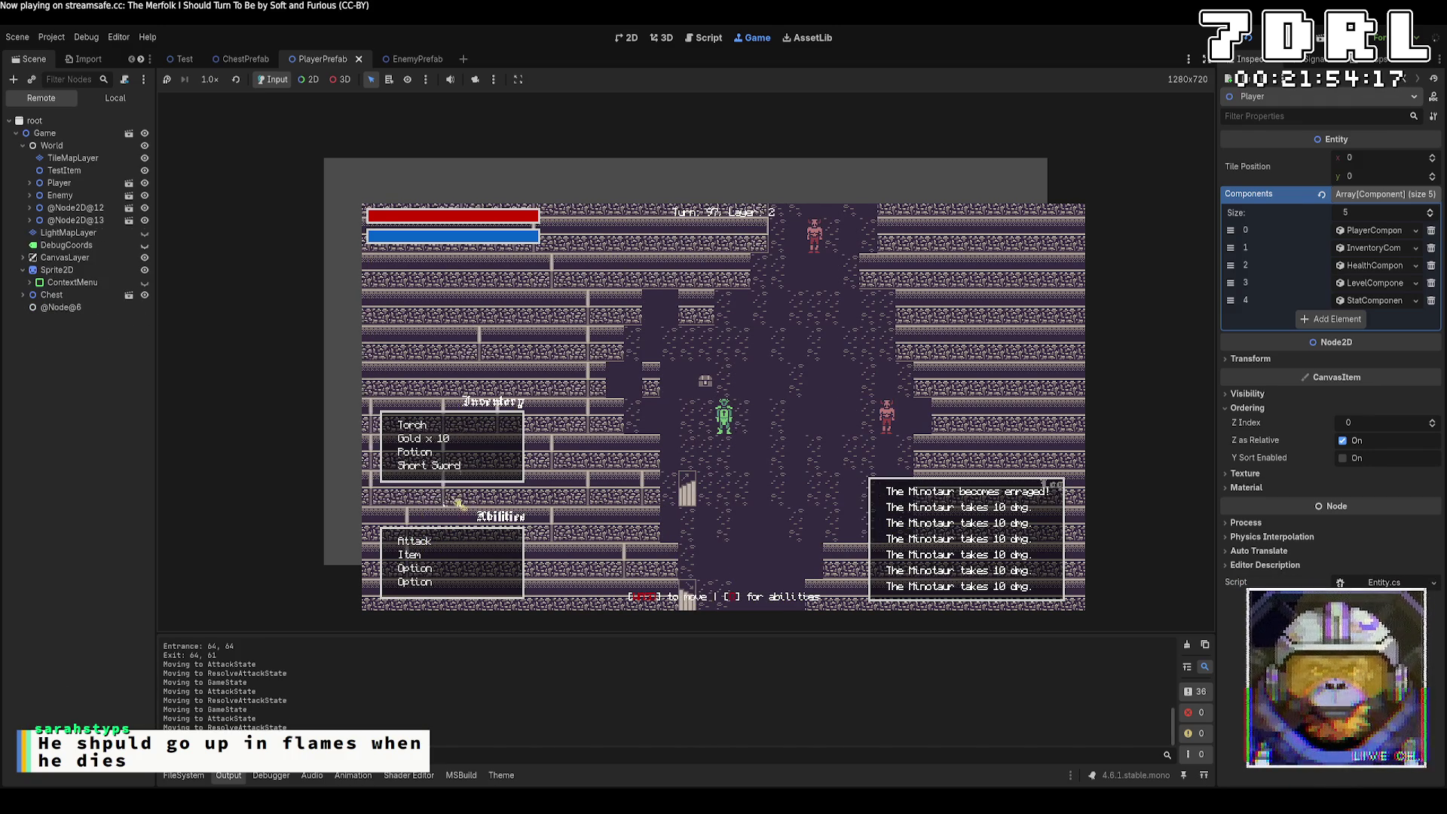
key(d)
key(d)
key(d)
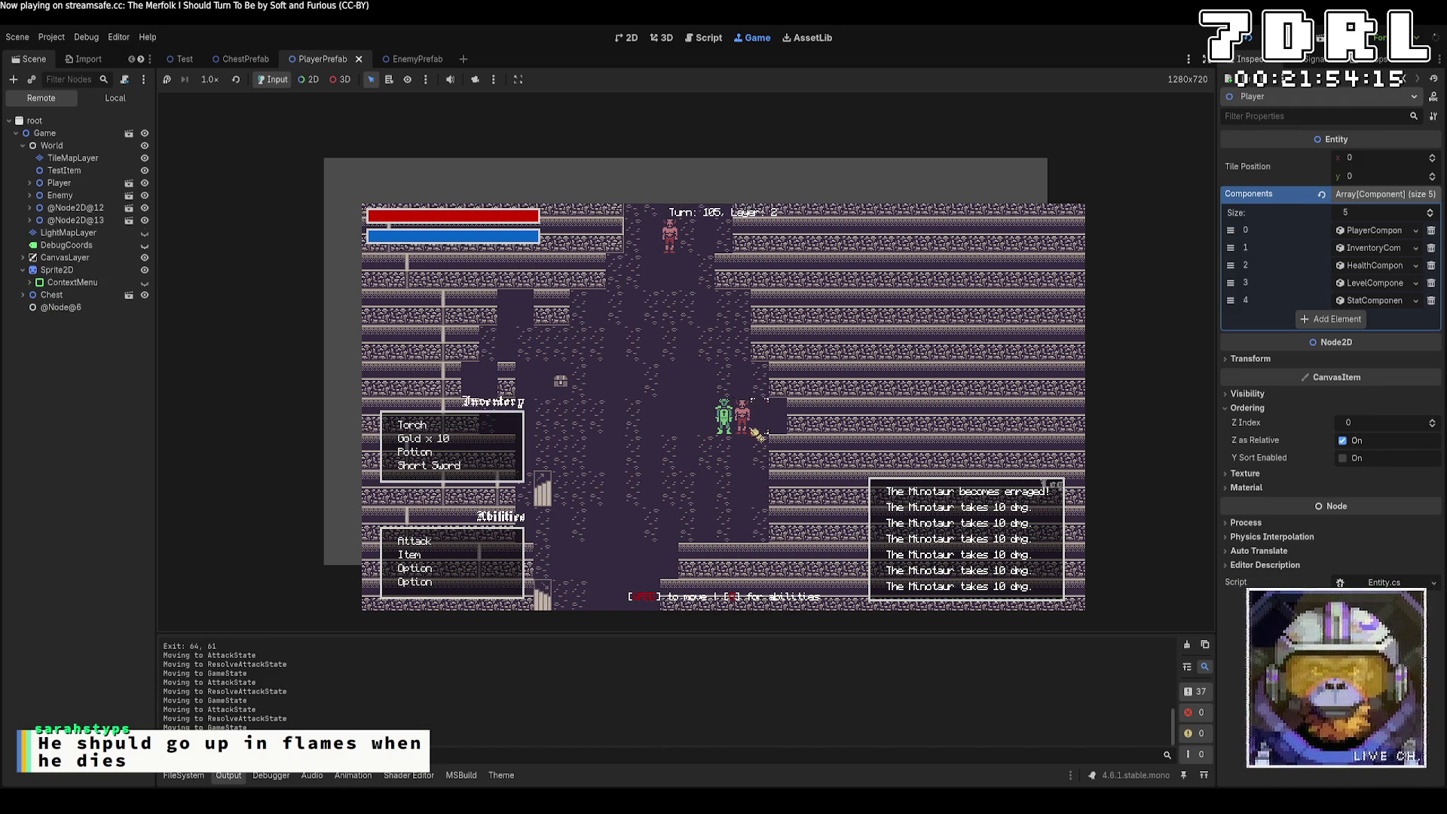
key(e)
key(Return)
Step: Attack another Minotaur from below, then stop the game with F8
key(w)
key(w)
key(w)
key(a)
key(a)
key(a)
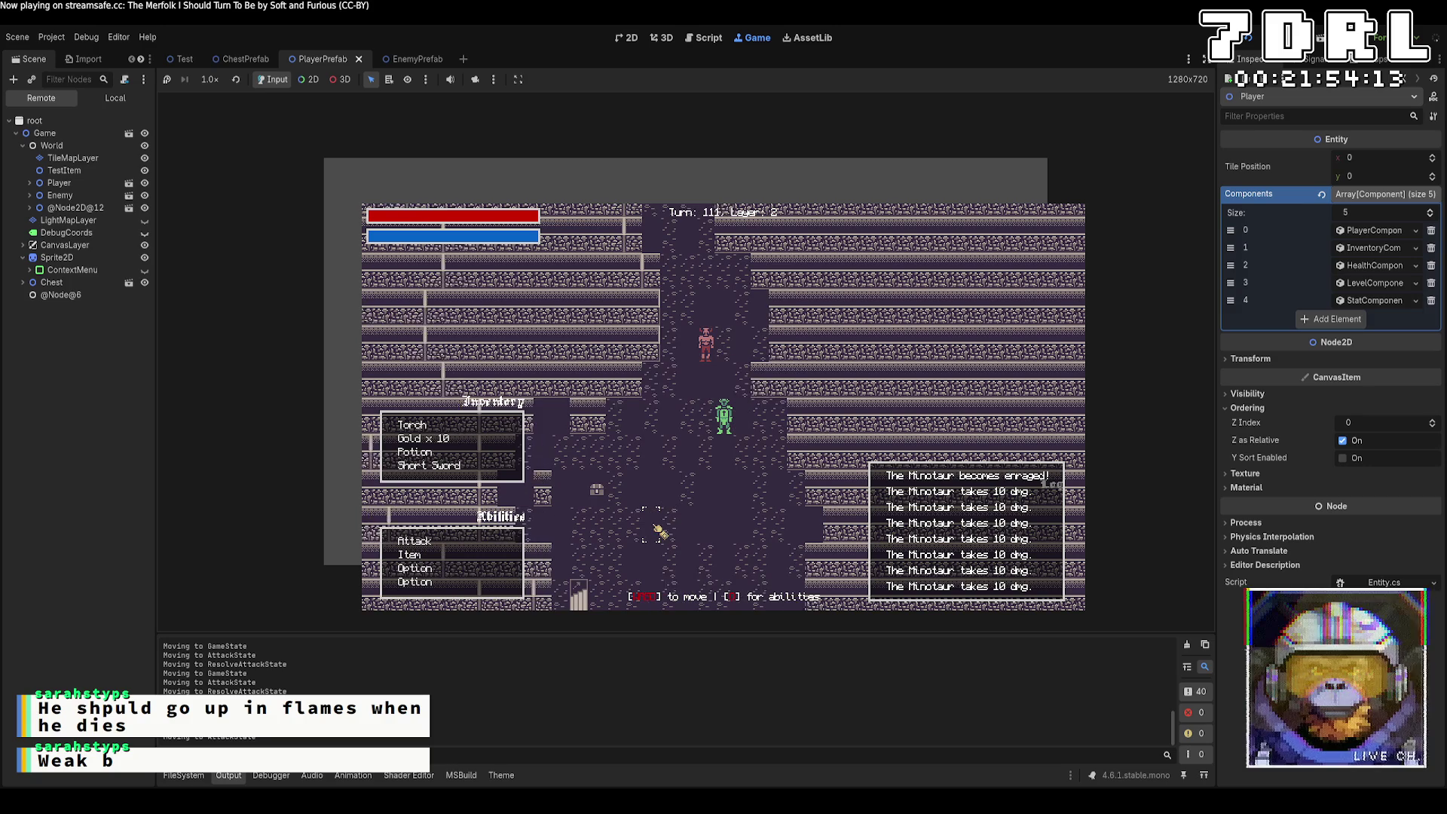
key(e)
key(Return)
key(w)
key(w)
key(w)
key(a)
key(a)
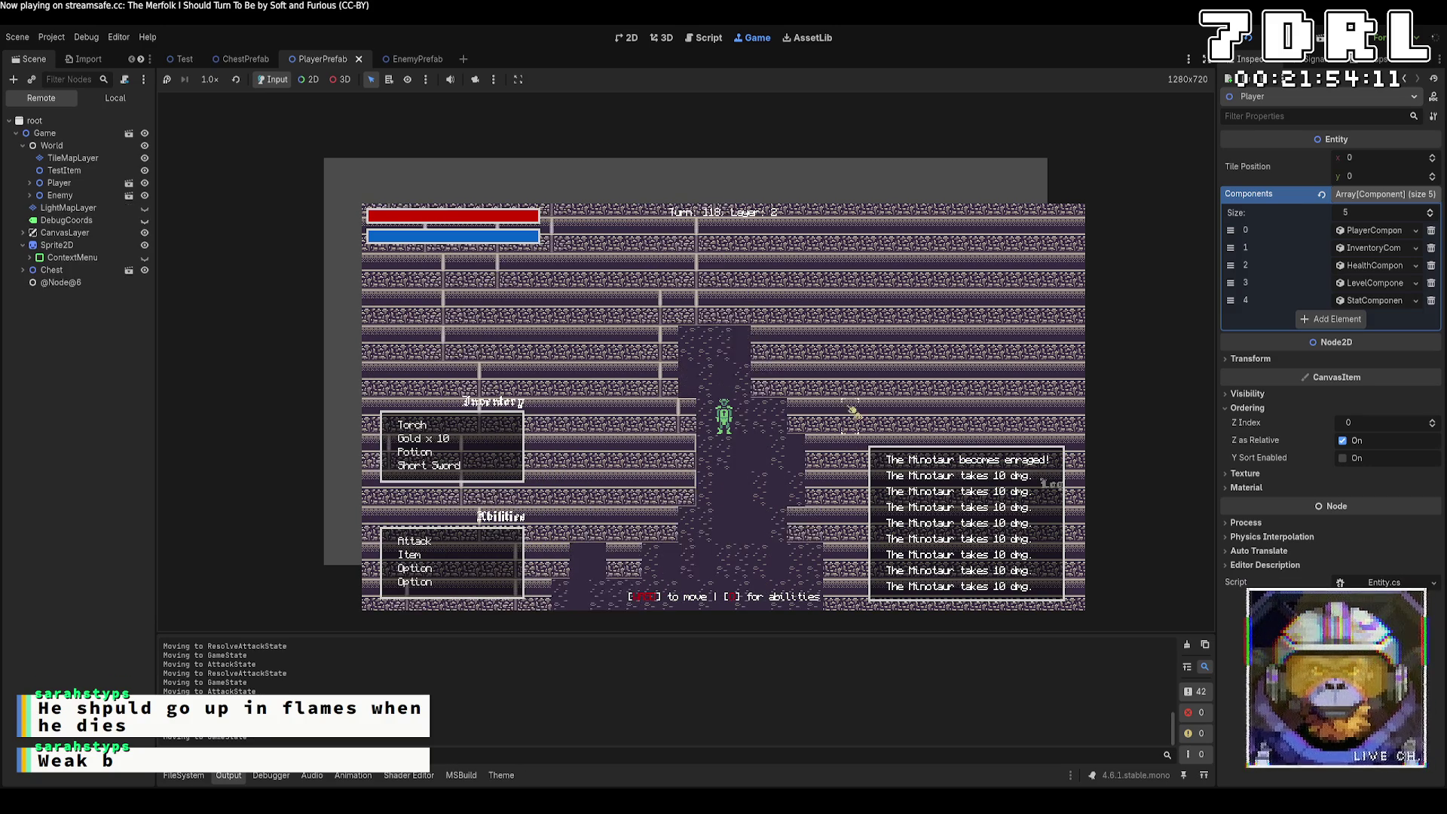
key(s)
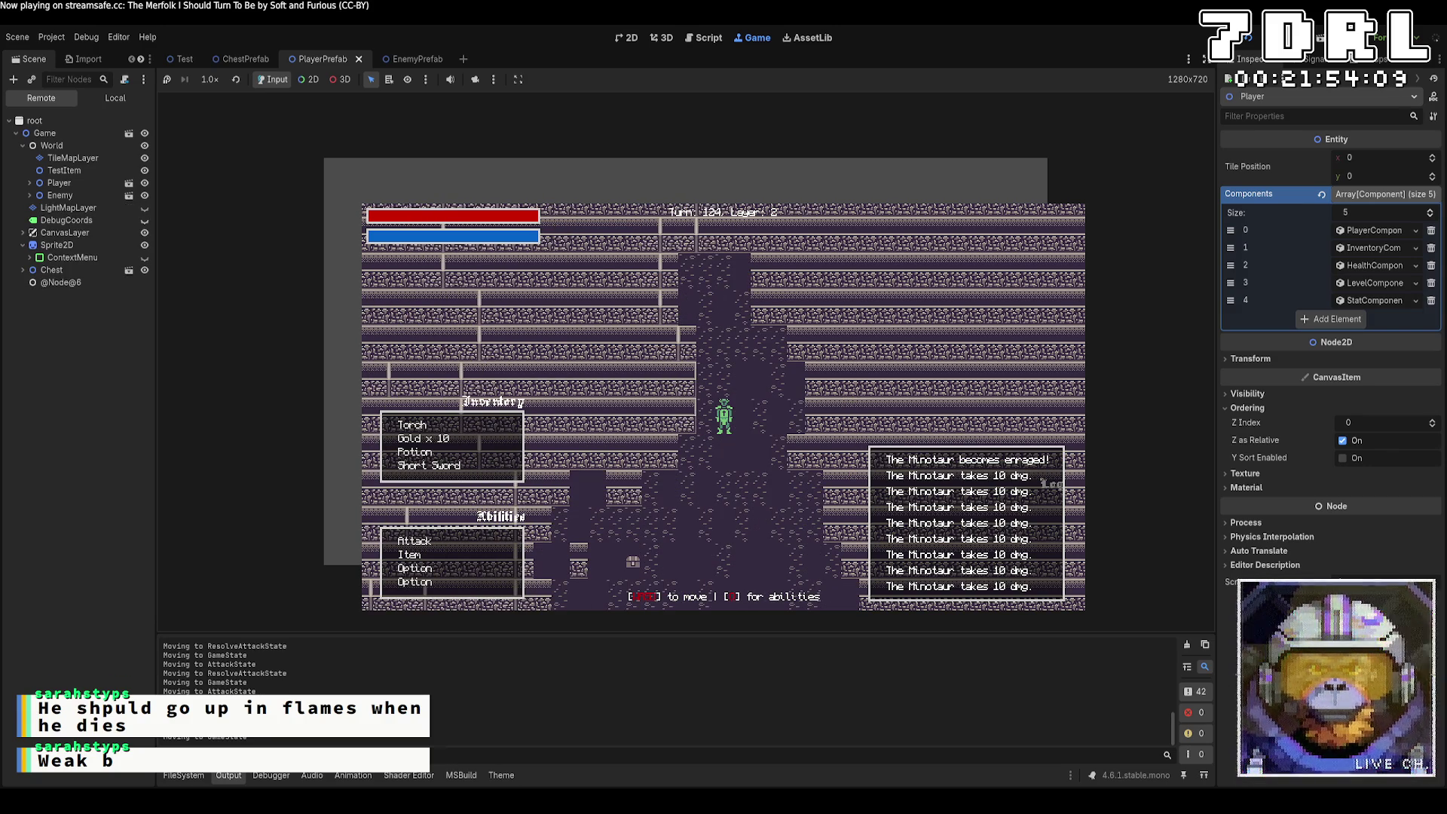
key(F8)
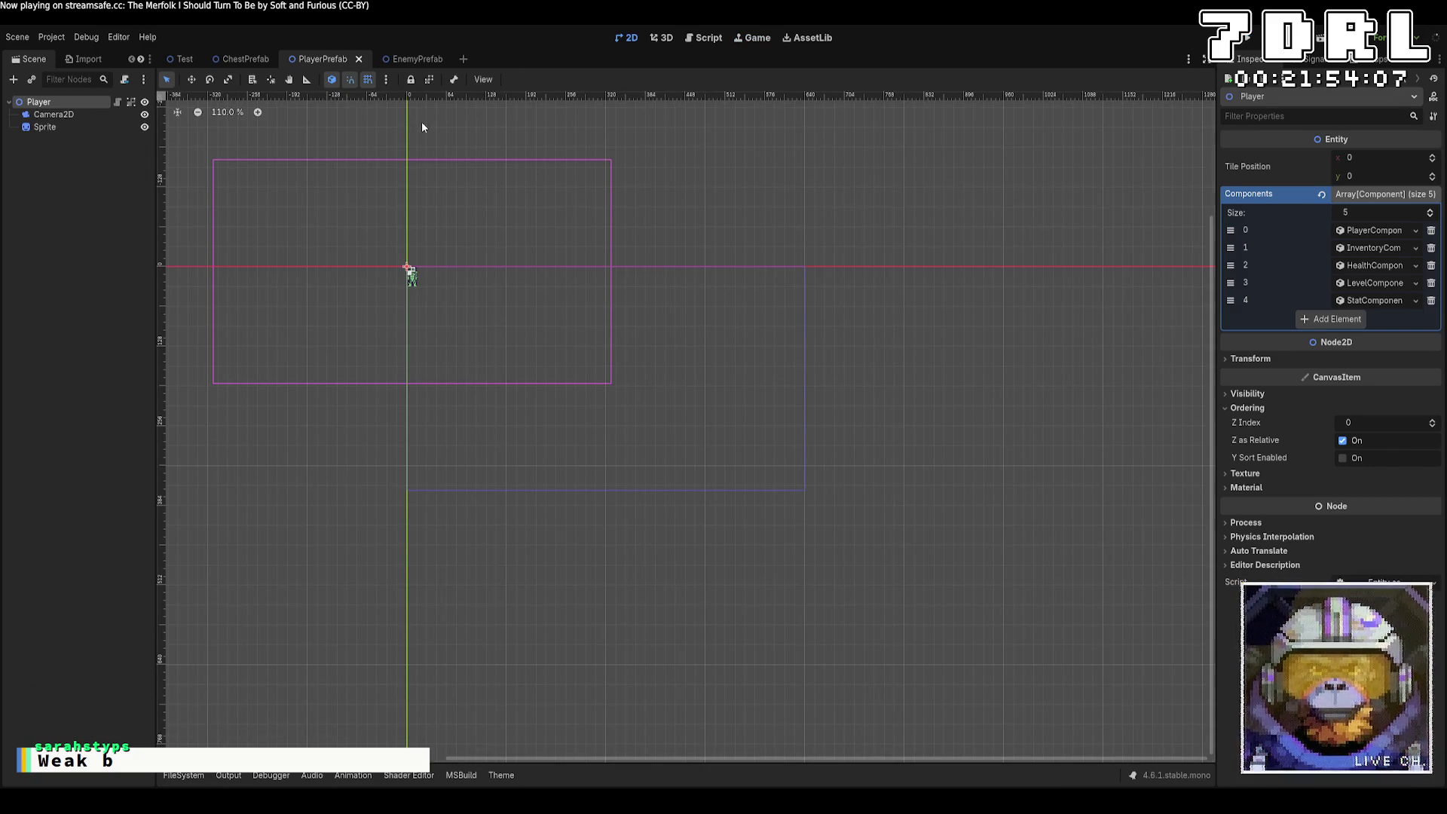
Step: Set the EnemyPrefab HealthComponent's resource to Local to Scene
click(401, 59)
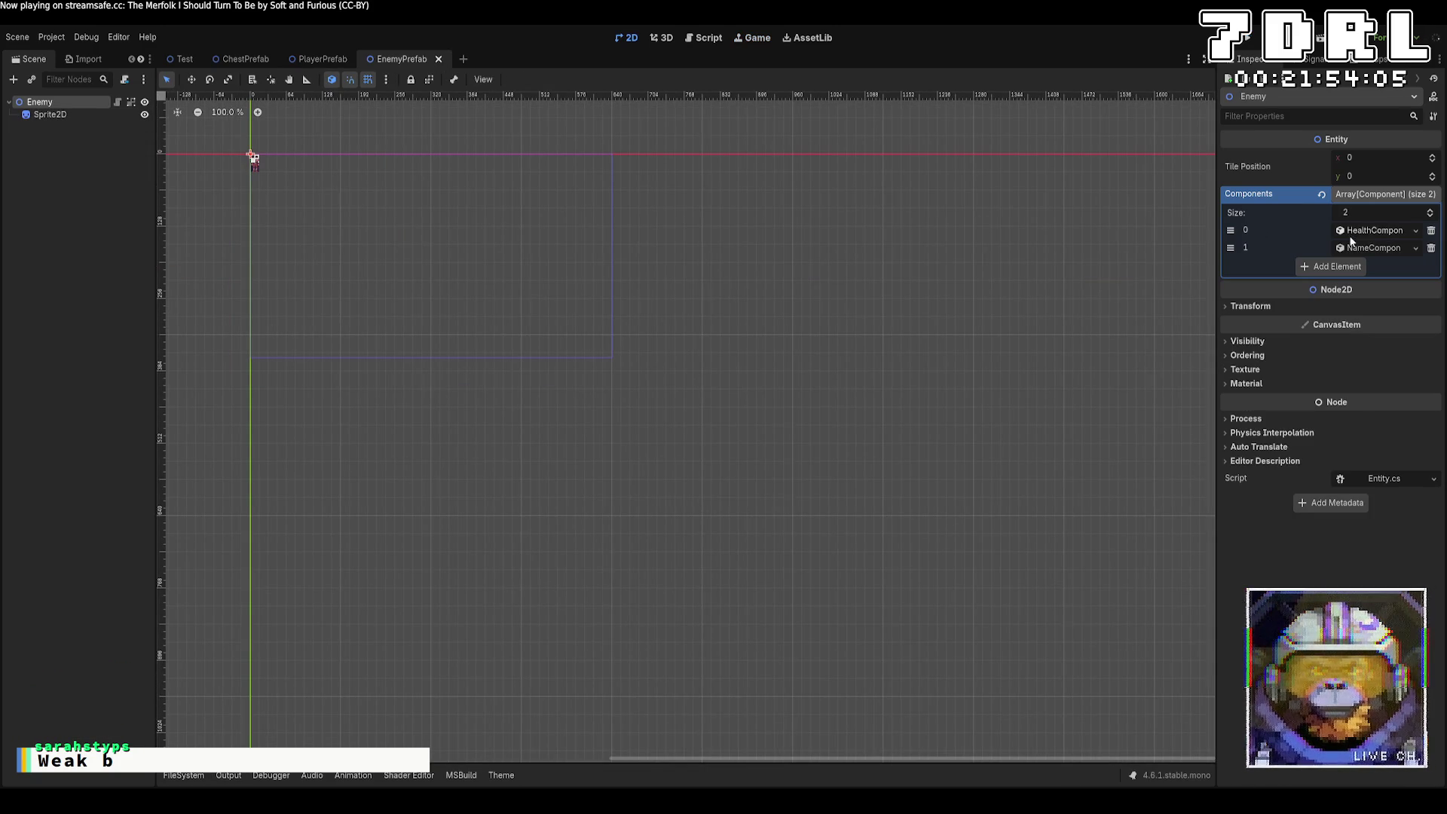
click(1370, 231)
click(1414, 283)
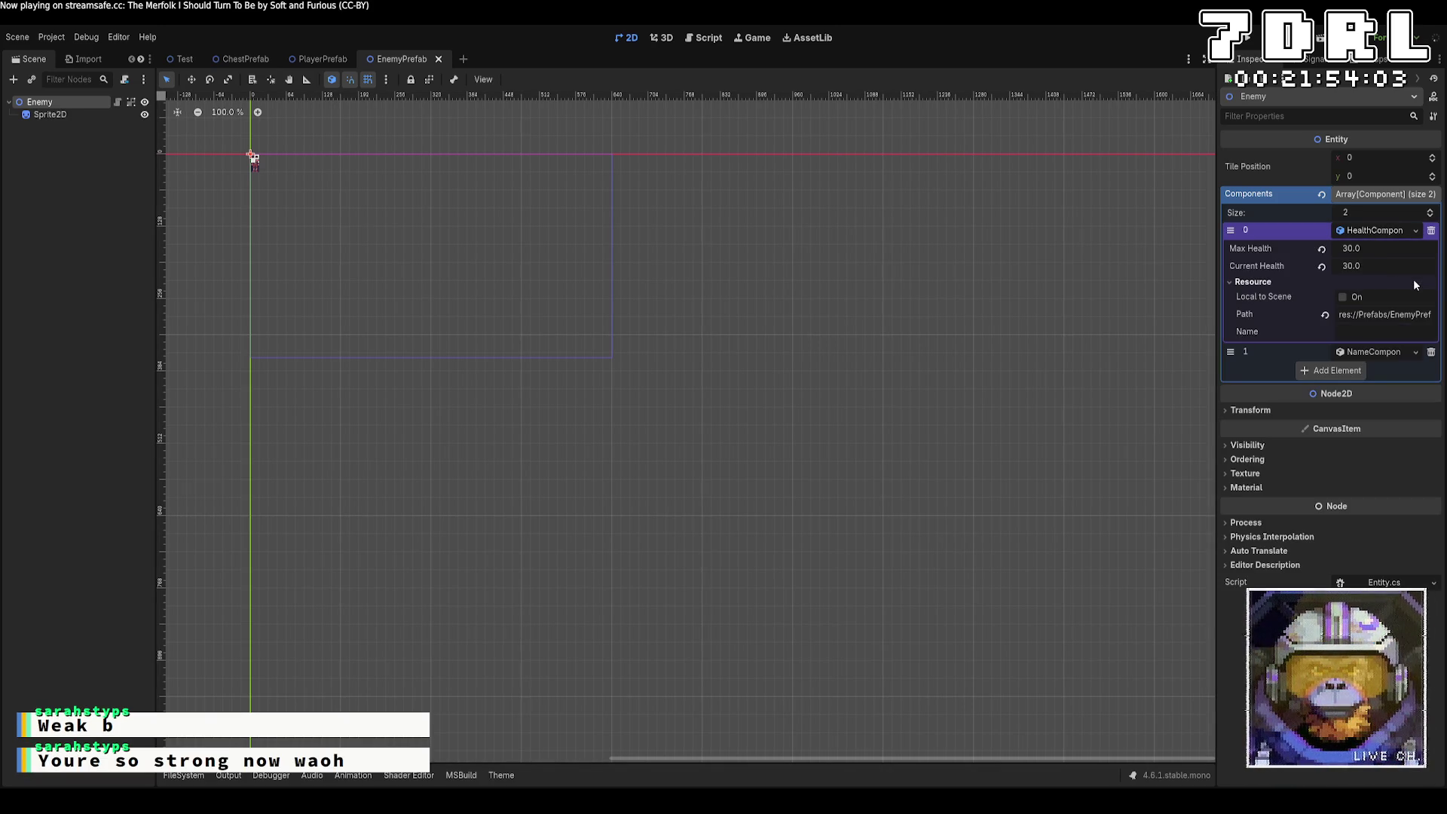
click(1342, 297)
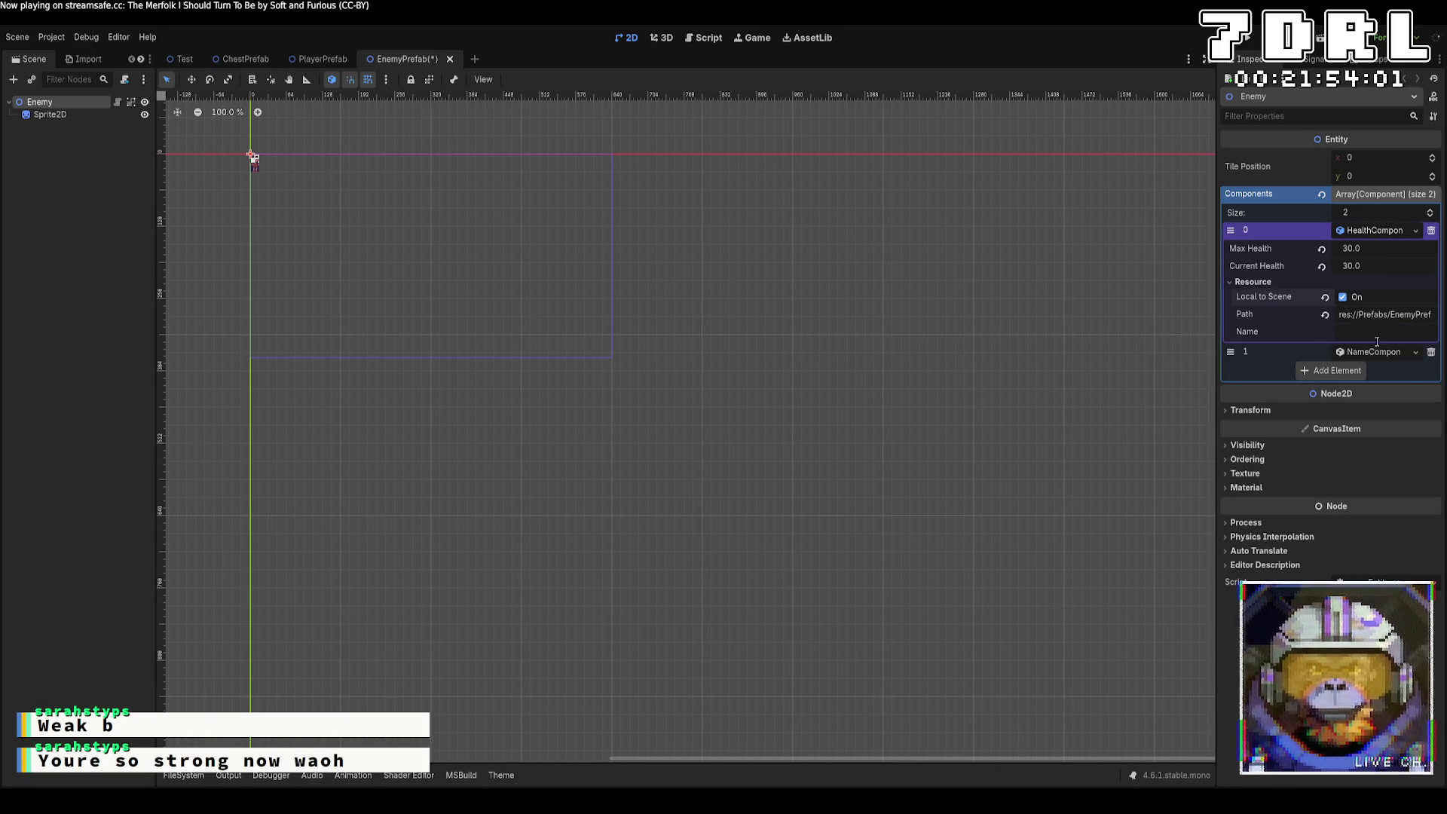
Step: Check the name component's resource settings, then run the project
click(1380, 352)
click(1395, 384)
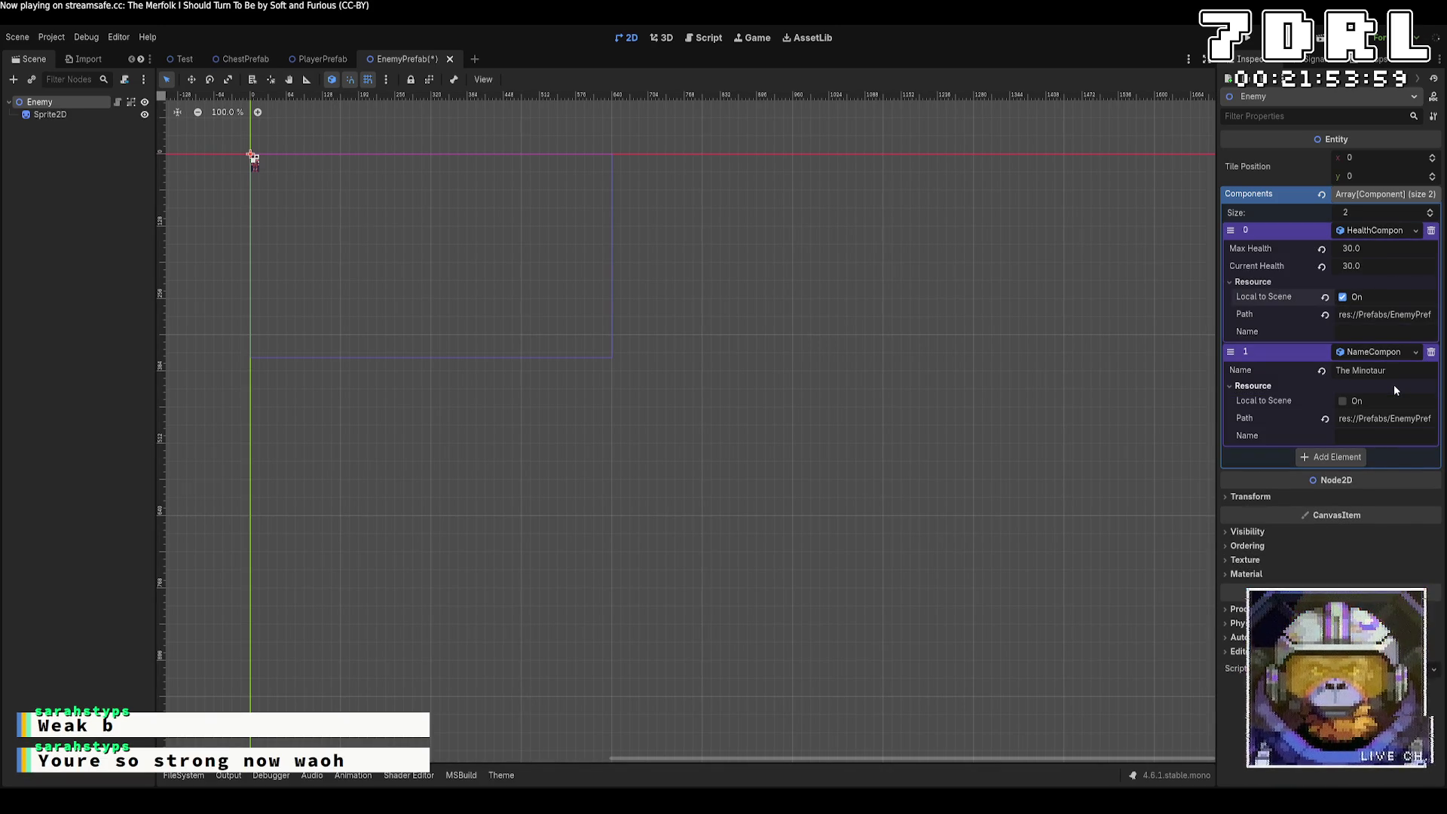
click(1395, 385)
click(1254, 43)
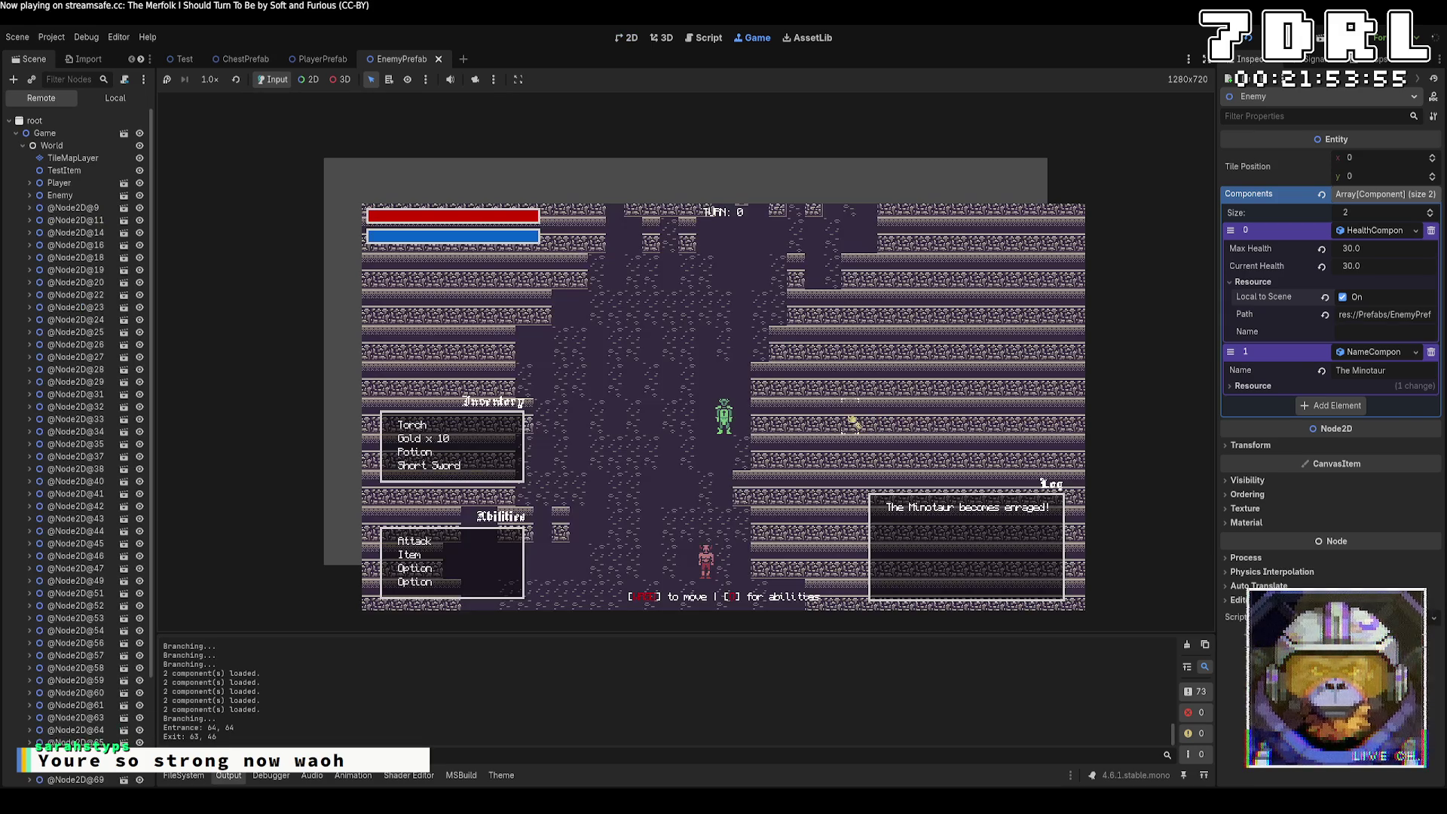
Step: Kill the first Minotaur with repeated 10-damage Attack hits
key(w)
key(w)
key(w)
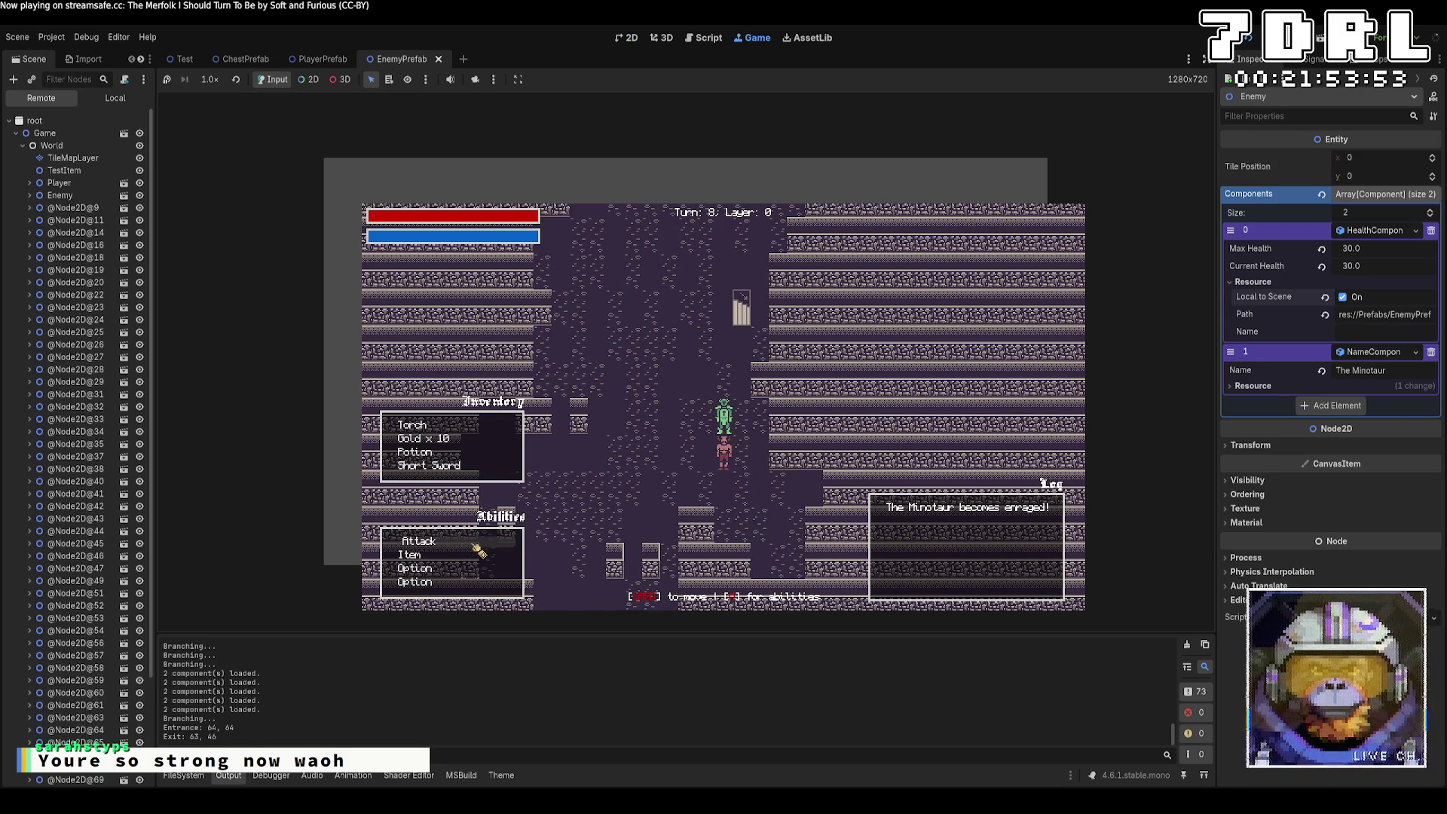
click(478, 551)
click(727, 463)
click(521, 543)
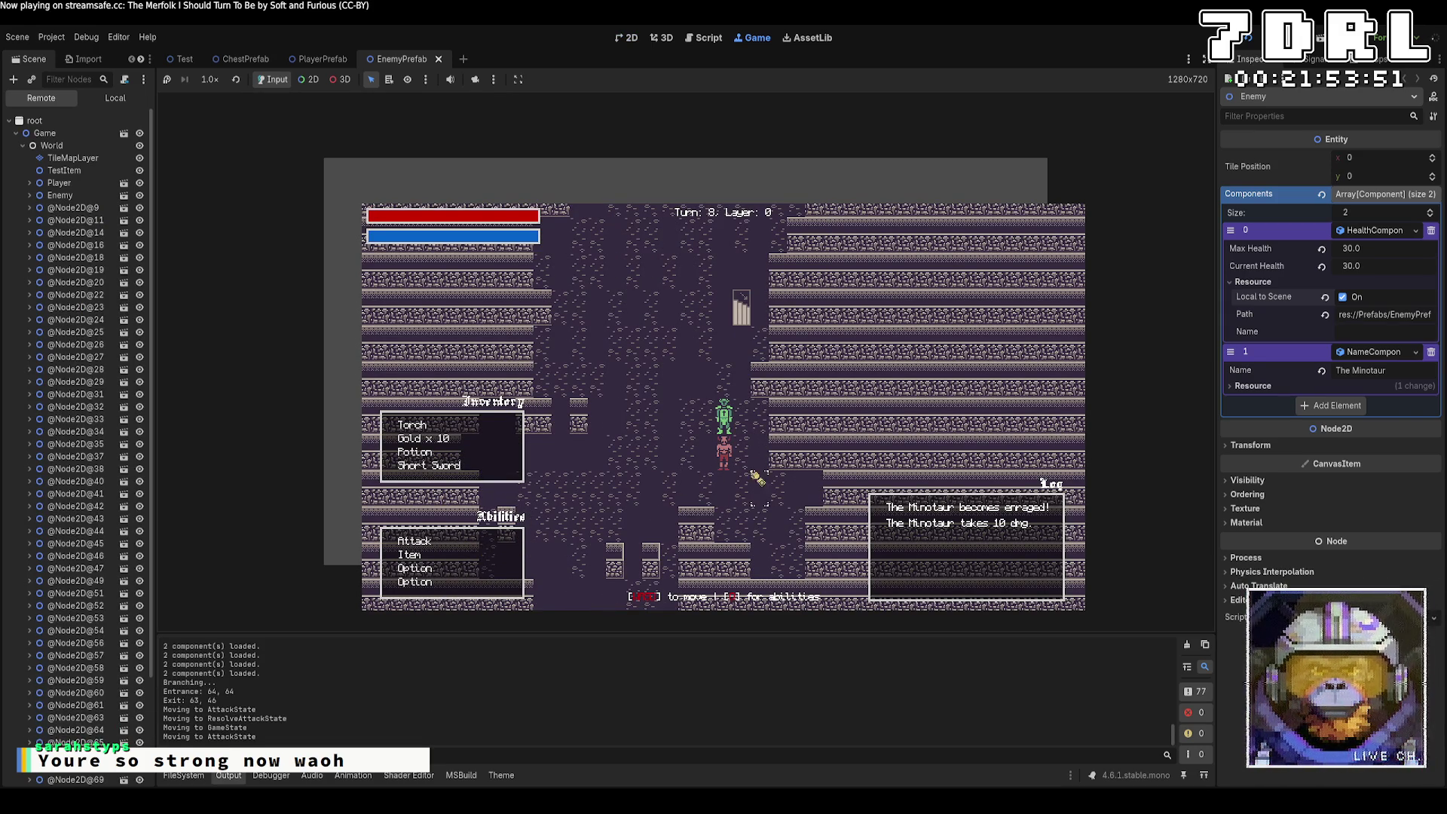
click(523, 543)
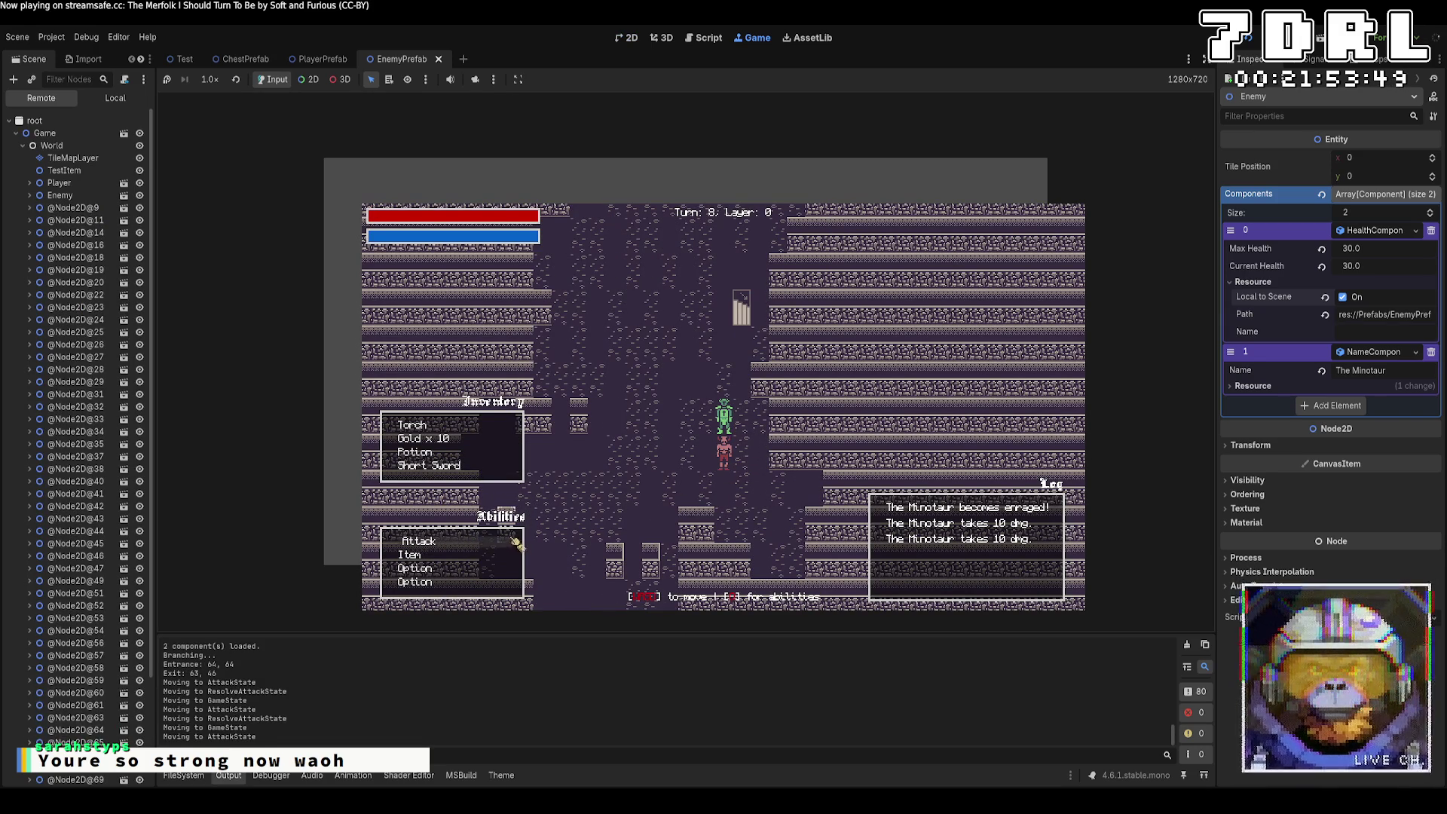
click(725, 460)
Step: Advance and strike the next Minotaur several times with Attack
key(w)
key(w)
key(w)
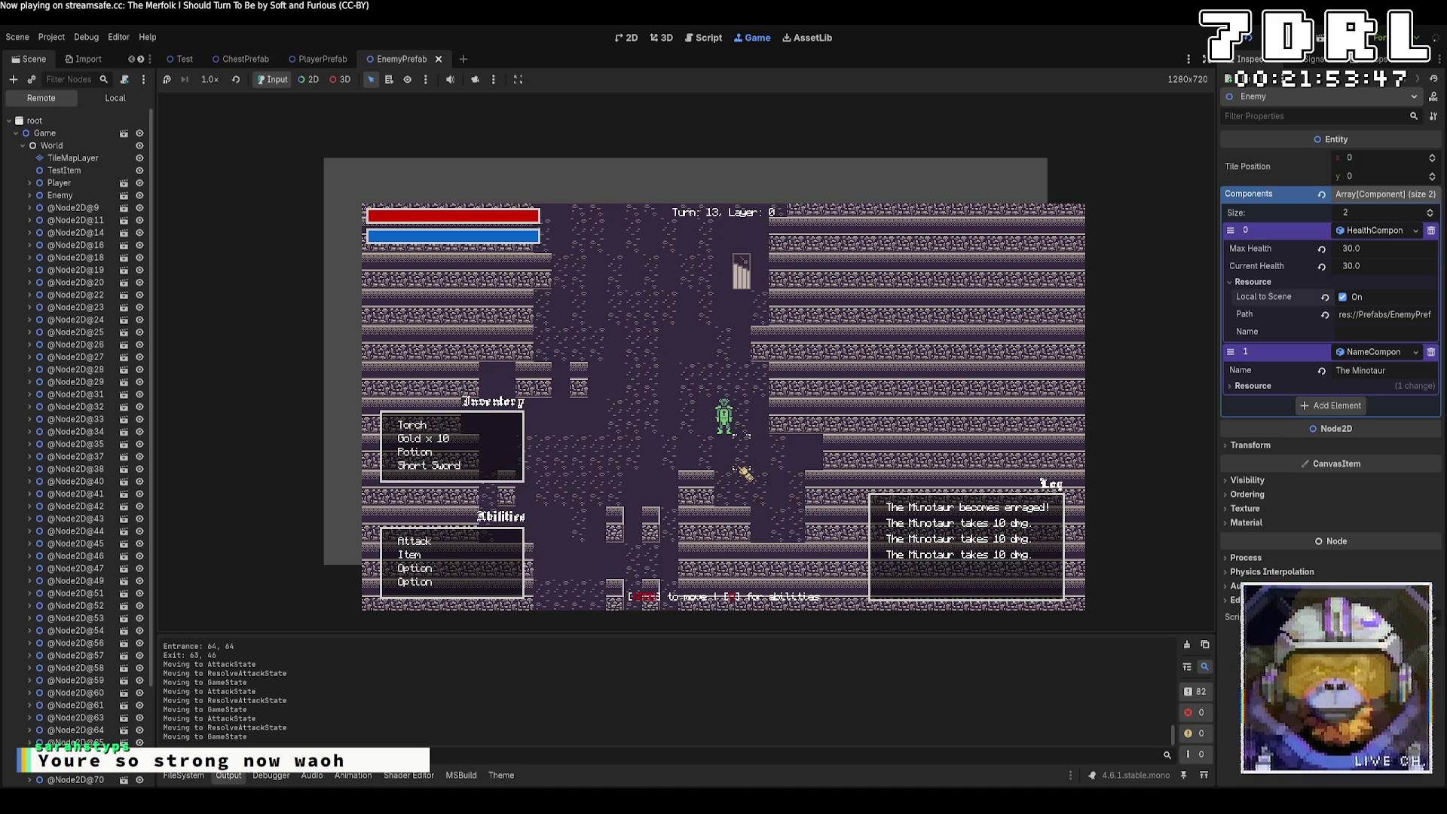
key(w)
key(w)
key(w)
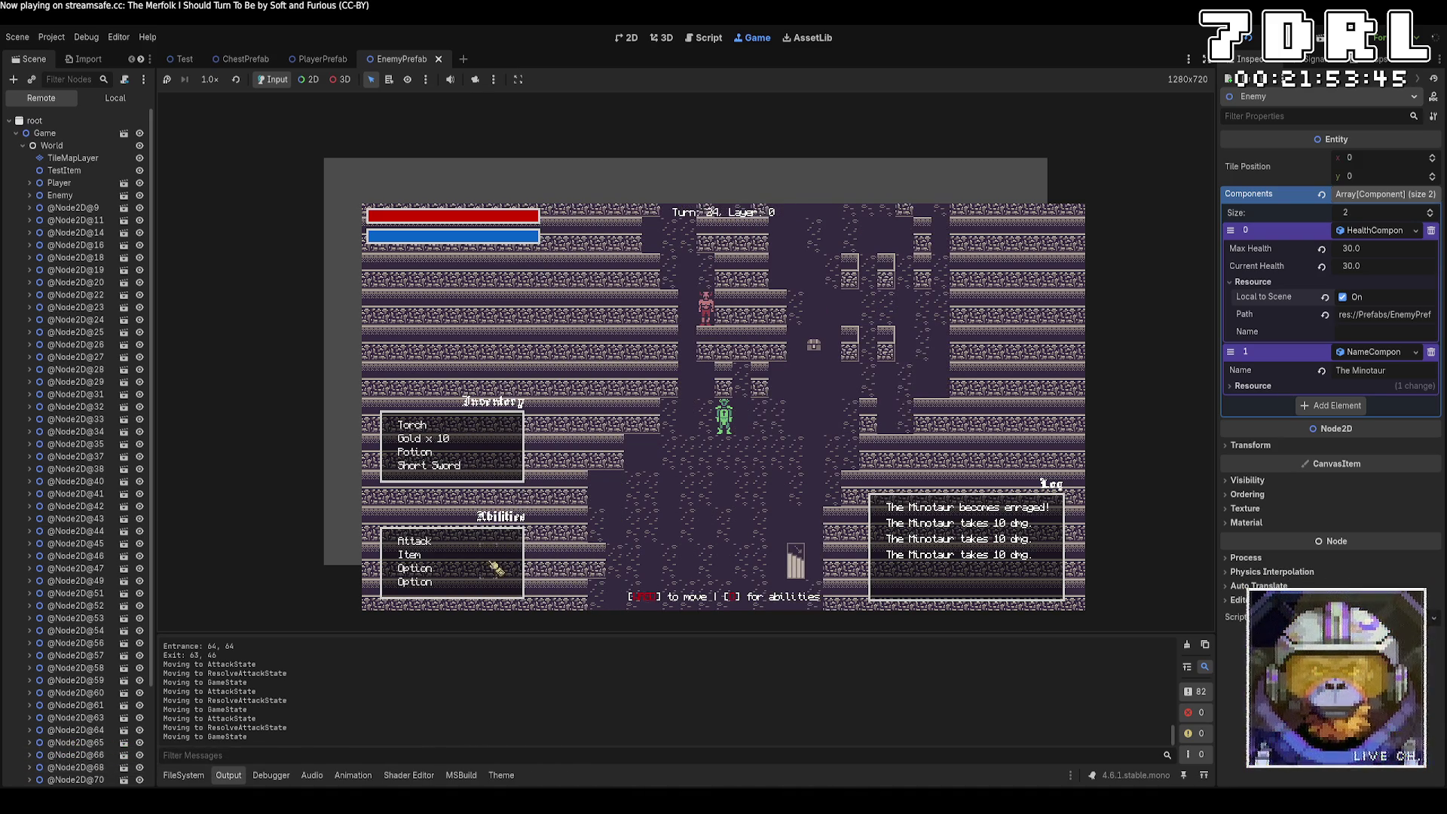
click(751, 435)
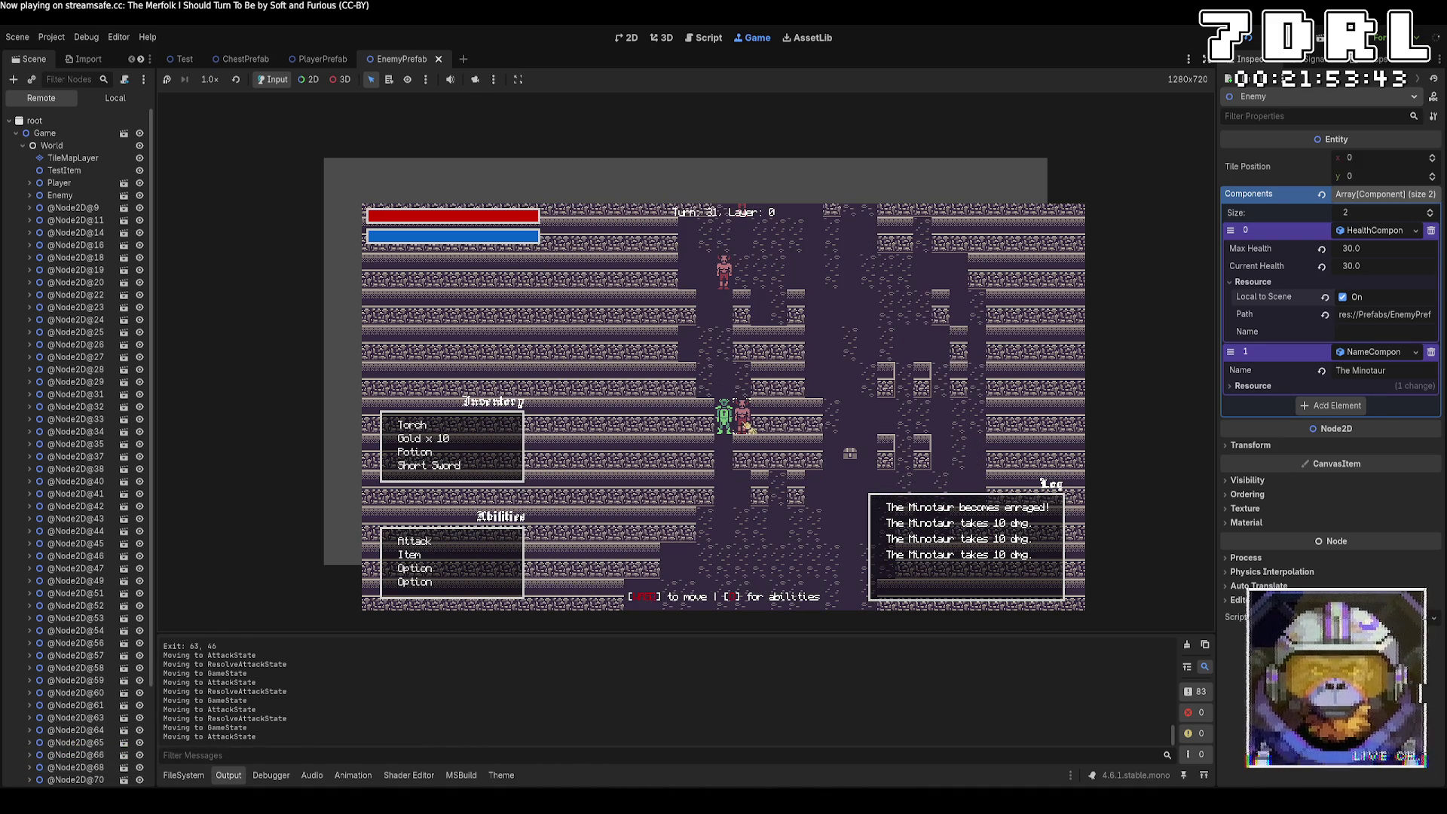
click(455, 551)
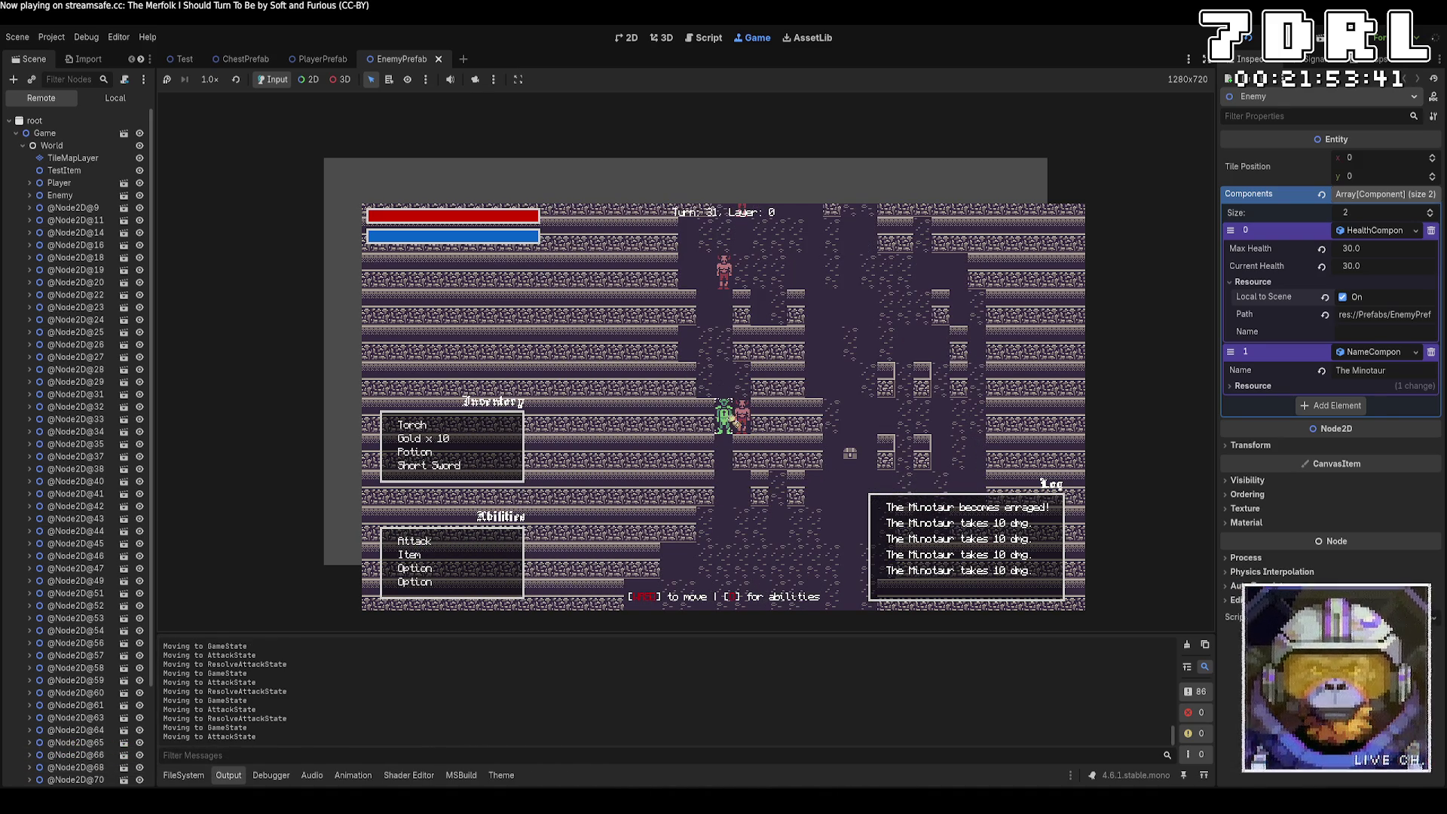
click(742, 423)
click(502, 549)
Step: Attack a third Minotaur above the player, then stop the game
key(w)
key(w)
key(w)
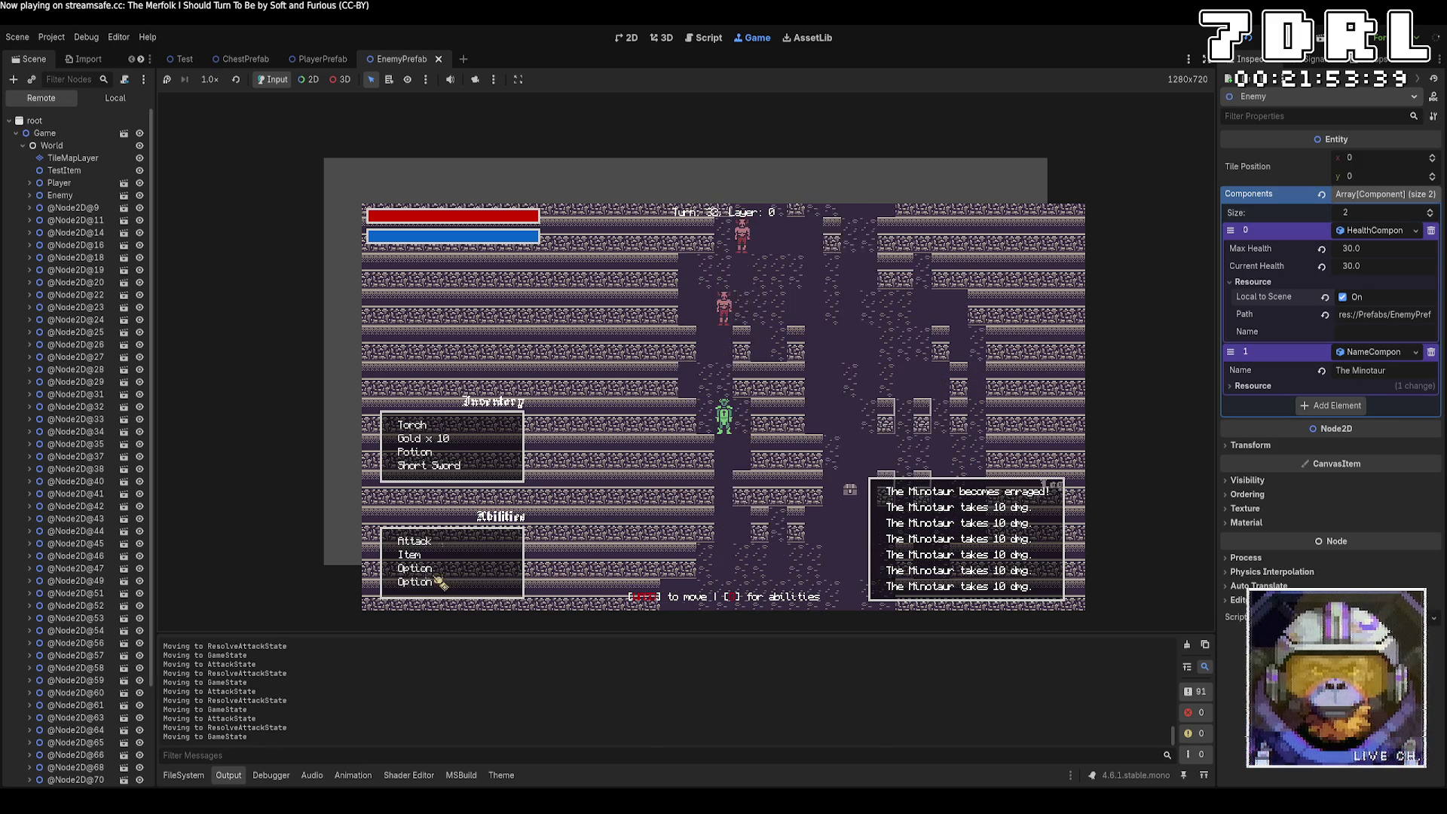
click(733, 394)
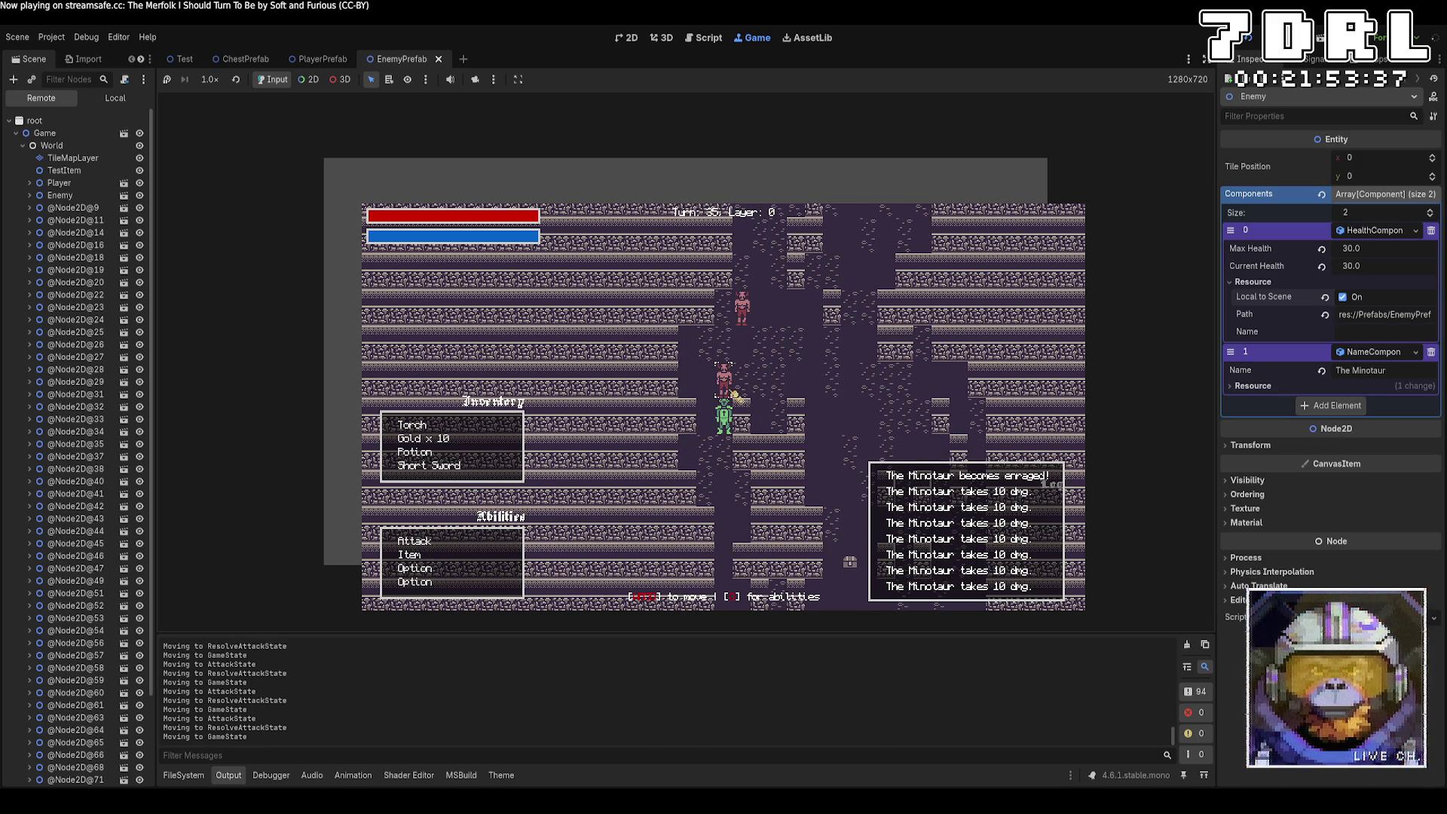
click(464, 544)
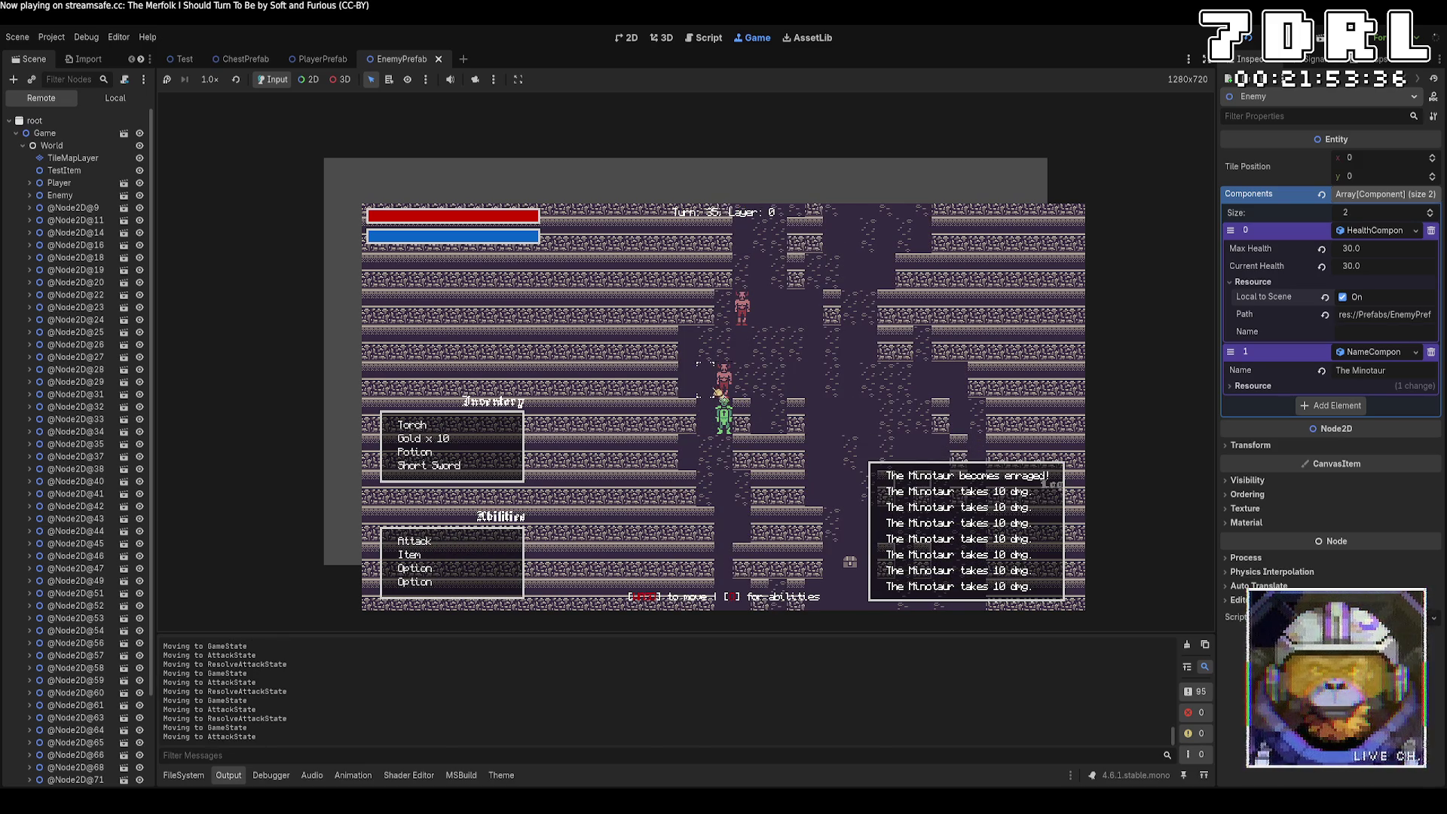
click(466, 544)
click(725, 381)
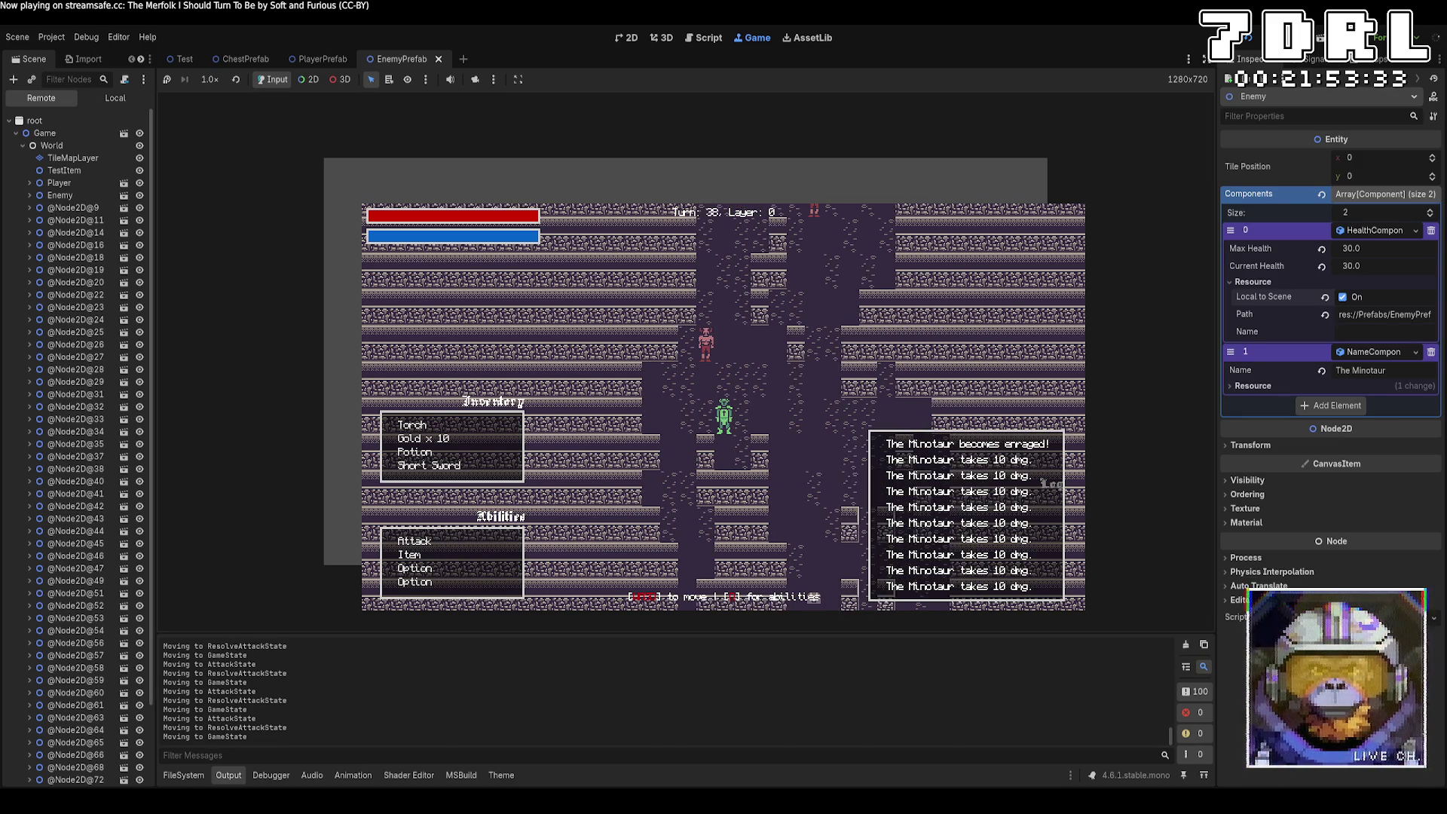
key(F8)
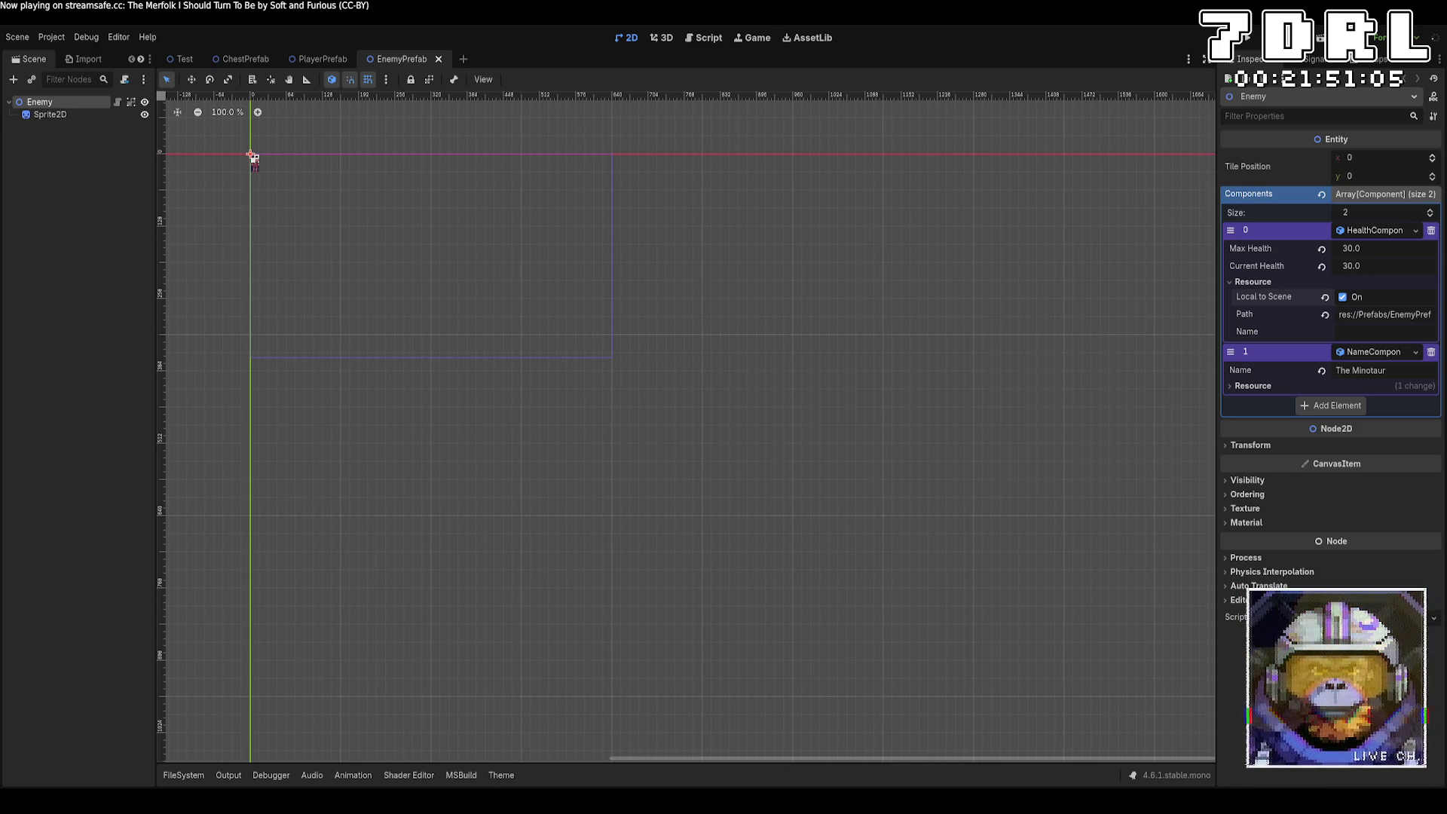
Step: Open the Test scene tab and browse the FileSystem after a glance at Output, then go to VS Code
click(170, 62)
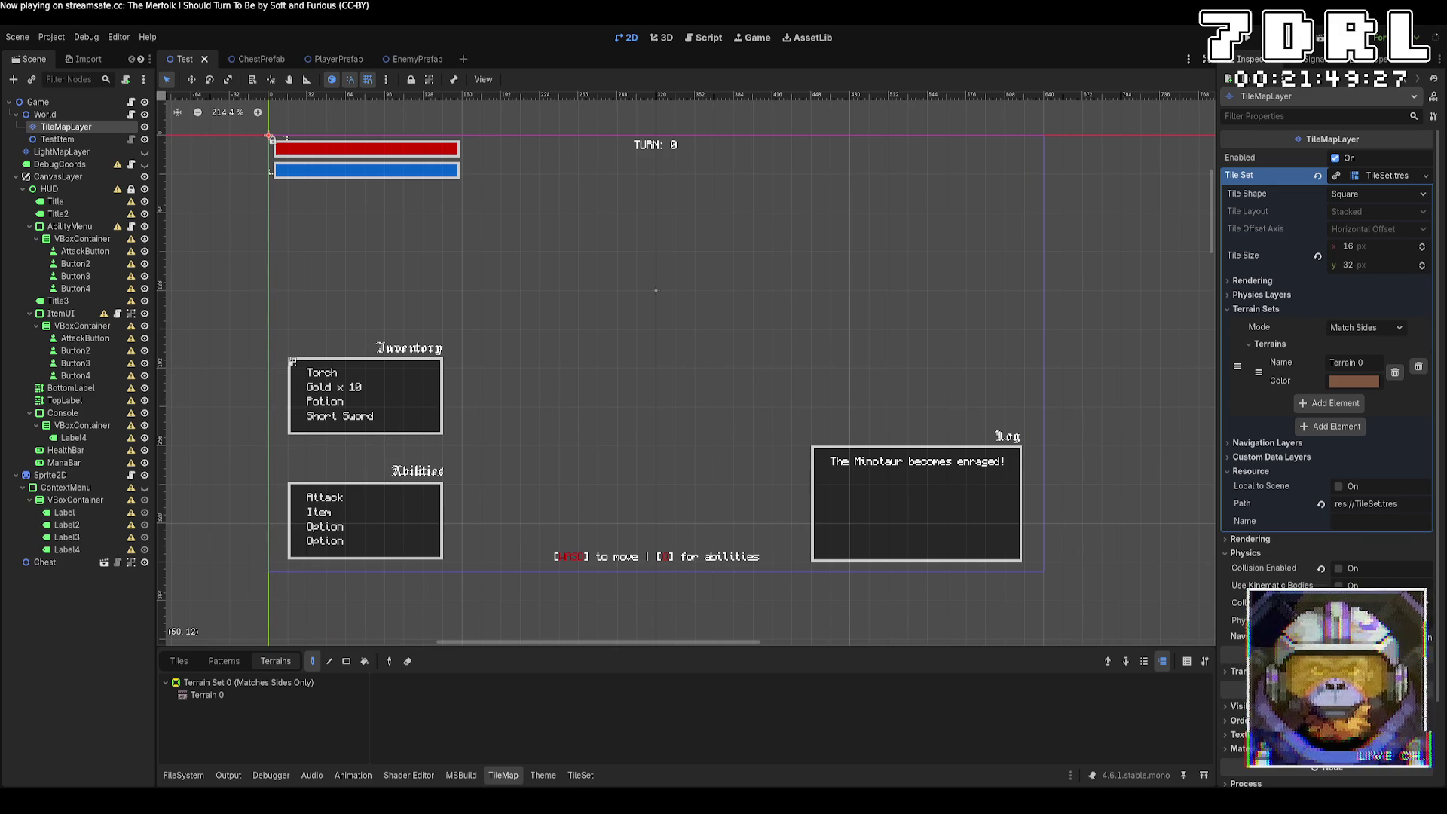
click(188, 778)
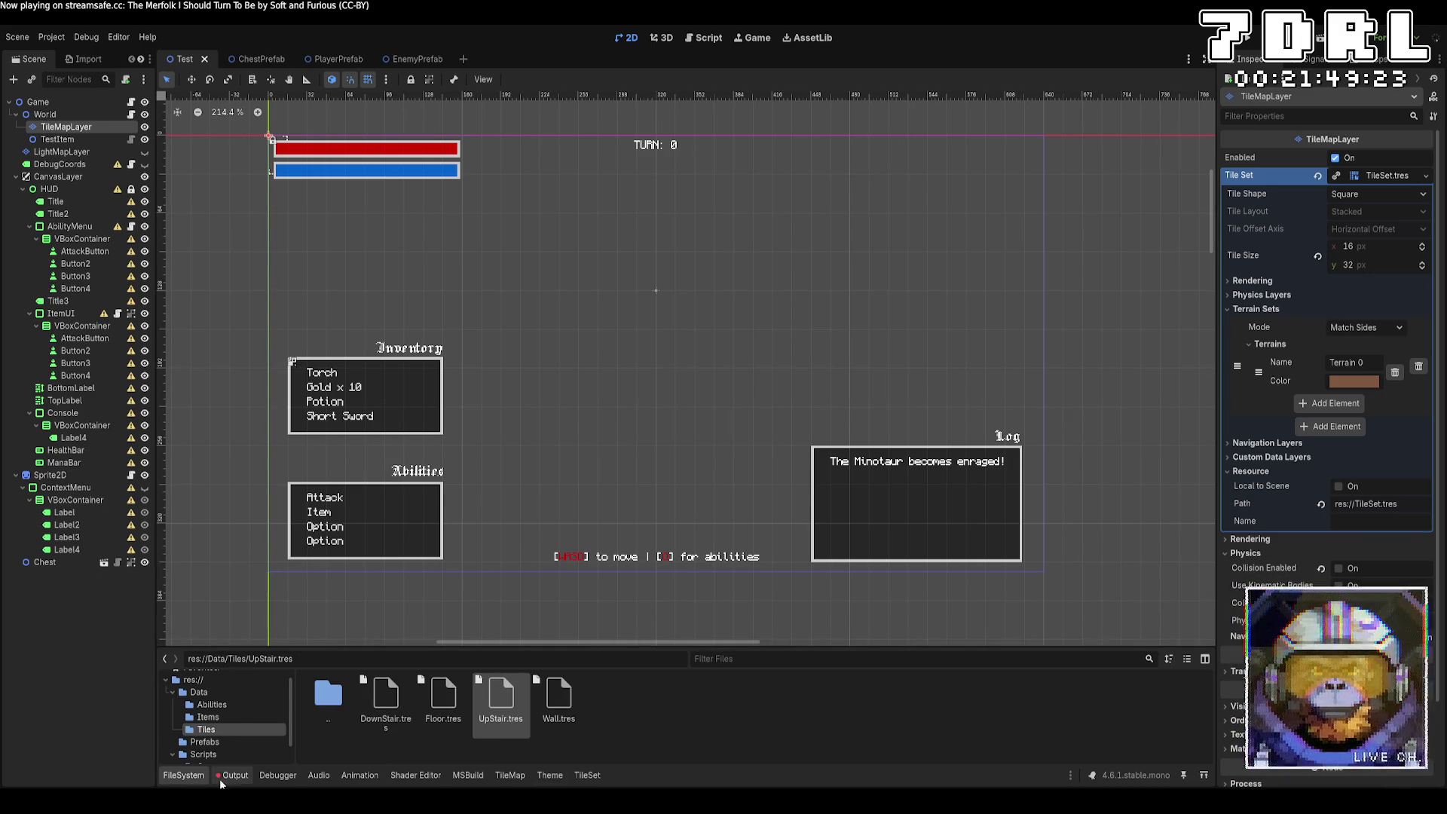
click(222, 776)
click(200, 784)
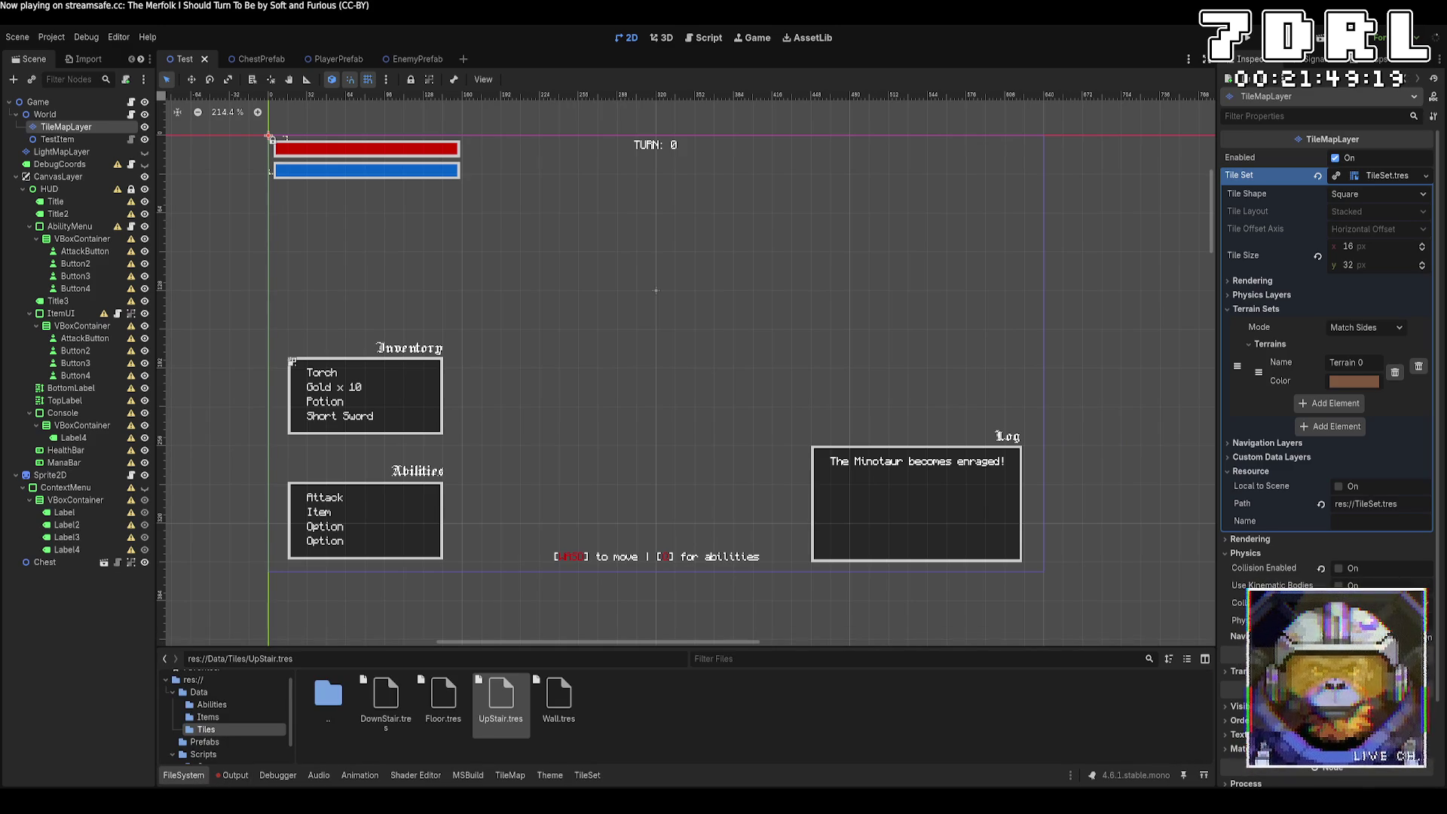
key(alt+Tab)
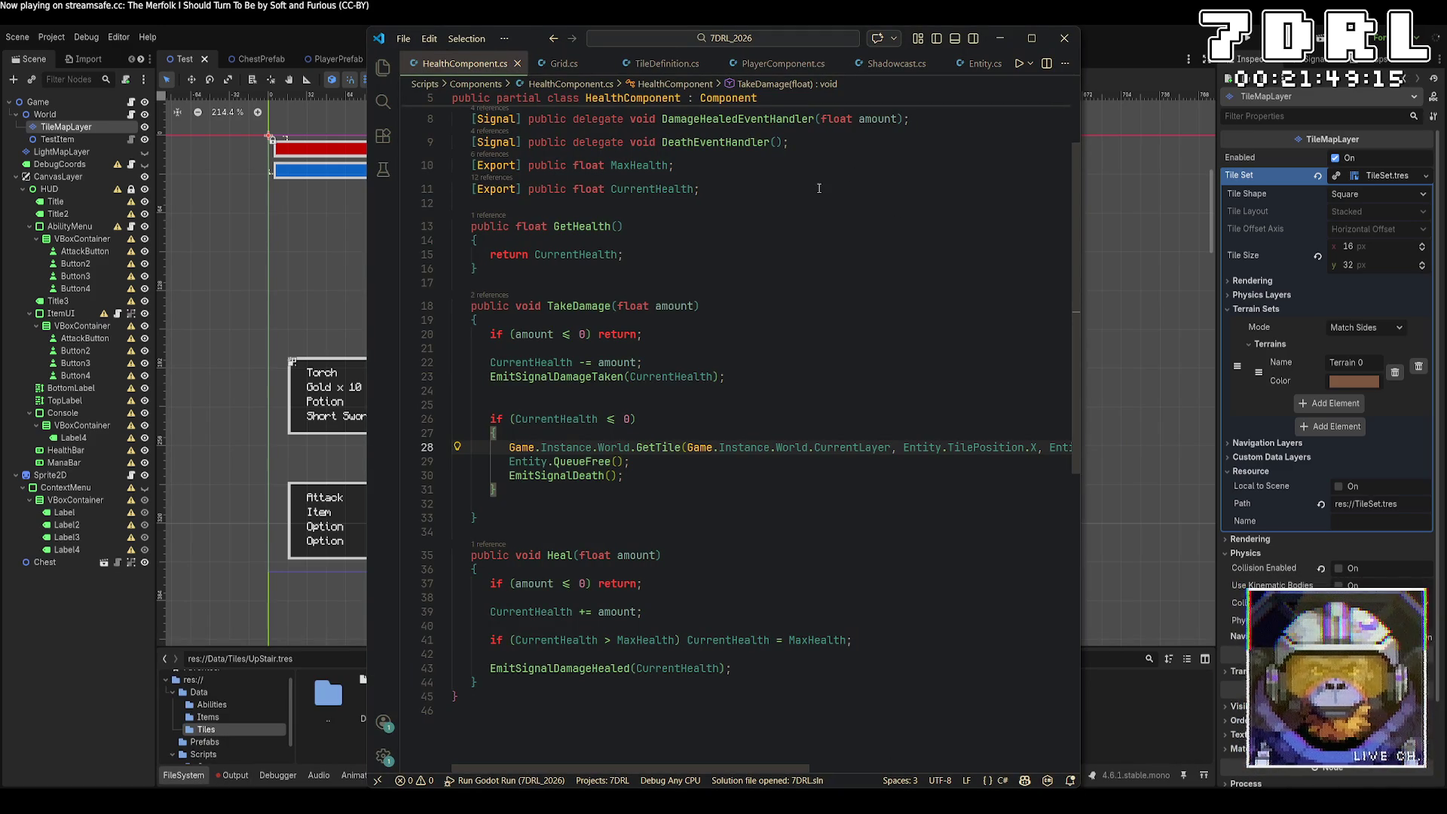
Step: Open AttackState.cs via quick search, add and remove a blank line, and save it
key(ctrl+p)
key(Return)
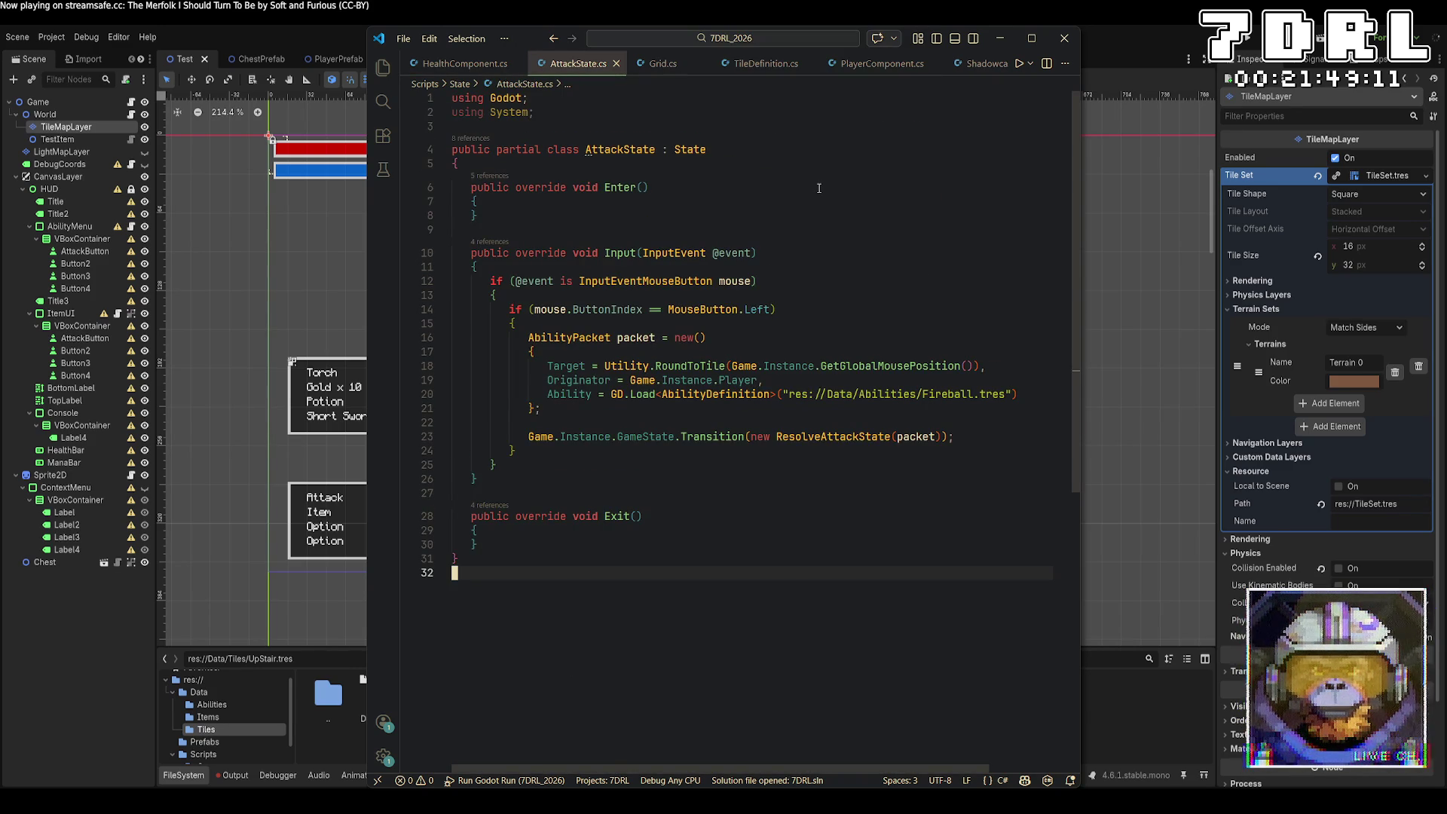
click(505, 209)
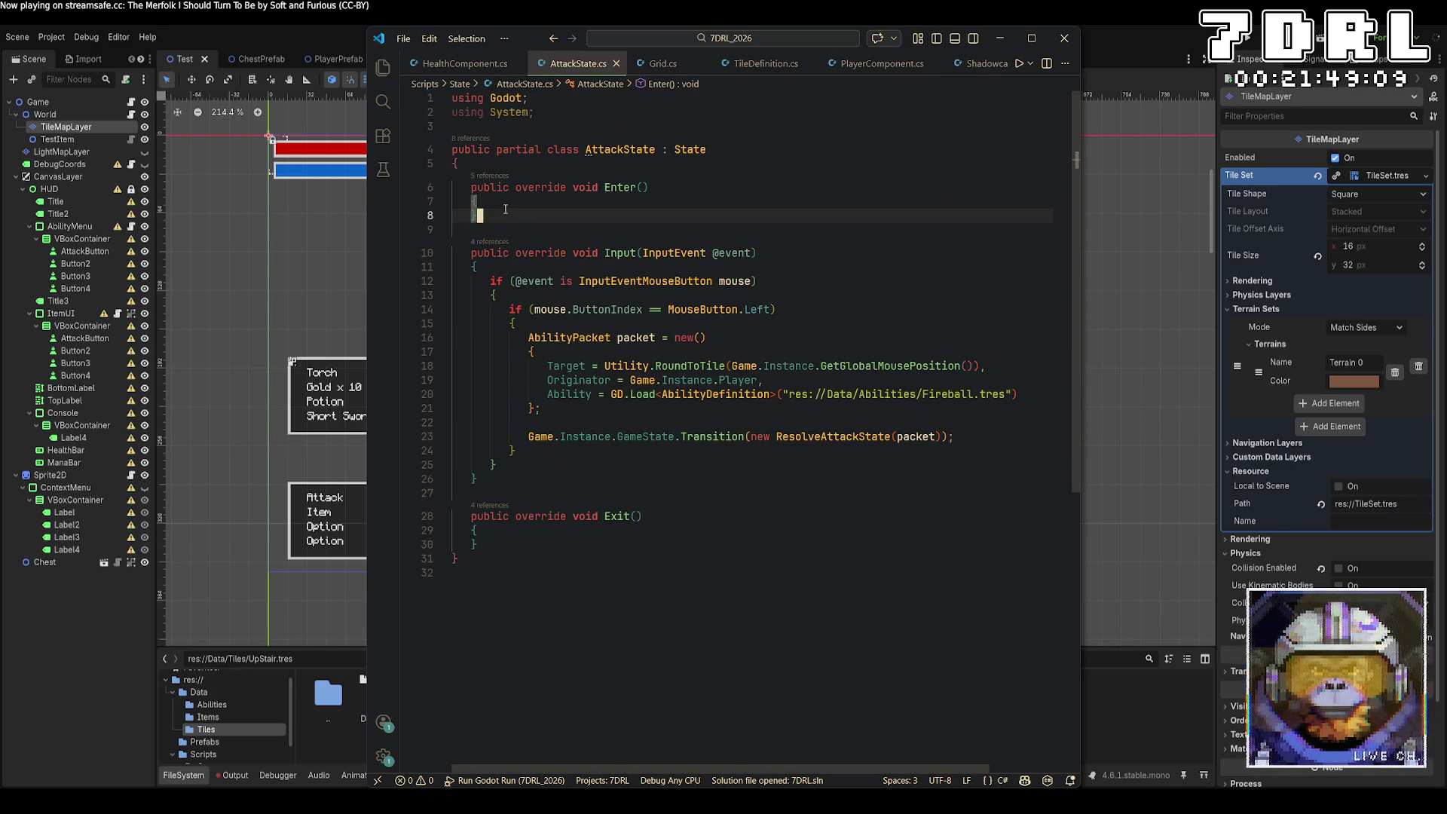
click(506, 204)
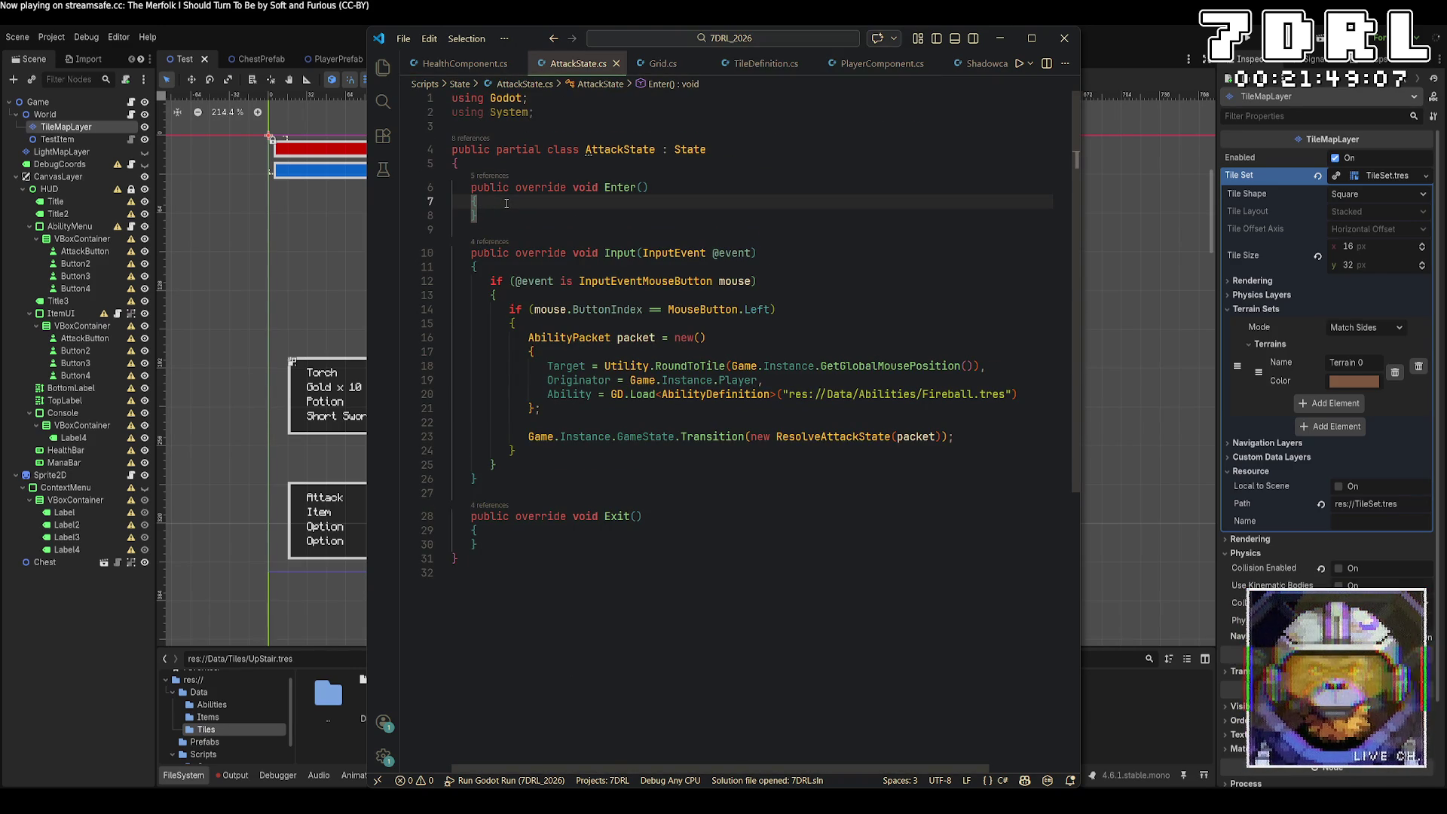
click(549, 162)
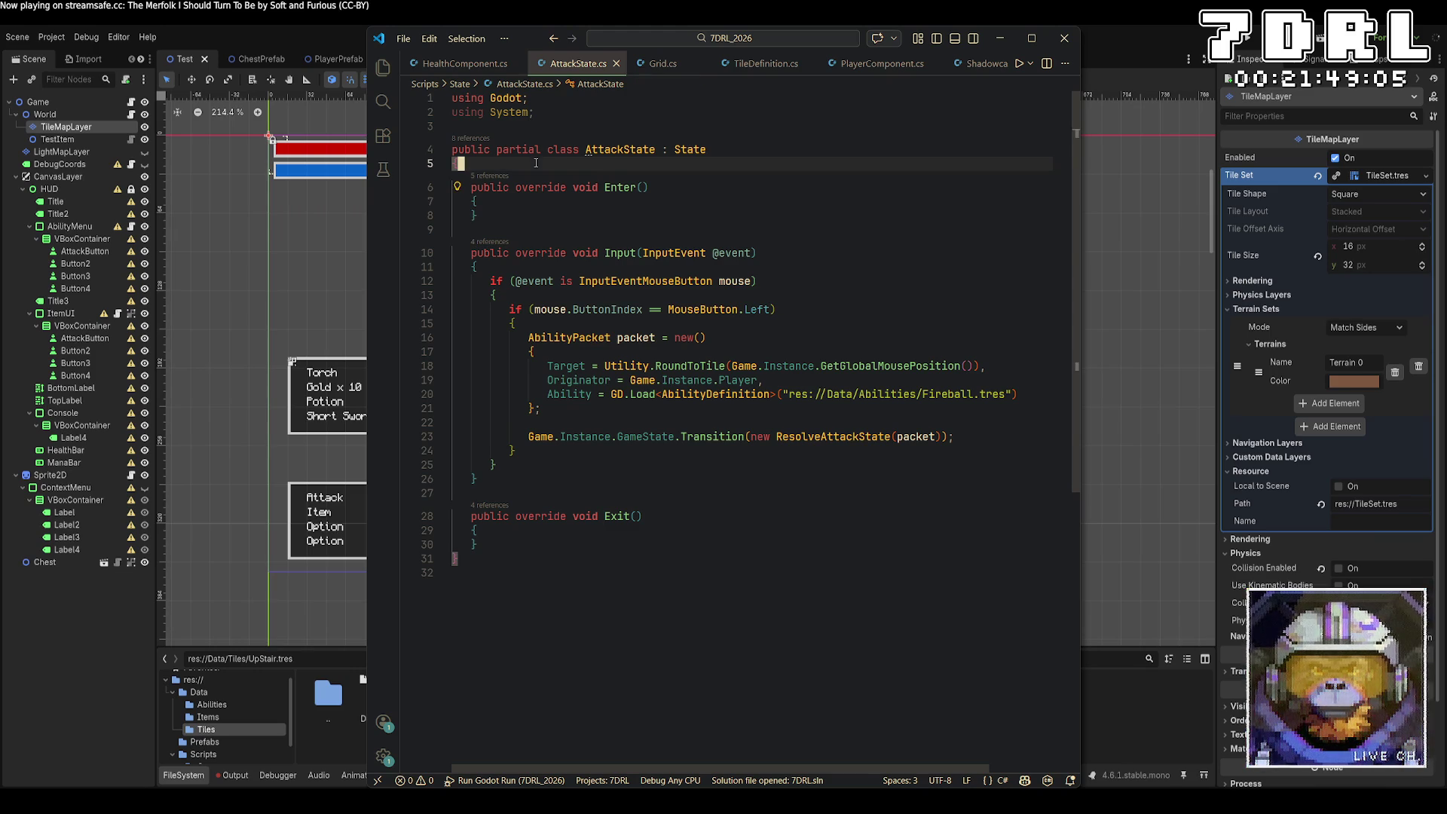
key(Return)
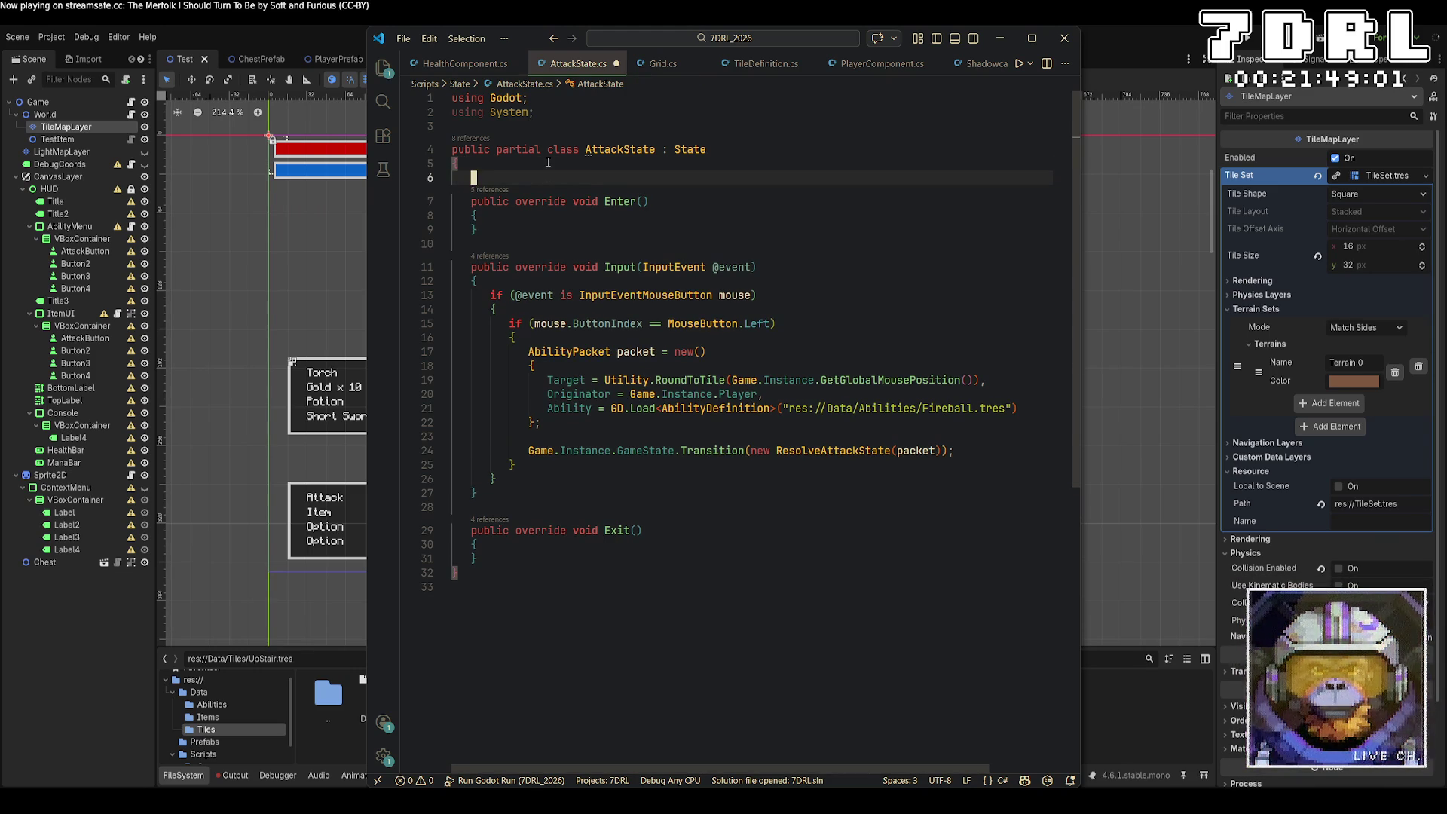
key(ctrl+space)
key(BackSpace)
key(BackSpace)
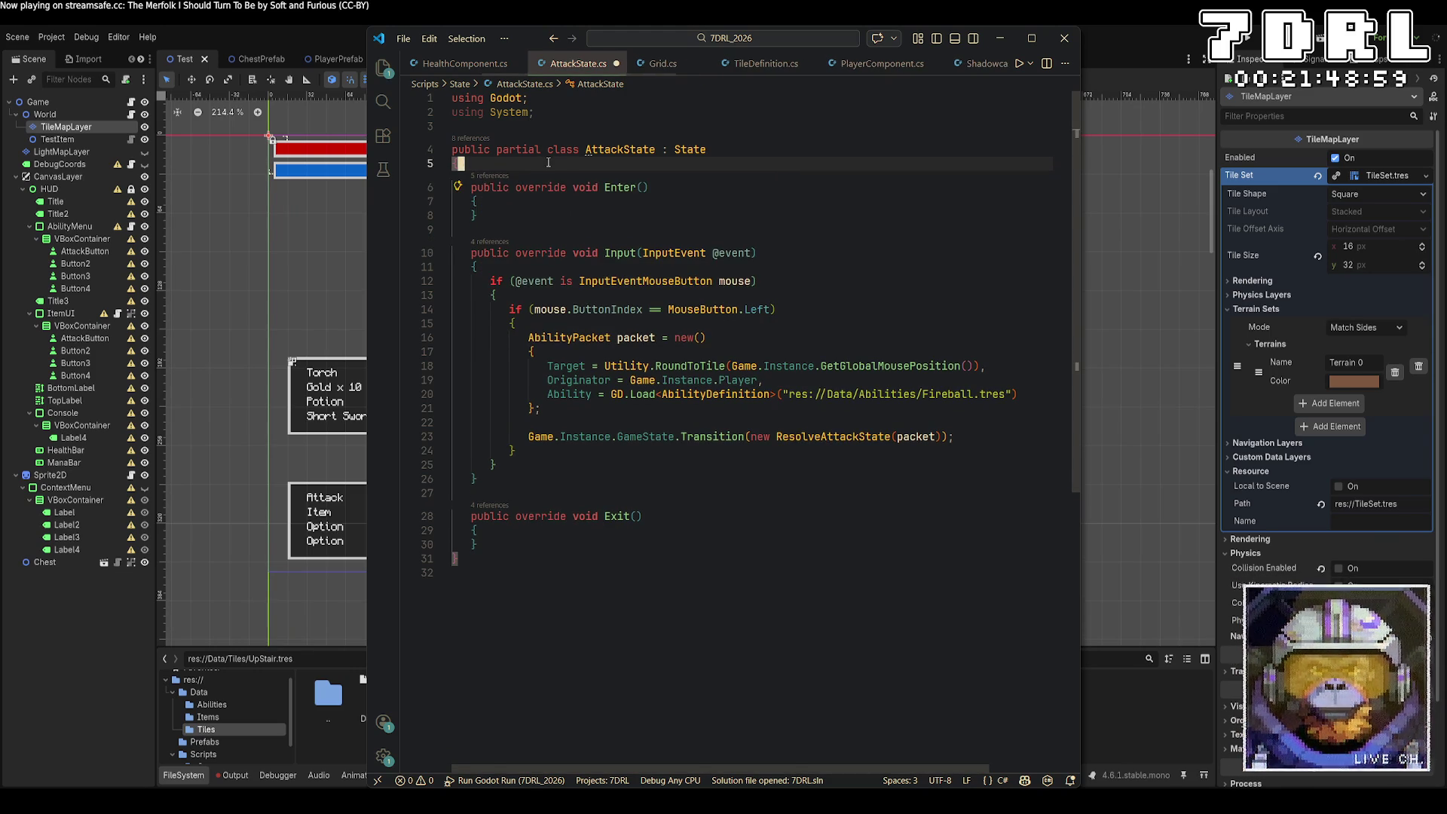
key(ctrl+s)
Step: Review the top of Game.cs, then return to the Godot editor
scroll(490, 63, up, 3)
click(461, 65)
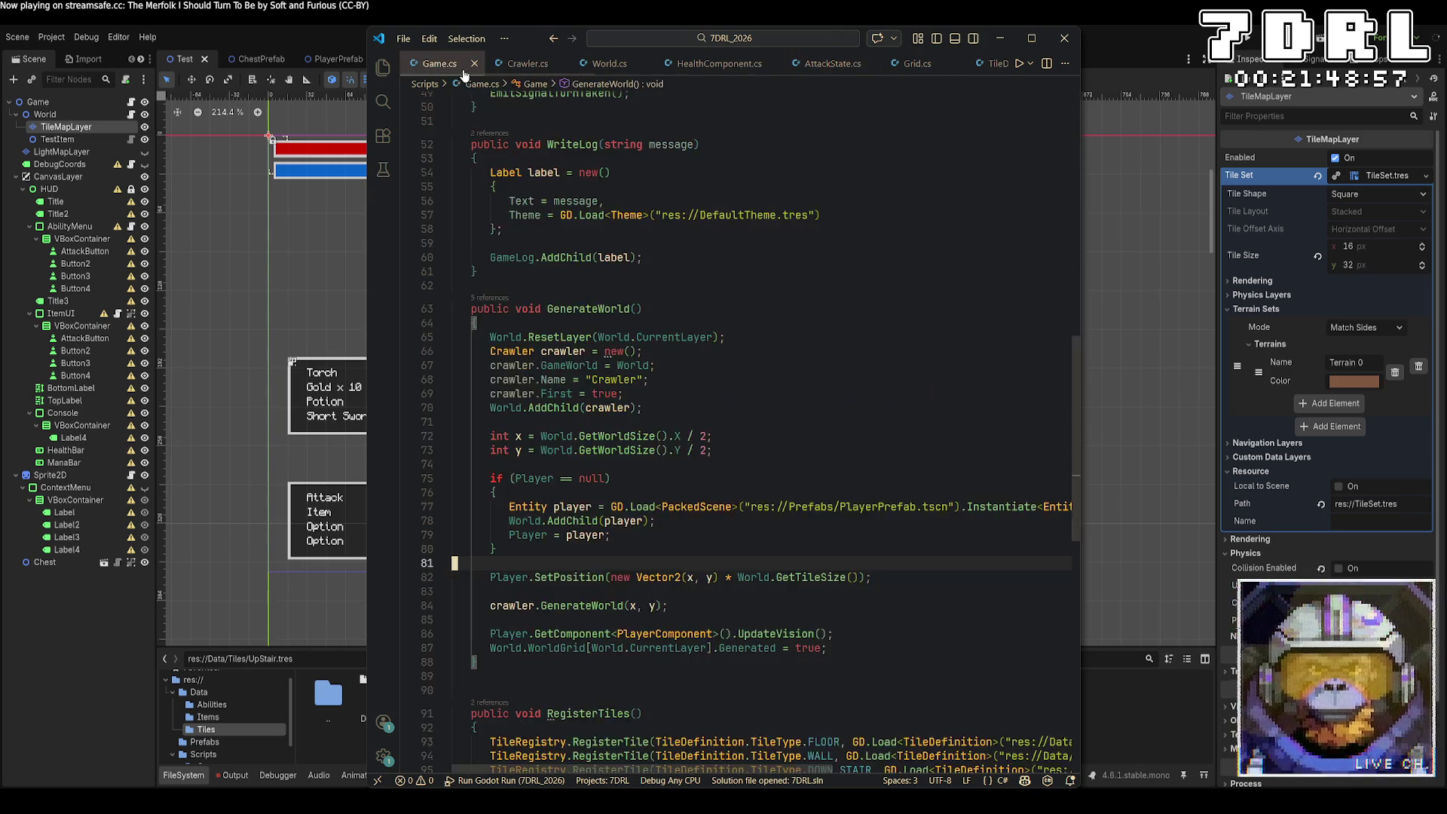
scroll(724, 422, up, 10)
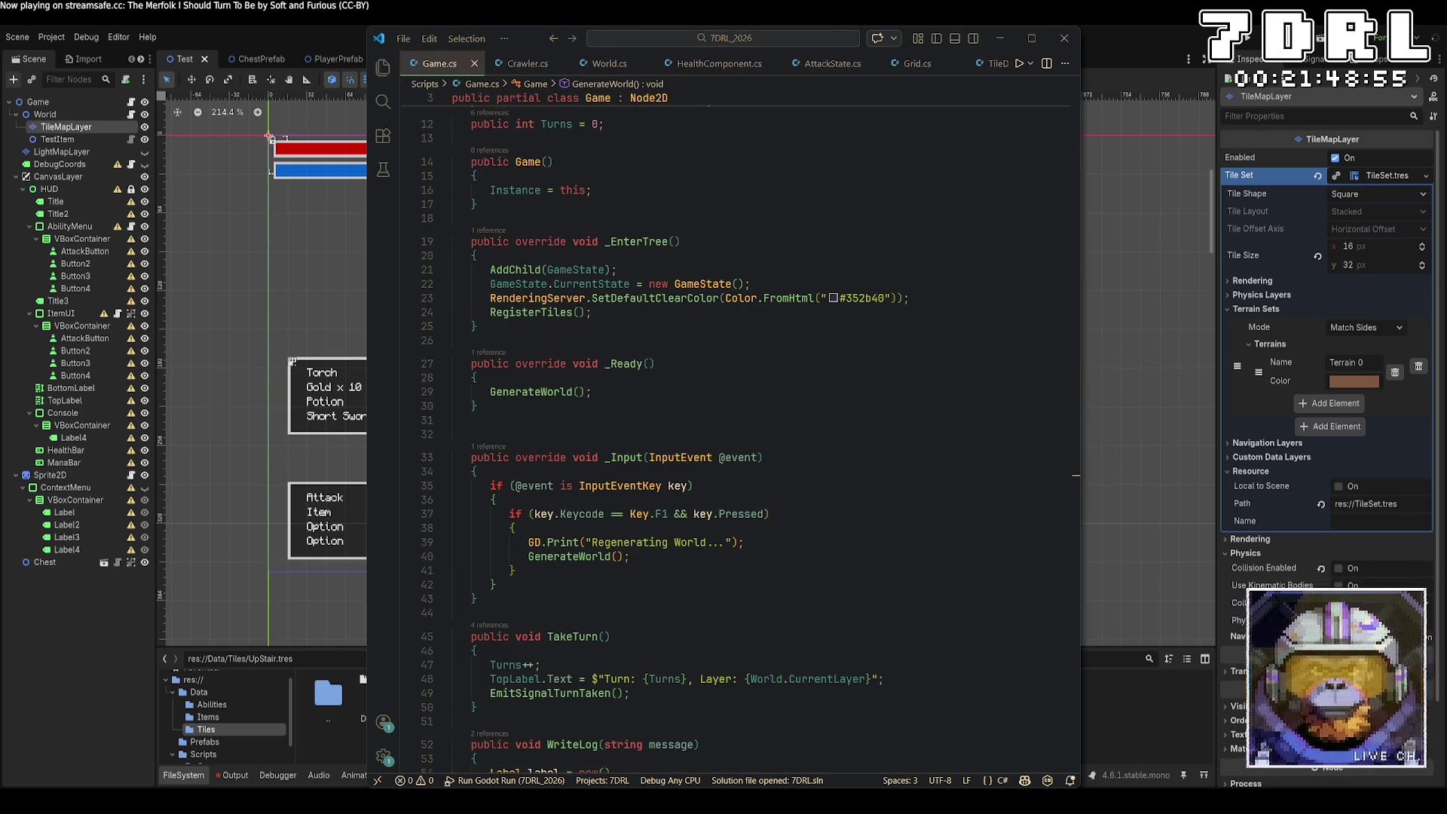
click(135, 127)
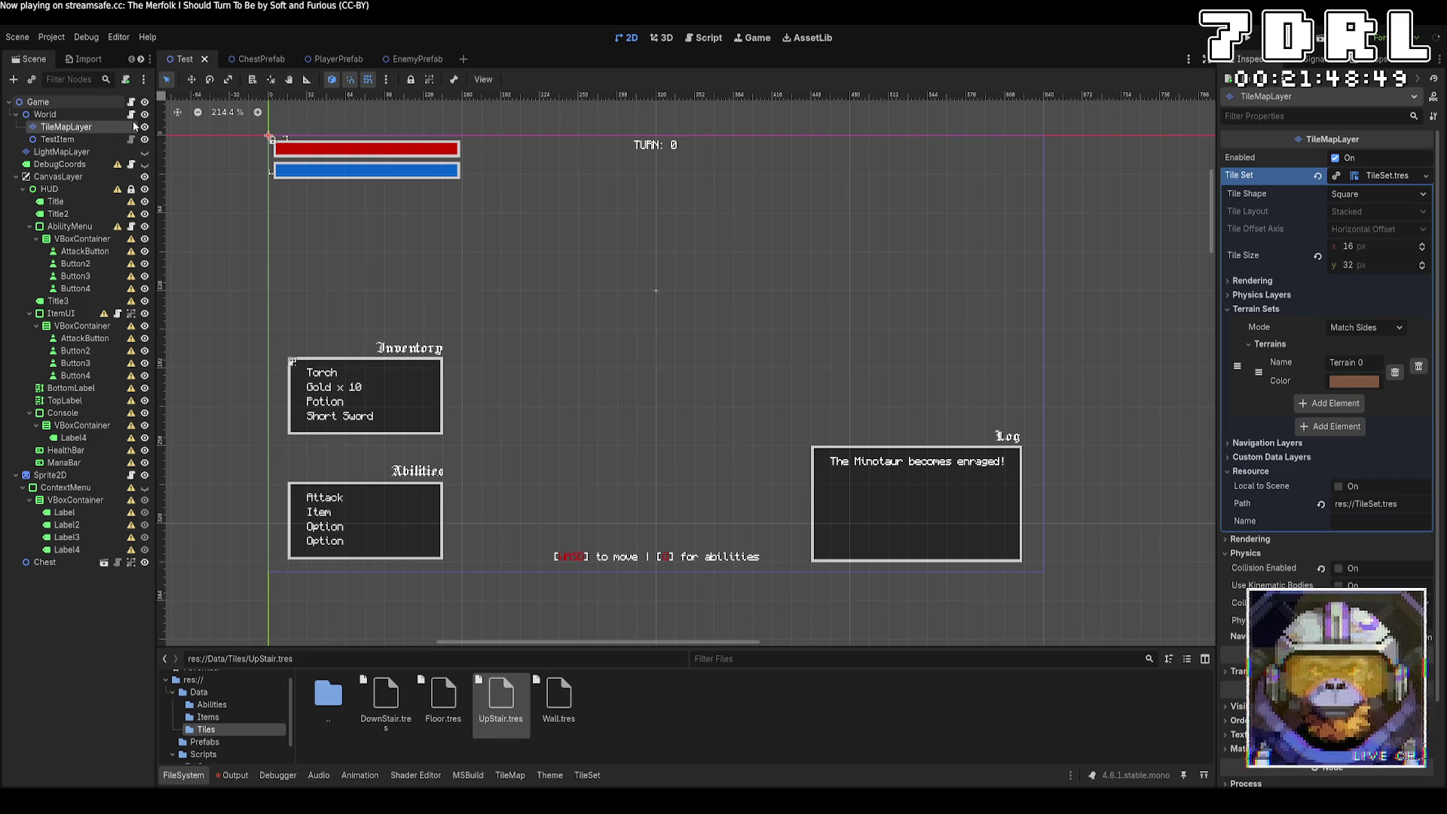
Step: Add an AudioStreamPlayer2D node, move it under the Game root, and select Game
key(ctrl+v)
drag(88, 139, 79, 101)
click(78, 101)
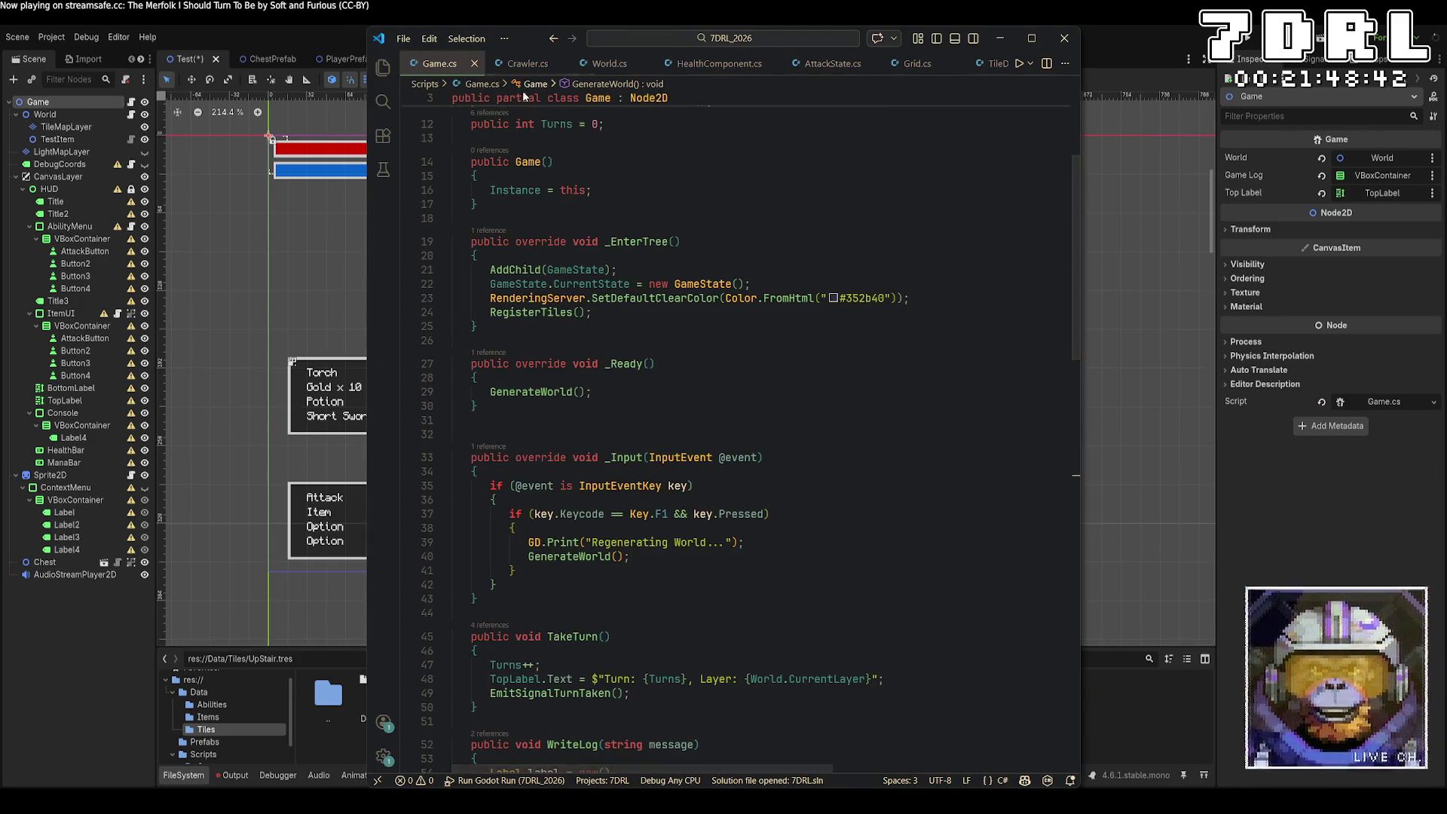
scroll(728, 302, up, 3)
Step: Add '[Export] public AudioStreamPlayer2D Audio;' below the World field in Game.cs and rebuild in Godot
click(728, 194)
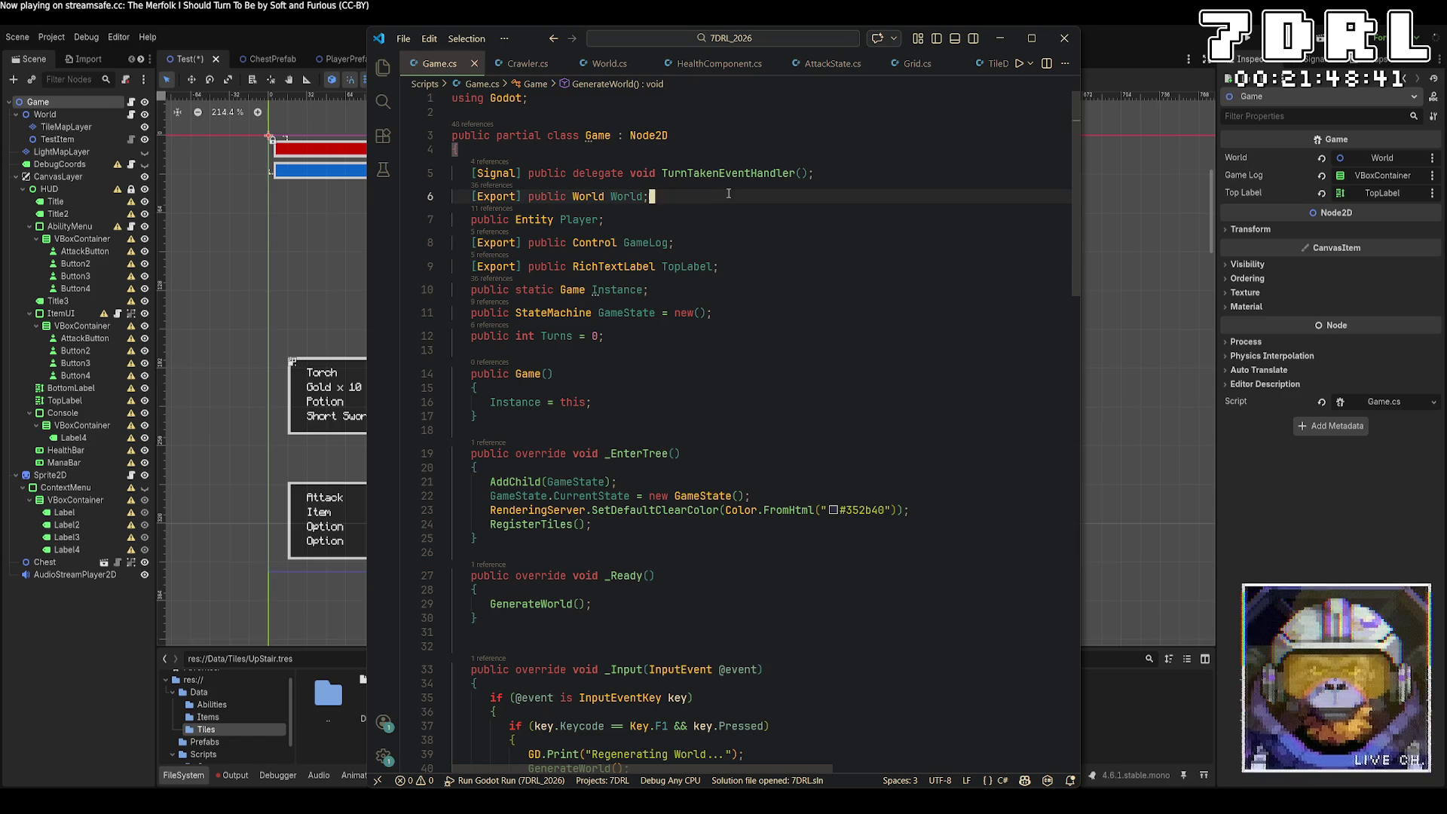
key(Return)
text([Expor)
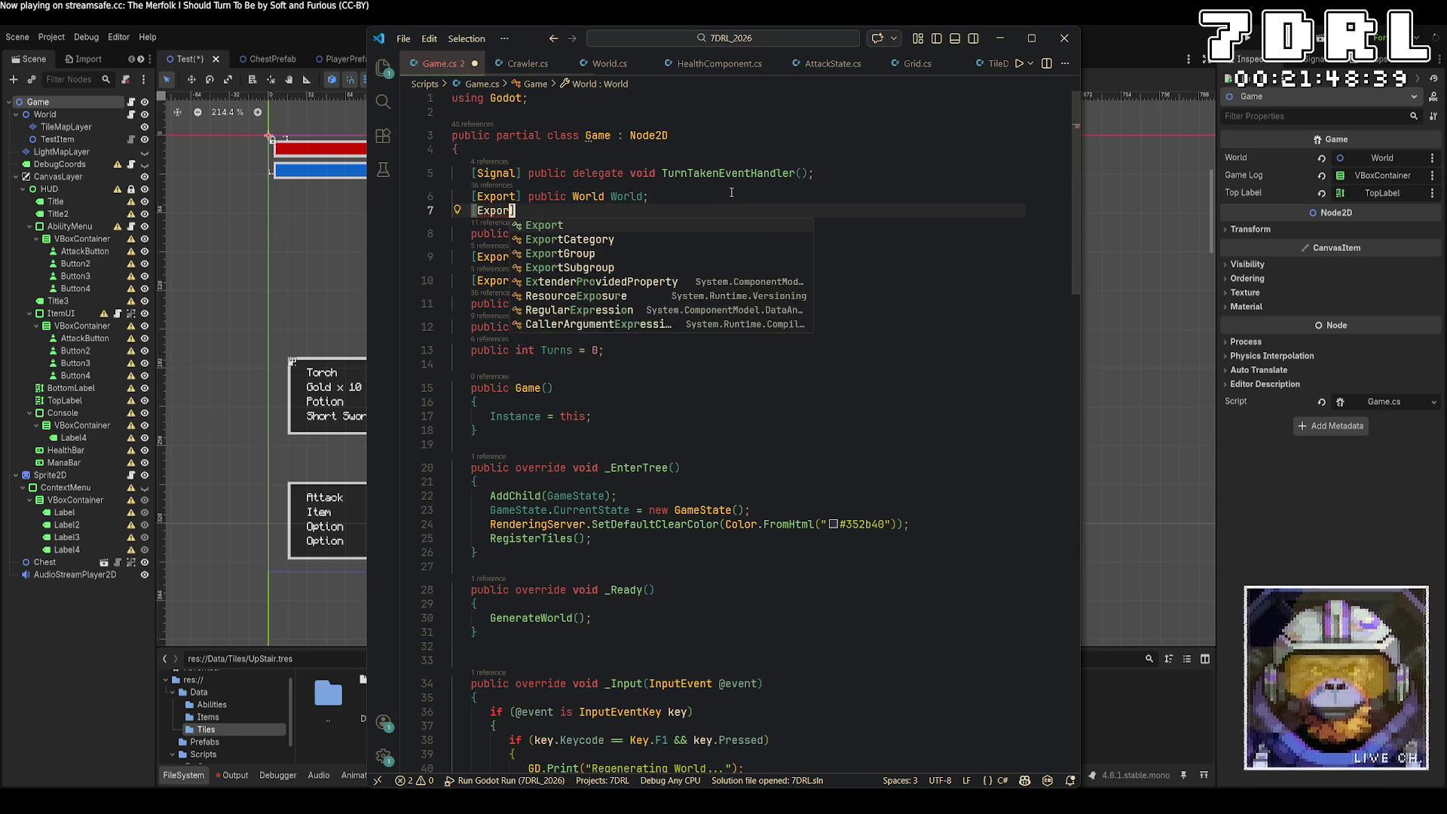
text(t] p)
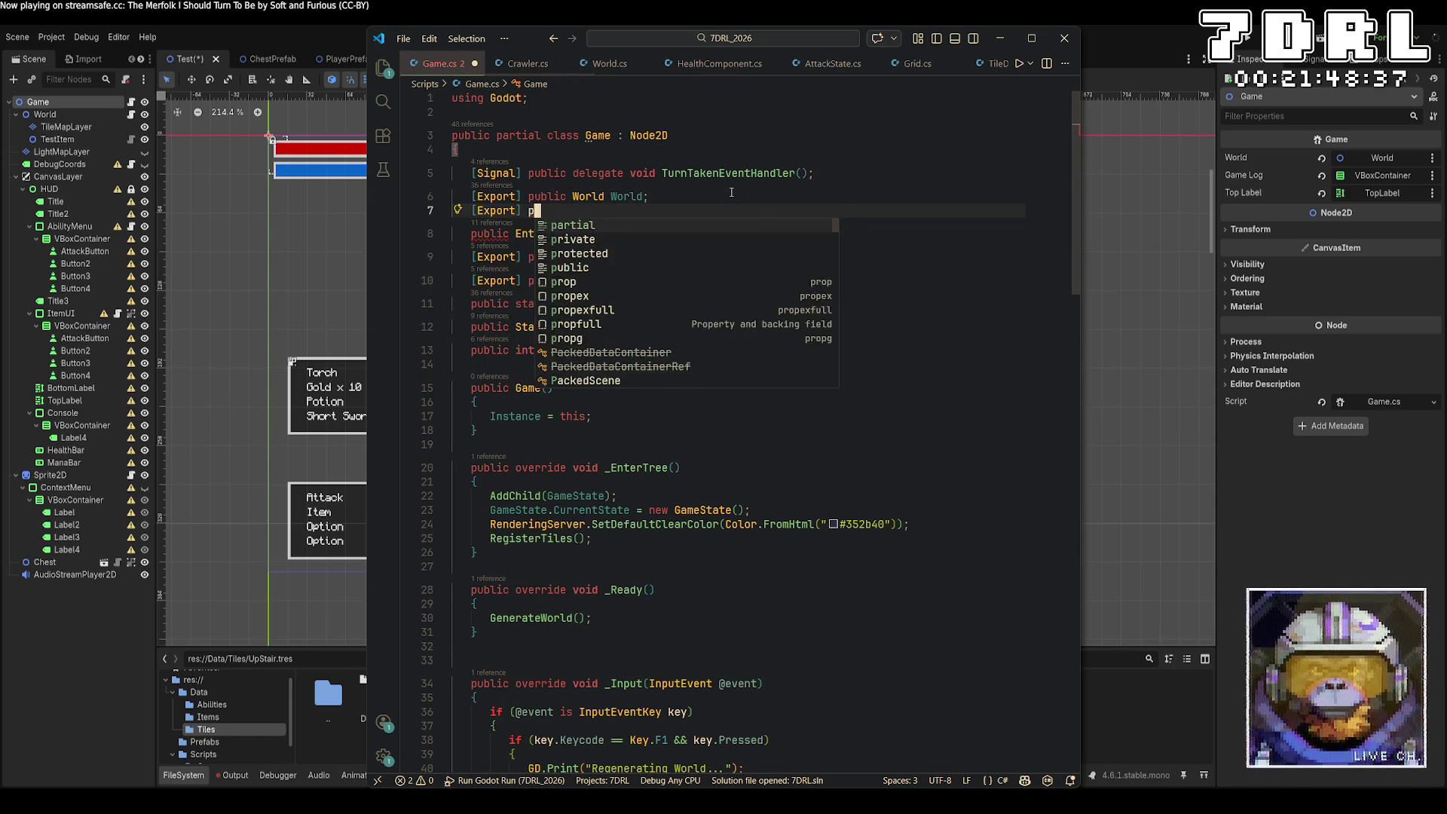
text(ublic AudioStream)
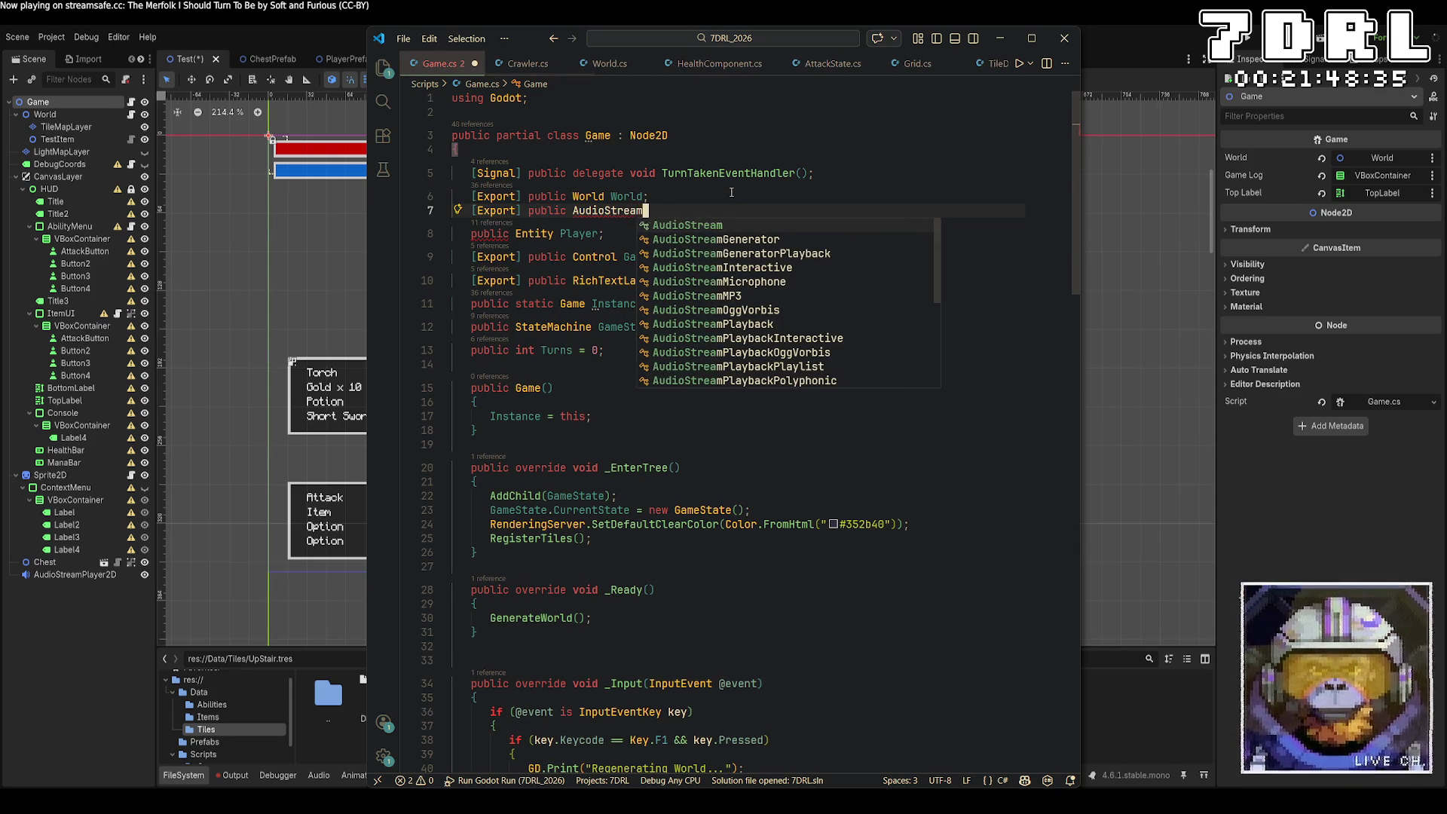
text(Player2D)
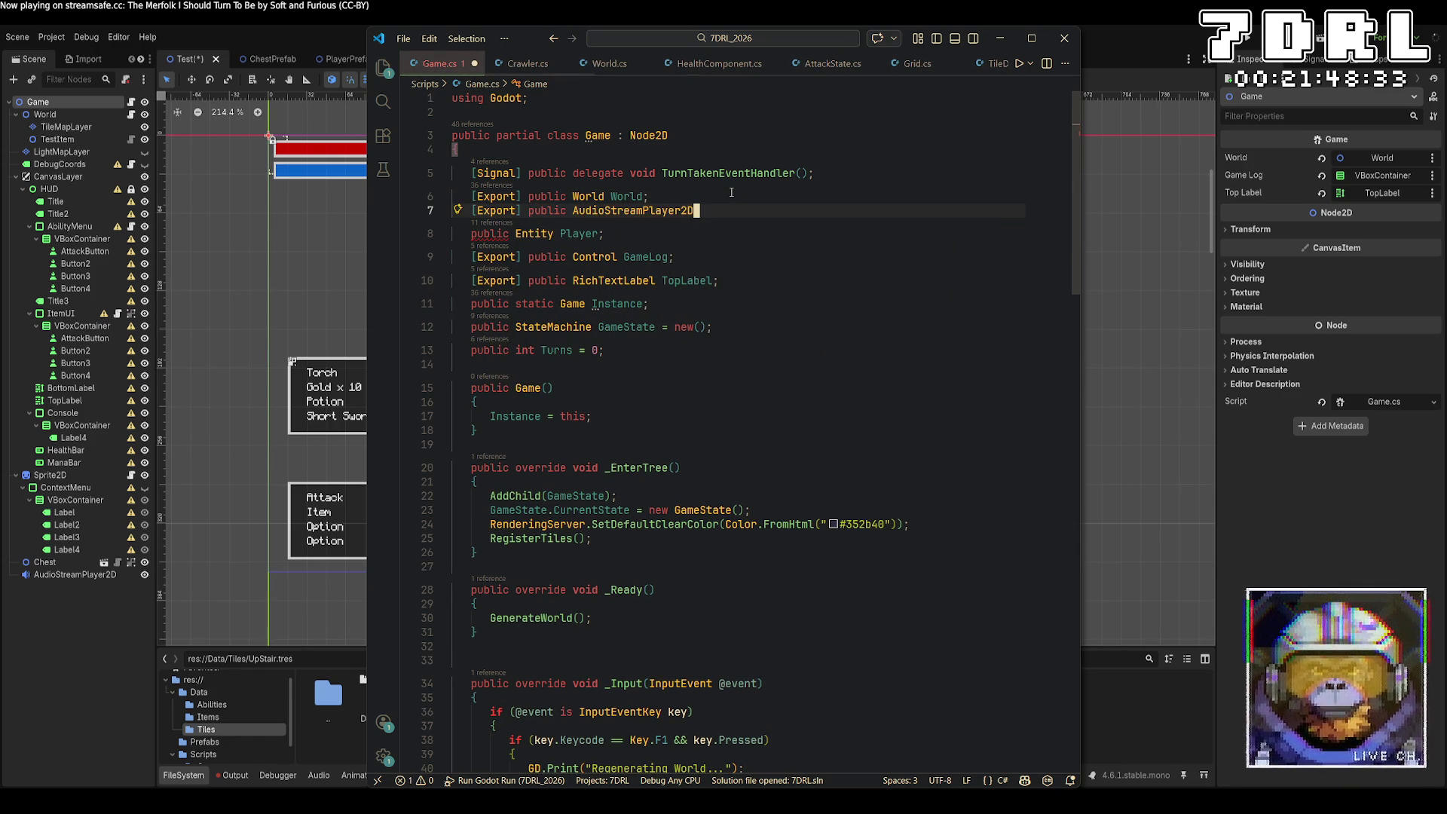
text( Audio;)
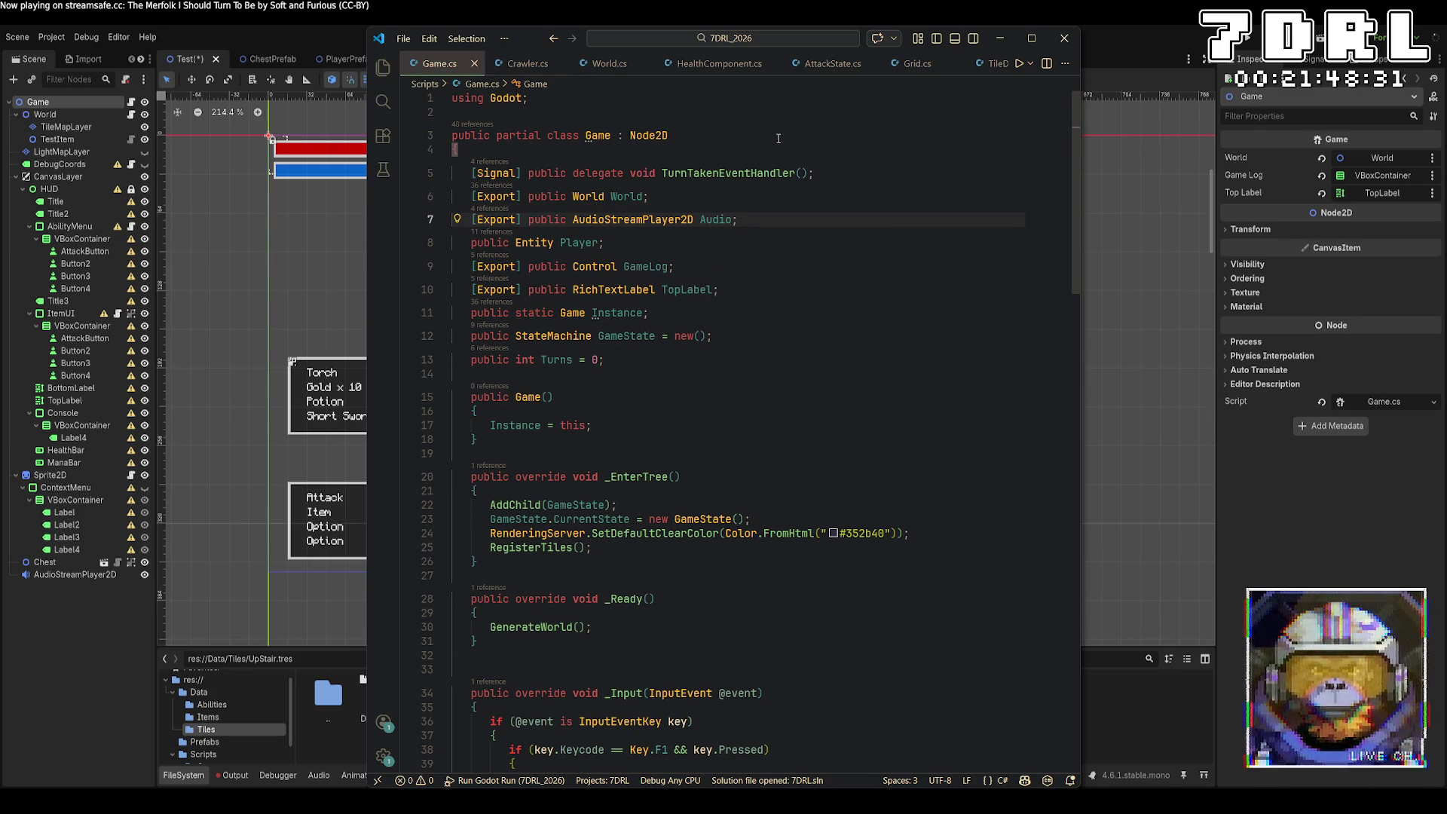
key(alt+Tab)
key(F5)
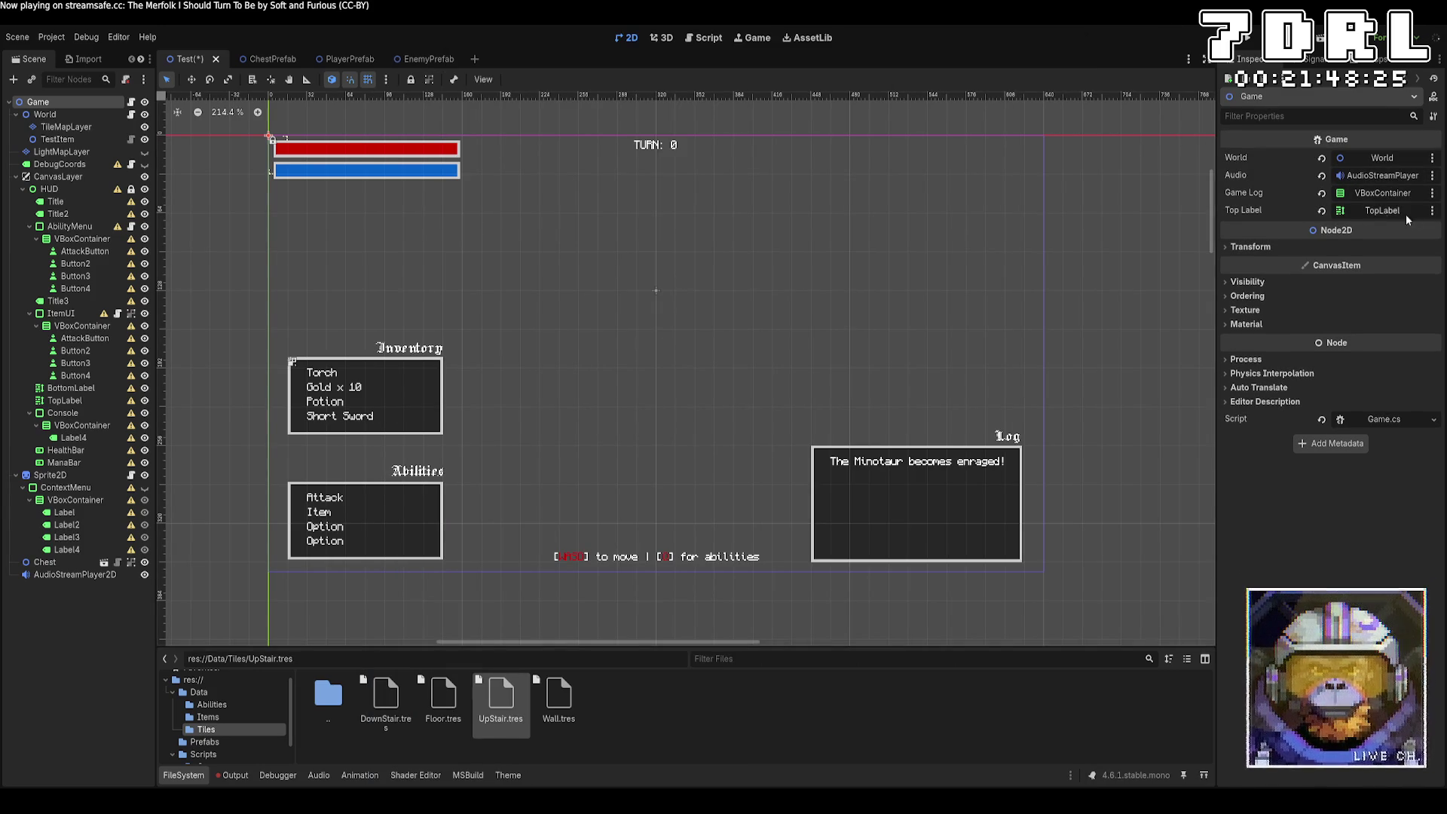
Step: Inspect the AudioStreamPlayer2D node's empty Stream, then return to Game.cs after WriteLog
click(68, 575)
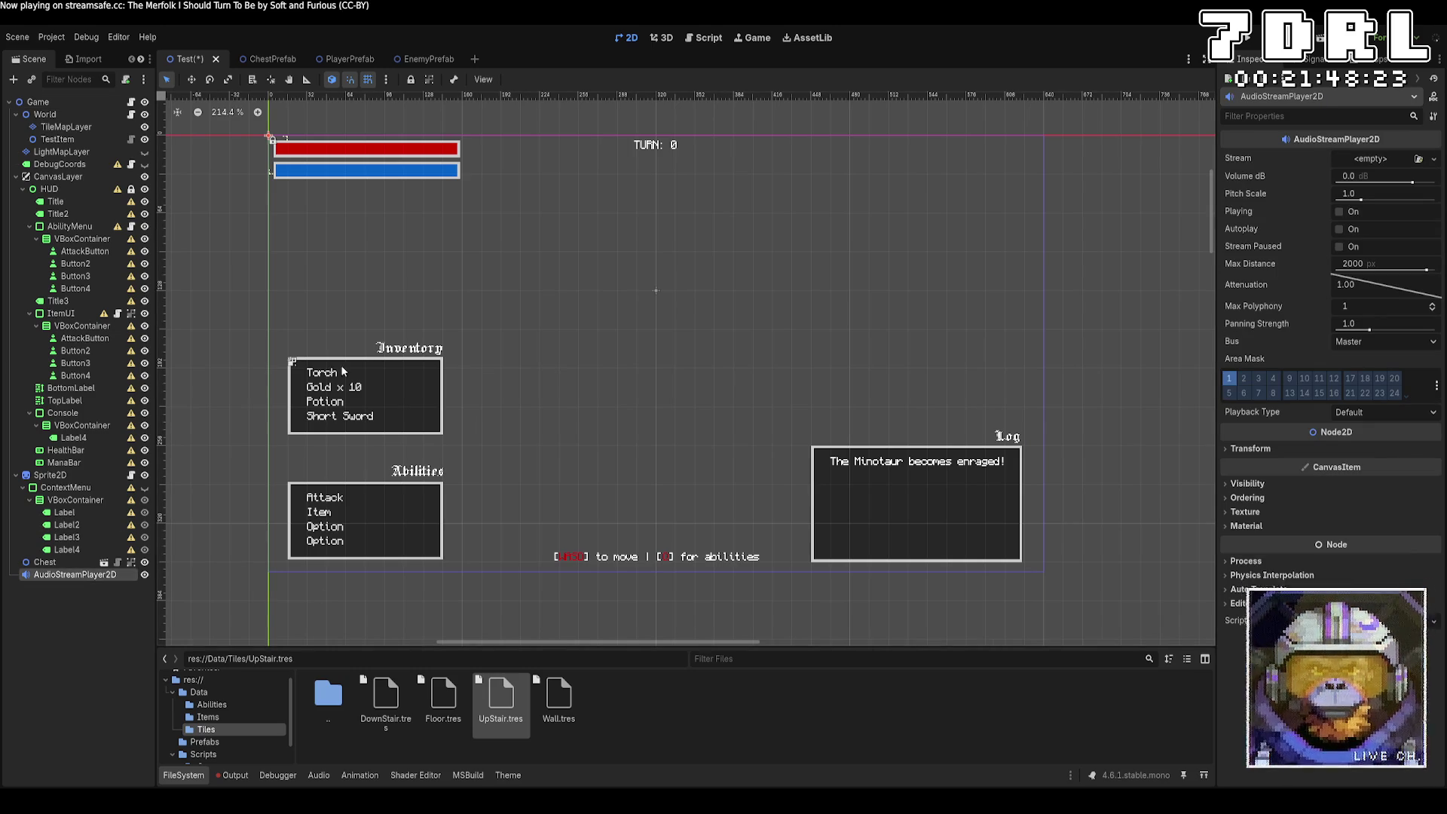
key(alt+Tab)
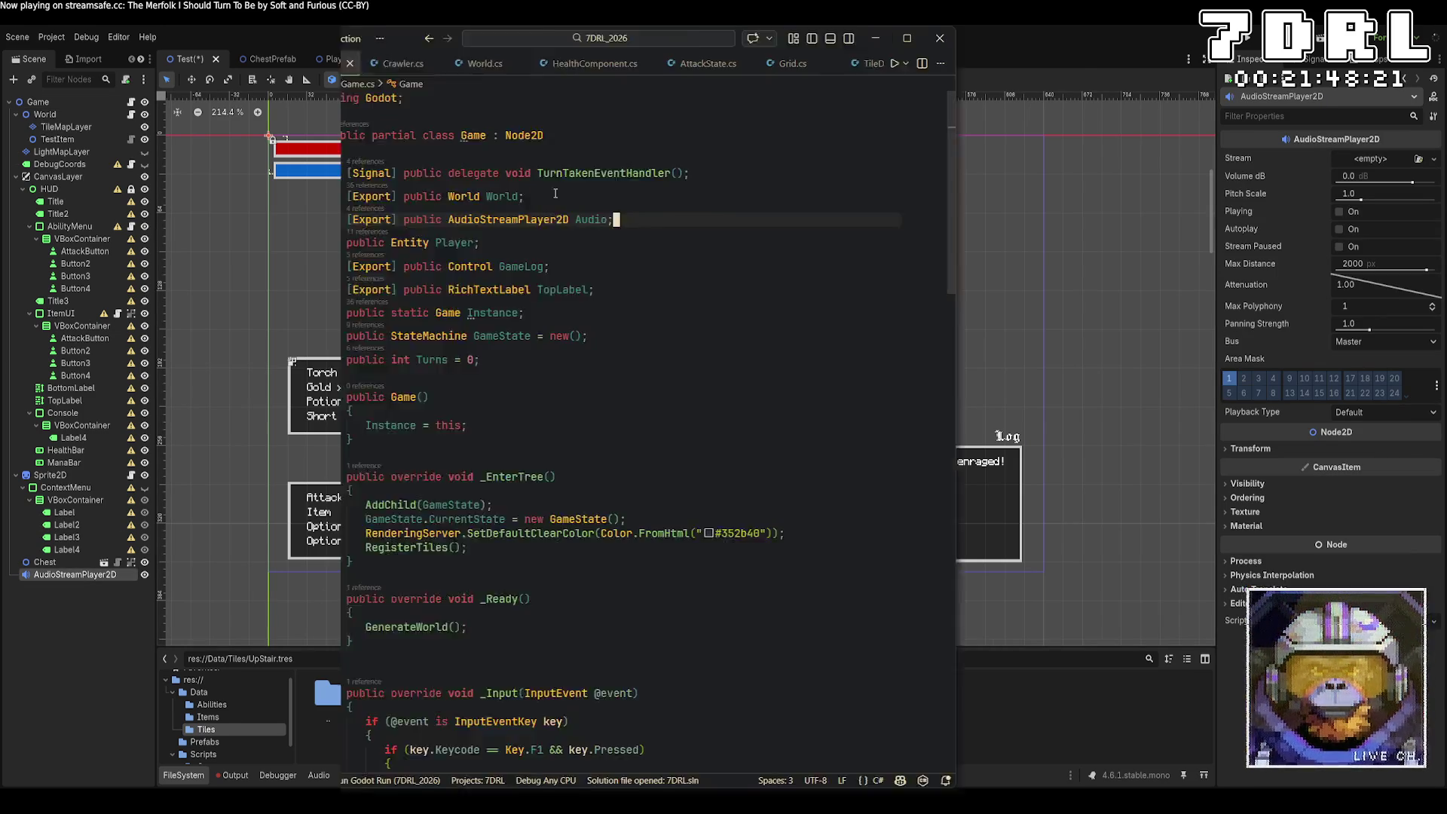
scroll(639, 410, down, 10)
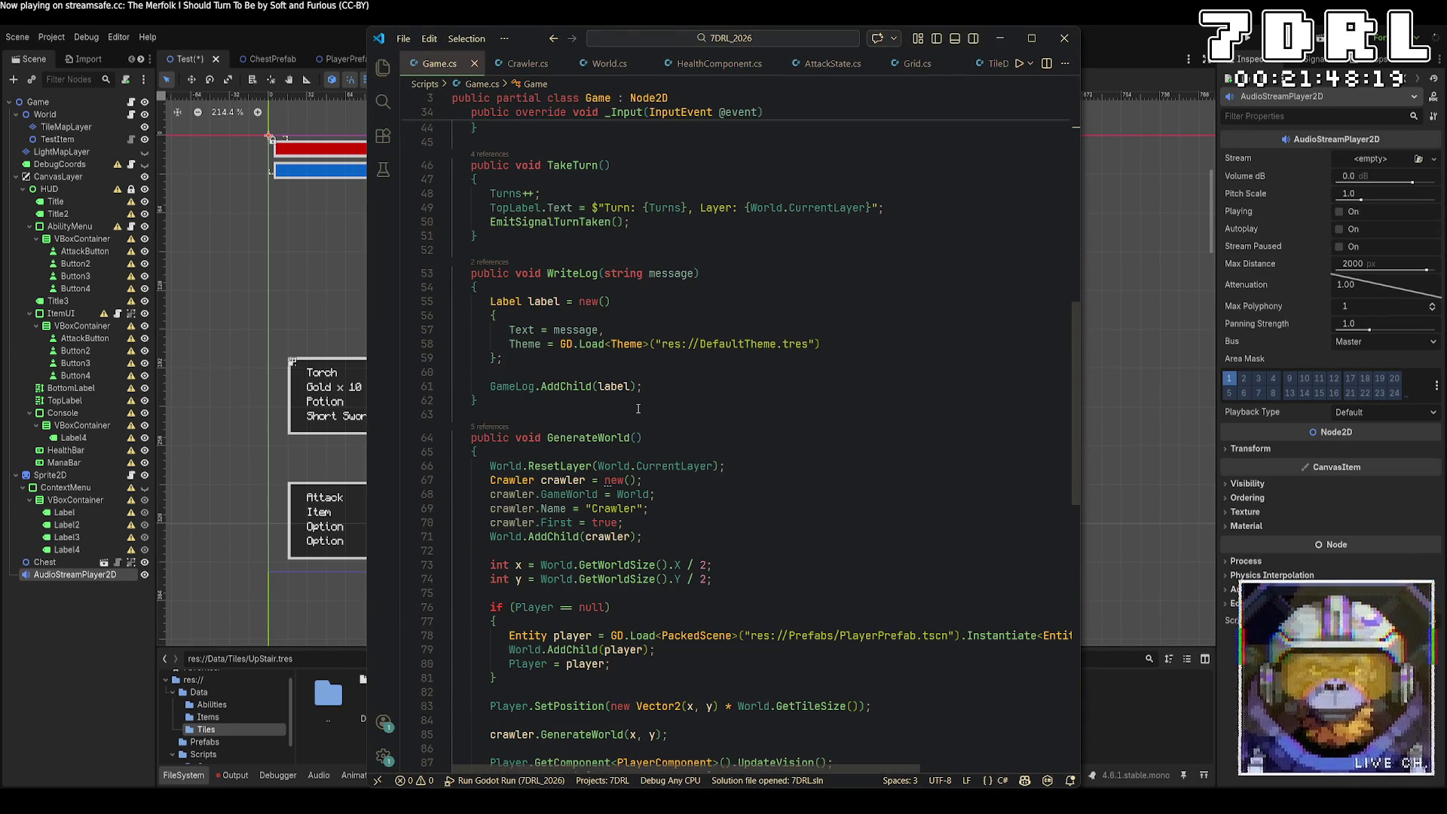
click(656, 406)
Step: Write PlaySound(AudioStream sample) setting Audio.Stream = sample and calling Audio.Play(), then save Game.cs
key(Return)
key(Return)
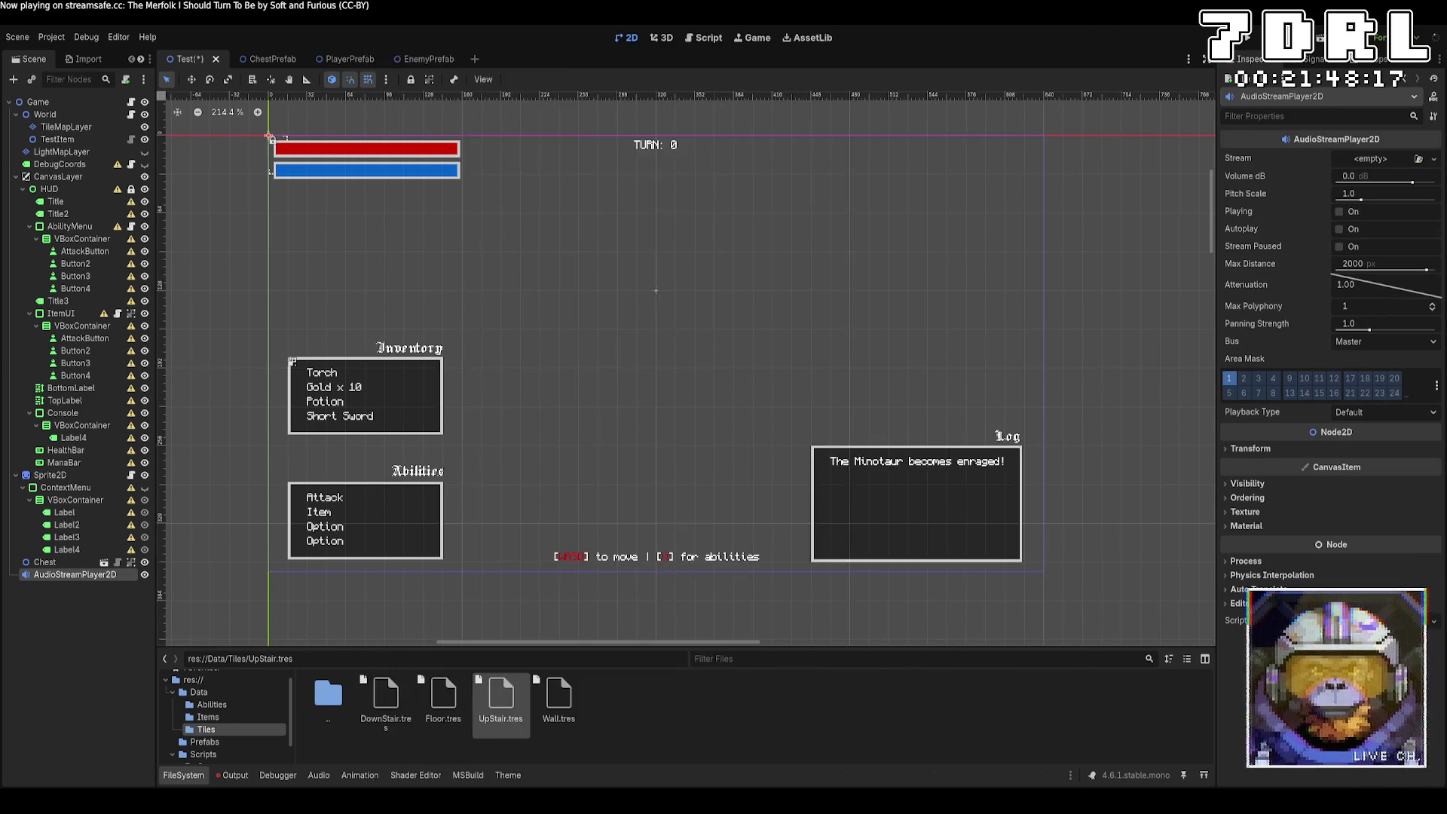
text(public void PlaySound()
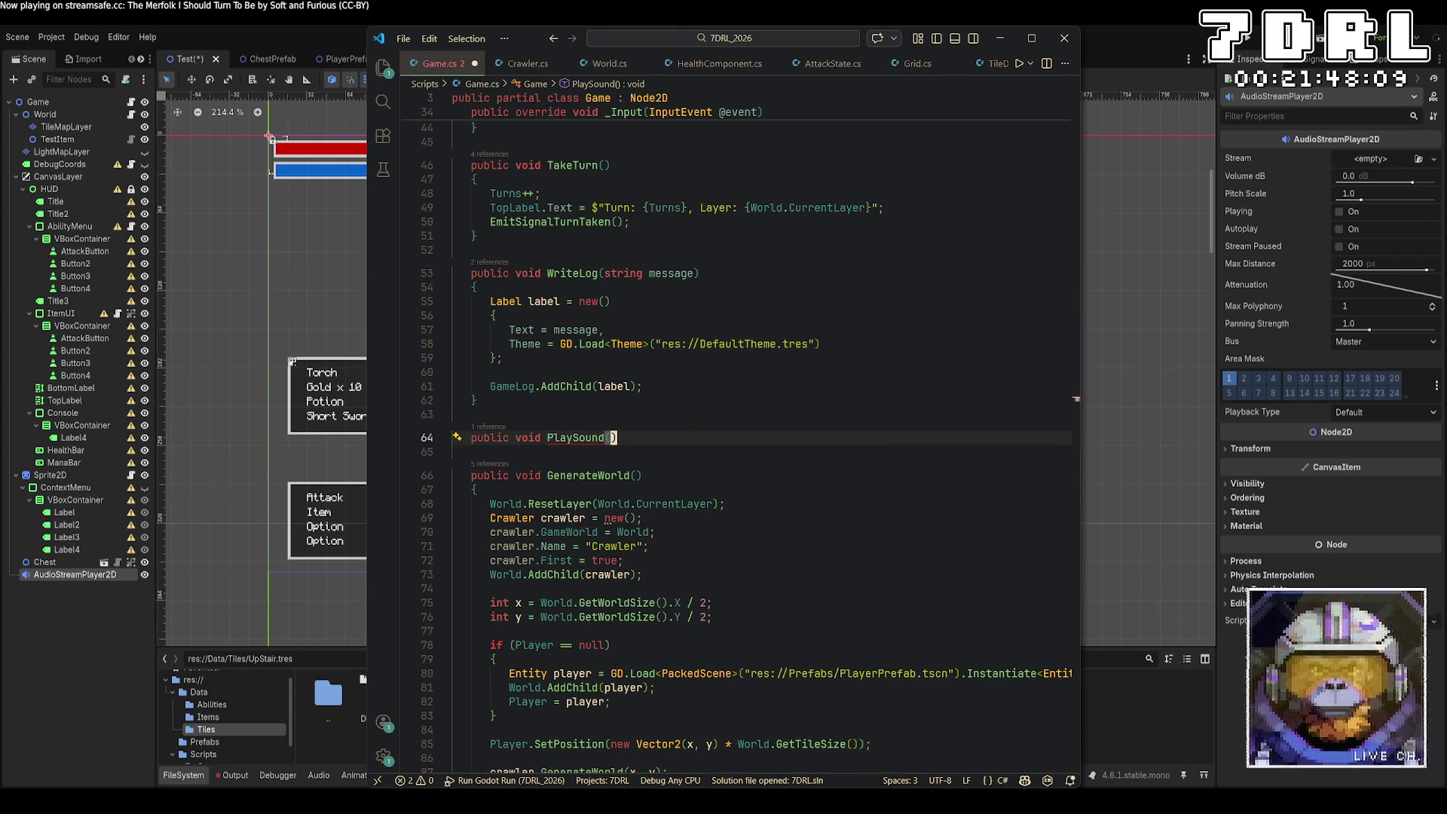
text(Audio)
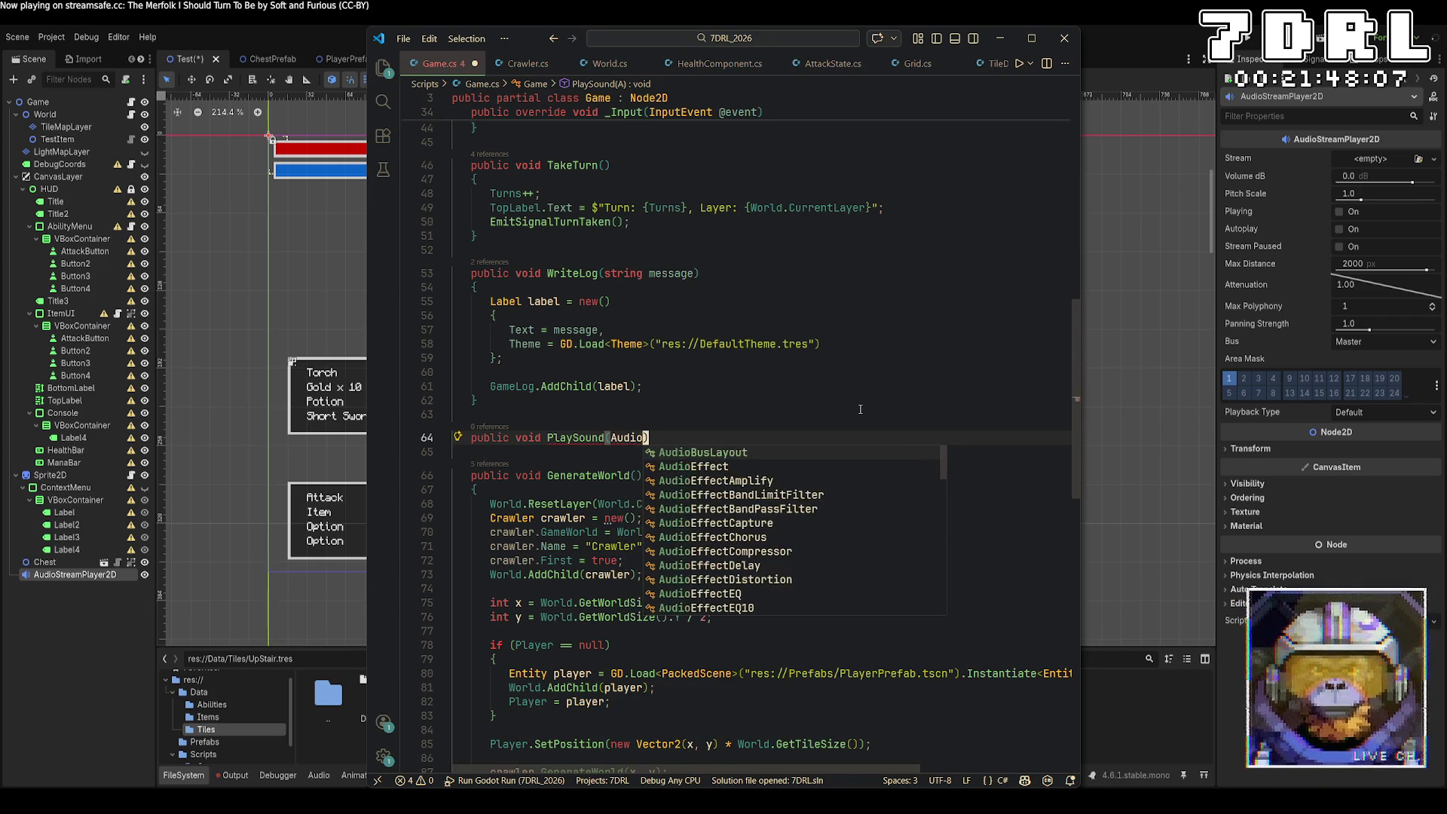
text(Stream sample)
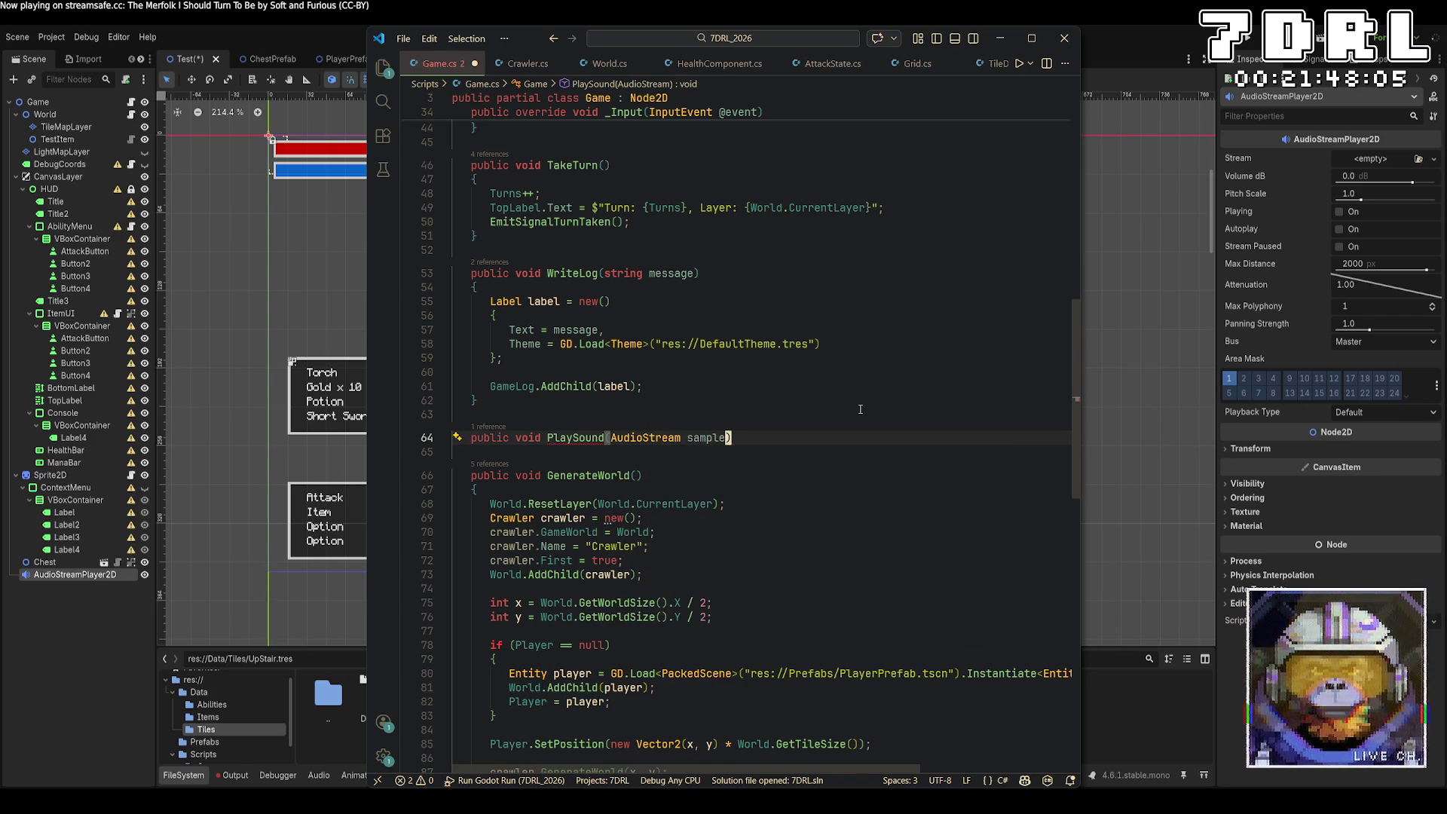
text())
key(Return)
text({)
key(Return)
text(Audi)
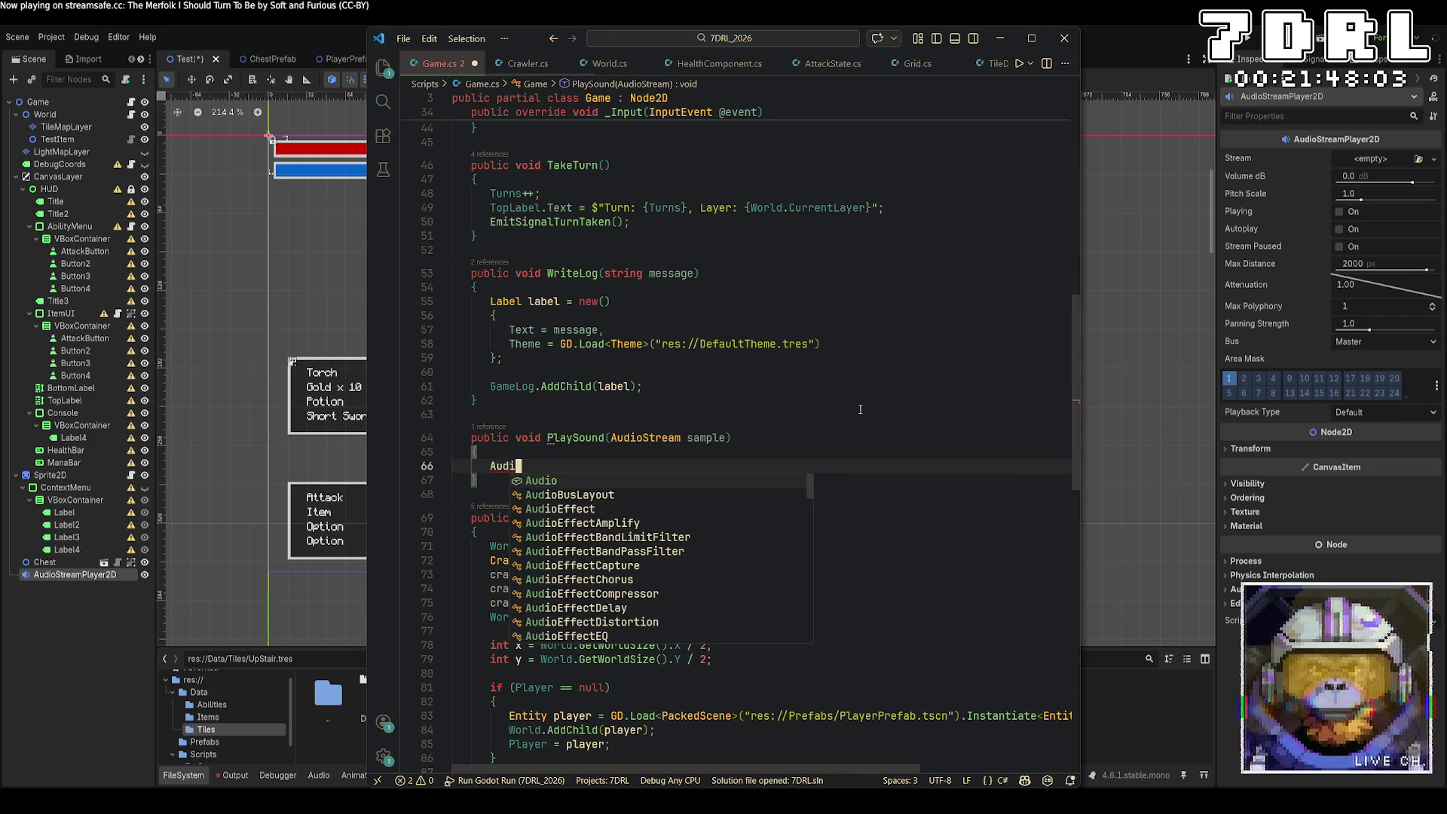
text(o.Stream =)
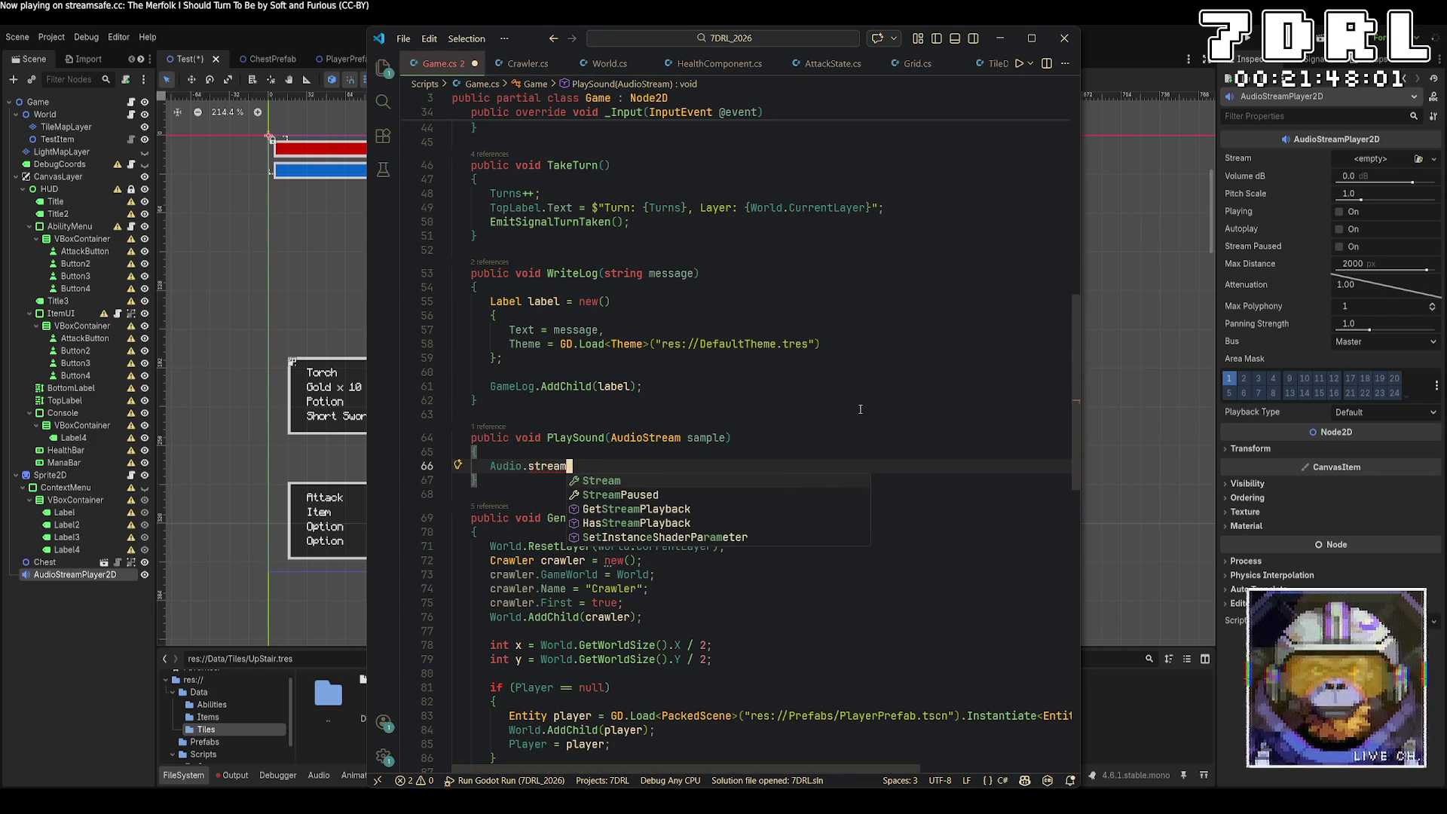
text( sample;)
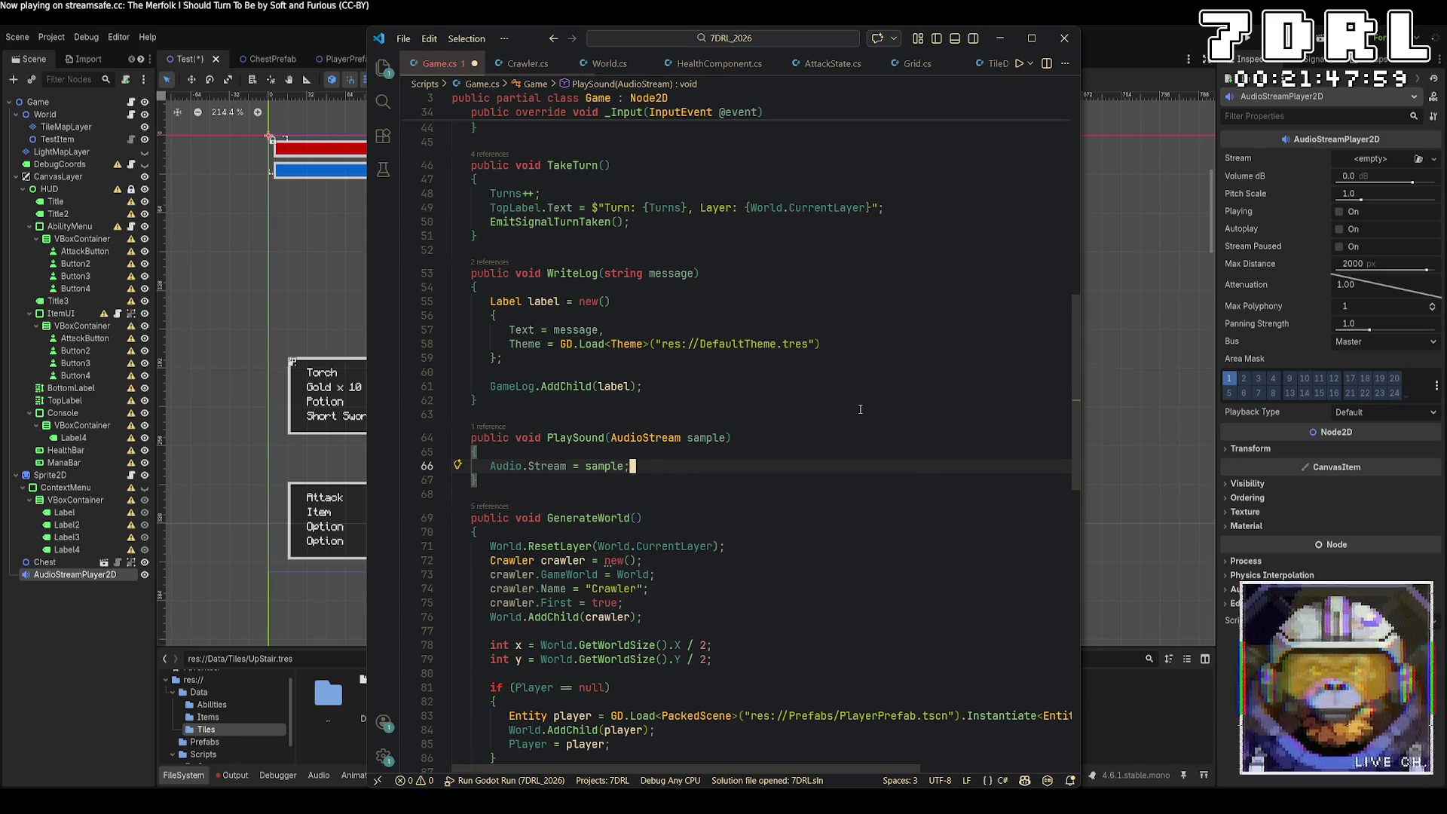
key(Return)
text(Audio.Play)
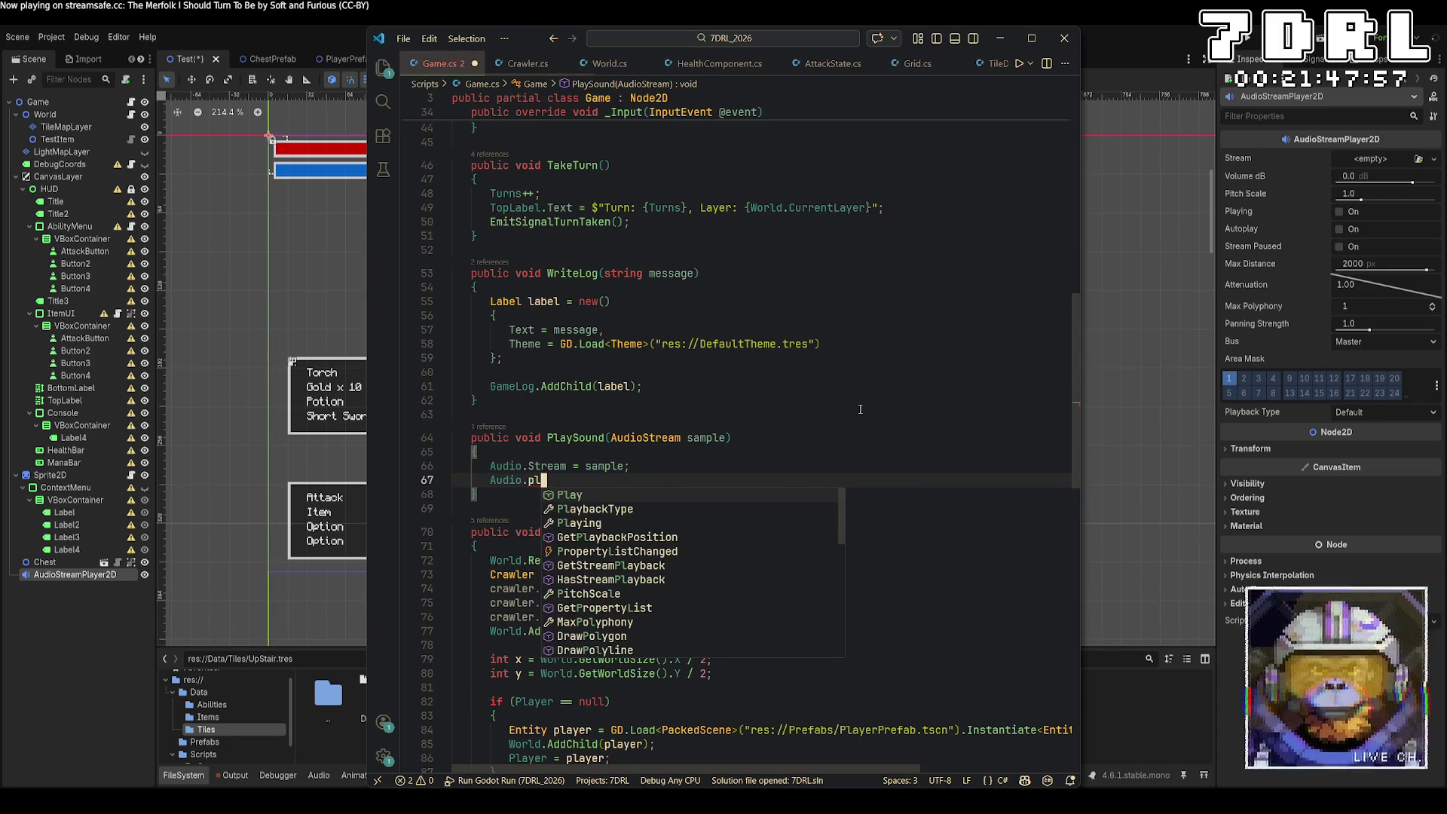
text(();)
key(ctrl+s)
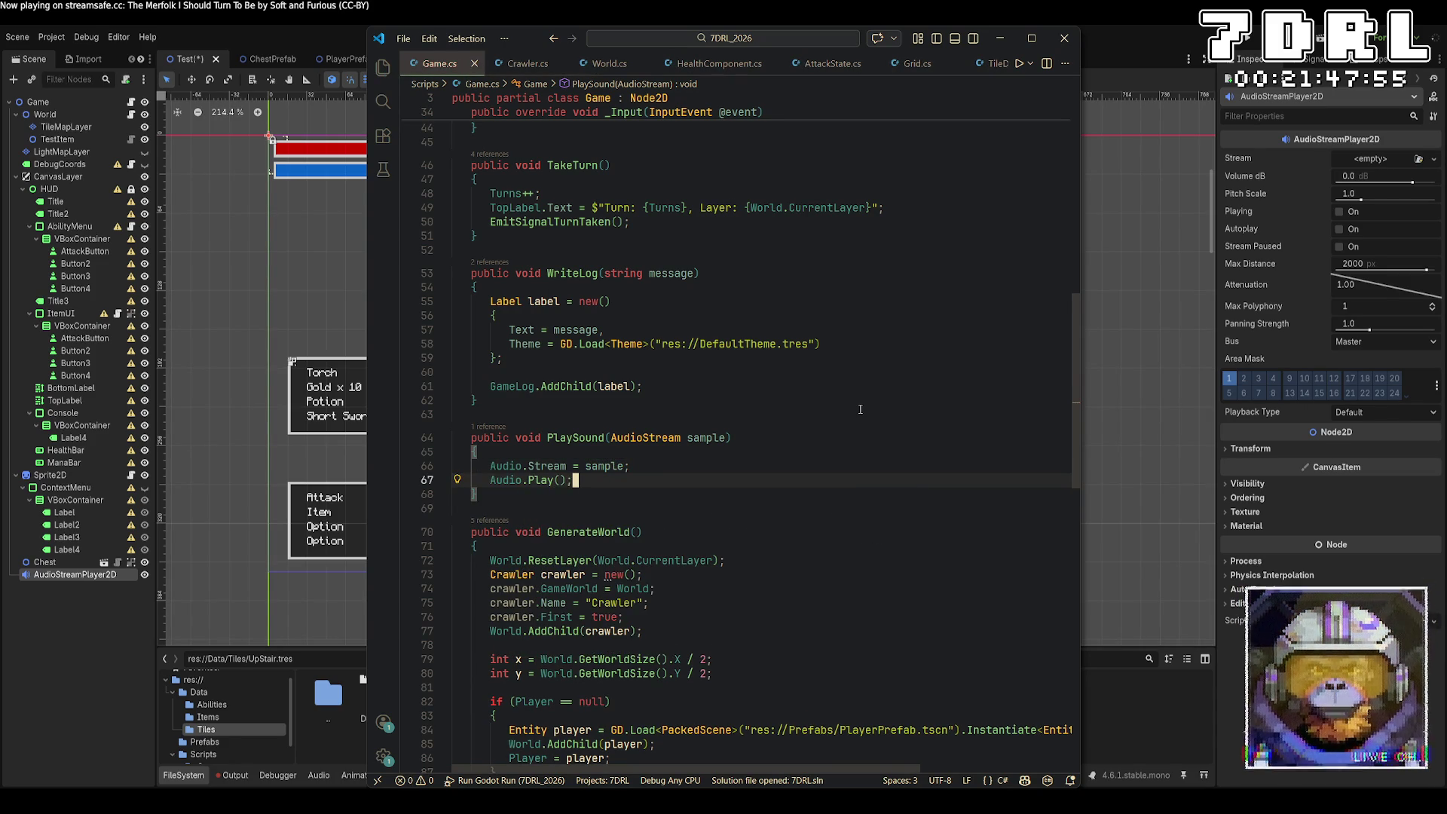
click(830, 68)
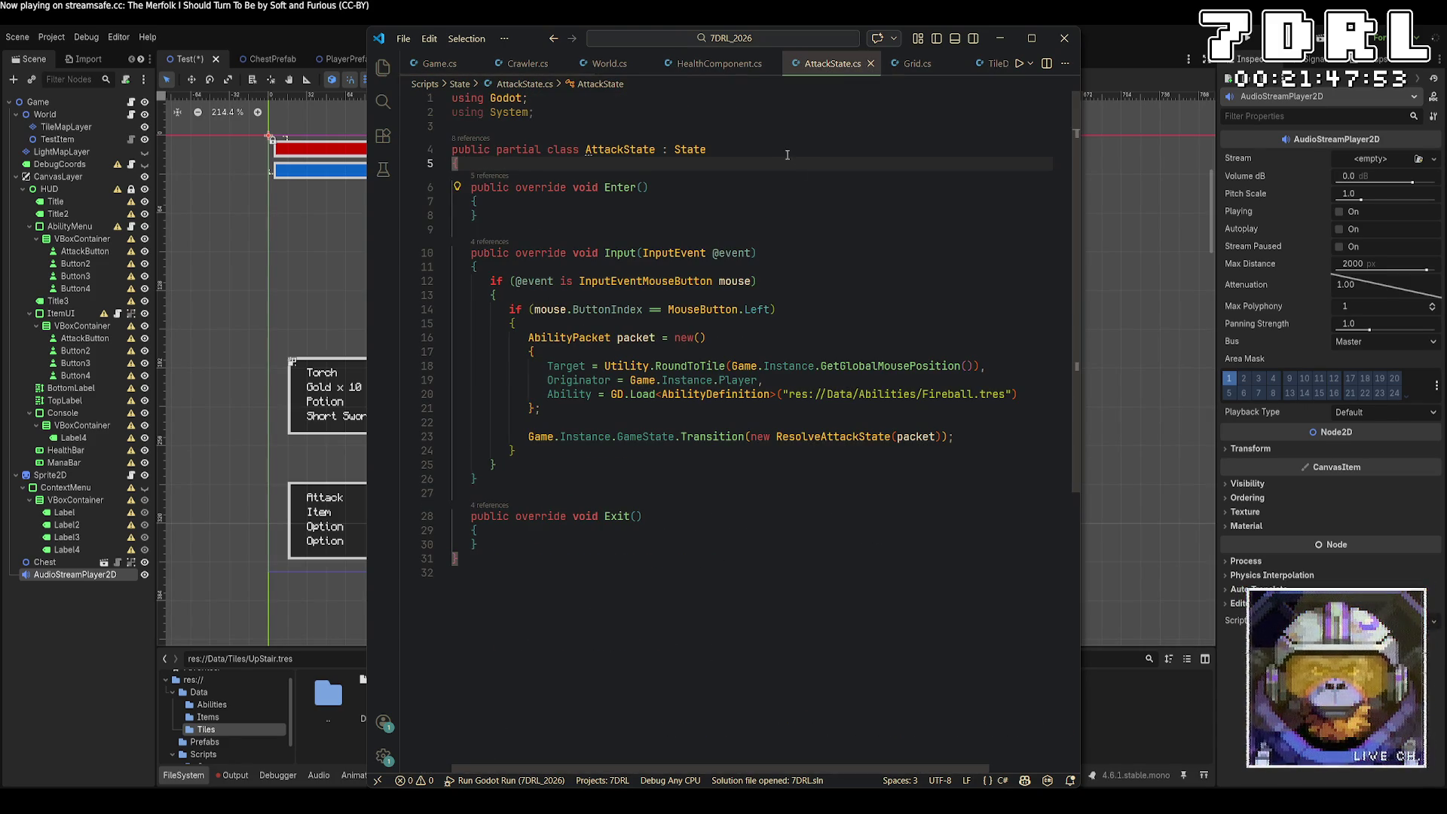
Step: Add 'public AudioSample AttackSound' loading "res://Sounds/Hit.wave" via GD.load to AttackState, and save
click(1059, 437)
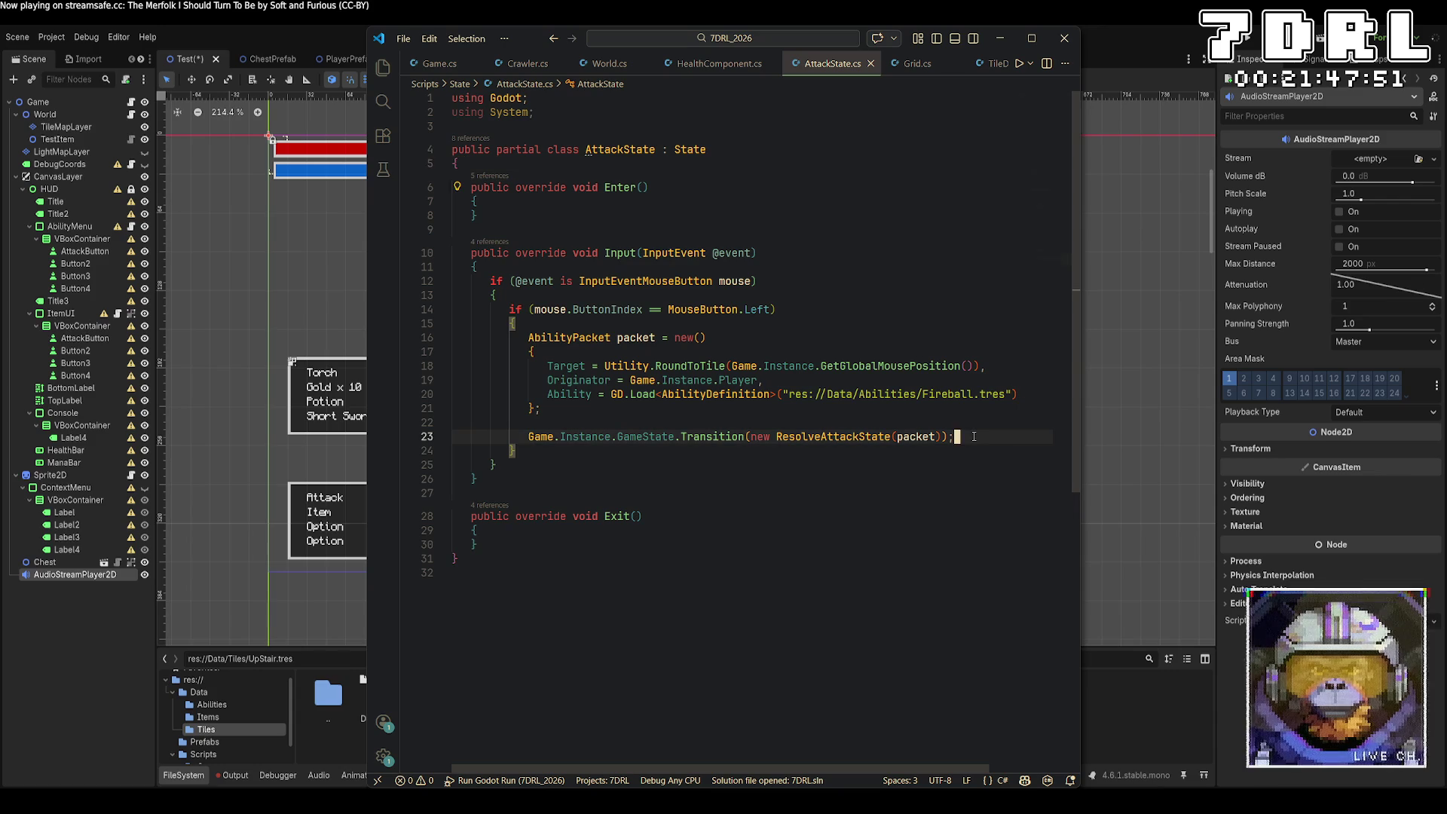
click(645, 165)
key(Return)
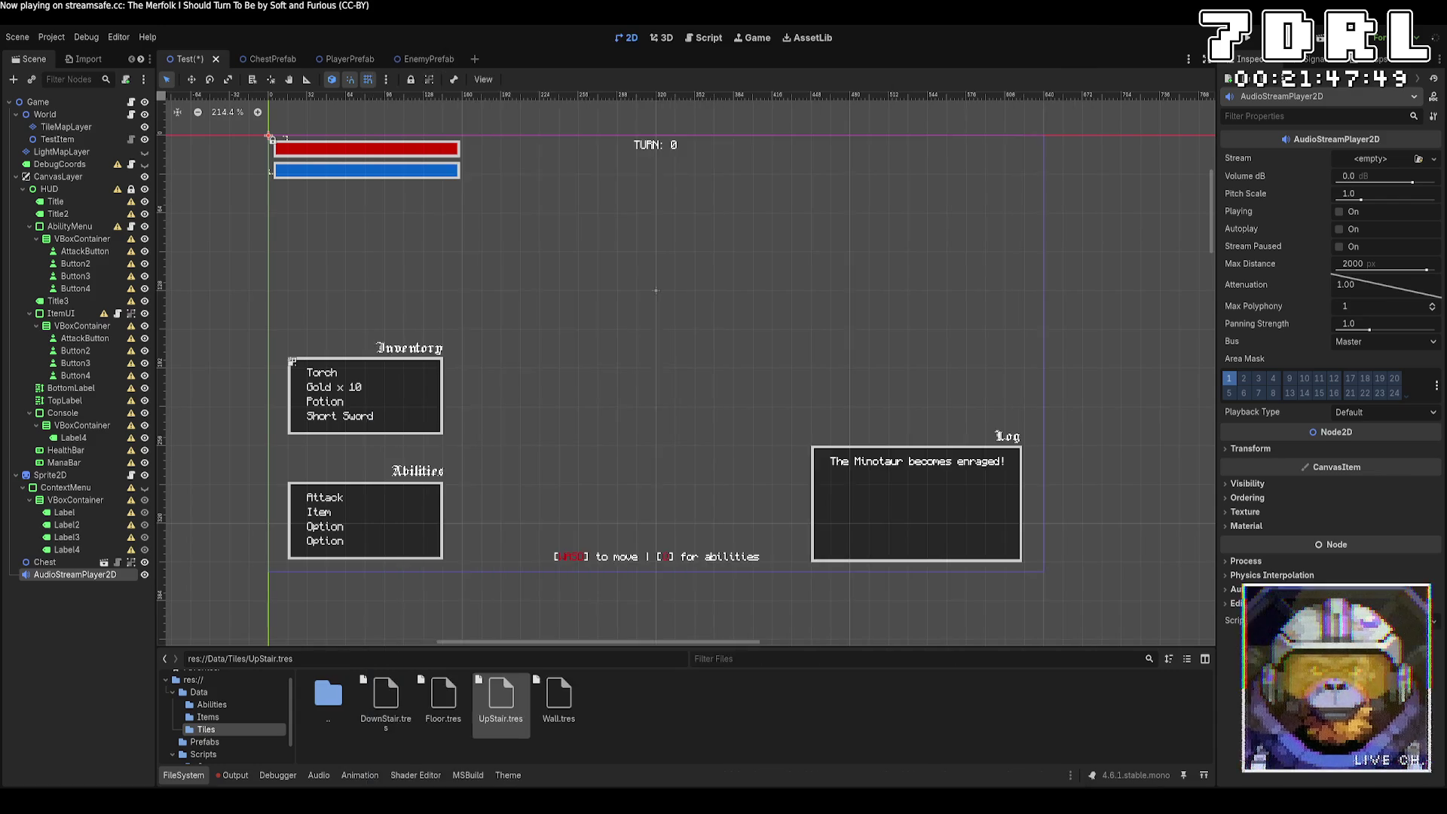
text(public A)
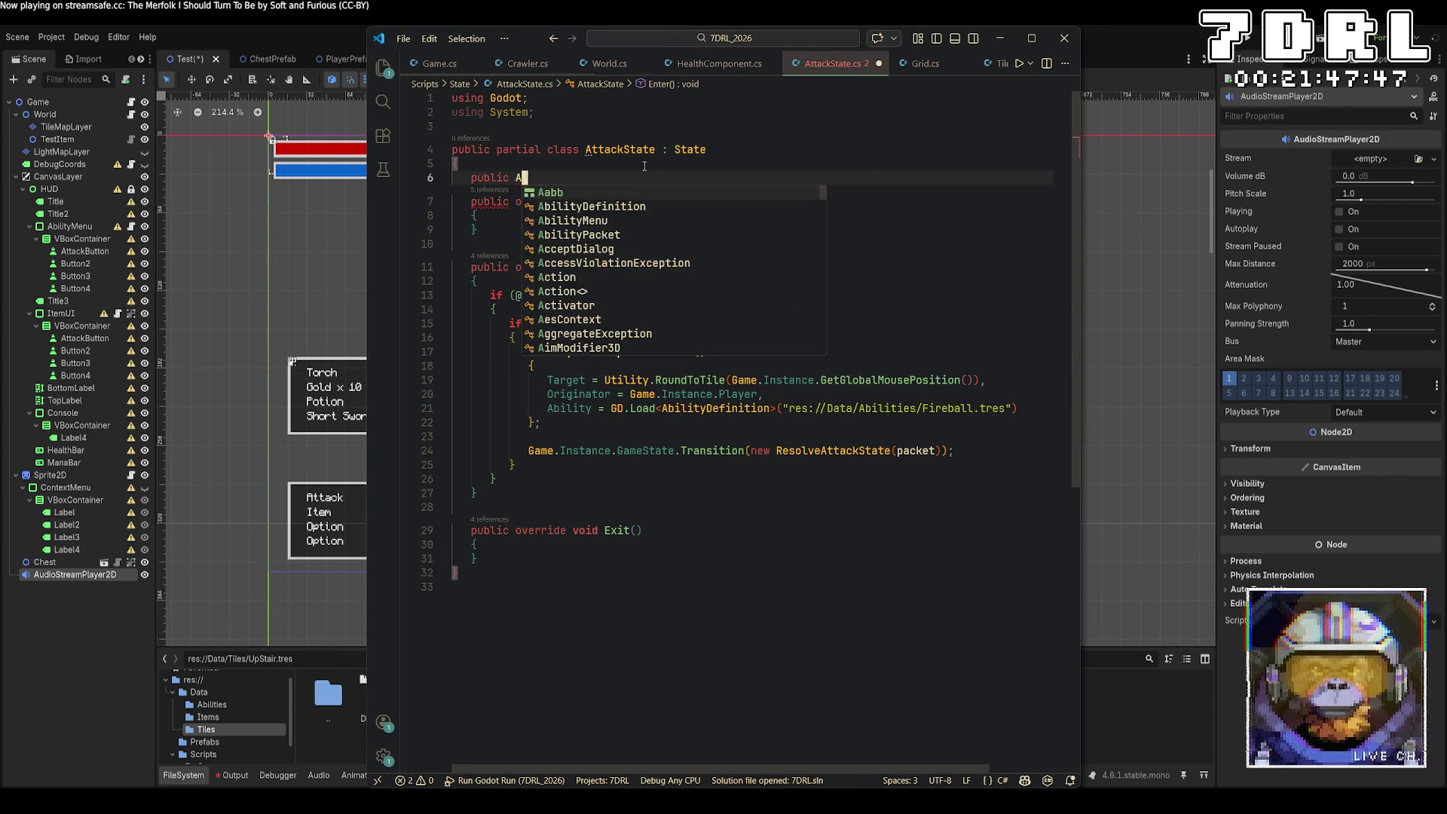
text(udioSa)
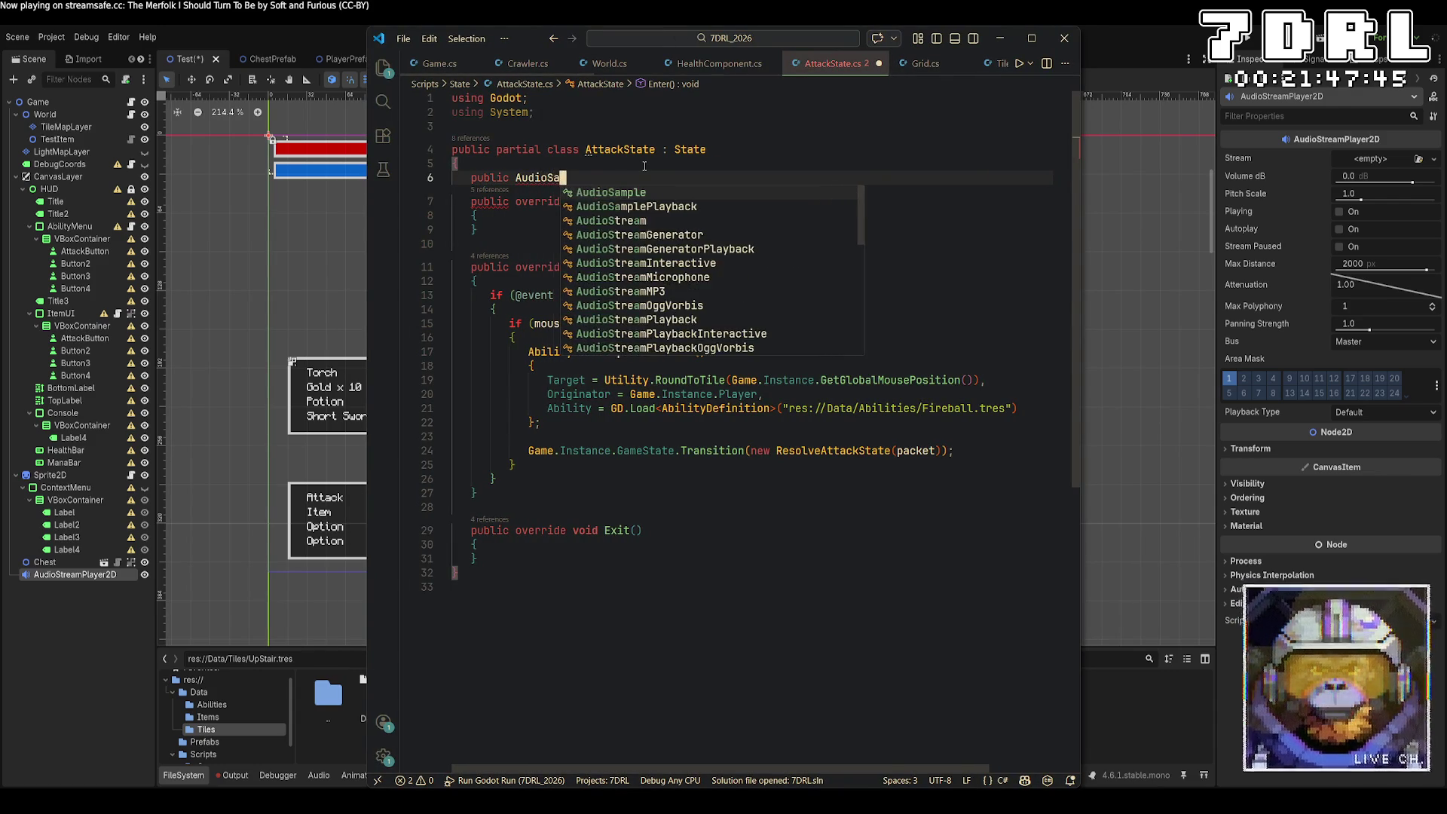
text(mple AttackSound)
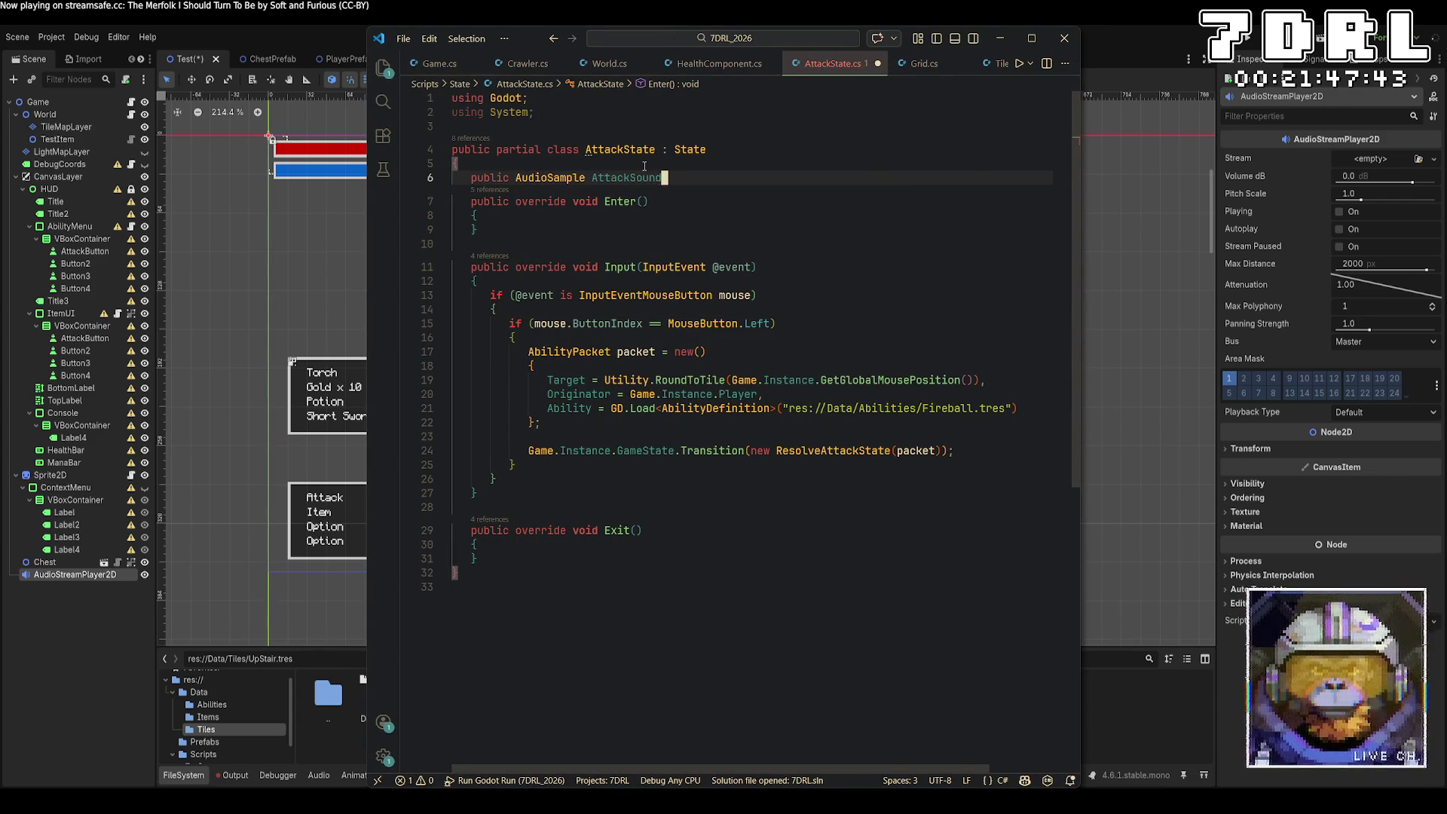
text( = GD)
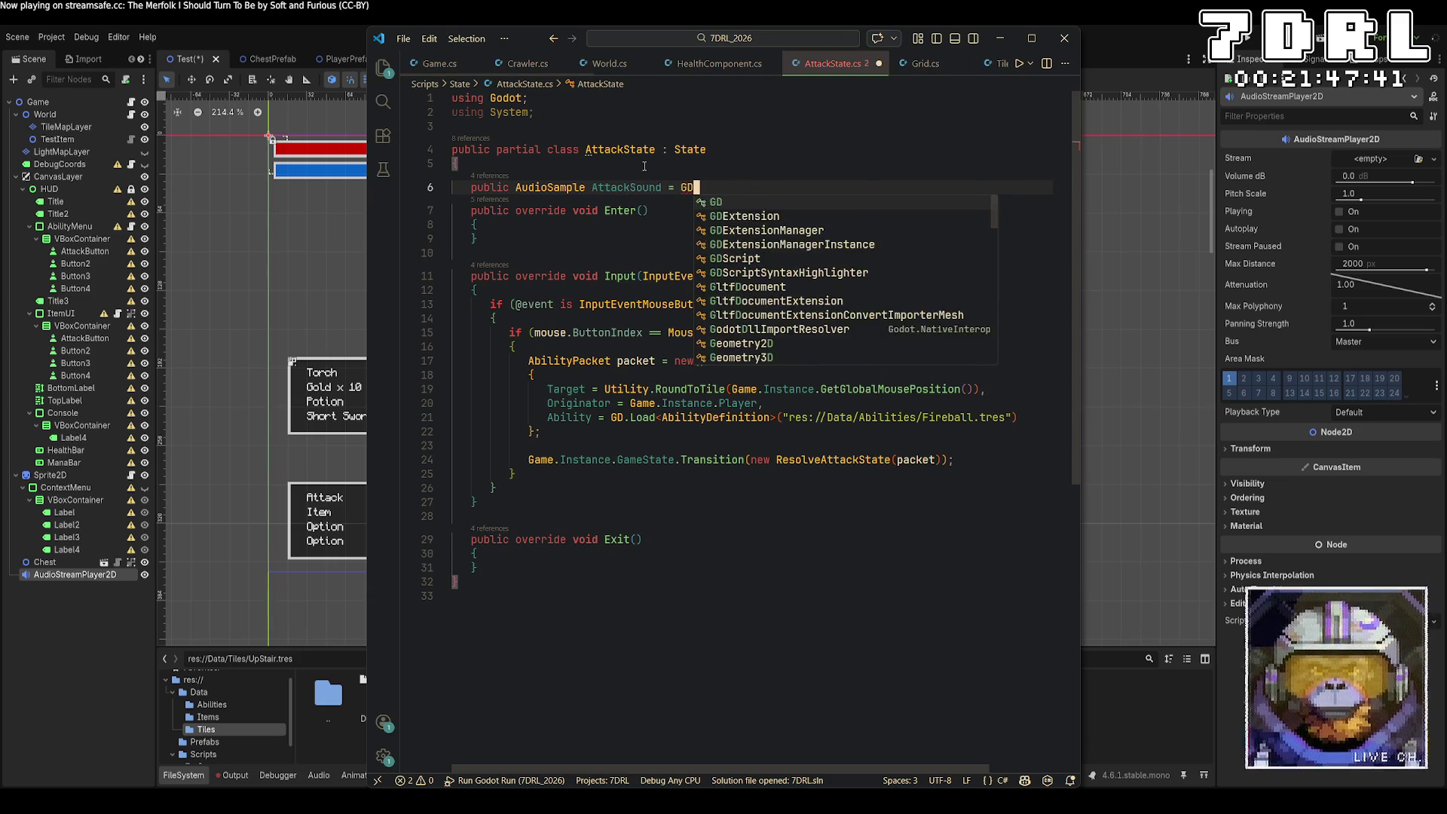
text(.load<)
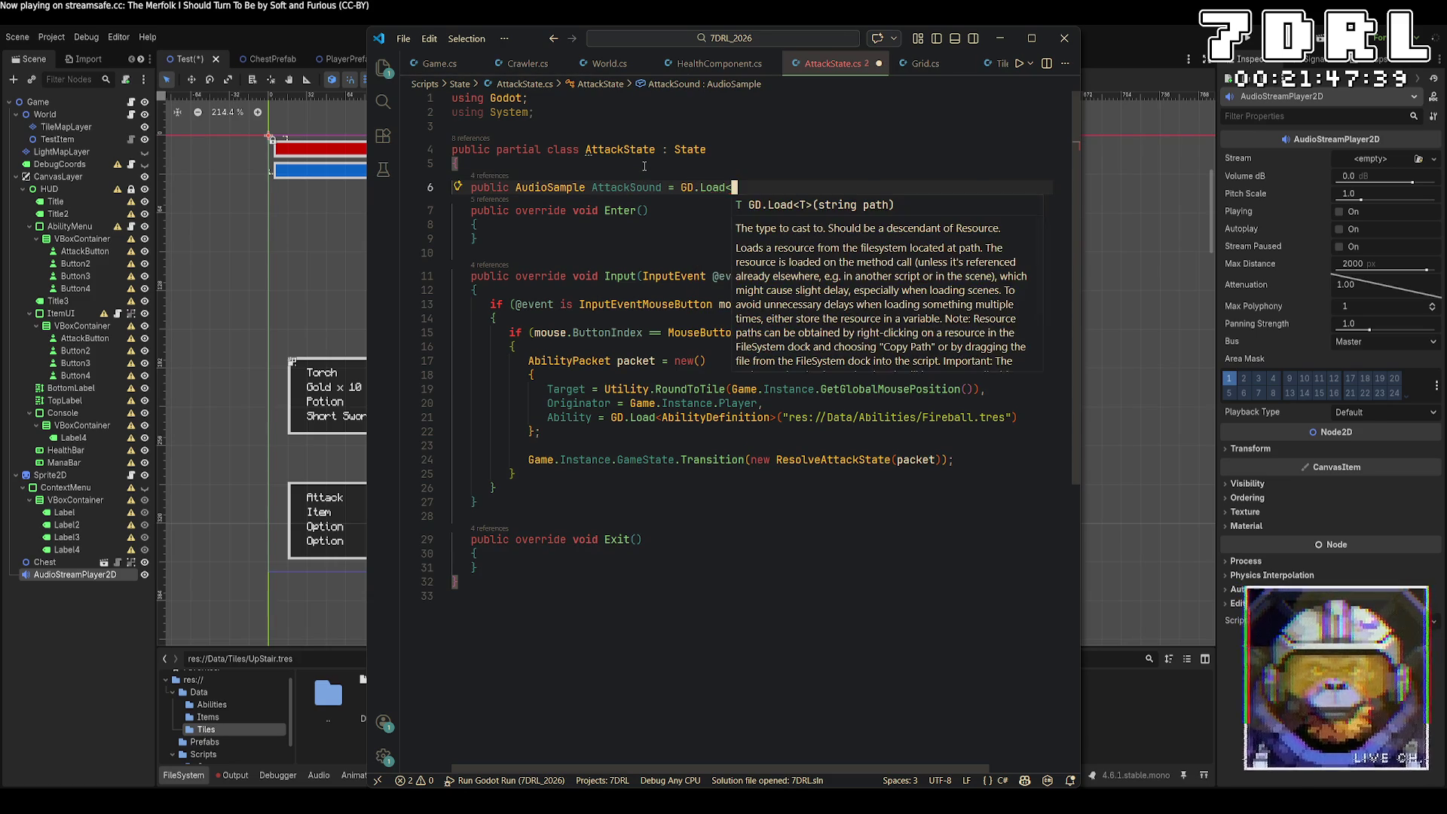
text(AudioSampl)
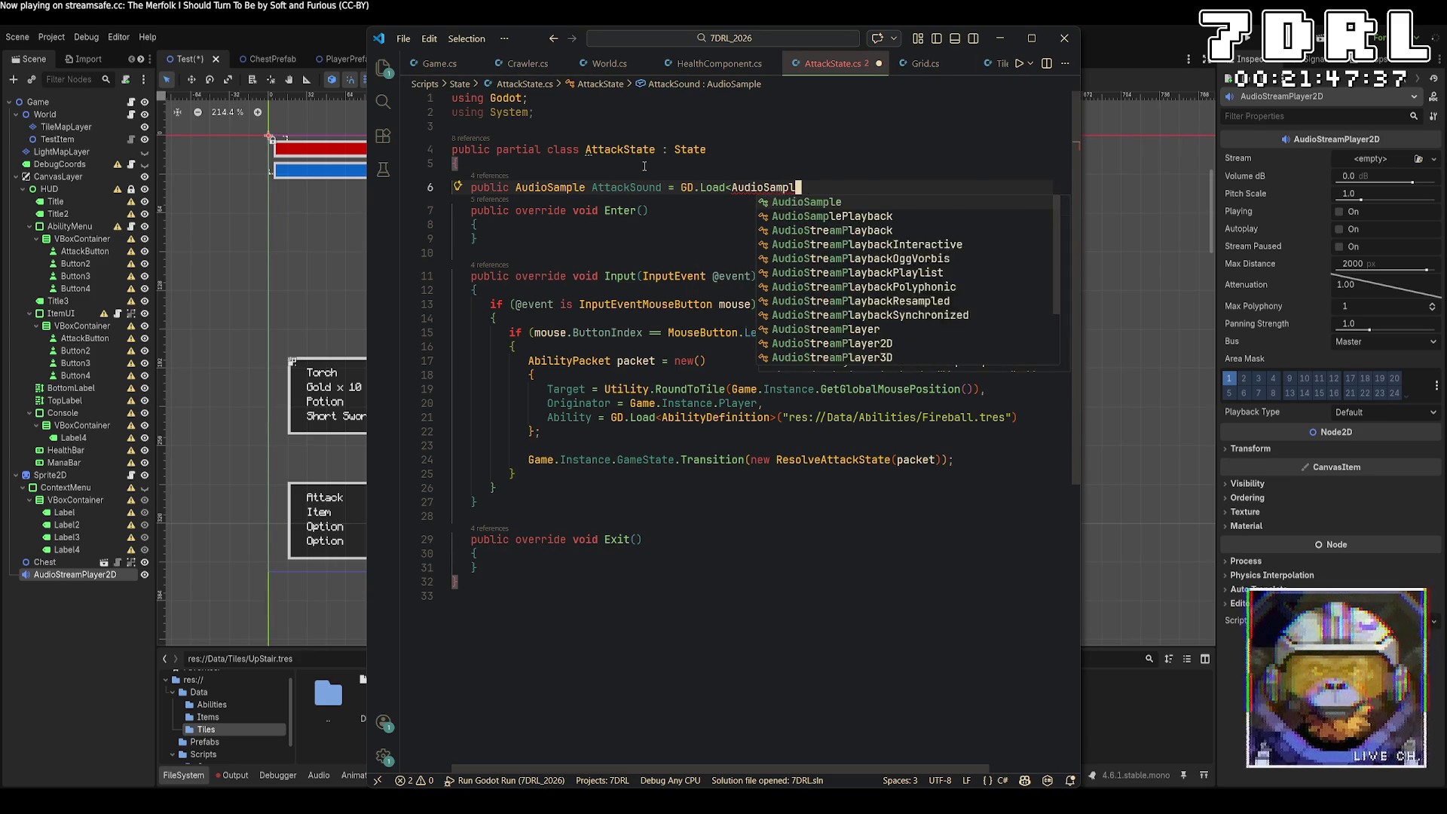
text(e>("res:??)
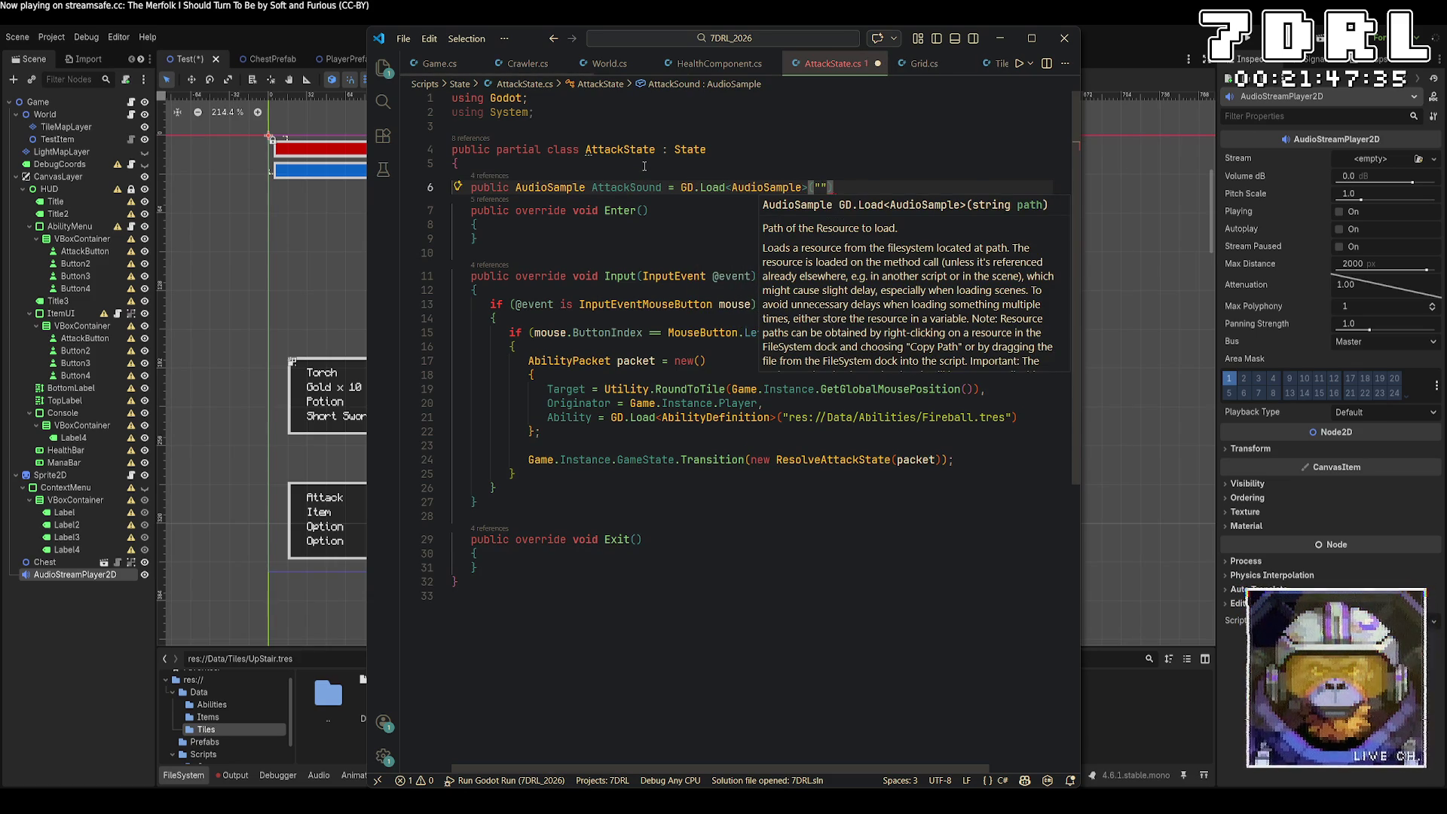
key(BackSpace)
key(BackSpace)
text(//S)
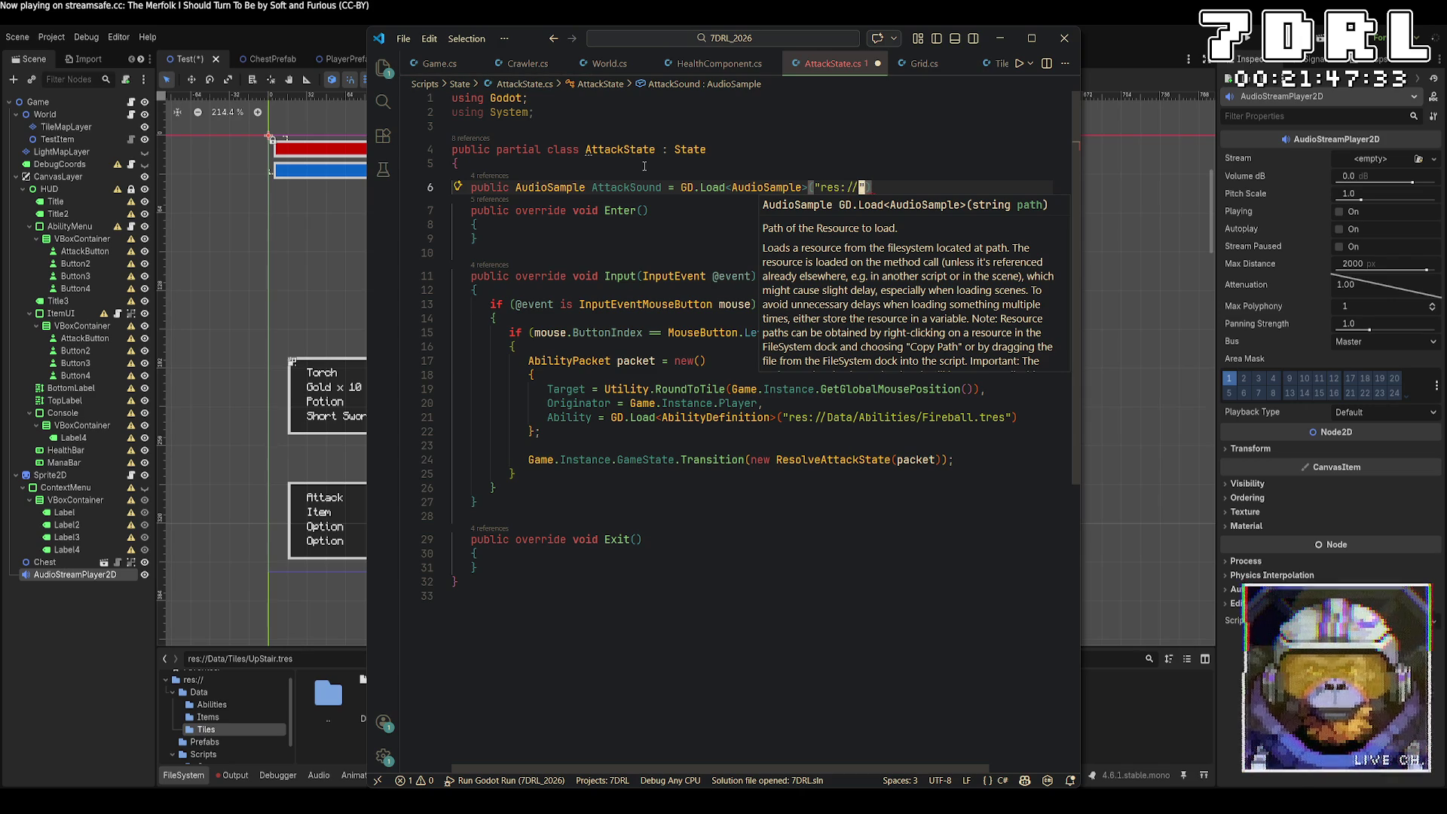
text(ounds/Hi)
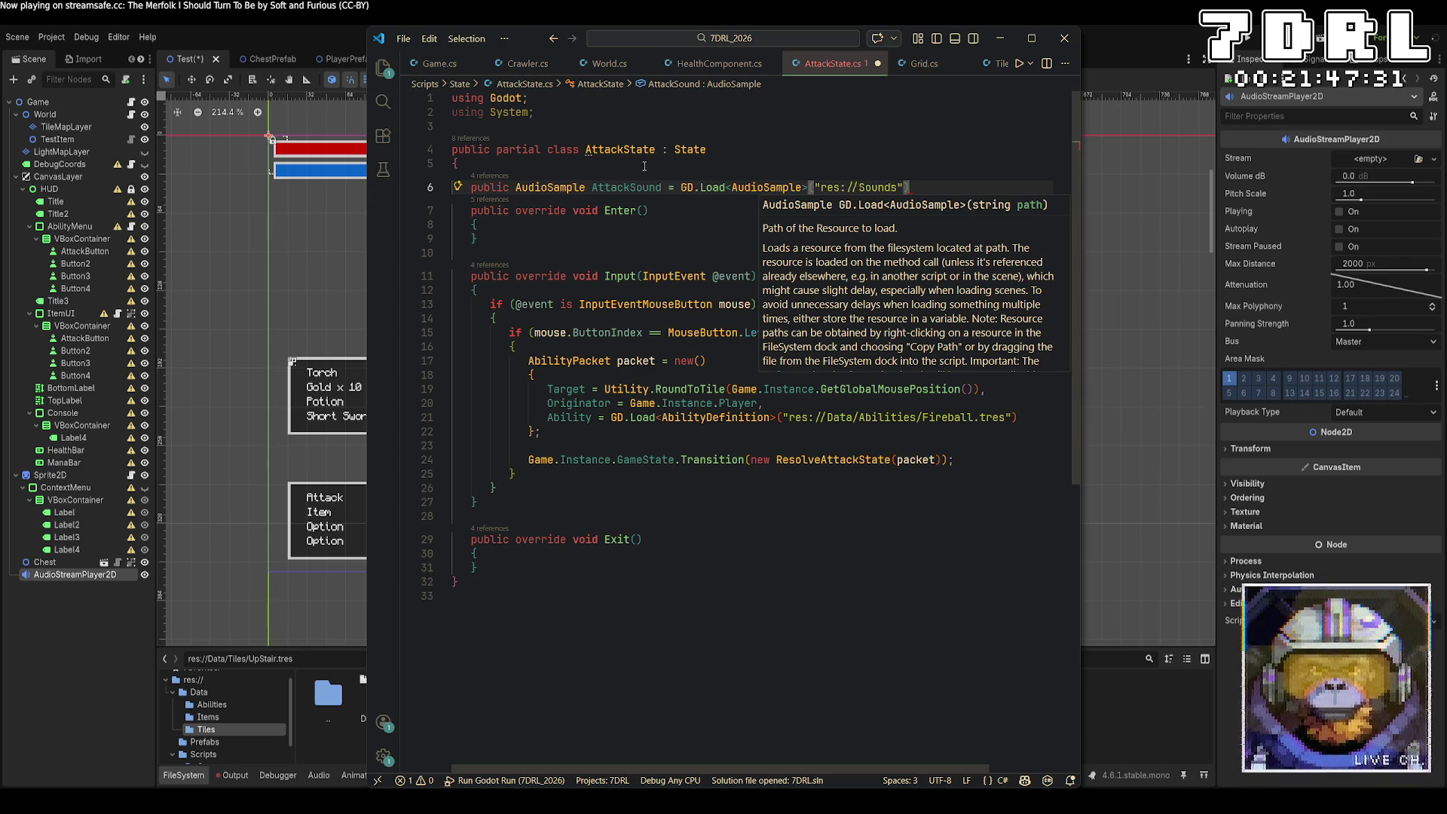
text(t.wave");)
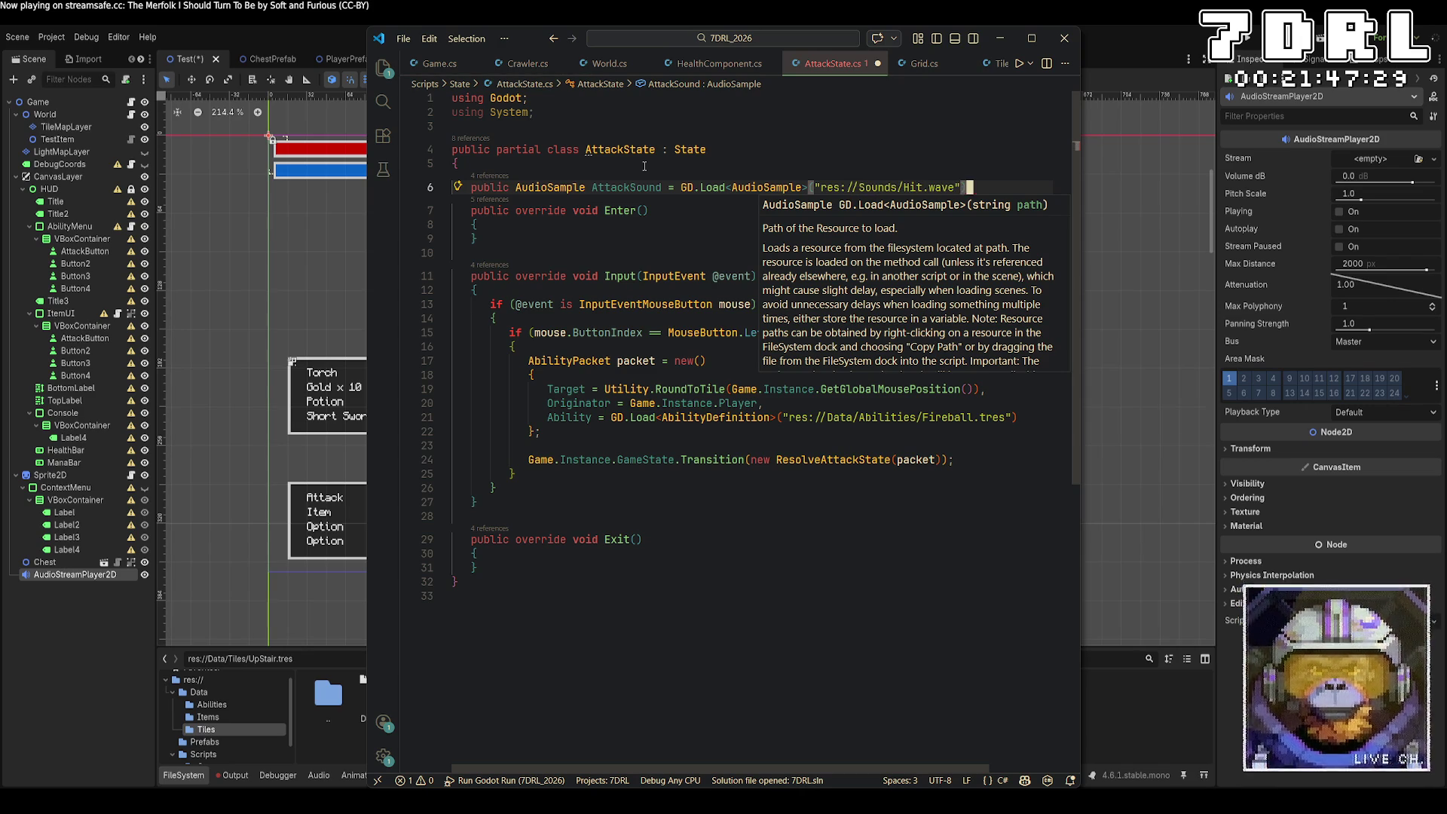
key(ctrl+s)
Step: In Godot's FileSystem, go from the Data folder to res:// and open the Sounds folder with Hit.wav
click(1000, 37)
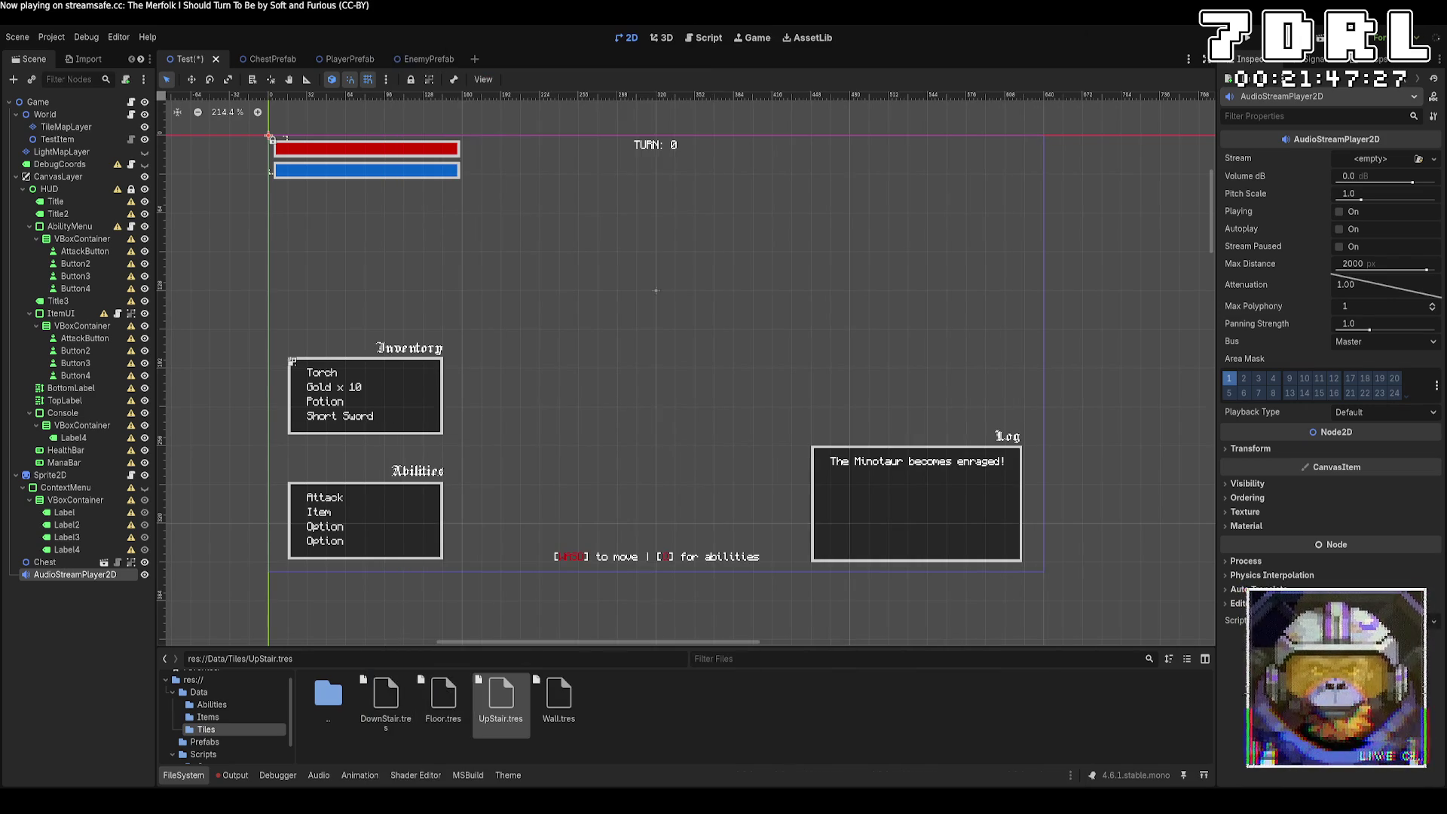
click(235, 775)
click(183, 775)
click(224, 694)
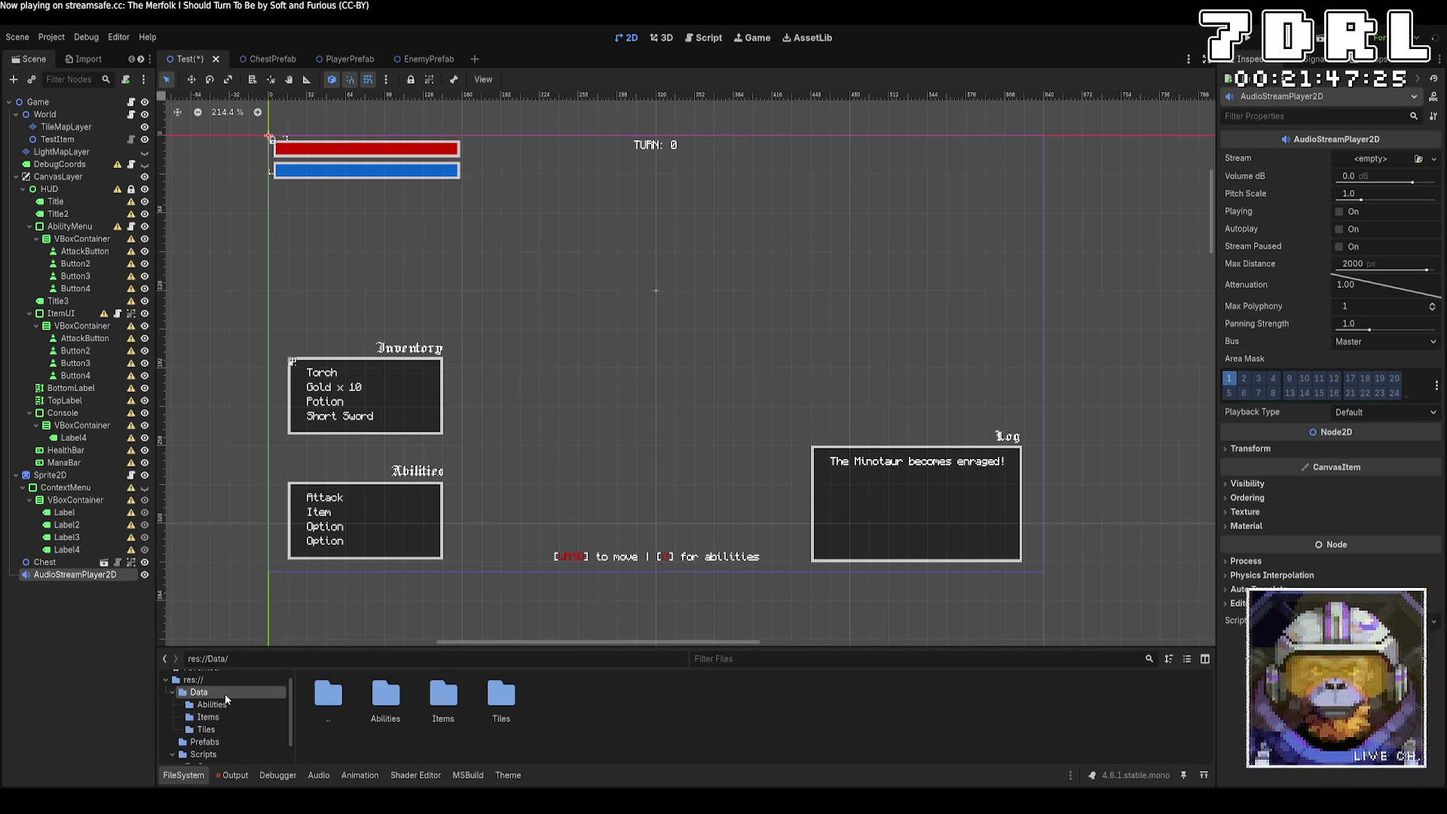
scroll(261, 746, up, 1)
click(214, 691)
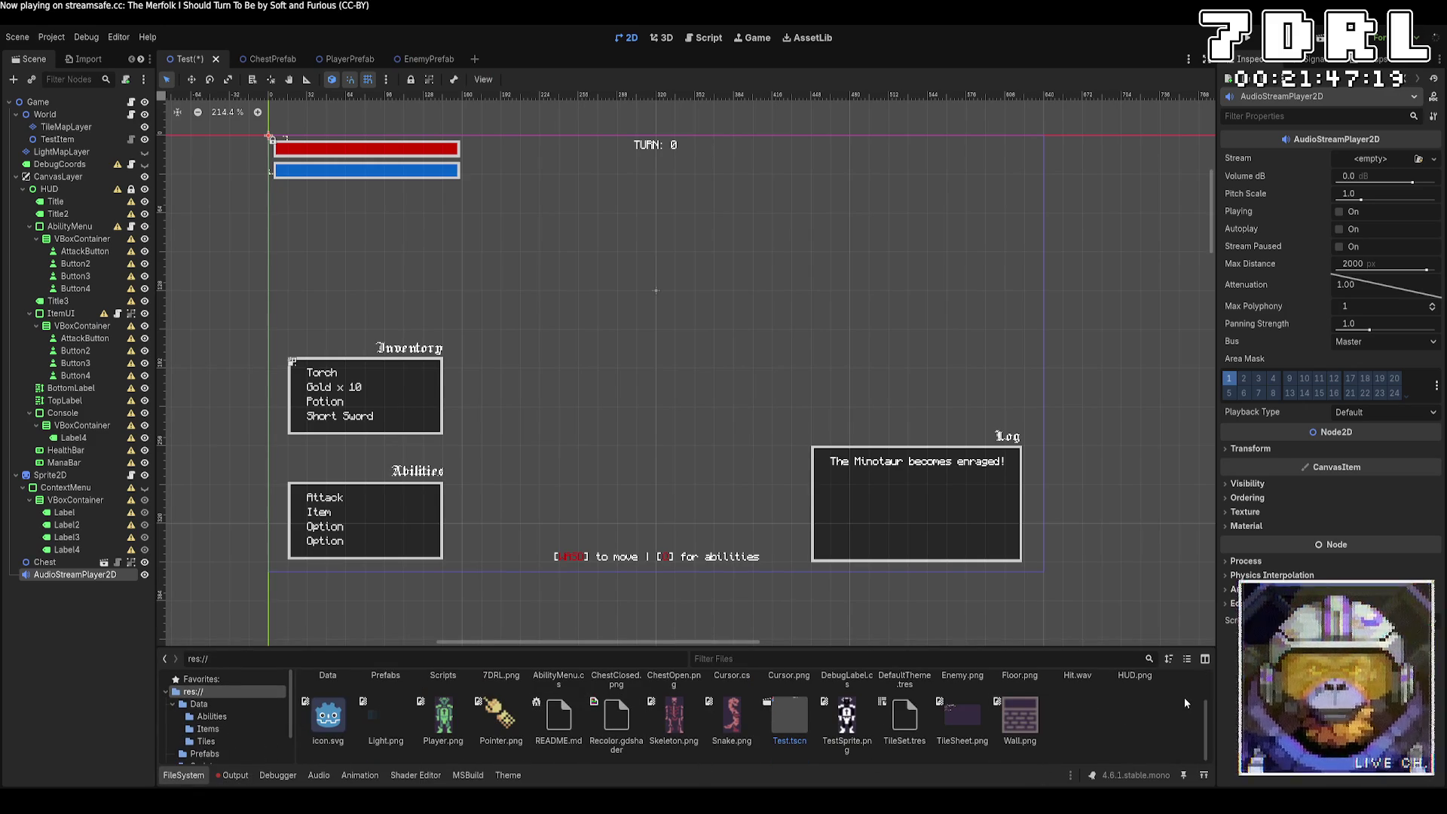
scroll(386, 746, up, 1)
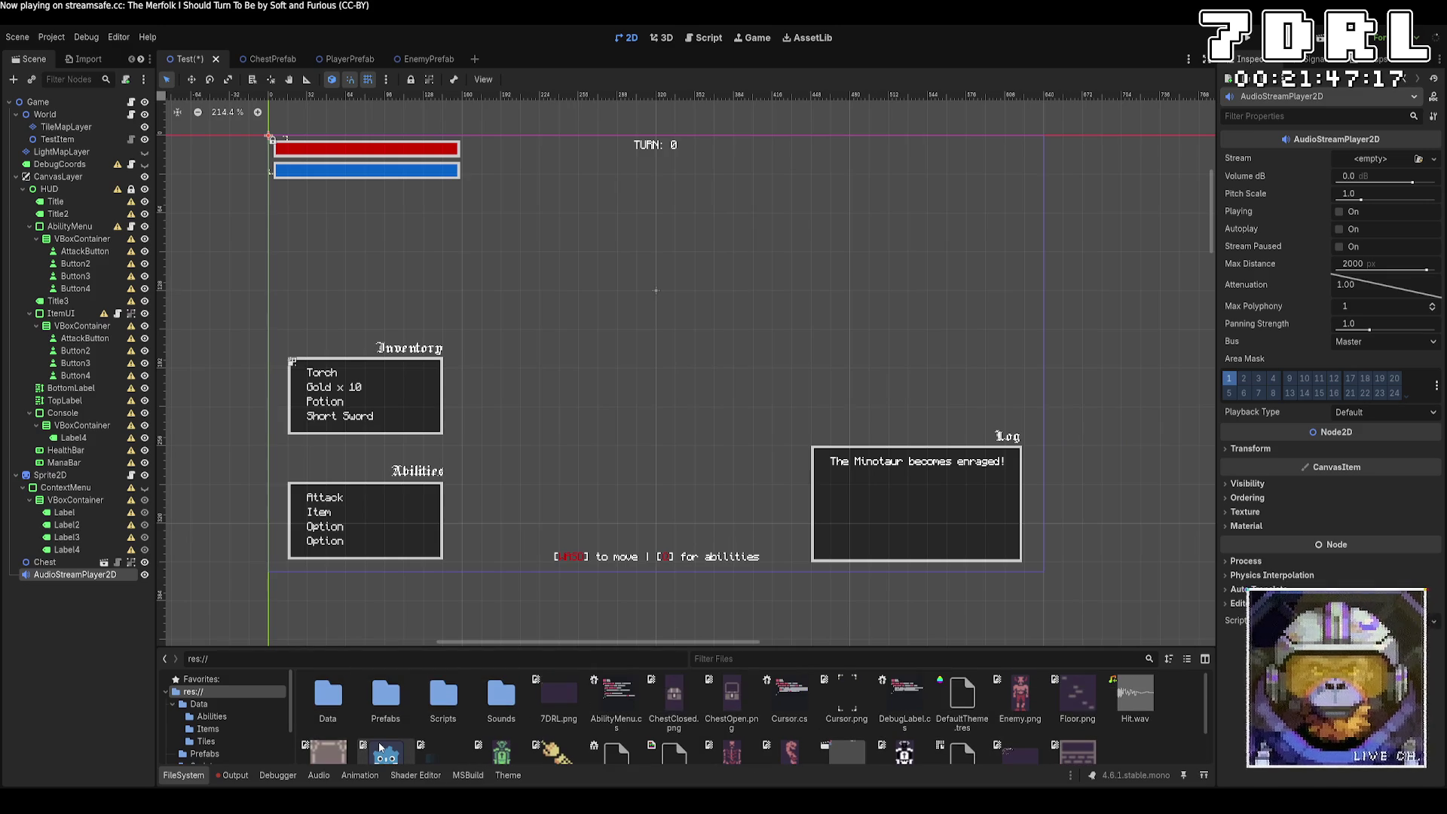
click(1135, 697)
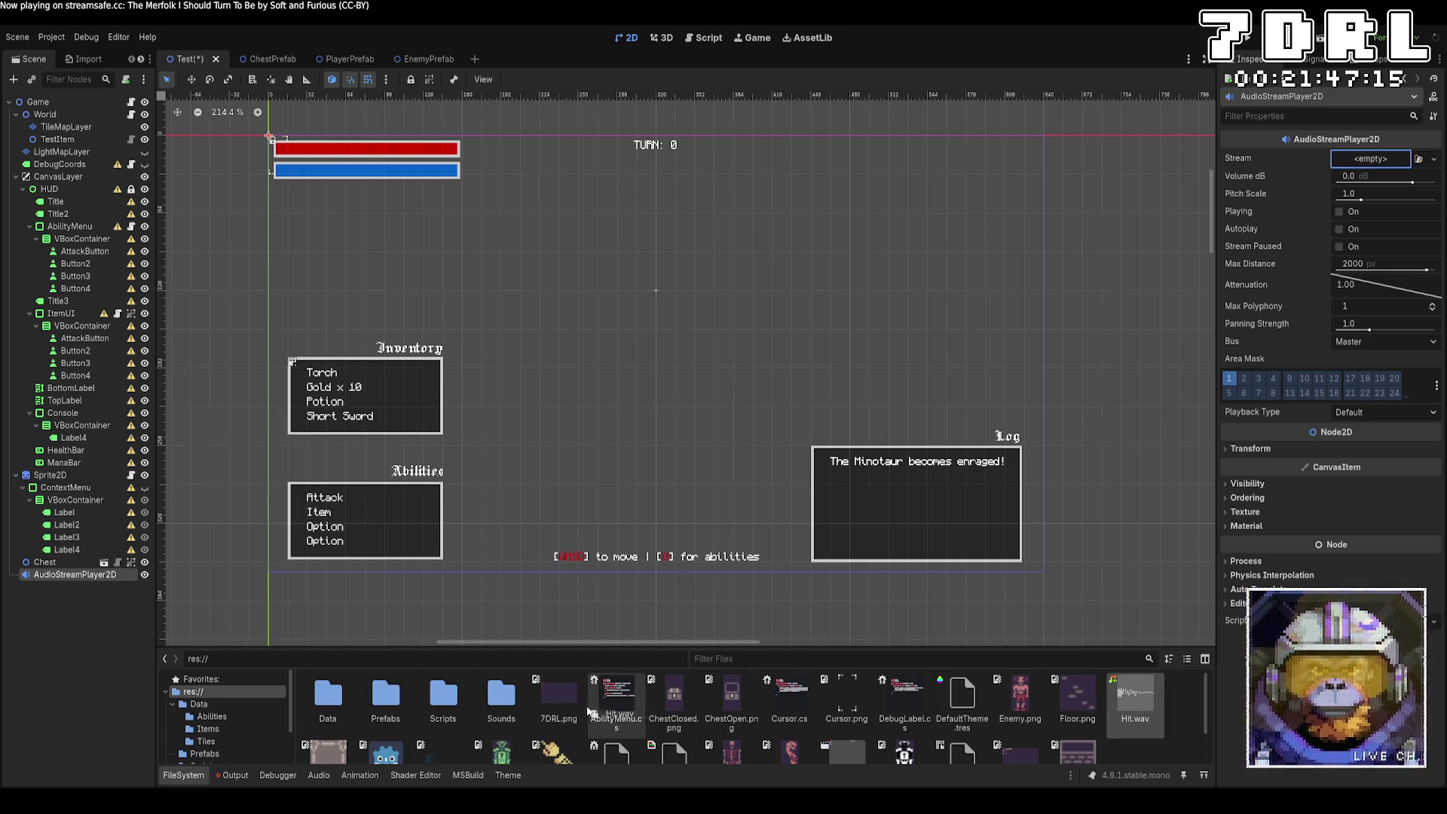
double_click(501, 698)
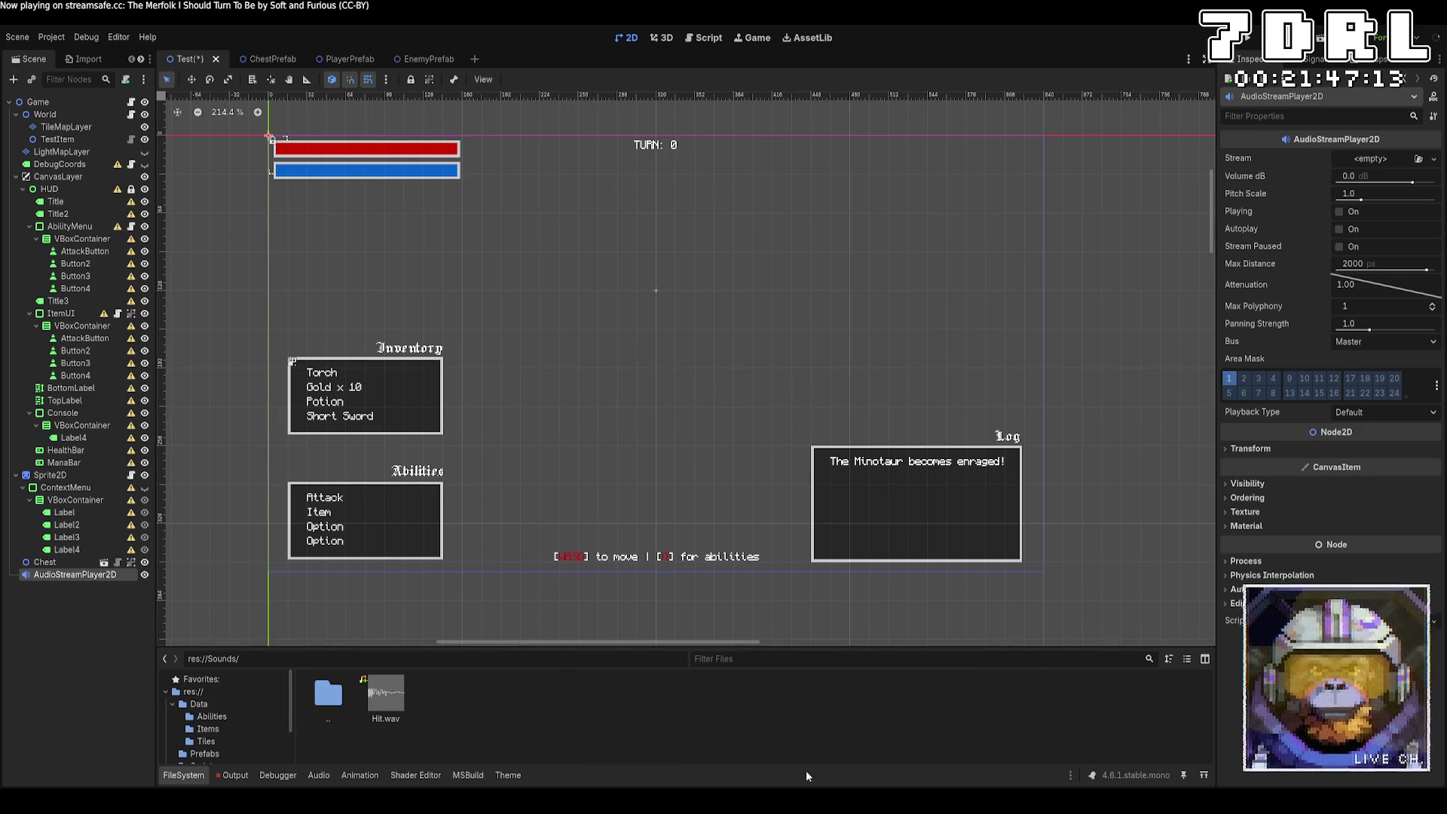
key(alt+Tab)
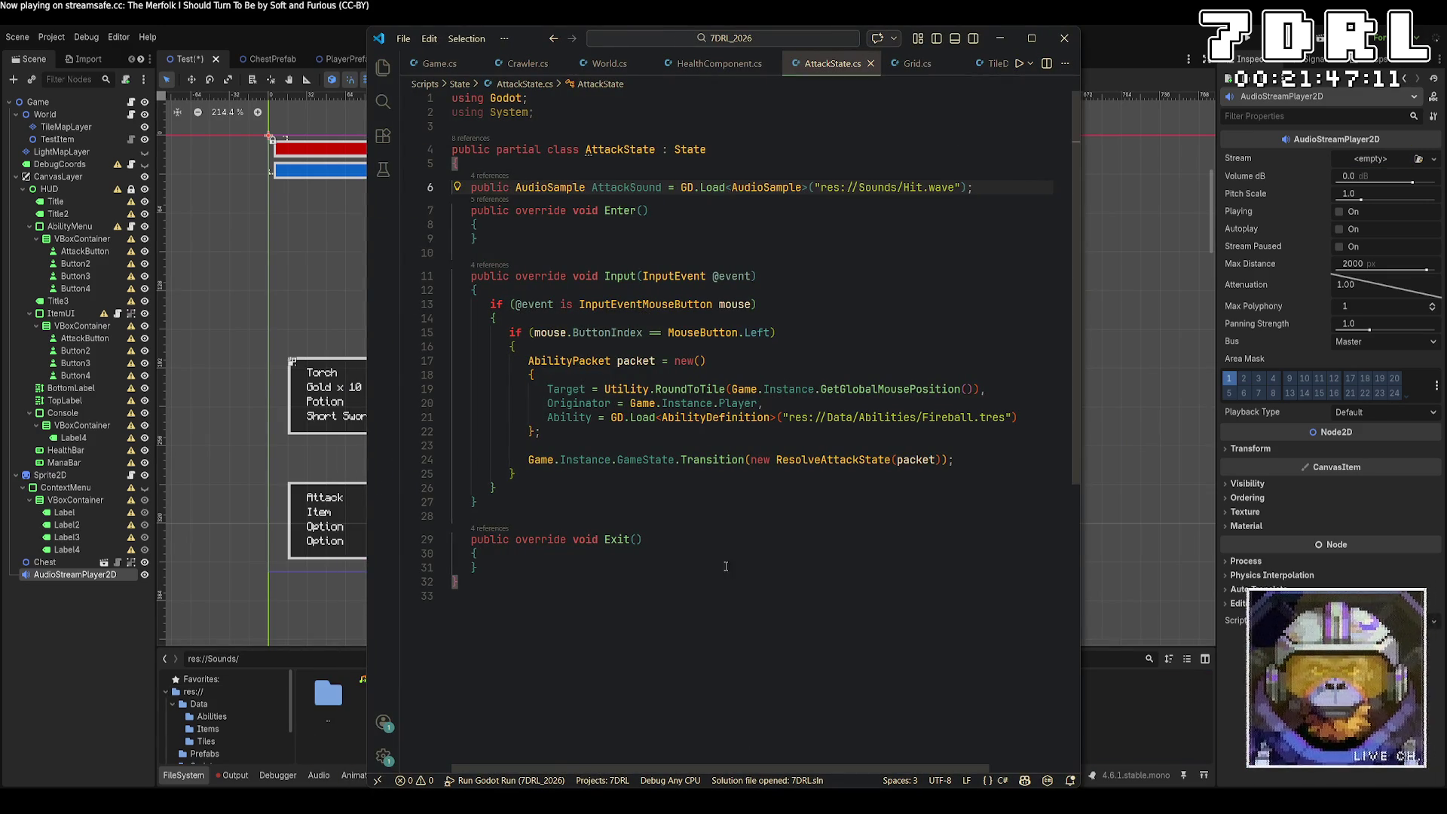
Step: Insert a Game.Instance.Audio PlaySound(AttackSound) call before the state transition and save
click(1033, 464)
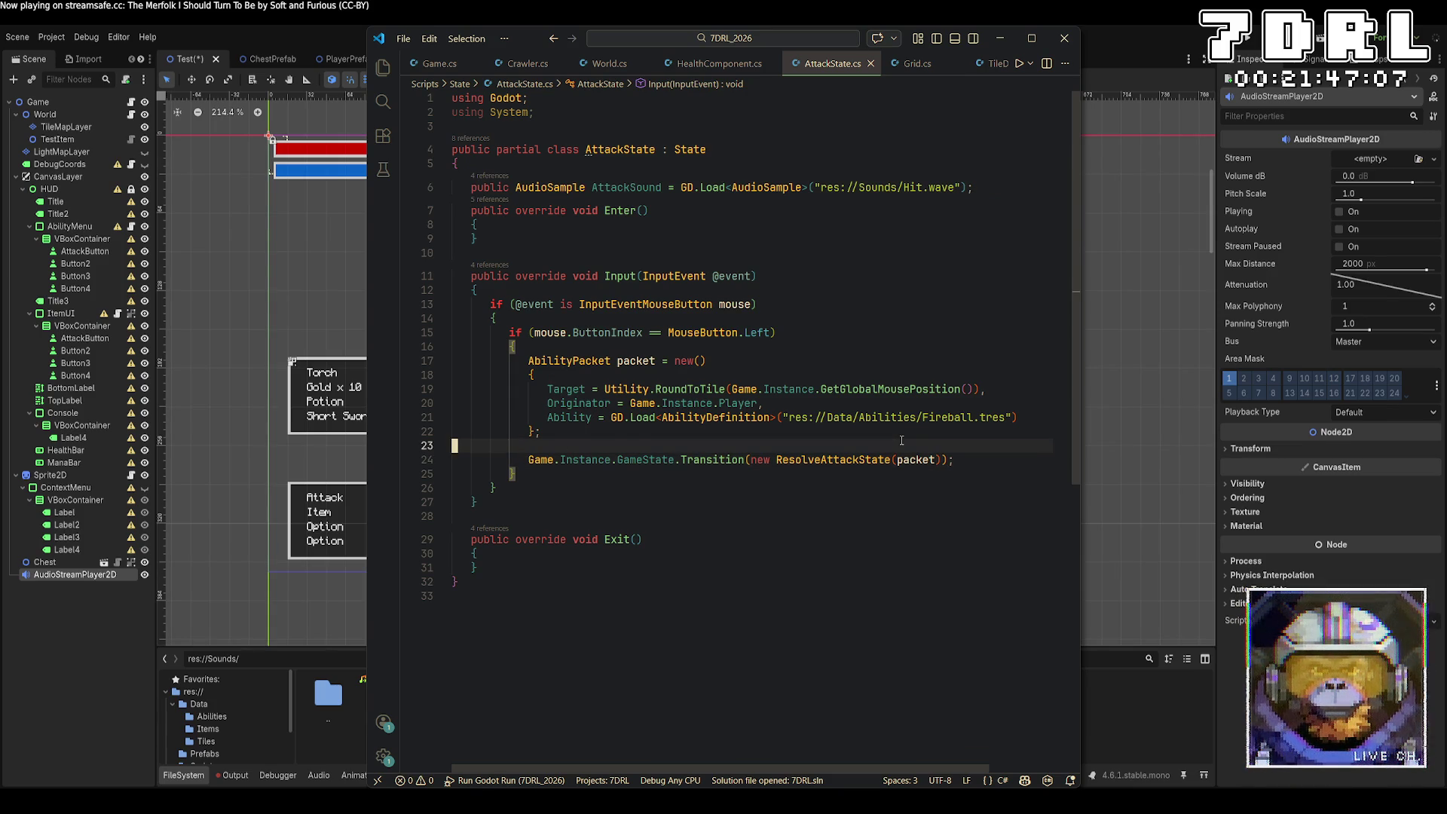
key(ctrl+shift+Return)
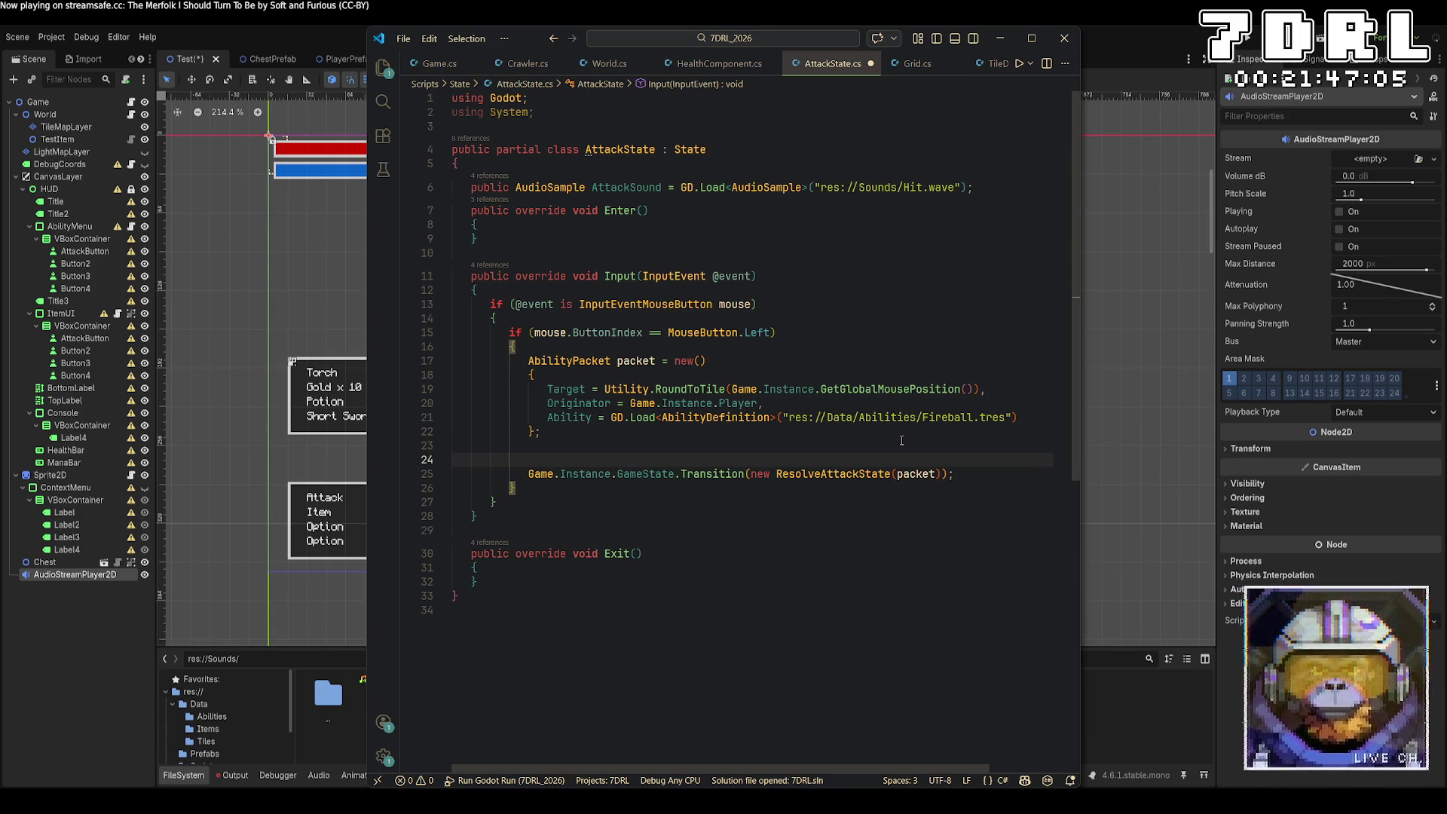
text(G)
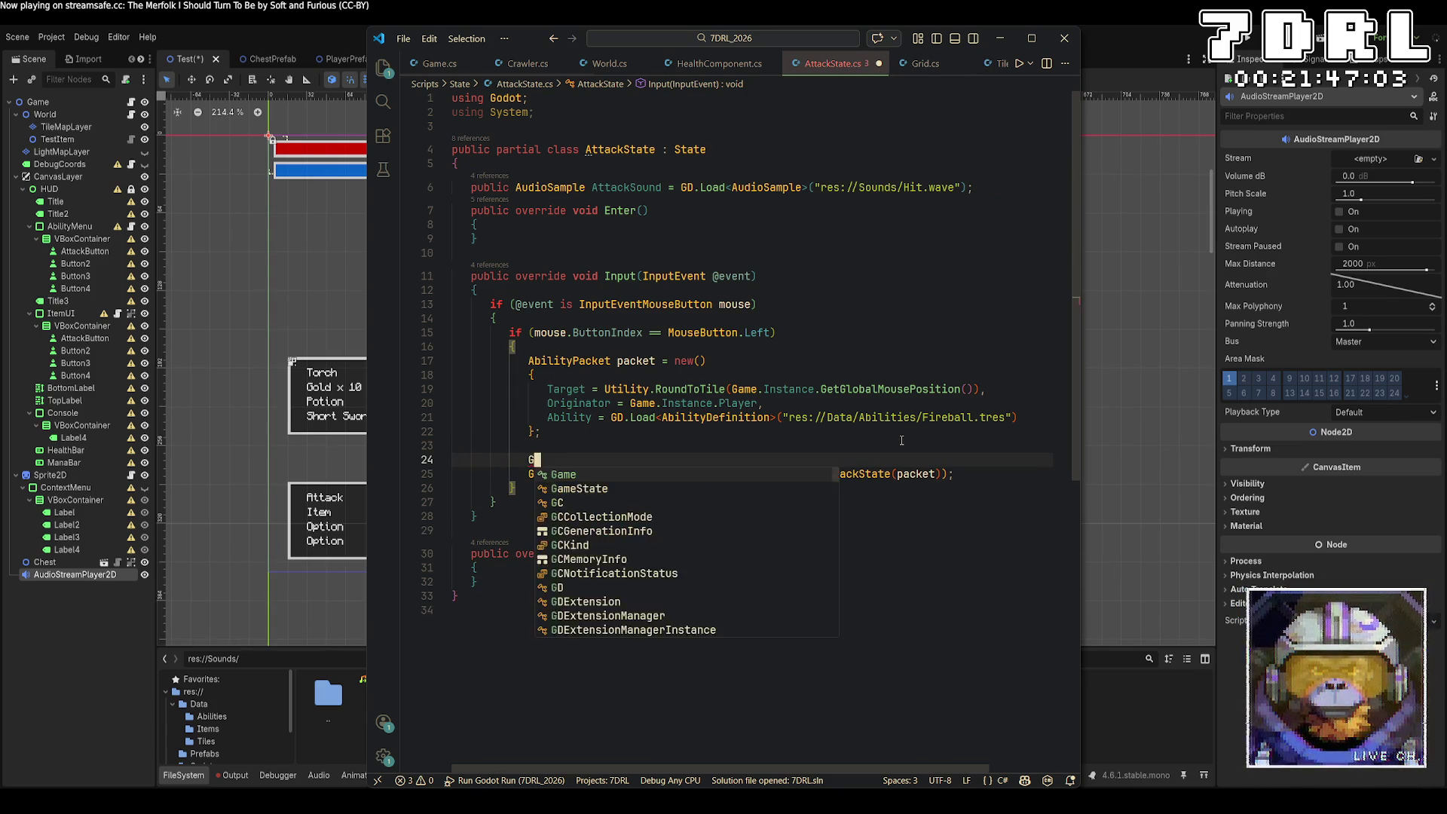
text(ame.Instance.Audio.pl)
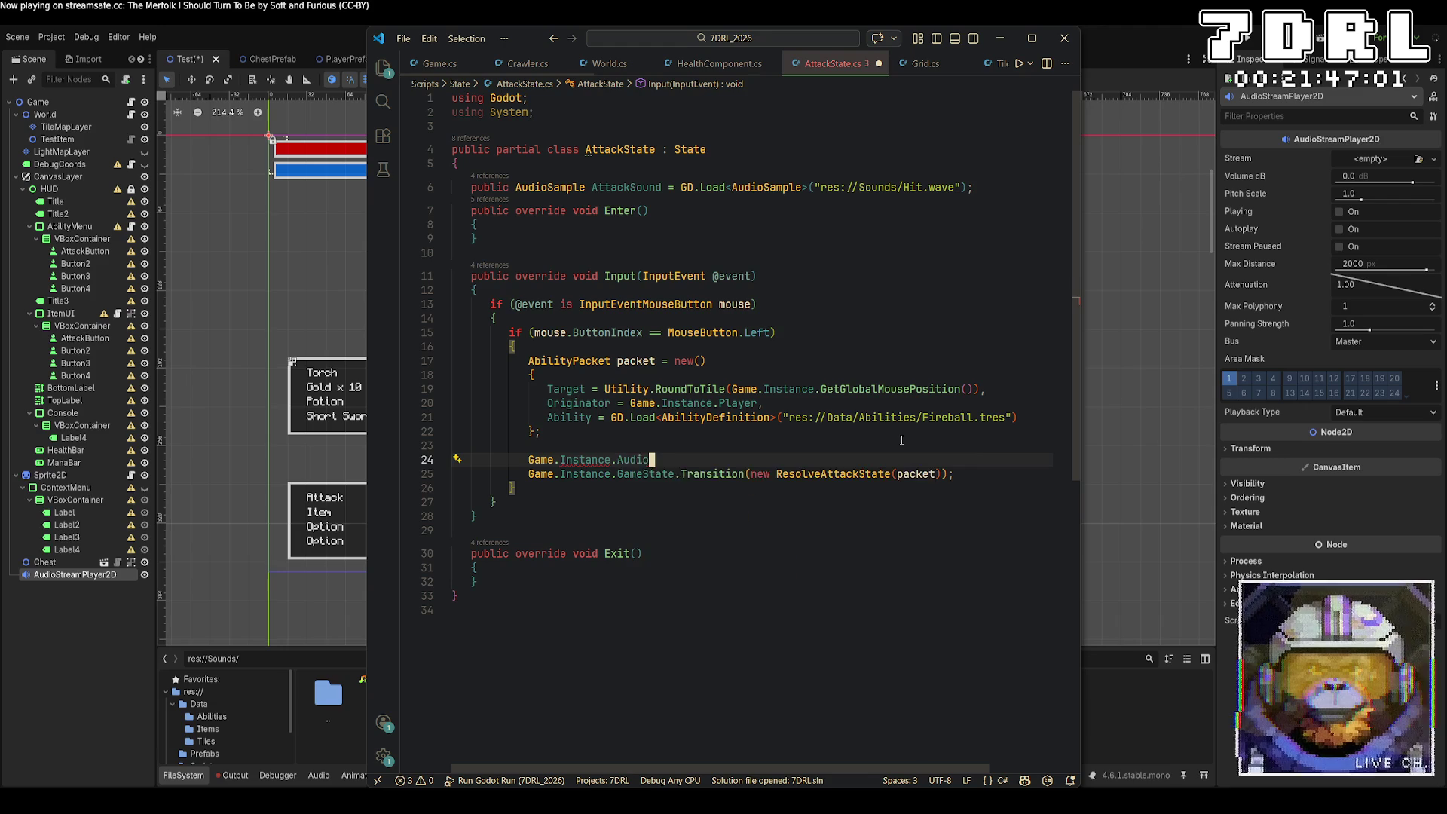
key(Tab)
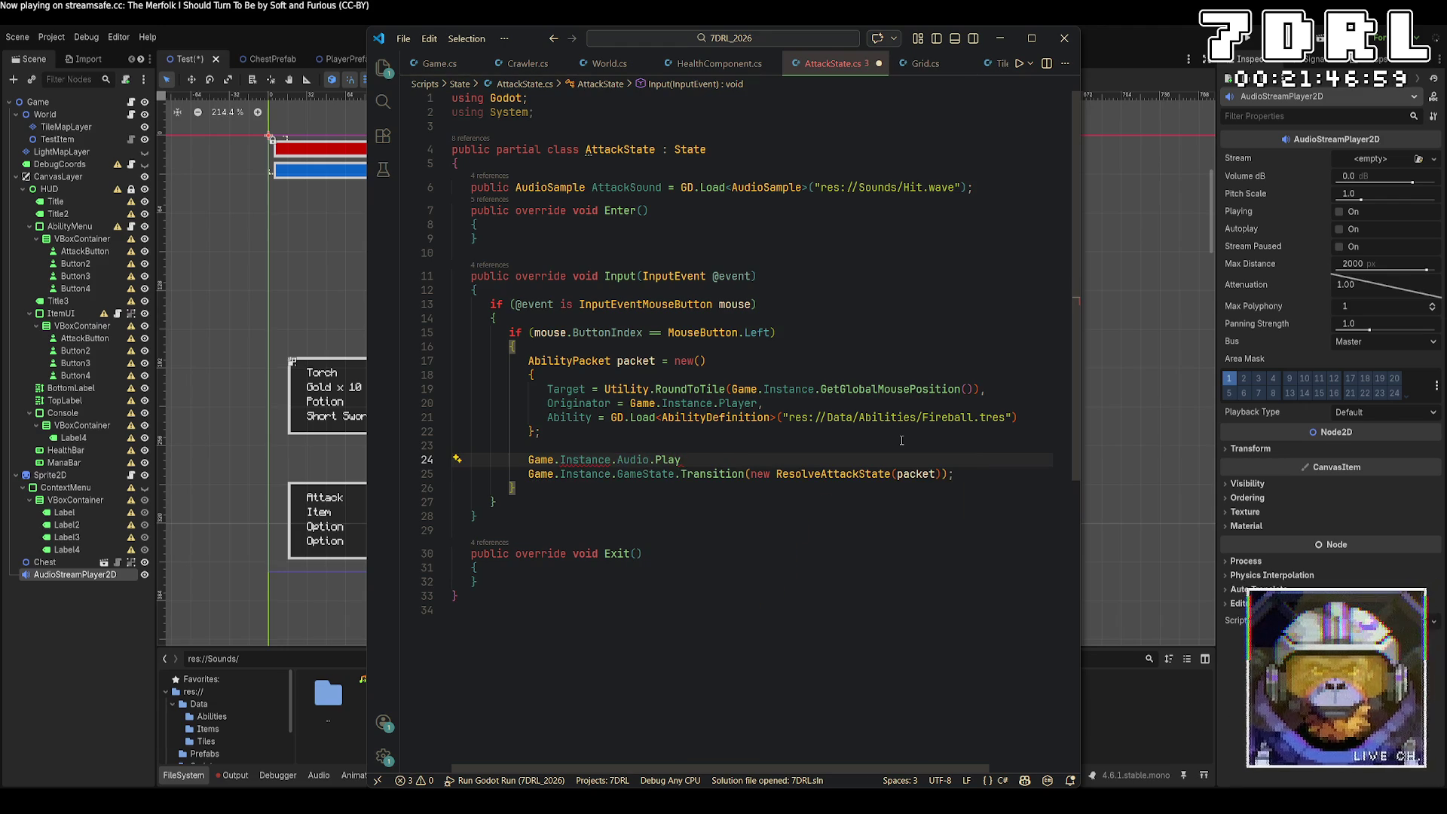
text(back)
key(BackSpace)
key(BackSpace)
key(BackSpace)
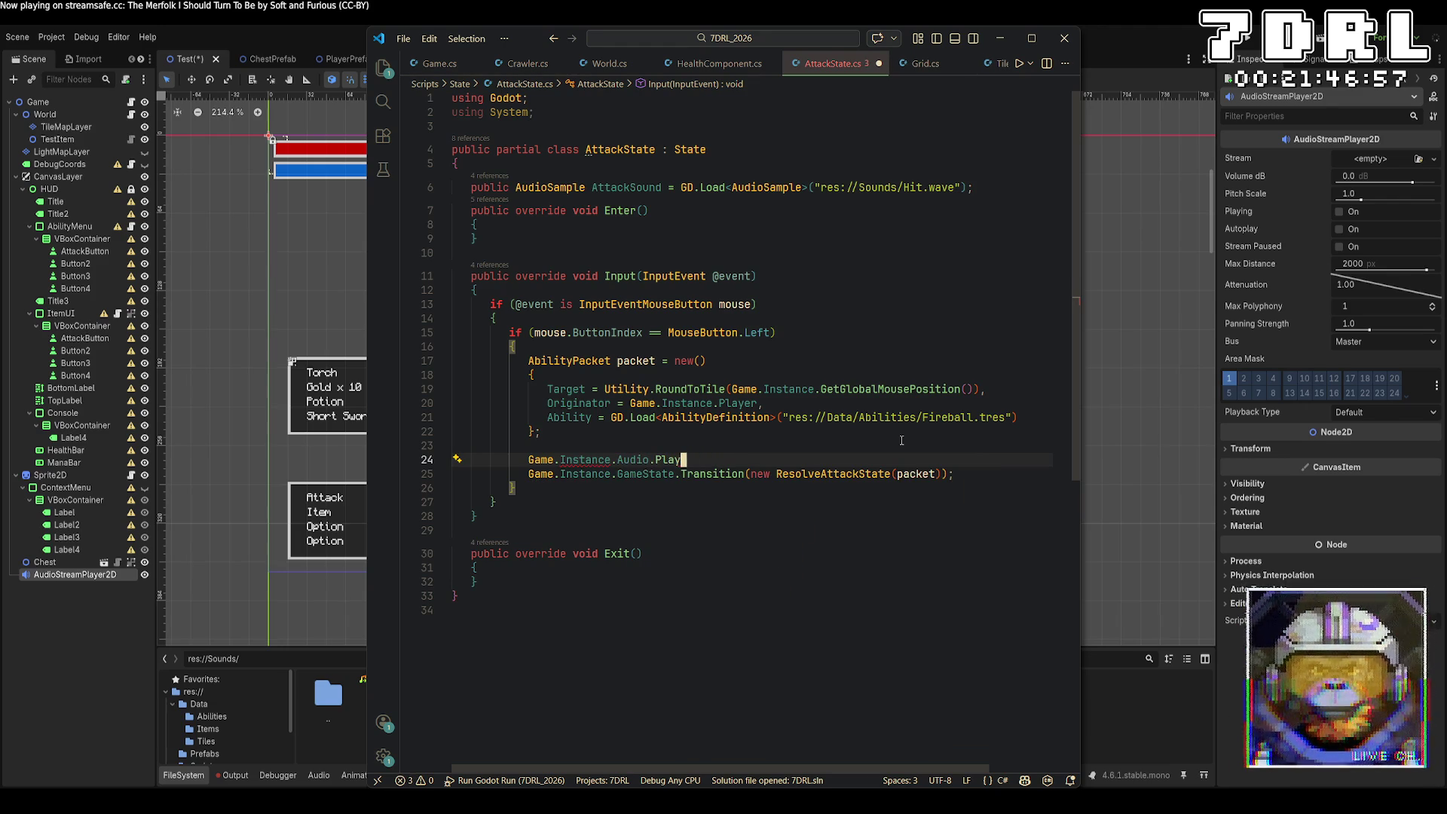
text(S)
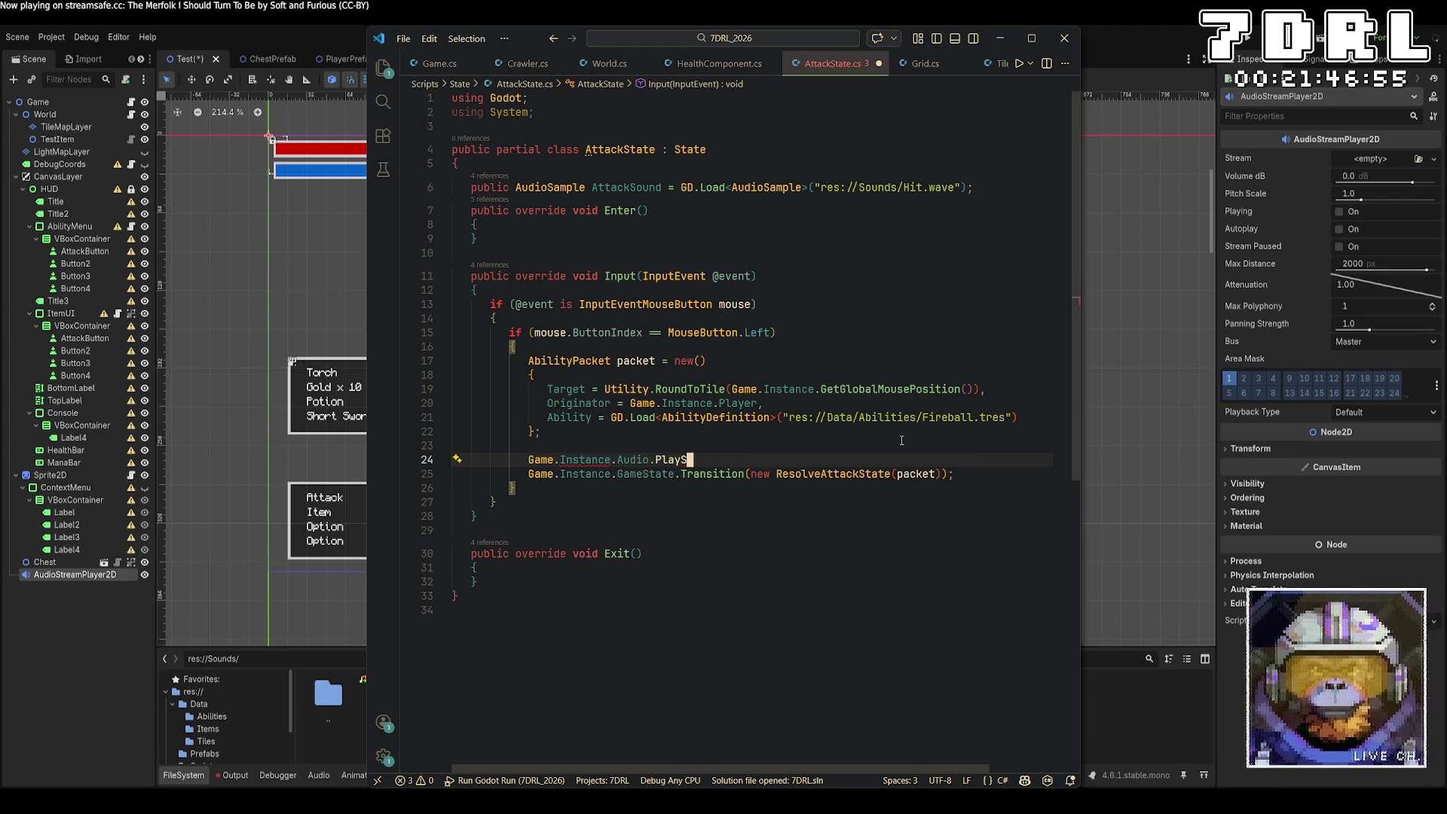
key(BackSpace)
key(BackSpace)
key(BackSpace)
key(BackSpace)
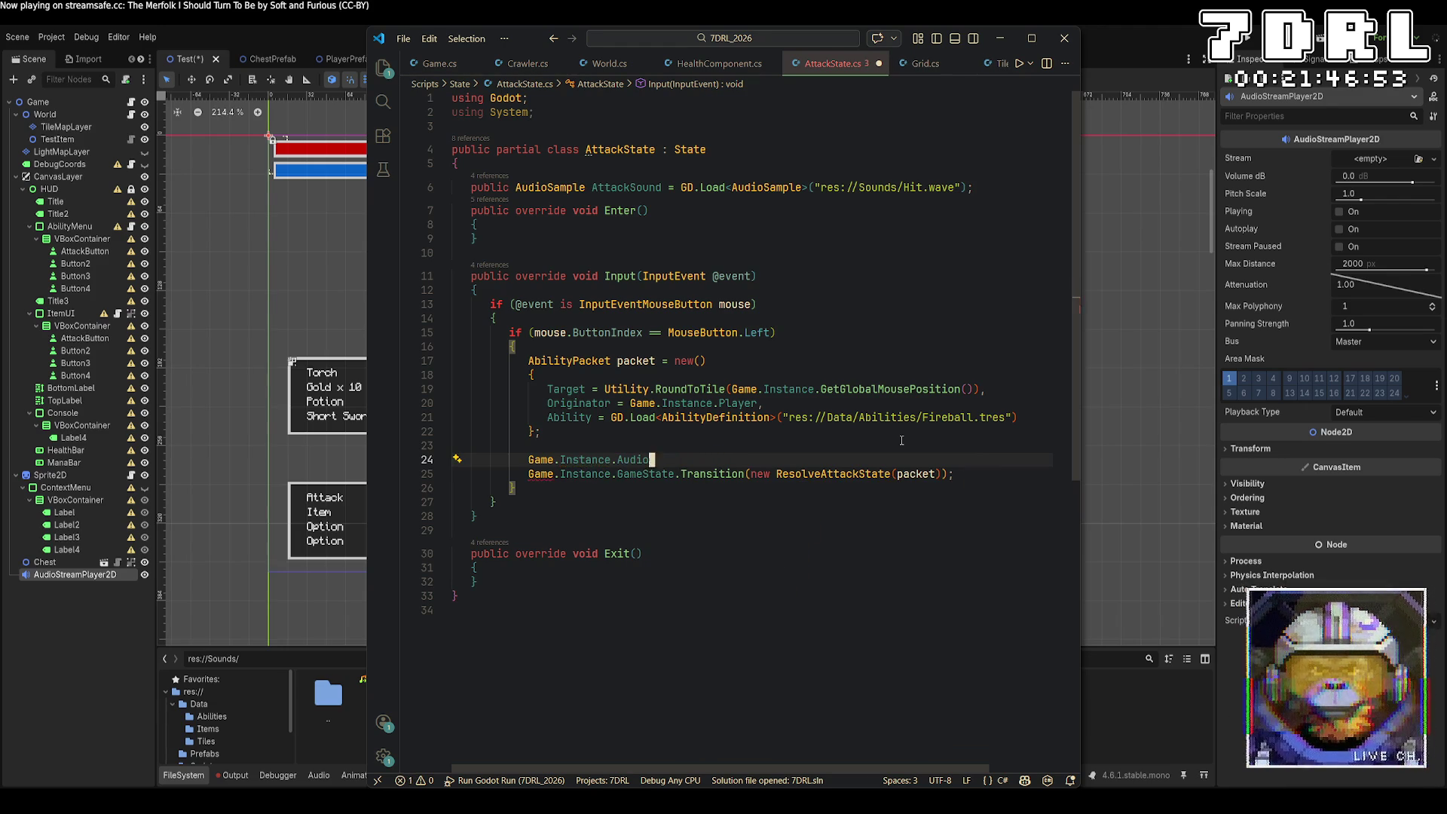
text(PlaySound)
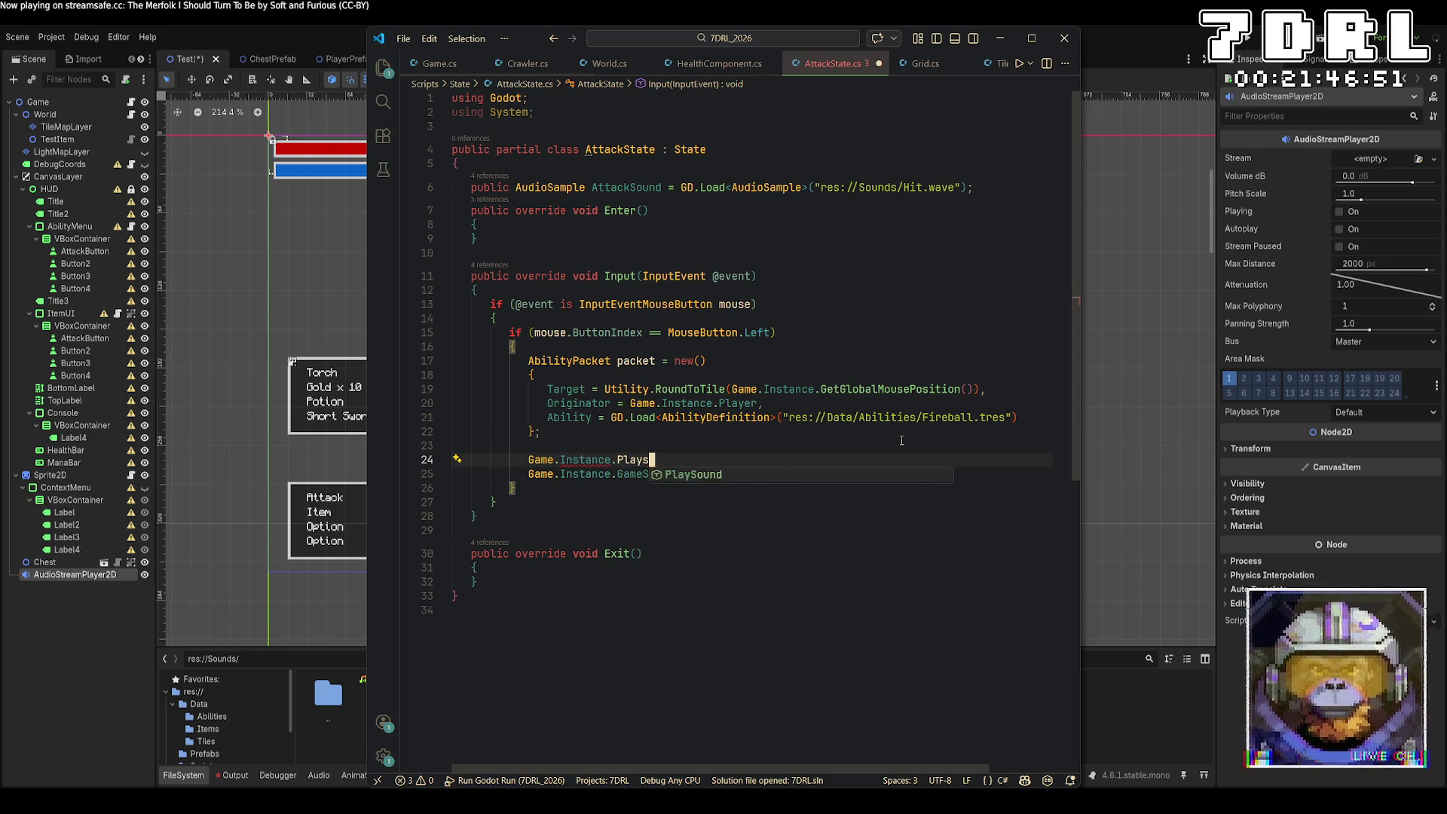
text(()
text(AttackSound);)
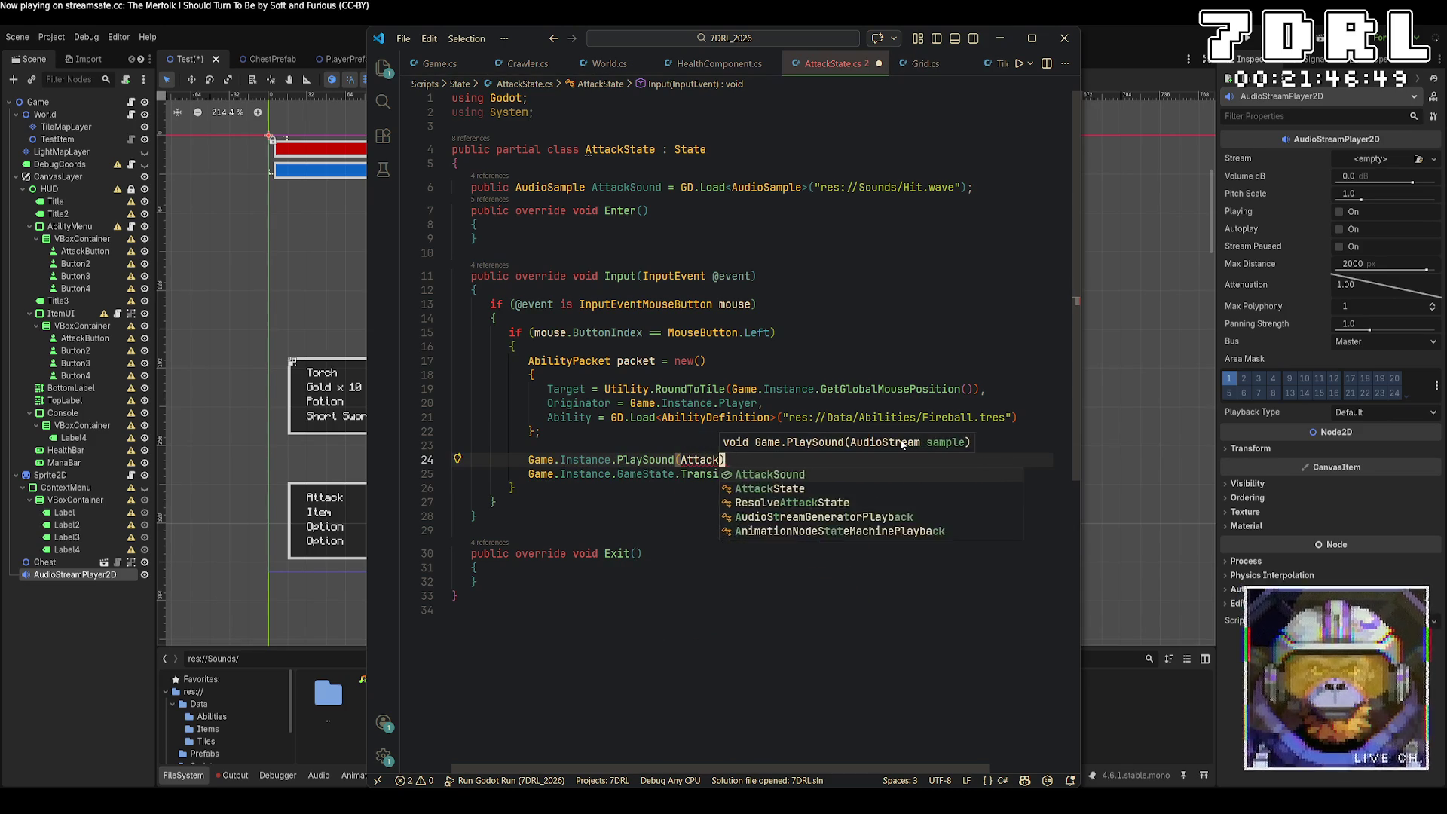
key(ctrl+s)
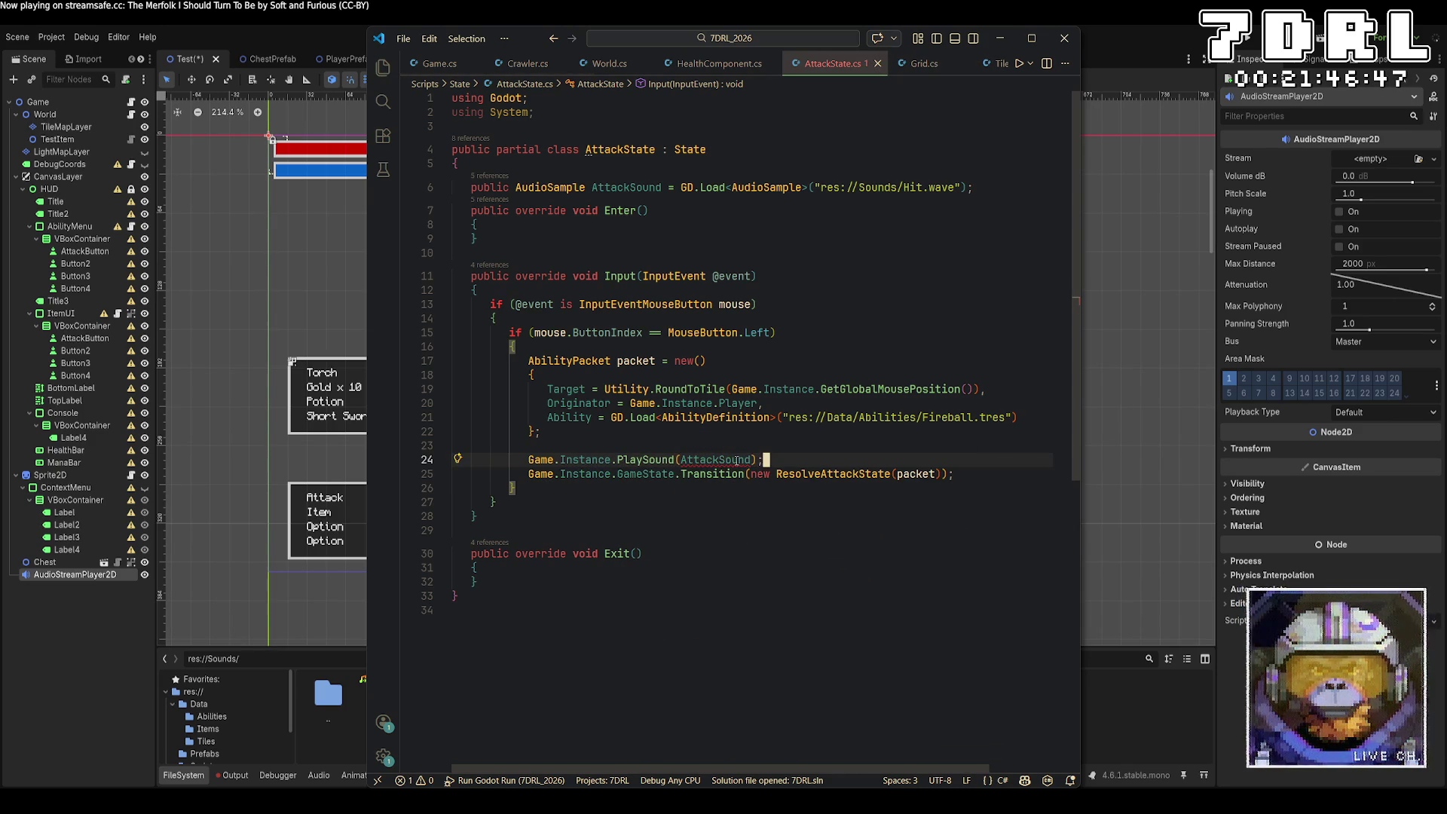
Step: Change AudioSample to AudioStream in the field type and GD.Load call, save, and run the game
mouse_move(737, 461)
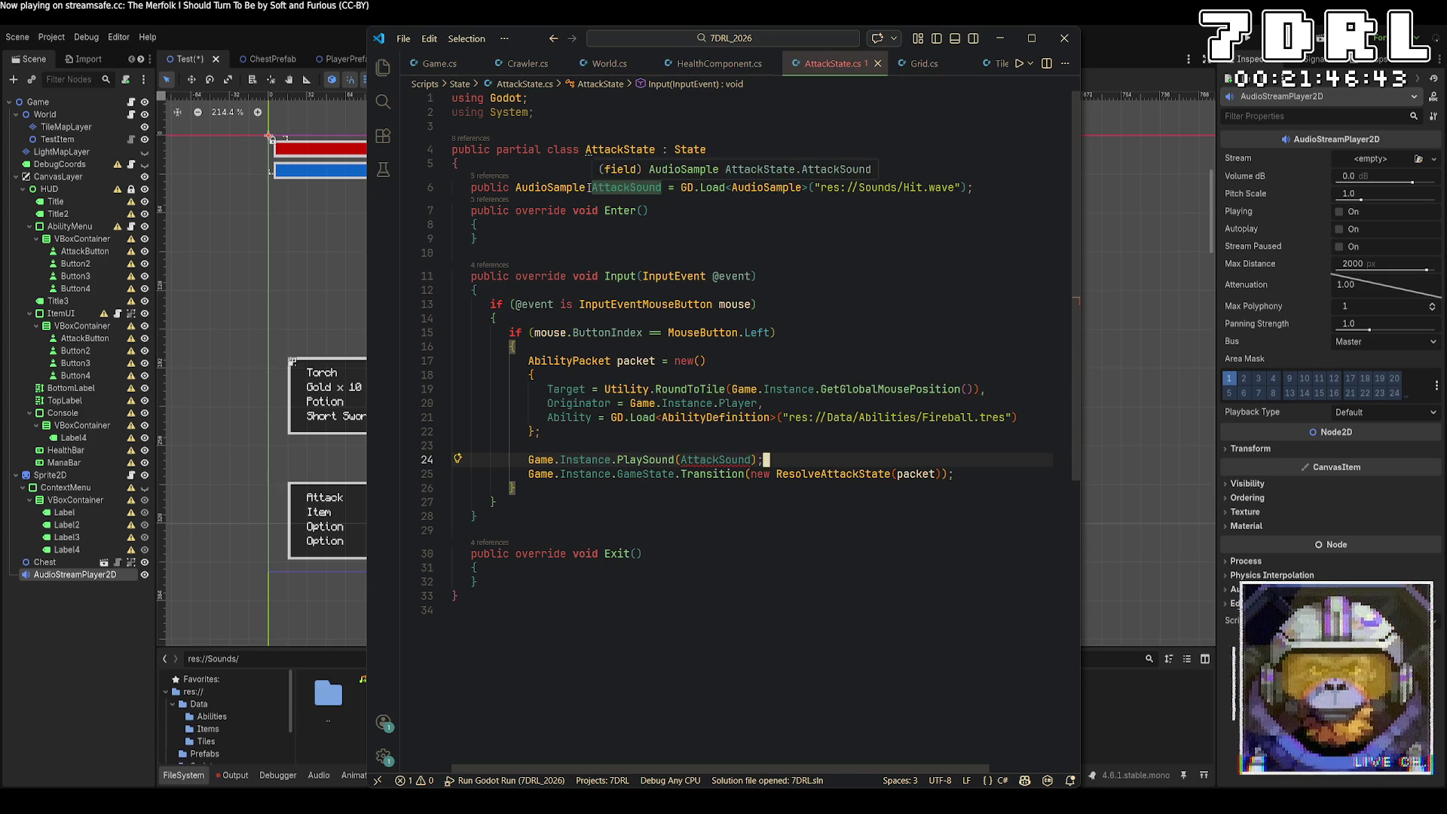
double_click(551, 187)
text(AudioStream)
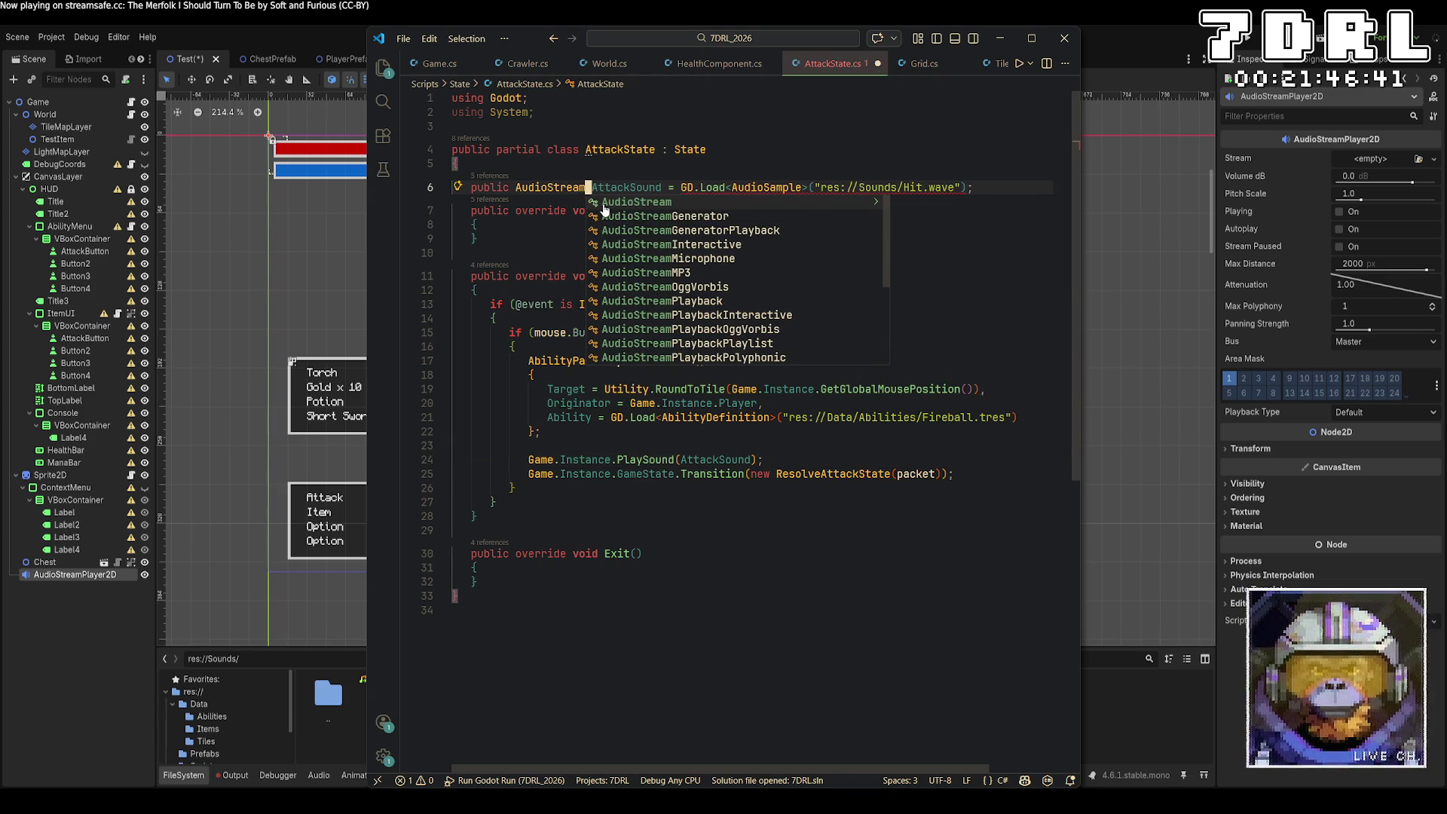
double_click(780, 187)
text(AudioStream)
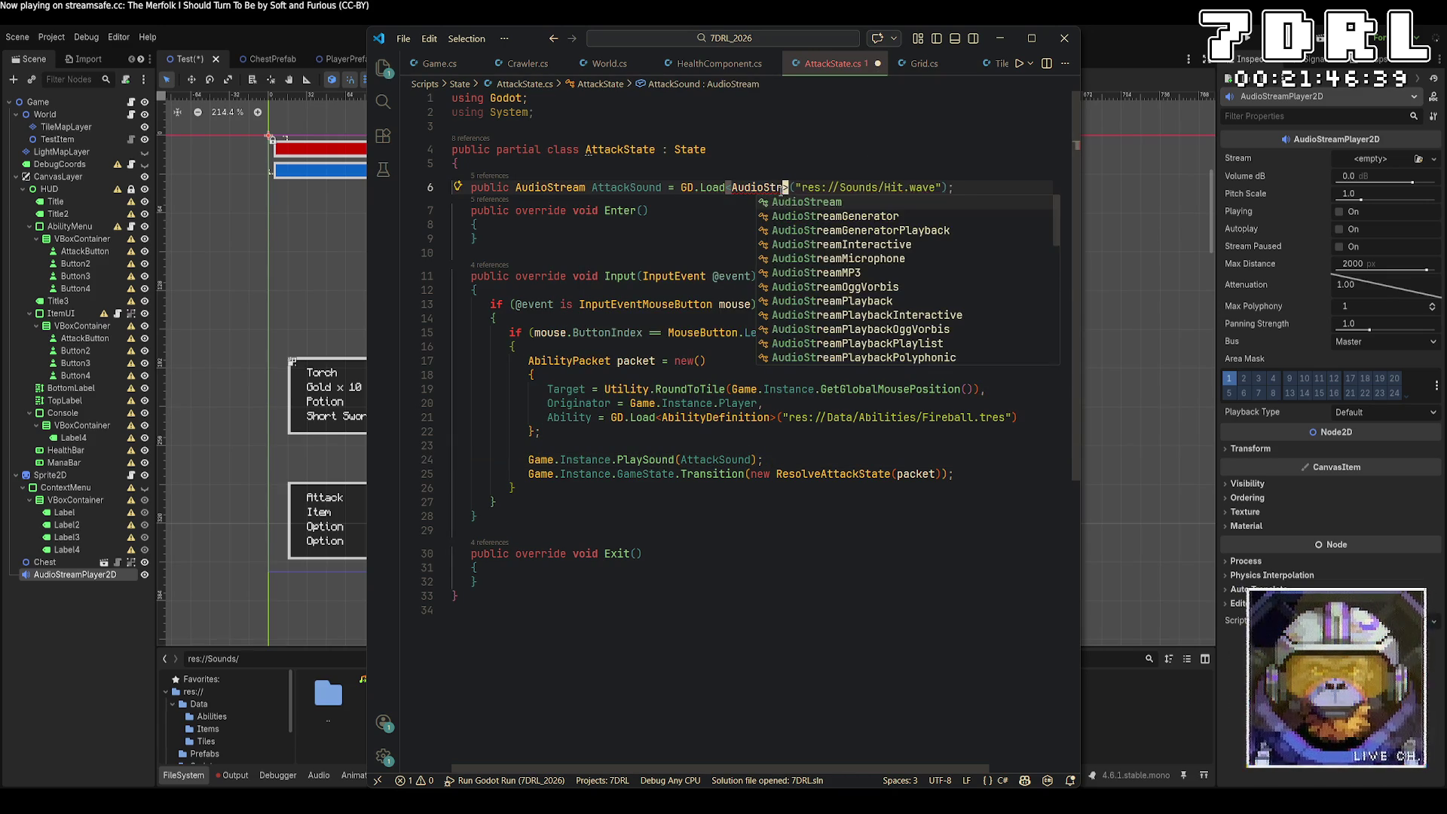
key(ctrl+s)
click(1244, 47)
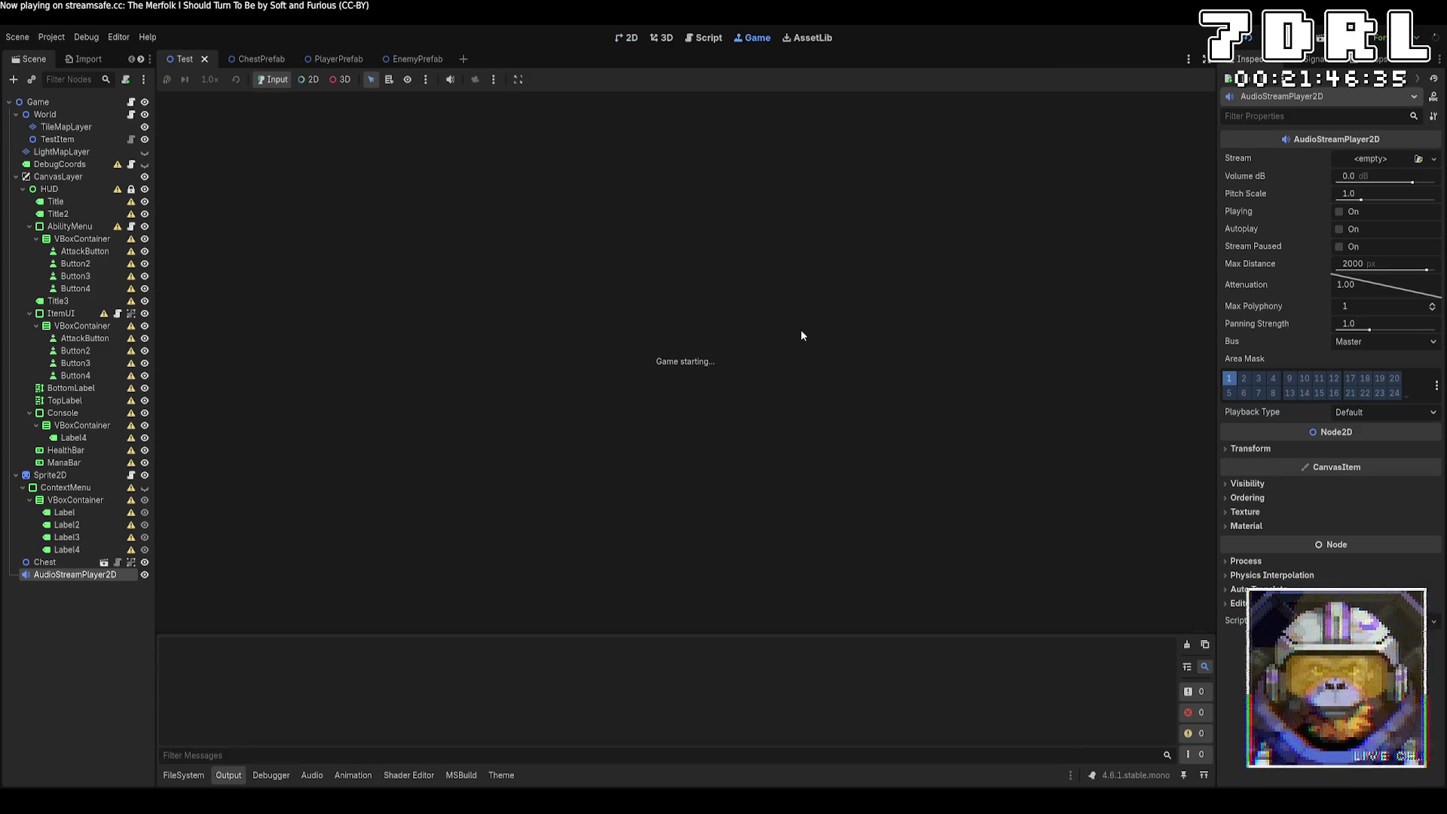
Step: Move to and attack the Minotaur, check the Hit.wave load errors in the debugger, then rerun
key(d)
key(d)
key(d)
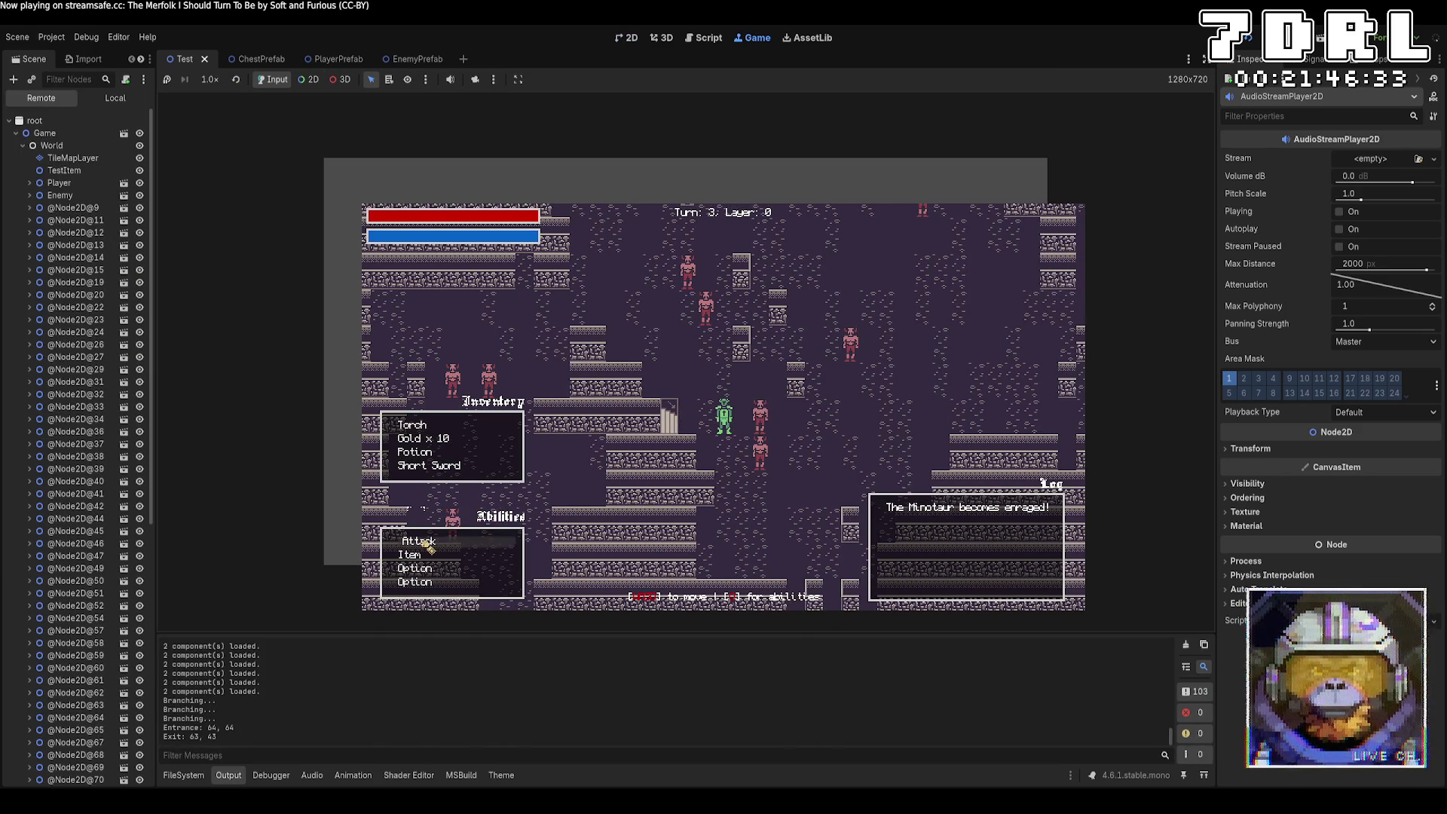
key(e)
click(764, 424)
key(d)
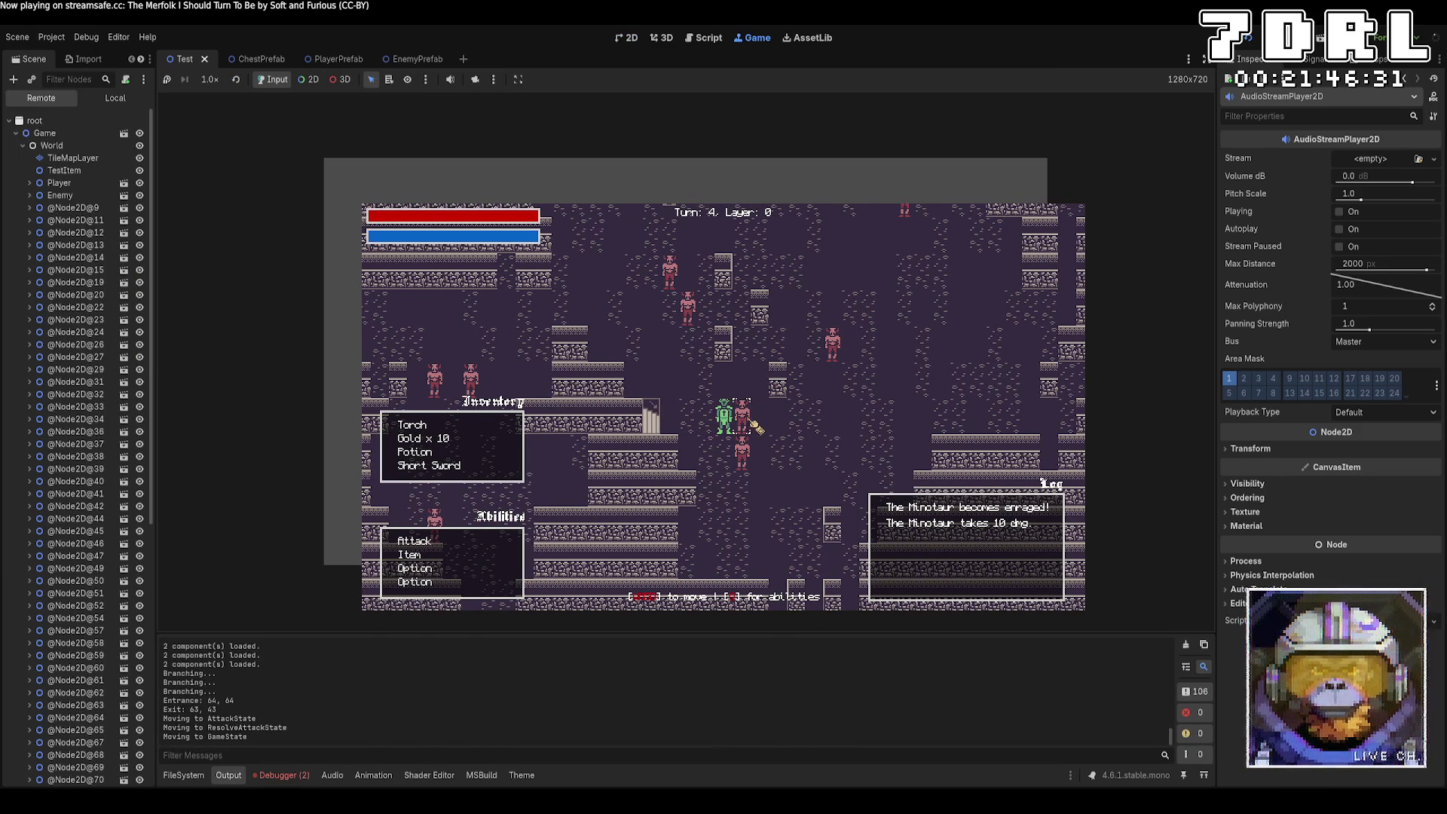
click(301, 777)
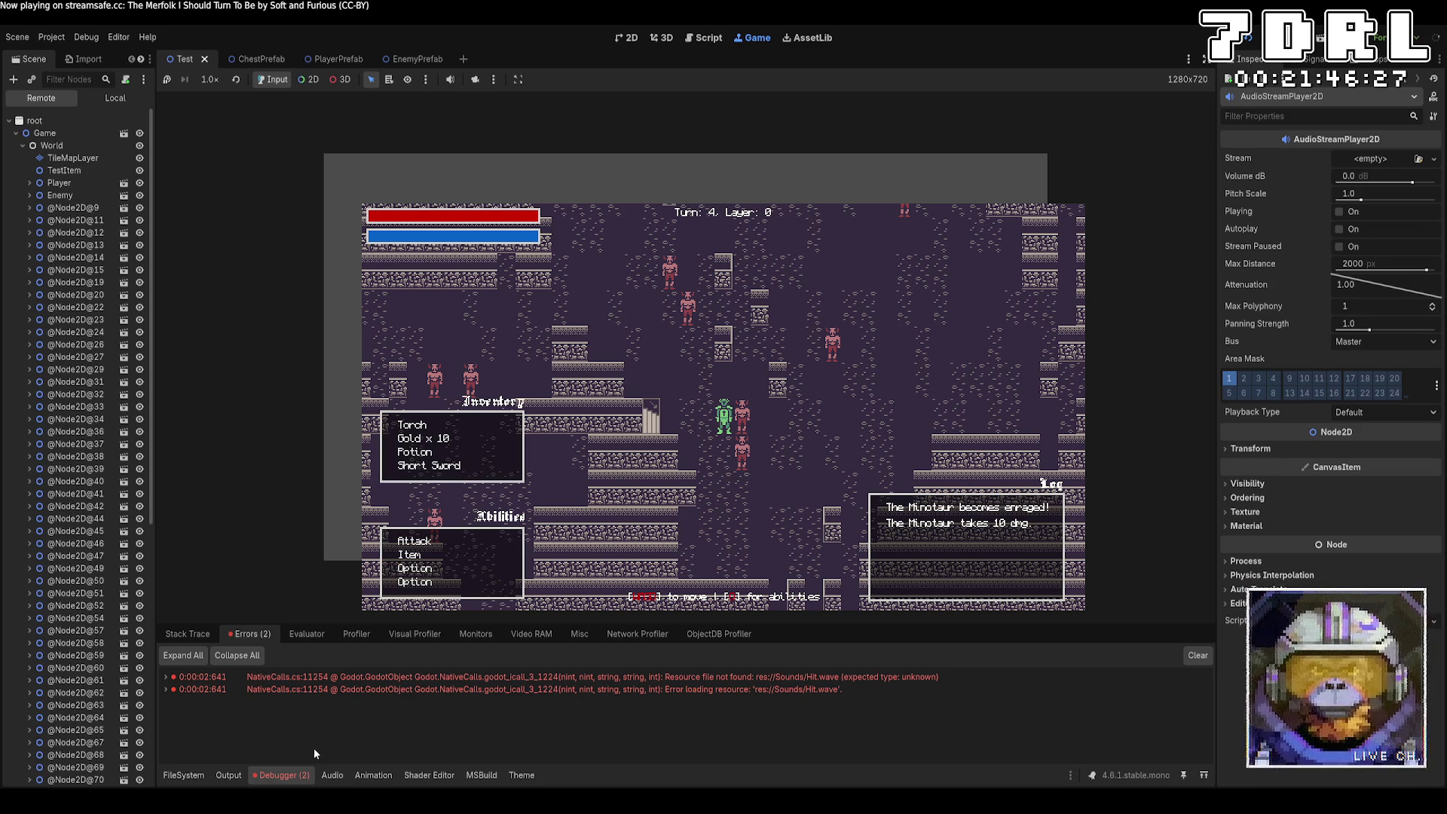
key(alt+Tab)
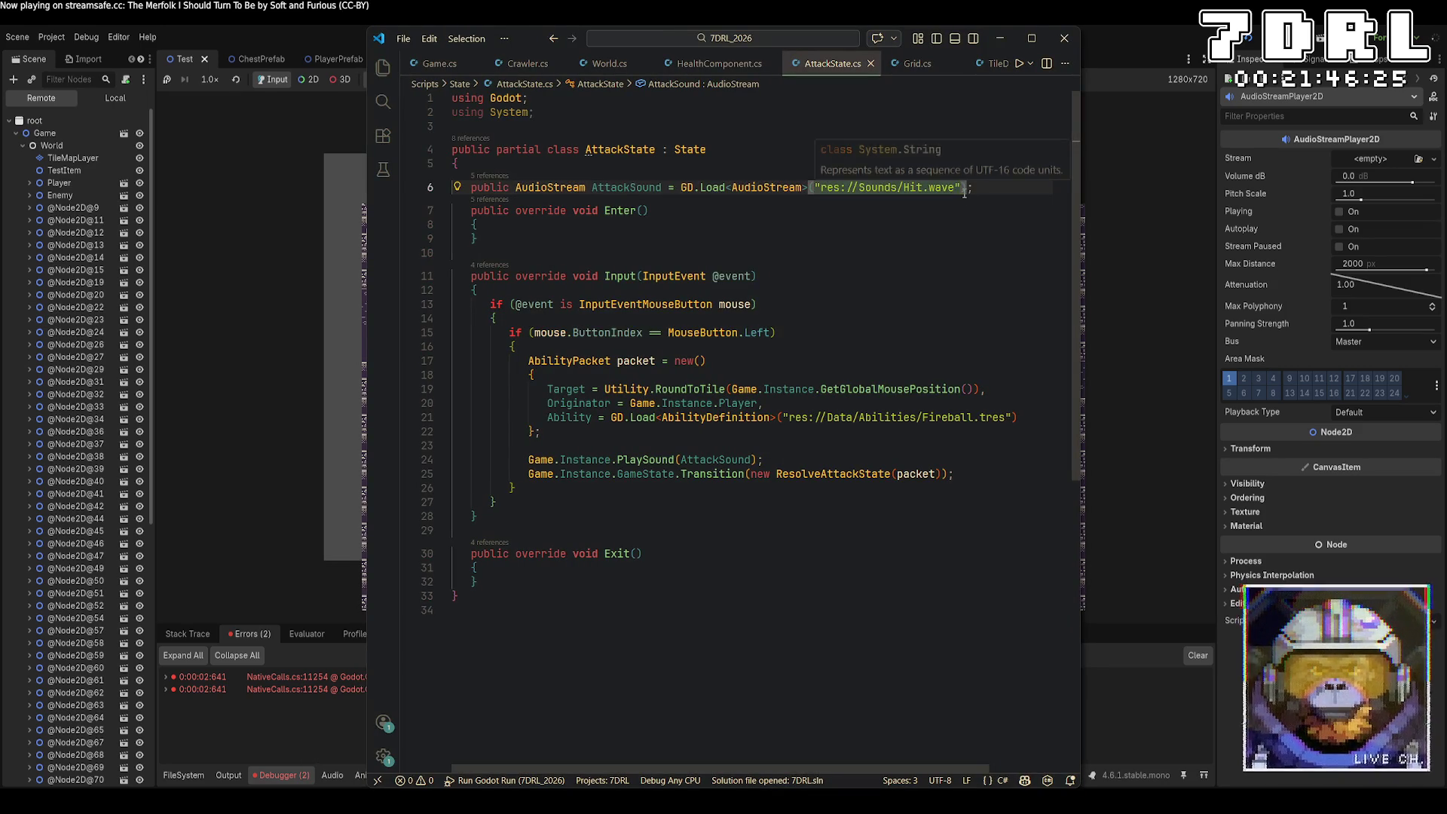
key(alt+Tab)
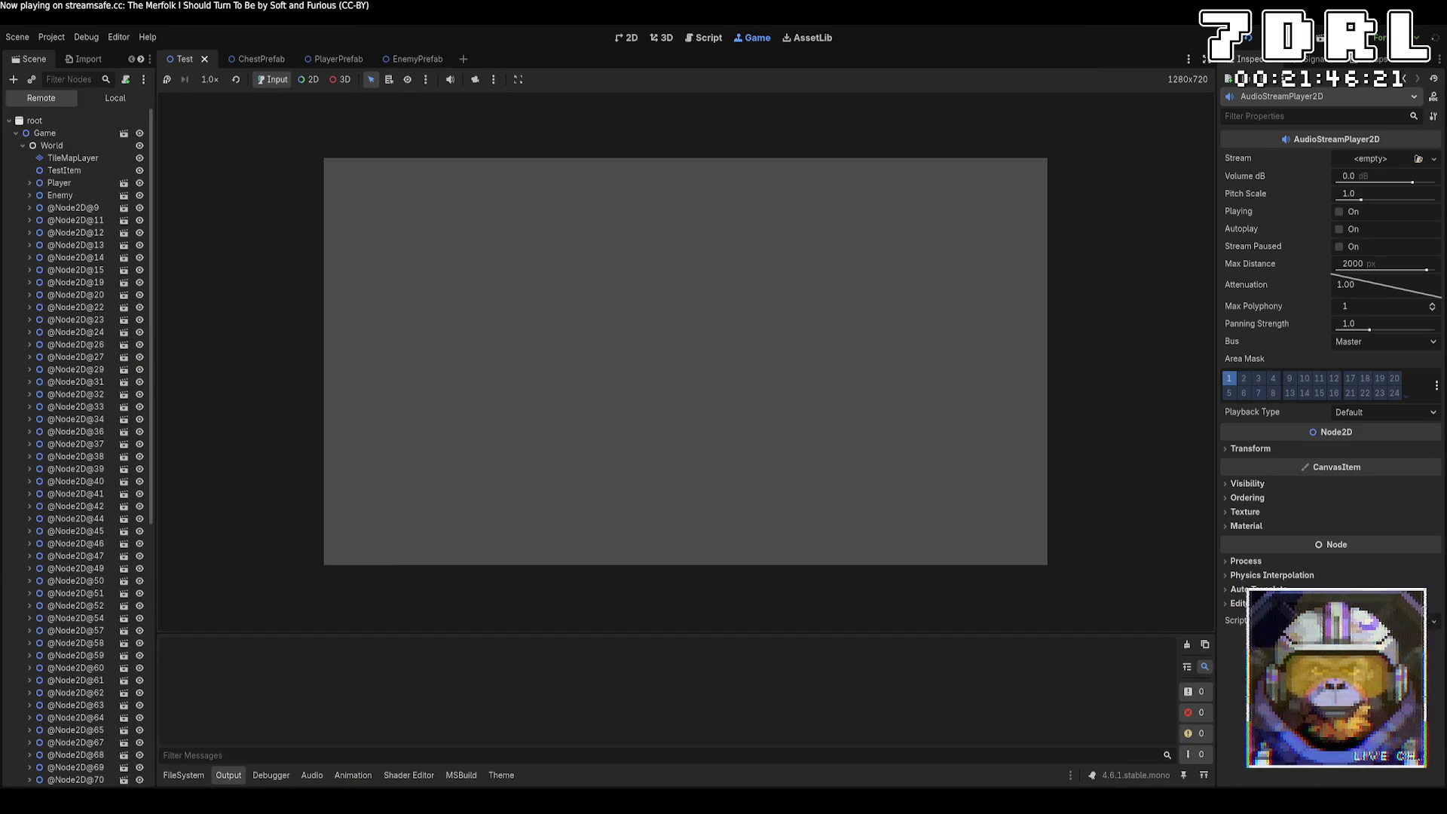
Step: Walk the player down, left, then diagonally up-left until reaching the Minotaur
key(s)
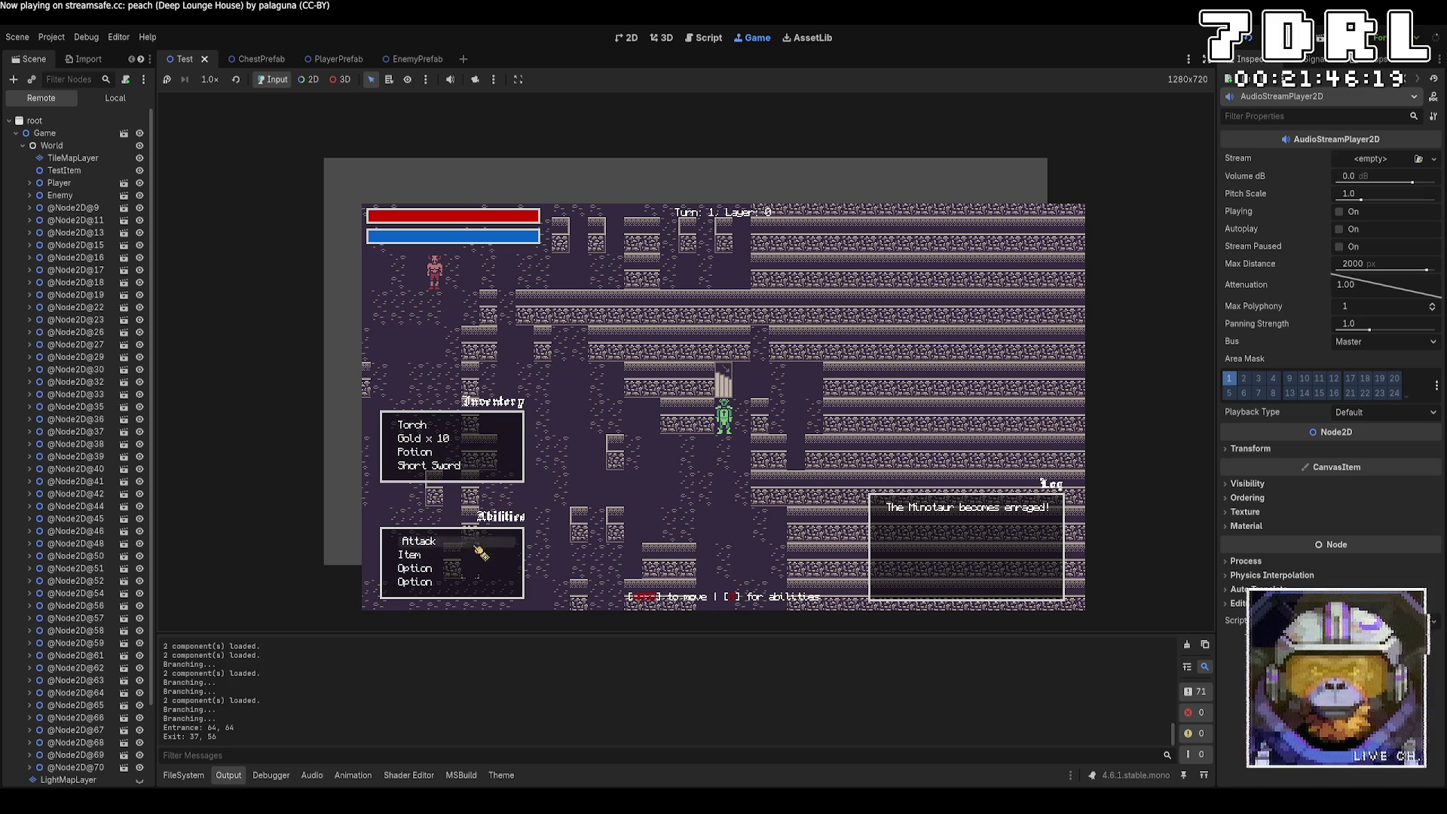
key(a)
key(a)
key(a)
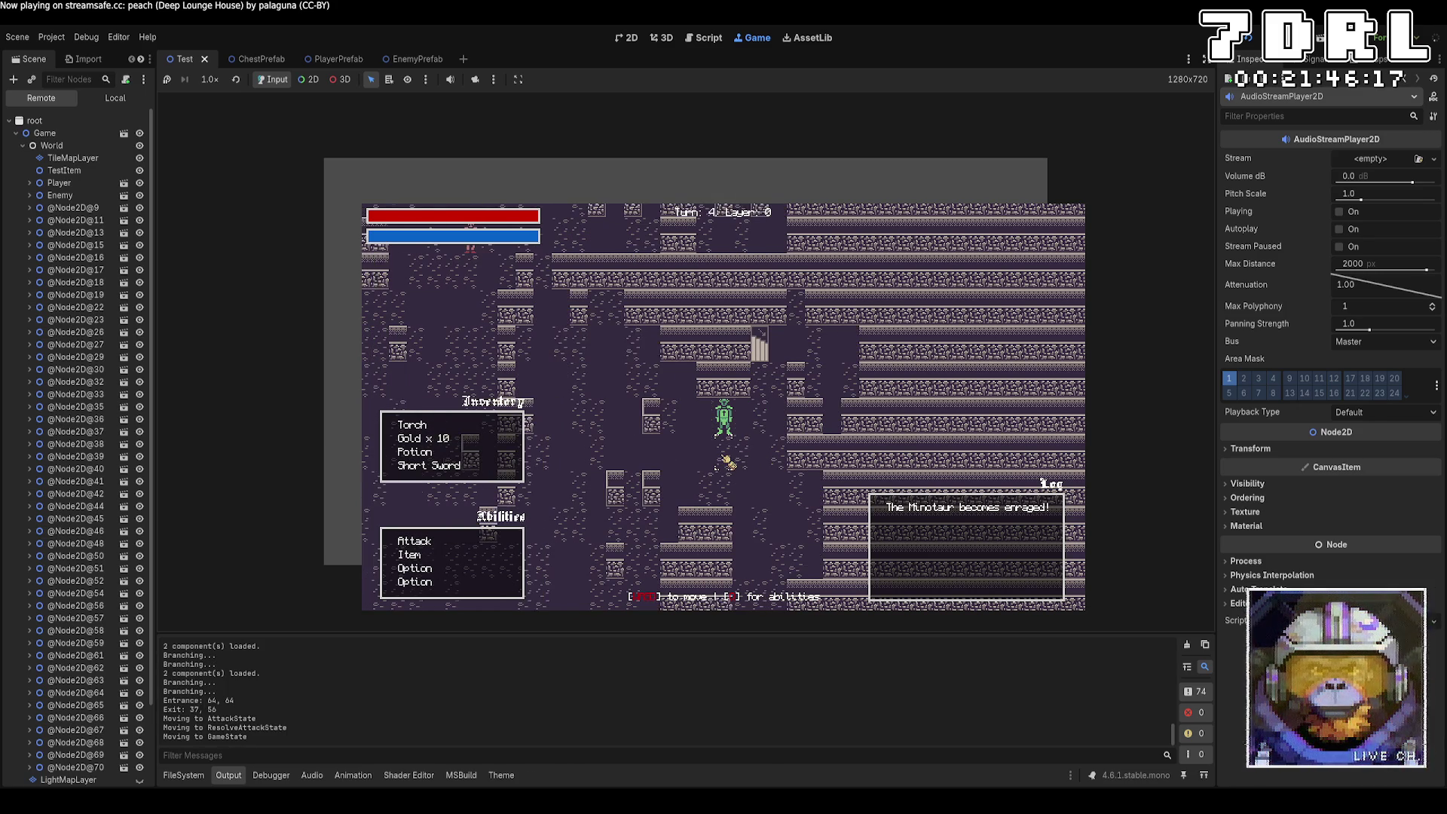
key(w)
key(a)
key(w)
key(a)
key(w)
key(a)
key(w)
key(a)
key(w)
key(a)
key(w)
key(a)
key(w)
key(a)
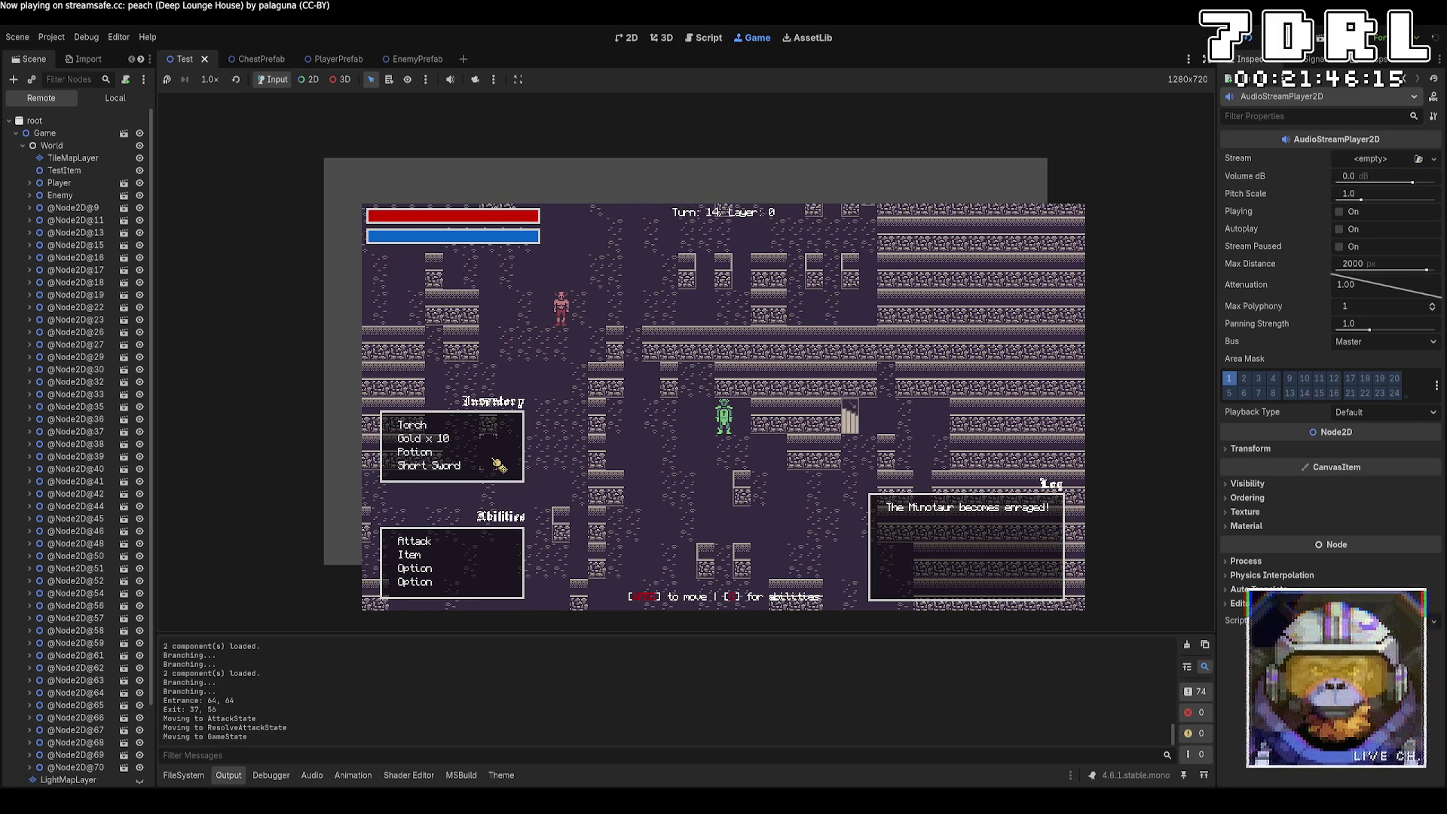
key(w)
key(a)
key(w)
key(a)
key(w)
key(a)
key(w)
key(a)
key(w)
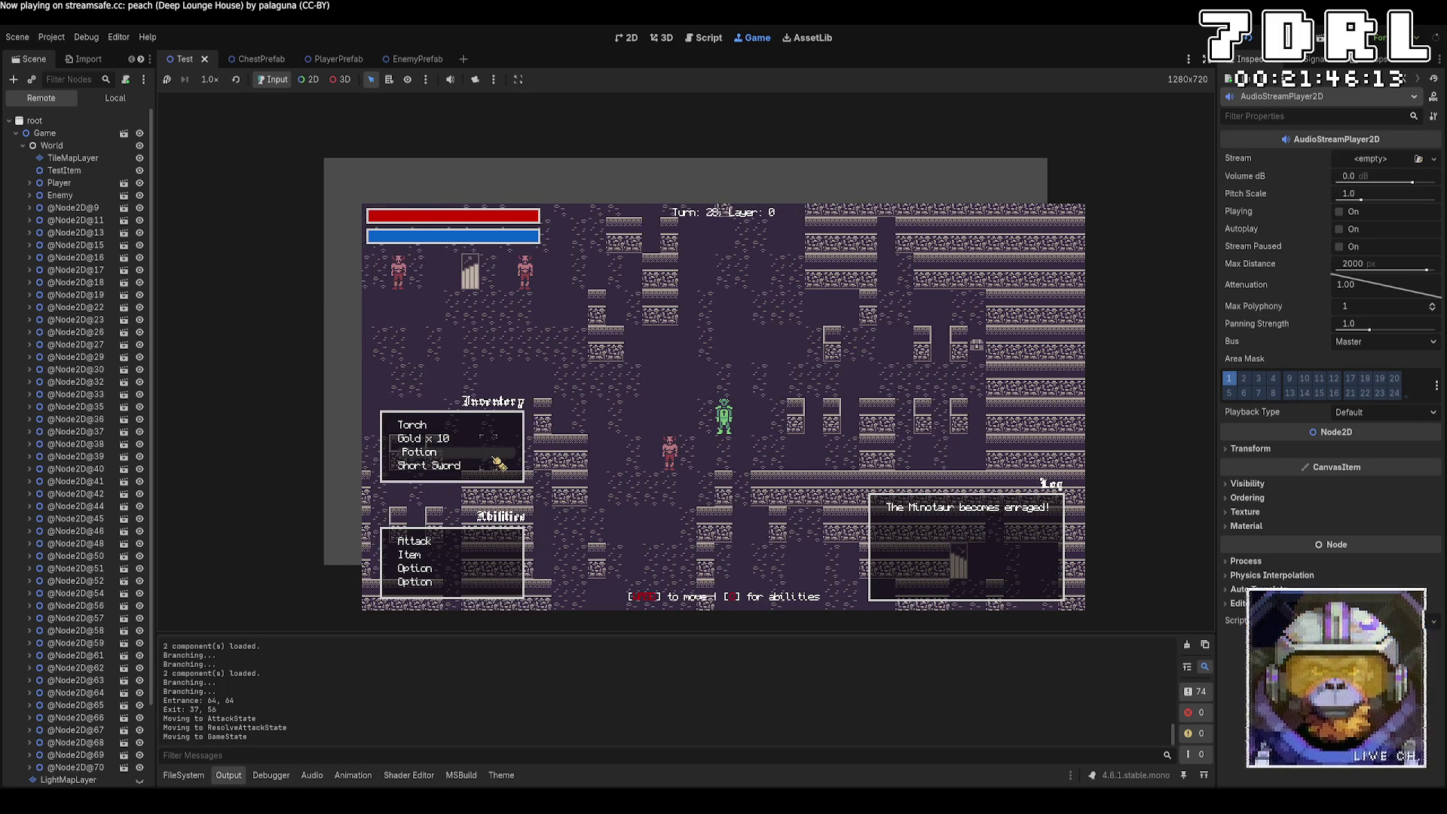
key(a)
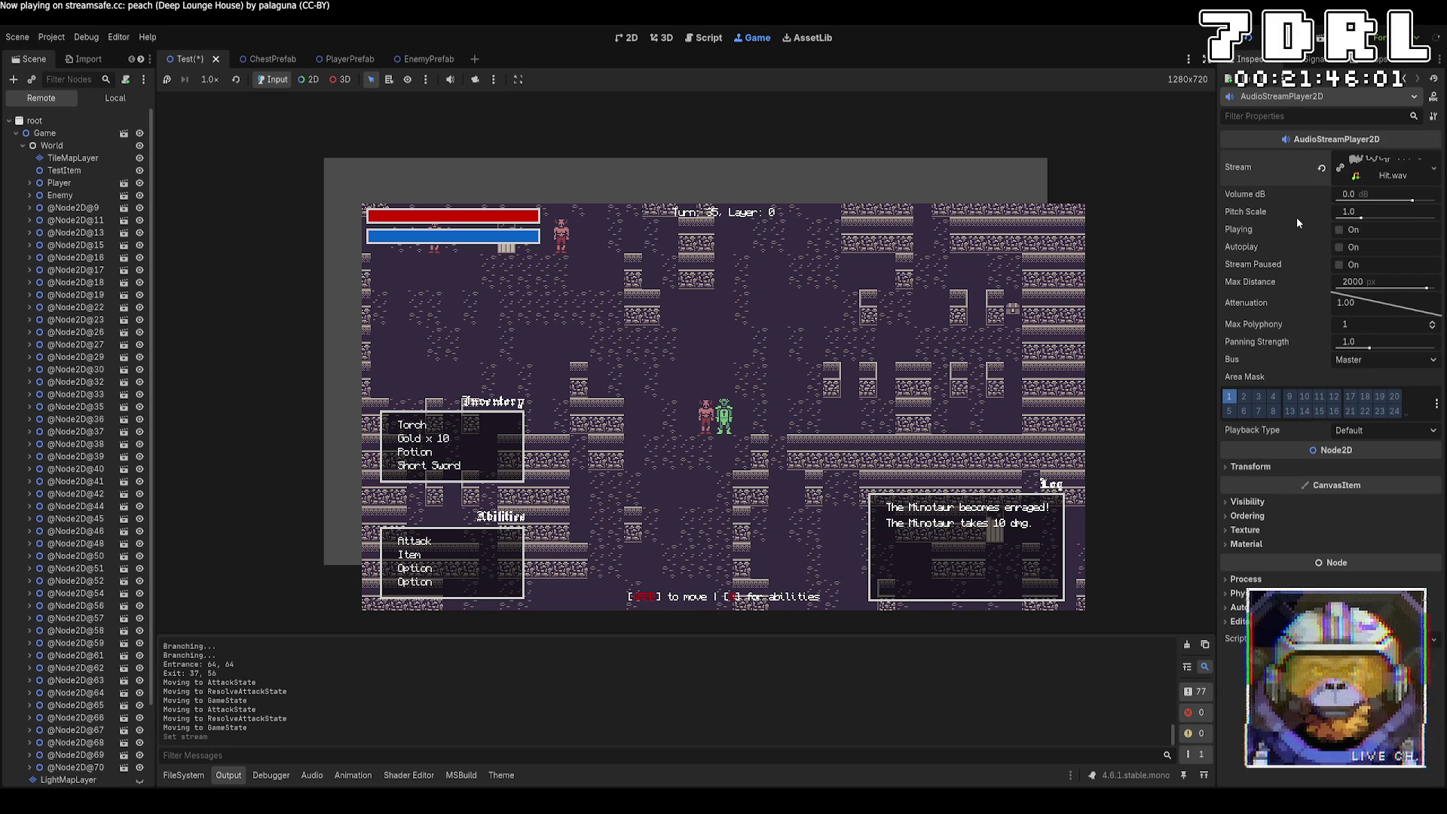
Step: Preview the Hit.wav sound several times with the Playing toggle
click(1340, 230)
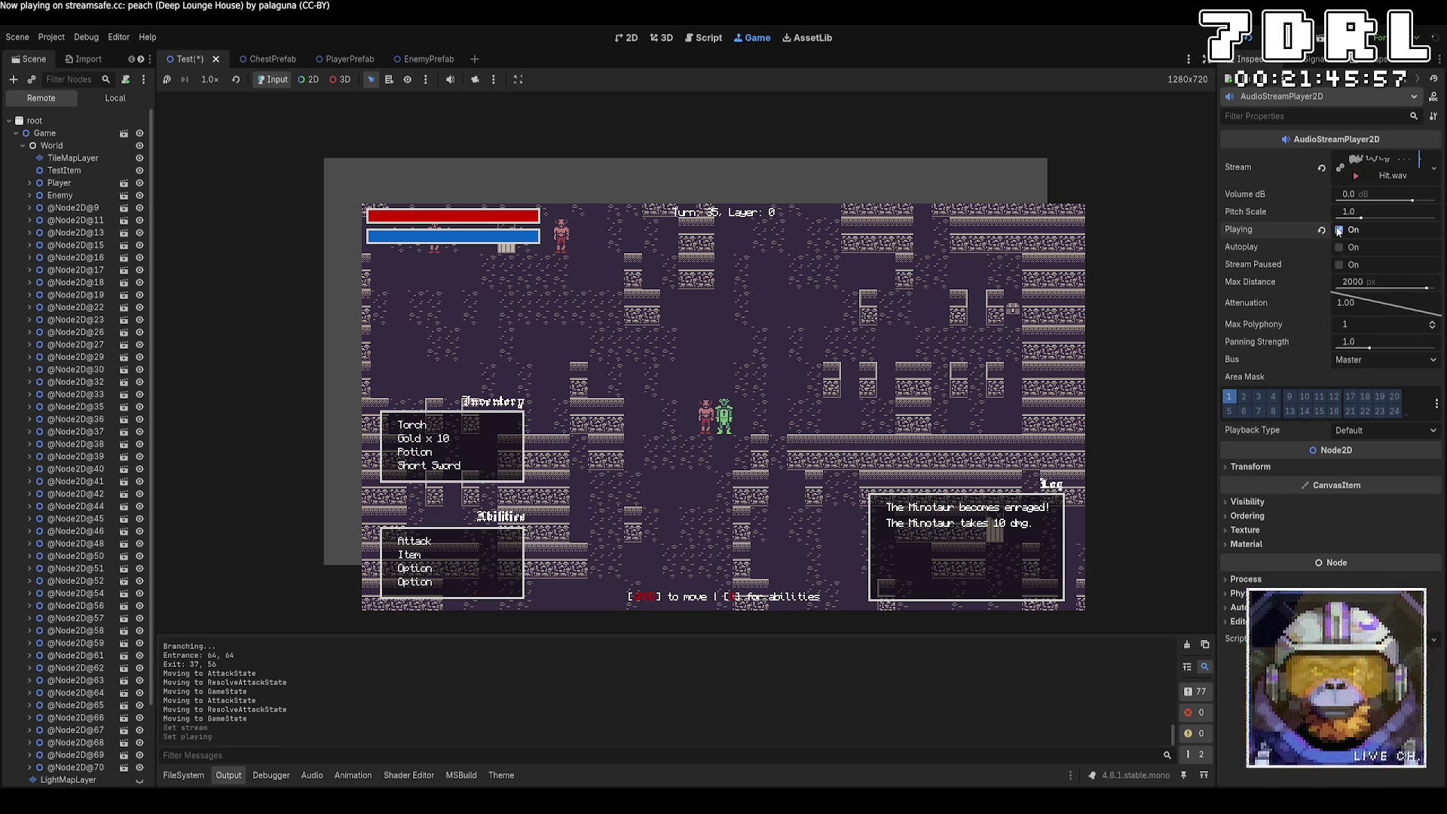
click(1340, 230)
click(1340, 230)
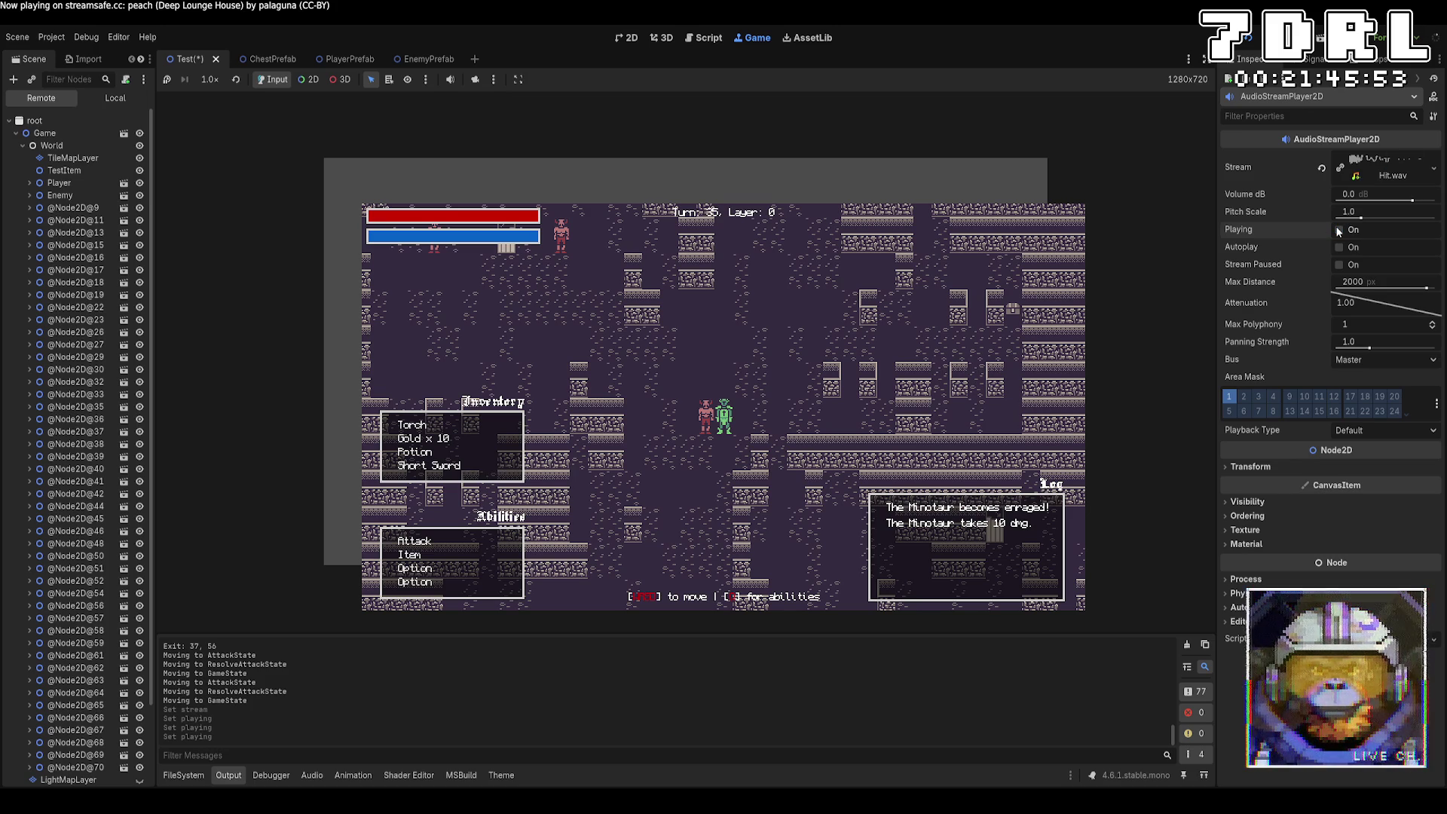
click(1340, 230)
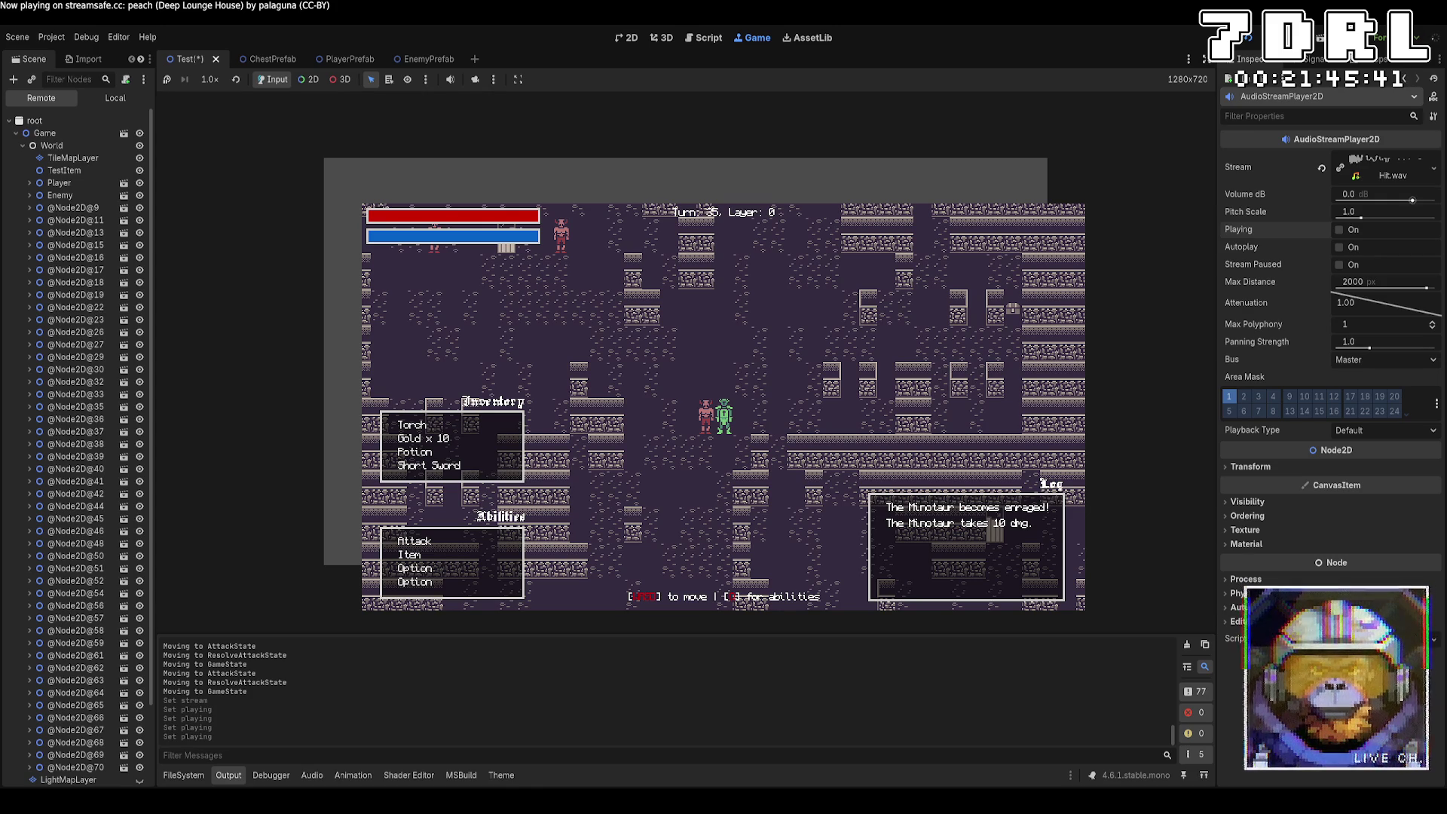
click(1342, 230)
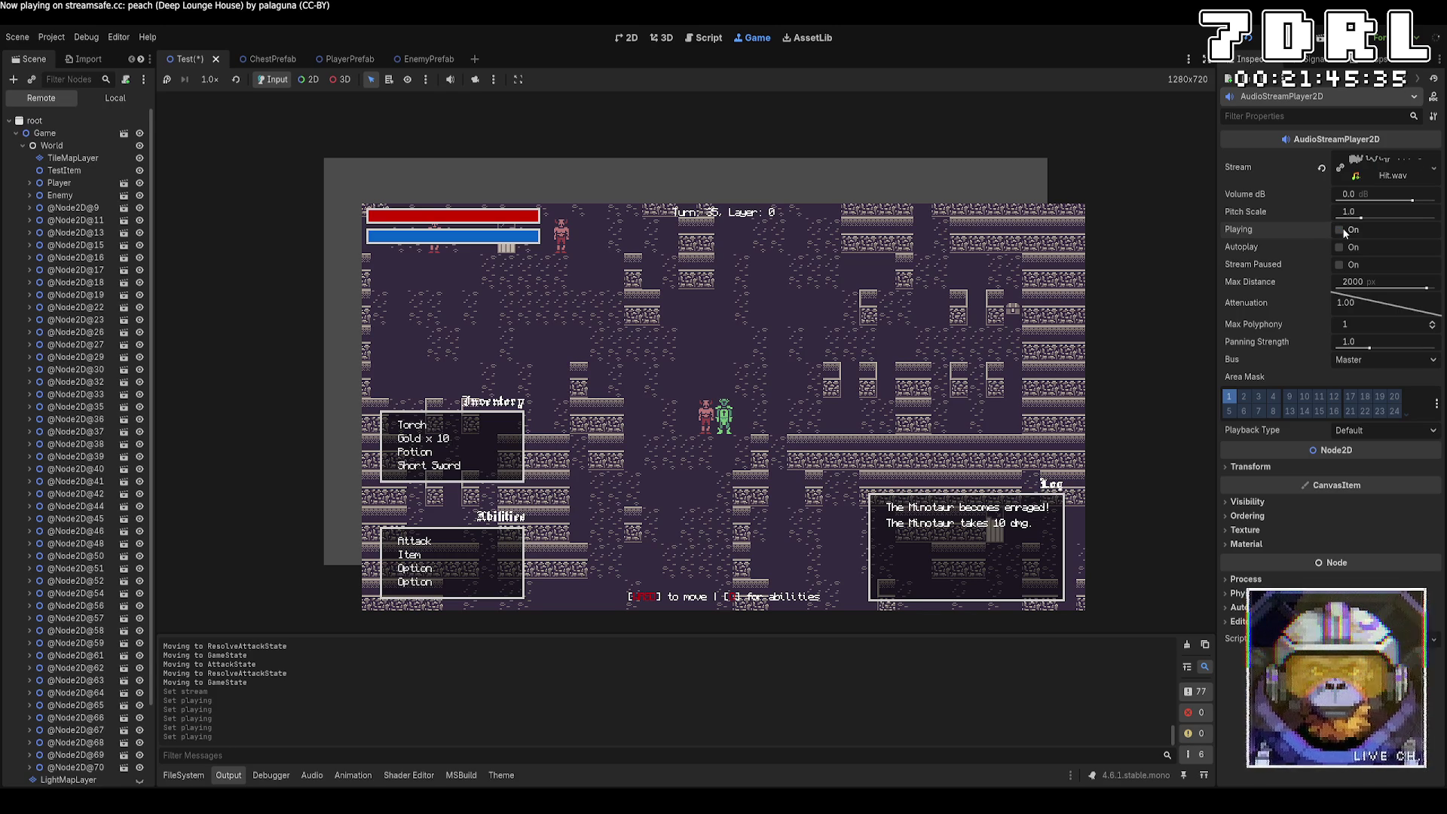
Step: Turn on Autoplay for the AudioStreamPlayer2D and play the hit sound again
click(1339, 247)
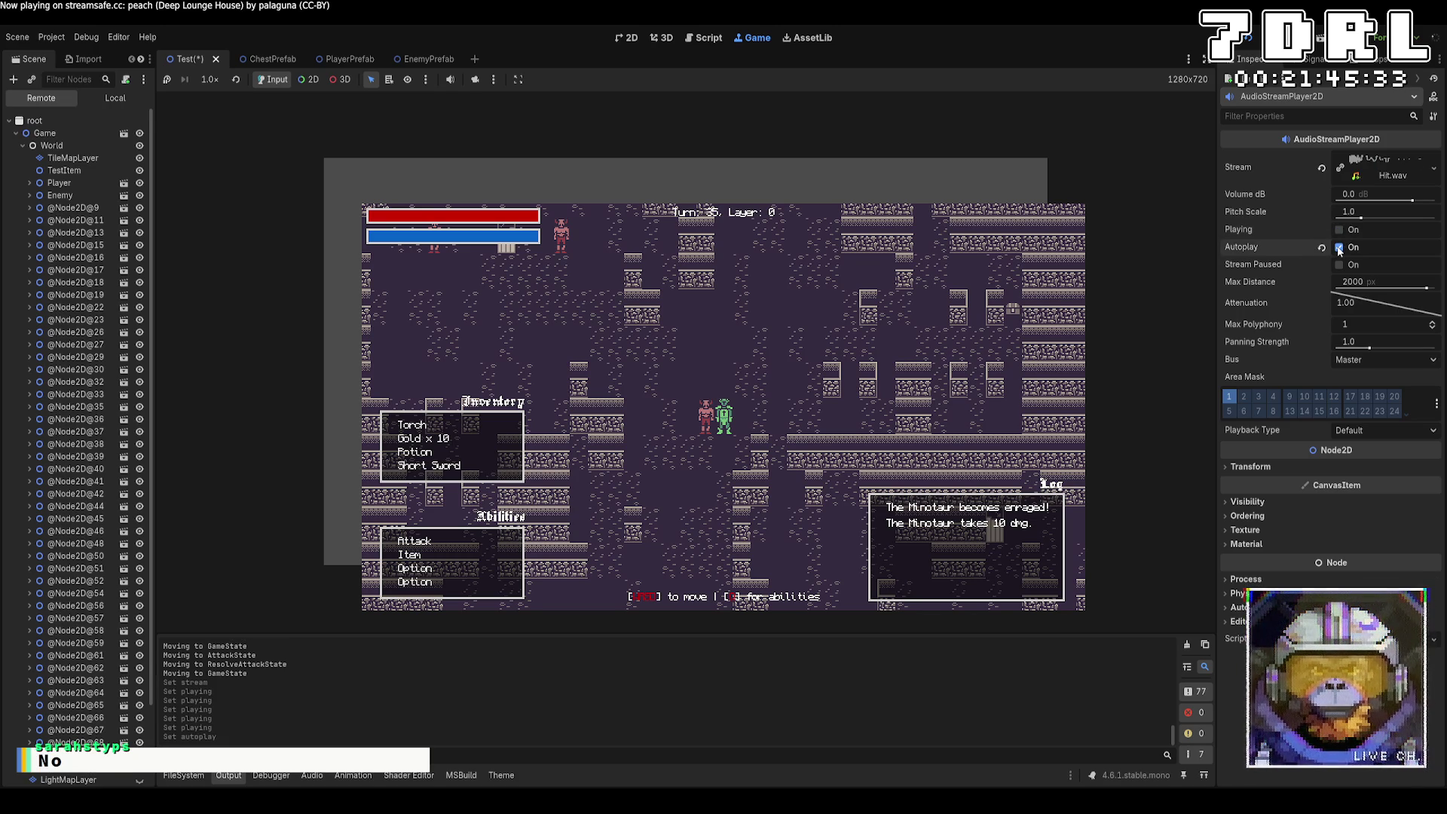
click(1339, 248)
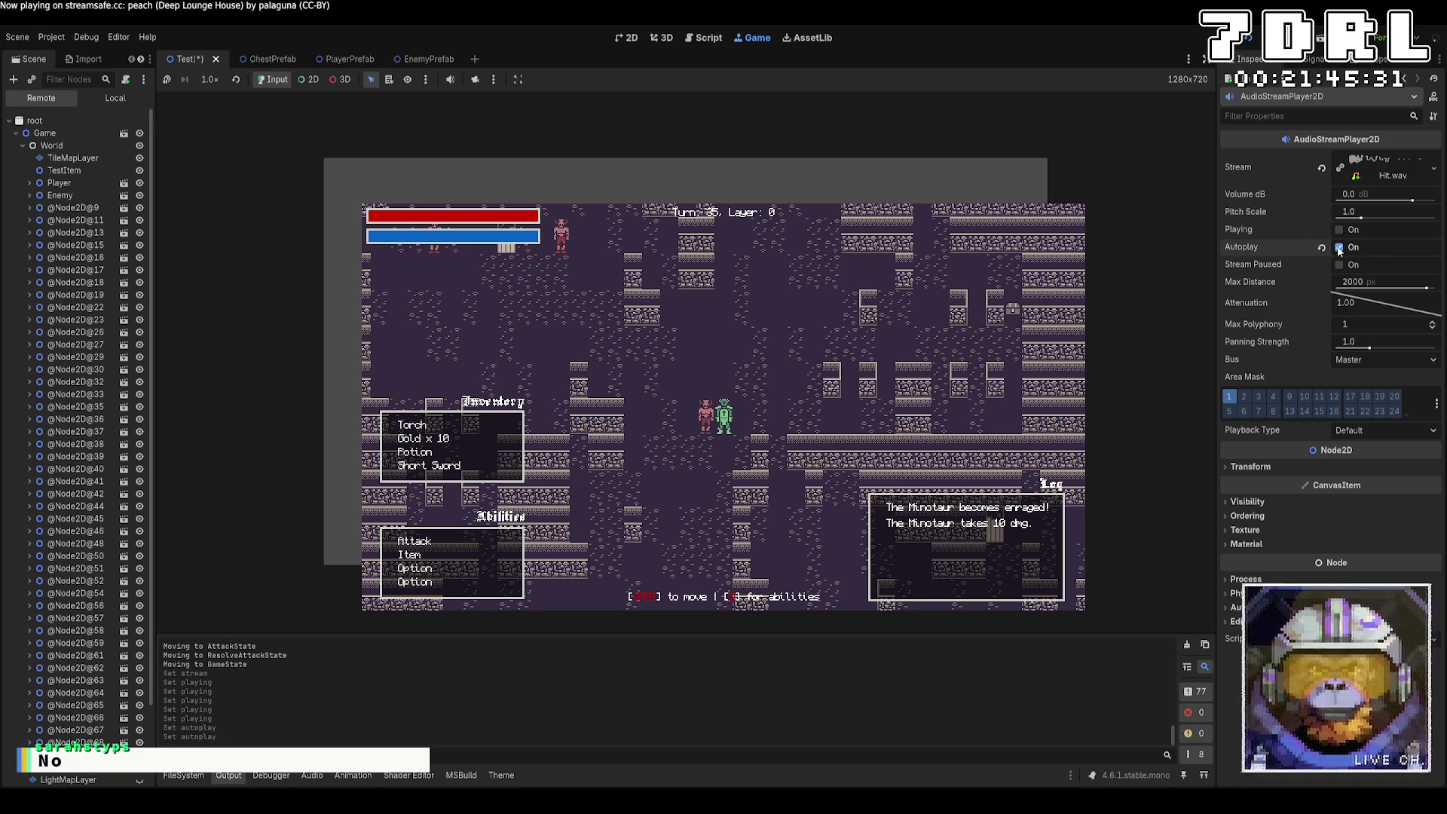
click(1340, 231)
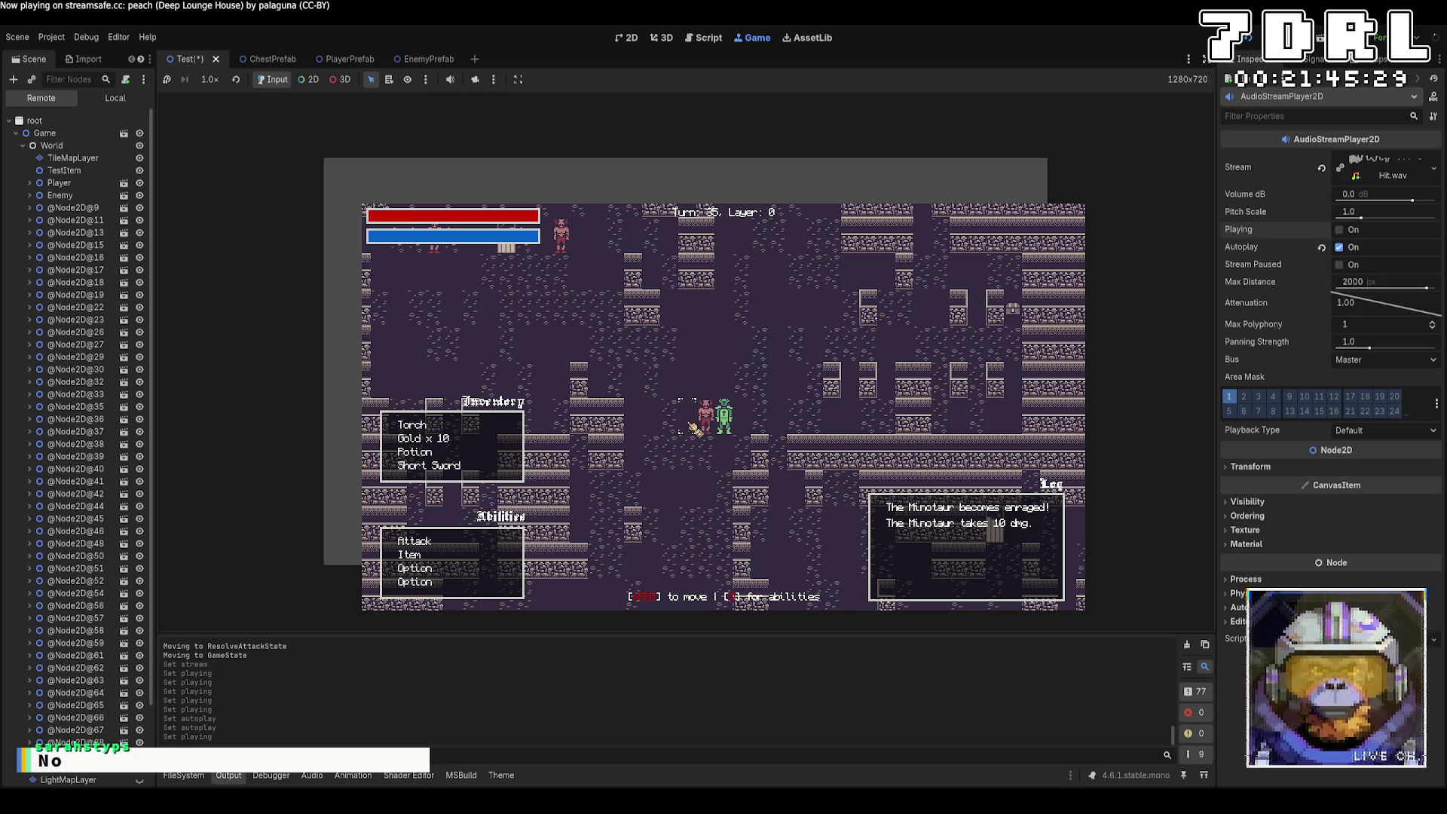
Step: Attack the Minotaur with the Attack ability, then stop the running game
key(e)
key(Return)
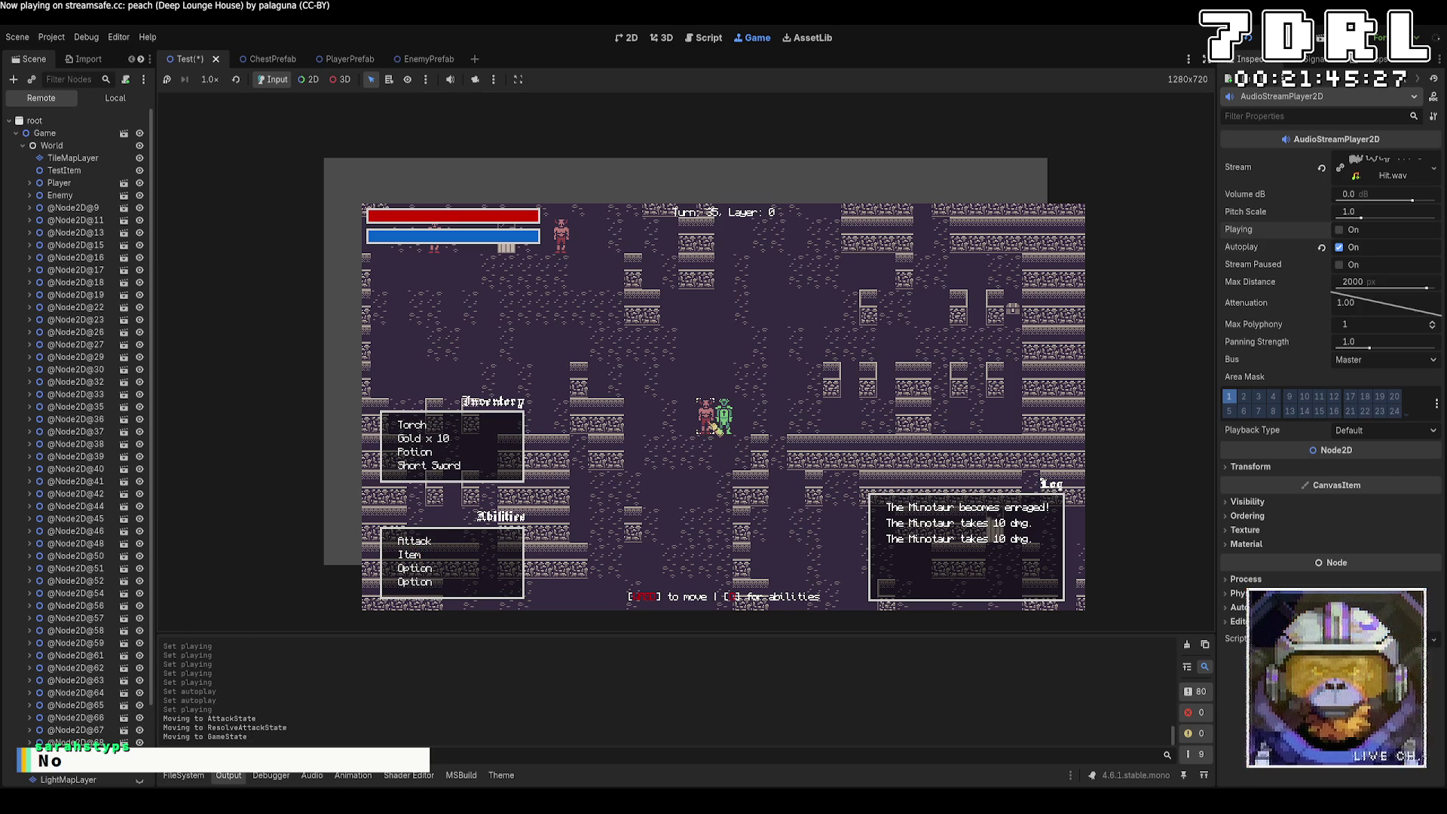
key(F8)
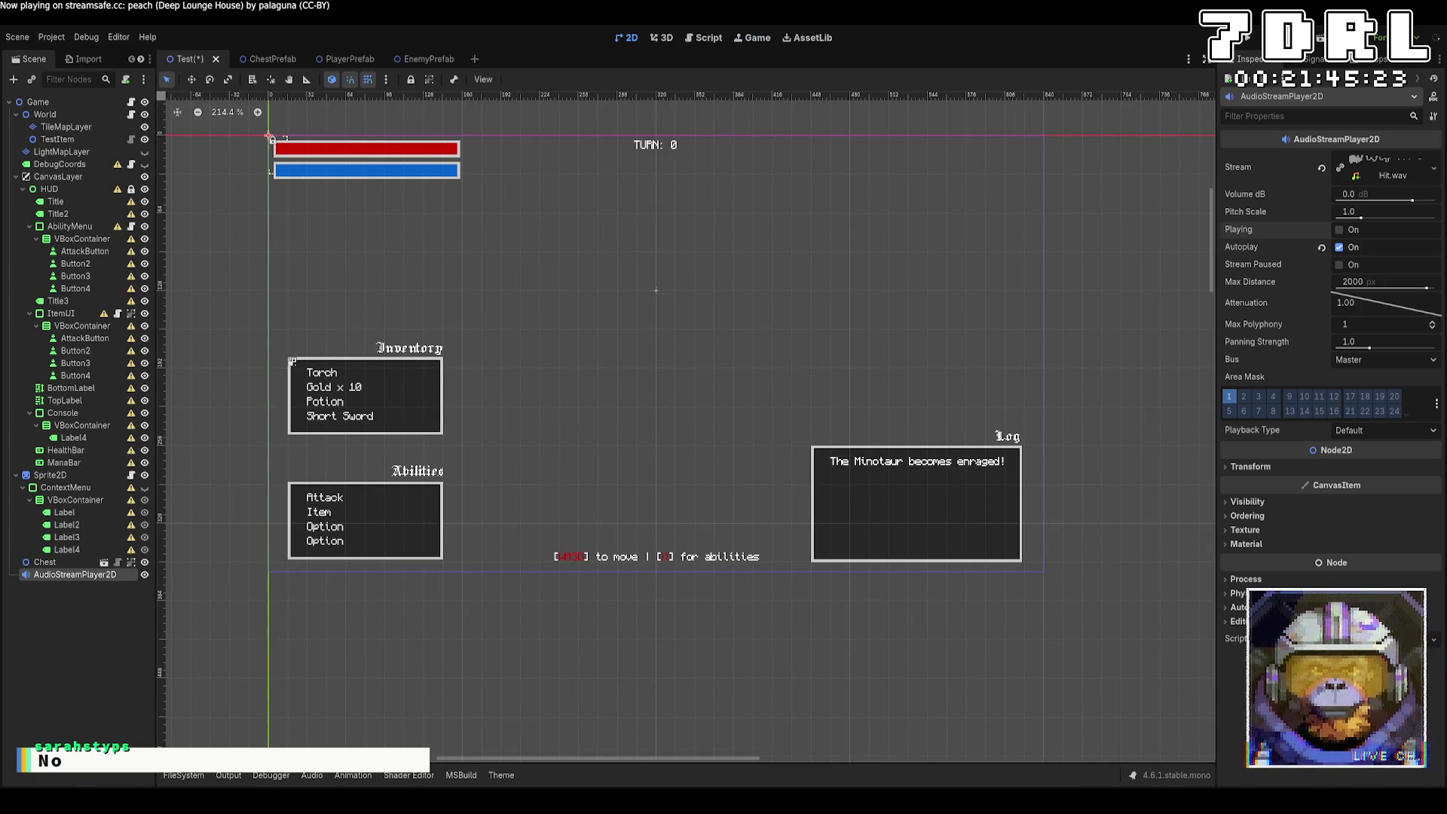
Step: Change both AudioStream types on line 6 of AttackState.cs to AudioStreamWav and save
key(alt+Tab)
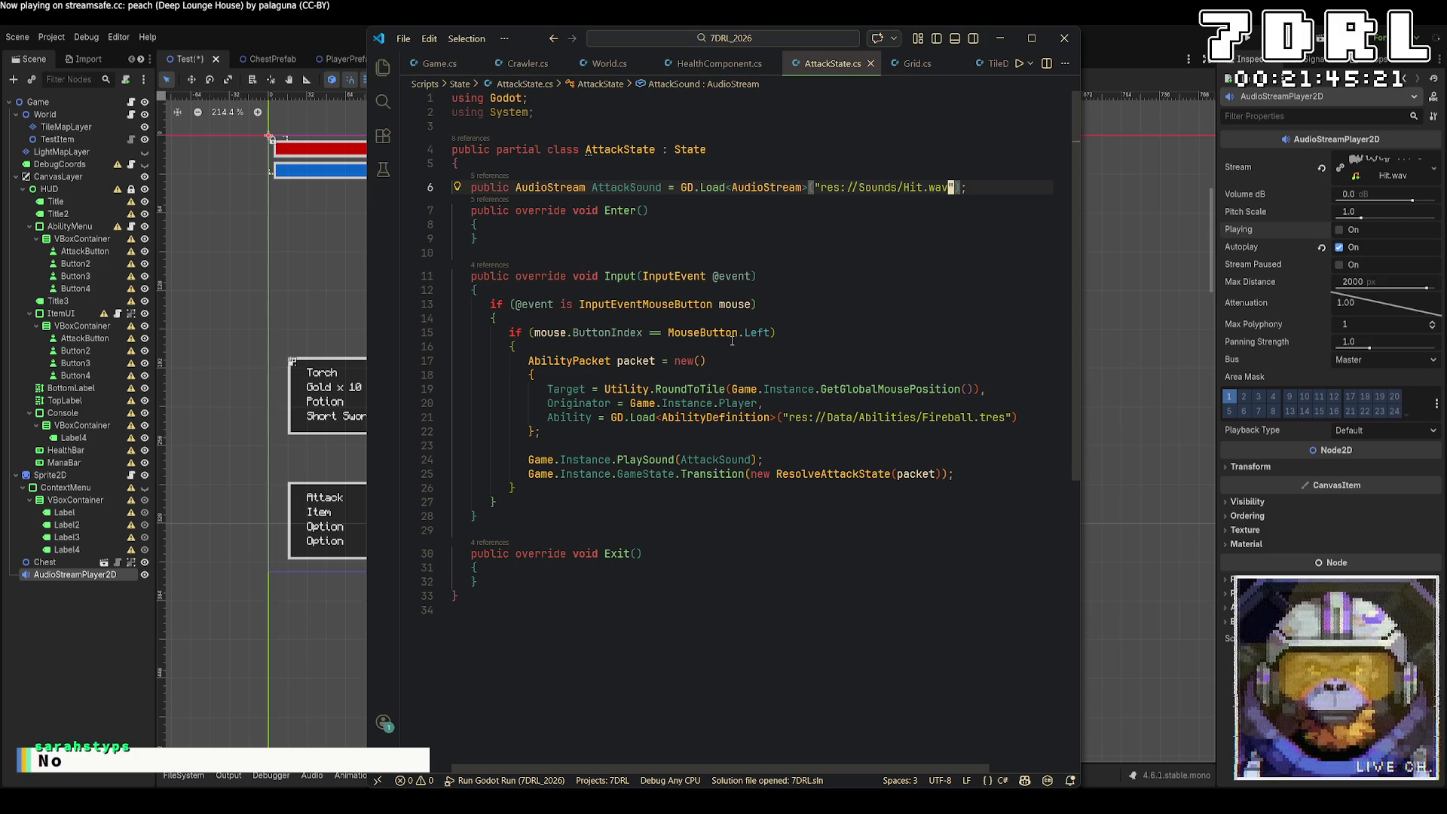
mouse_move(785, 188)
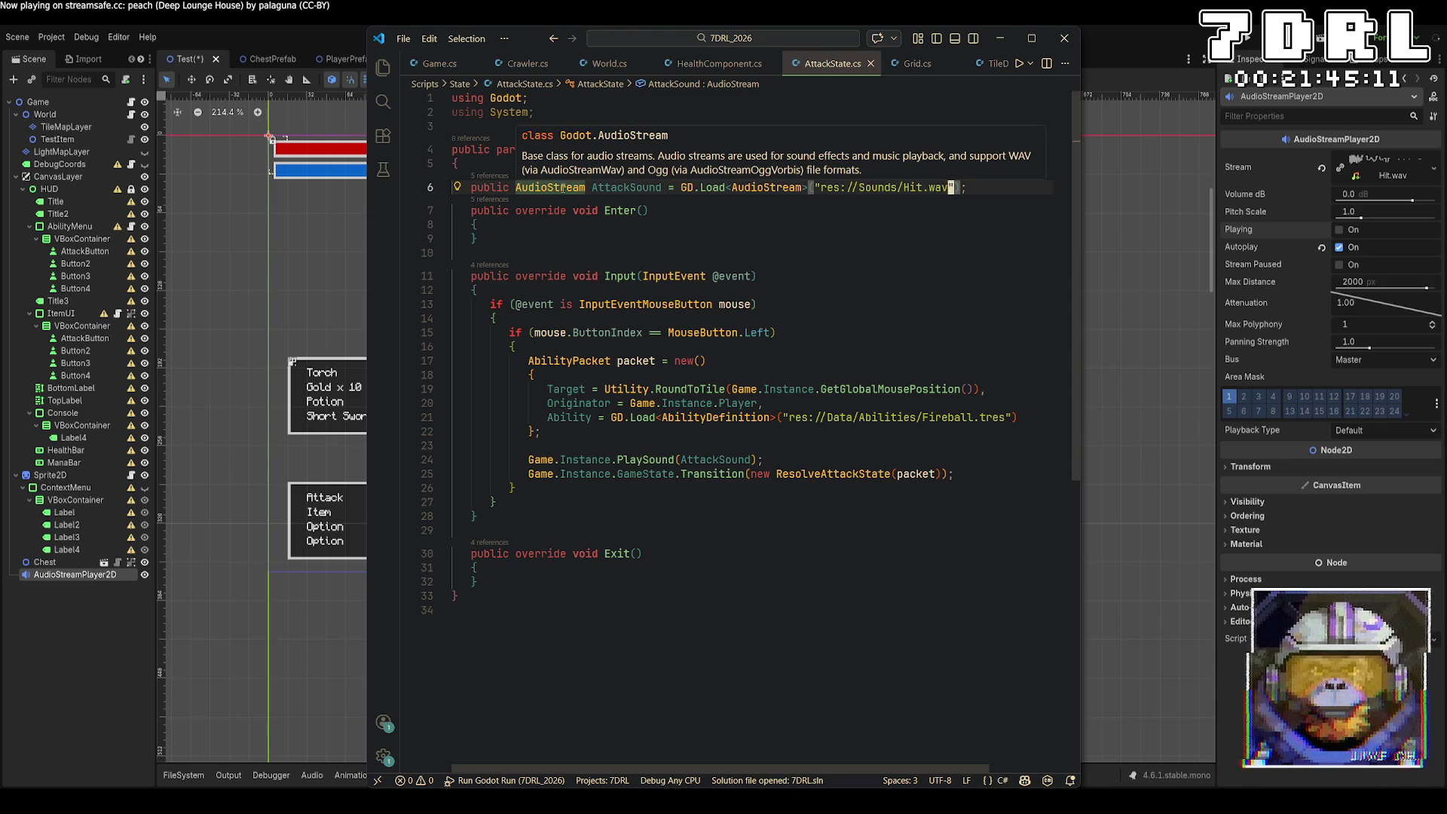
click(586, 187)
text(Wav)
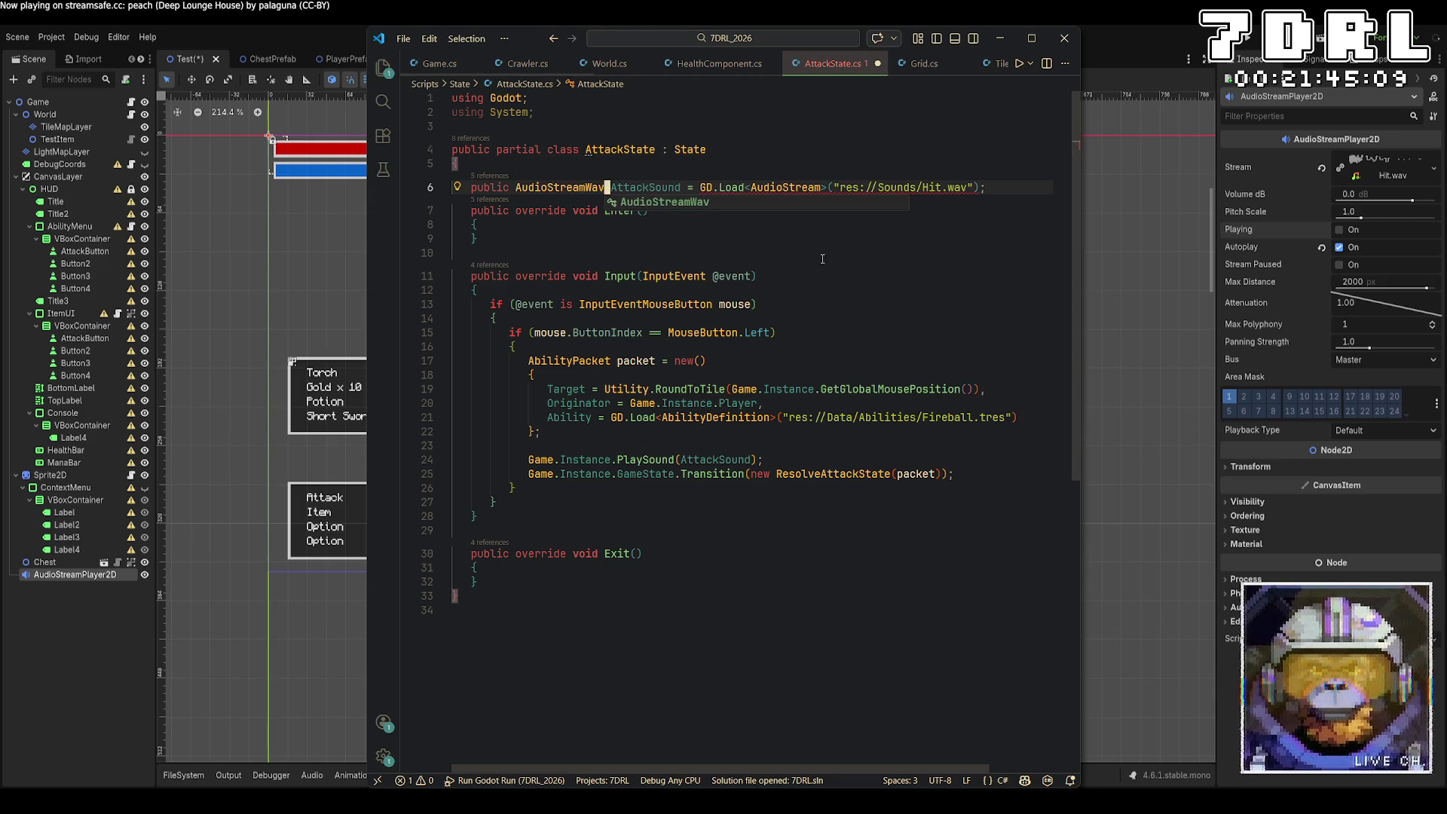
click(825, 188)
text(Wav)
key(ctrl+s)
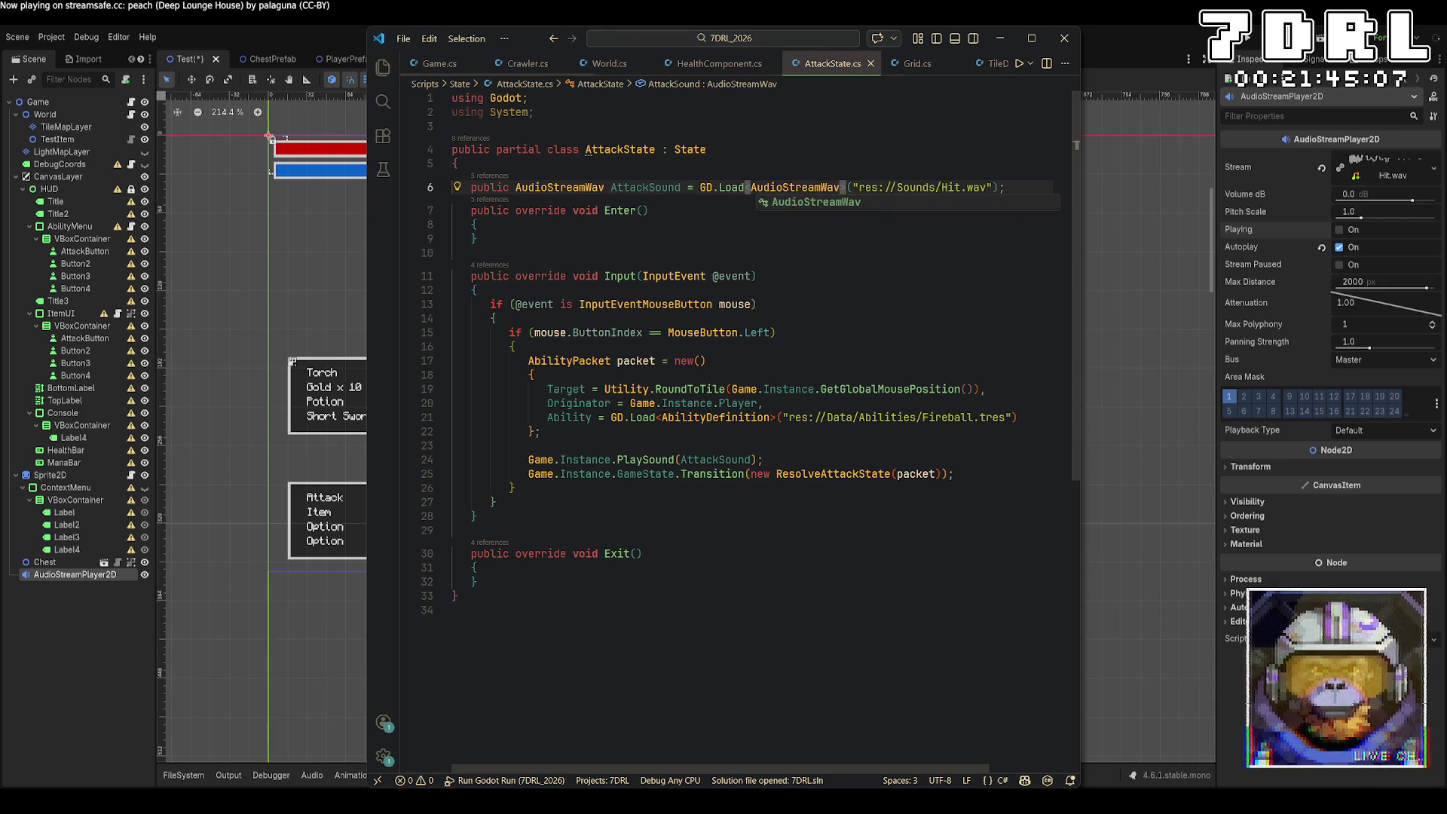
key(alt+Tab)
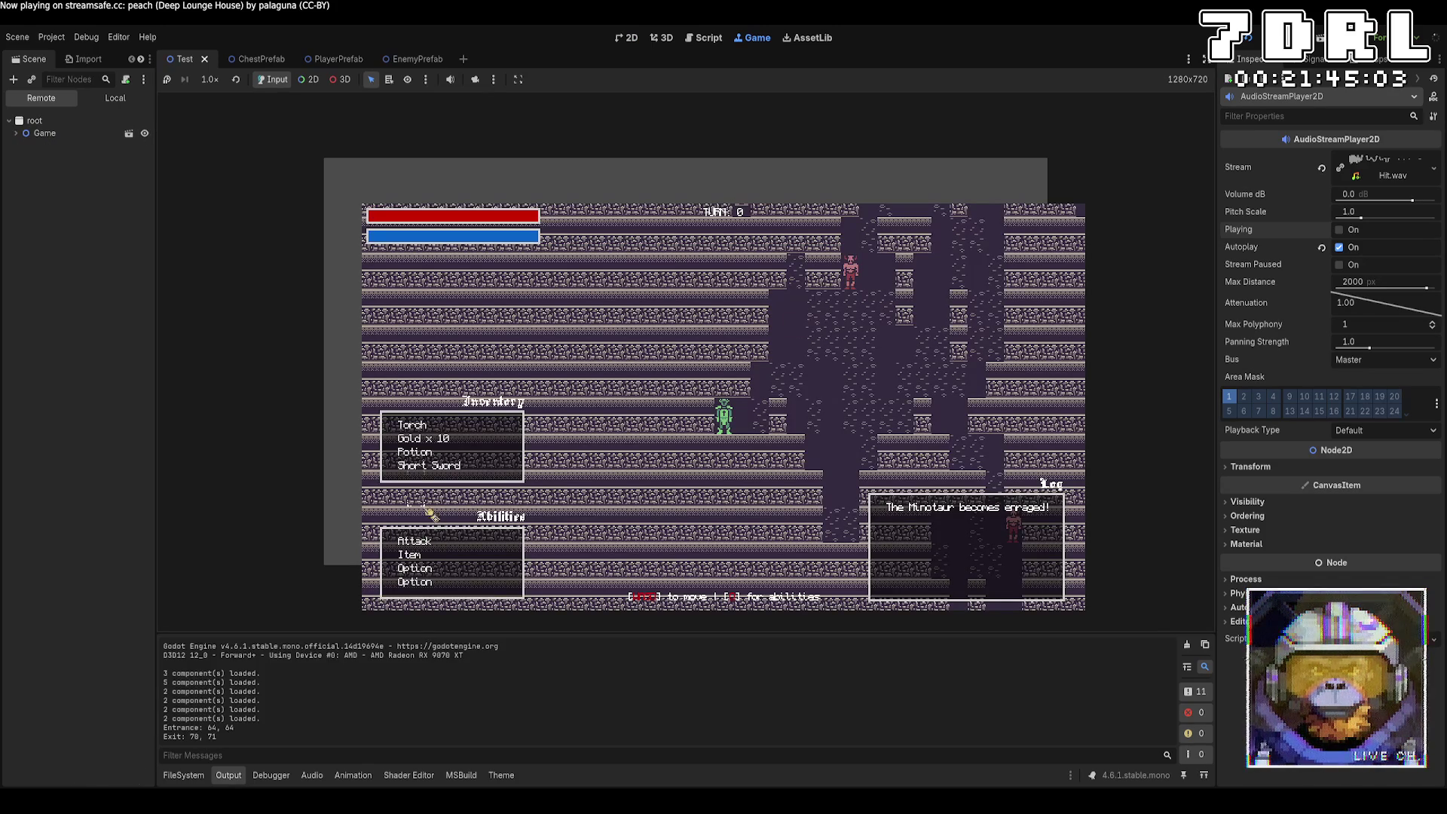
Step: Attack in the running game to hear the new hit sound, then step right one tile
click(428, 545)
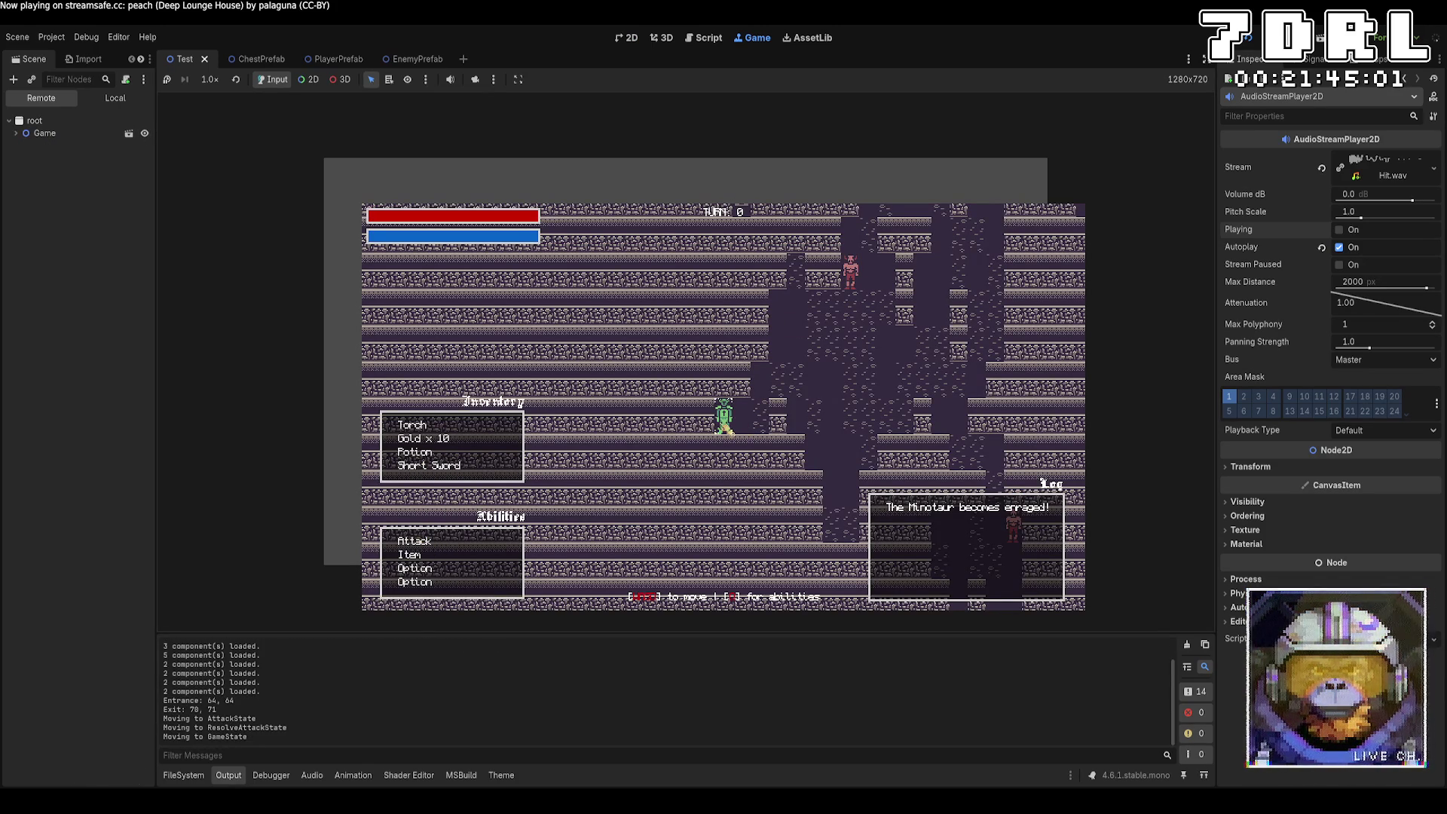
key(Right)
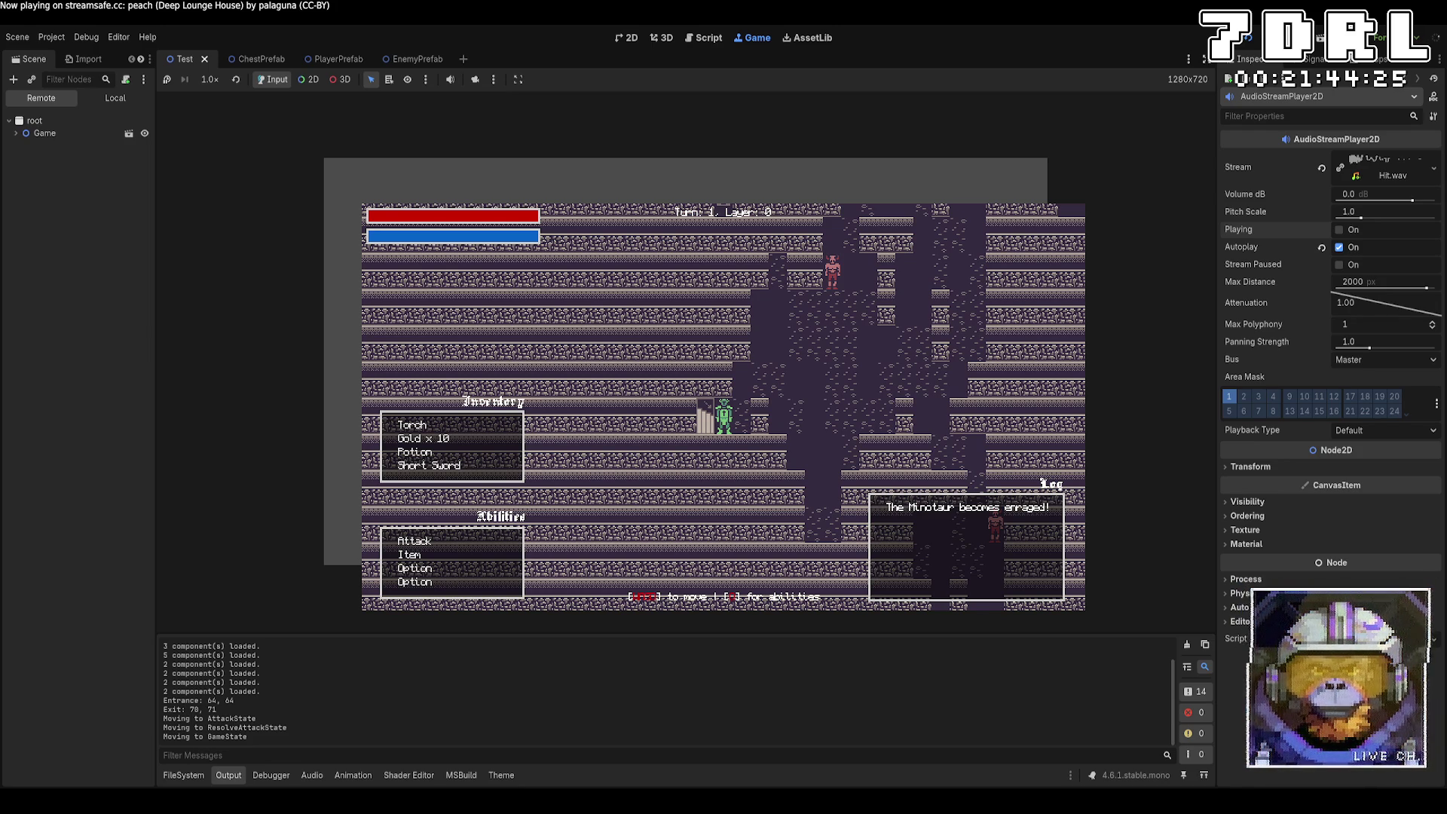
Step: Erase both horns from the green figure's head with the pencil and save the sprite sheet
key(alt+Tab)
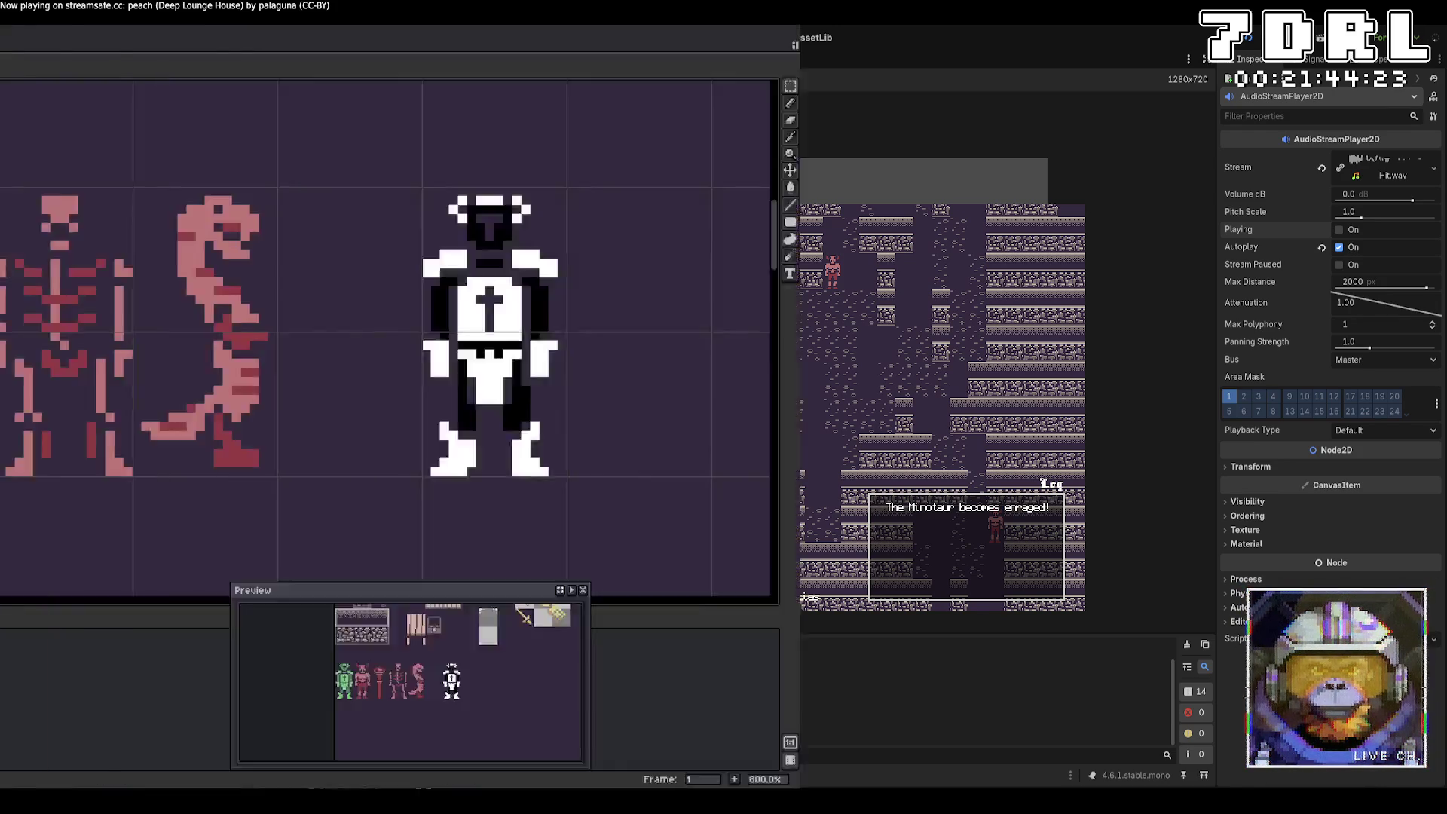
alt+click(648, 377)
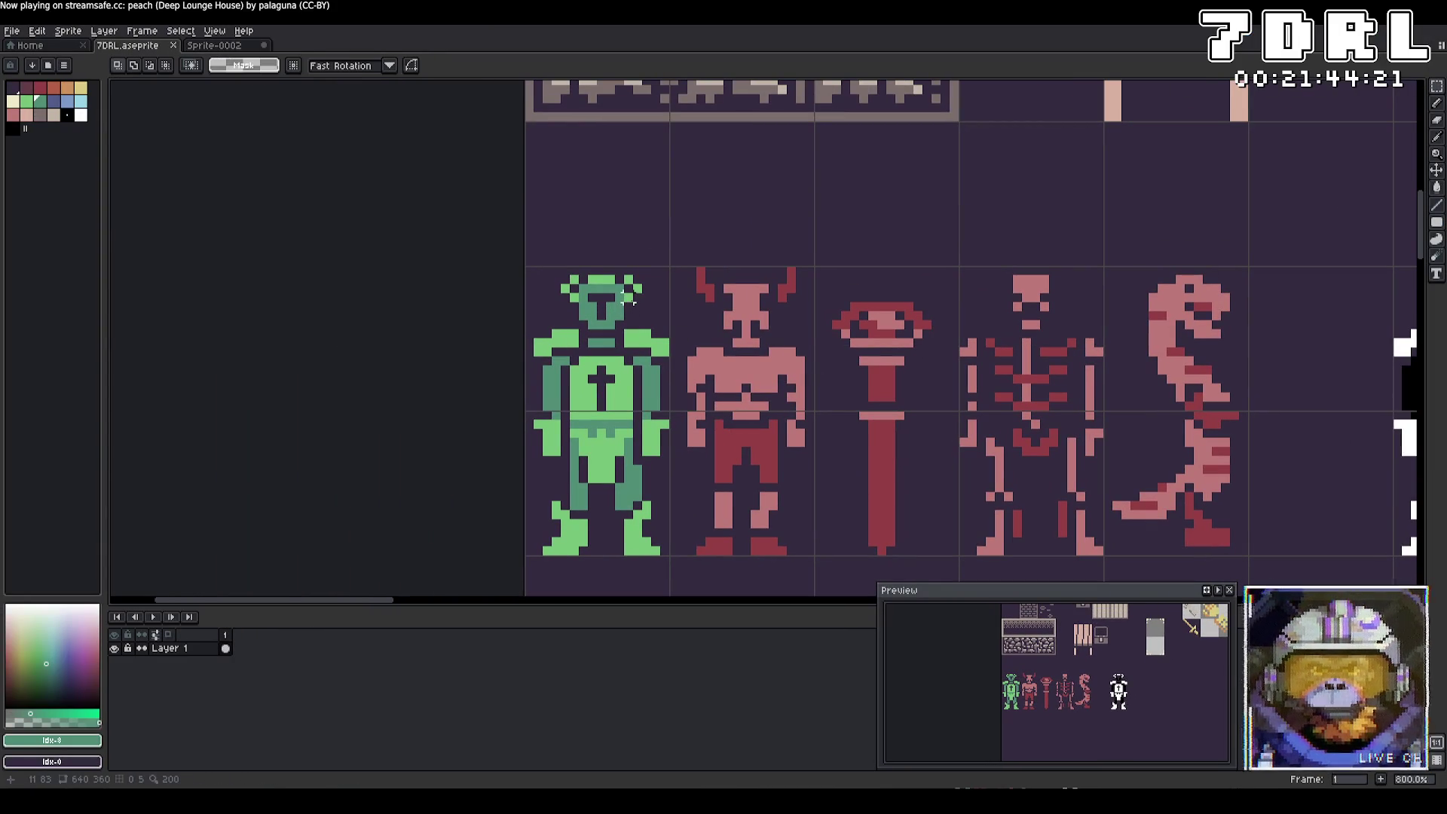
drag(528, 268, 668, 411)
key(ctrl+d)
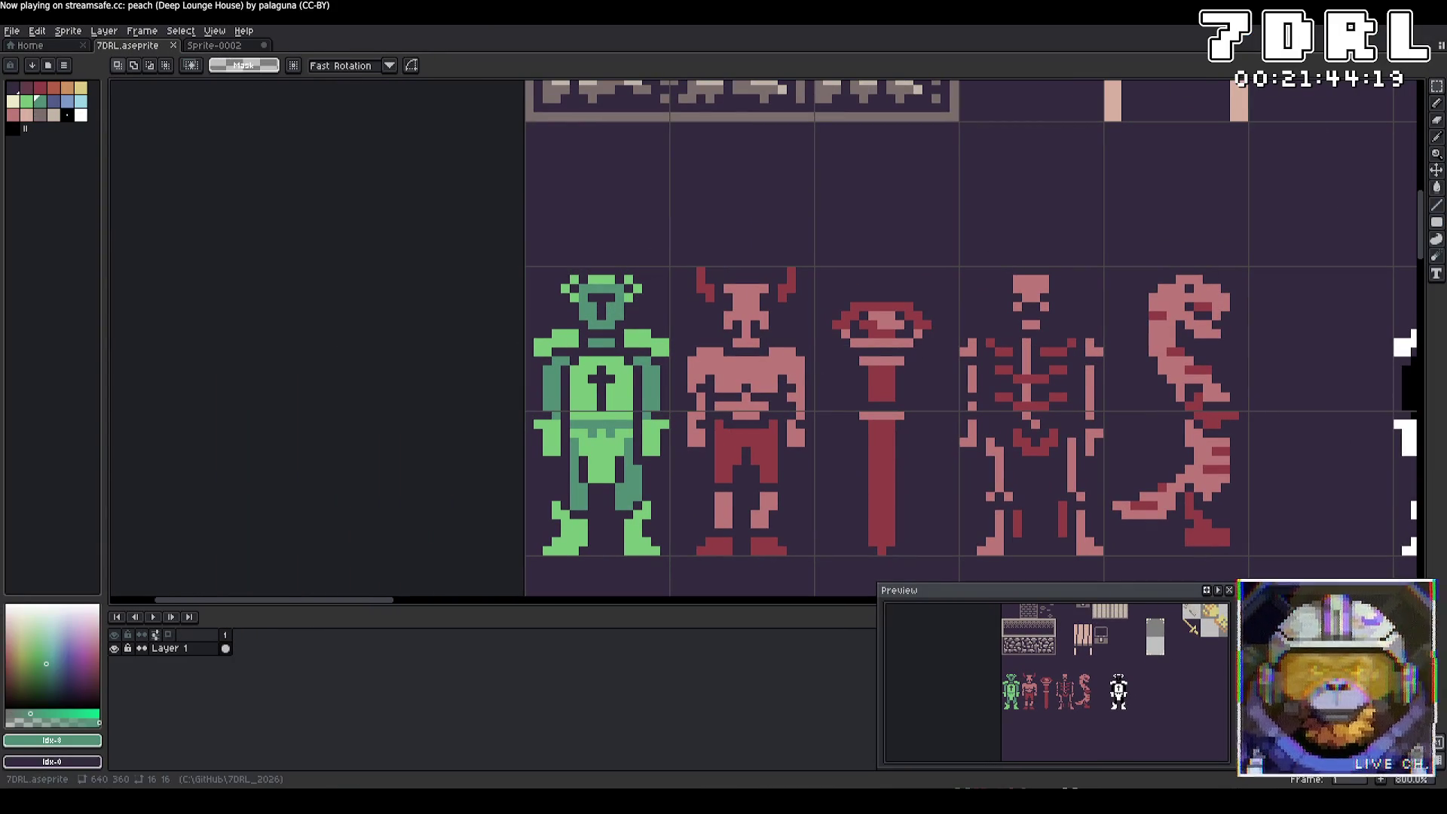
key(b)
right_click(631, 294)
right_click(627, 282)
right_click(640, 293)
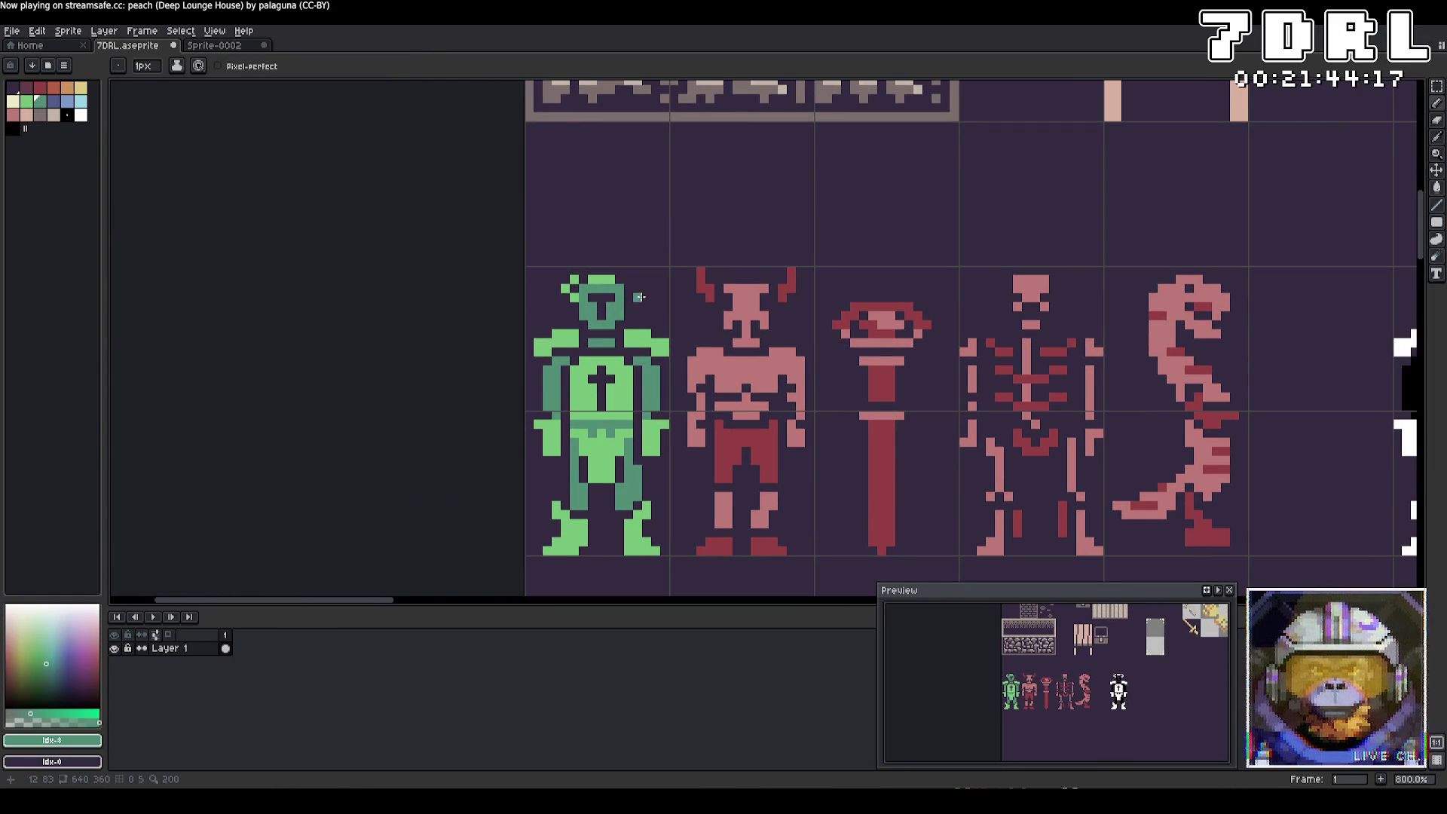
right_click(570, 297)
right_click(573, 279)
right_click(567, 288)
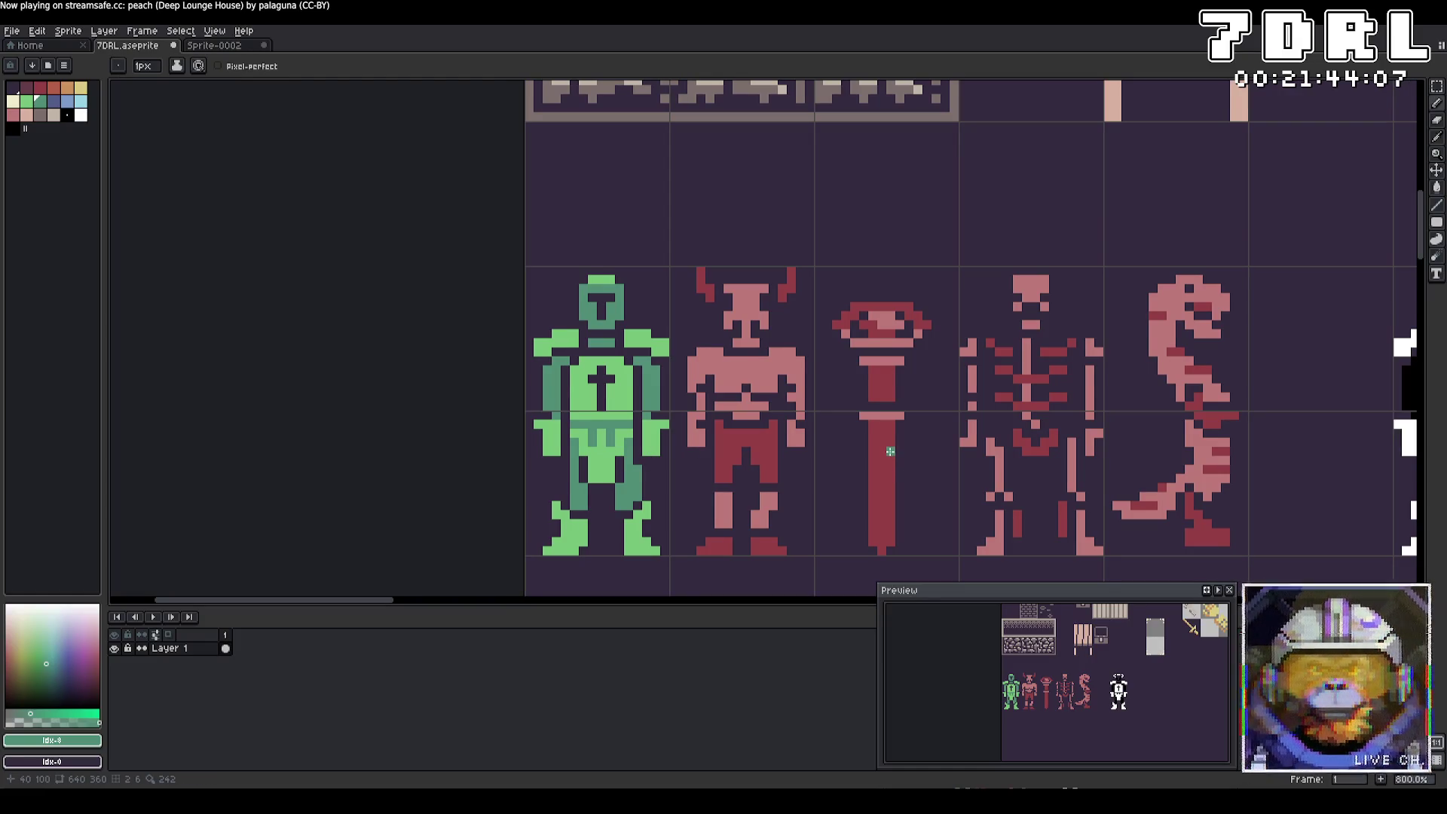
key(ctrl)
key(ctrl+s)
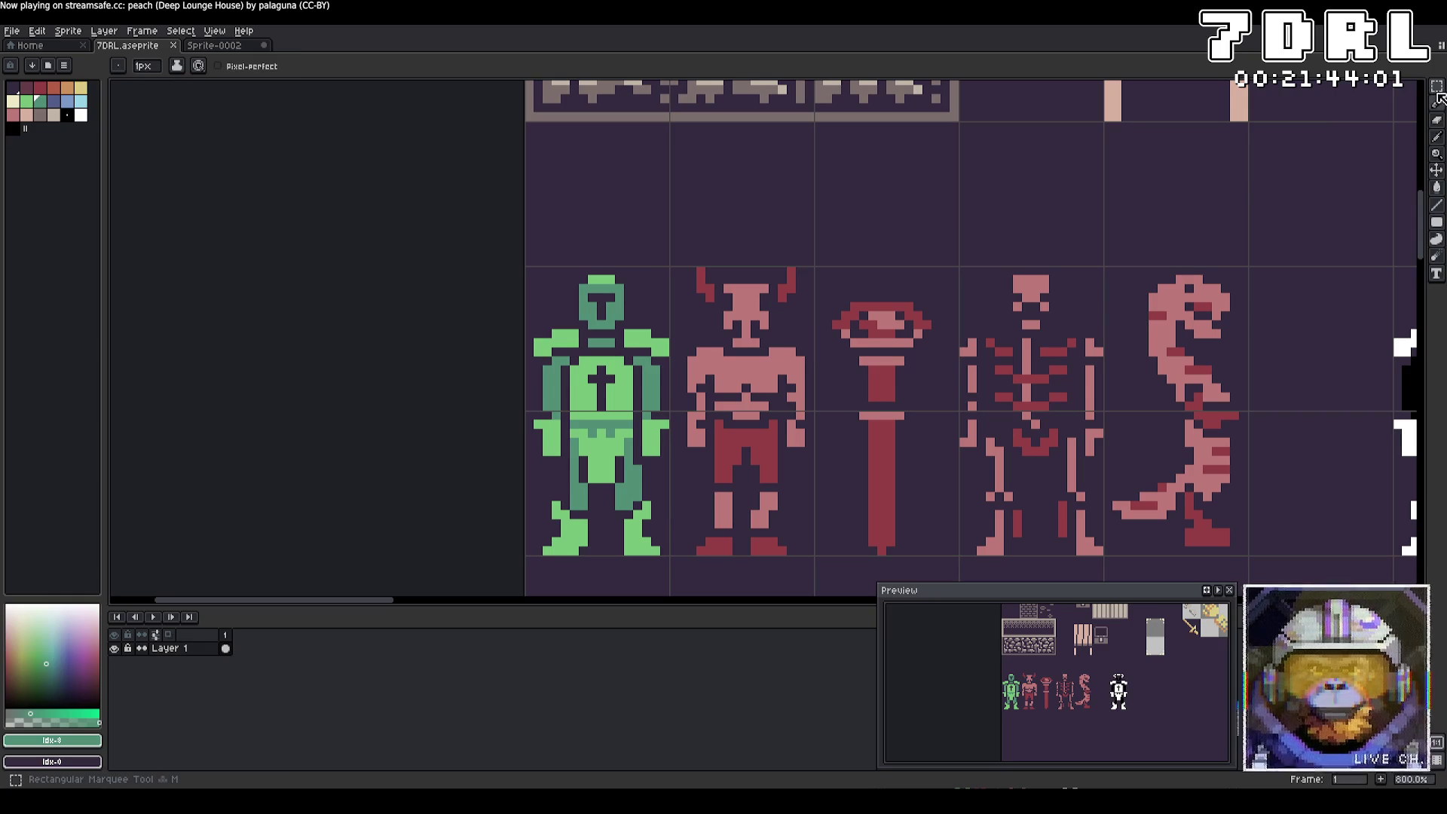
Step: Select the red demon's cell and open the Export As settings for the selection
key(w)
drag(664, 270, 816, 558)
click(11, 31)
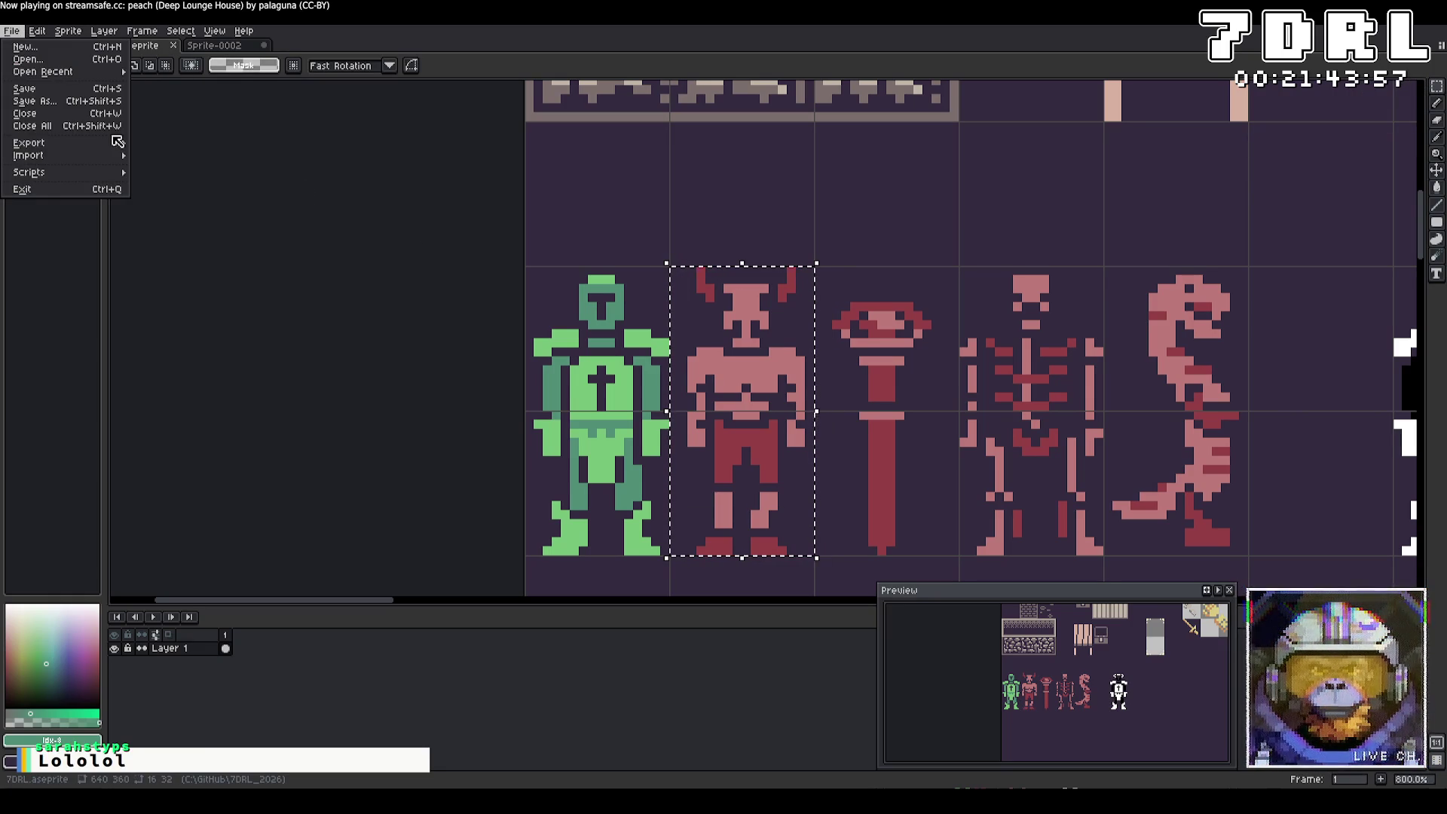
mouse_move(114, 145)
click(169, 143)
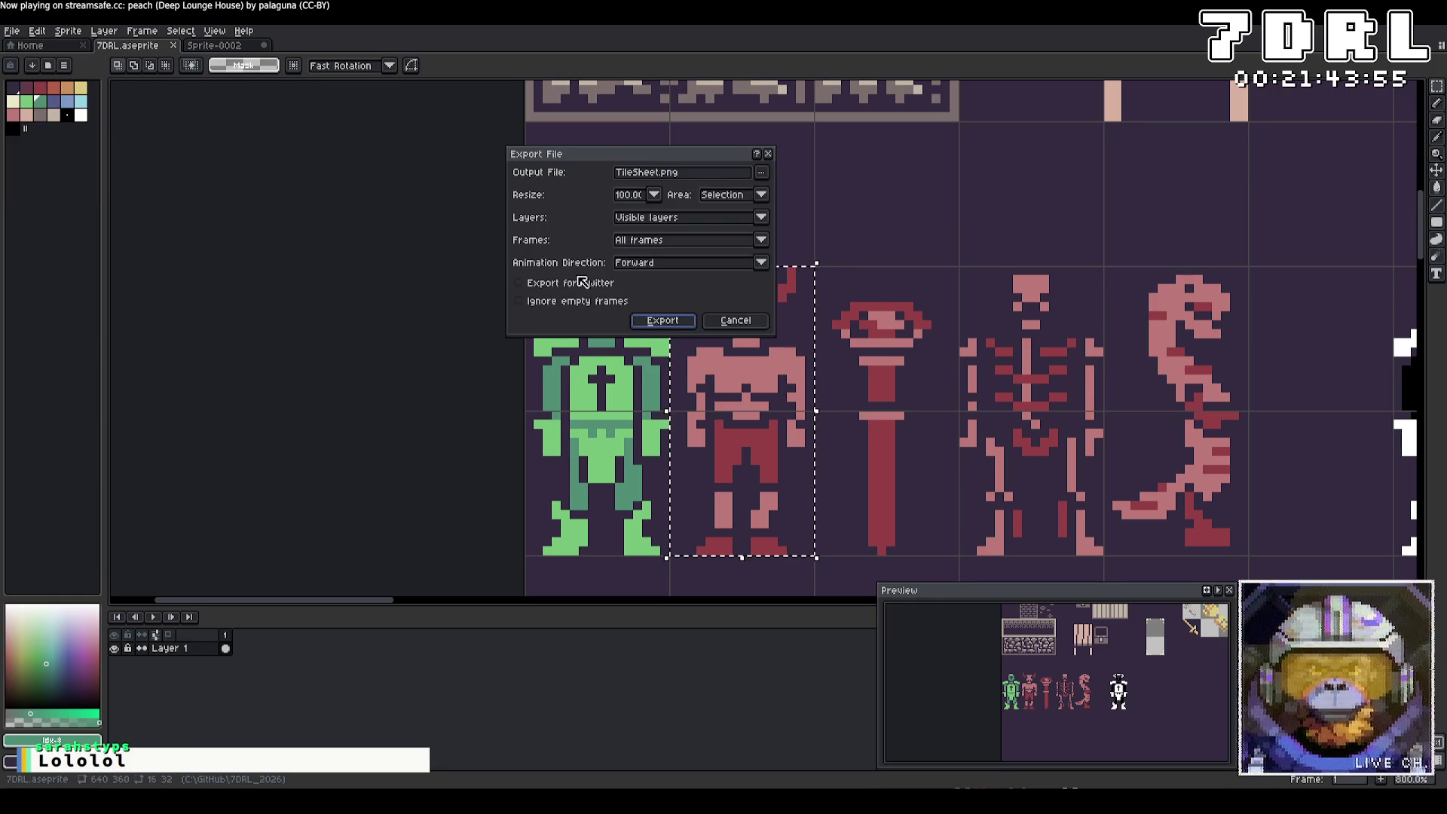
click(762, 172)
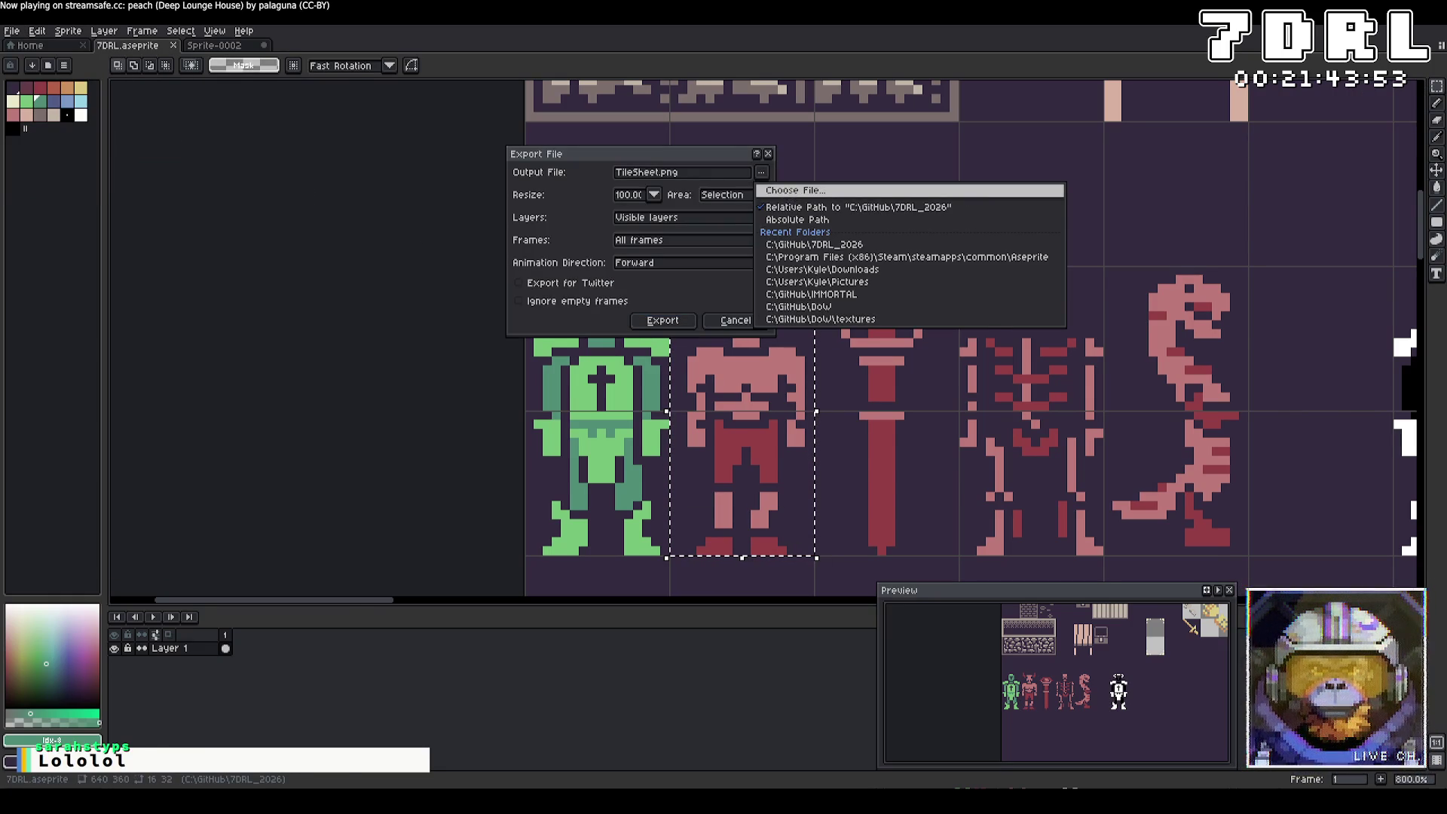
key(alt+Tab)
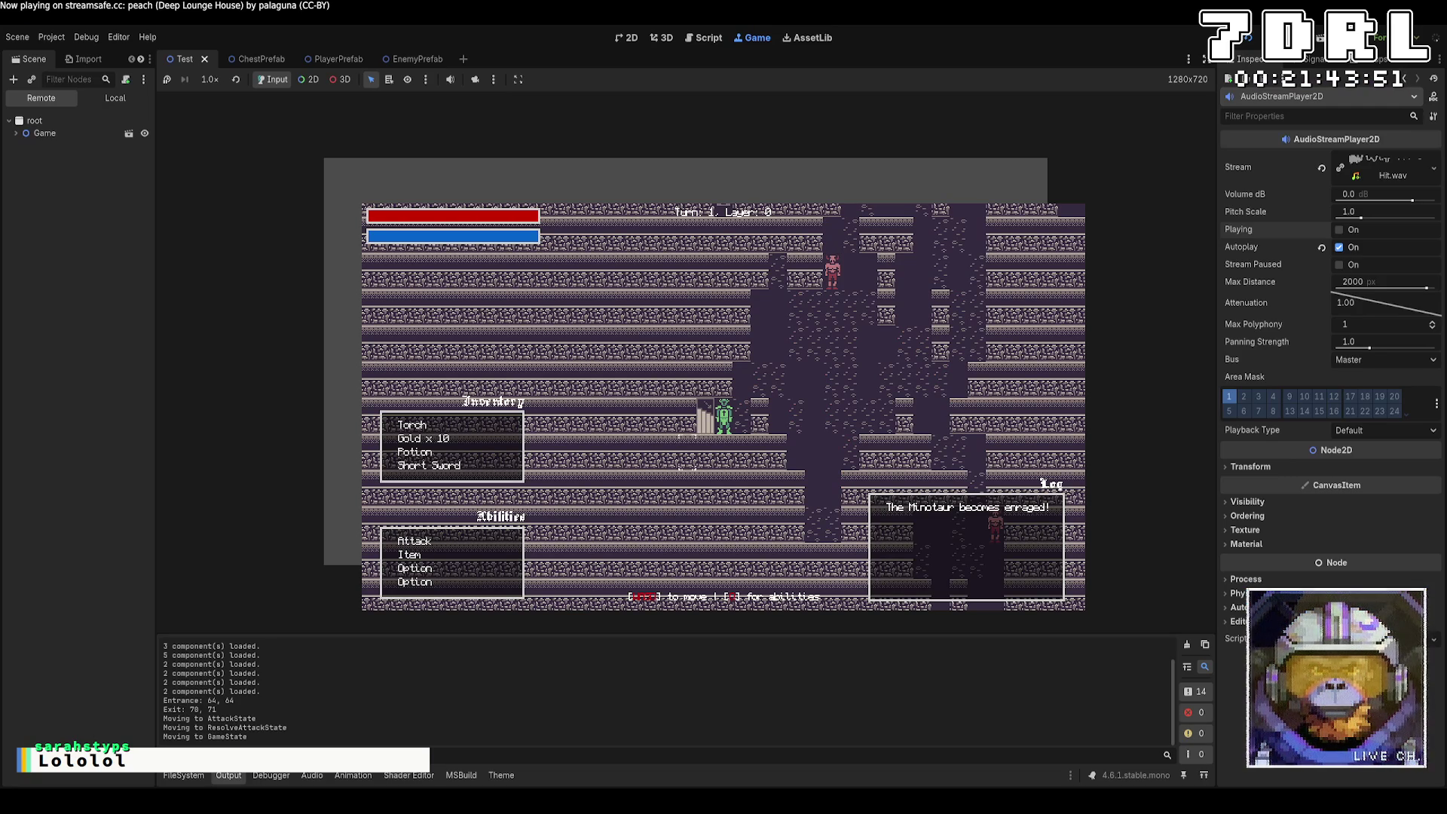
Step: Reselect the red demon's cell and export the selection as Enemy.png
key(alt+Tab)
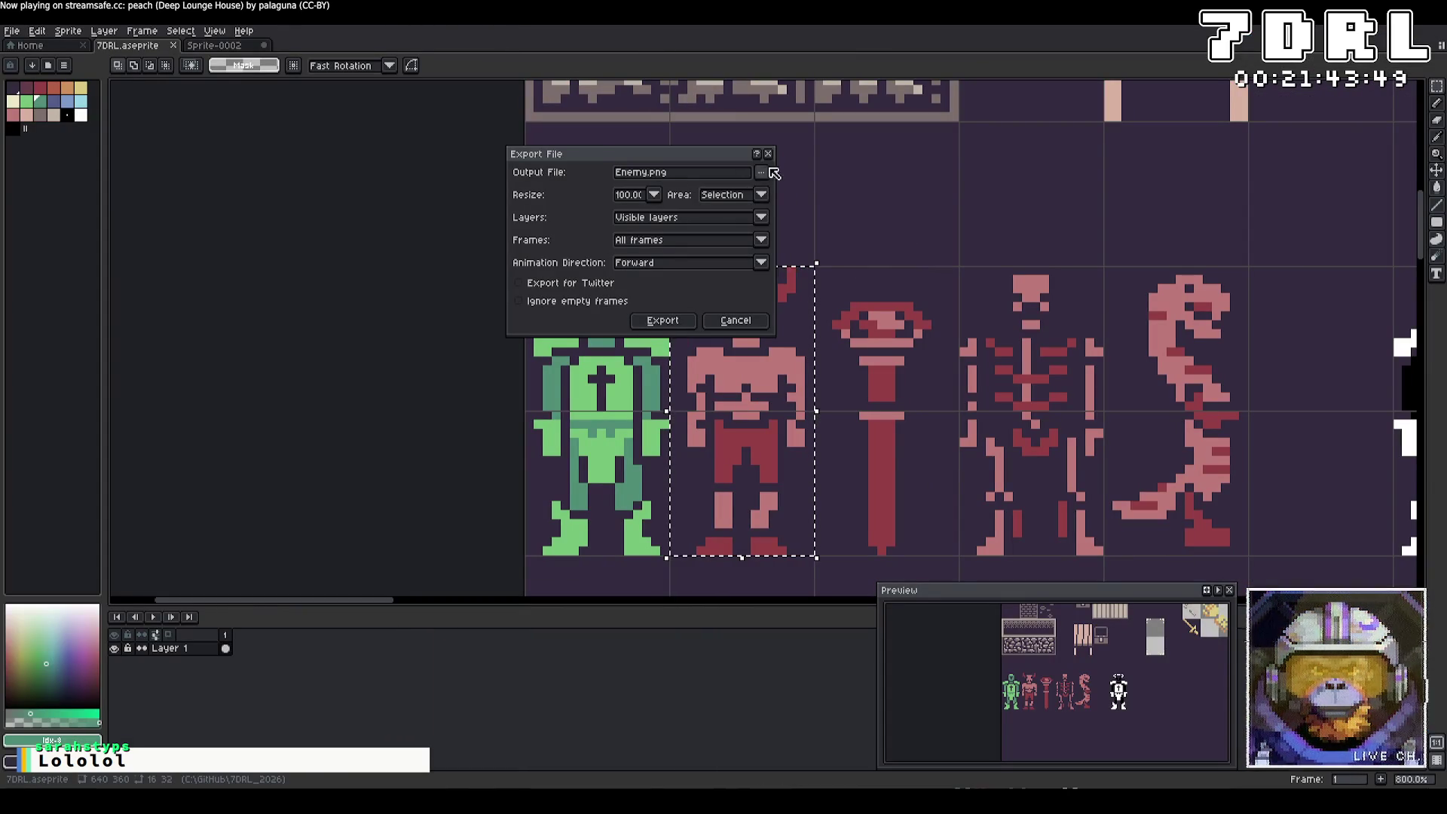
click(768, 153)
drag(762, 148, 772, 155)
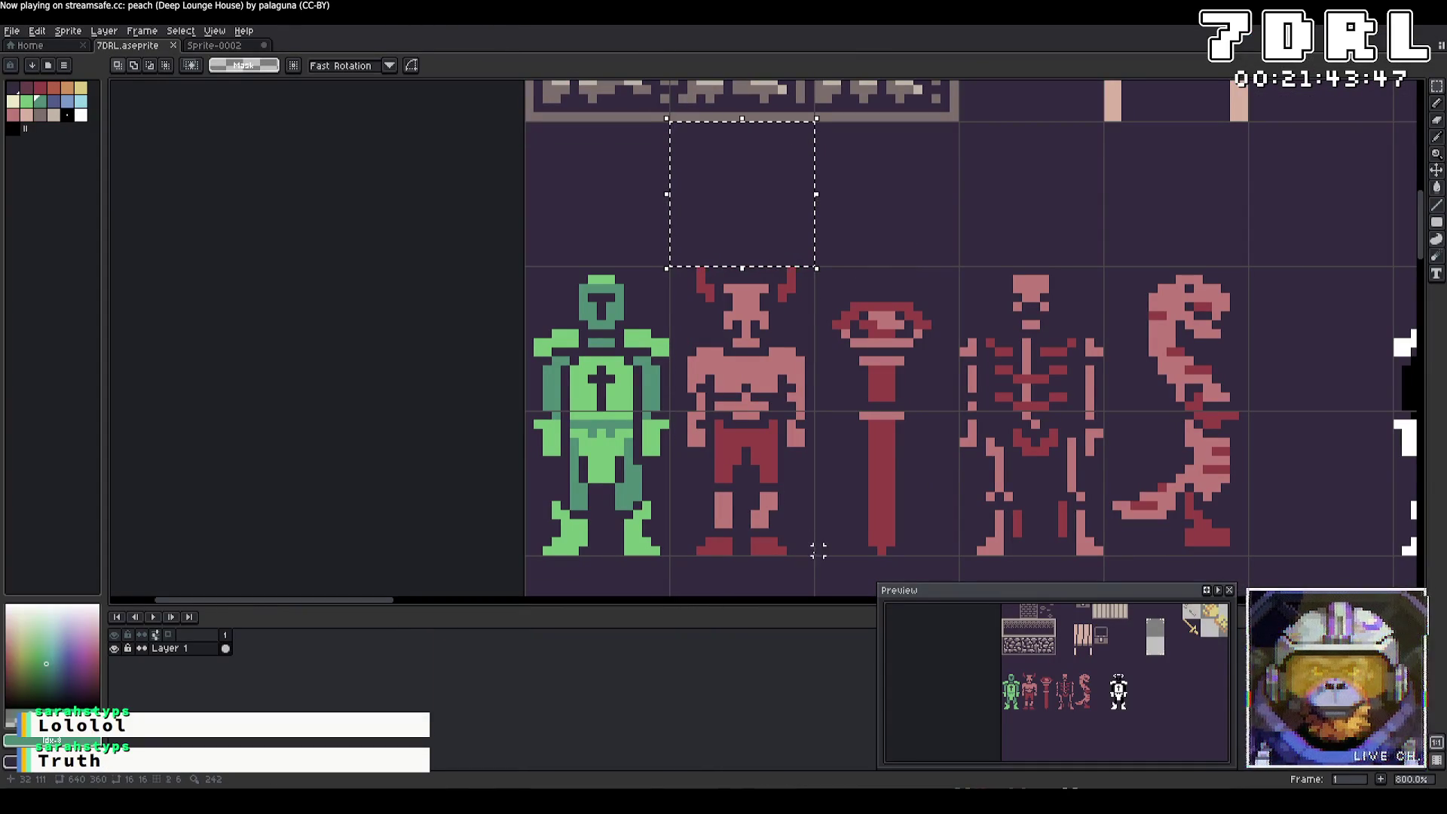
drag(818, 552, 669, 268)
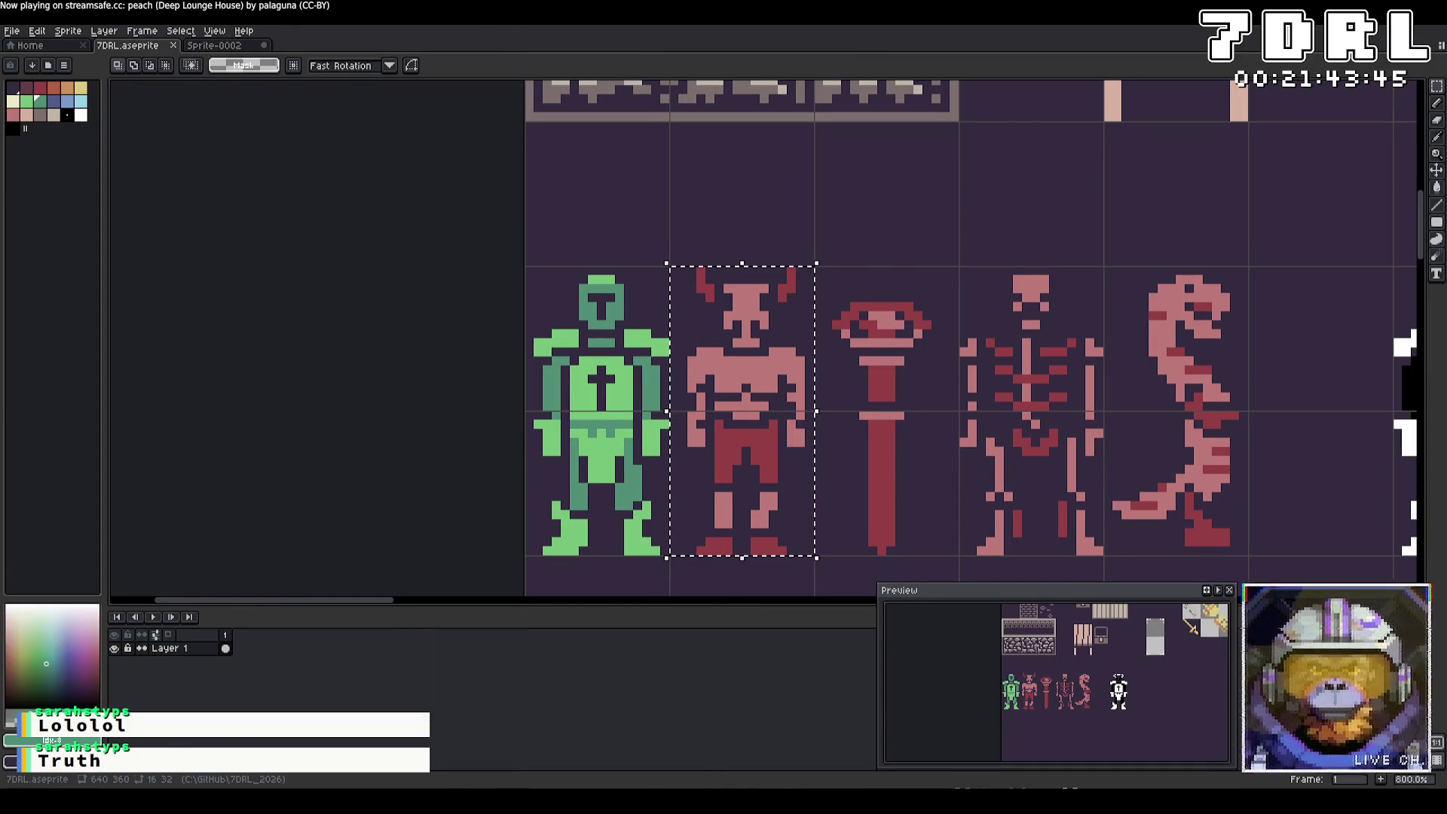
click(12, 31)
click(70, 103)
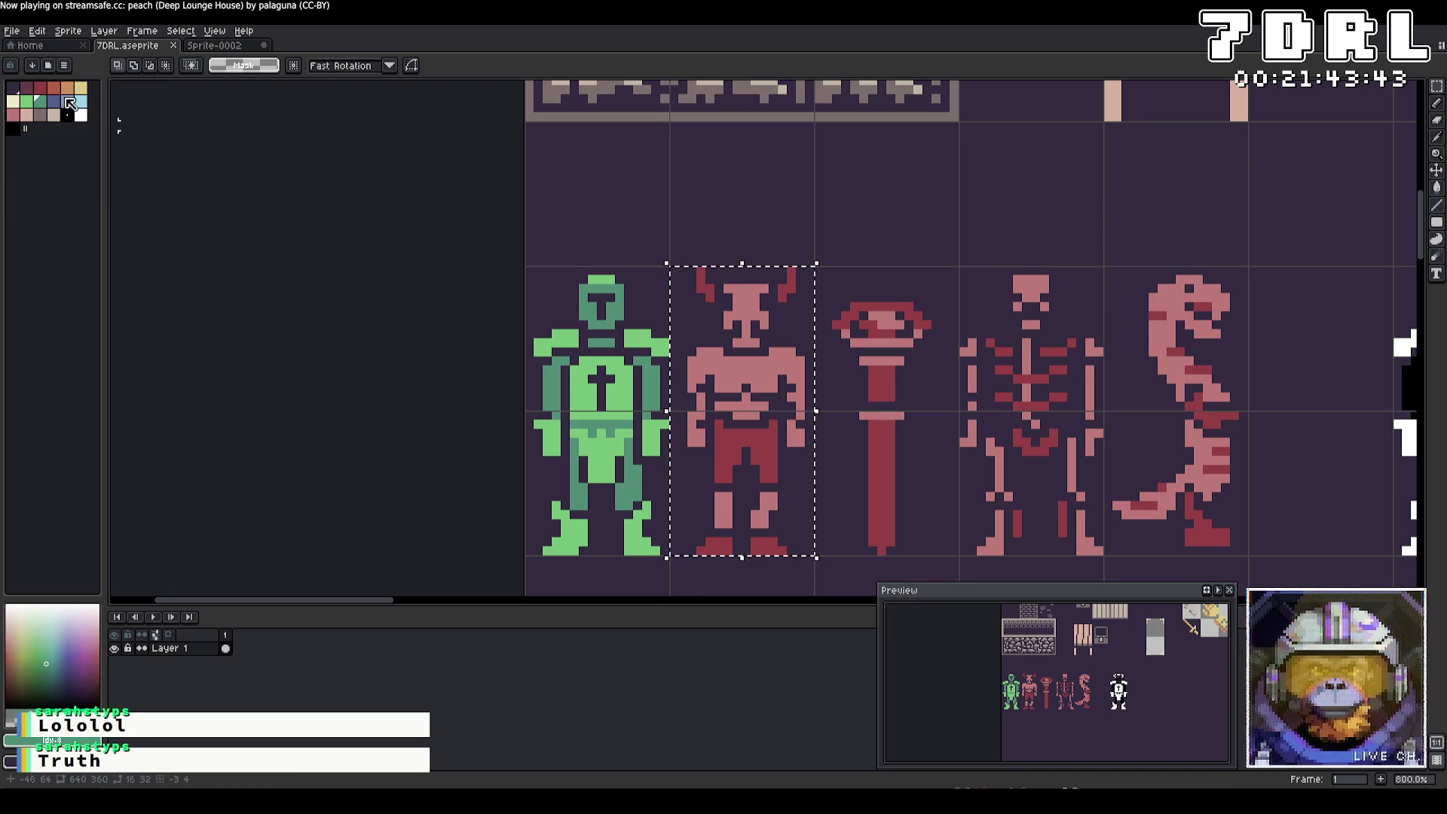
click(11, 31)
mouse_move(30, 147)
click(166, 143)
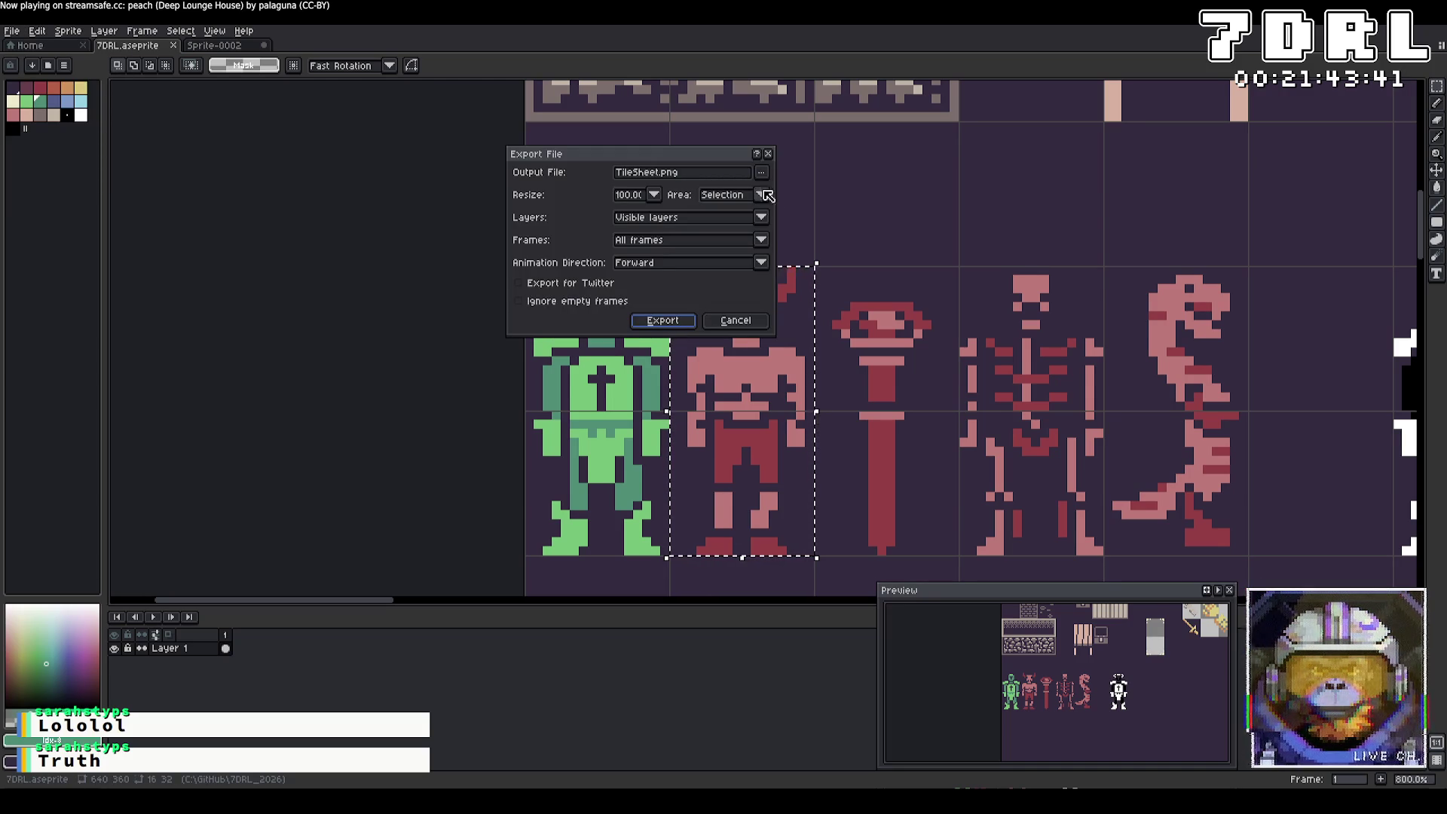
click(762, 172)
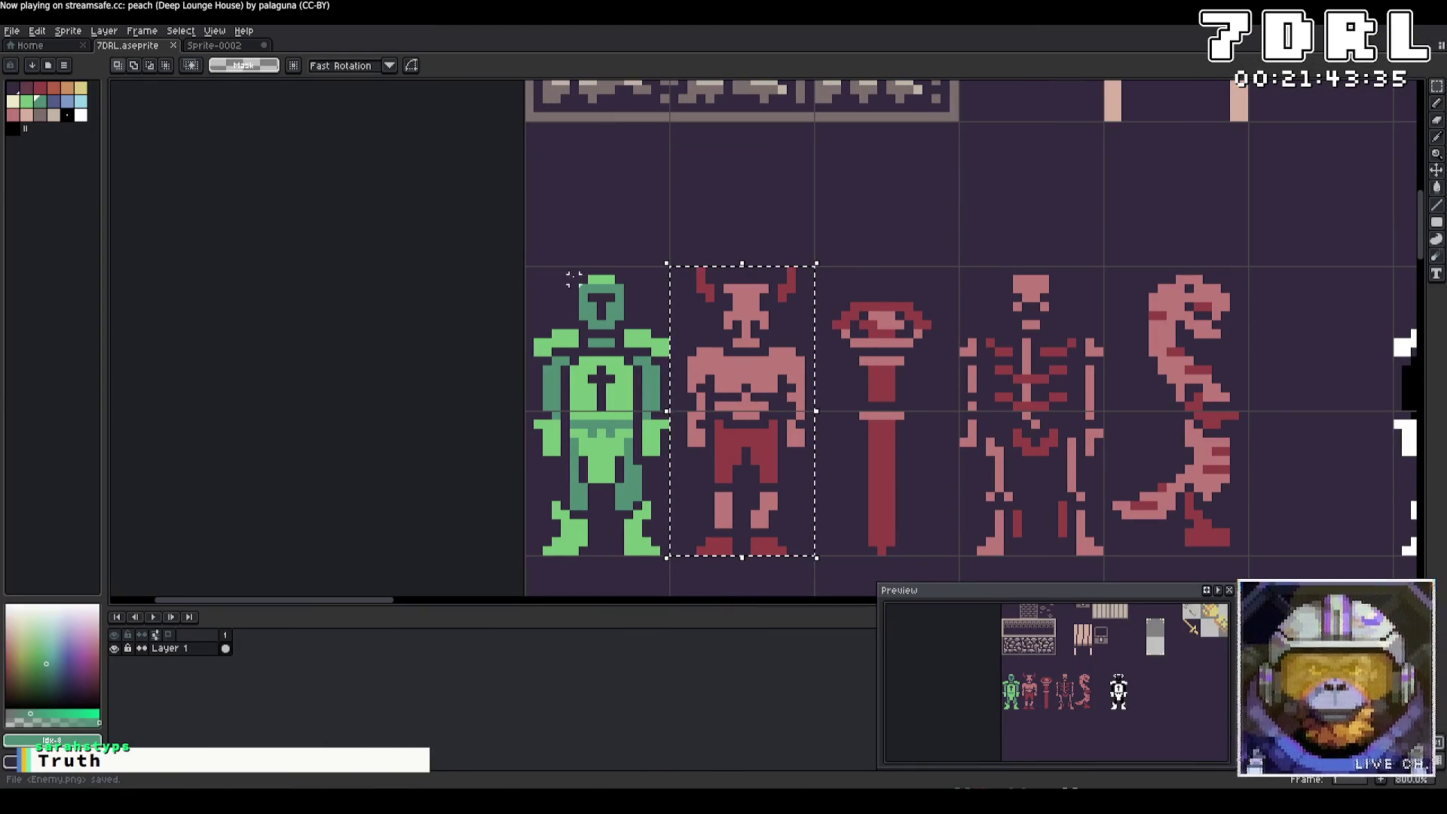
Step: Select the green player figure's cell and open the Export As settings for it
mouse_move(536, 271)
mouse_down()
mouse_move(662, 509)
mouse_move(668, 556)
mouse_up()
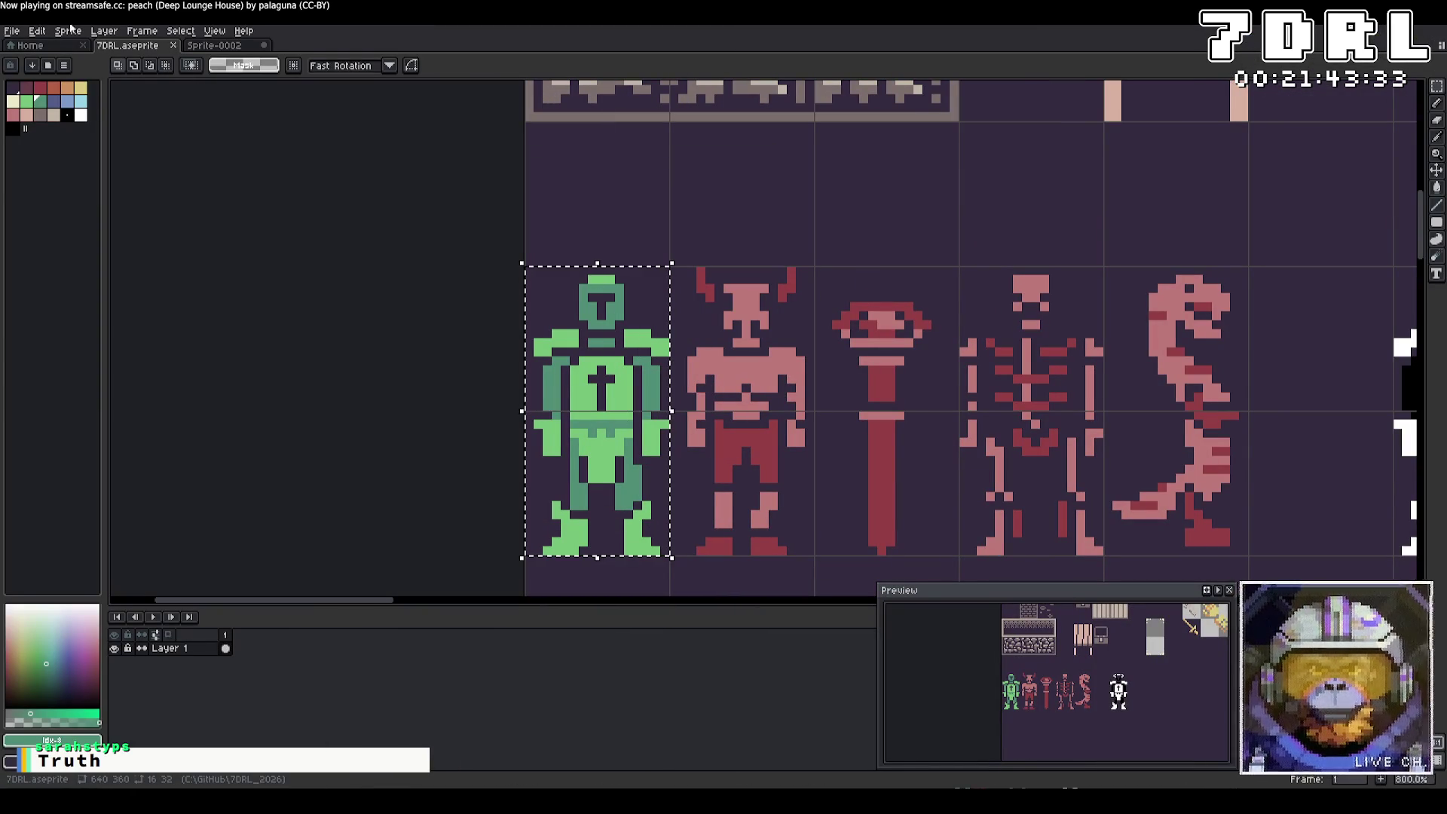
click(11, 31)
mouse_move(30, 143)
click(166, 143)
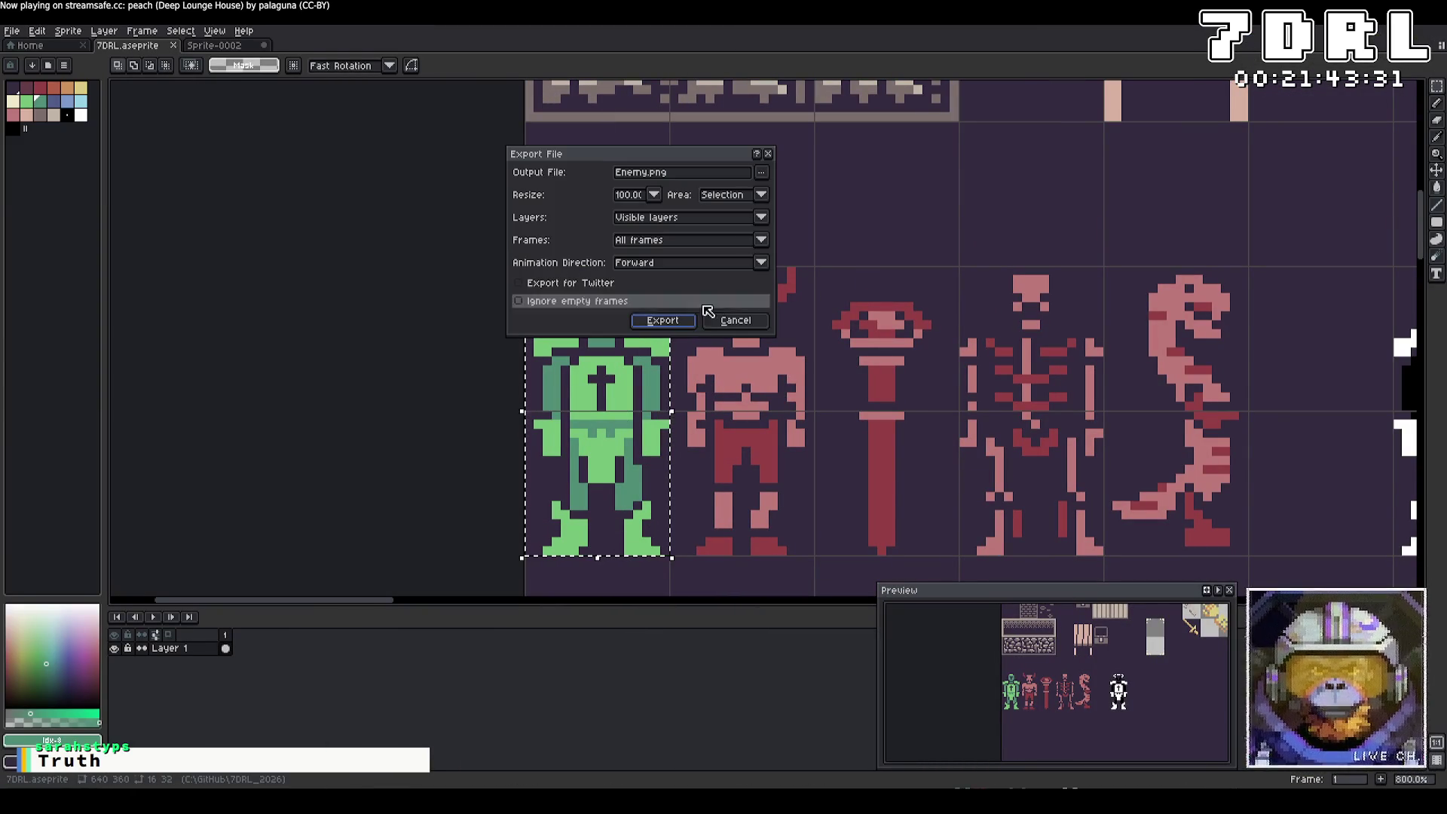
click(762, 171)
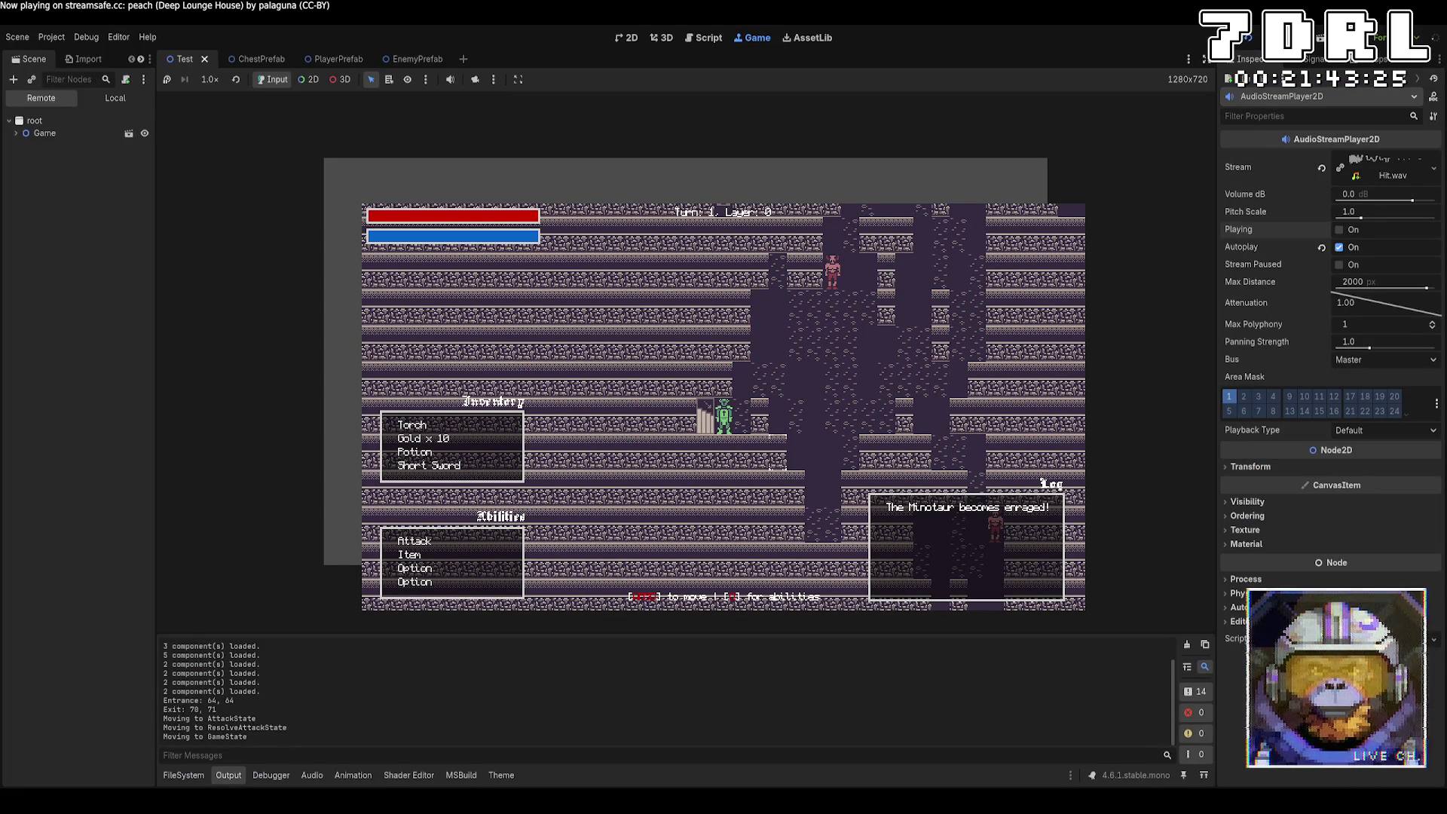
Step: Export the green figure's cell as Player.png, then return to the running game in Godot
key(alt+Tab)
click(663, 323)
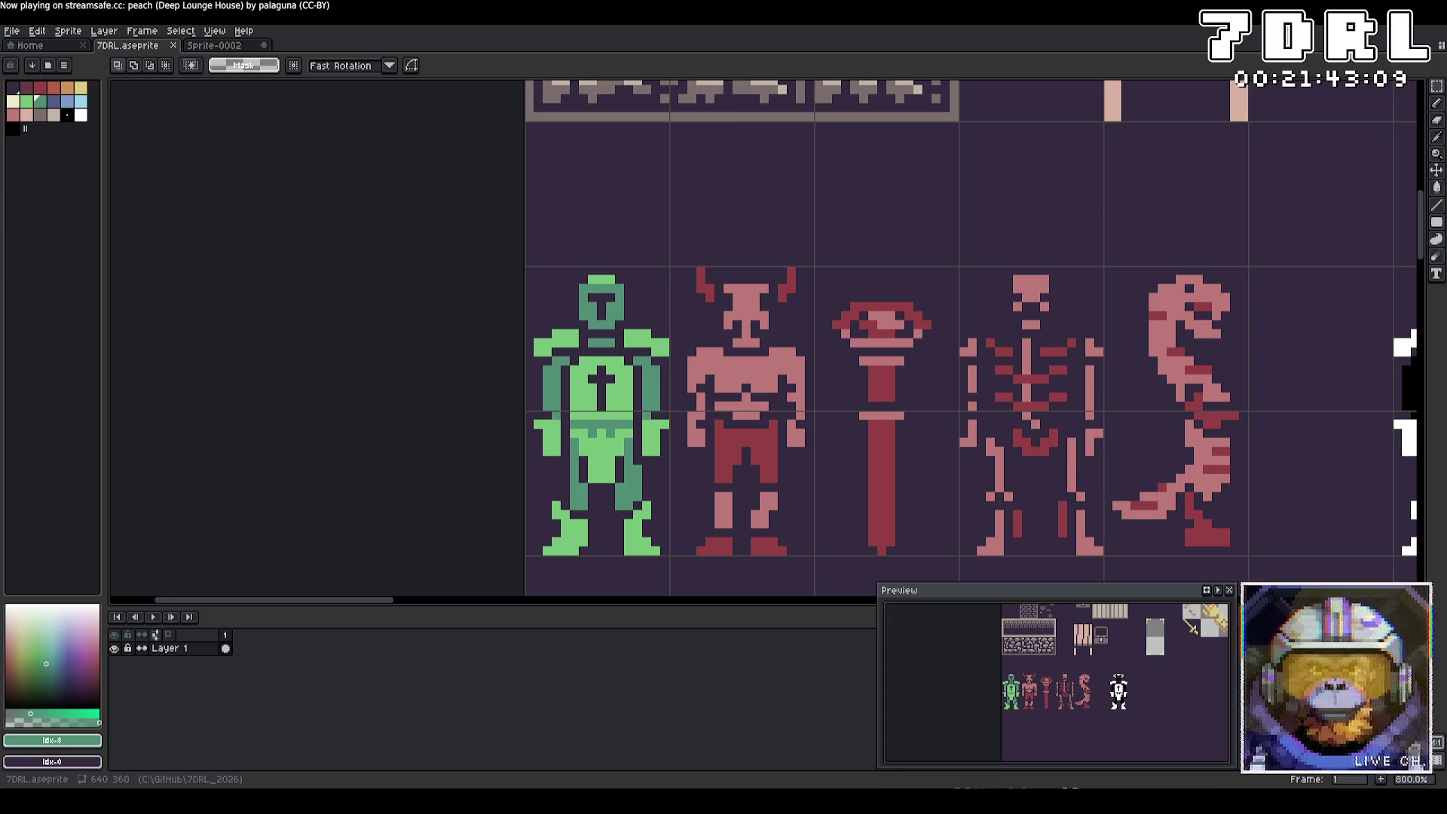
key(alt+Tab)
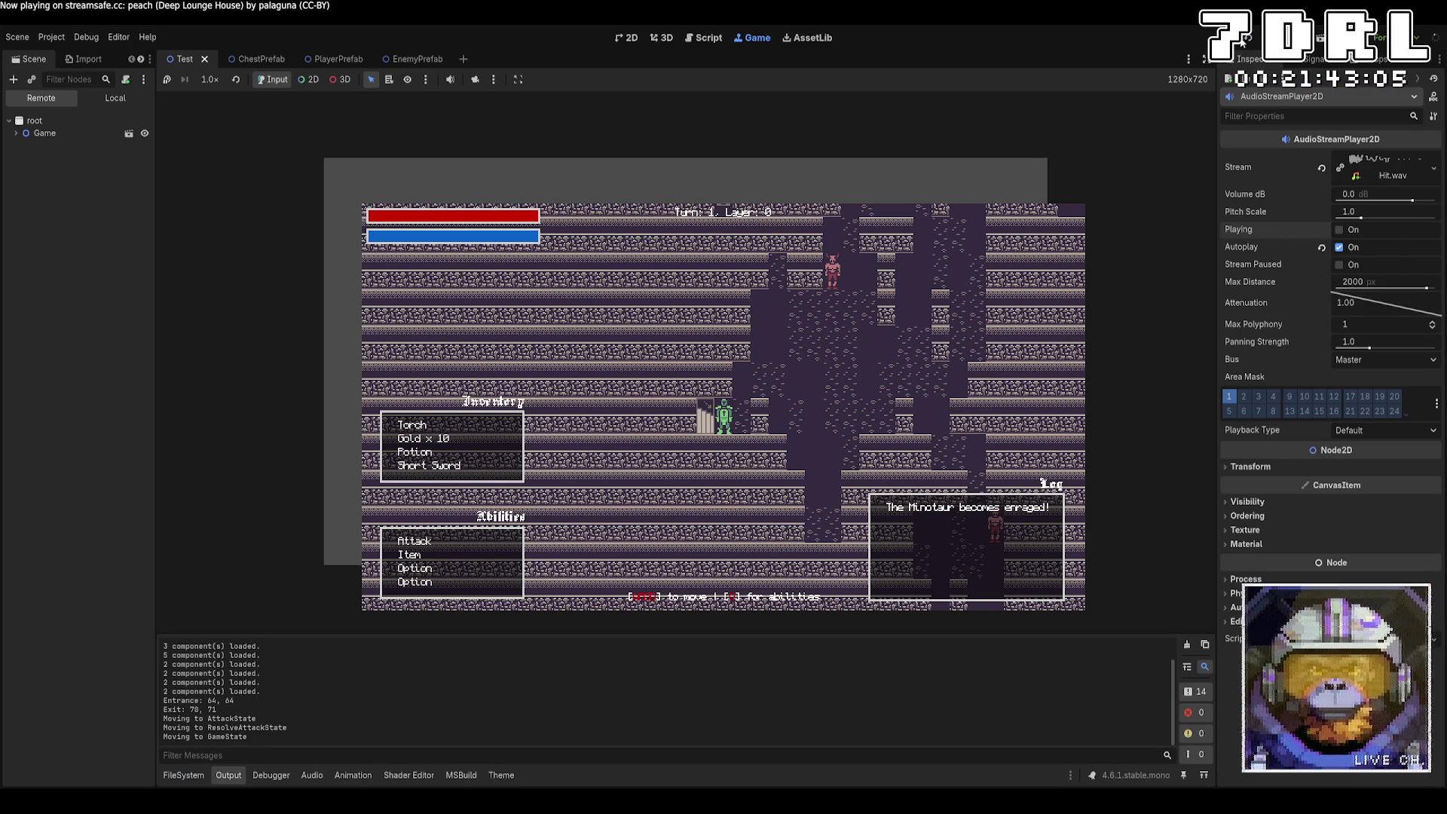
Step: Rebuild and run the project, then walk the player up, right and down
click(1251, 40)
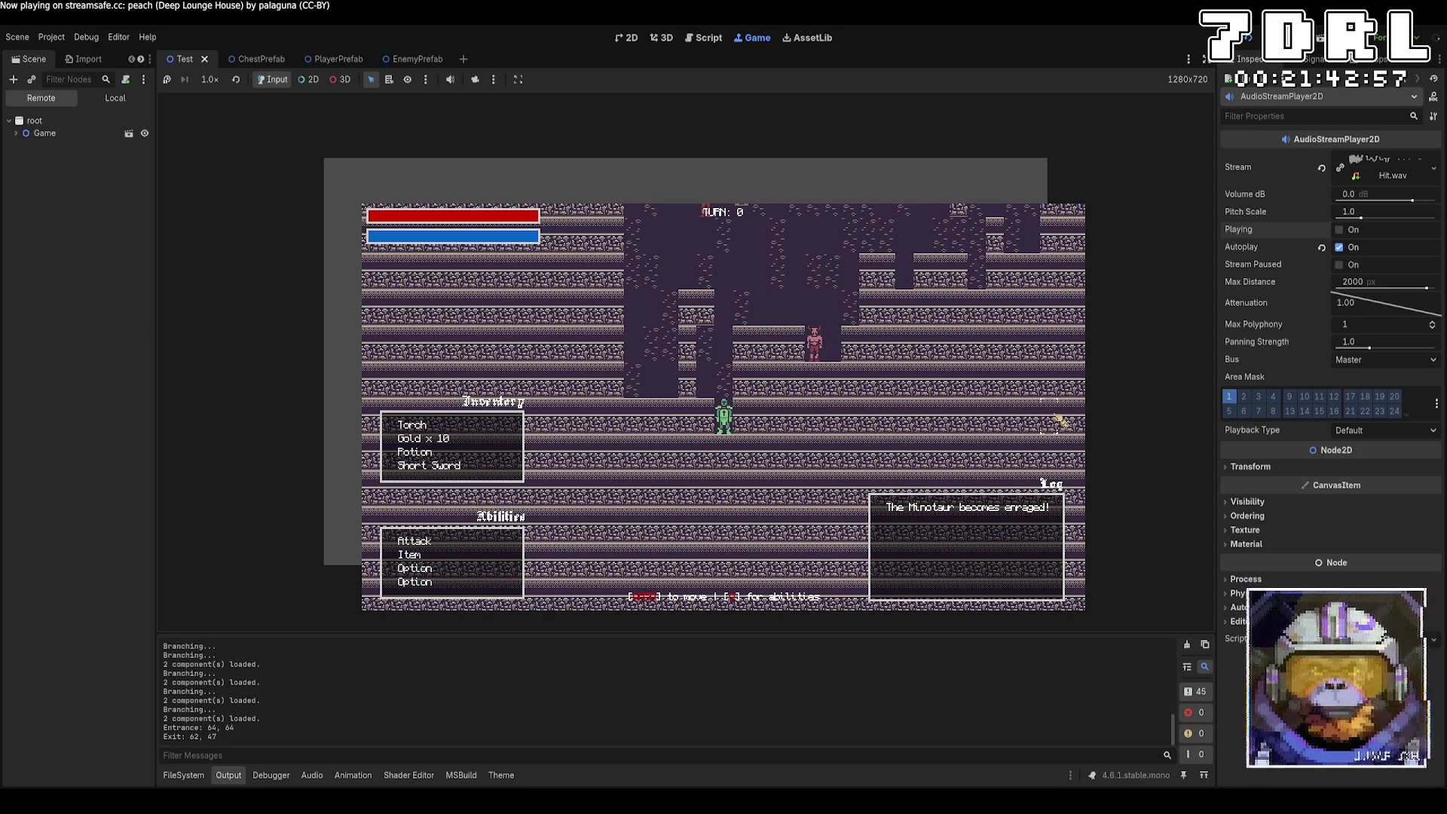
key(w)
key(w)
key(w)
key(w)
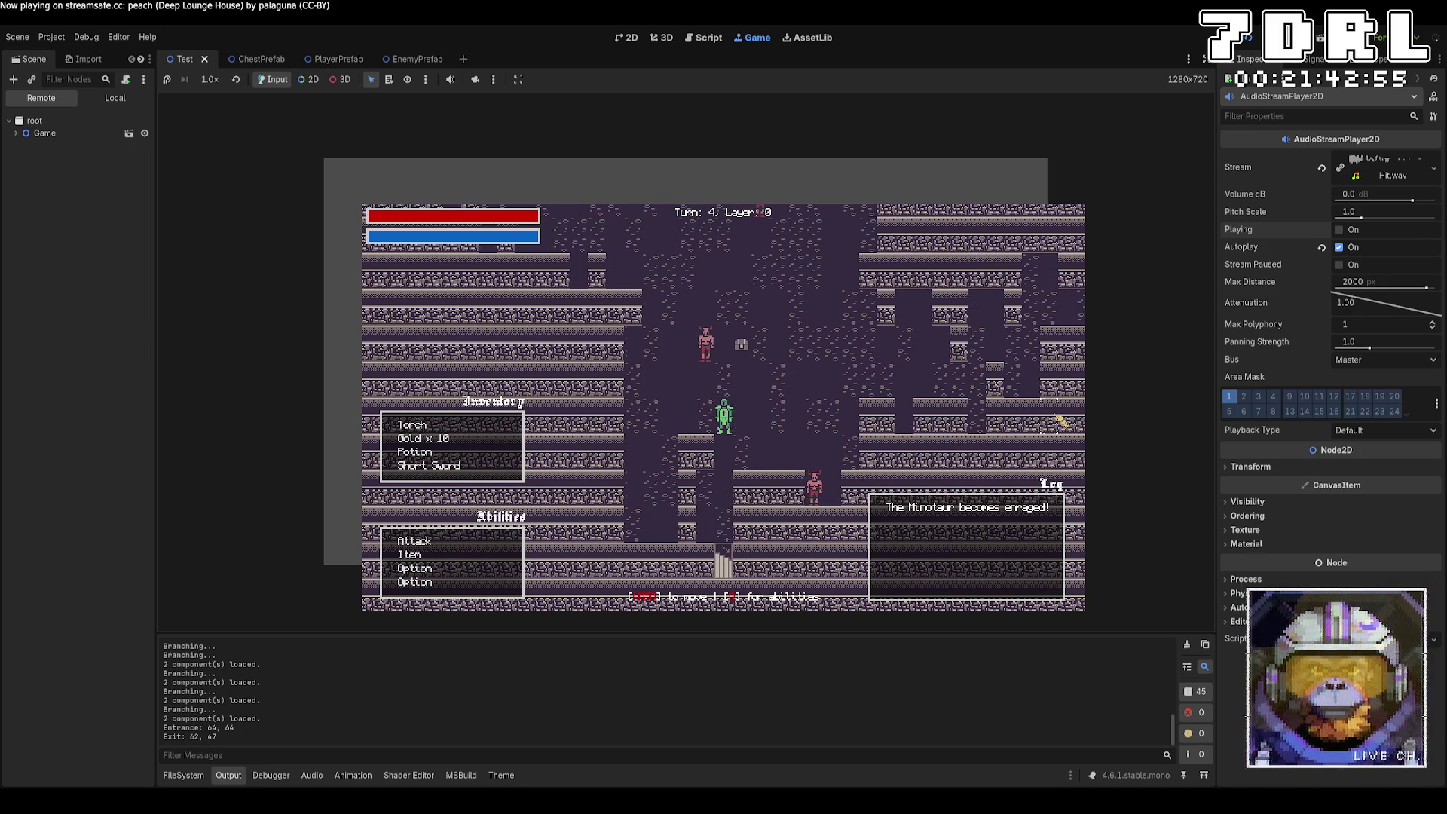
key(d)
key(d)
key(d)
key(s)
key(s)
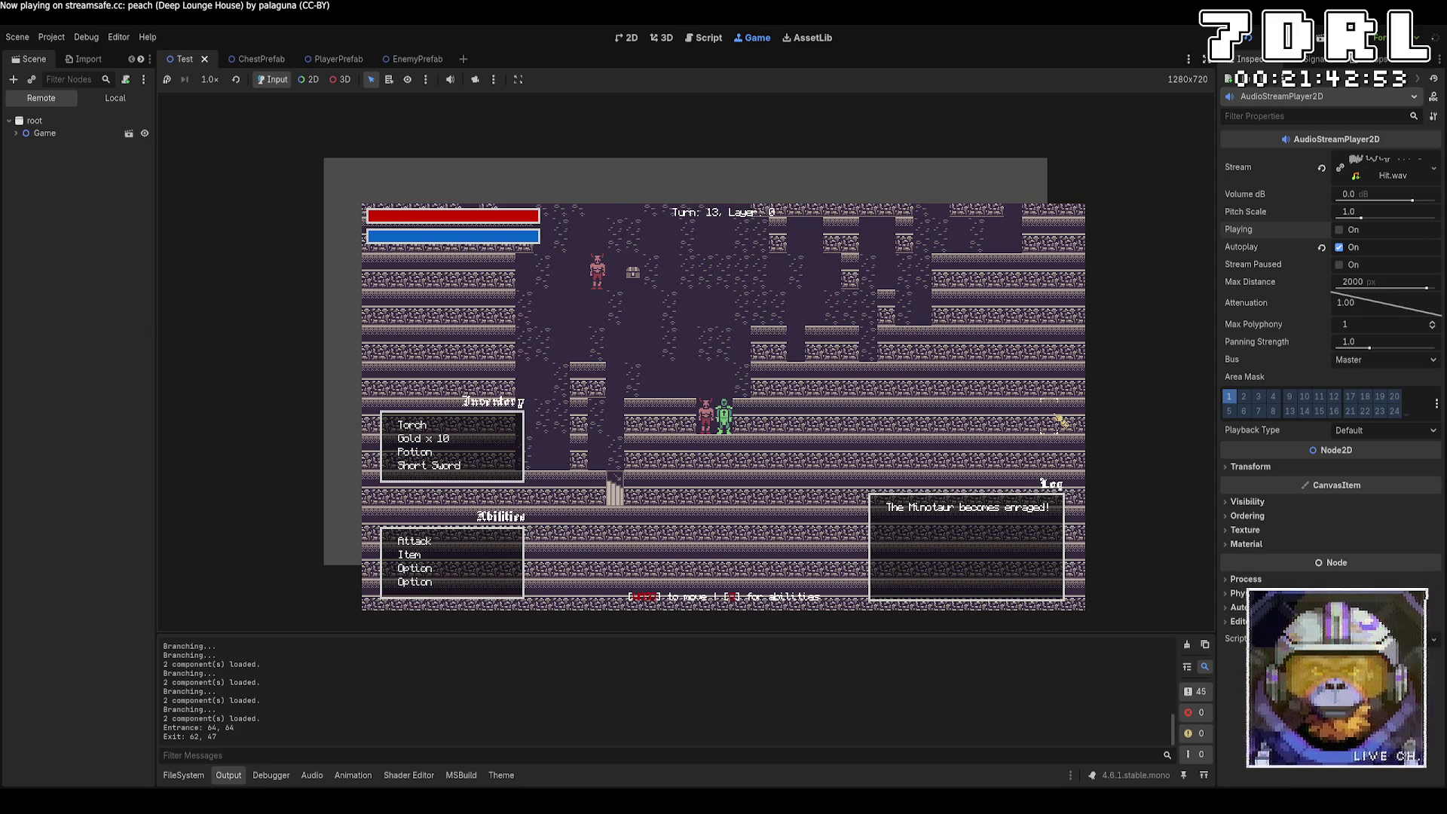
Step: Attack the Minotaur for 10 damage, step above it, and stop the game
key(e)
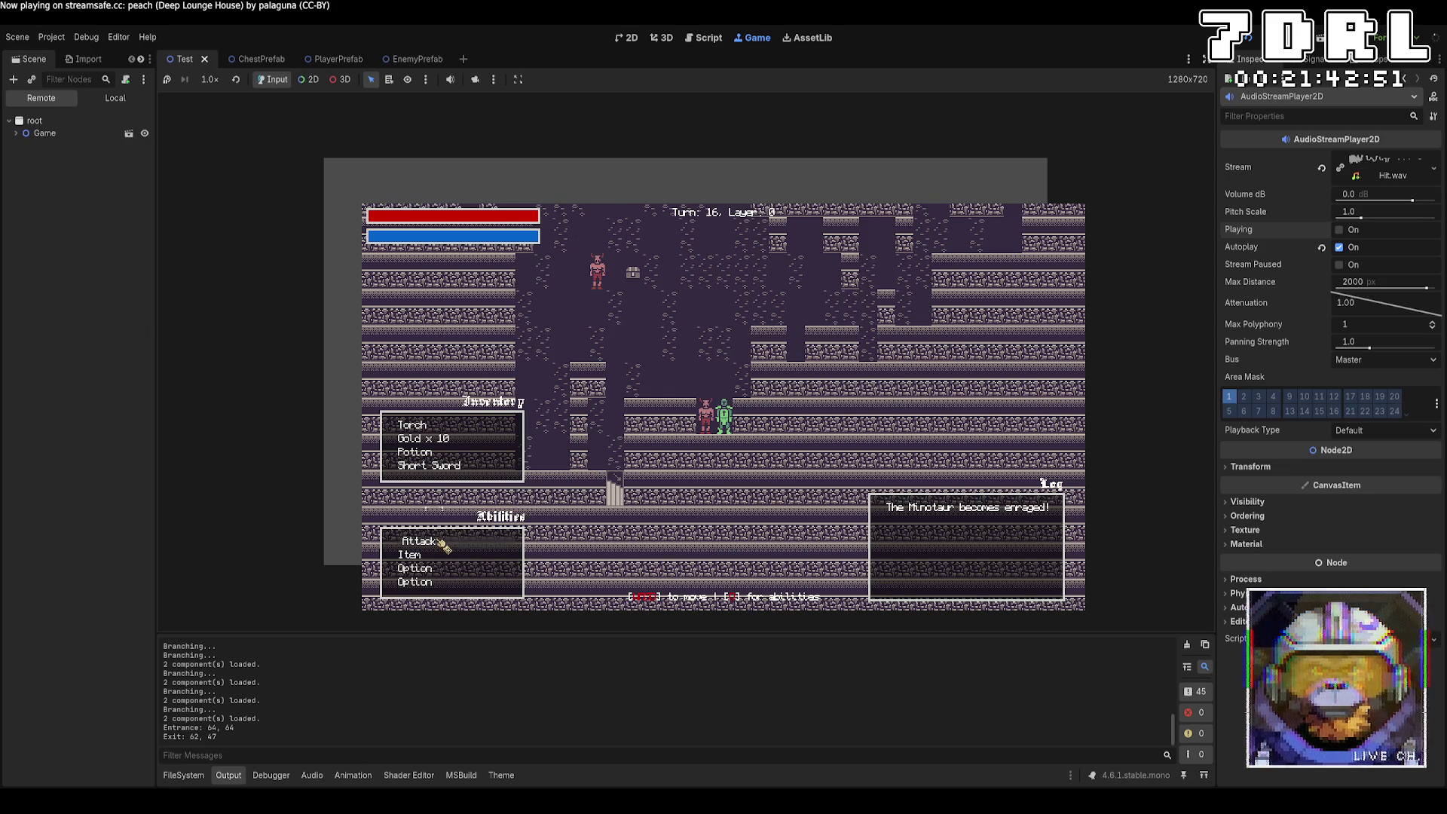
key(Return)
key(a)
key(w)
key(w)
key(a)
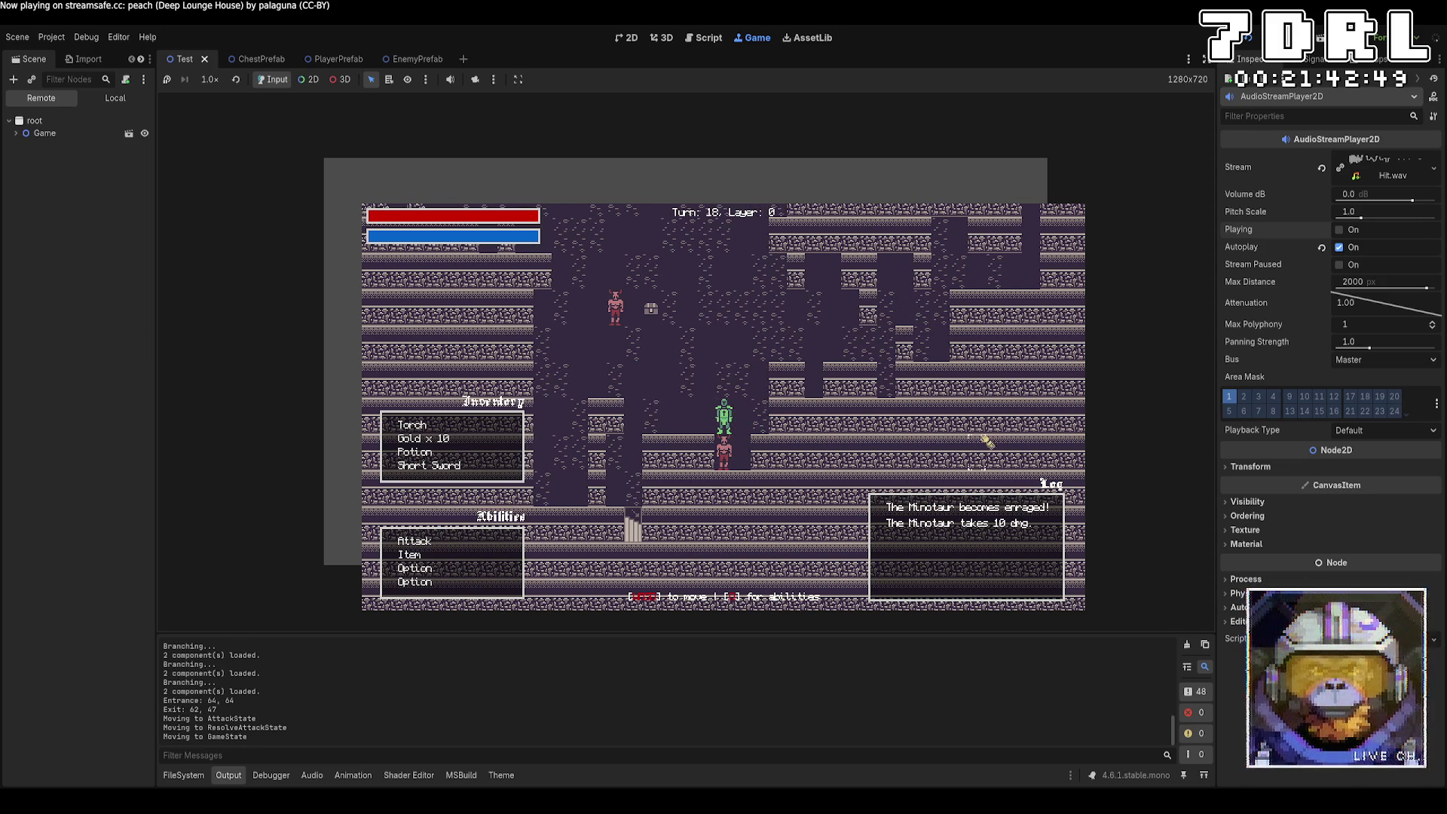
key(F8)
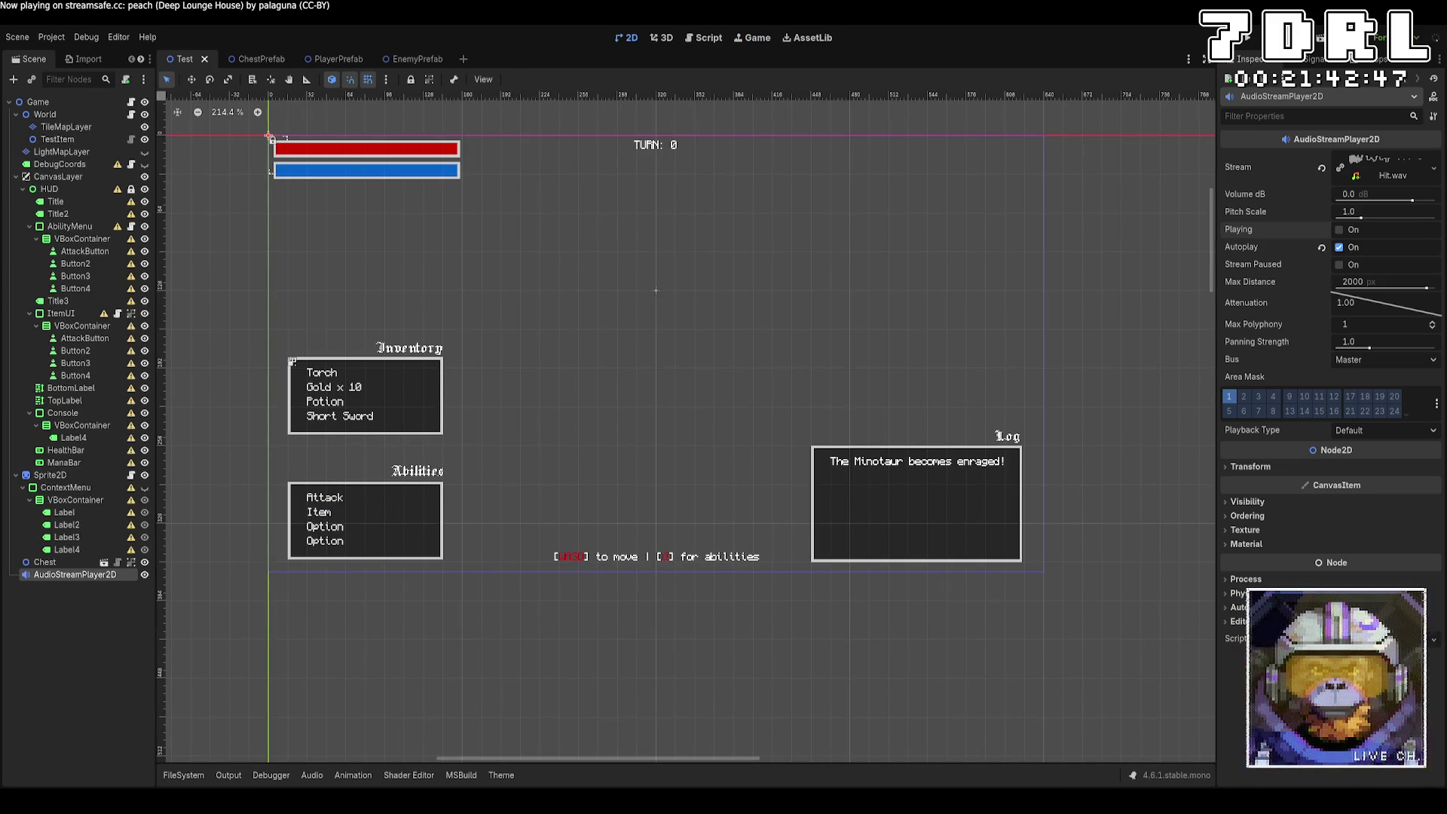
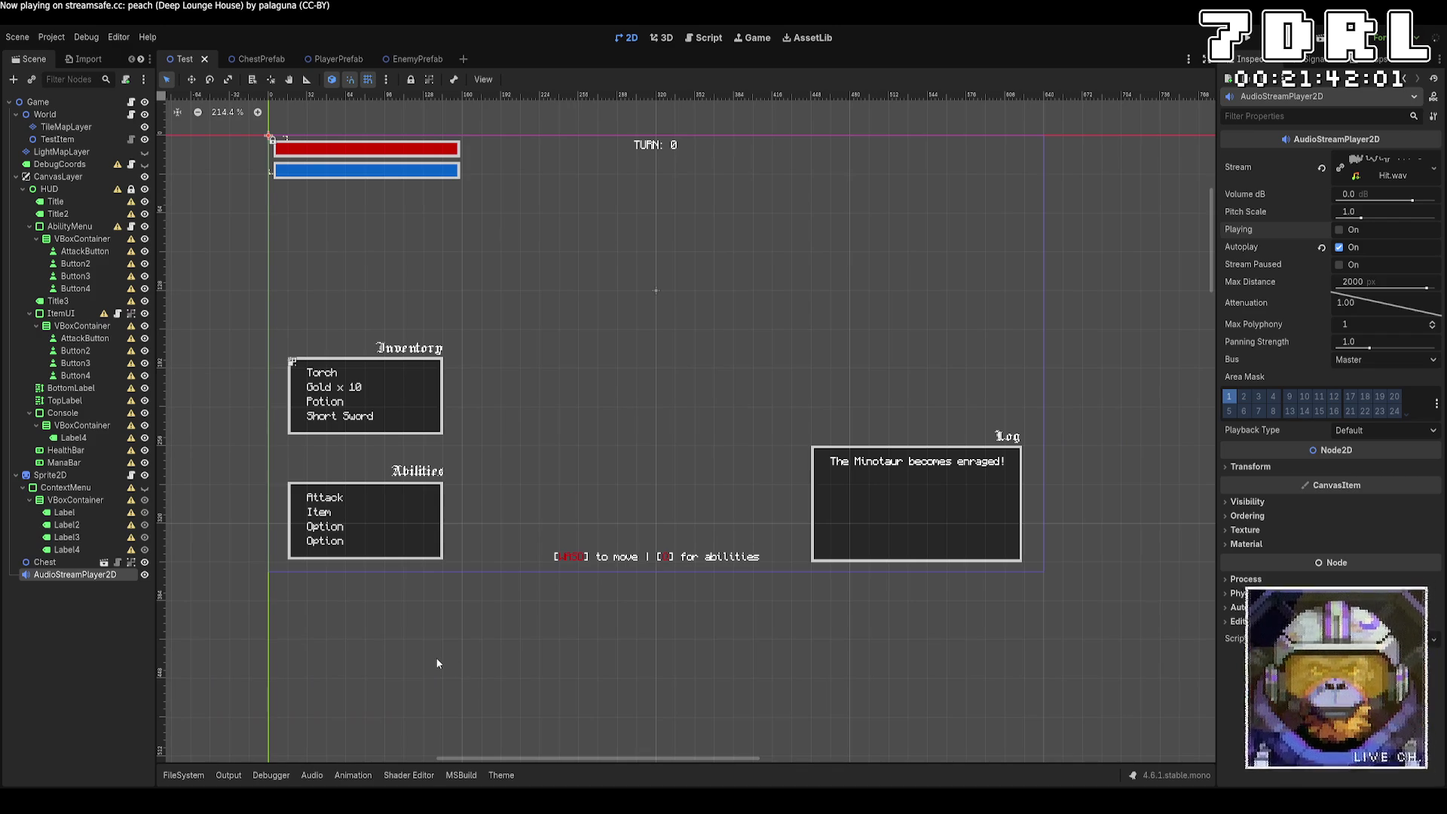
Step: Make the sound node a plain AudioStreamPlayer, save the Test scene, and bring up the Game node's Game.cs
key(ctrl+z)
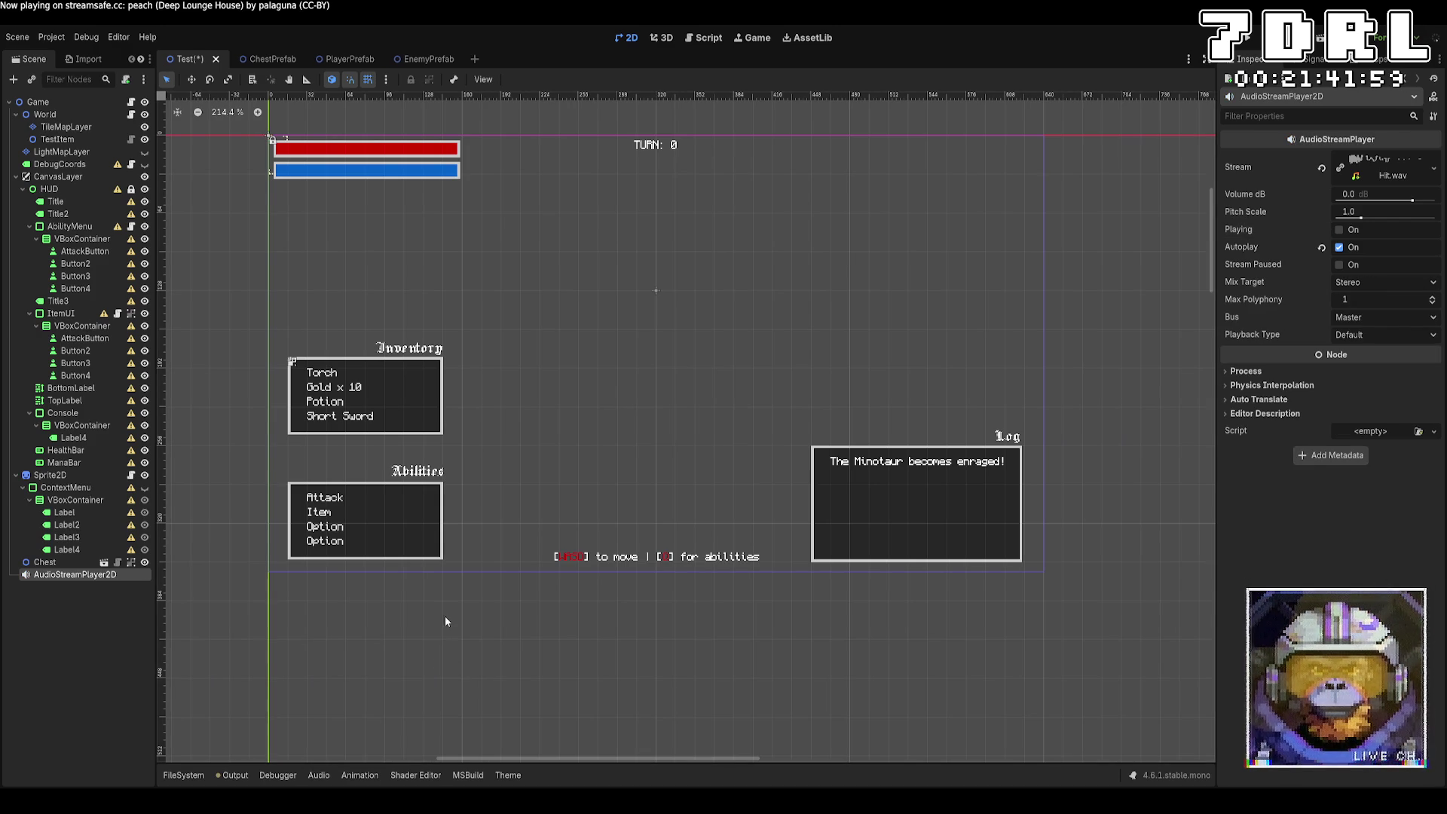
key(ctrl+s)
click(71, 100)
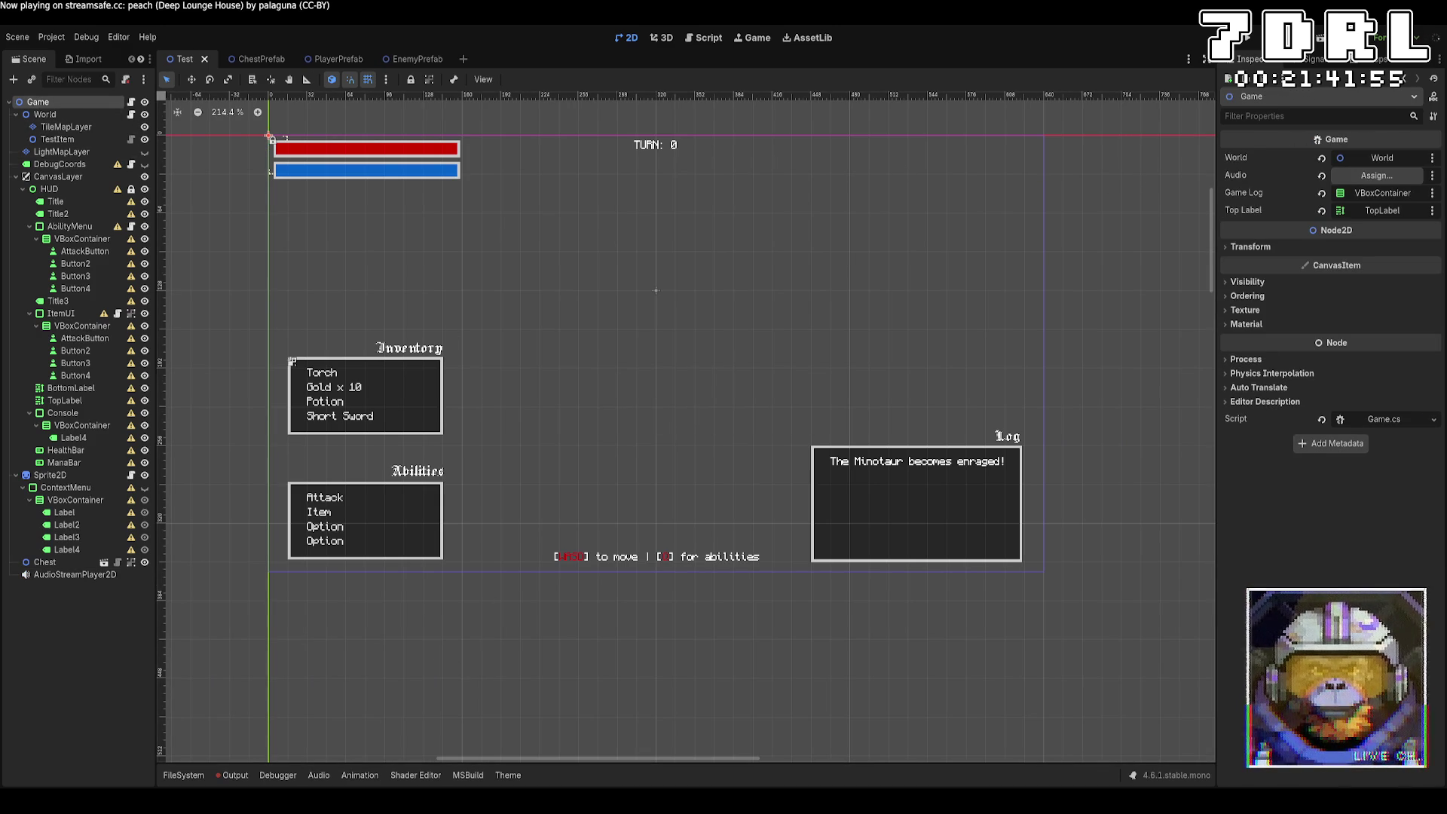
key(alt+Tab)
scroll(562, 228, up, 12)
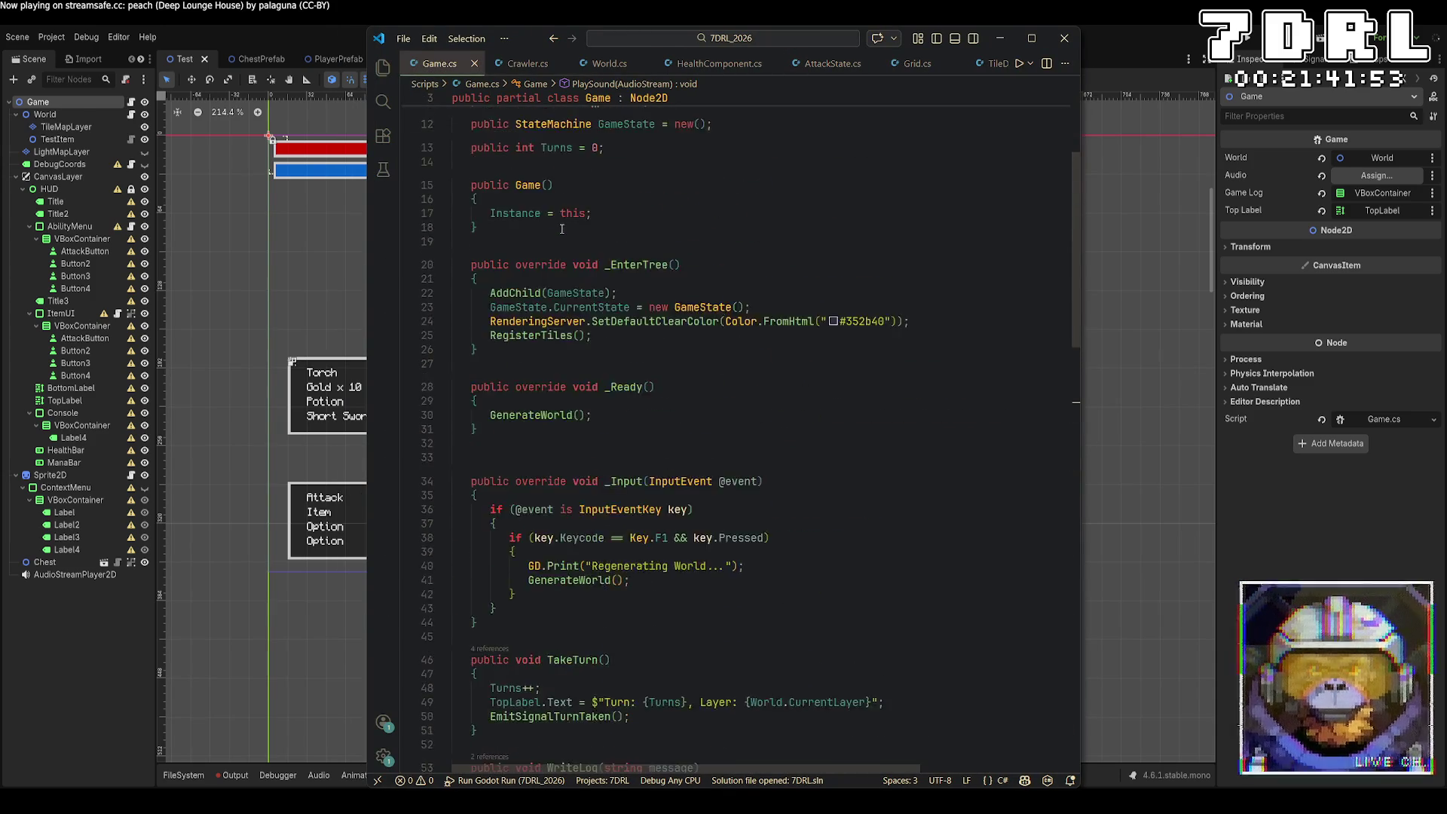
Step: Change the line 7 Audio field type from AudioStreamPlayer2D to AudioStreamPlayer, save Game.cs, and return to Godot
scroll(561, 229, up, 5)
click(697, 220)
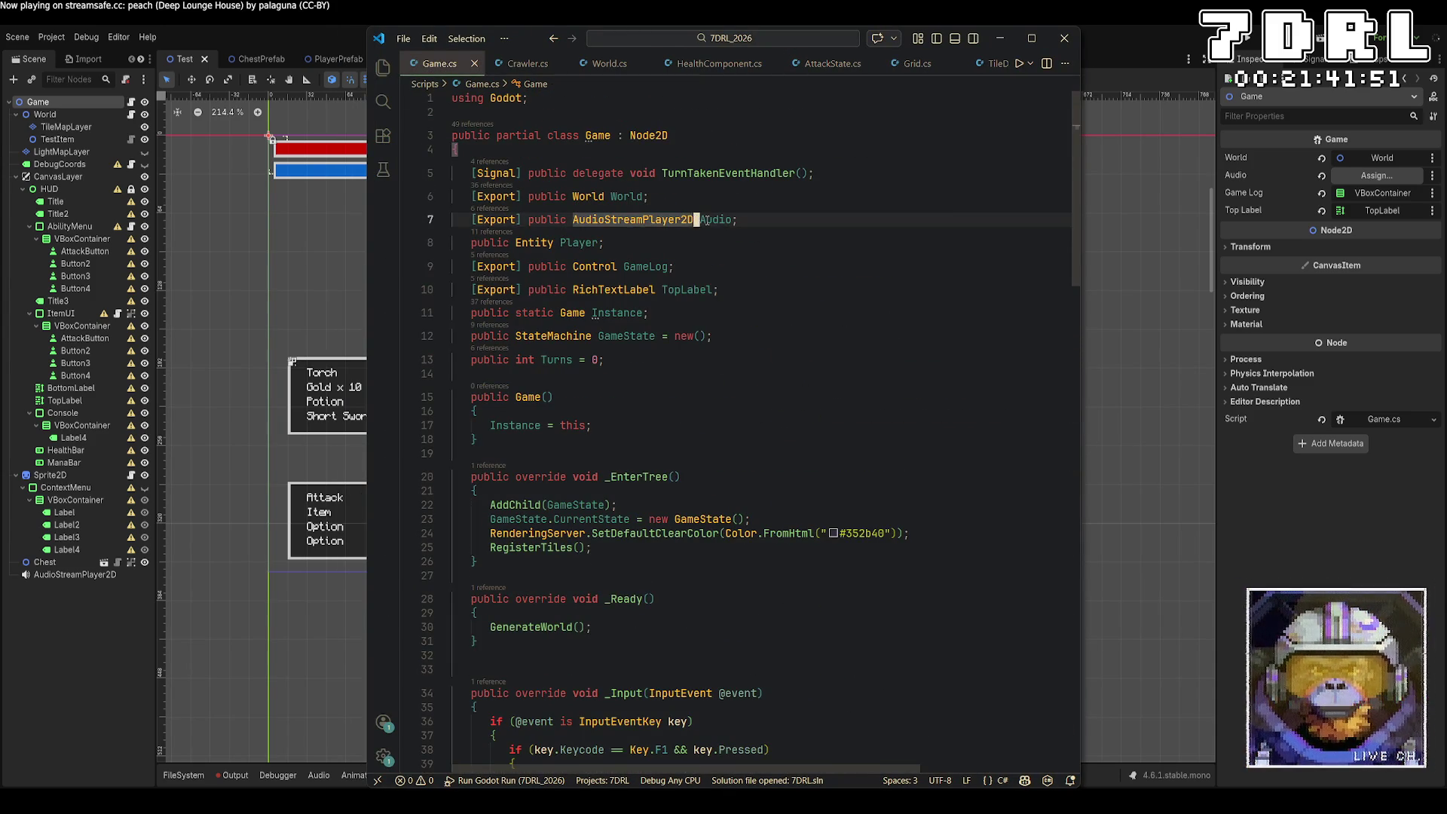
key(alt+Tab)
key(alt+Tab)
key(ctrl+s)
key(alt+Tab)
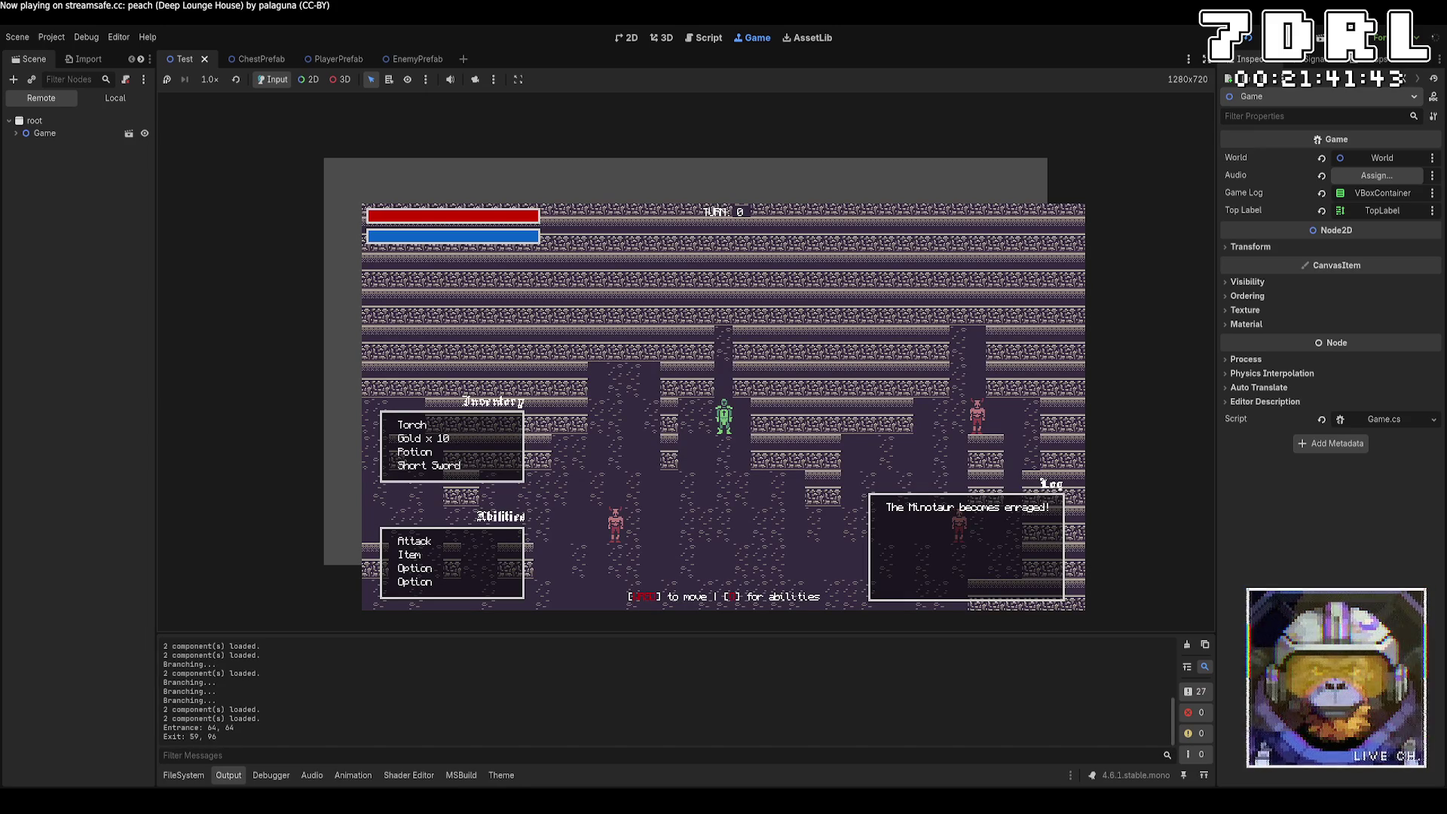
Step: Playtest an attack, then open the PlaySound null-reference error from the Debugger's Errors list
click(415, 541)
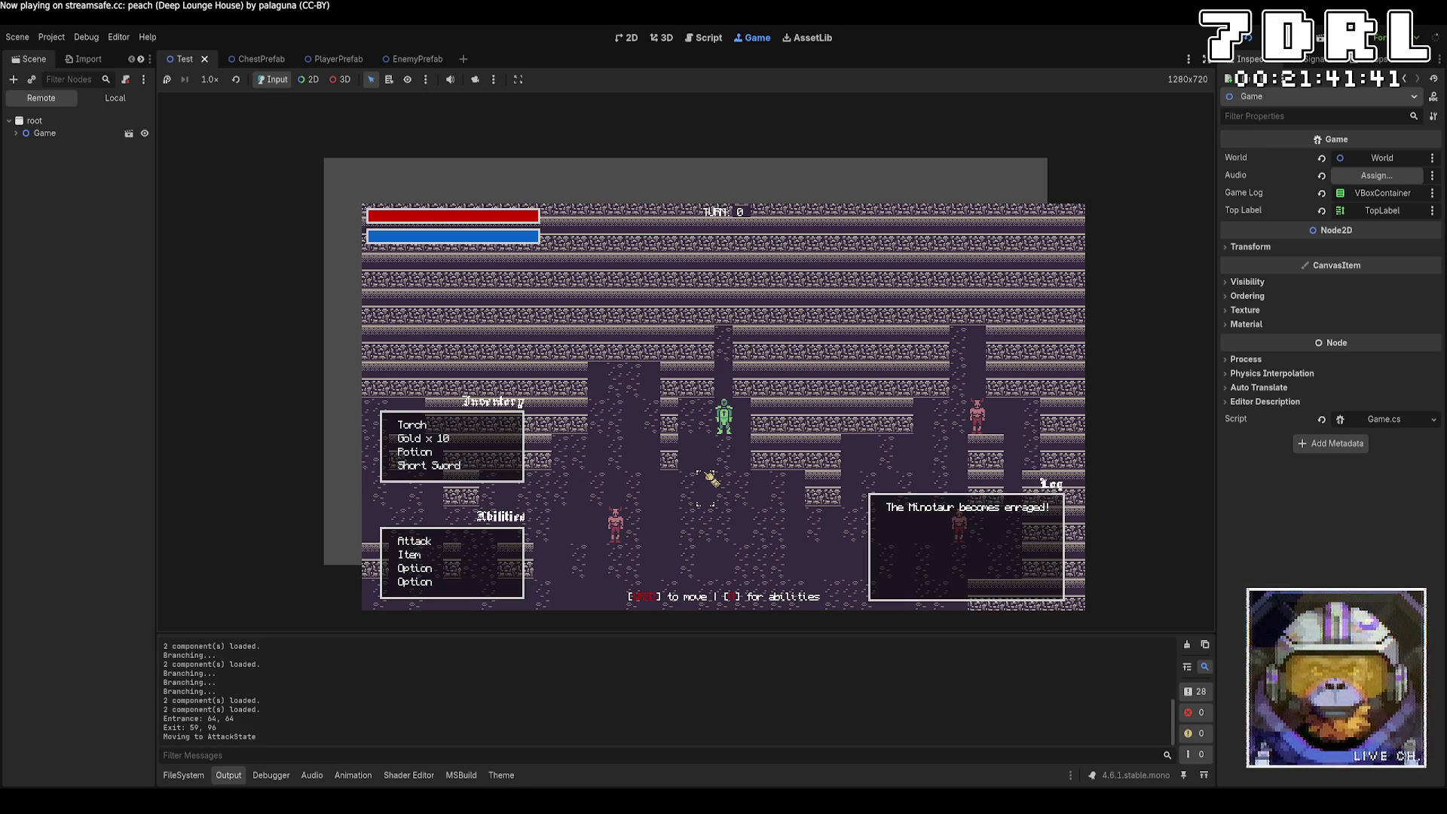
click(415, 541)
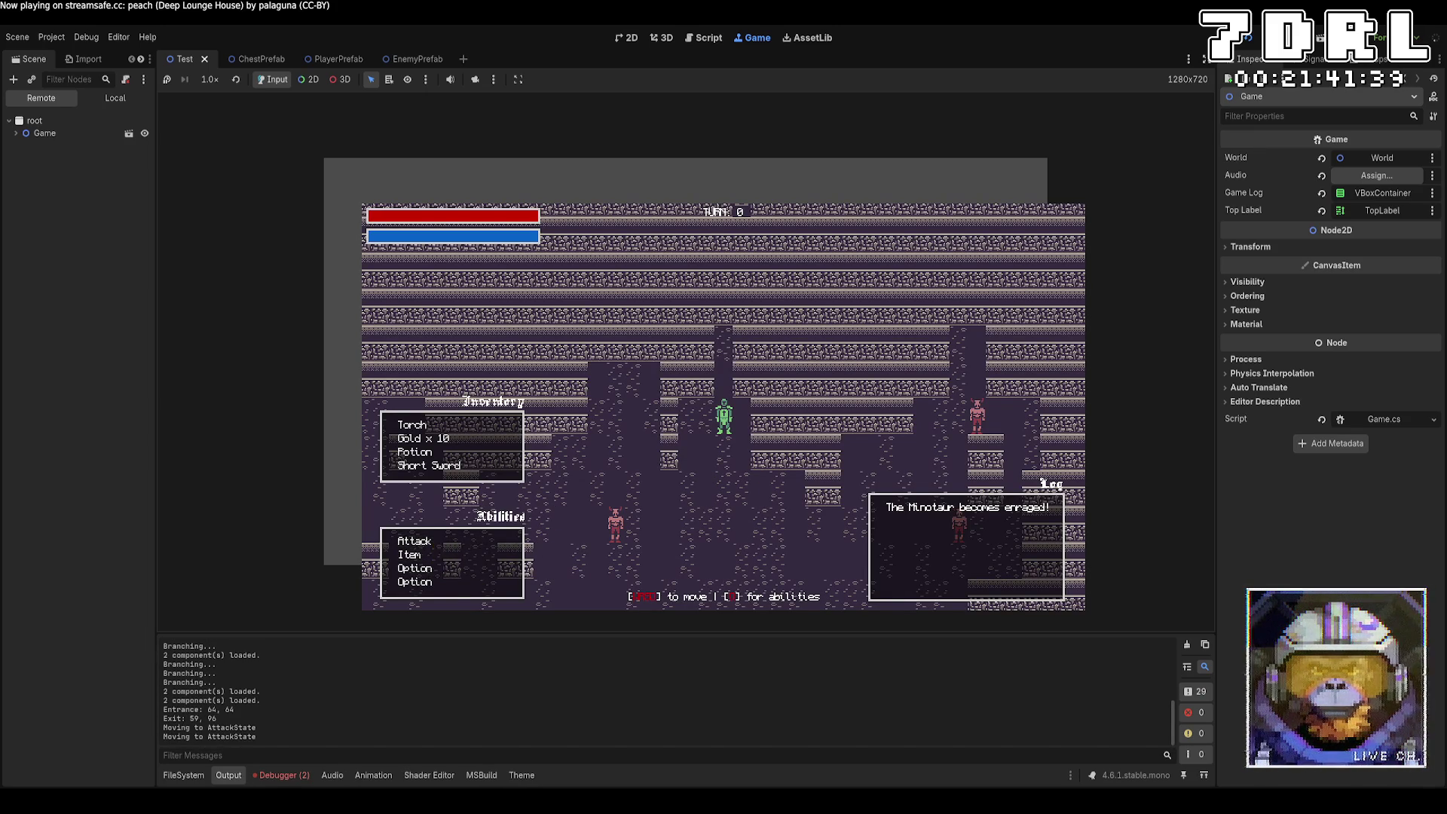
key(s)
key(s)
key(s)
key(s)
key(a)
key(a)
key(a)
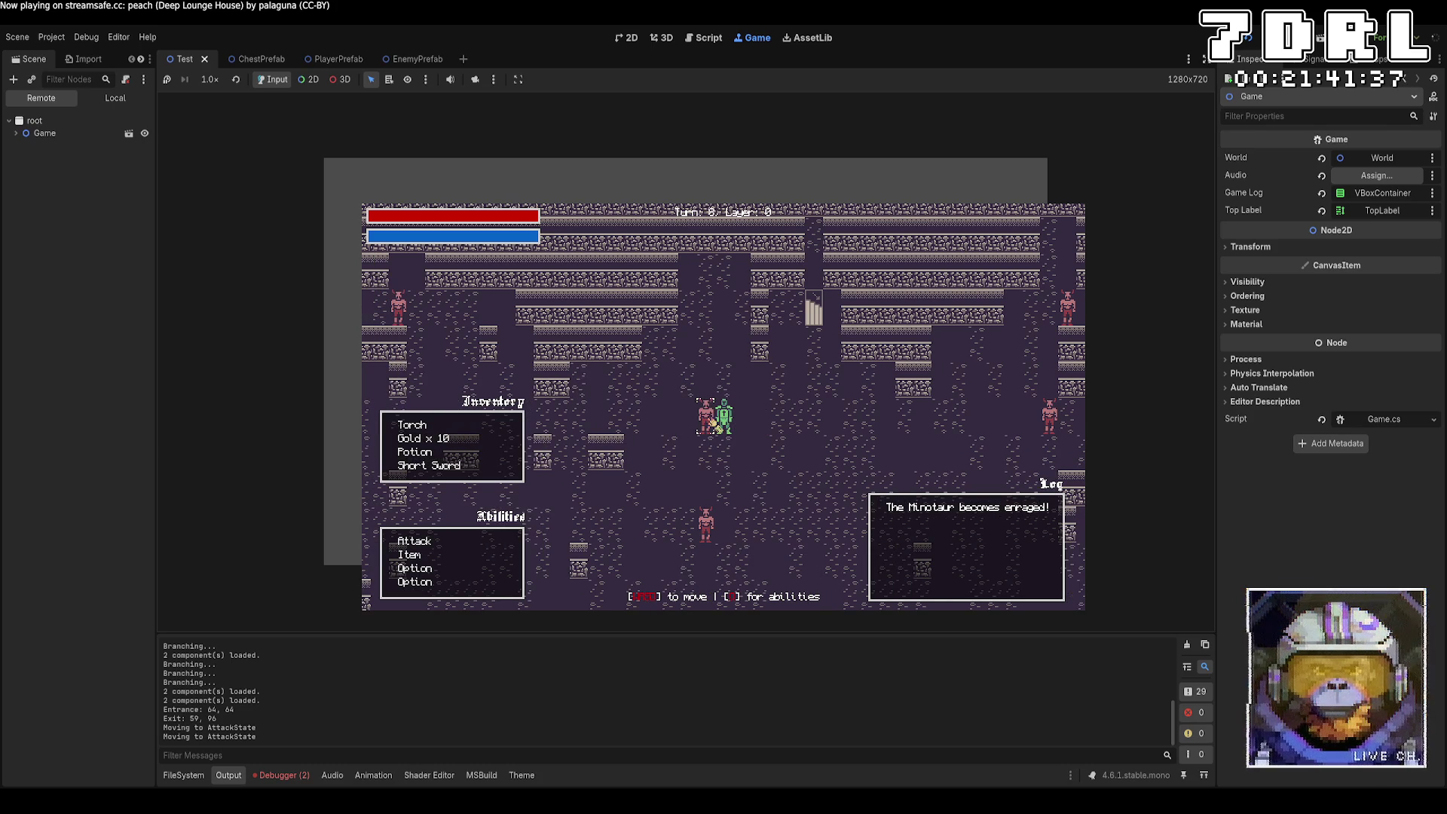
click(280, 775)
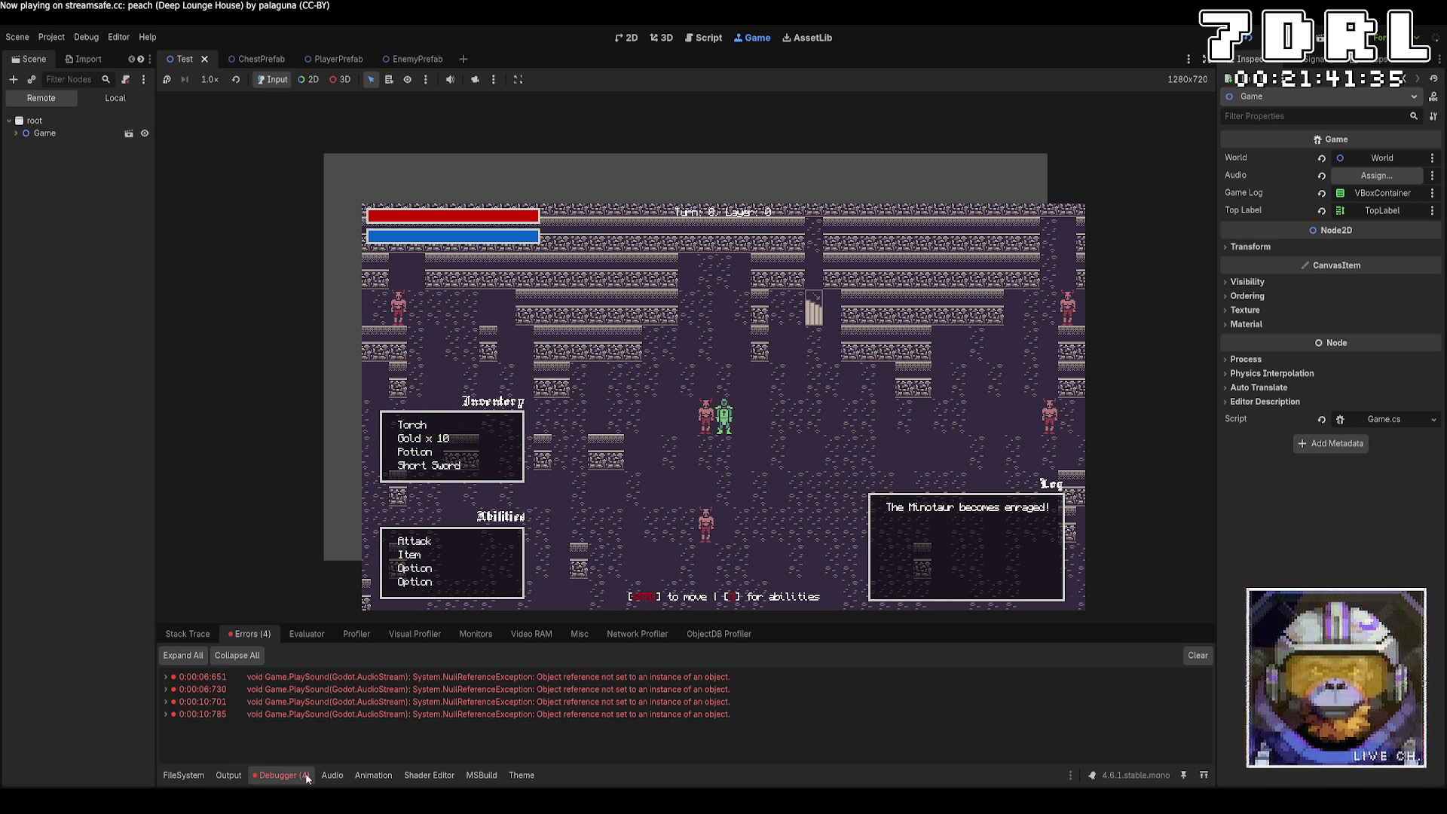
double_click(410, 690)
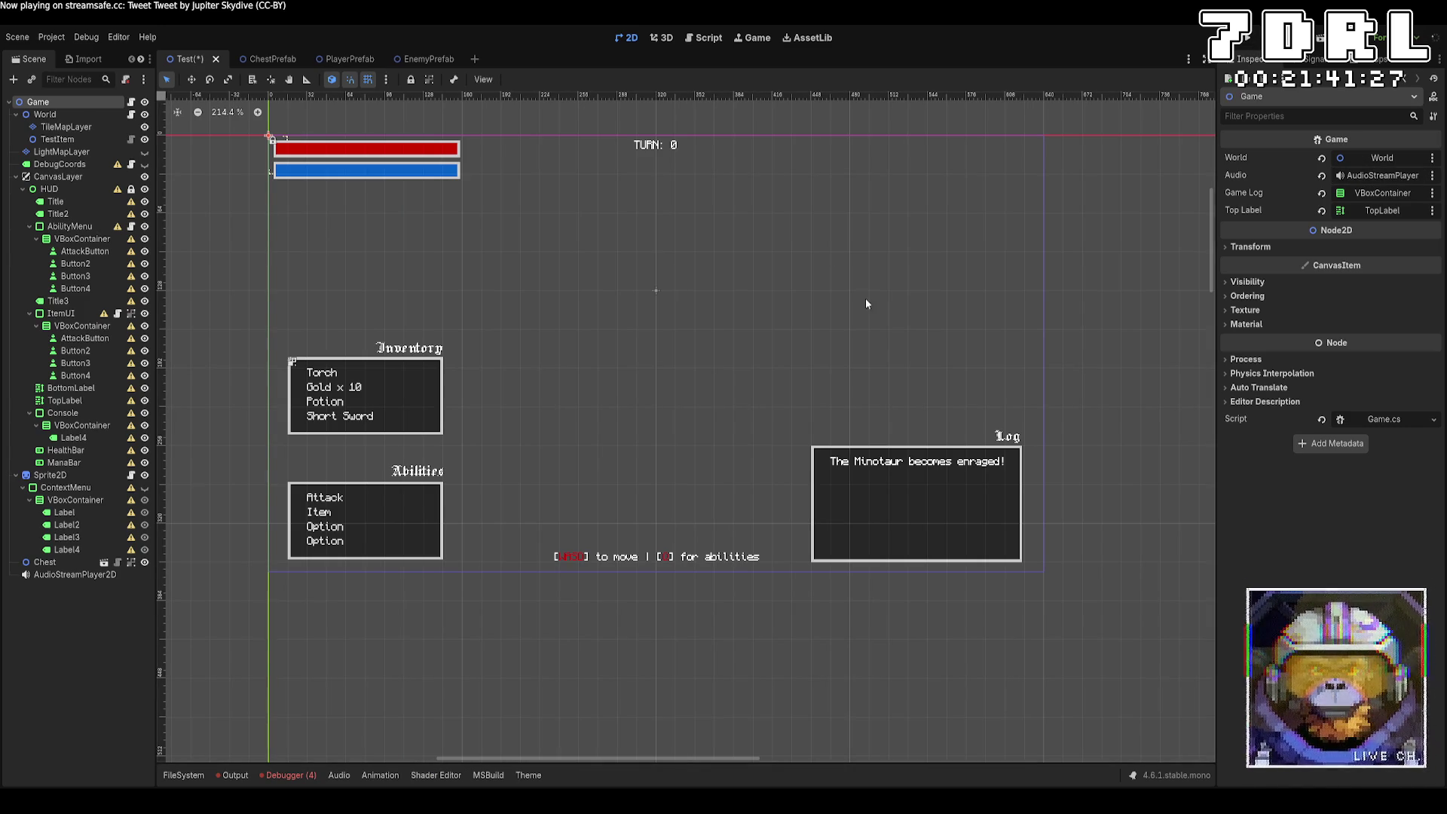
Step: Save the scene, turn off Autoplay on the Hit.wav sound player, and relaunch the game with F5
key(ctrl+s)
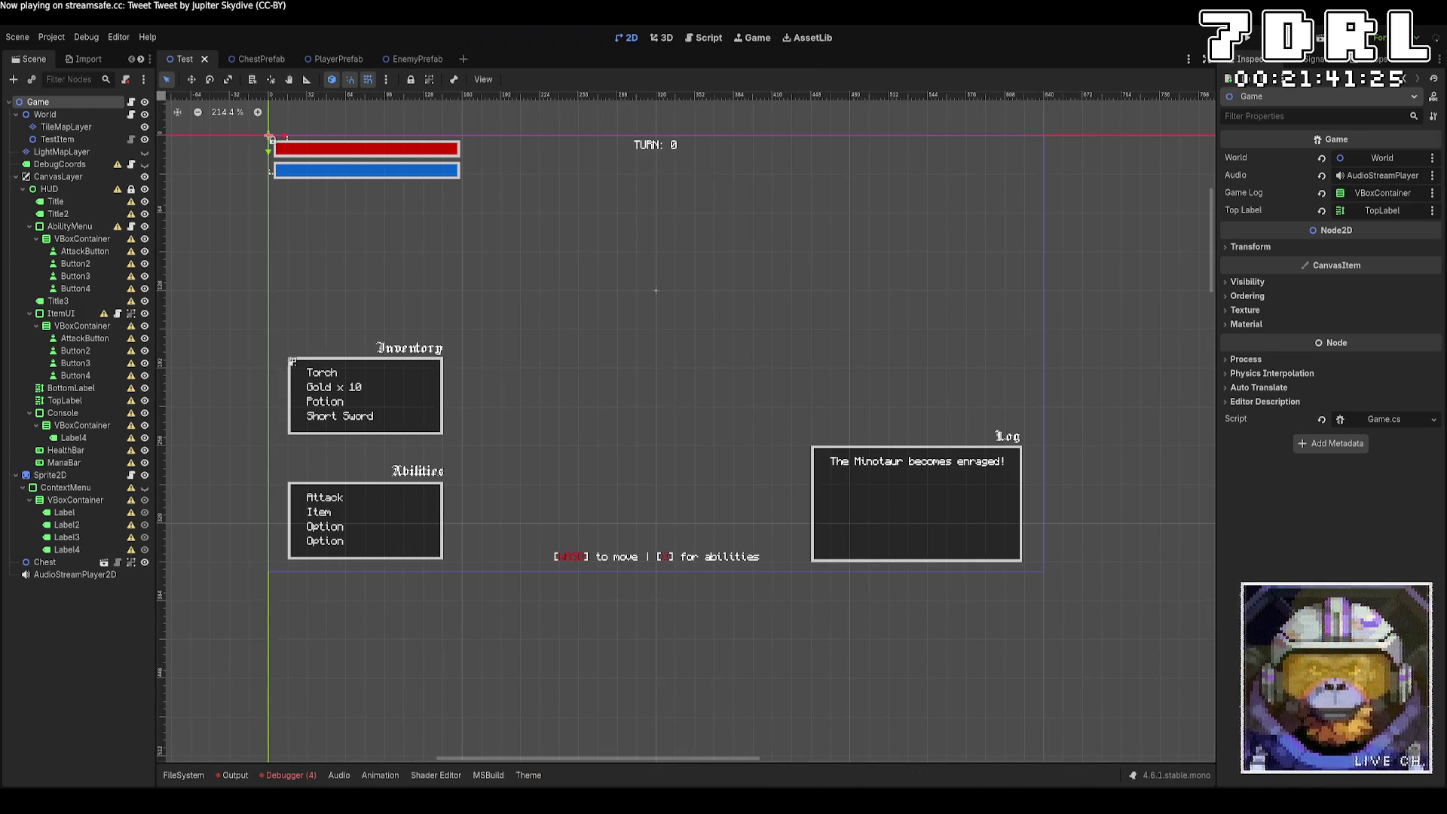
click(76, 574)
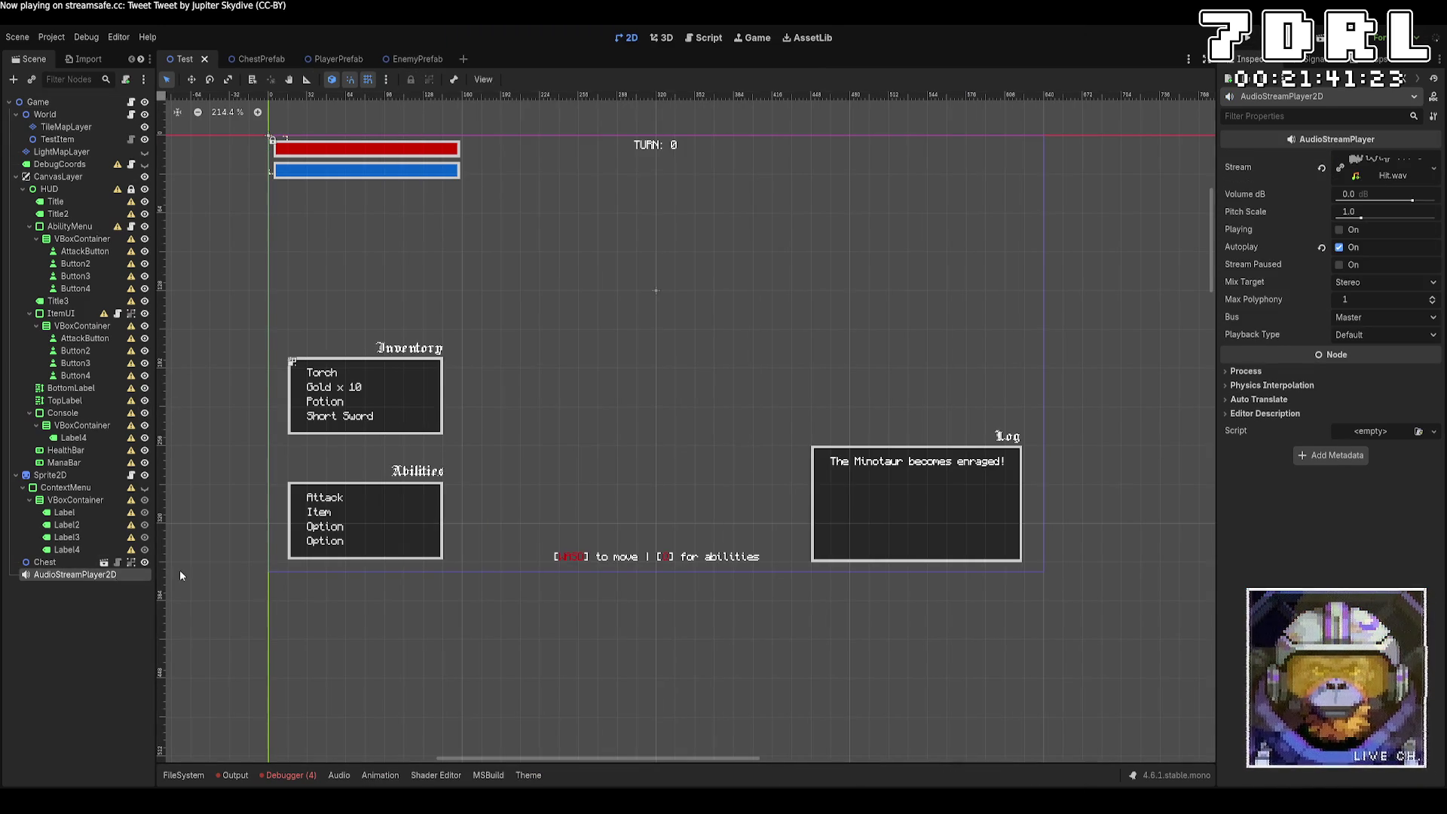
click(1339, 248)
key(F5)
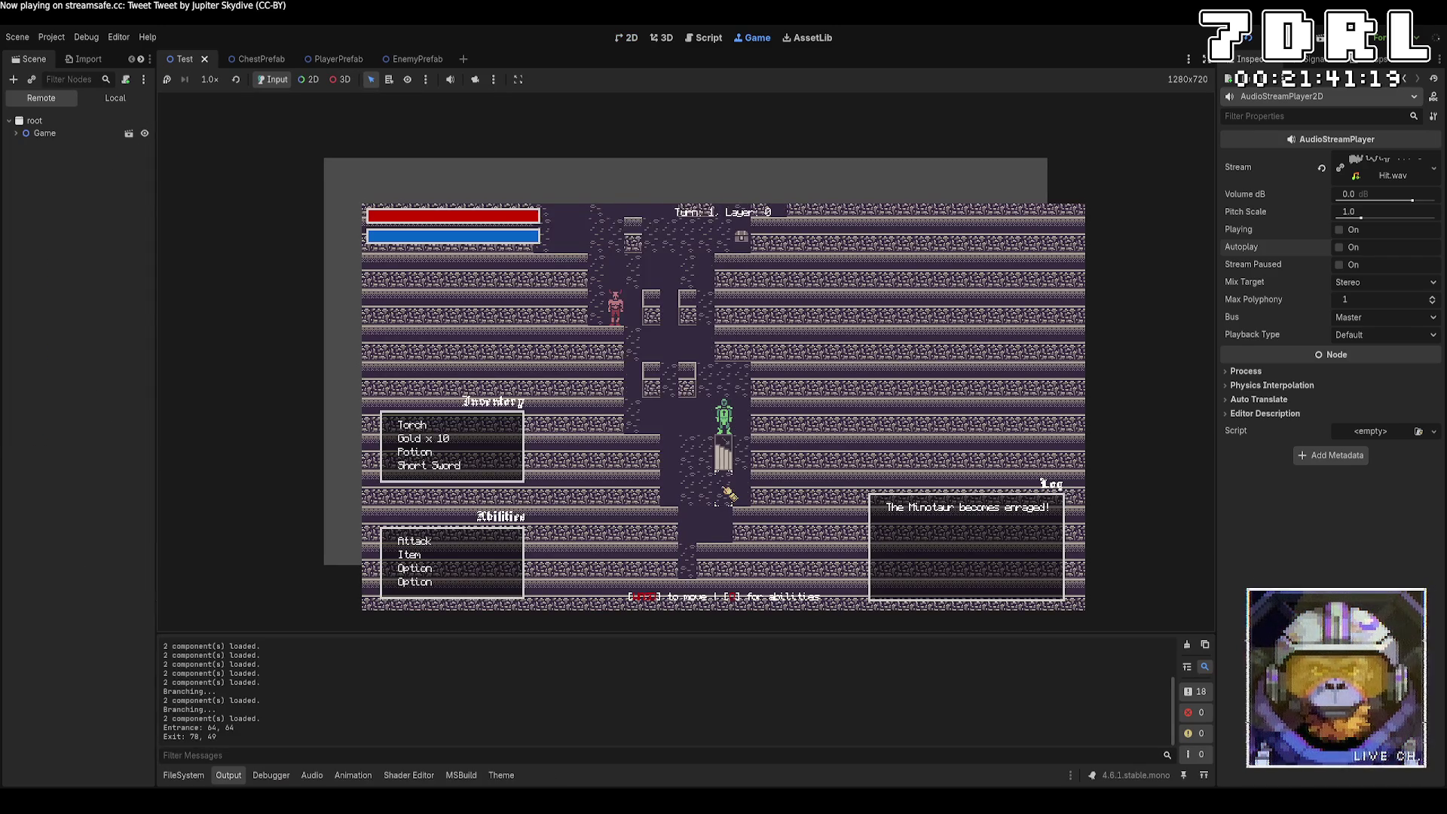
Step: Walk the player next to a Minotaur and attack it
key(w)
key(w)
key(w)
key(a)
key(a)
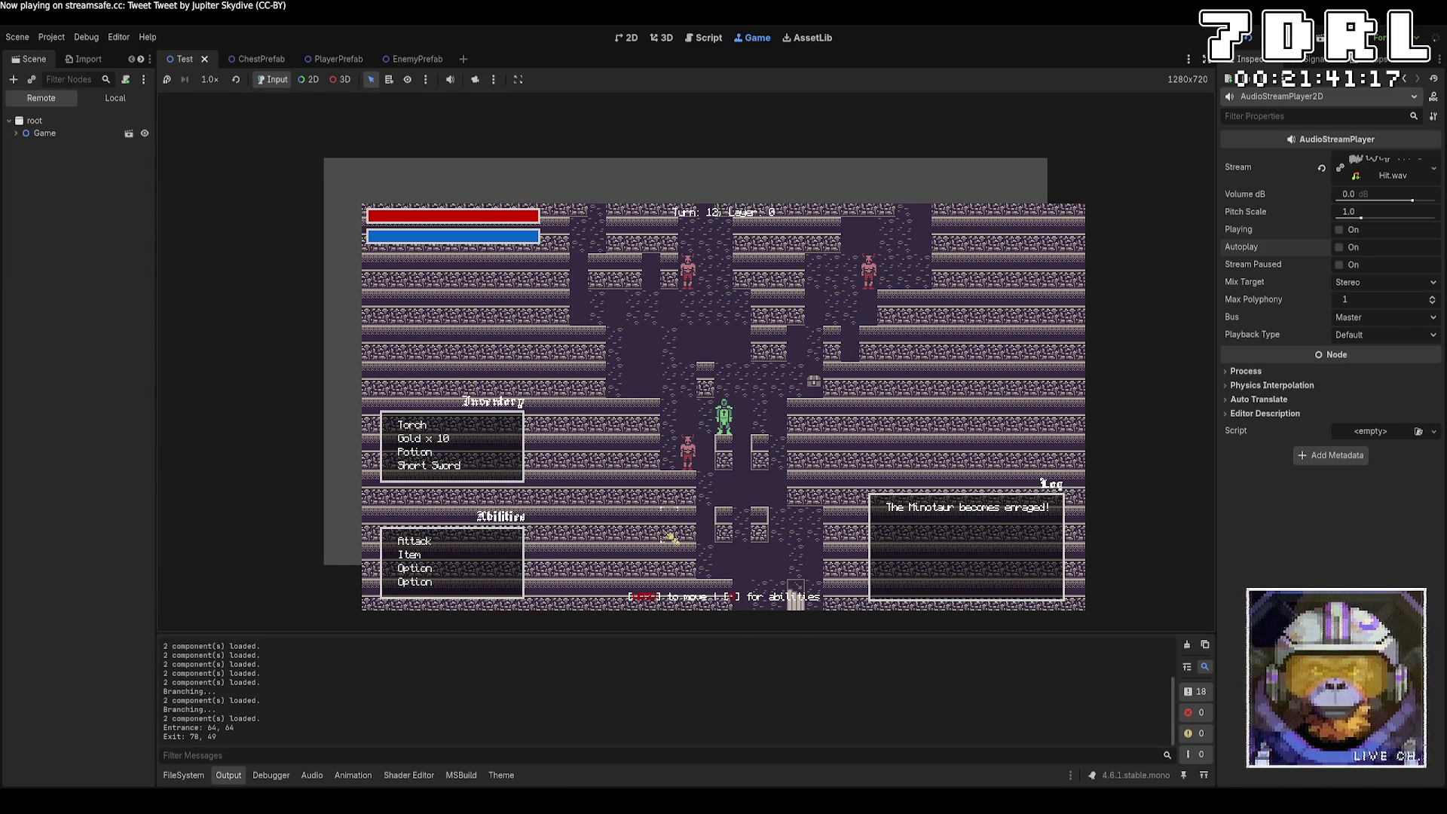
key(s)
key(s)
key(a)
key(e)
key(Return)
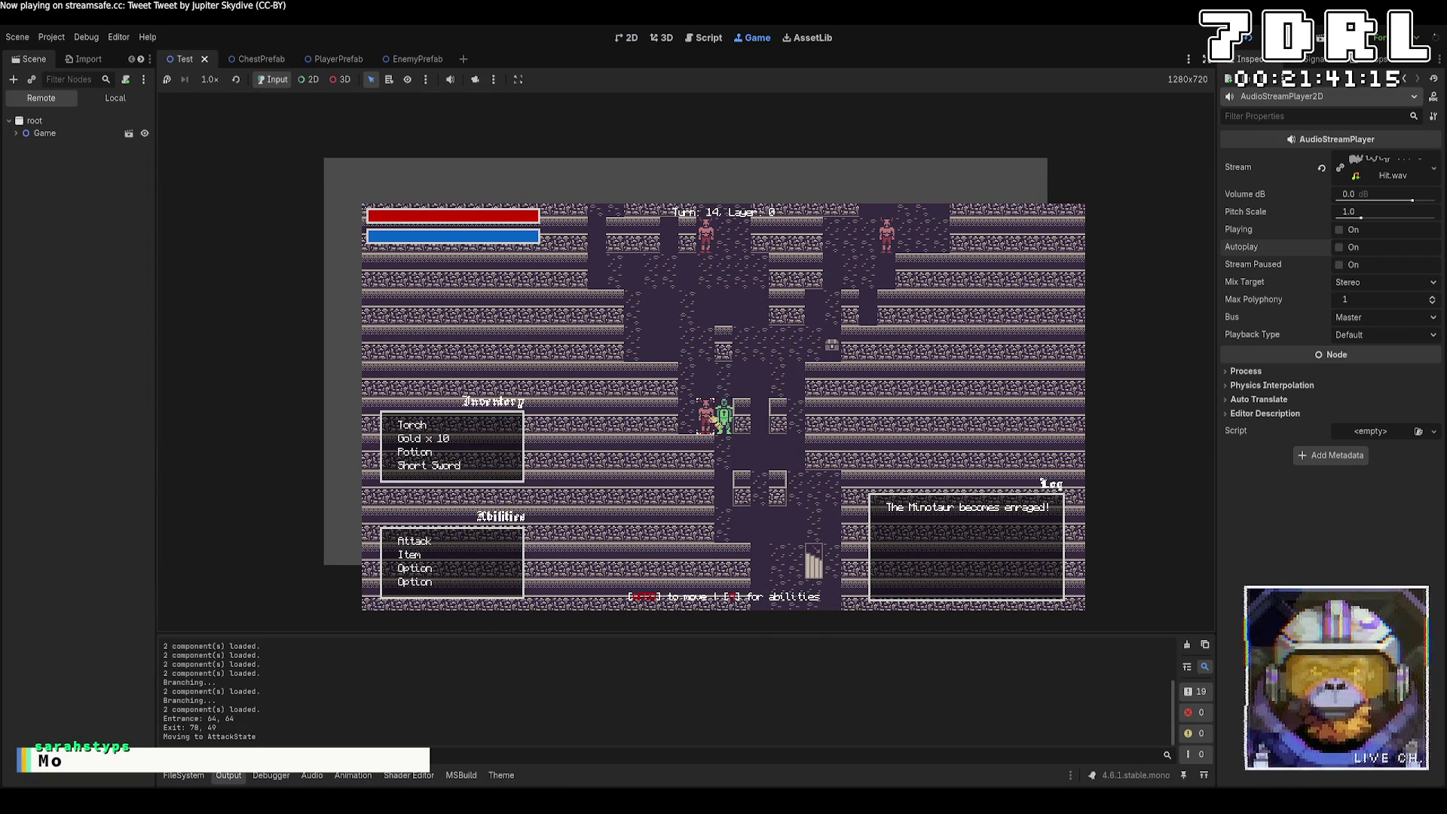
key(a)
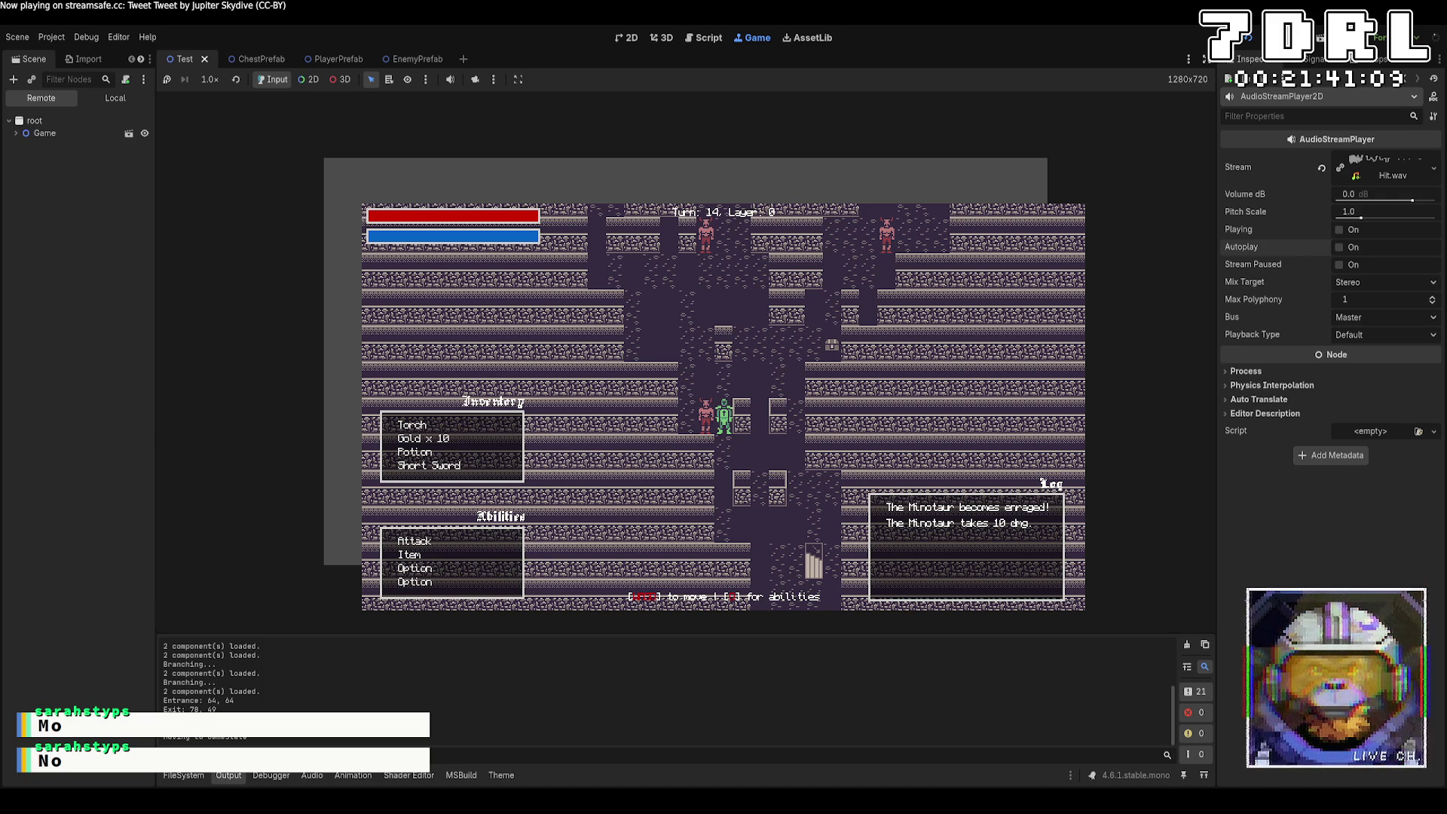
Step: Attack the Minotaur twice more, then walk up the corridor and strike another Minotaur
click(472, 542)
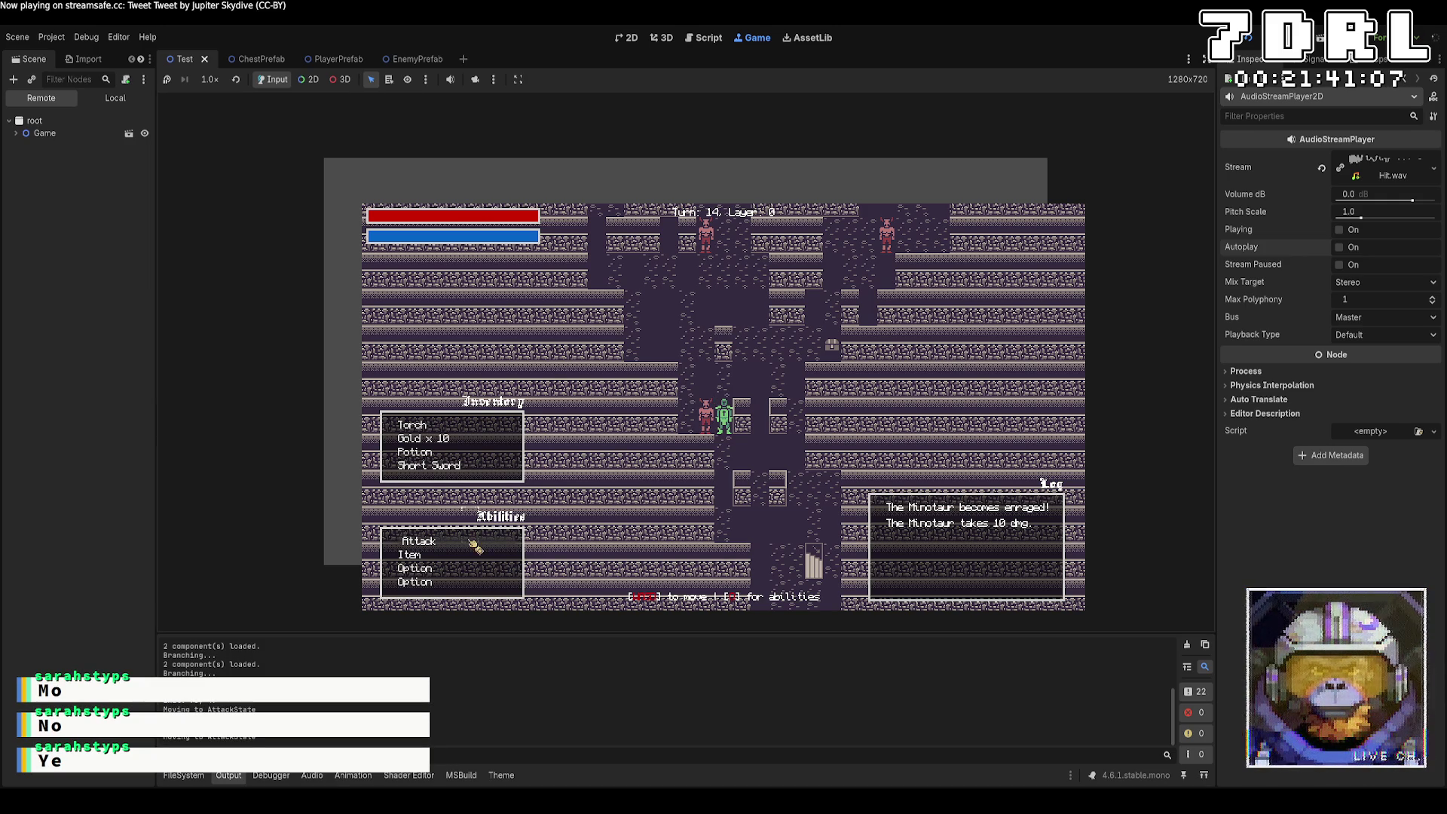
key(a)
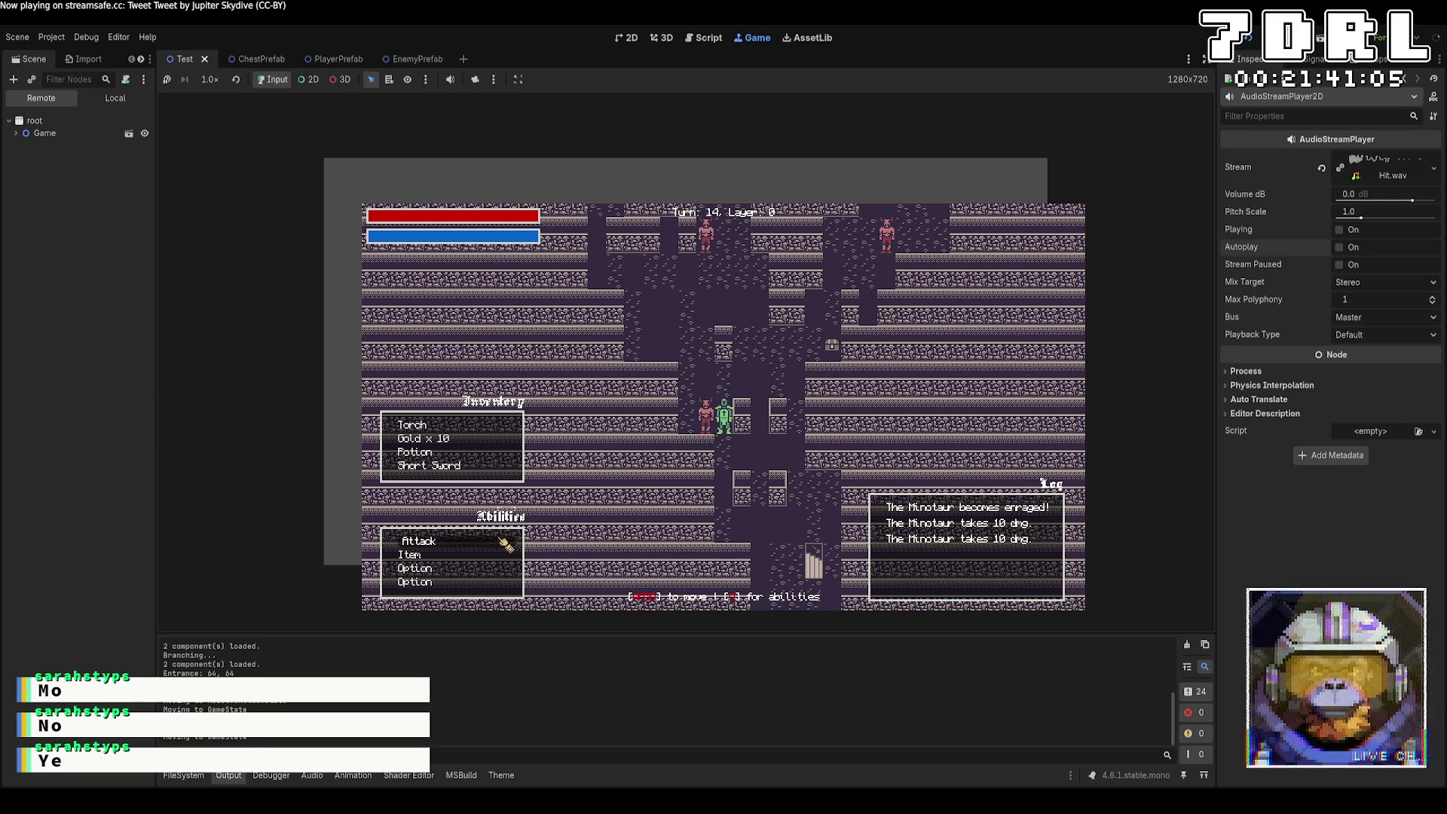
key(a)
key(w)
key(w)
key(d)
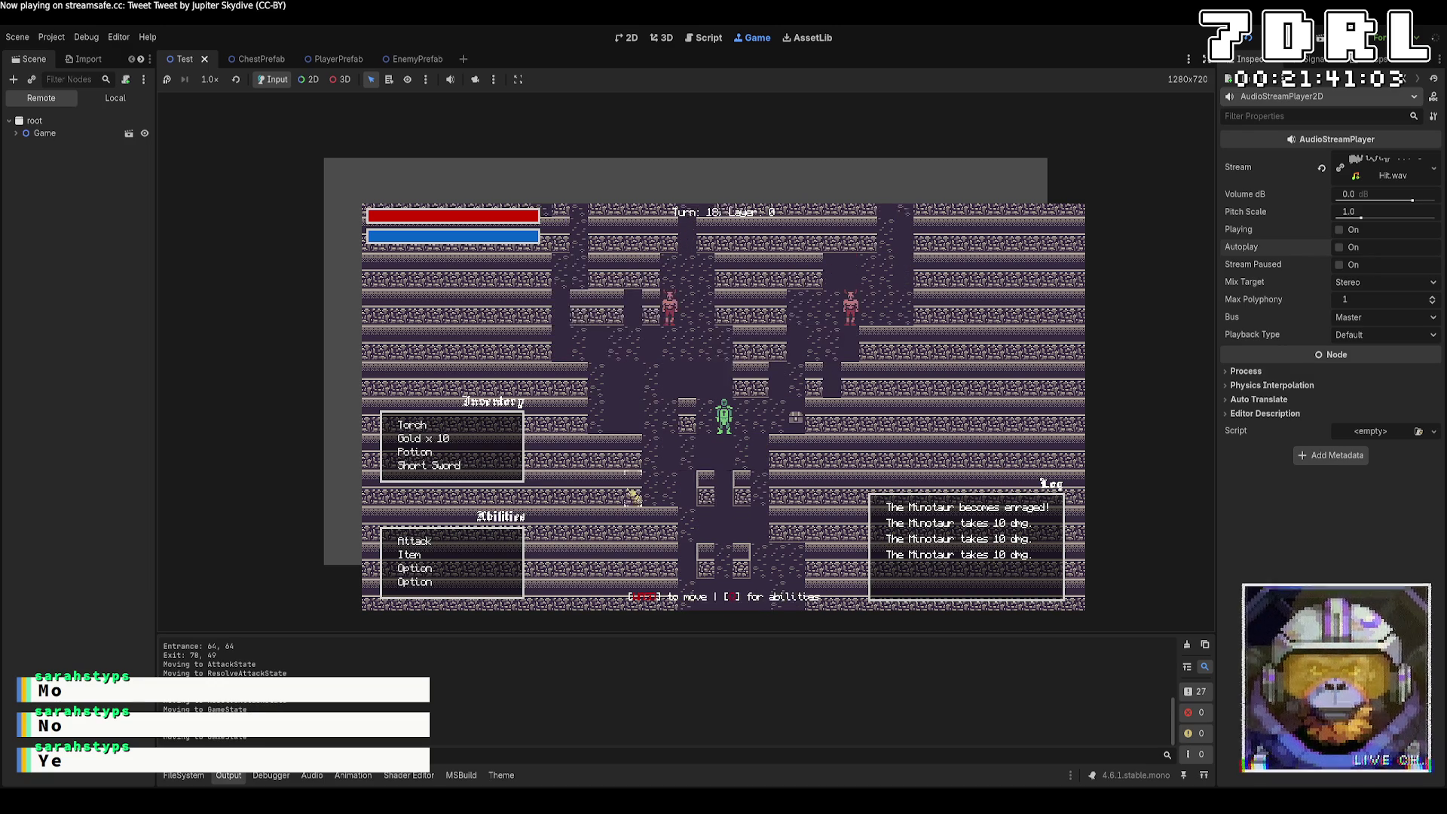
key(w)
key(w)
key(w)
key(a)
key(w)
key(w)
key(a)
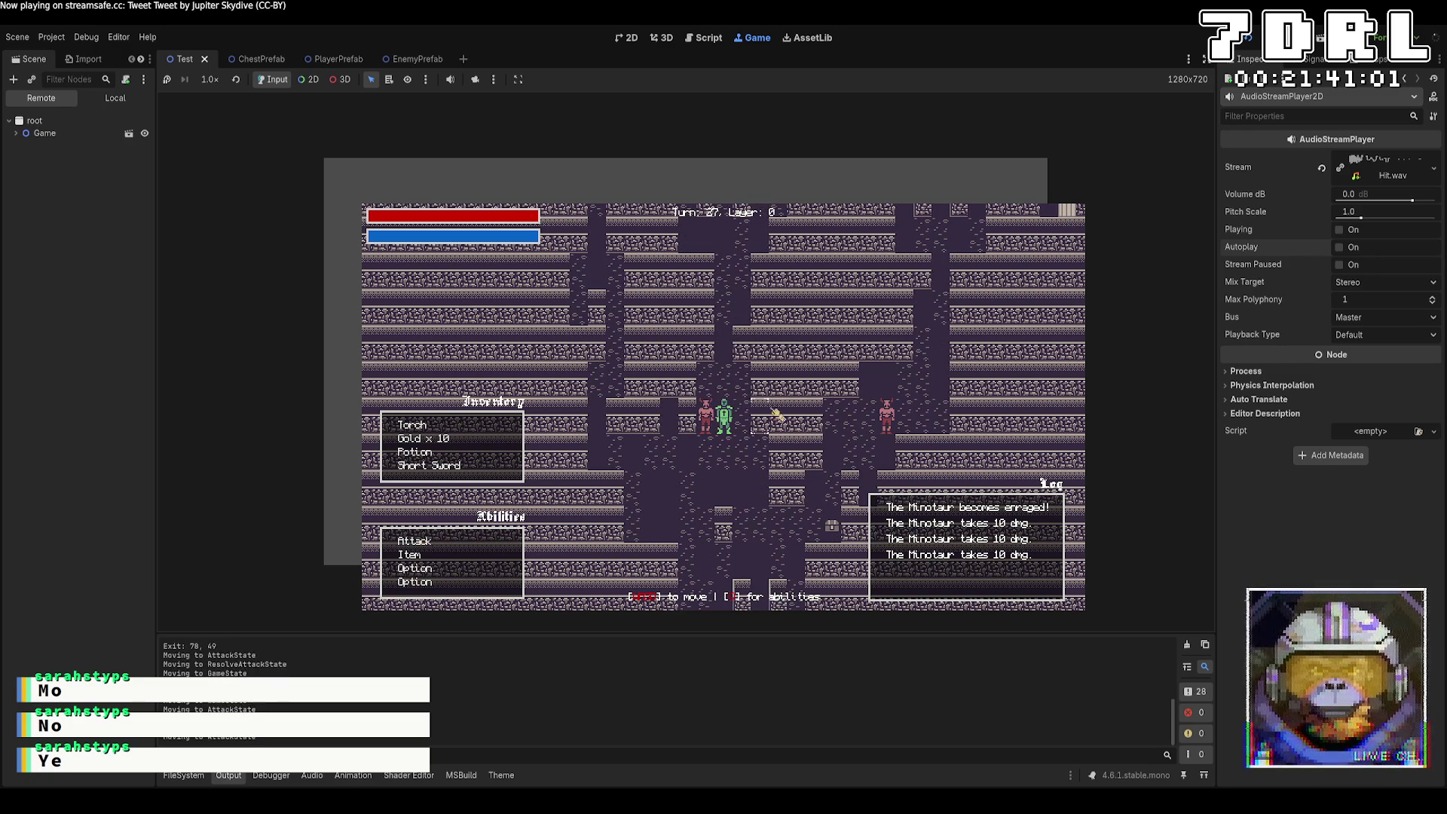
key(a)
key(a)
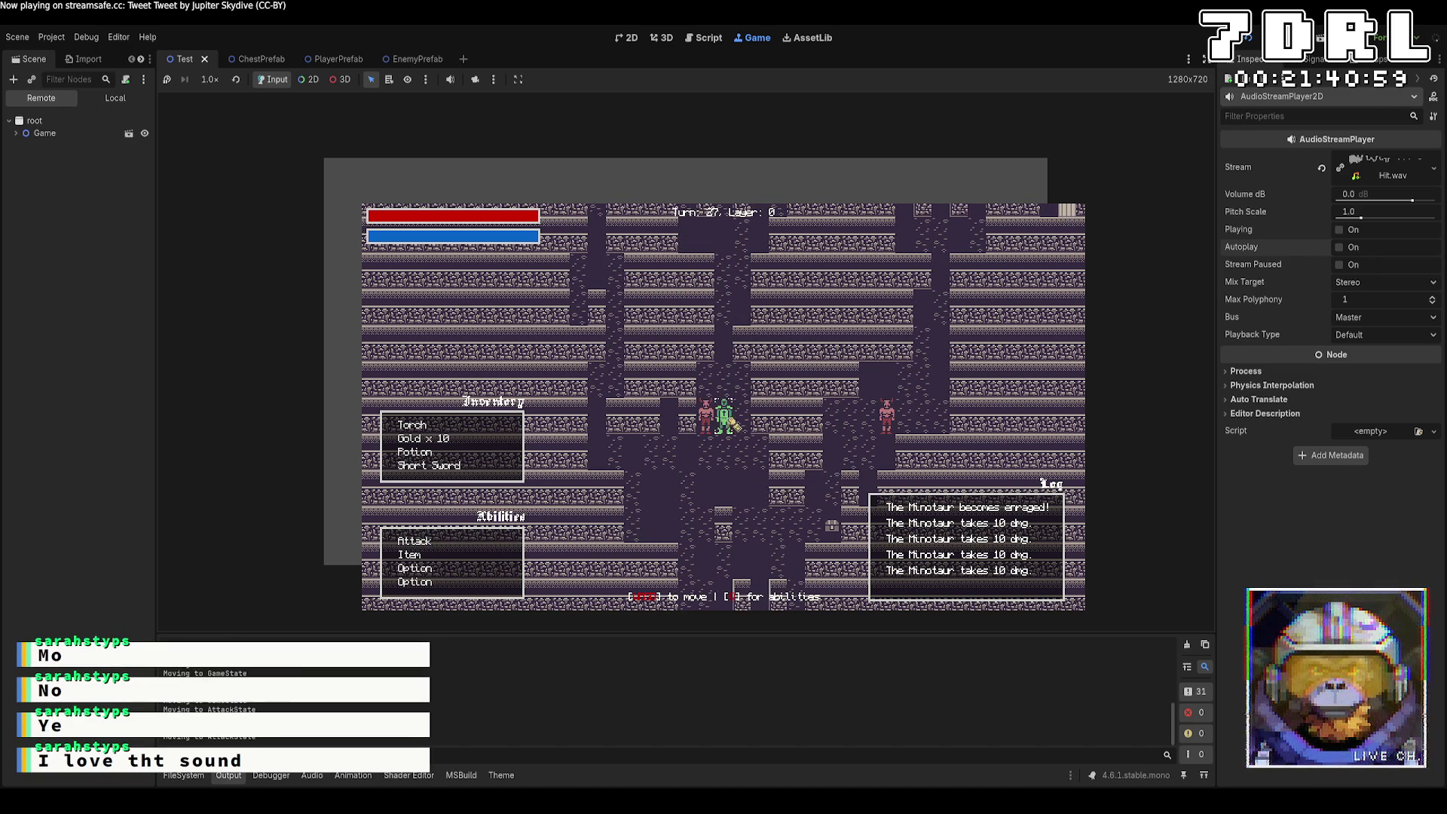
key(a)
key(a)
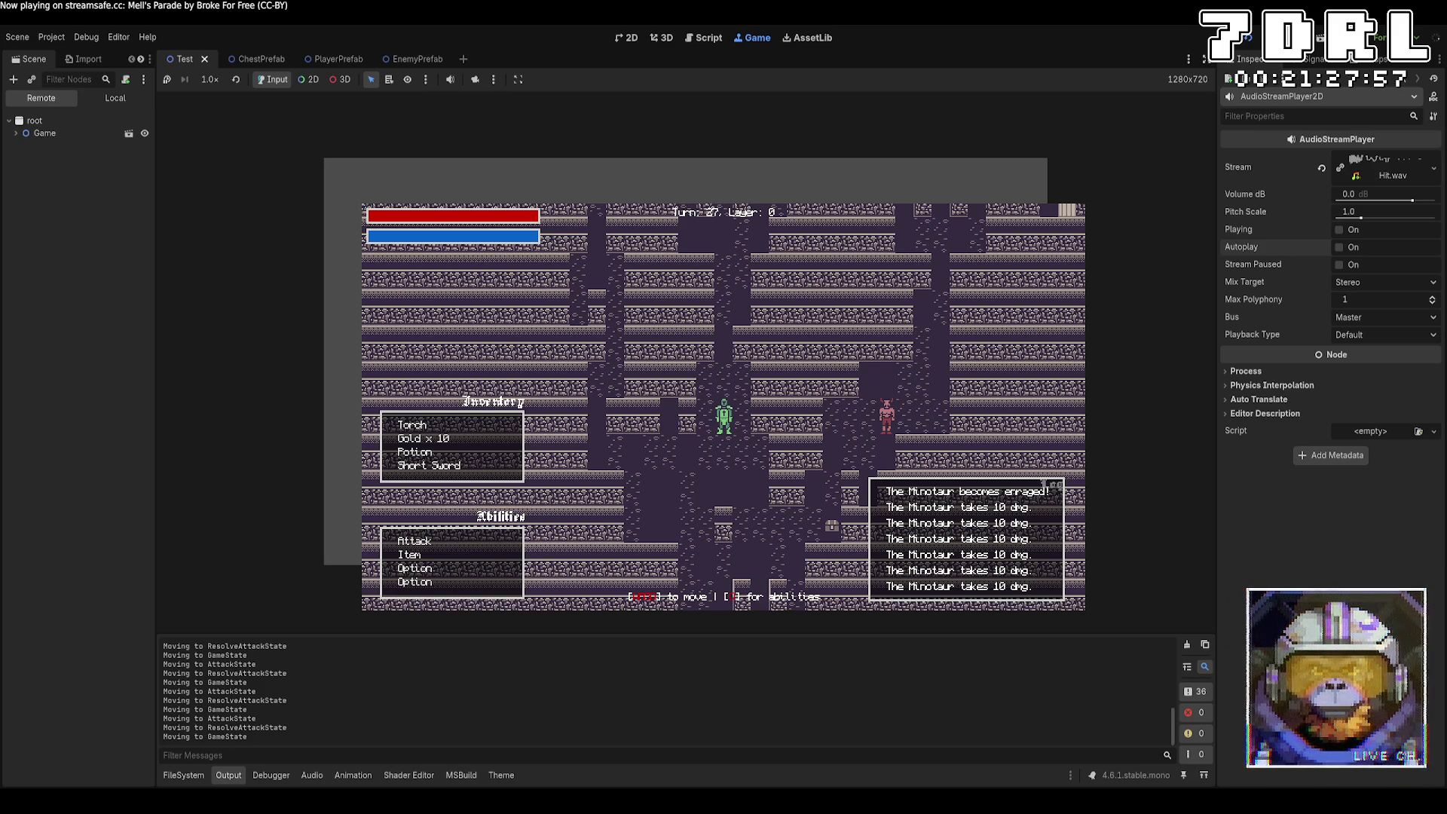
Step: Open HealthComponent.cs in VS Code, glancing at AttackState.cs along the way
key(alt+Tab)
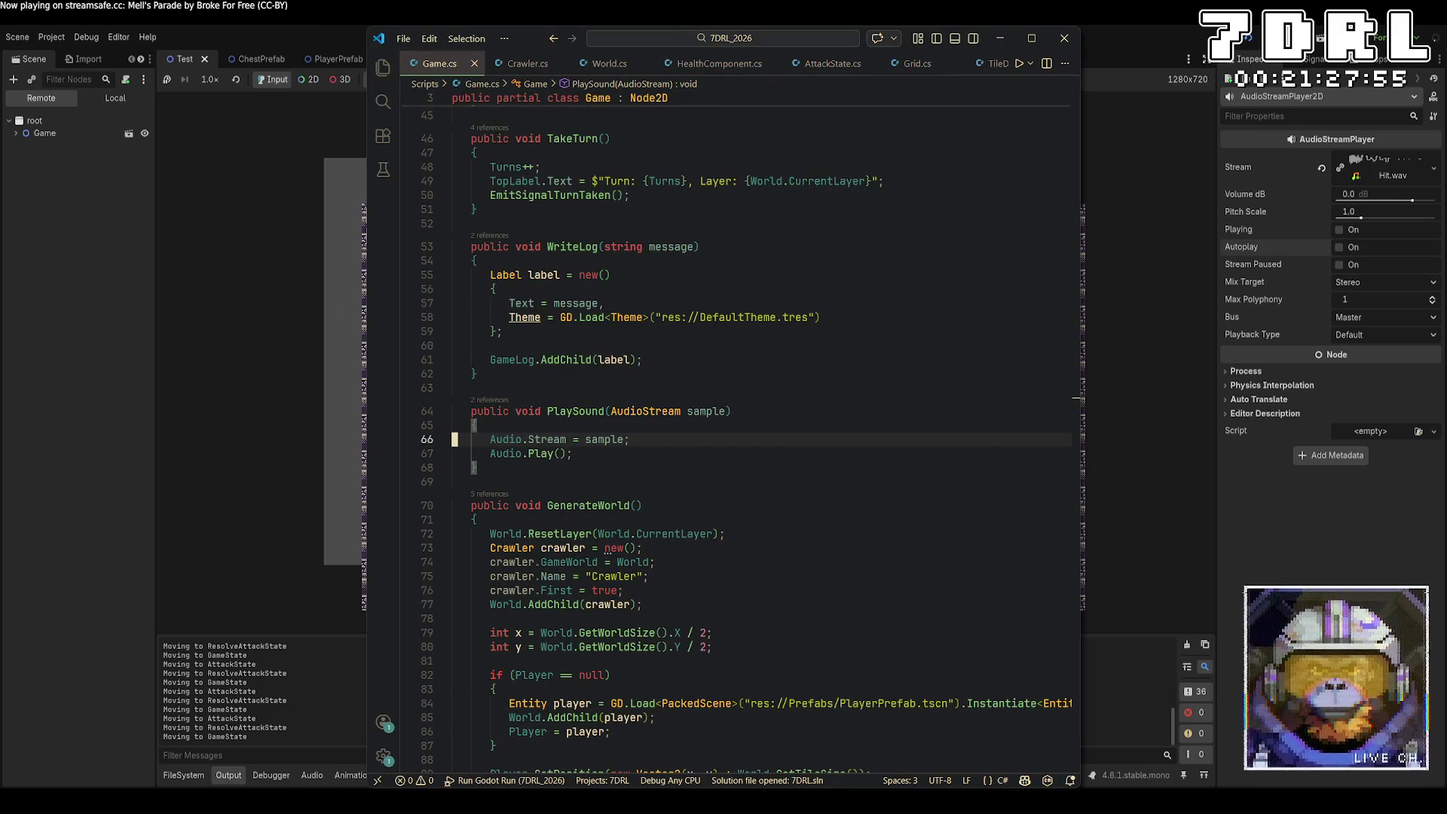
click(735, 67)
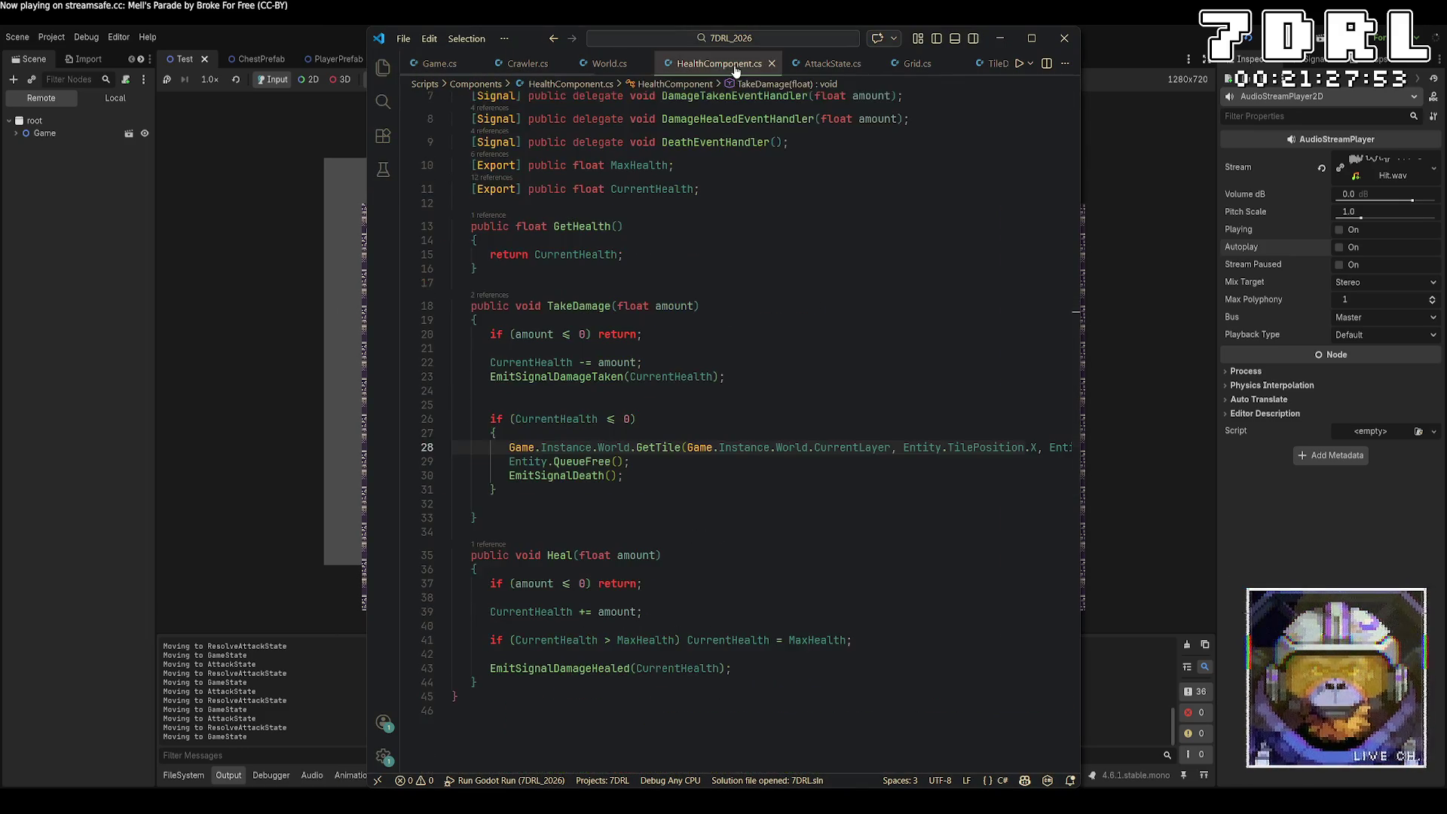
scroll(840, 485, up, 3)
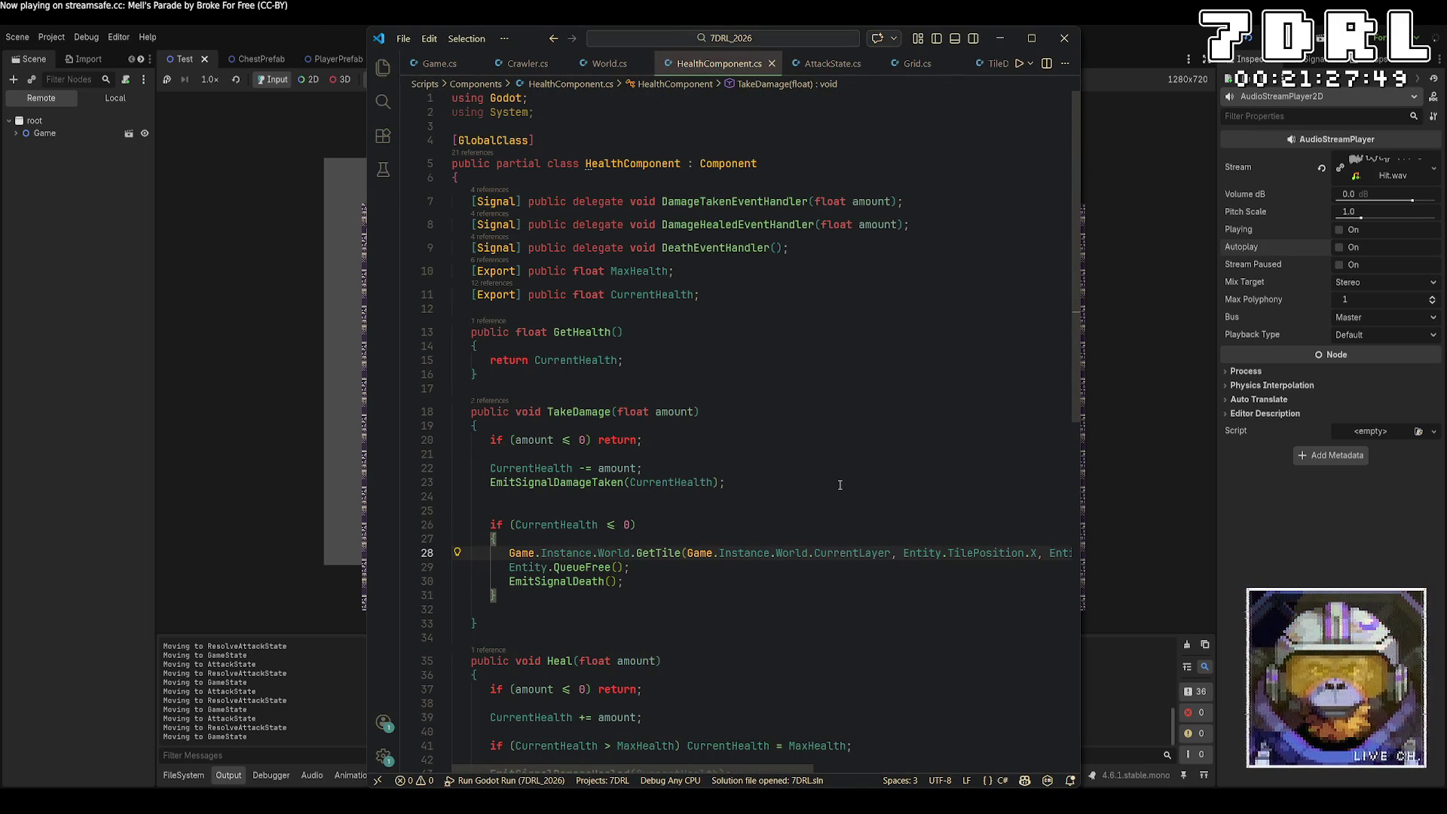
scroll(840, 484, down, 3)
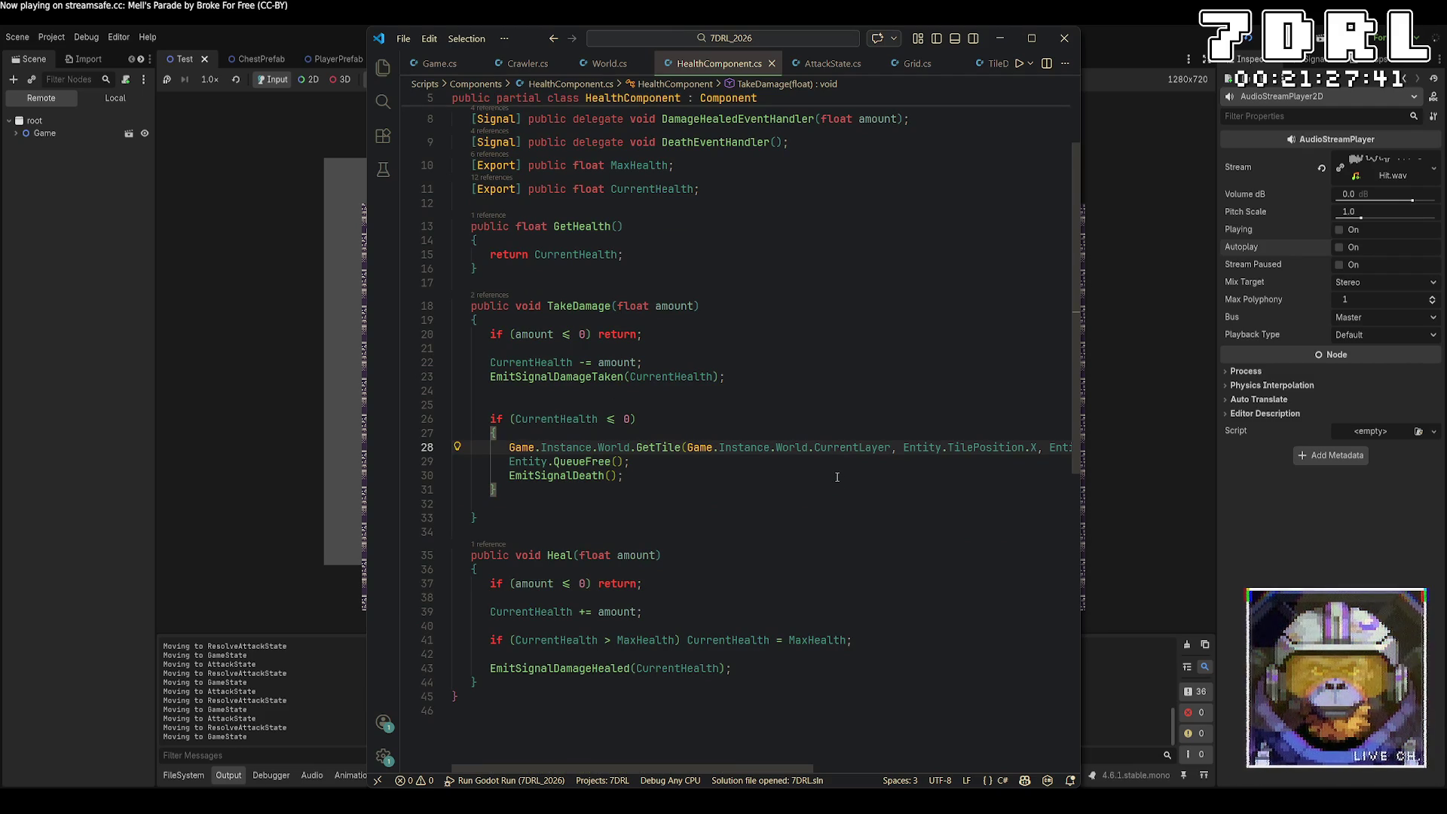
click(826, 65)
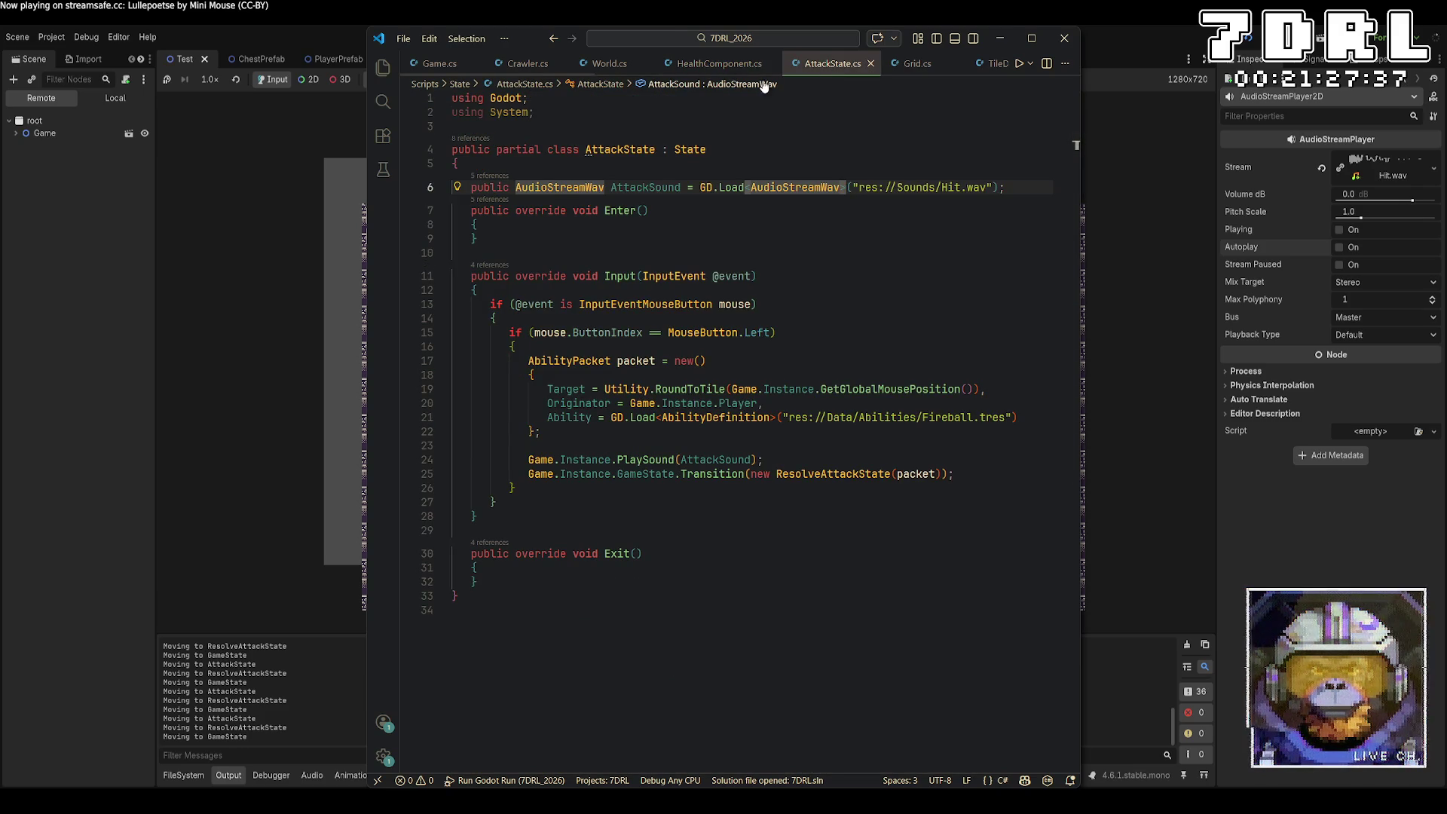
key(ctrl+Tab)
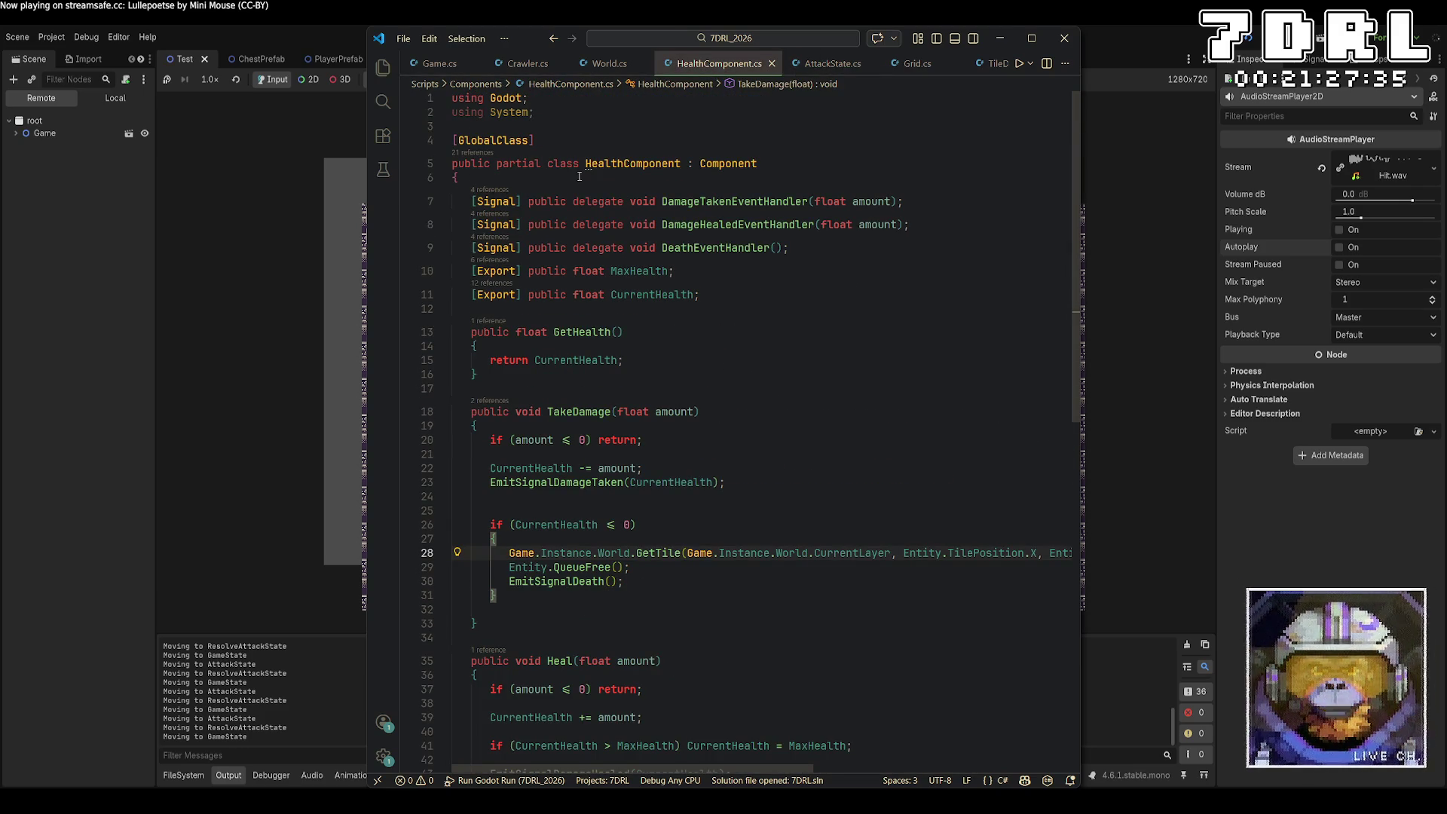
Step: Add a public AudioStreamWav DeathSound field and a death call playing DeathSound, then save
click(580, 177)
click(834, 255)
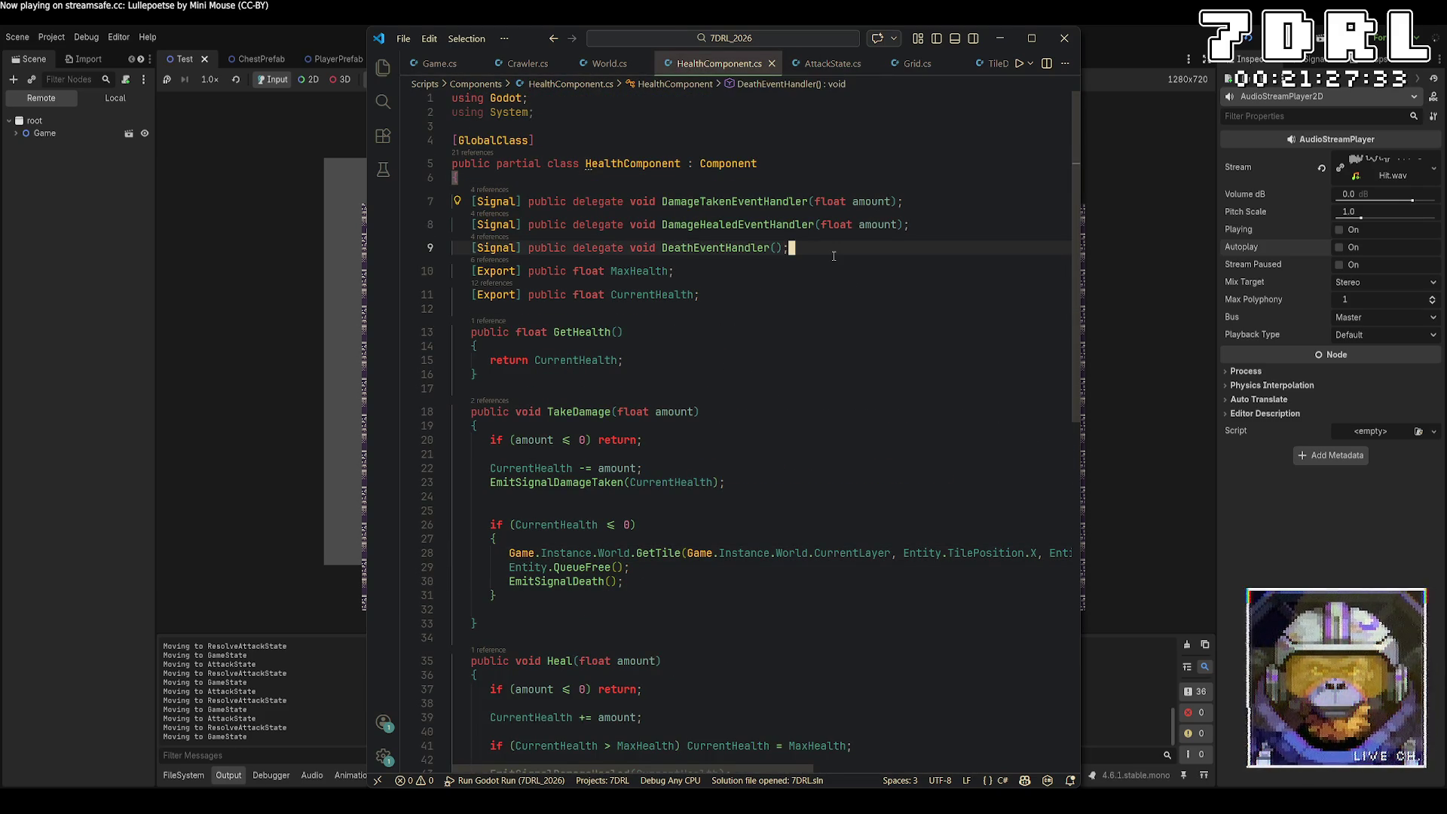
key(Return)
text(public)
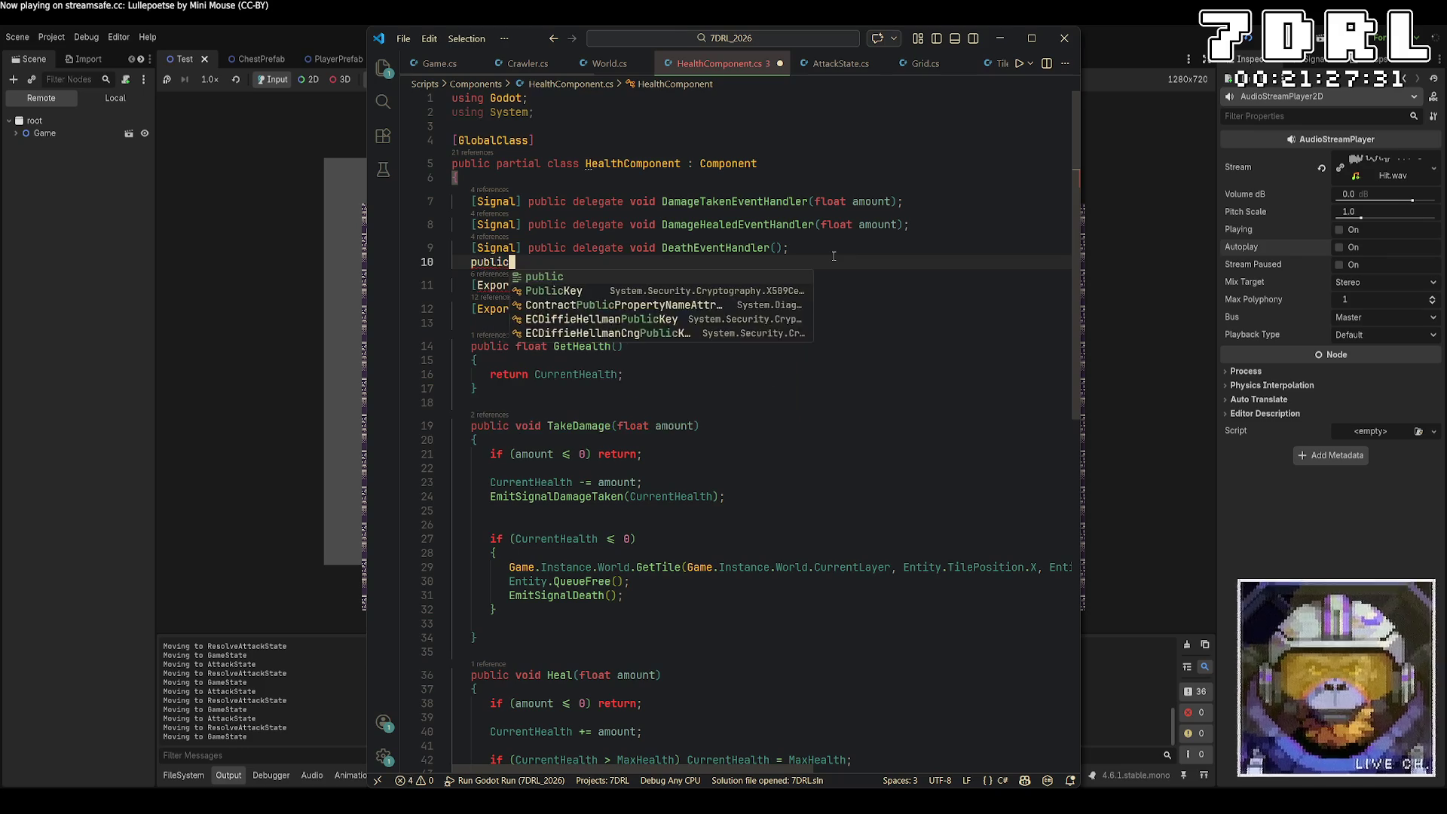
text( AudioStremw)
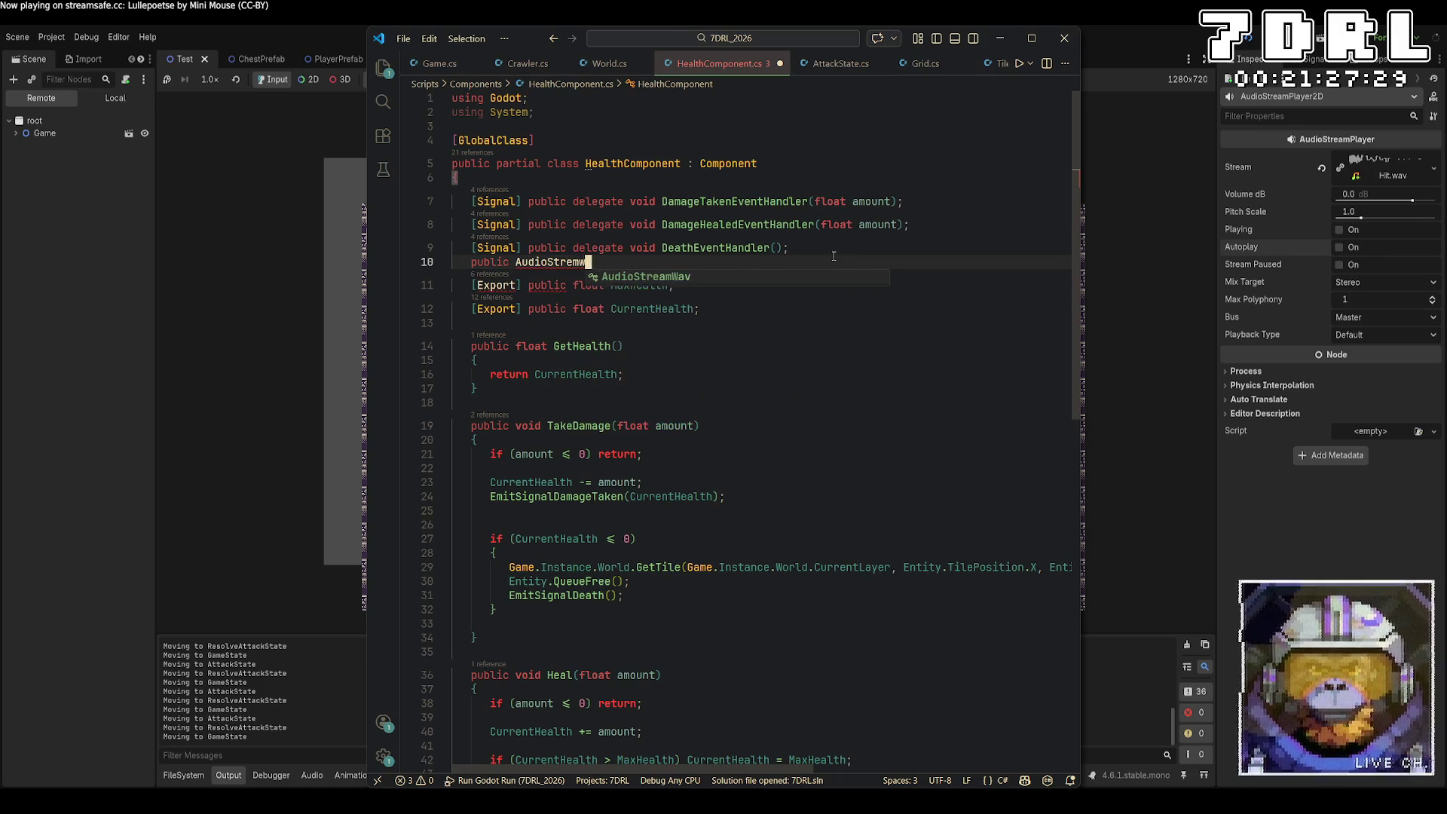
key(Tab)
text(Death)
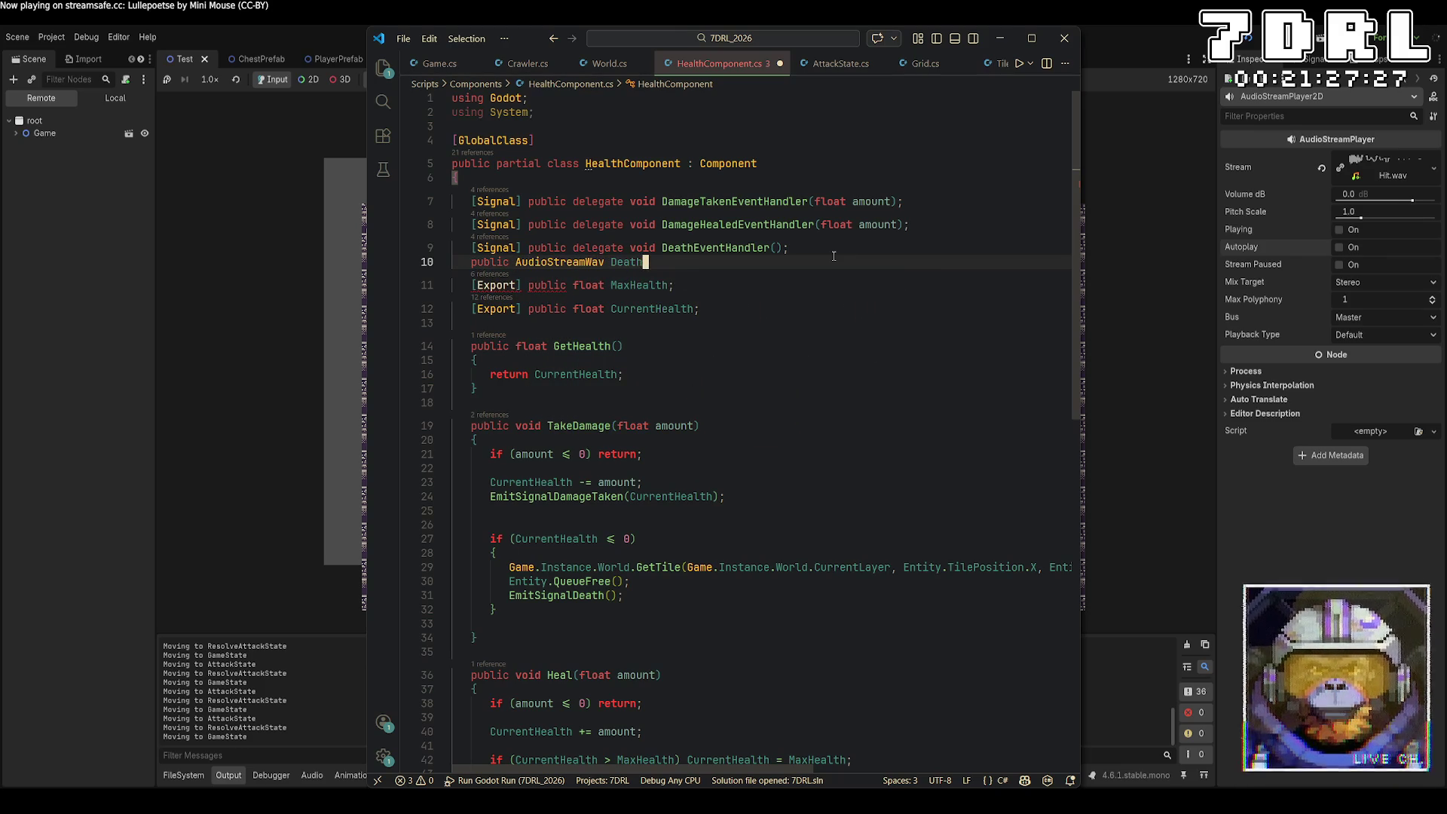
text(Sound)
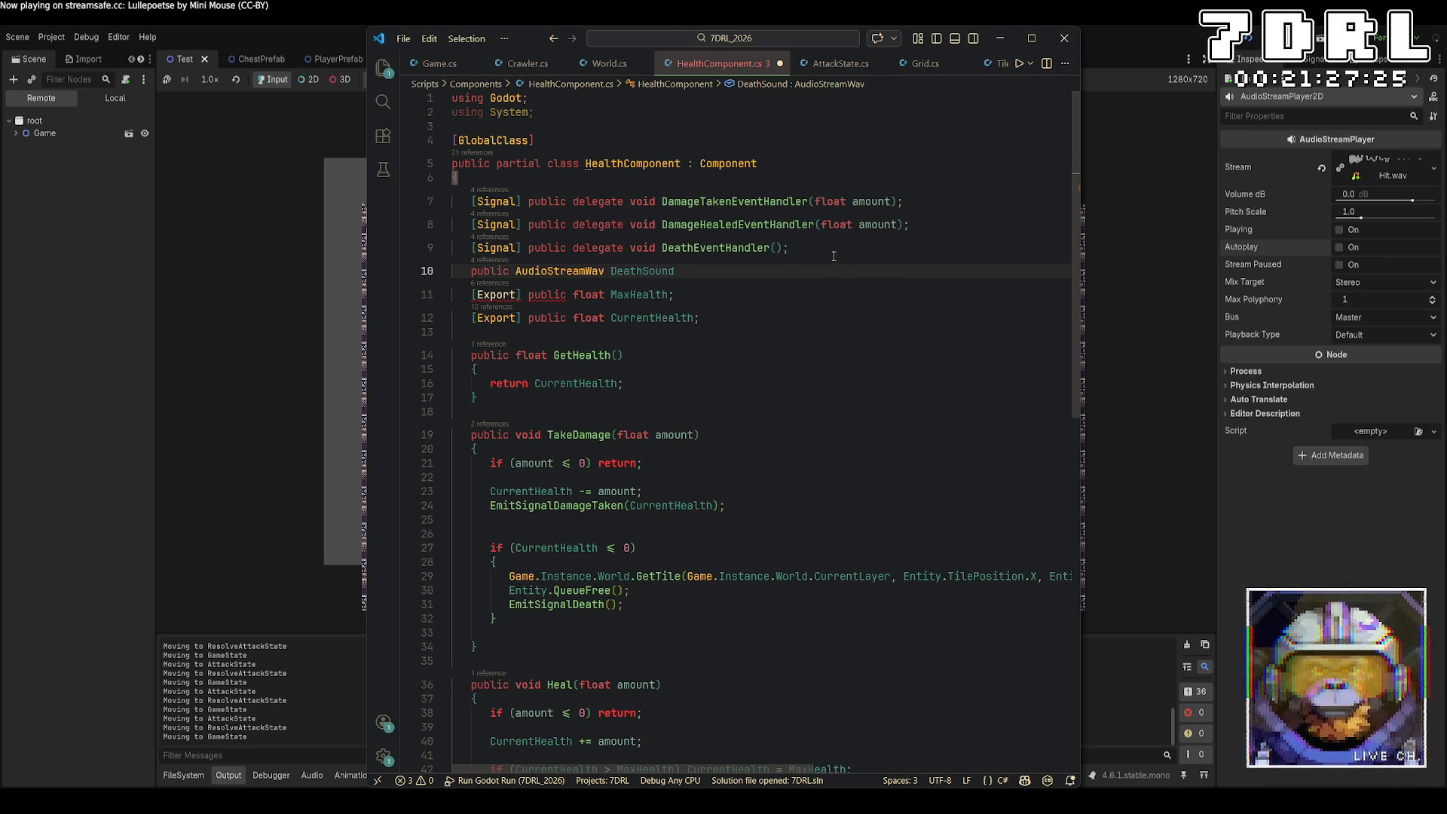
text( = GD.Load<AudioStreamWav>("res://Sounds/Death.wav)
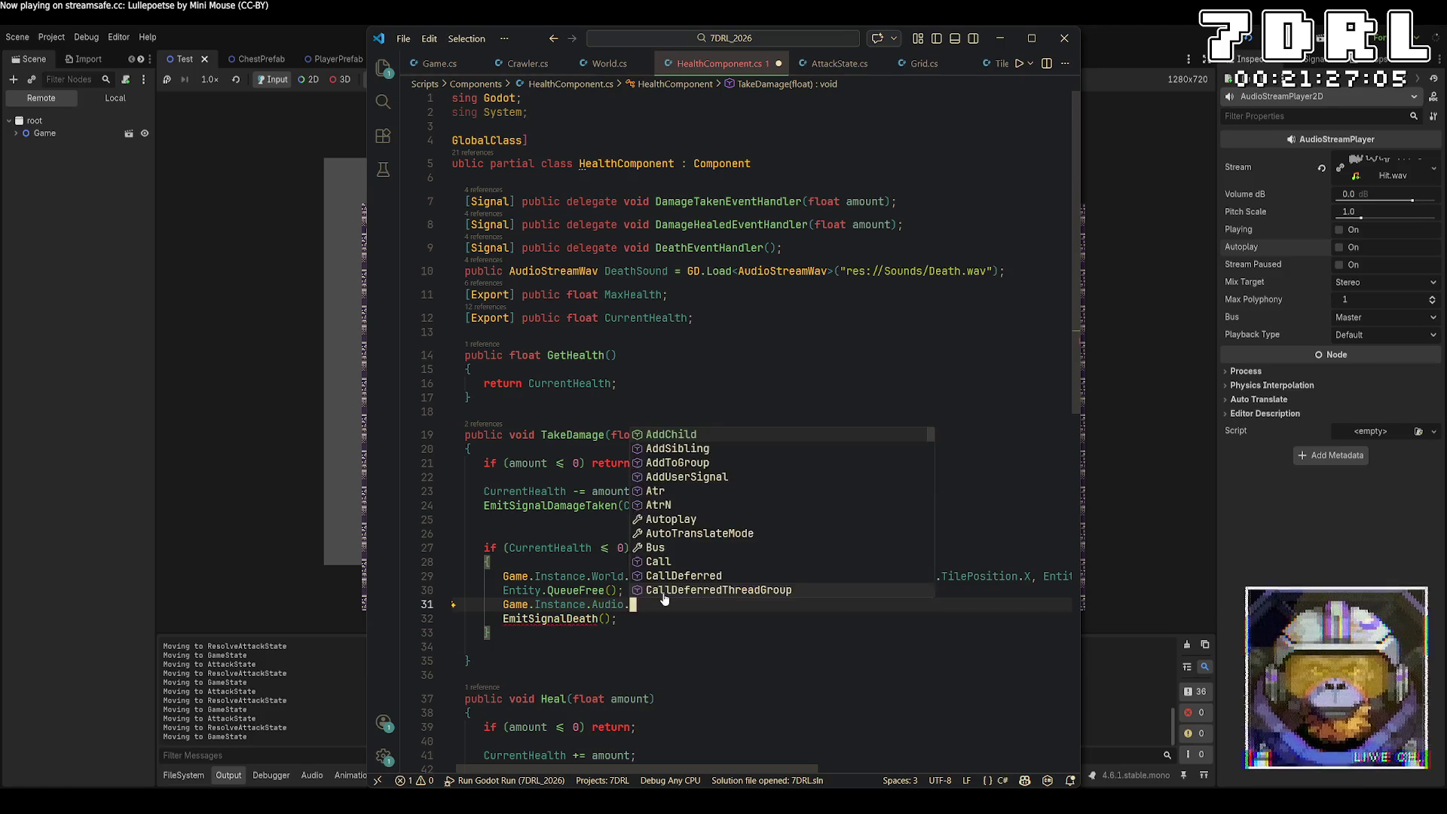
text(Play)
key(Escape)
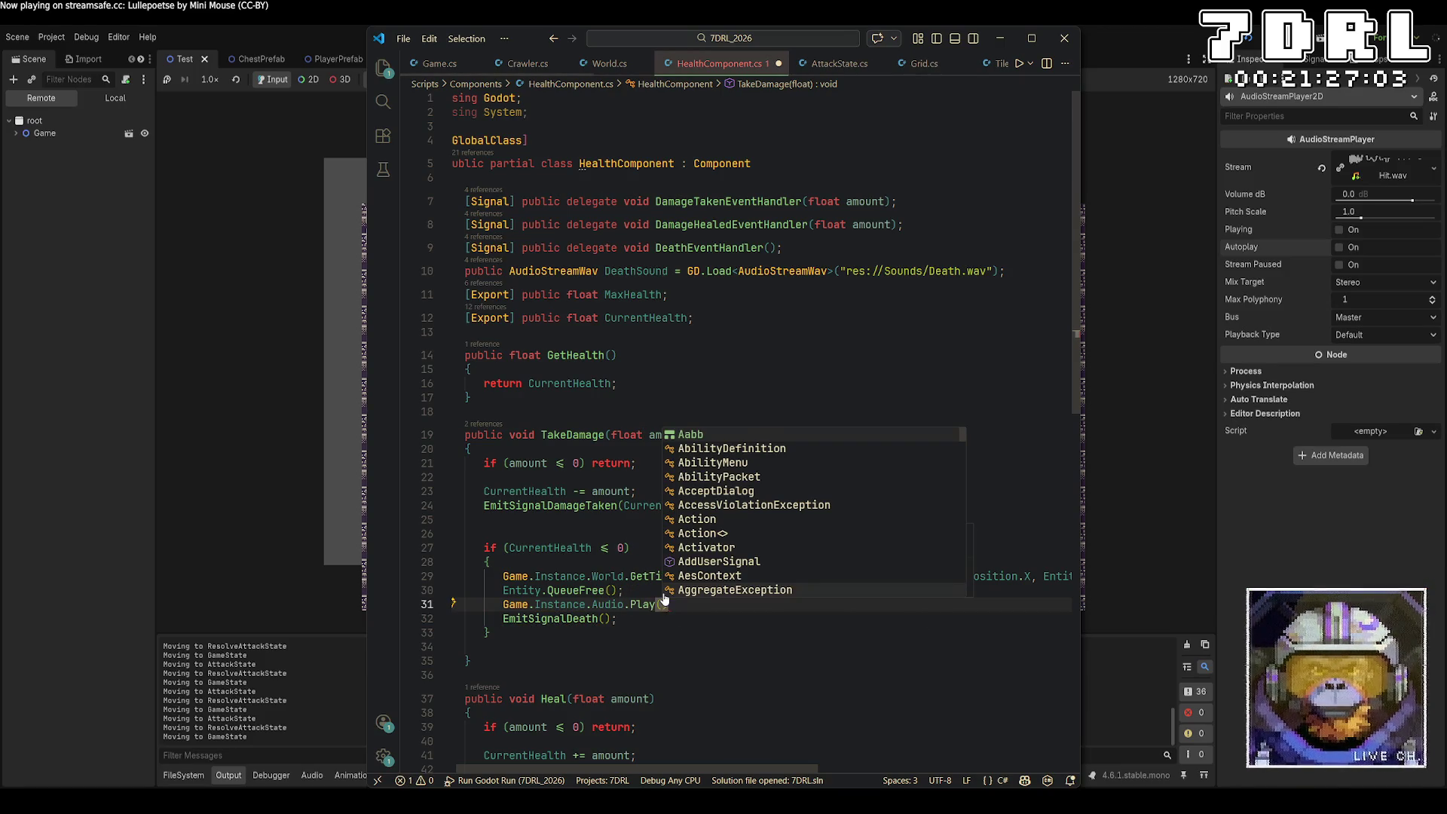
text(DeathSound);)
key(ctrl+s)
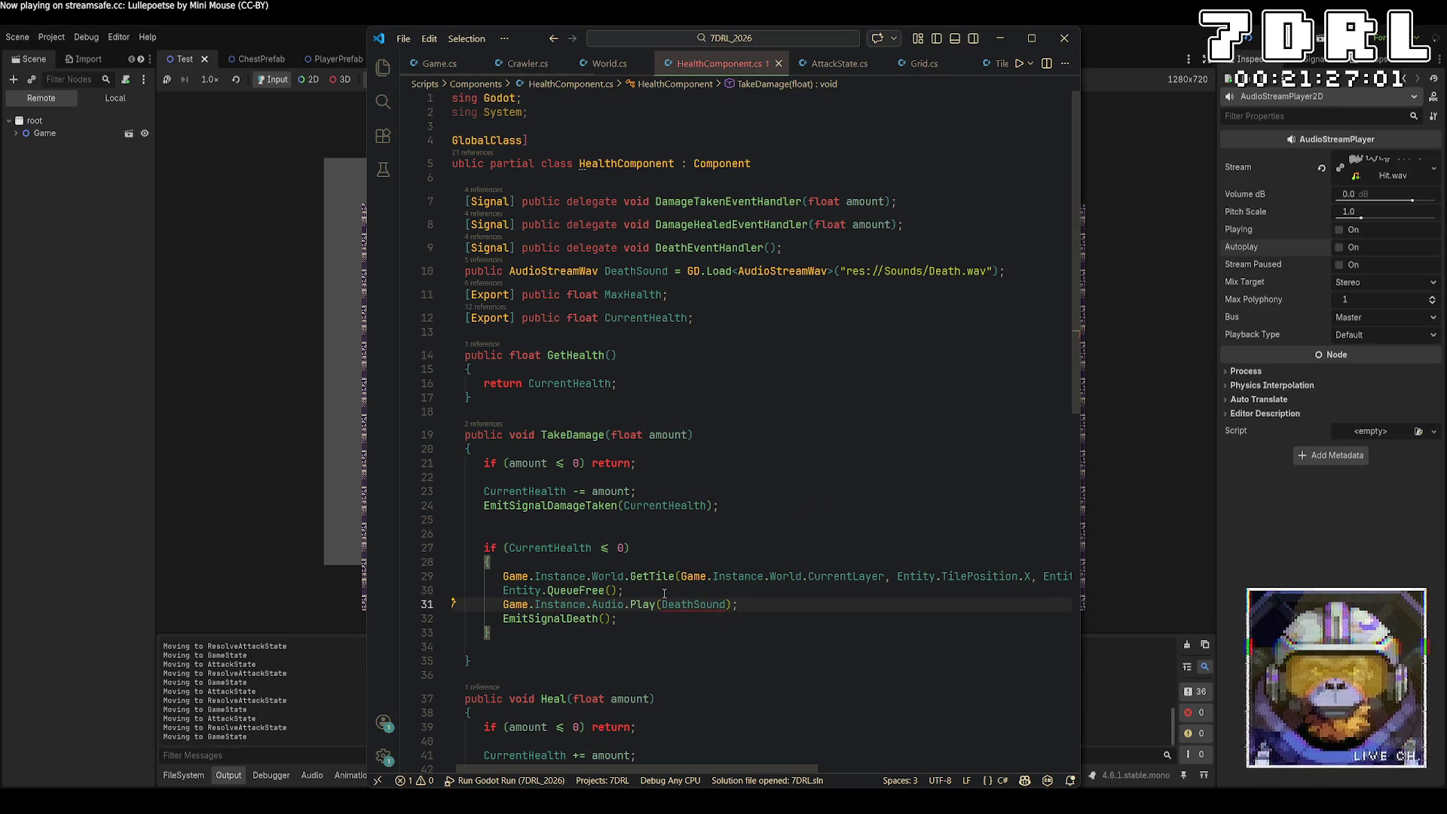
Step: Fix line 31 to use Game.Instance.PlaySound(DeathSound) instead of Audio.Play, save, and return to Godot
mouse_move(678, 608)
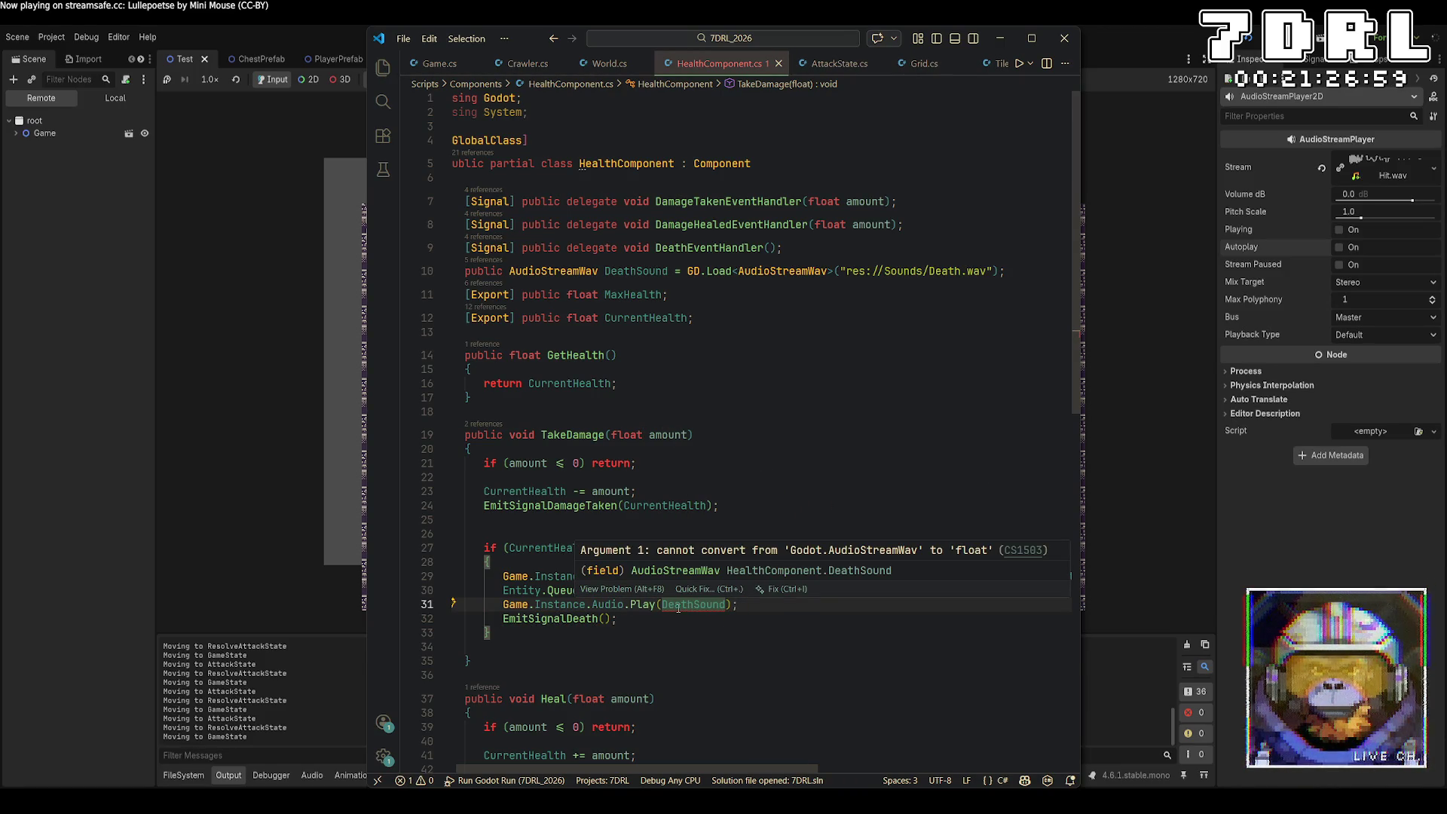
click(678, 606)
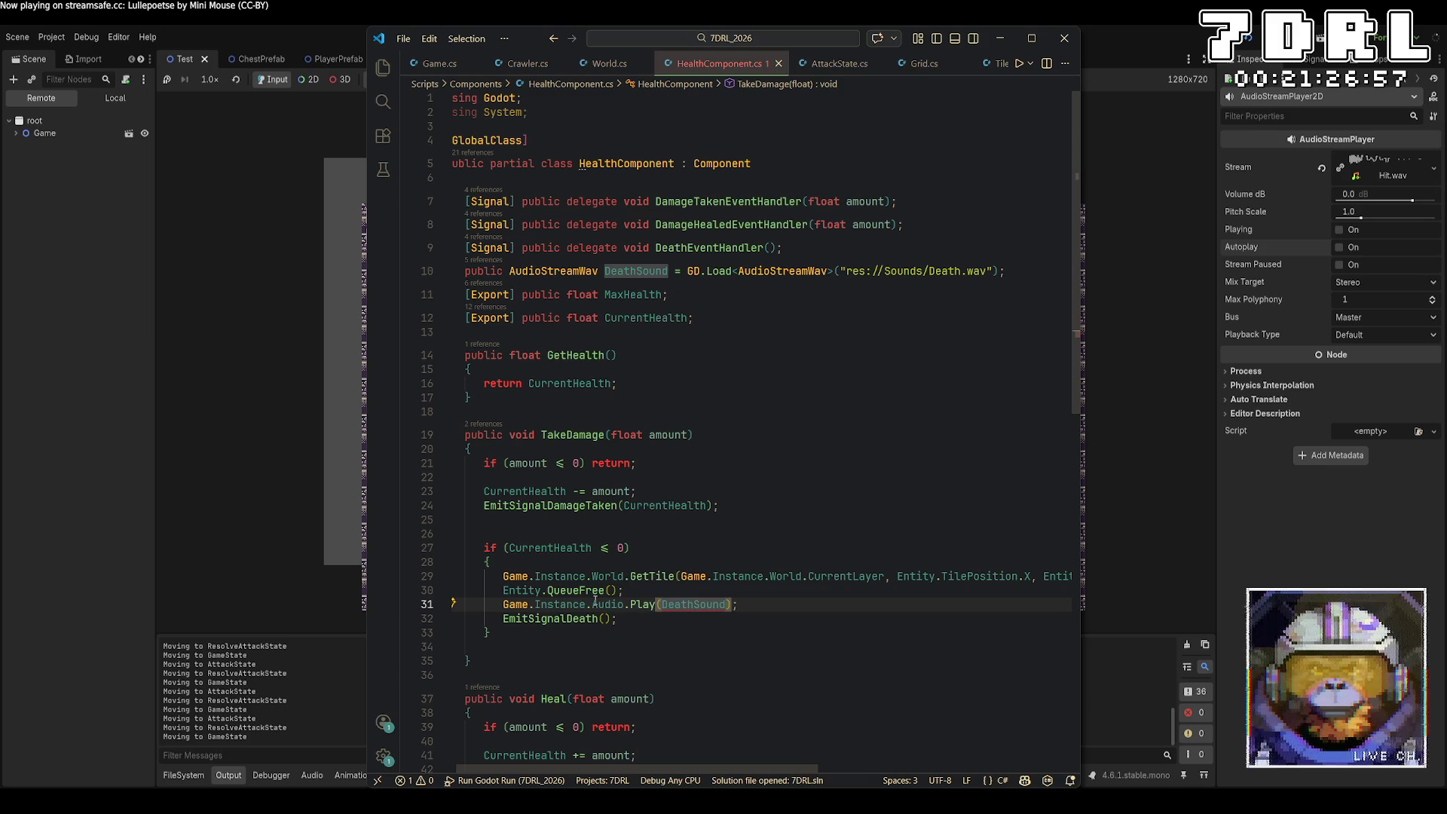
drag(591, 605, 630, 605)
key(BackSpace)
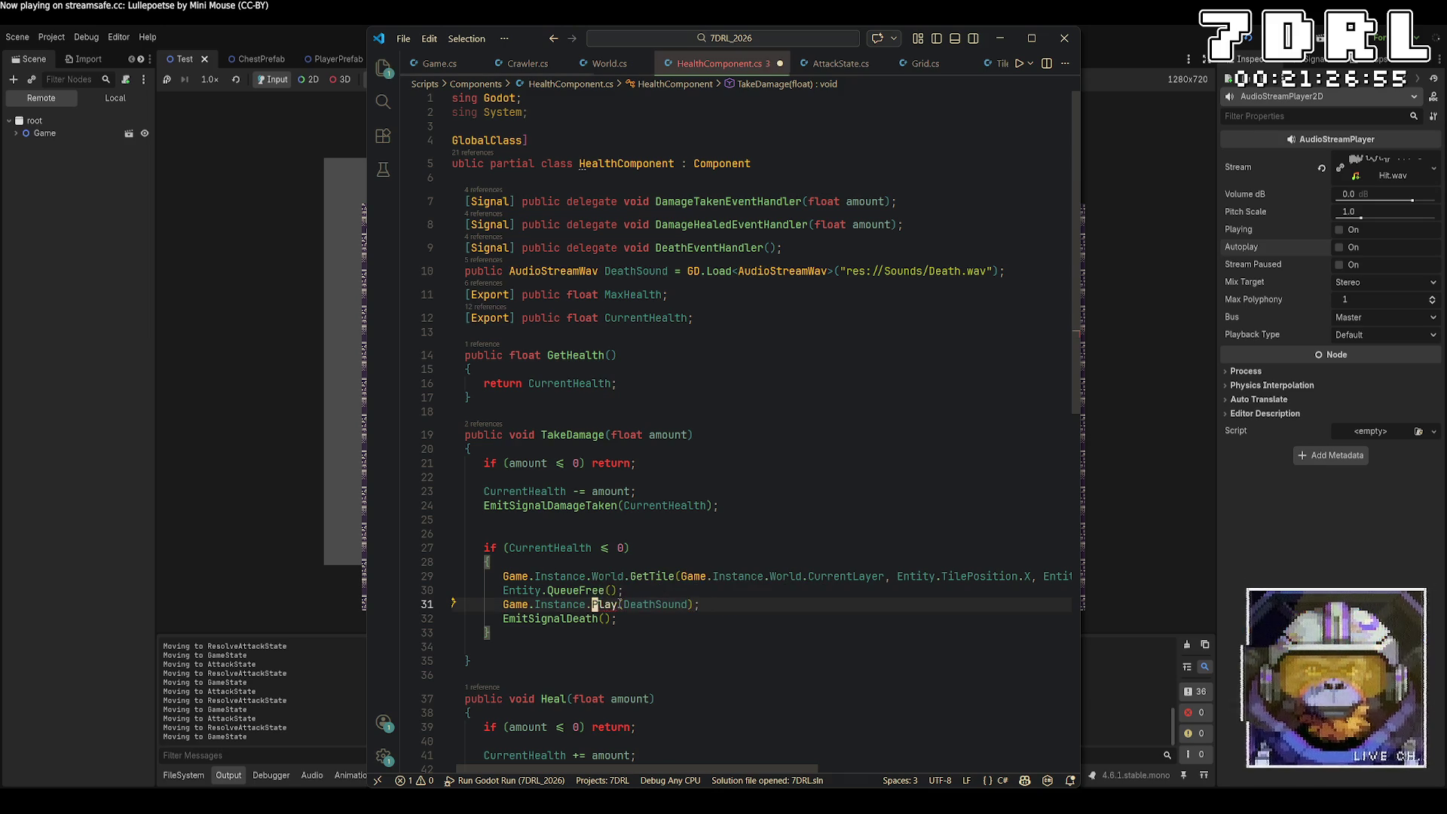
click(619, 604)
text(Sound)
key(ctrl+s)
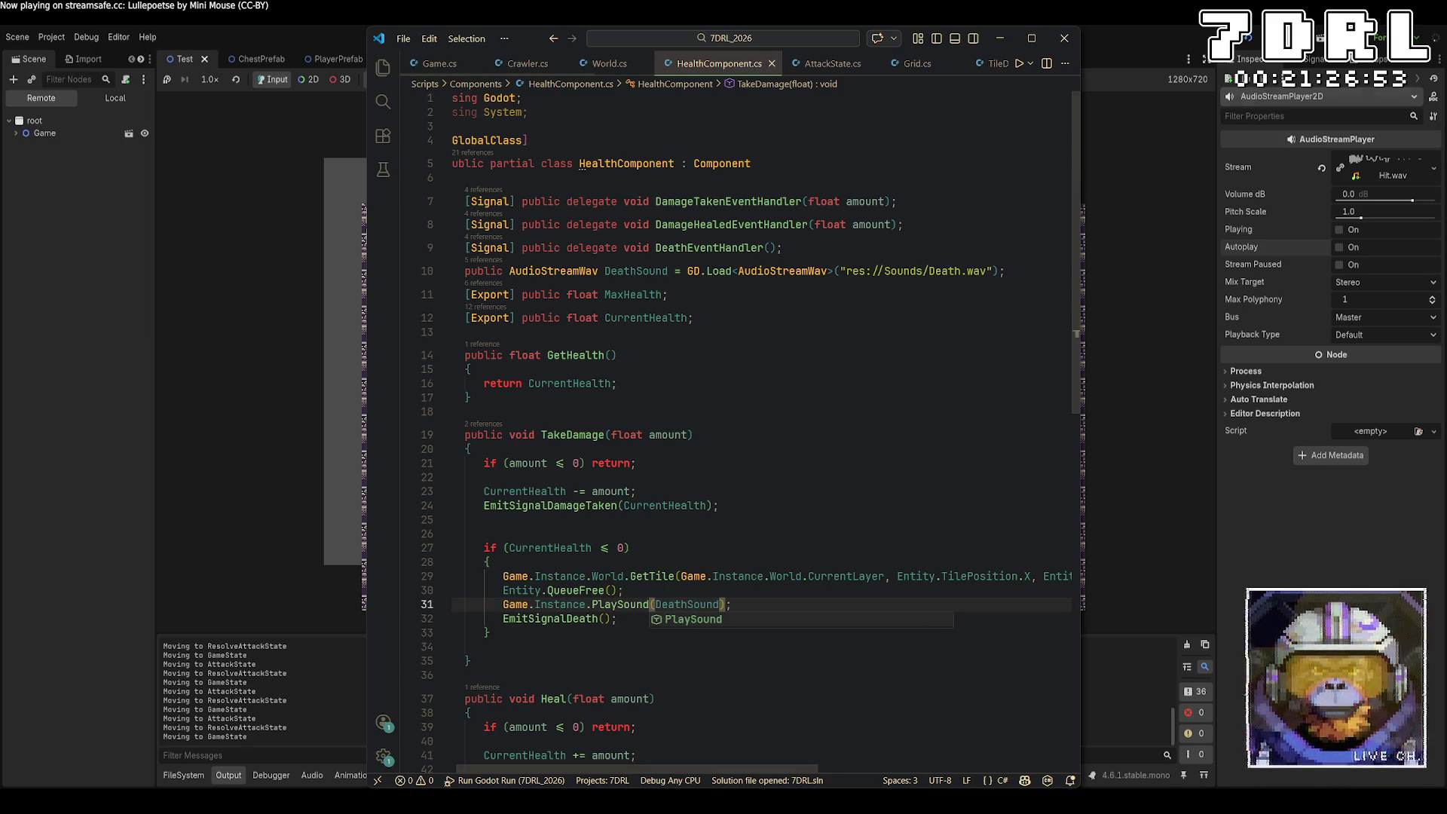
click(1064, 38)
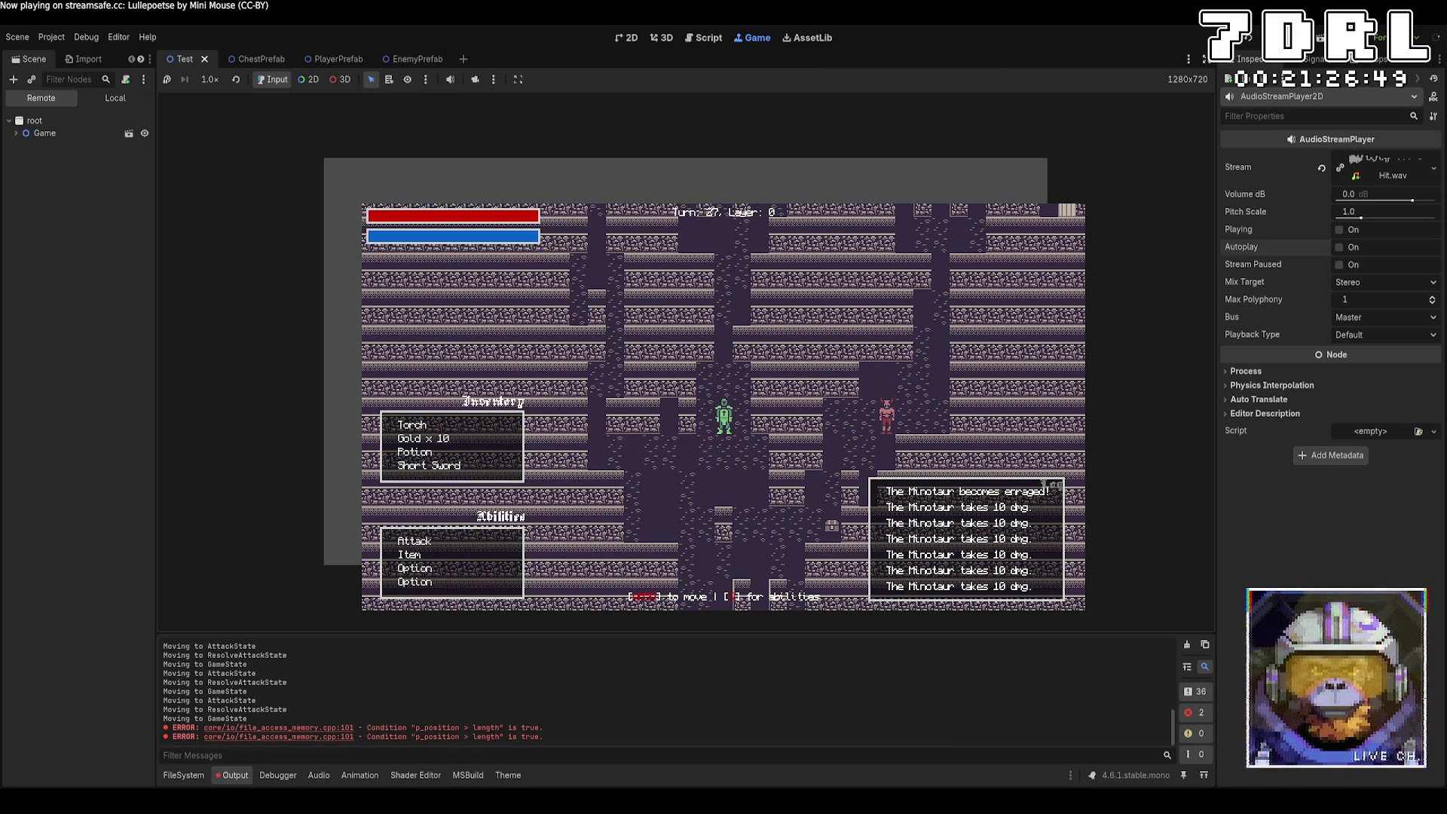
Step: Restart the game, move next to a Minotaur, and attack it three times
click(1245, 43)
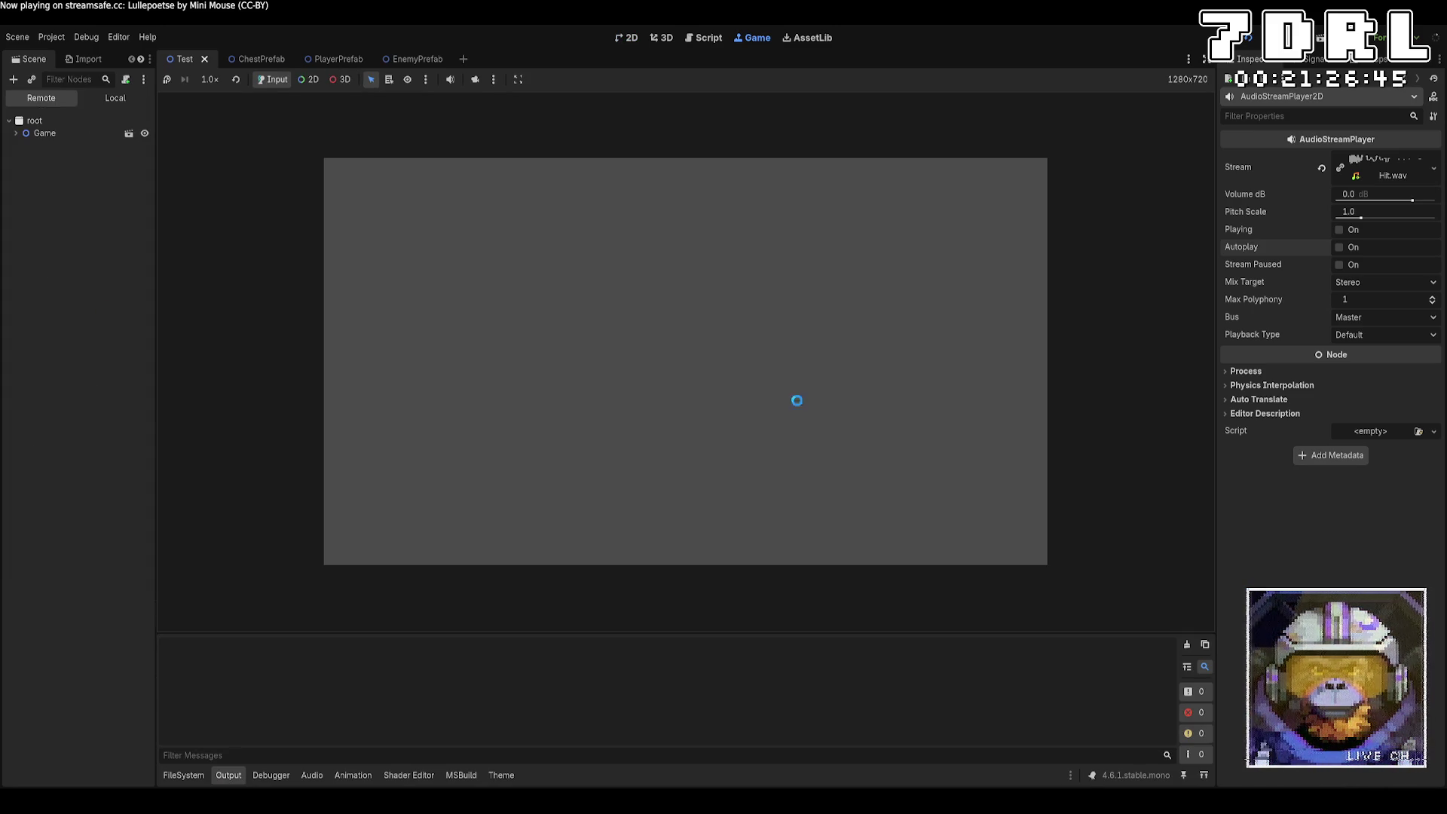
key(Left)
key(Left)
key(Left)
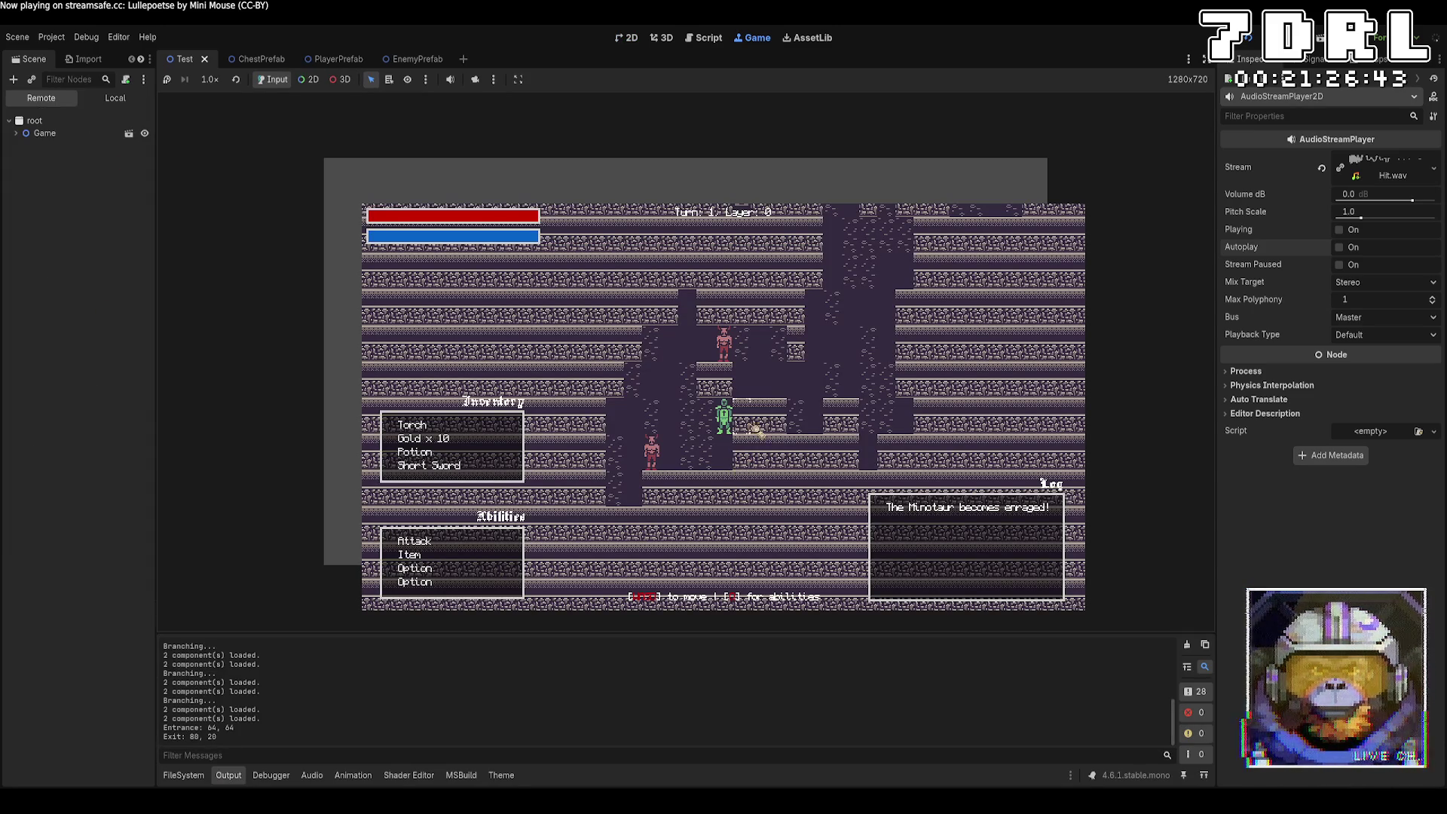
key(Down)
key(e)
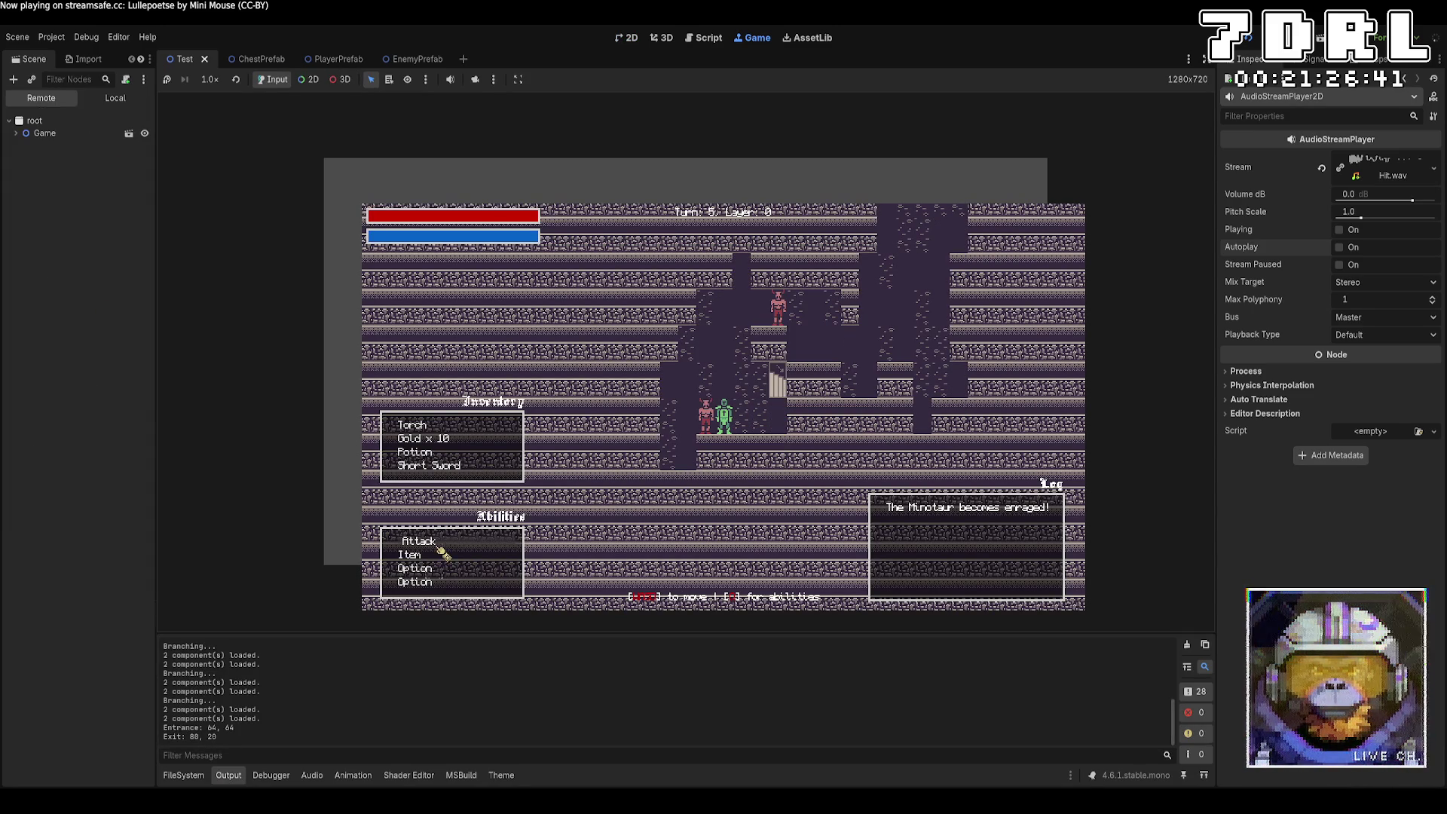
key(Return)
key(e)
key(Return)
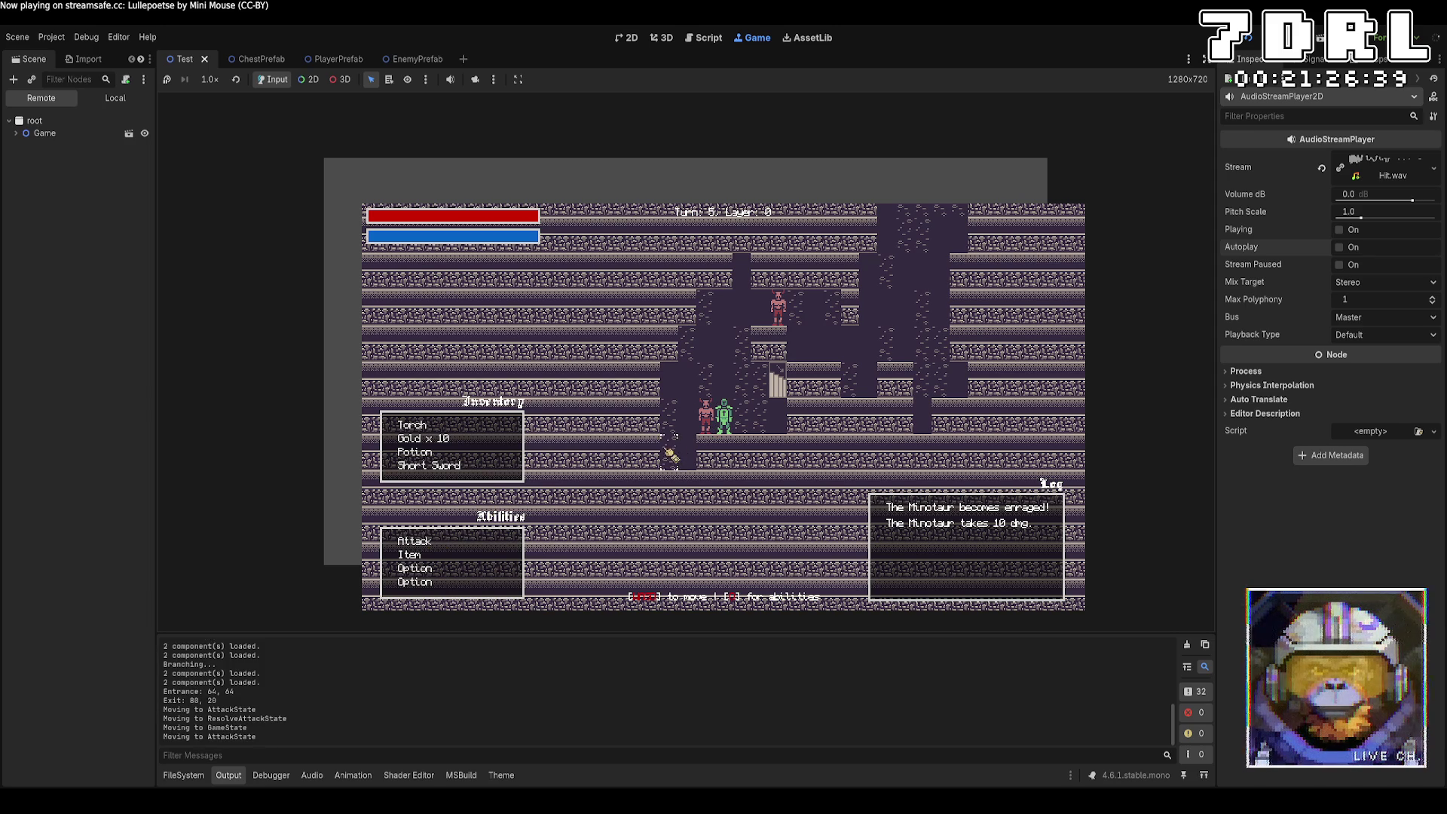
key(e)
key(Return)
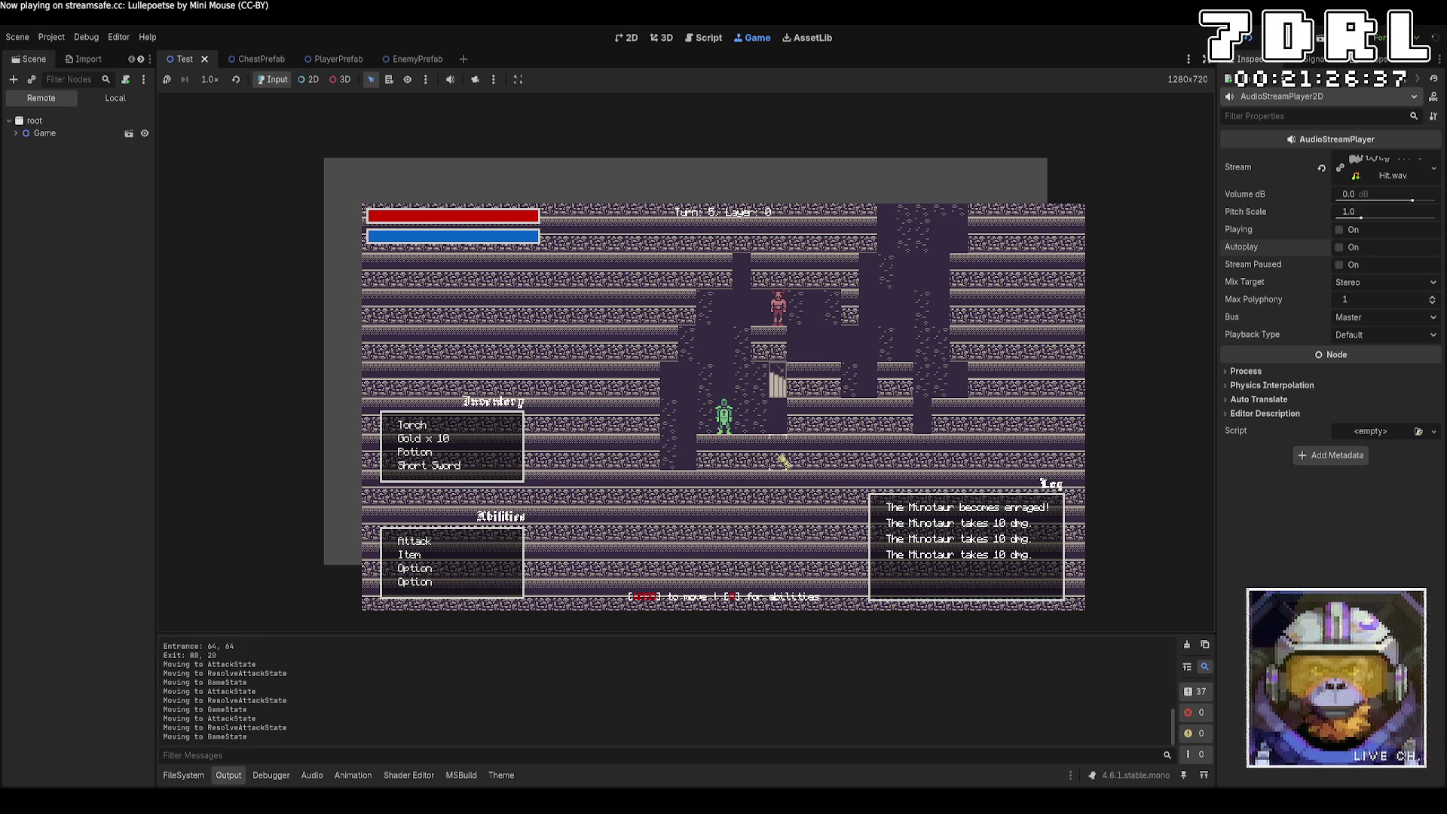
Step: Move to the other Minotaur and attack until it dies, testing the death sound
key(Up)
key(Up)
key(Up)
key(Right)
key(e)
key(Return)
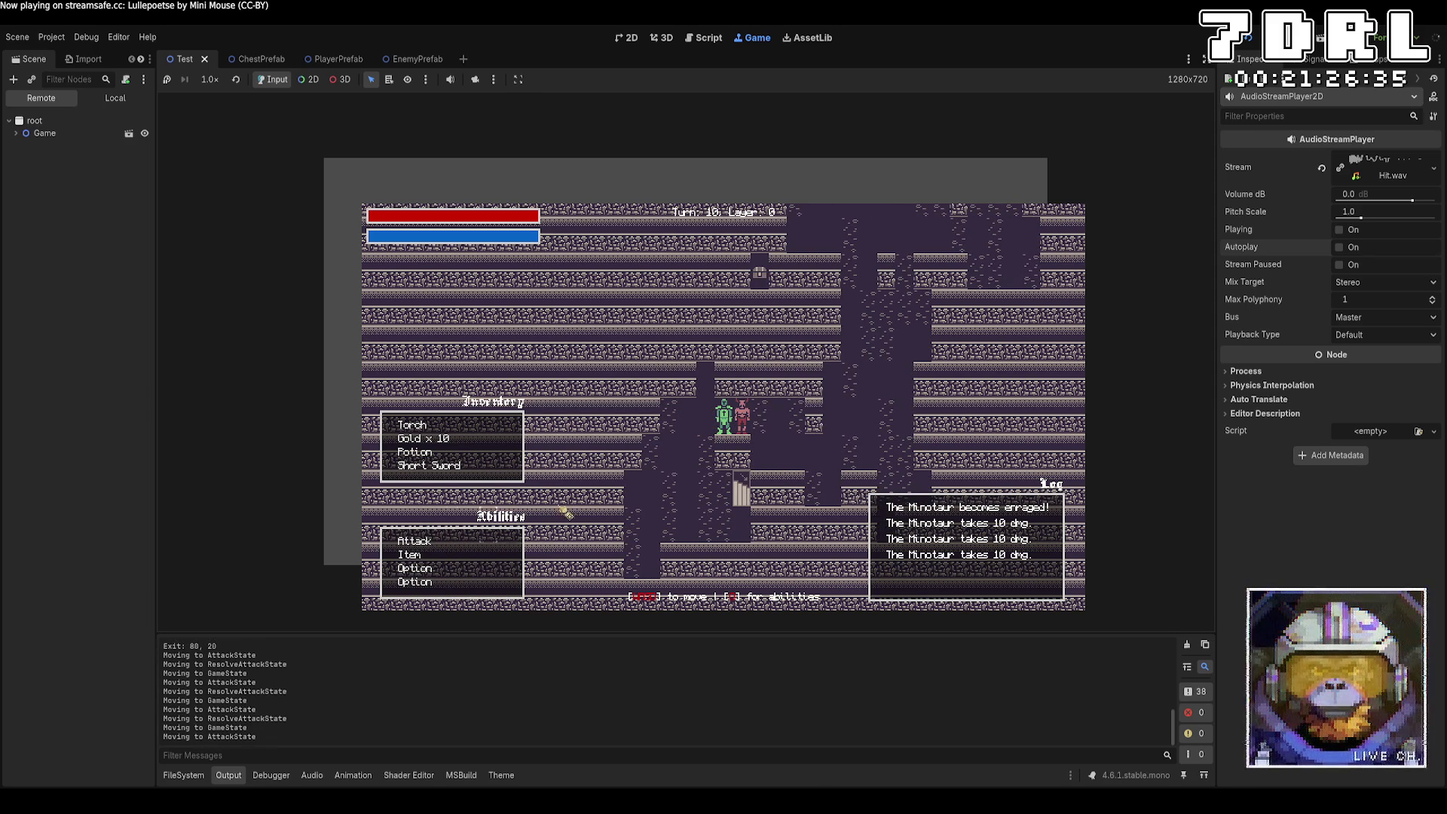
key(e)
key(Return)
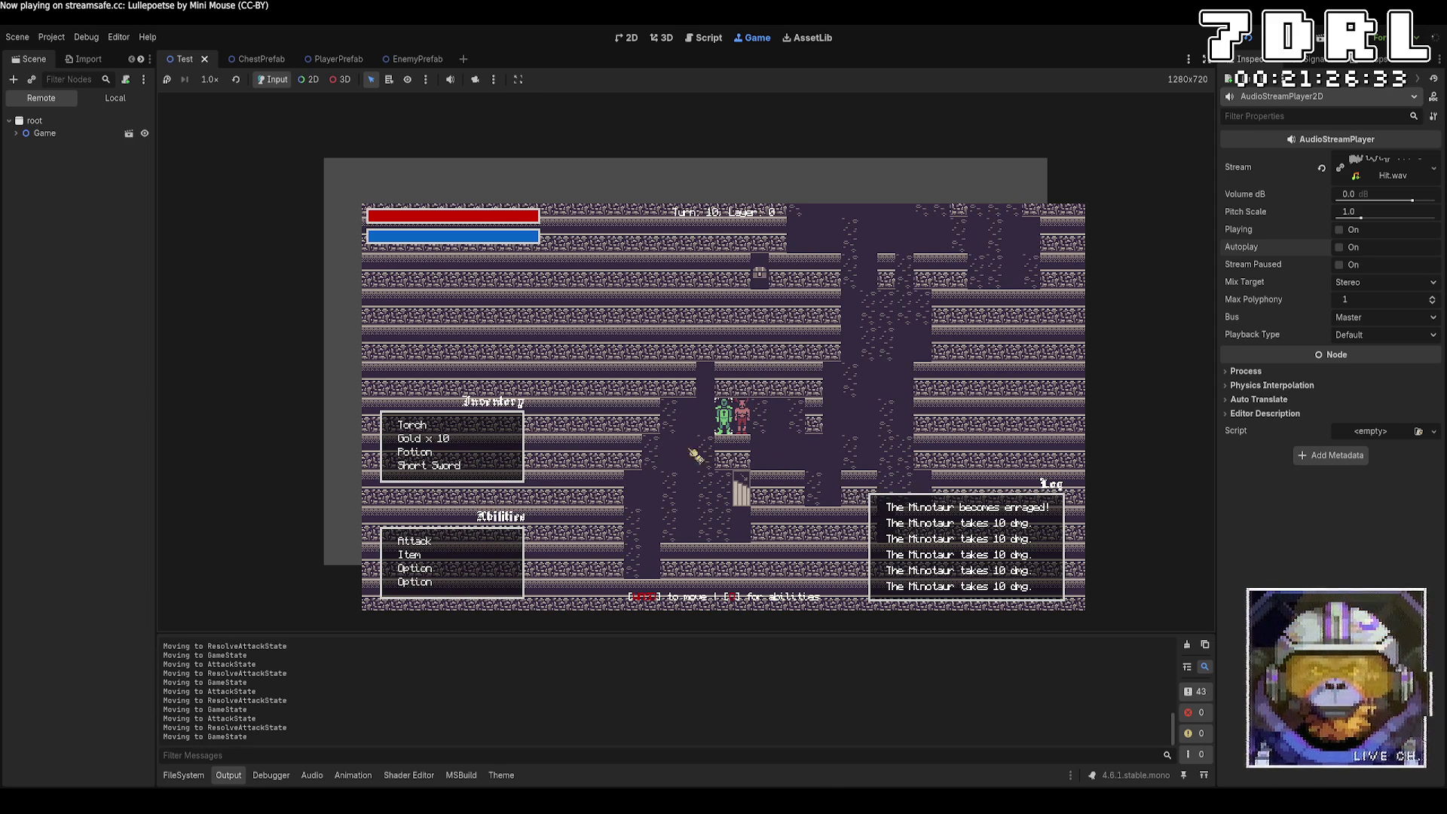
key(e)
key(Return)
Step: Walk further through the dungeon, then stop the game with F8
key(Right)
key(Right)
key(Right)
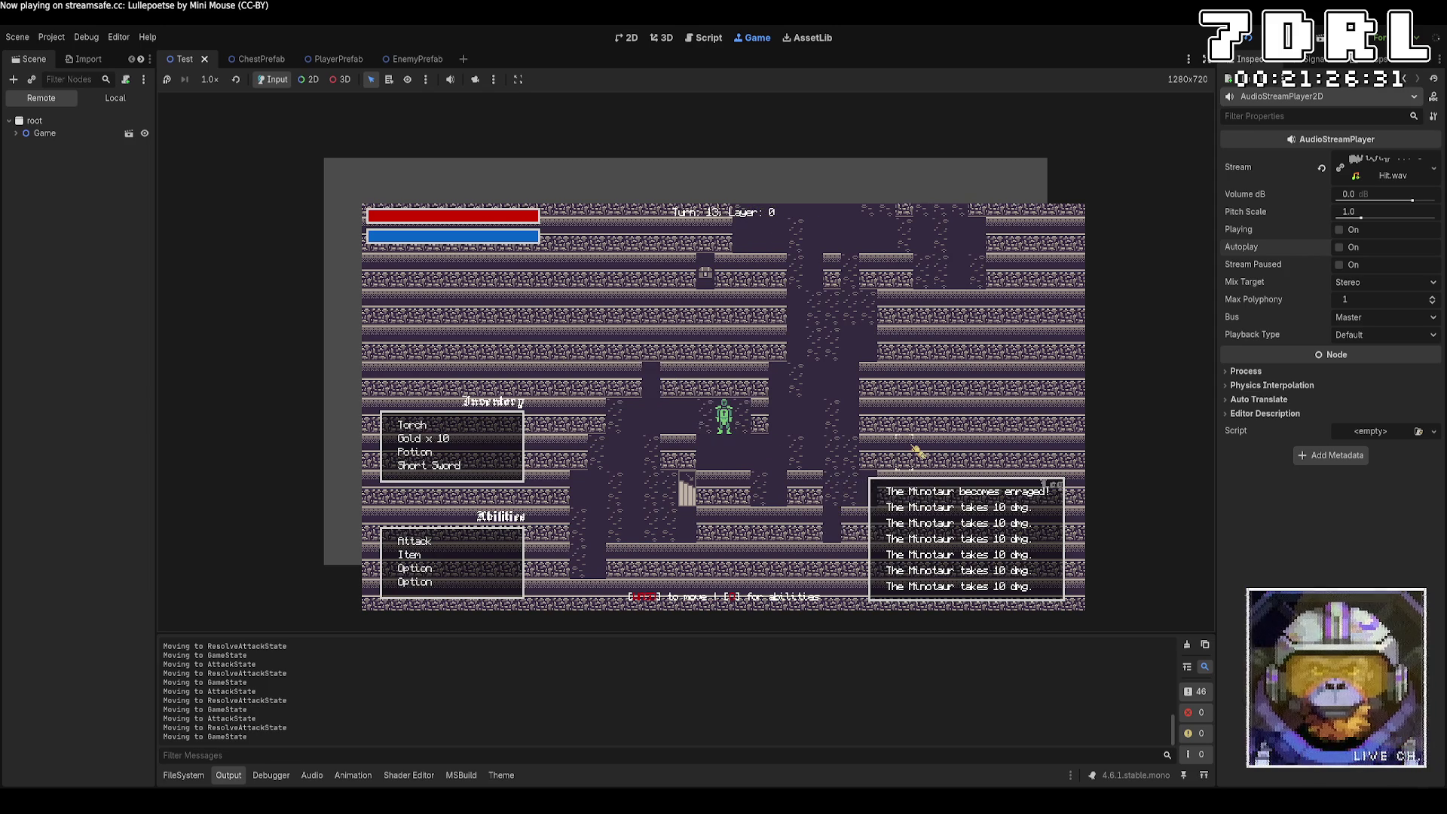
key(Down)
key(Right)
key(Right)
key(Up)
key(Up)
key(Up)
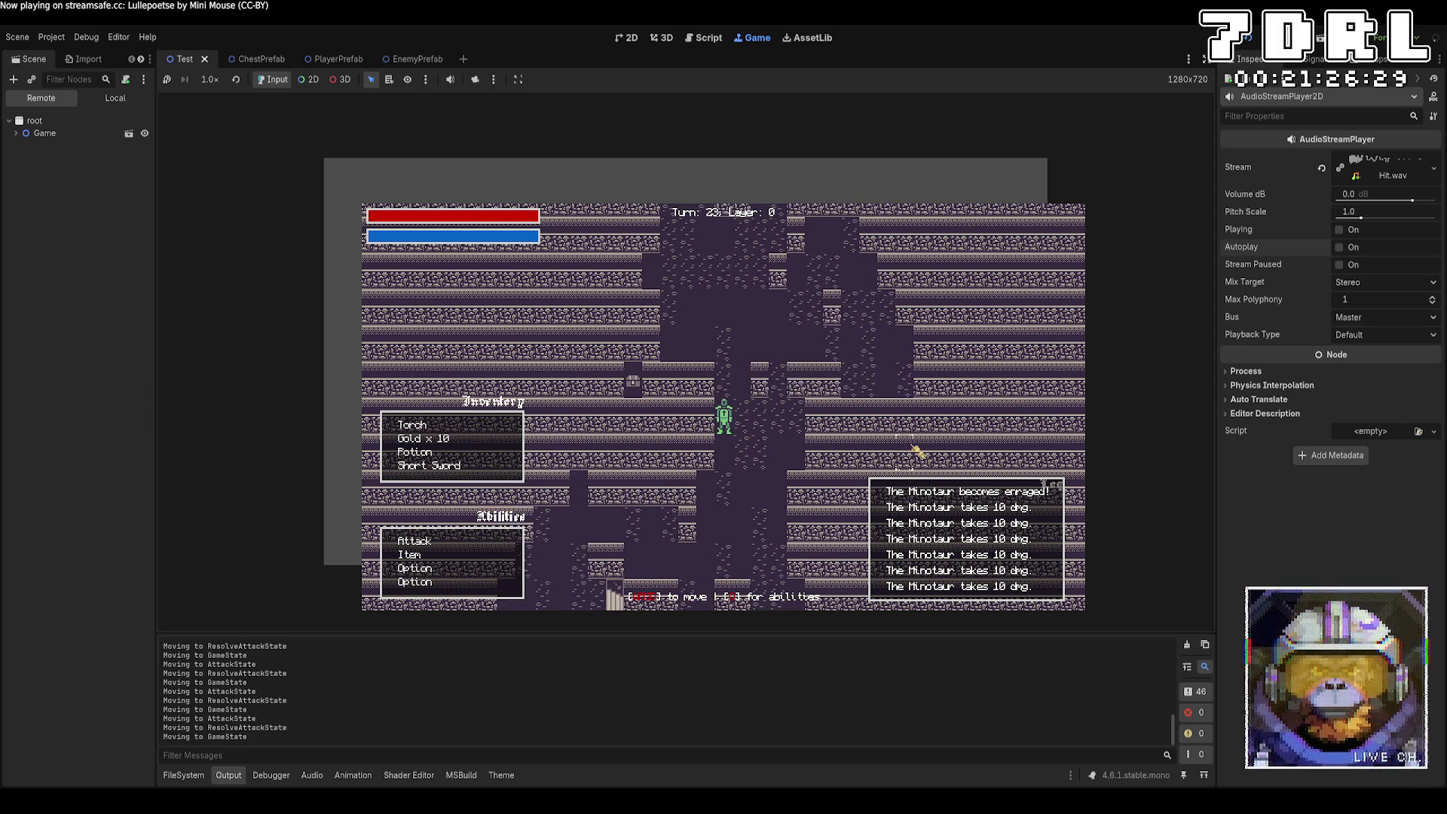
key(Up)
key(Up)
key(Up)
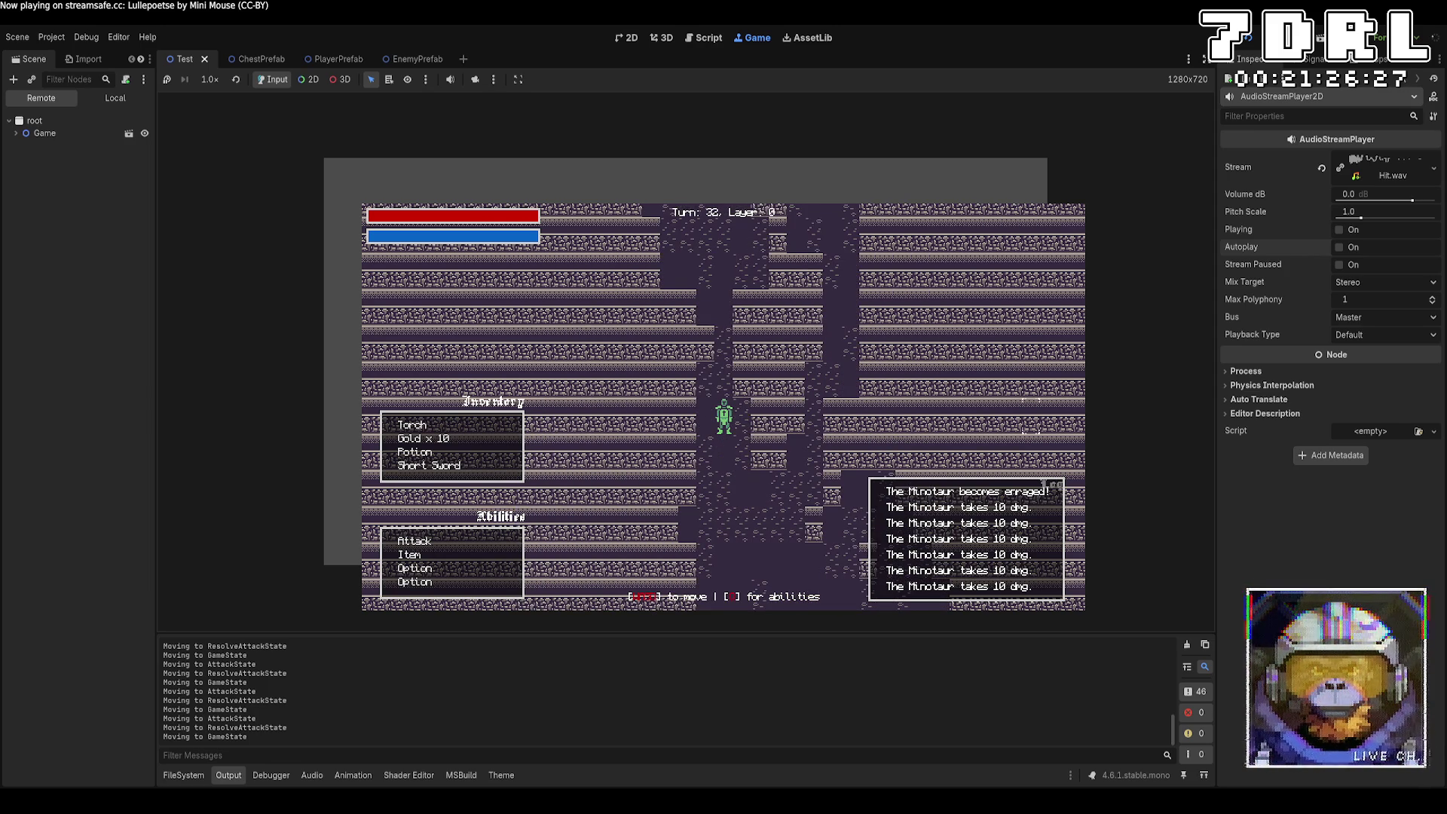
key(F8)
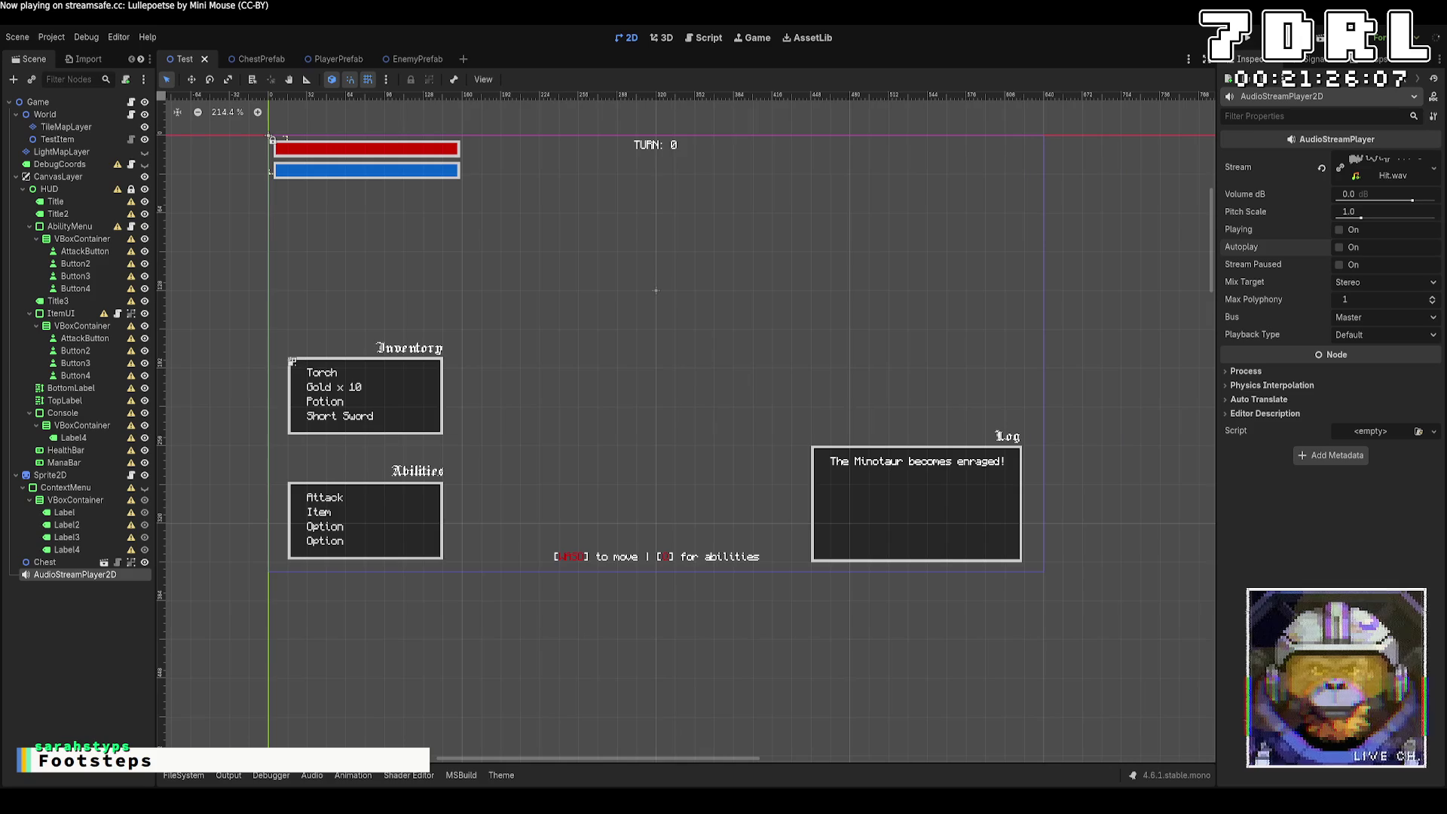
Step: Open PlayerComponent.cs and place the cursor below the Shadowcast field
key(alt+Tab)
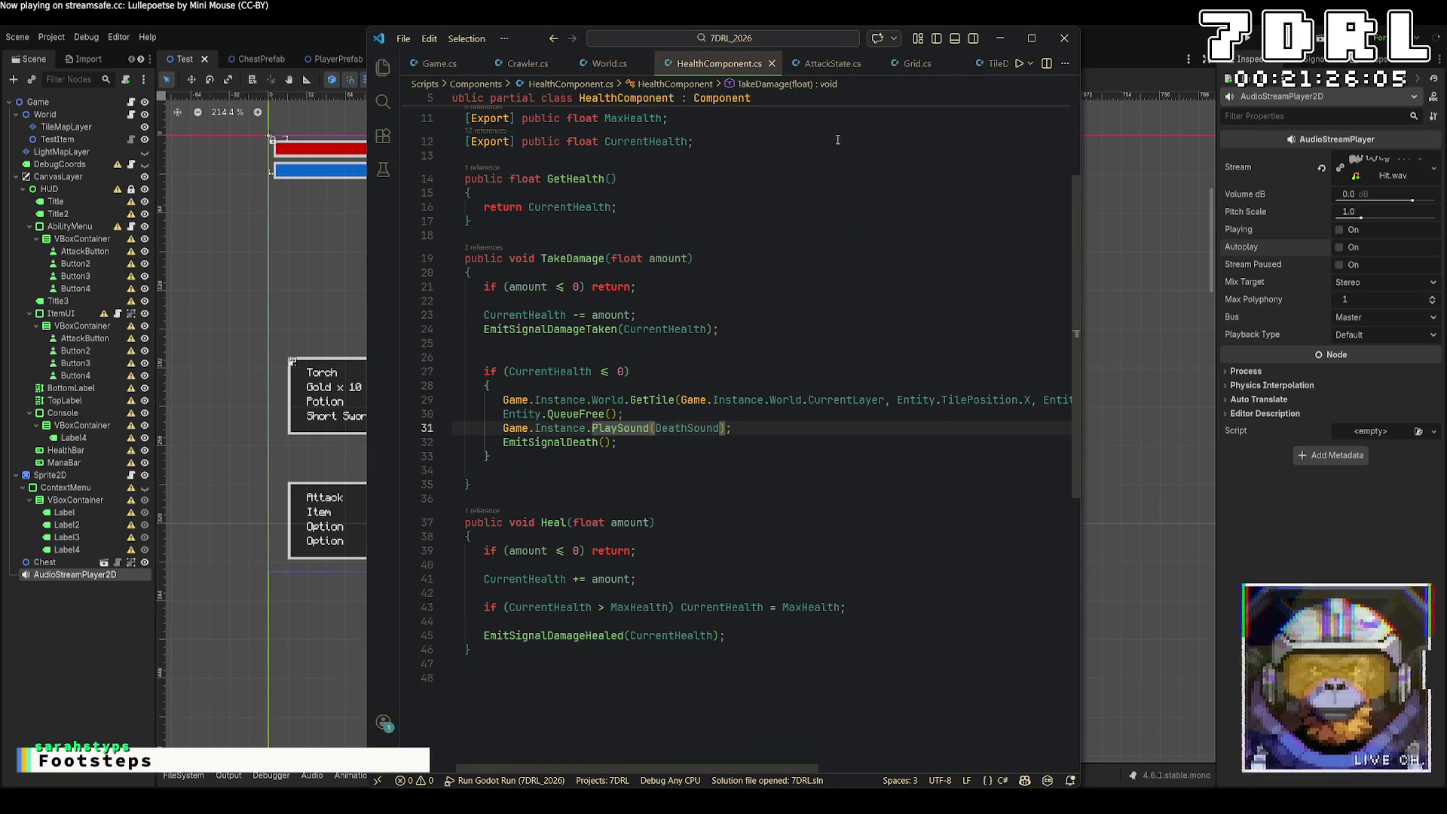
scroll(927, 64, down, 2)
click(916, 68)
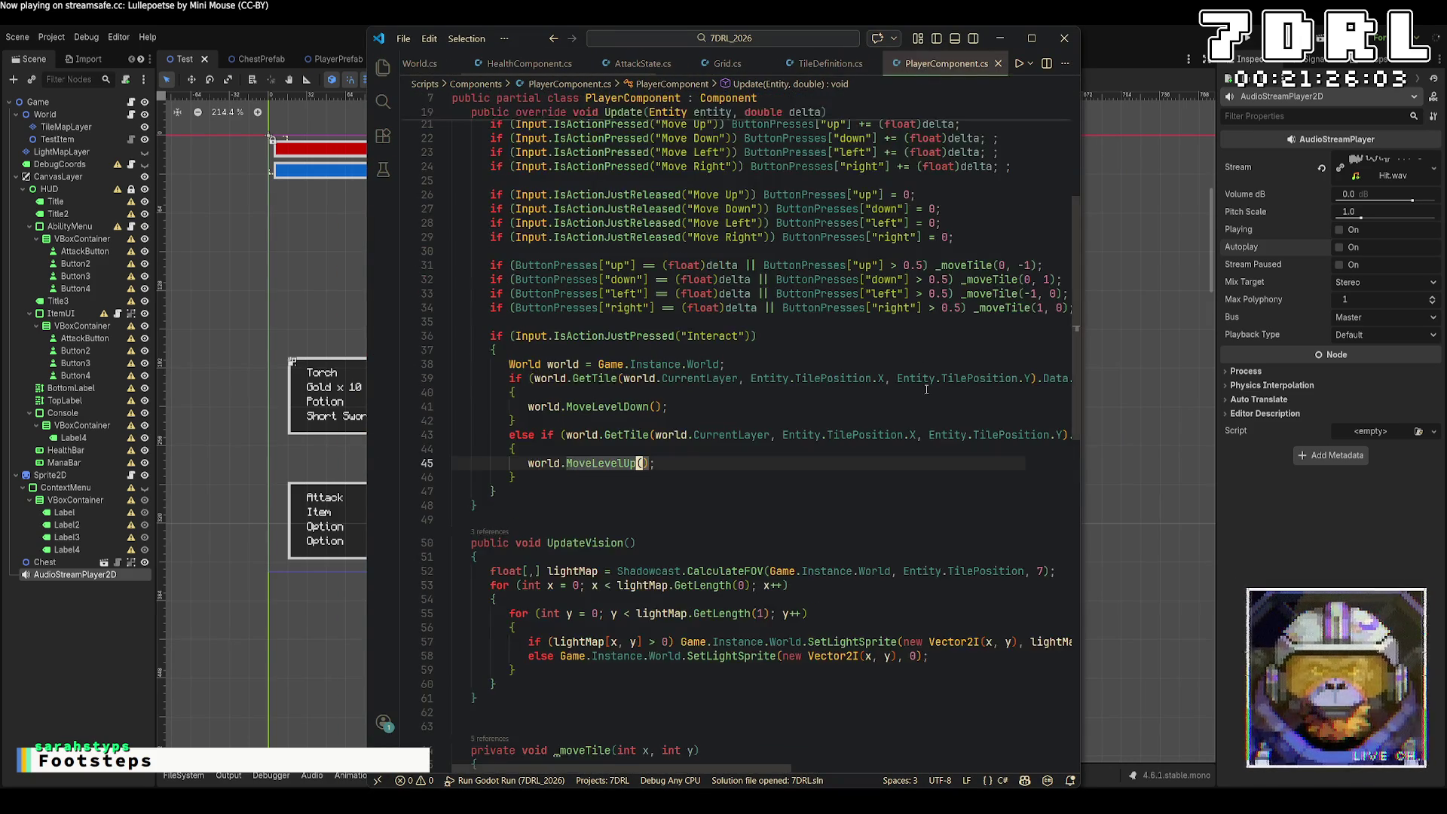
scroll(927, 389, up, 7)
click(843, 242)
Step: Add 'public AudioStreamWav WalkSound = GD.Load<AudioStreamWav>("res://Sounds/Move.wav");' and save
key(Return)
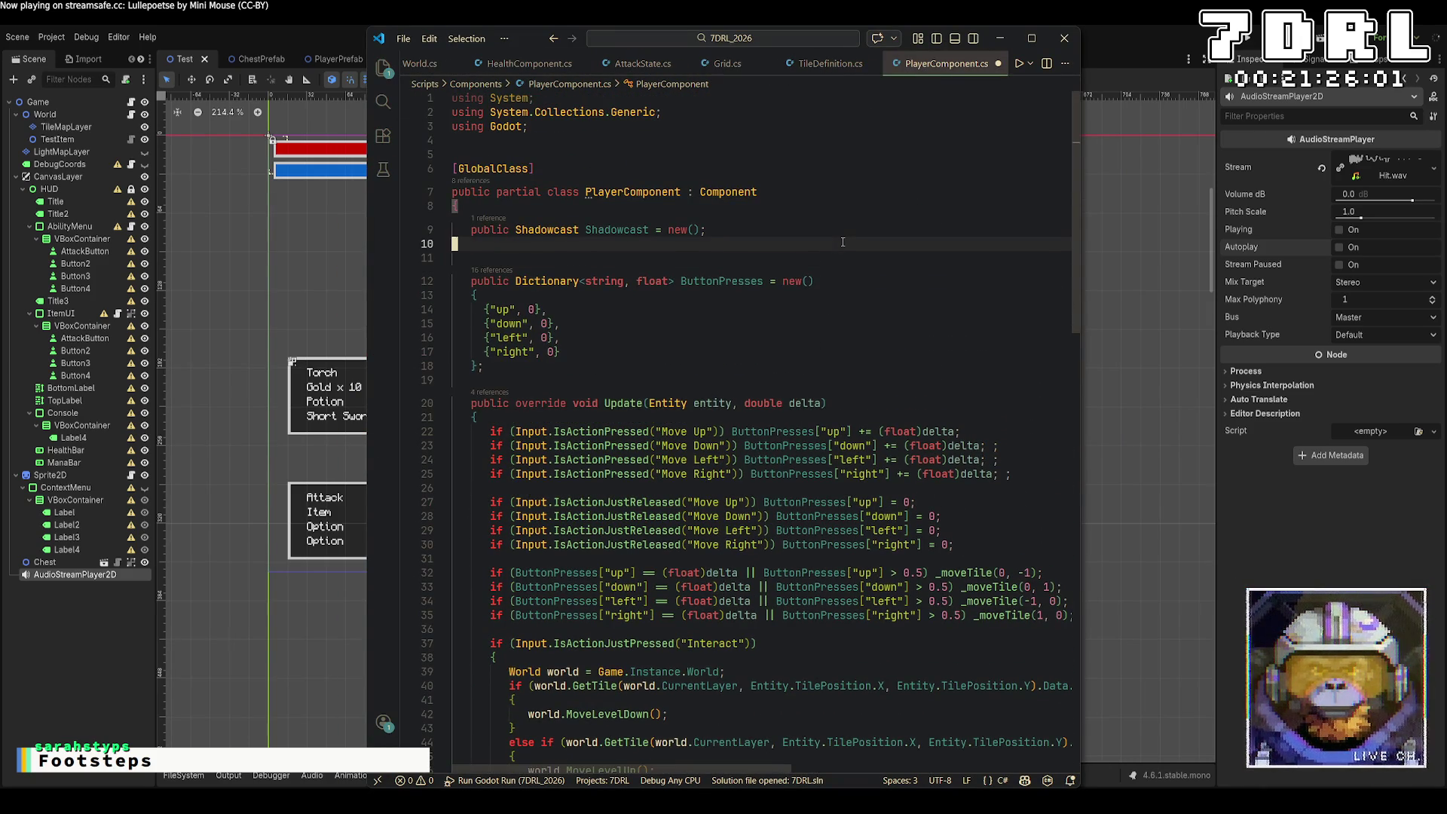
key(Tab)
text(public A)
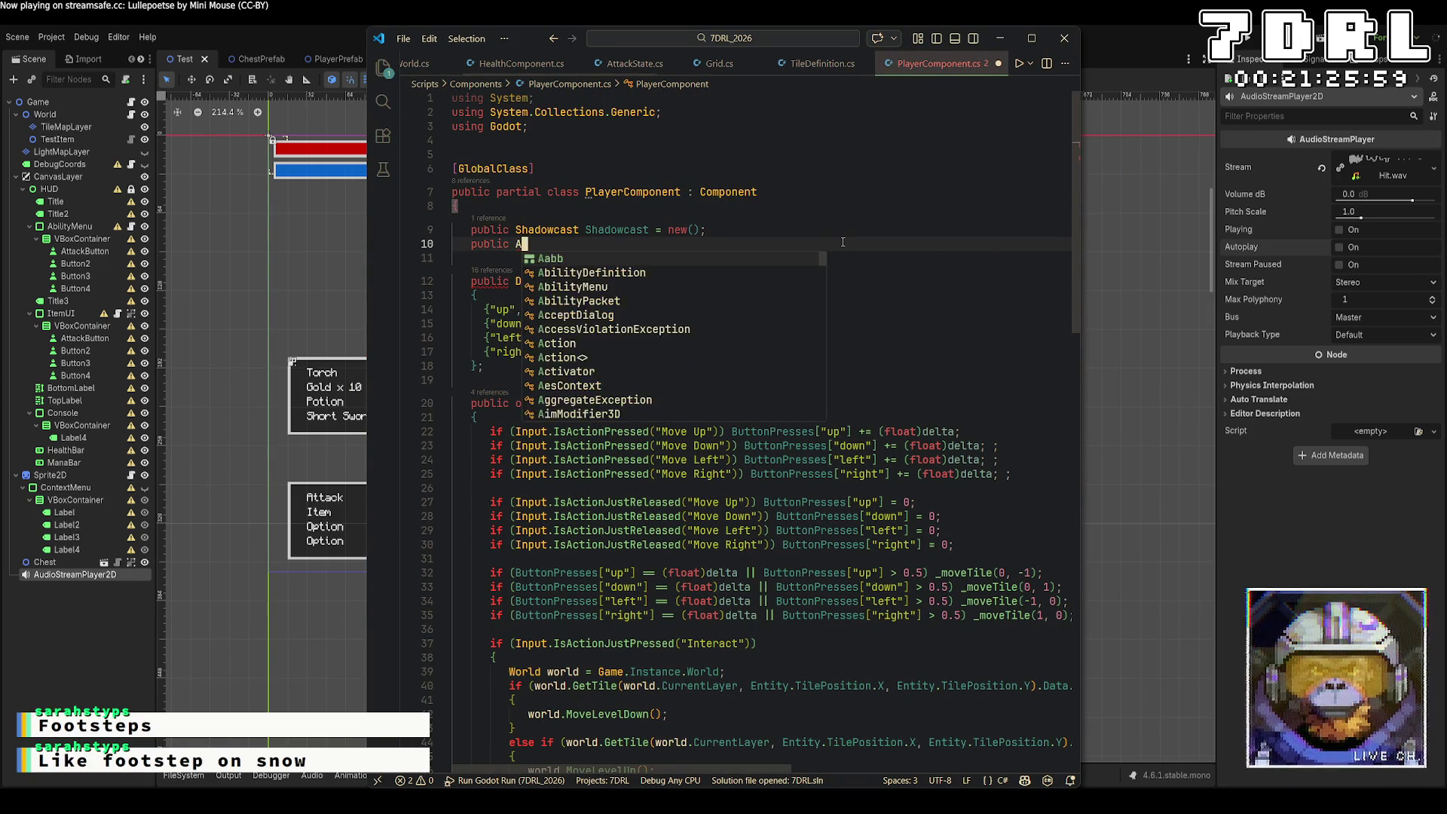
text(udio)
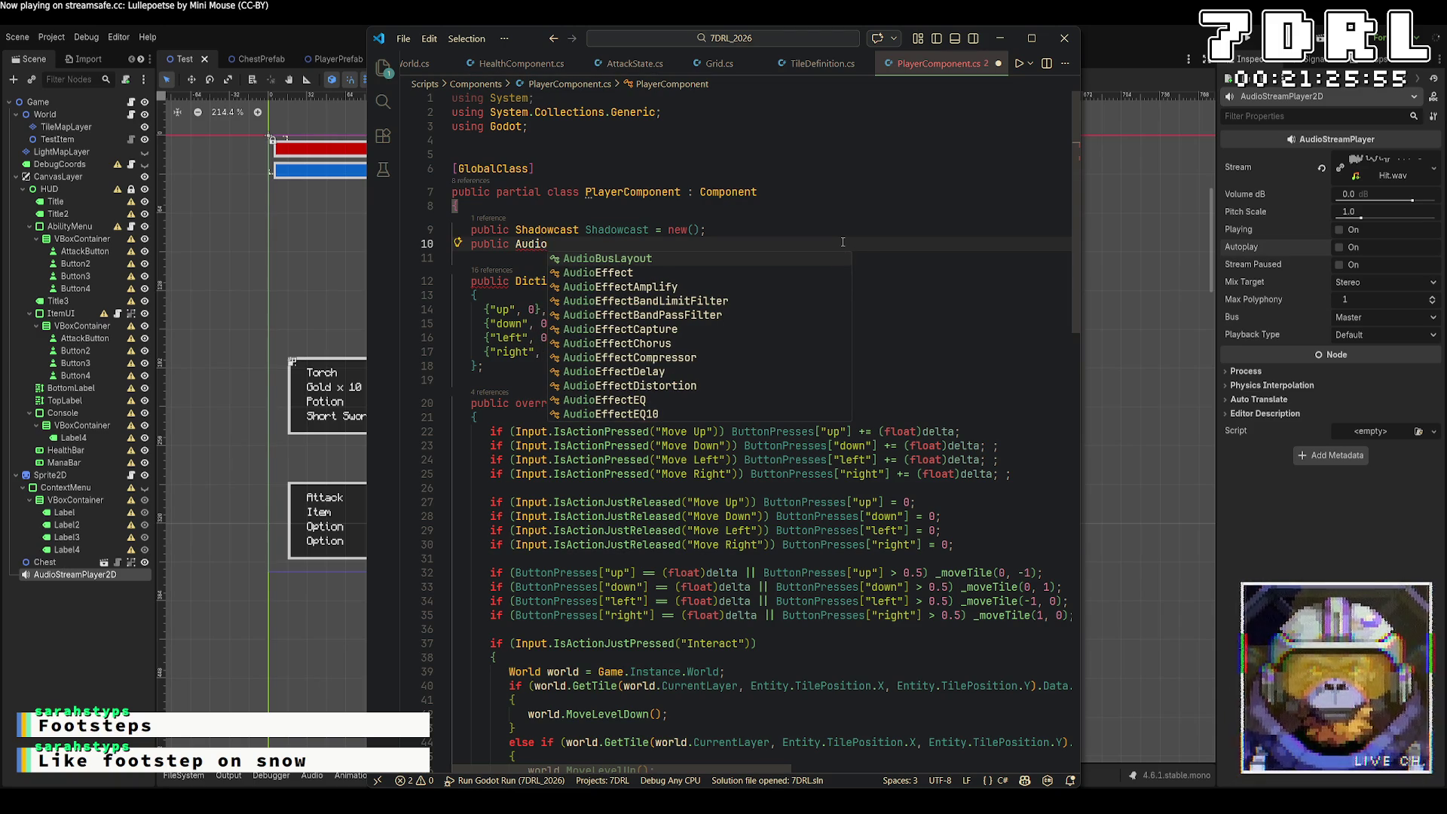
text(str)
text(w)
key(Tab)
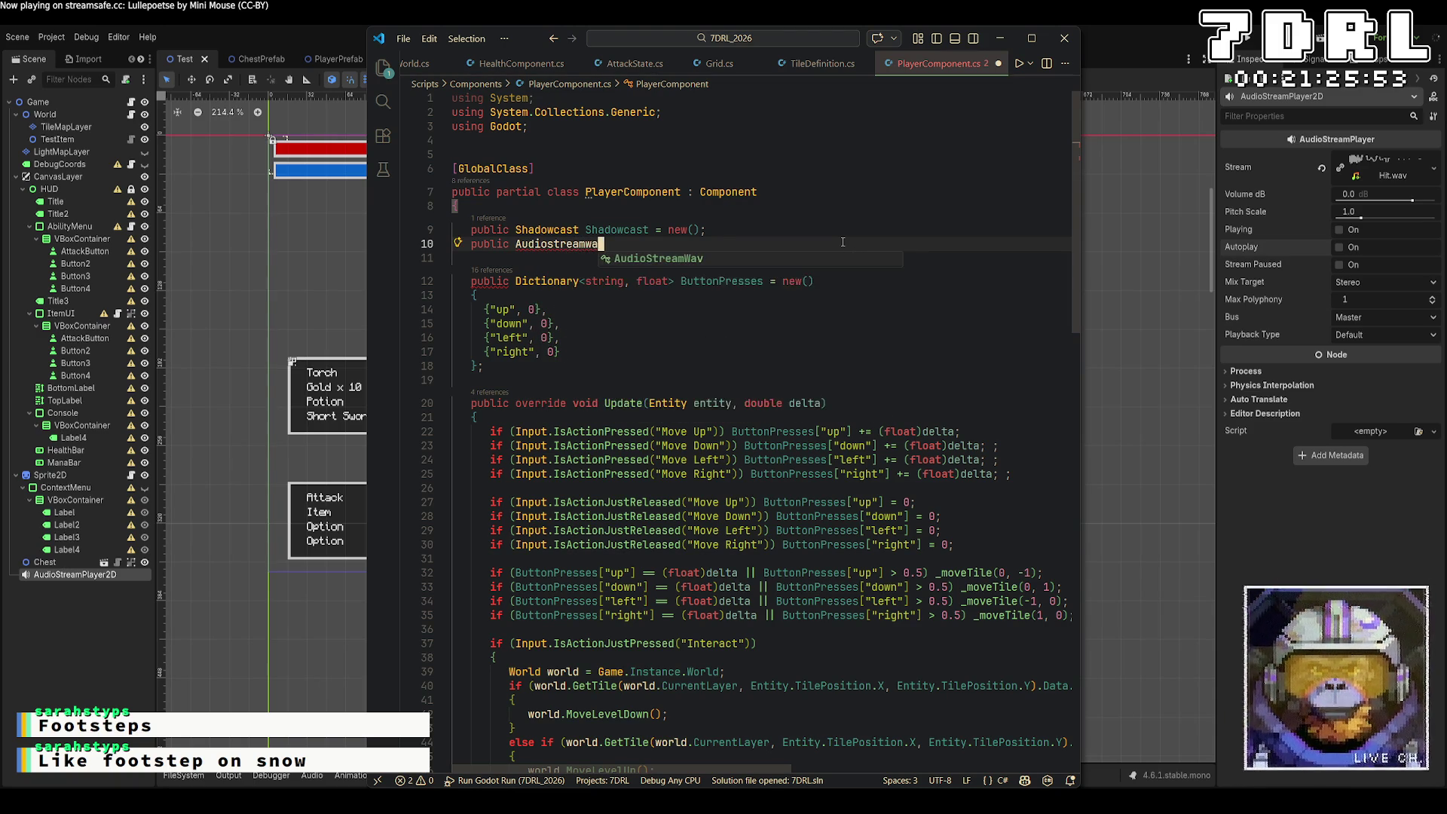
text(Wav WalkSound = GD.load)
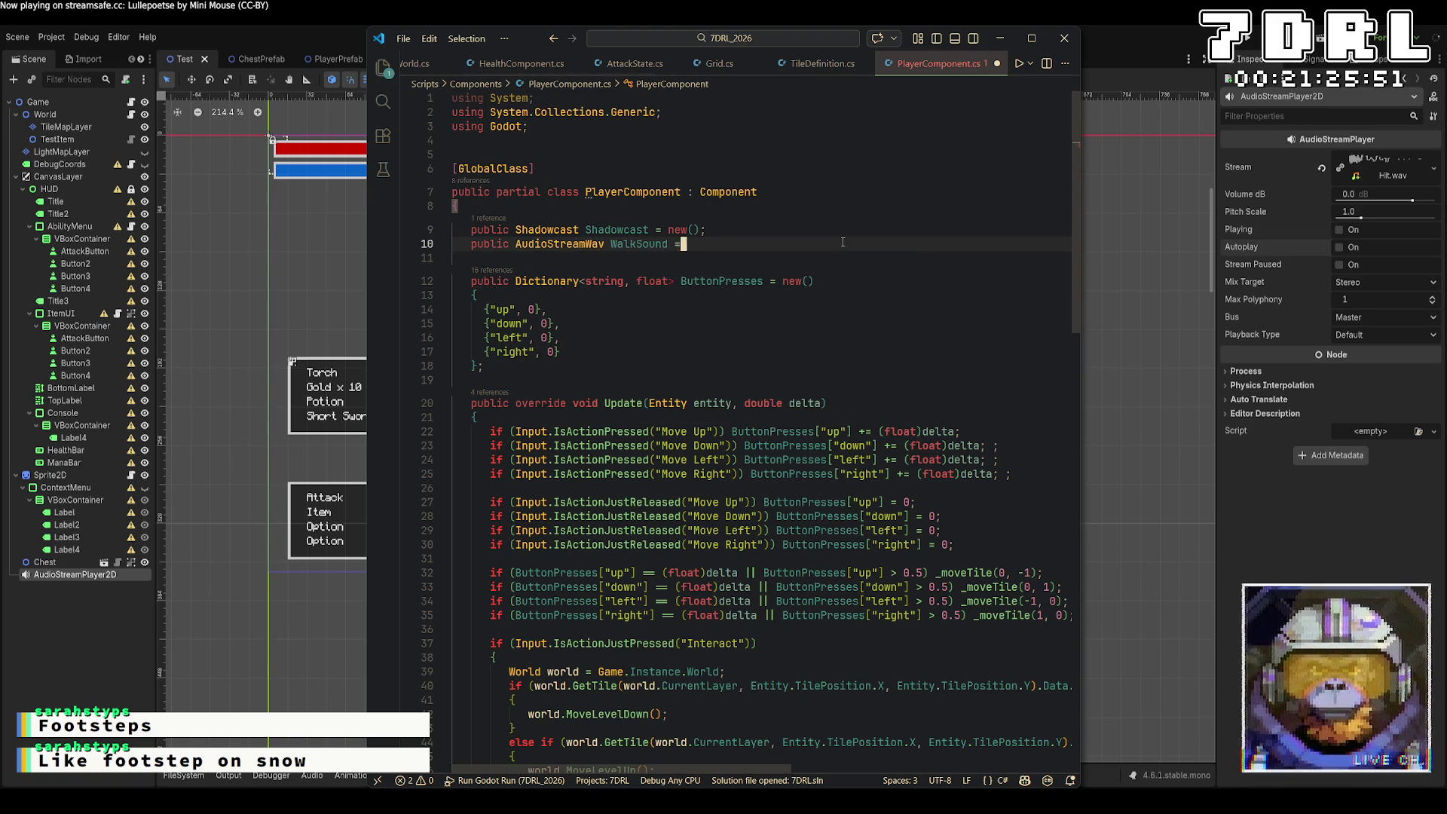
text(<)
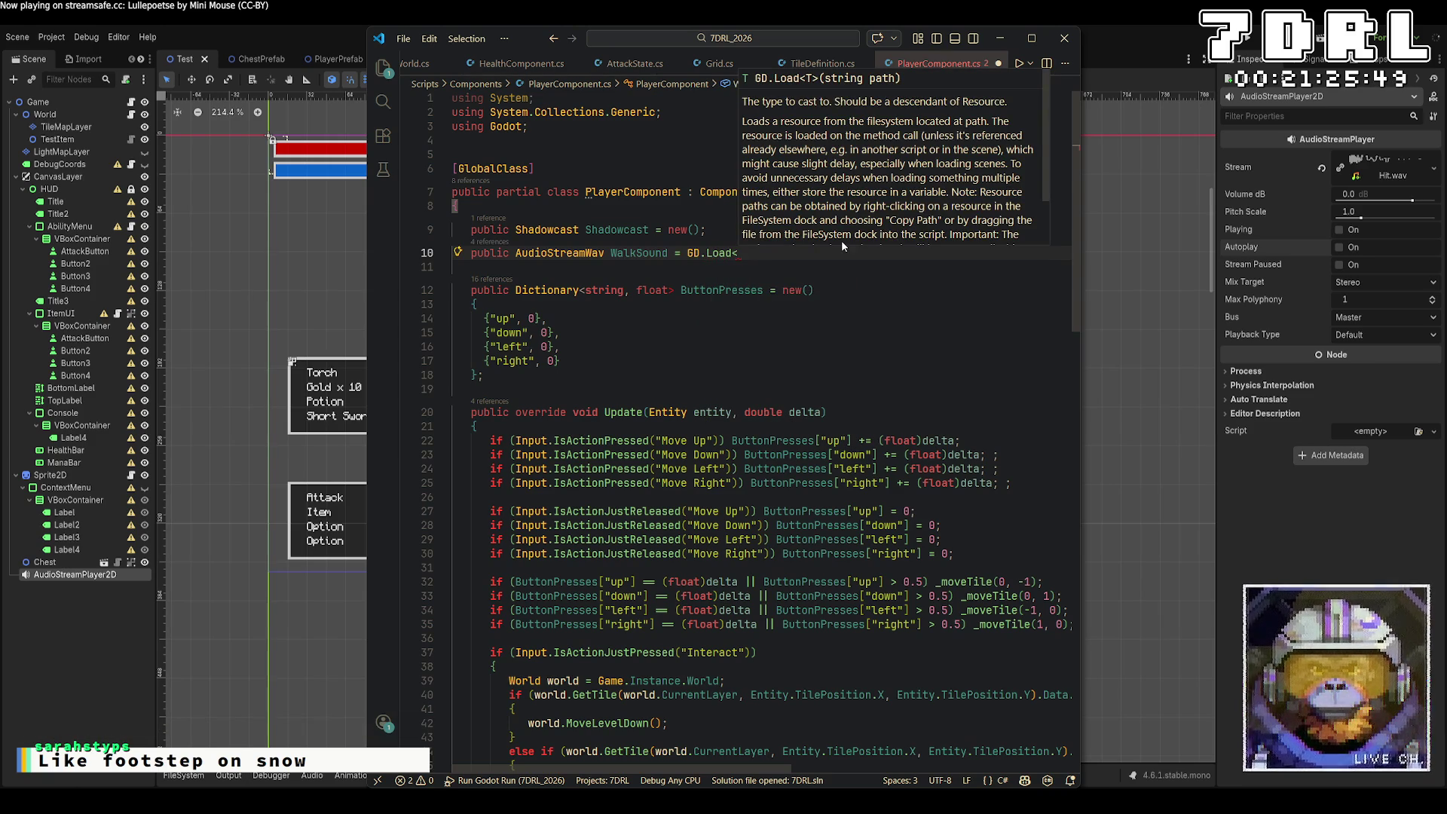
text(Audiostw)
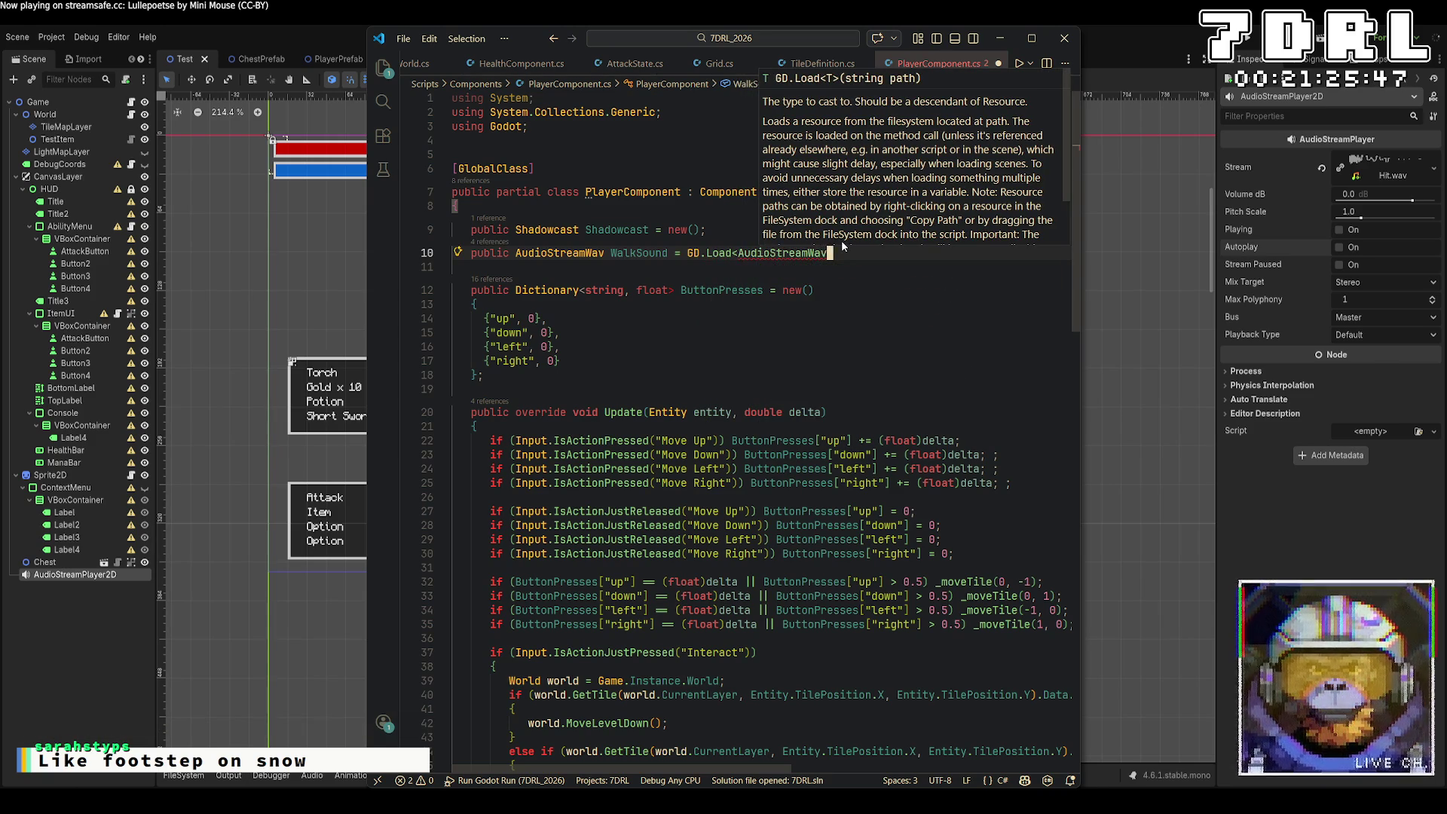
key(Tab)
text(>(res://s)
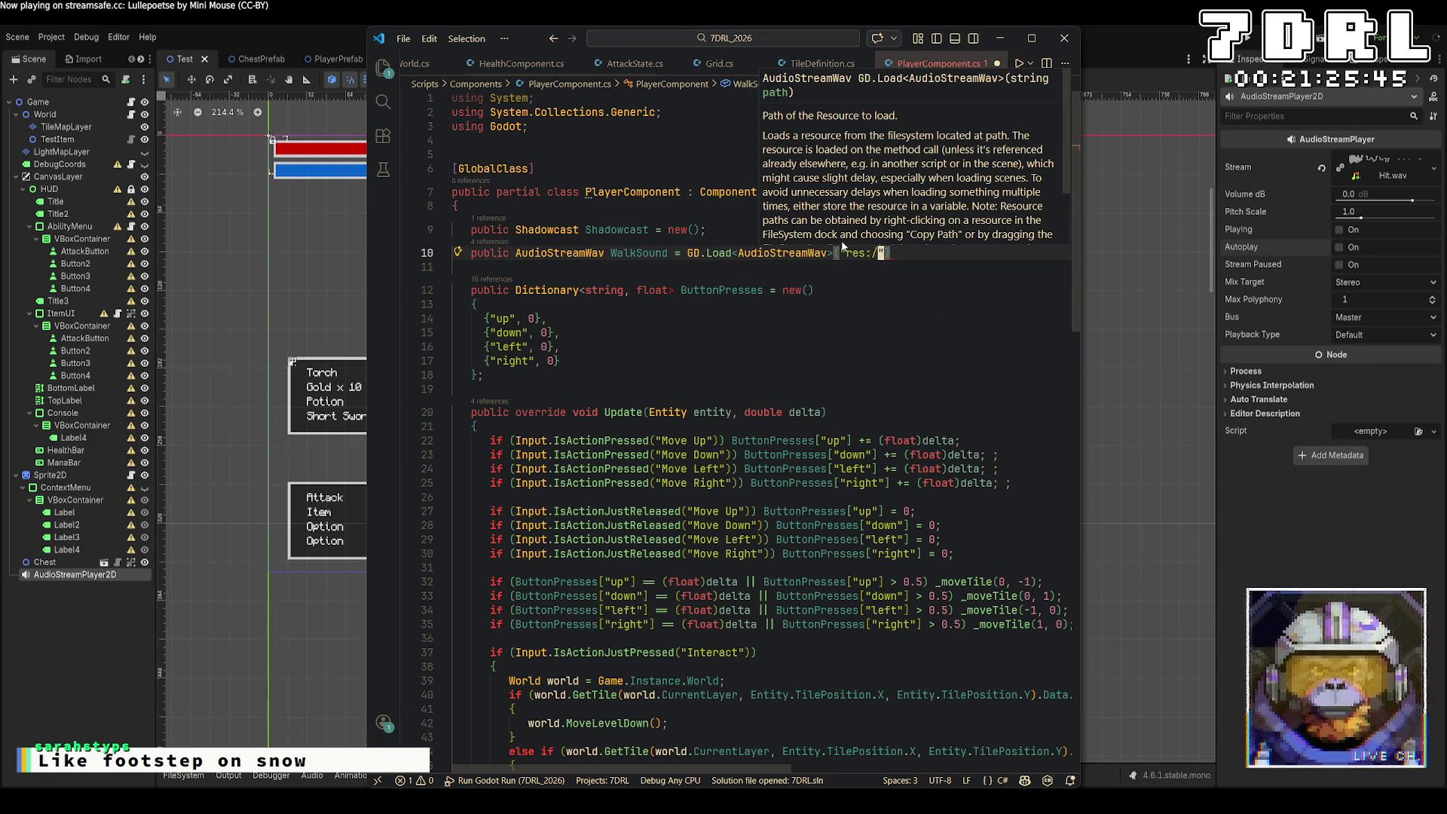
text(ounds/Mo)
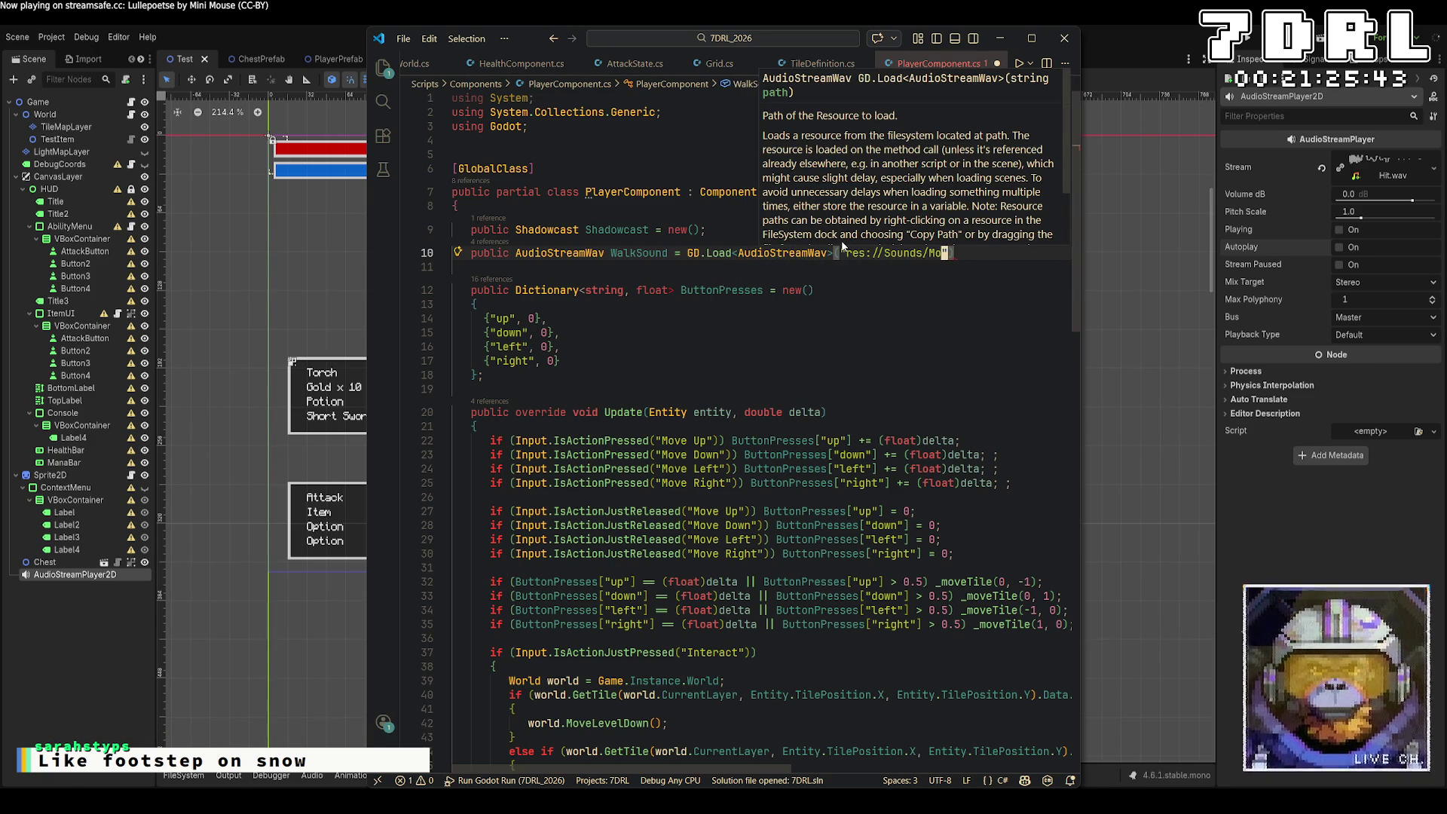
text(ve.wav");)
key(ctrl+s)
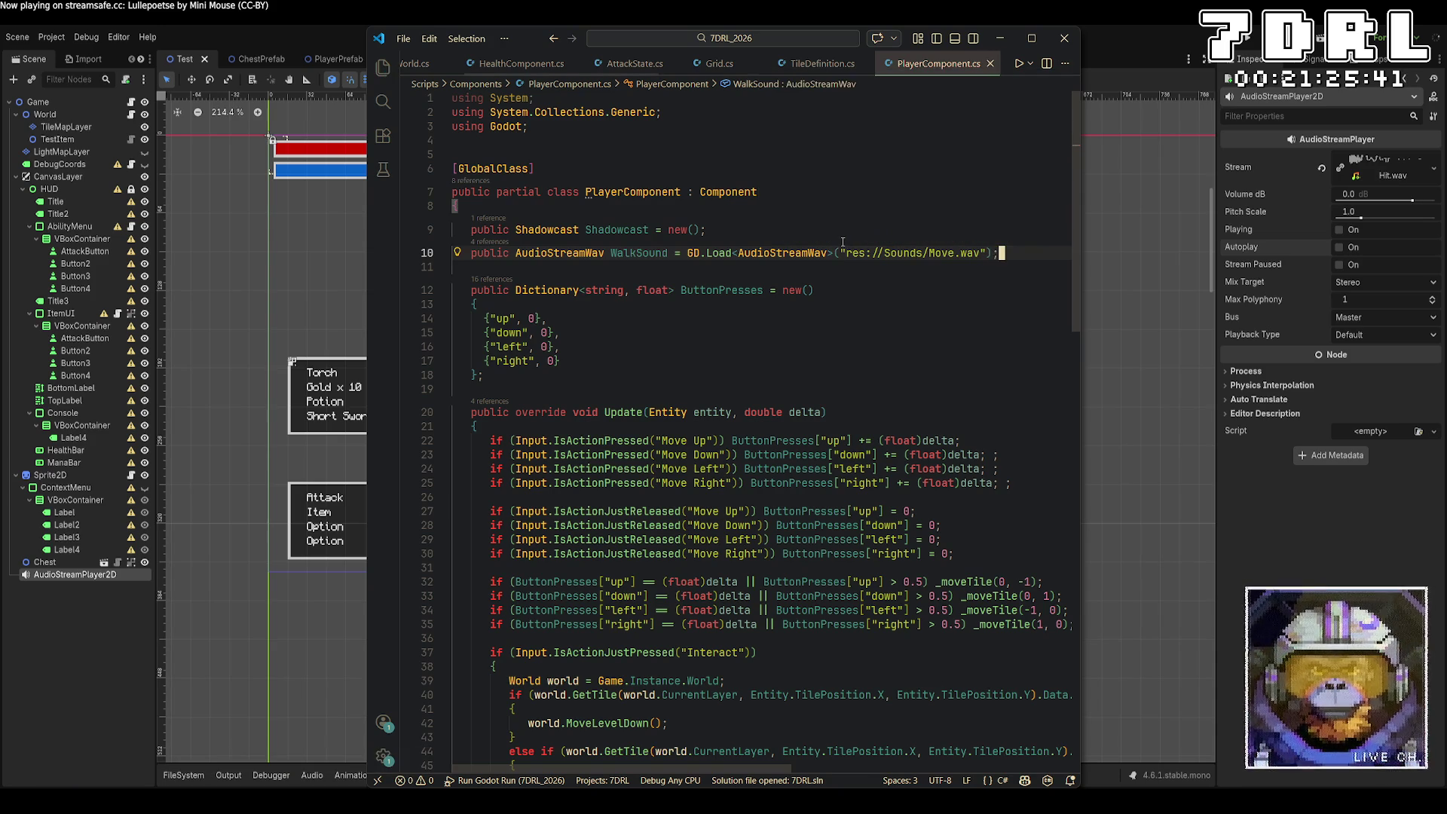
scroll(842, 497, down, 5)
scroll(843, 497, down, 7)
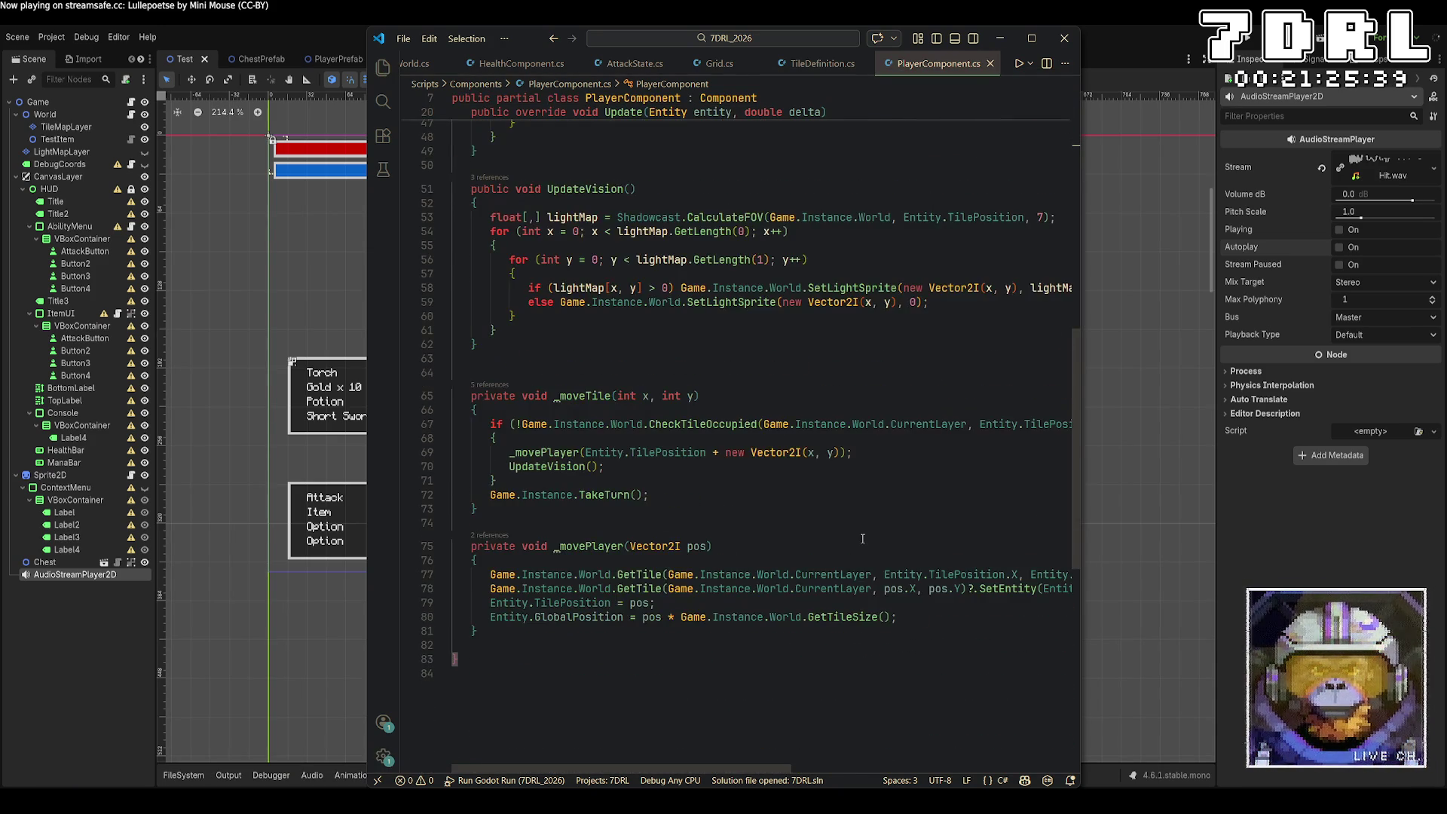
Step: Add 'Game.Instance.PlaySound(WalkSound);' after the _movePlayer call in _moveTile, save, and run the game
scroll(863, 538, down, 2)
click(923, 360)
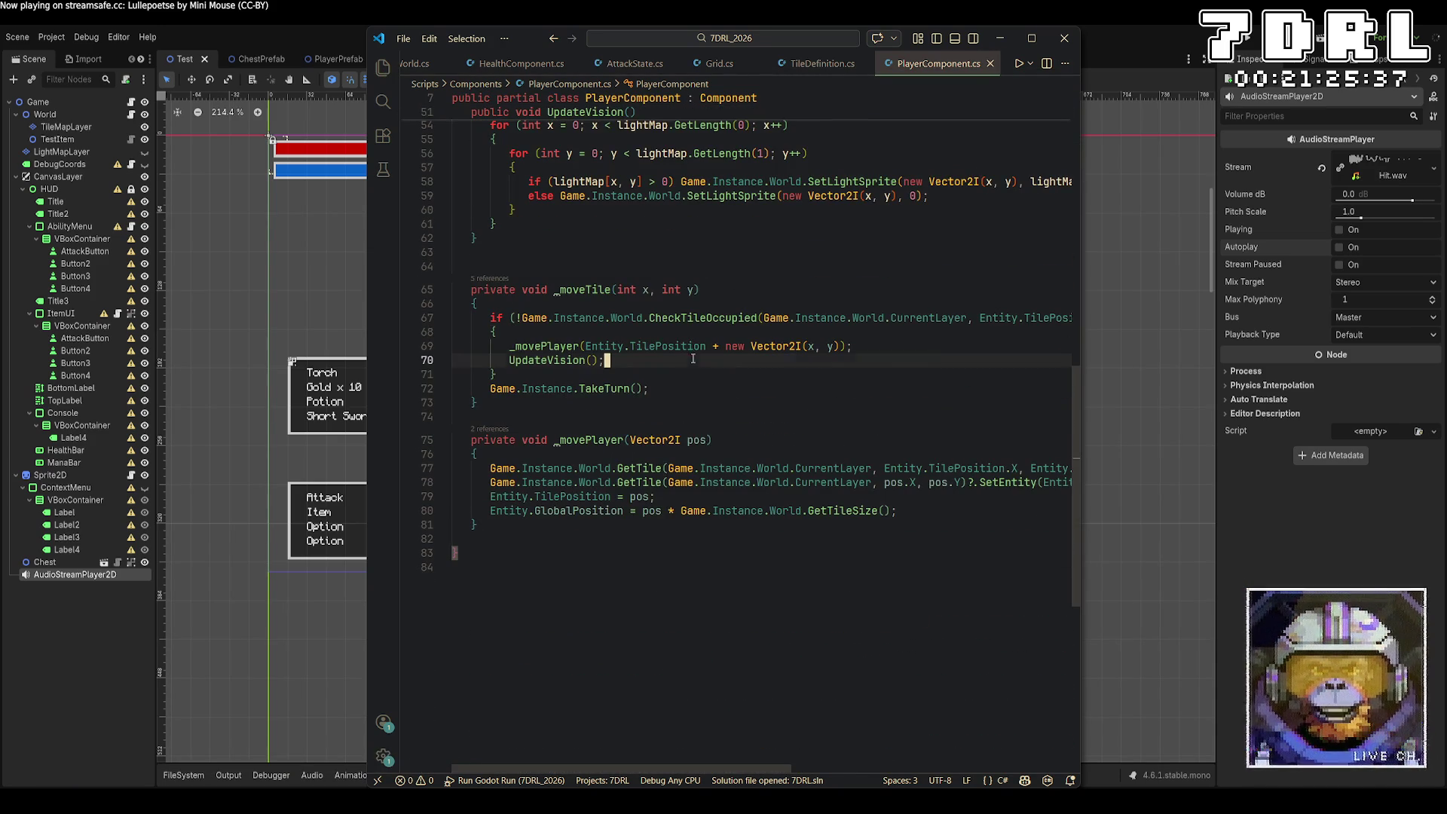
click(923, 346)
key(Return)
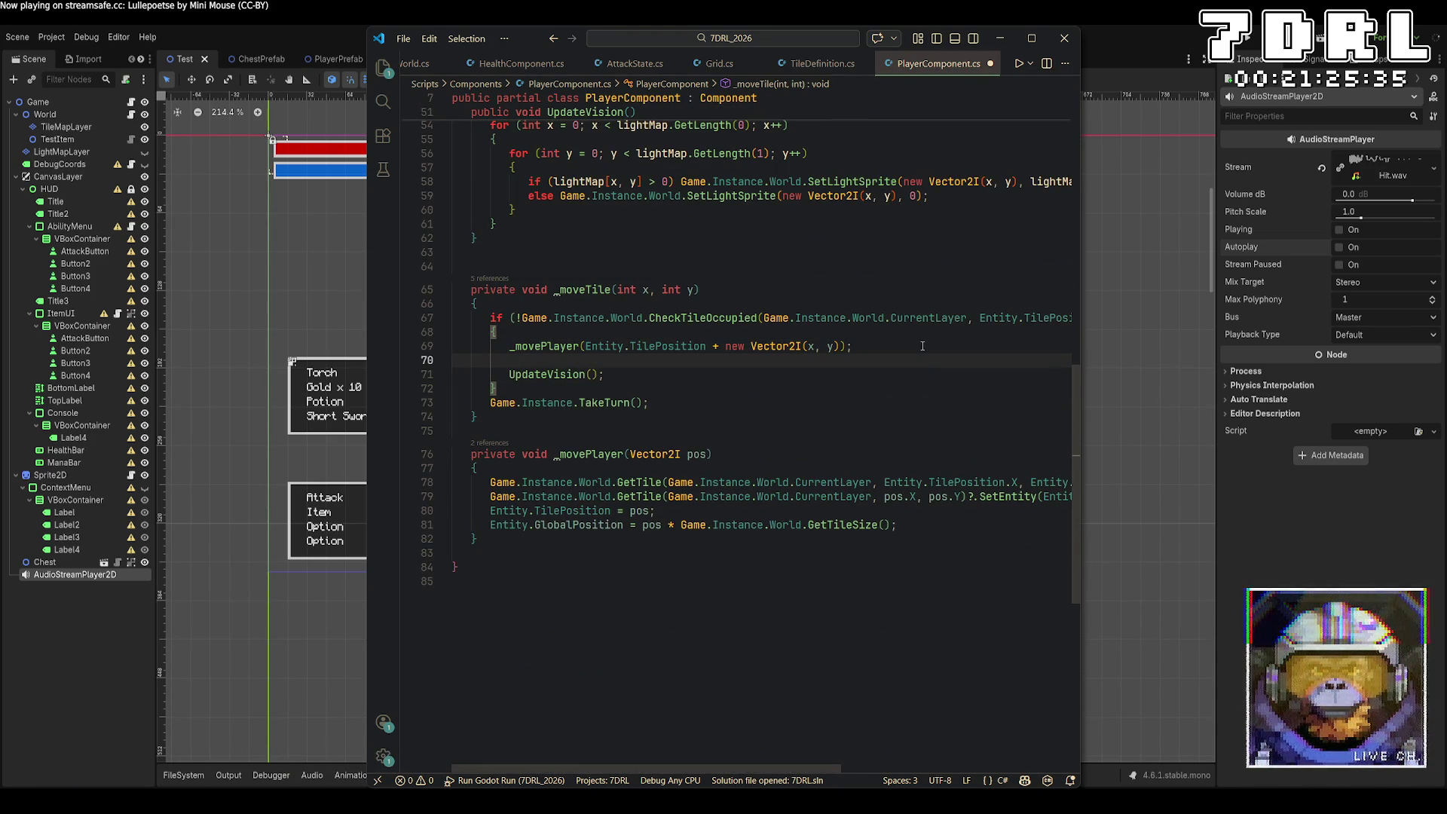
text(Game.Instance.)
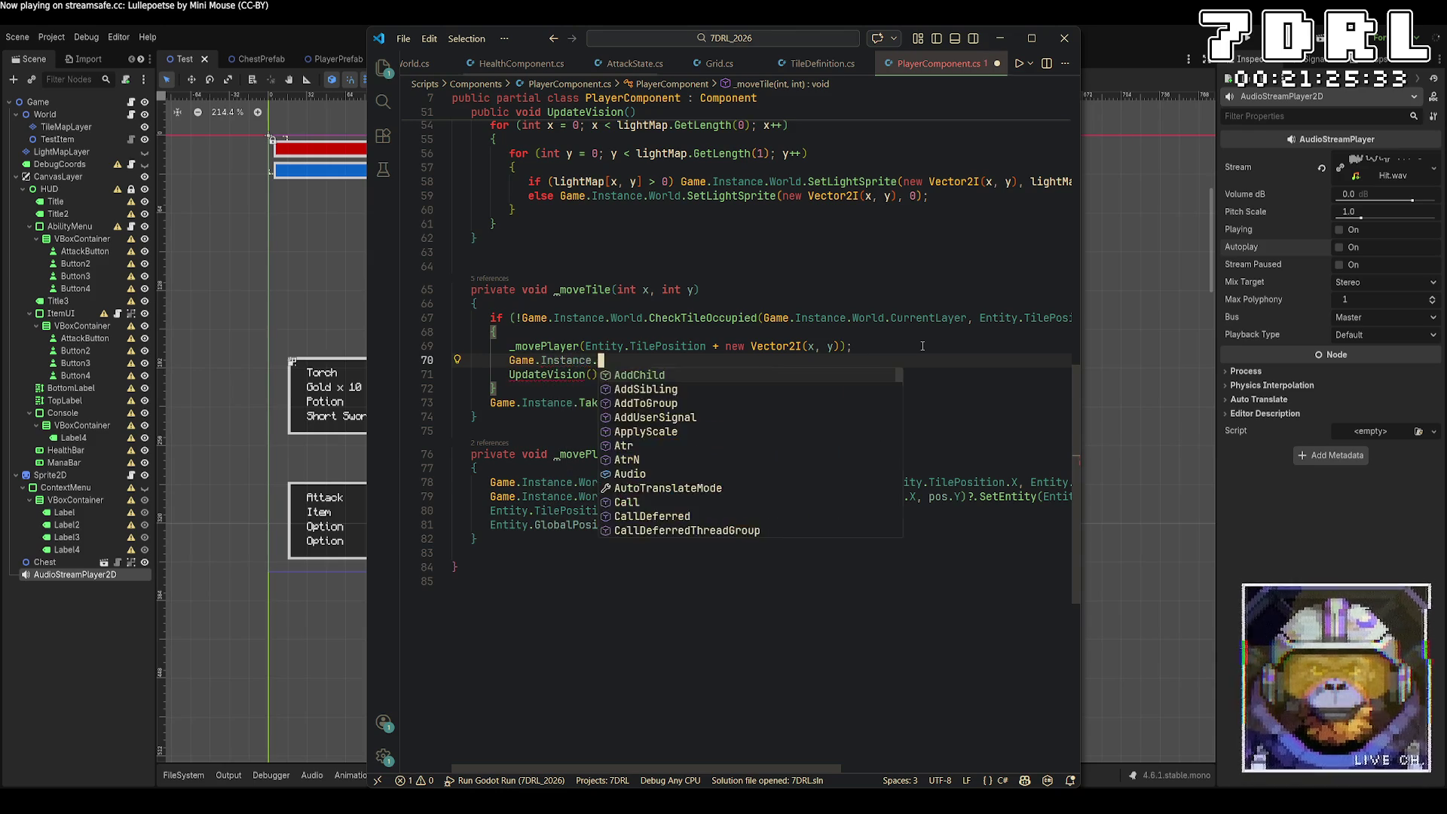
text(PlaySound(M)
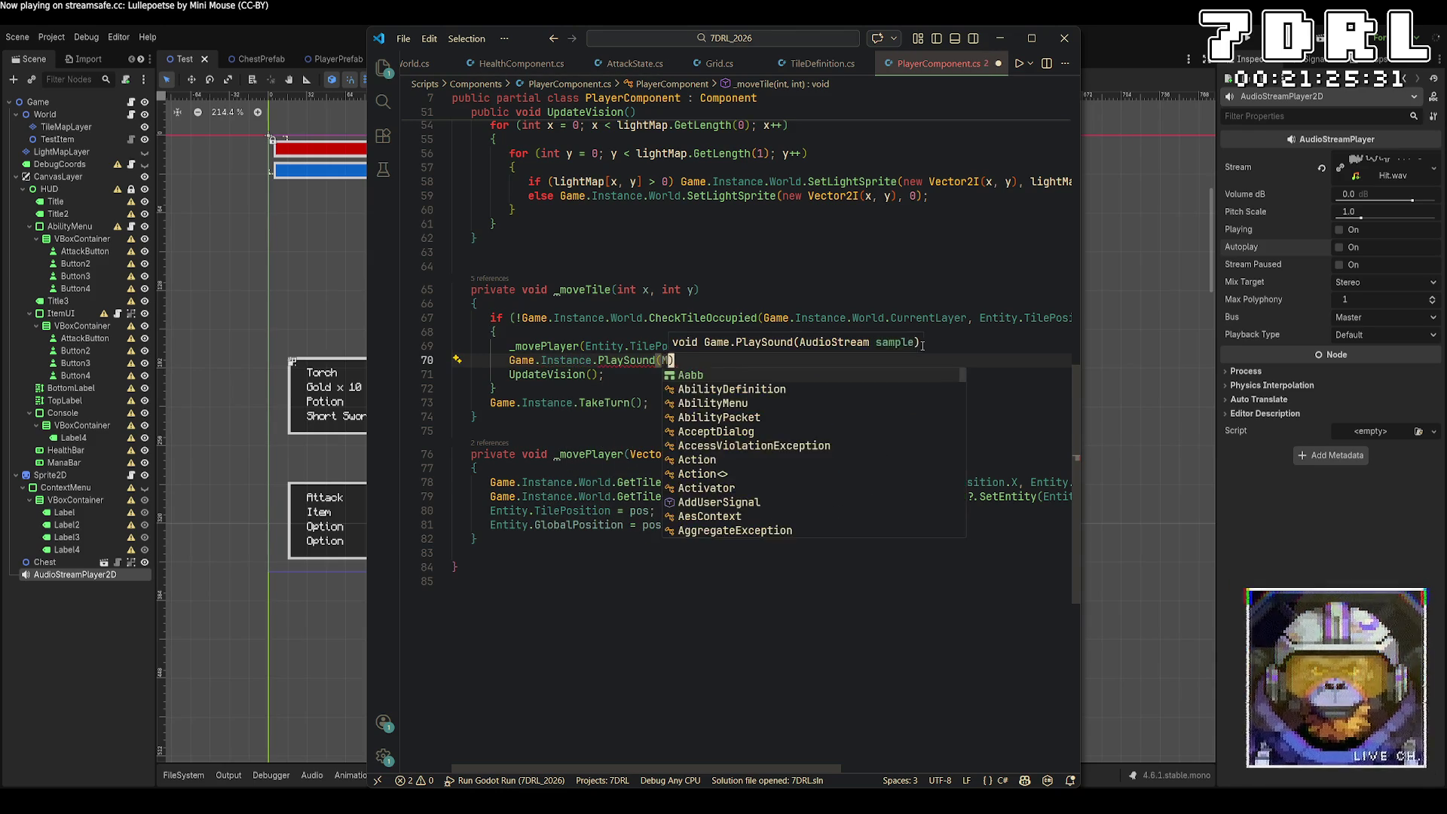
text(oveSound))
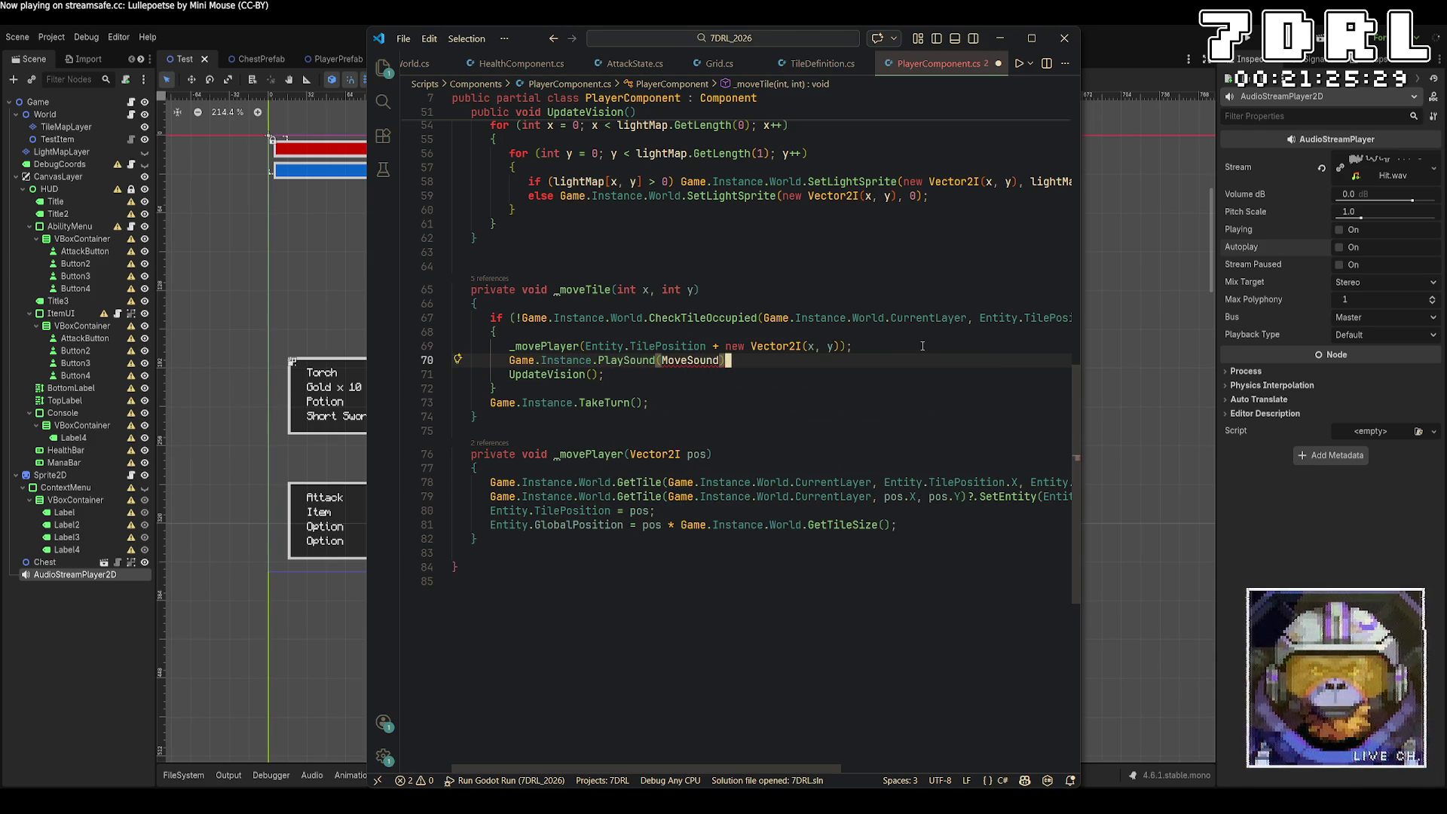
text(;)
key(Left)
key(Left)
key(Left)
key(BackSpace)
key(BackSpace)
key(BackSpace)
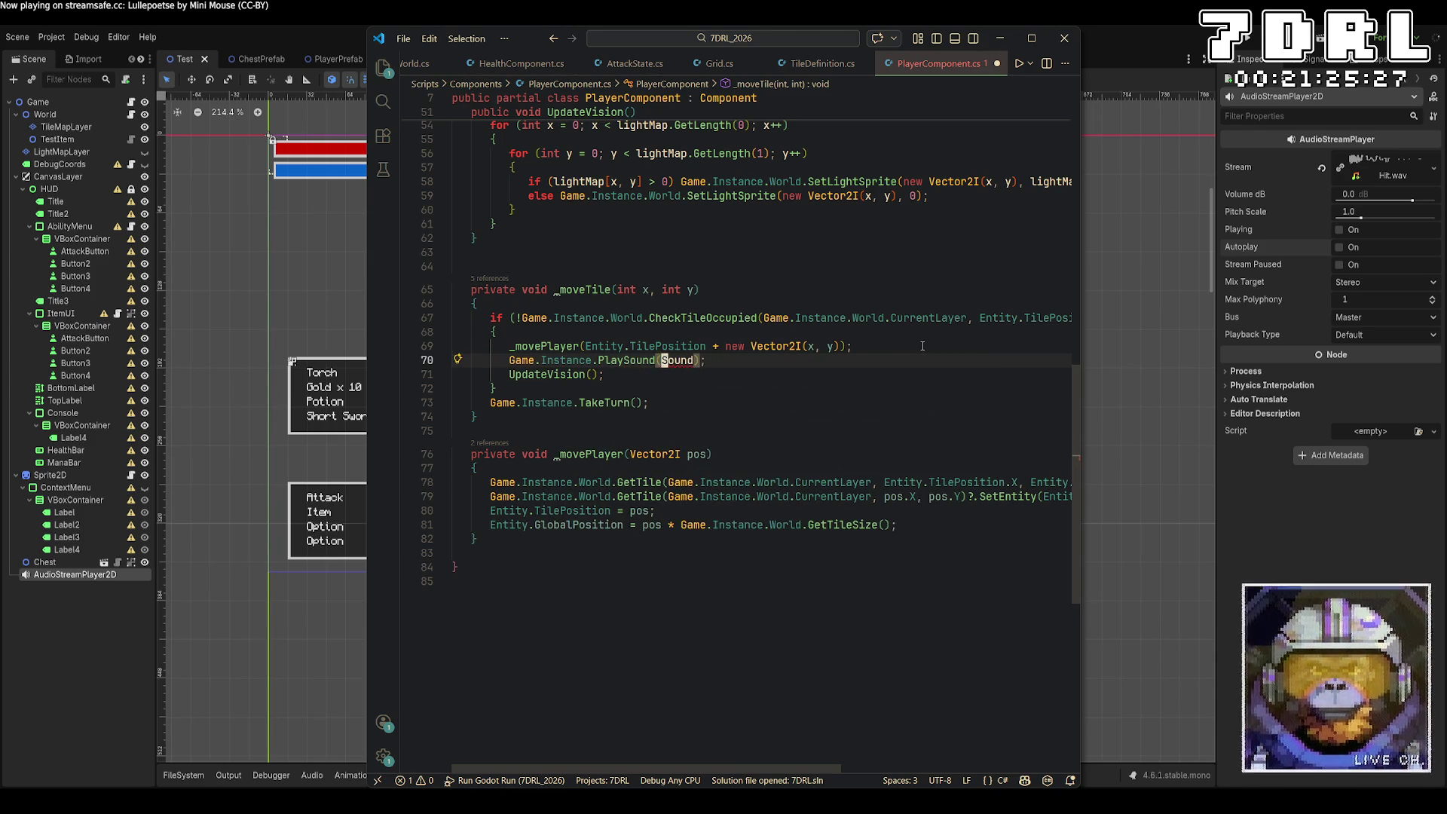
text(Walk)
key(ctrl+s)
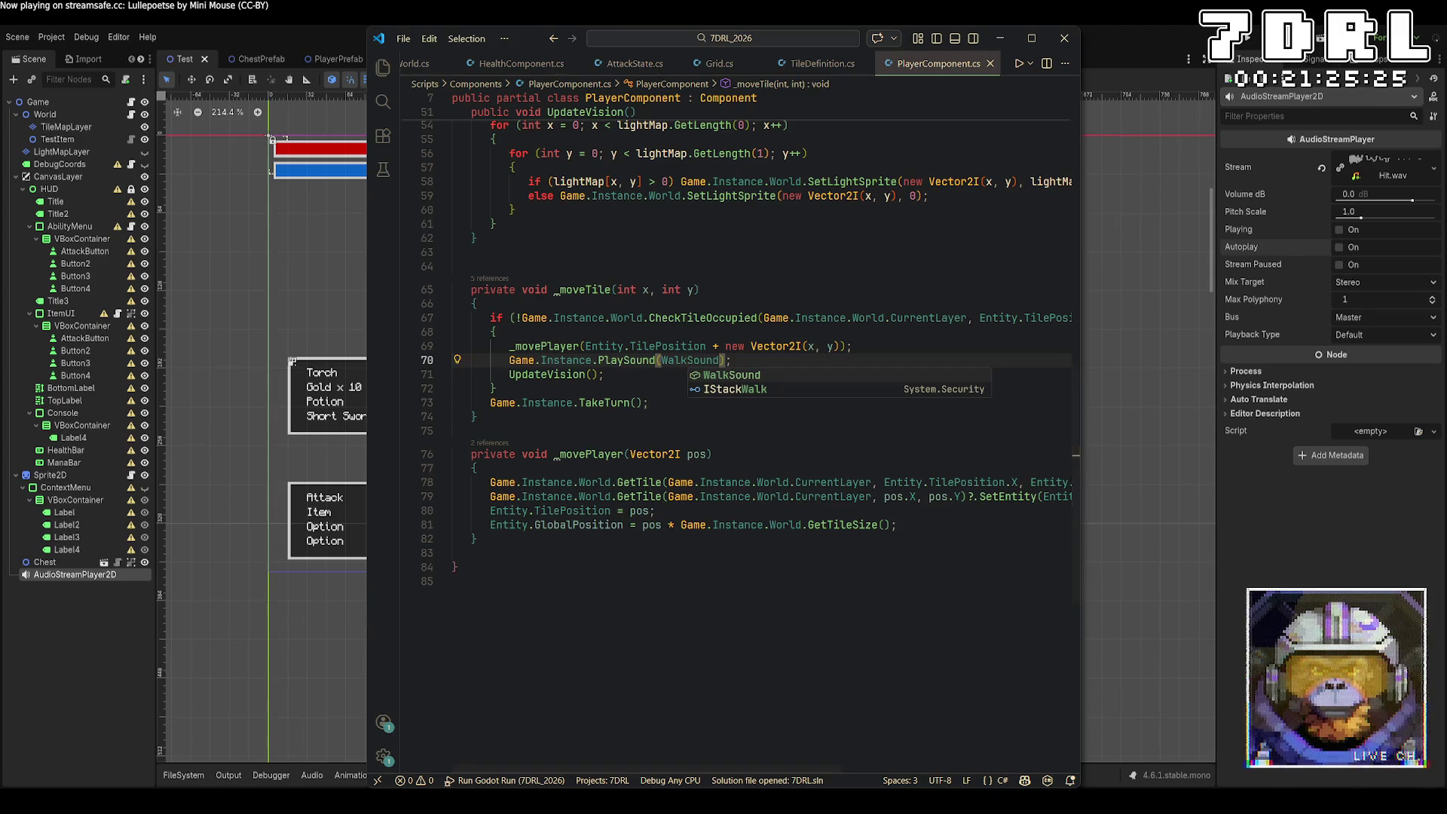
click(1250, 45)
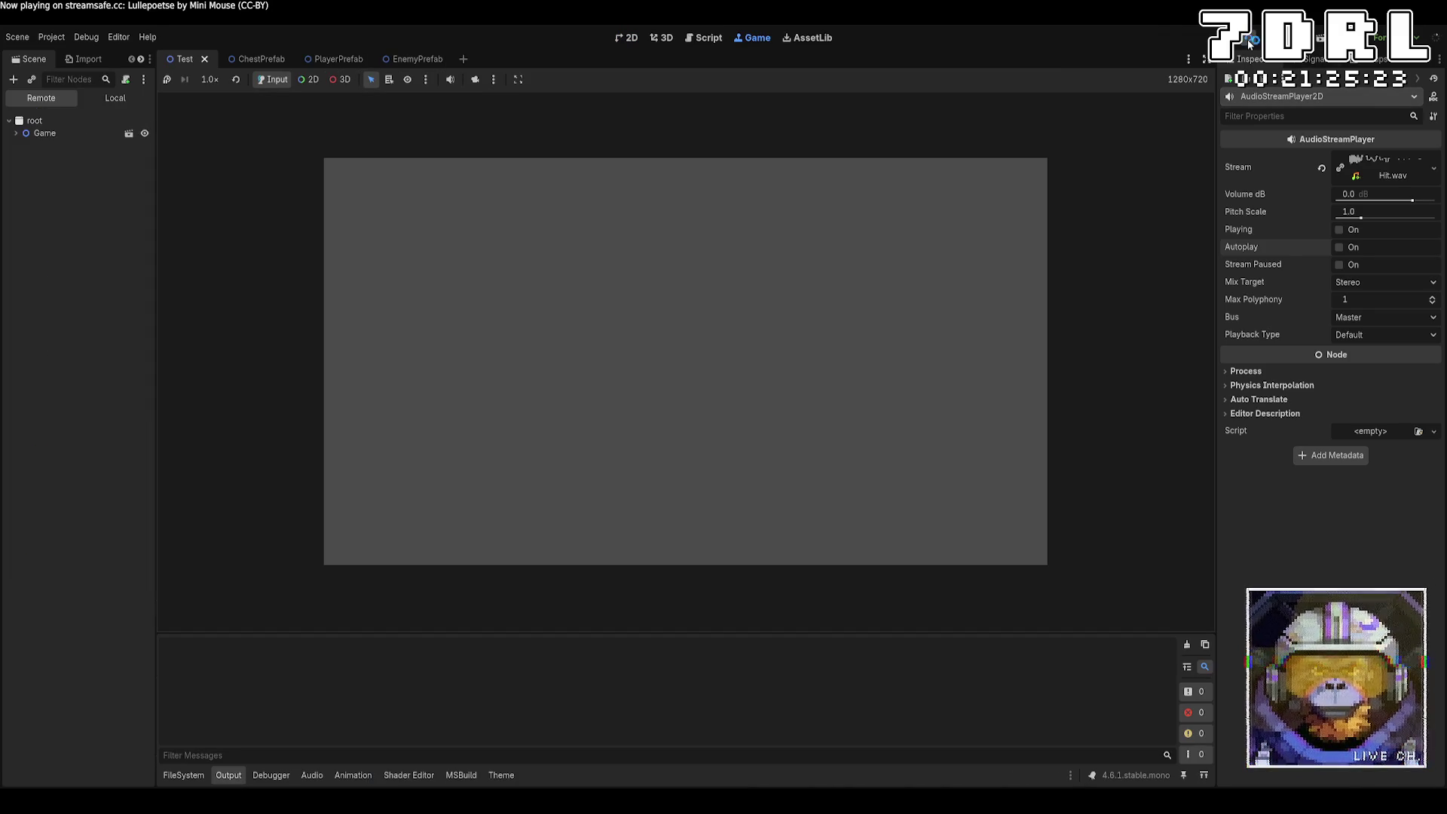
Step: Walk the player around the dungeon to hear the footstep sound, then stop the game with F8
key(w)
key(w)
key(a)
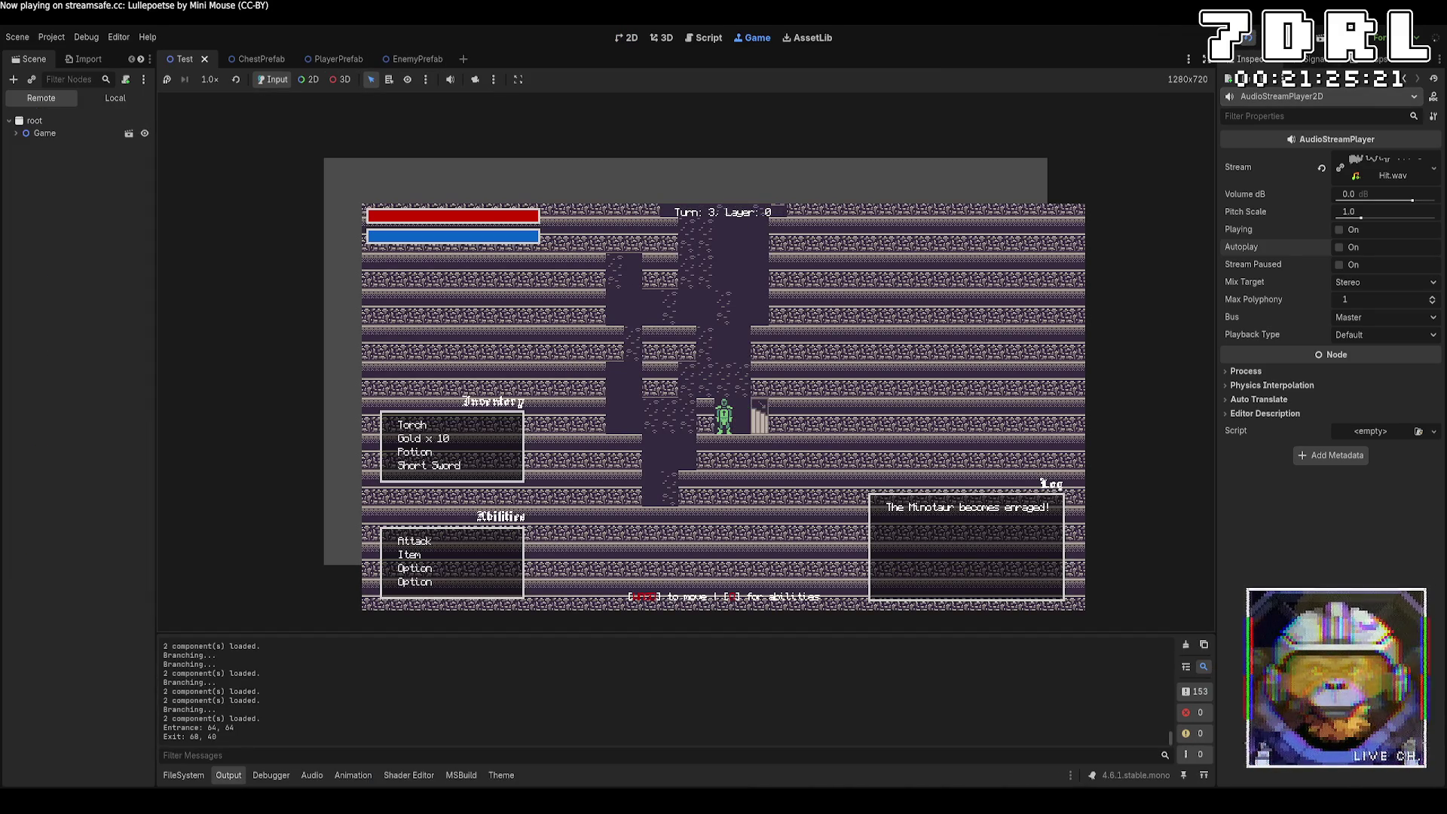
key(w)
key(w)
key(w)
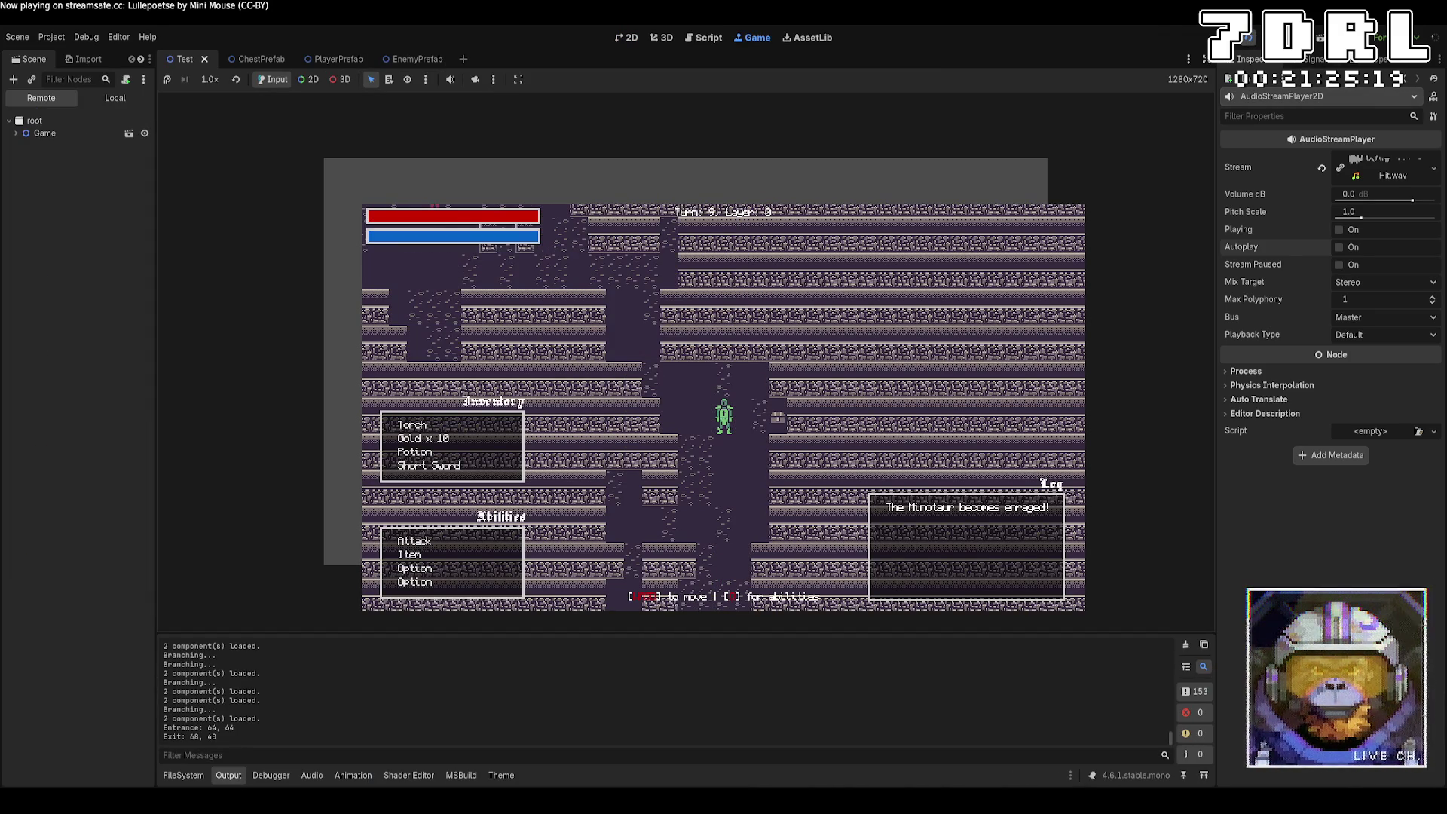
key(a)
key(w)
key(a)
key(w)
key(a)
key(s)
key(s)
key(s)
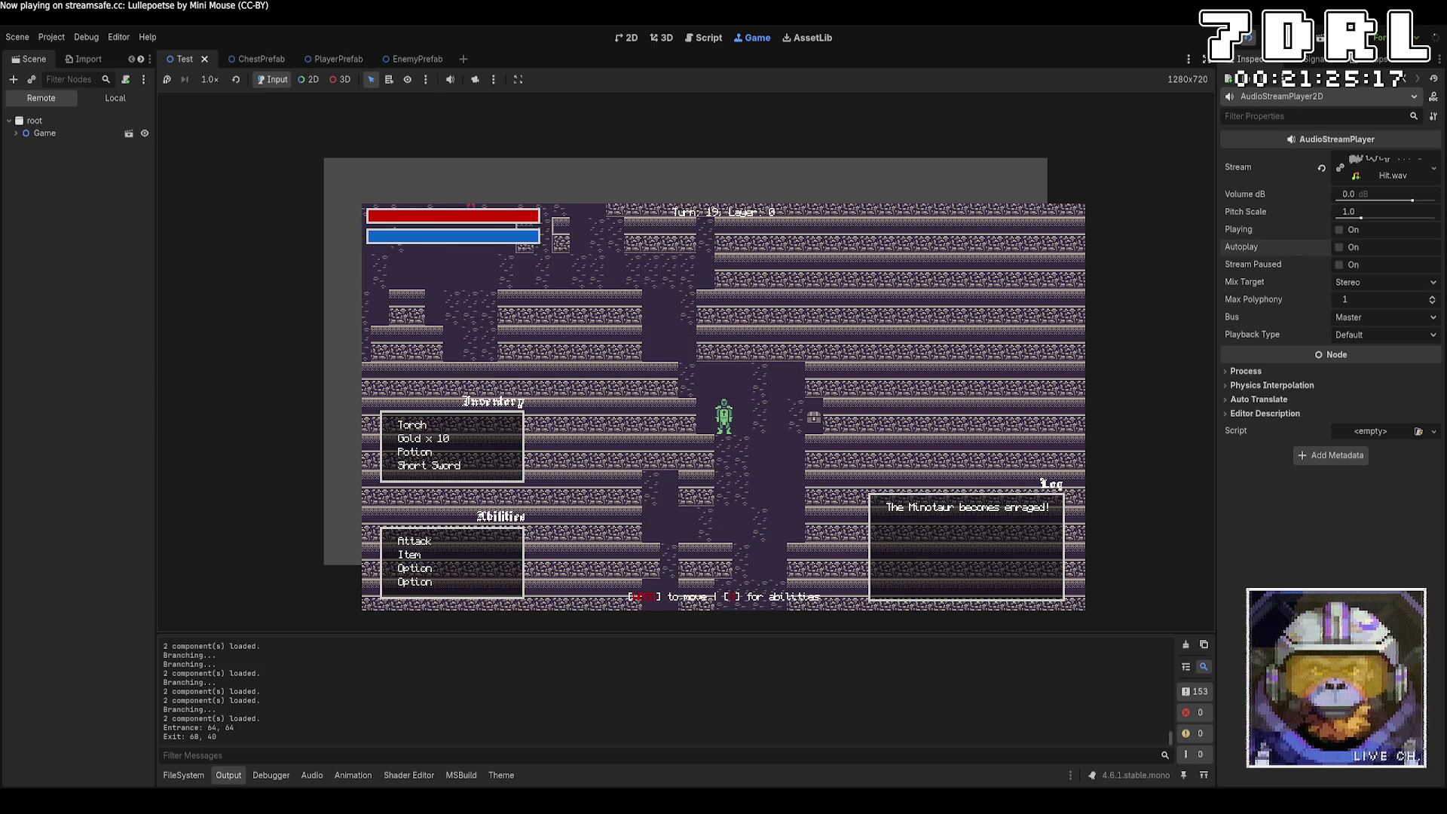
key(s)
key(s)
key(s)
key(w)
key(w)
key(d)
key(w)
key(w)
key(w)
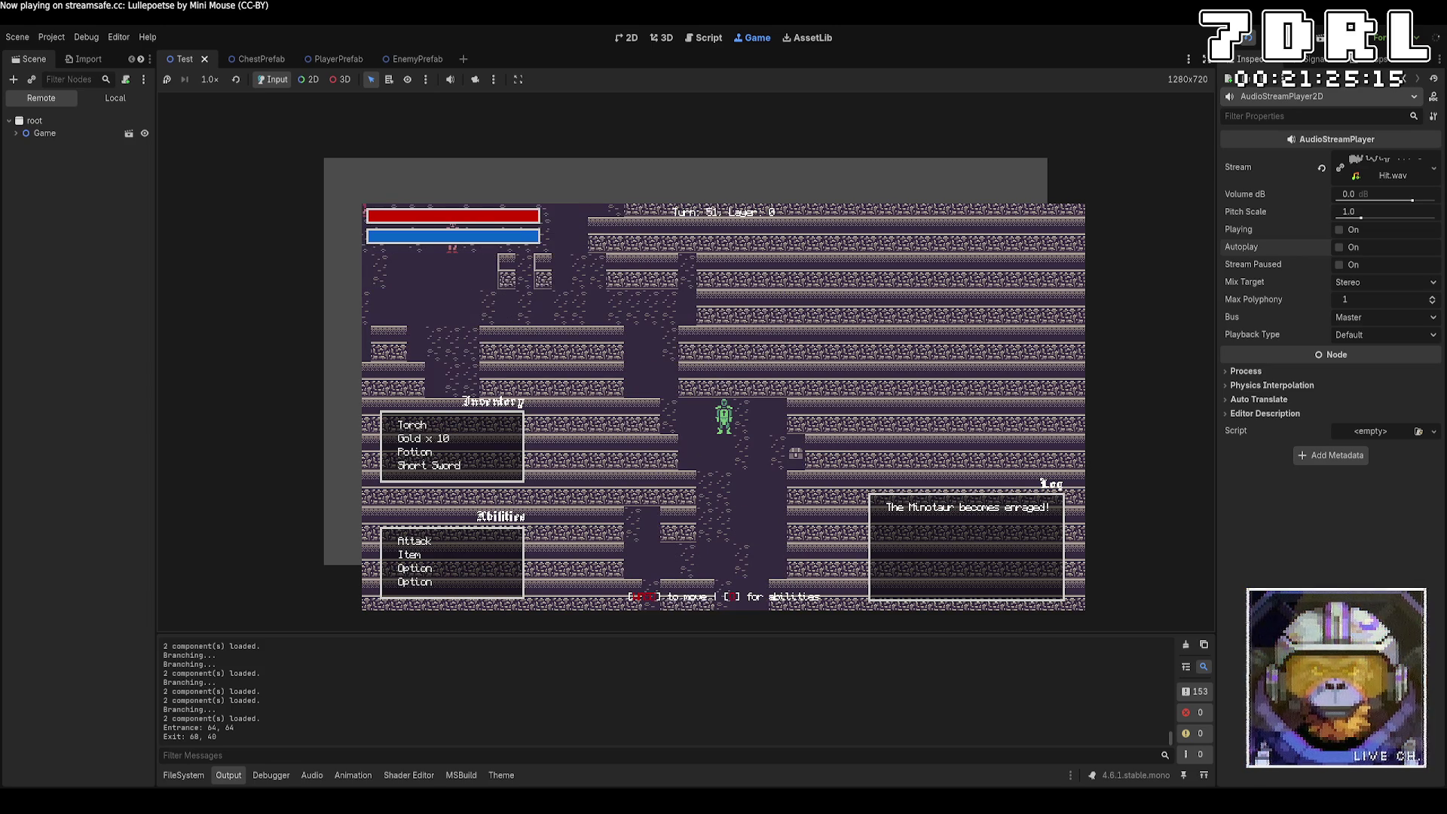
key(a)
key(a)
key(a)
key(w)
key(a)
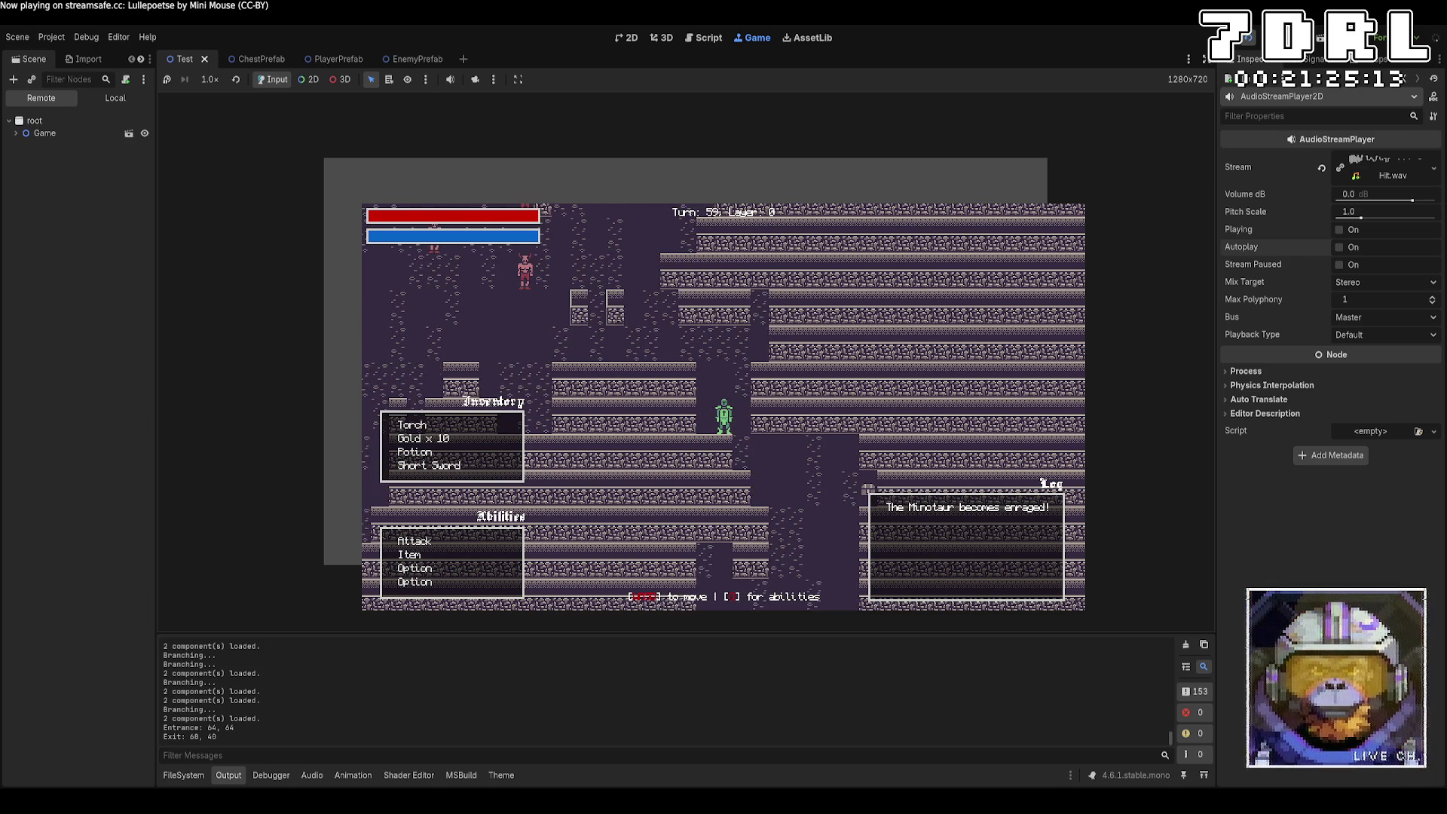
key(w)
key(w)
key(w)
key(a)
key(a)
key(a)
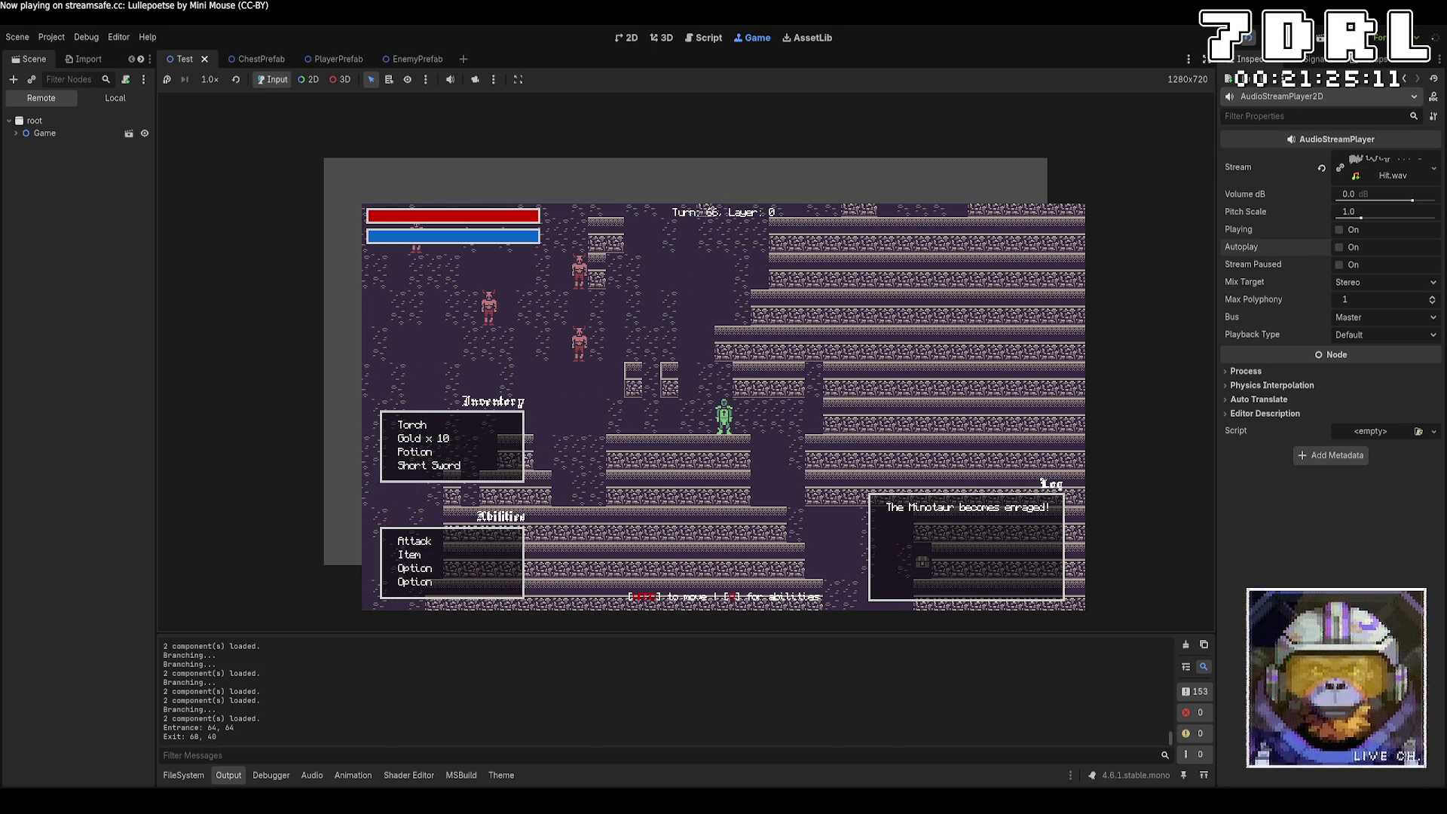
key(F8)
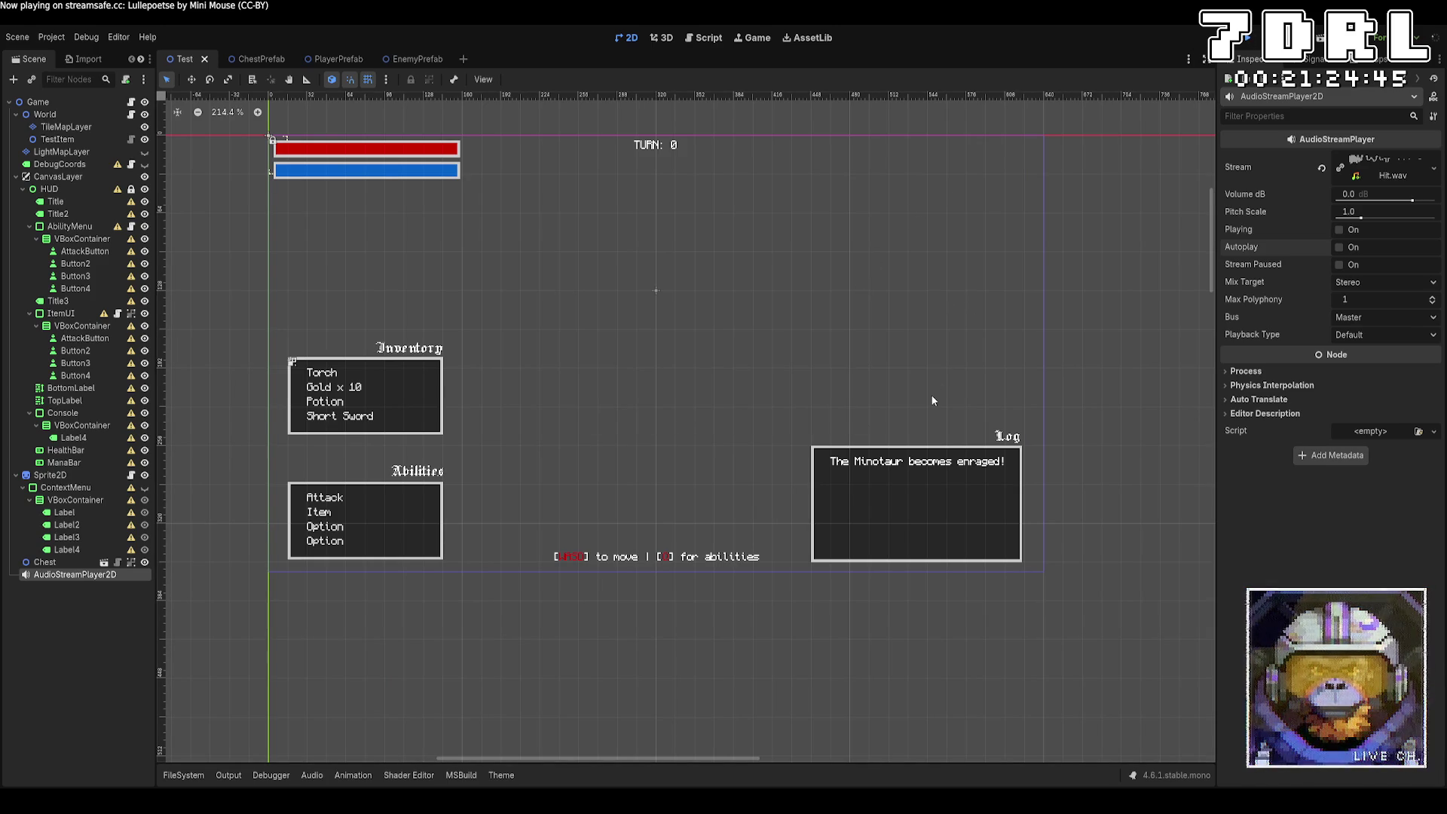
Step: Launch the game again and walk the player through the dungeon up beside the Minotaur
click(1249, 39)
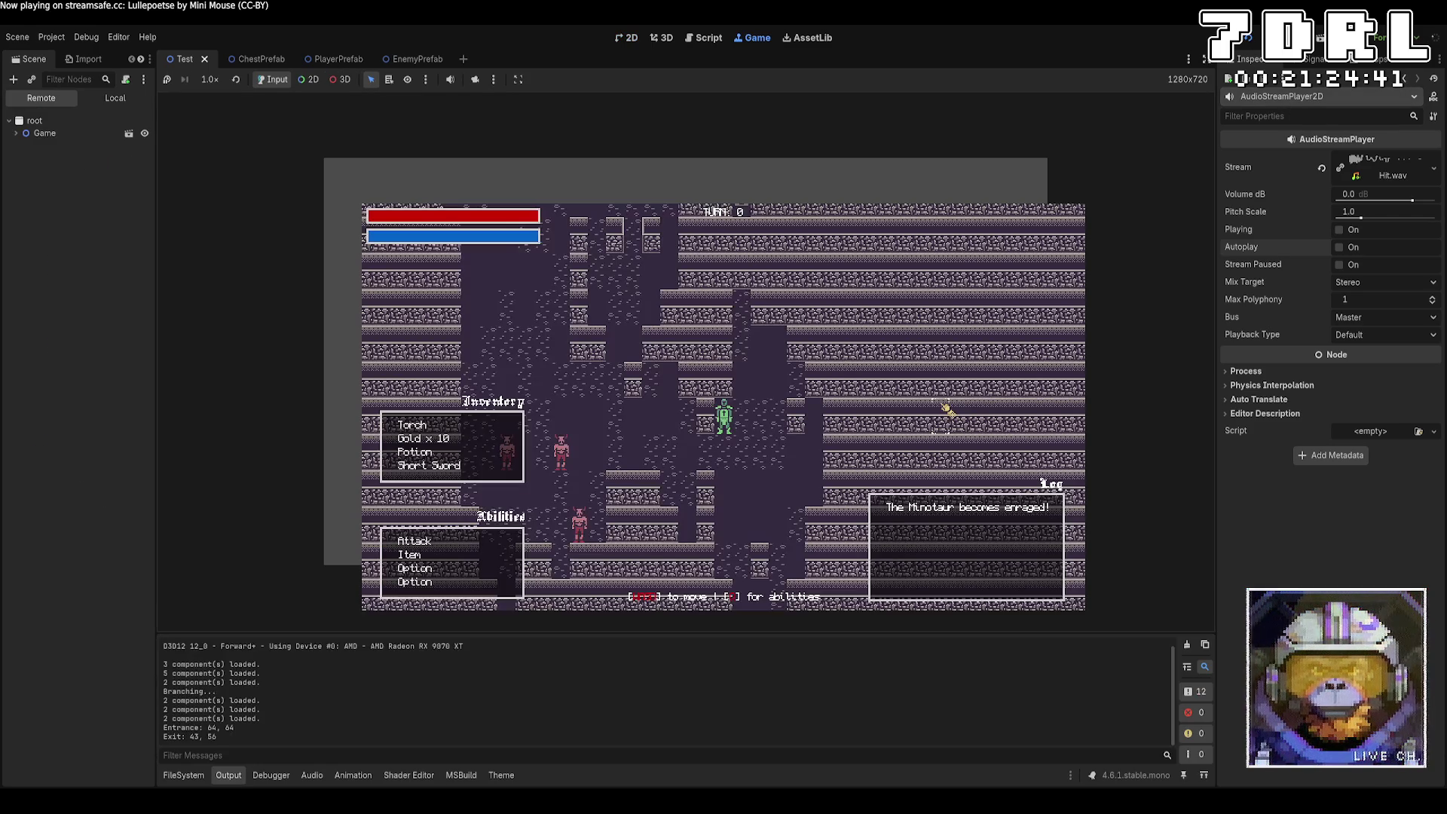
key(Left)
key(Left)
key(Left)
key(Down)
key(Left)
key(Down)
key(Left)
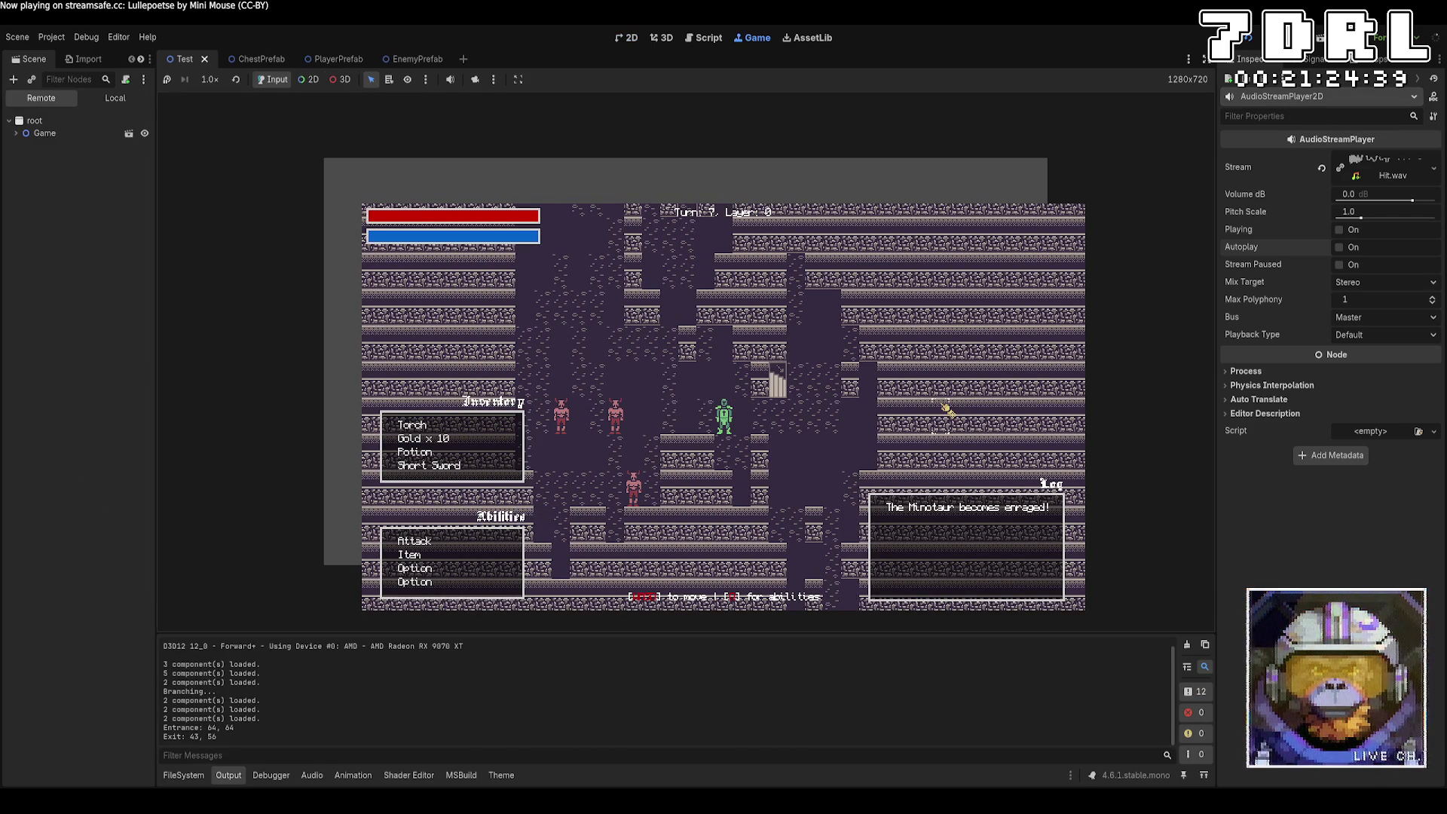
key(Up)
key(Left)
key(Left)
key(Left)
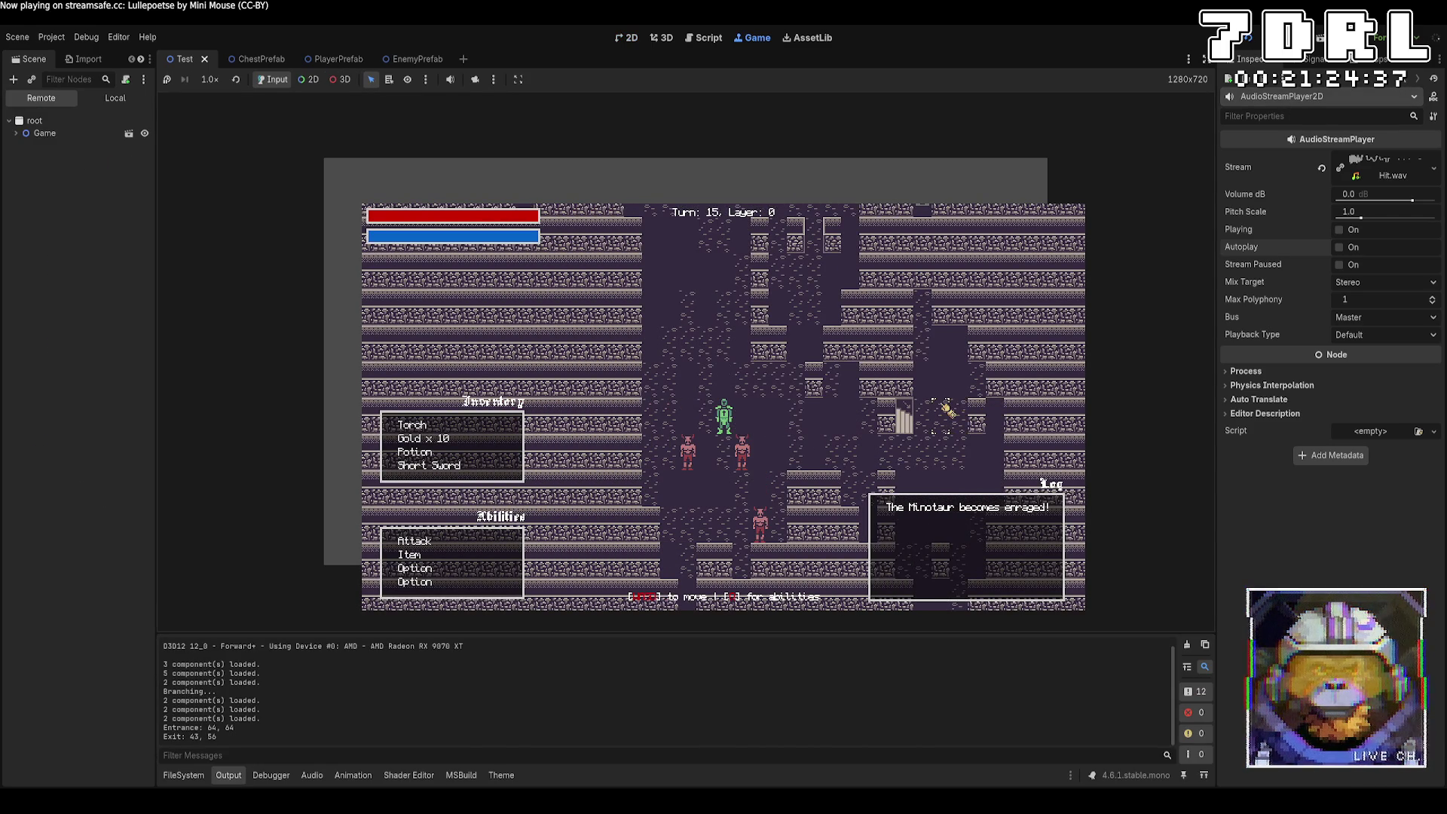
key(Up)
key(Right)
key(Right)
key(Right)
key(Left)
key(Left)
key(Up)
key(Up)
key(Left)
key(Left)
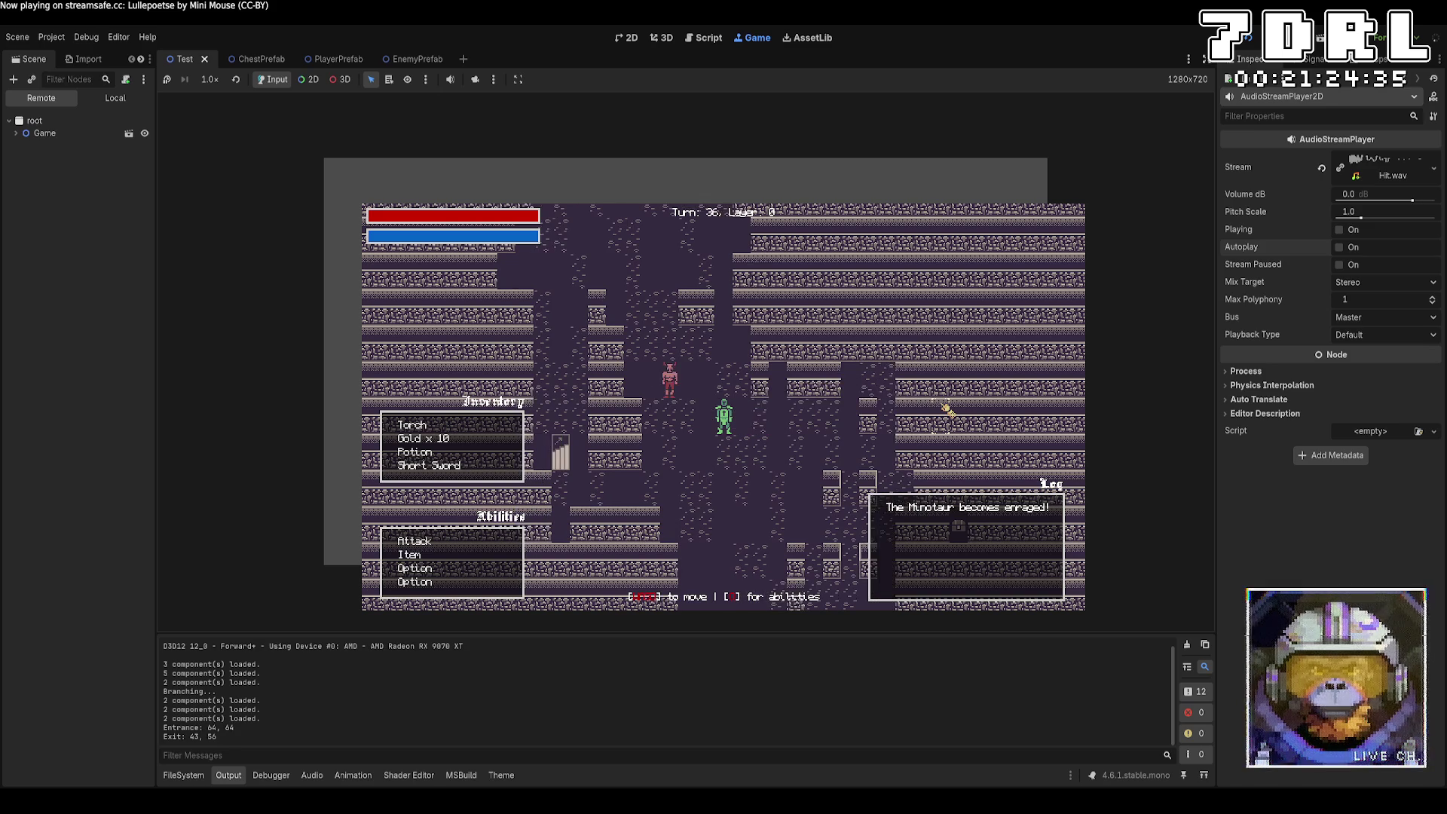
key(space)
Step: Attack the Minotaur repeatedly with the Attack ability until it is finished off
click(713, 422)
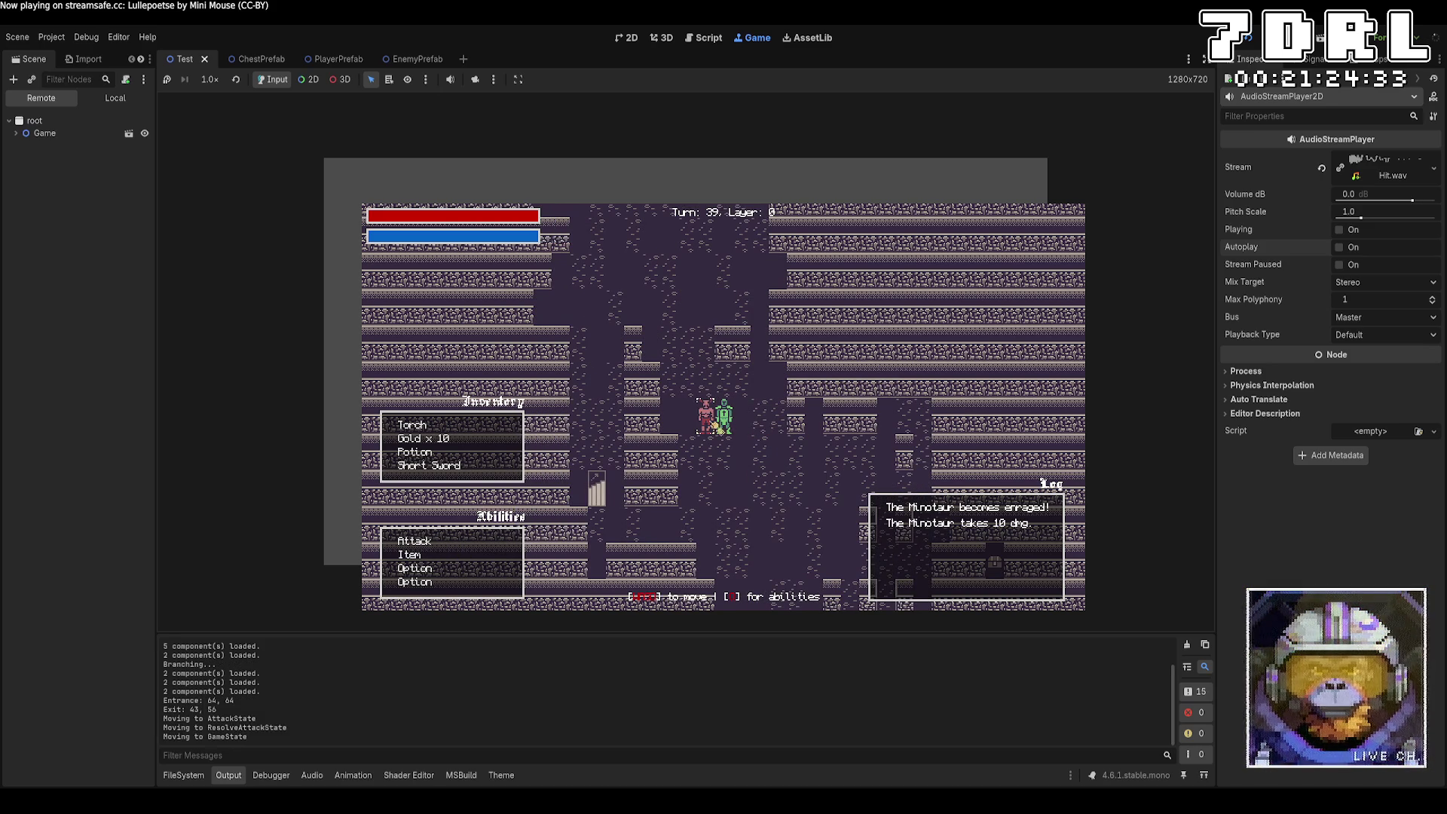
click(513, 539)
click(703, 427)
click(706, 428)
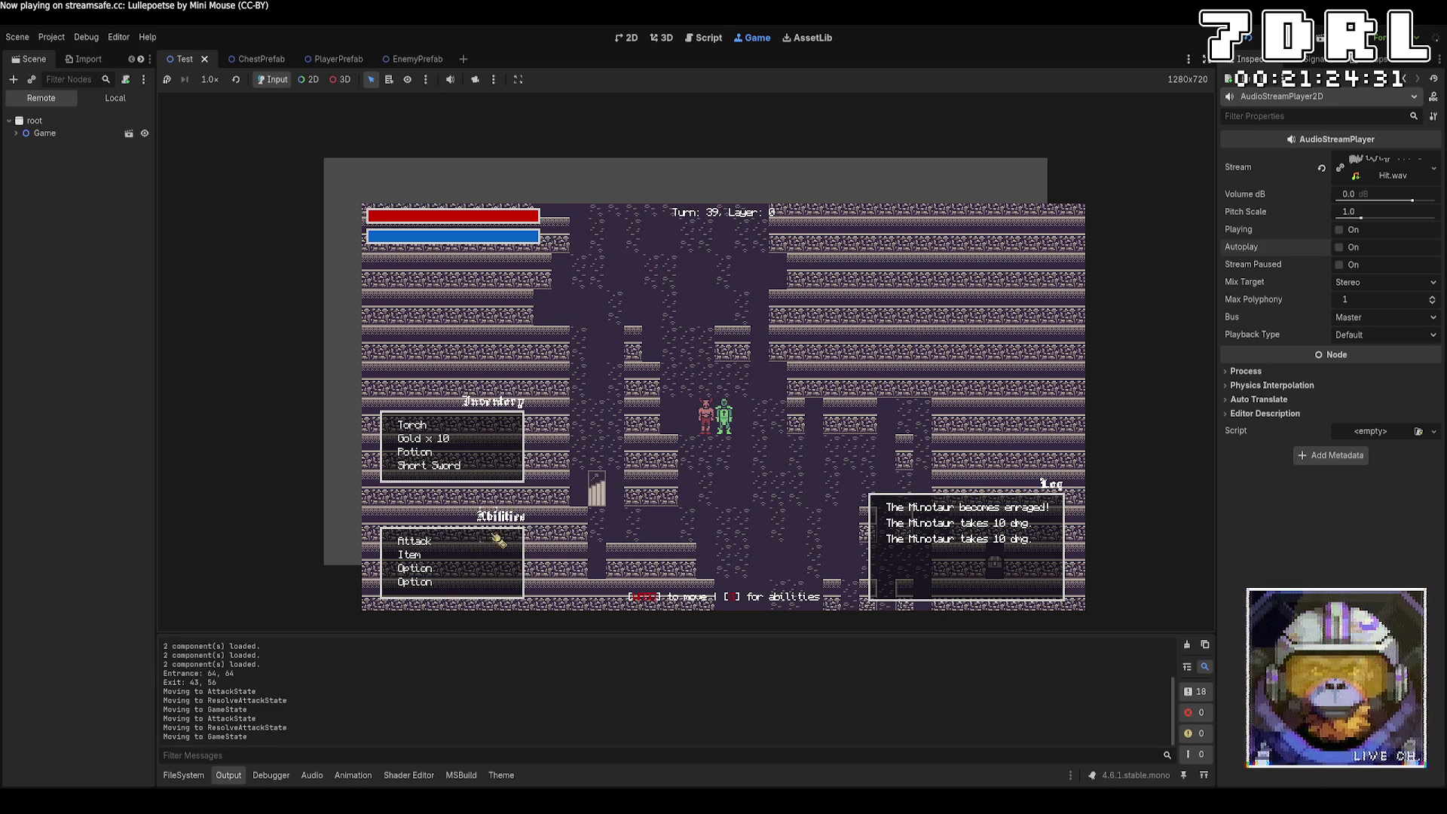
click(499, 540)
click(706, 421)
Step: Walk toward the three demons and attack the demon beside the player
key(Down)
key(Down)
key(Down)
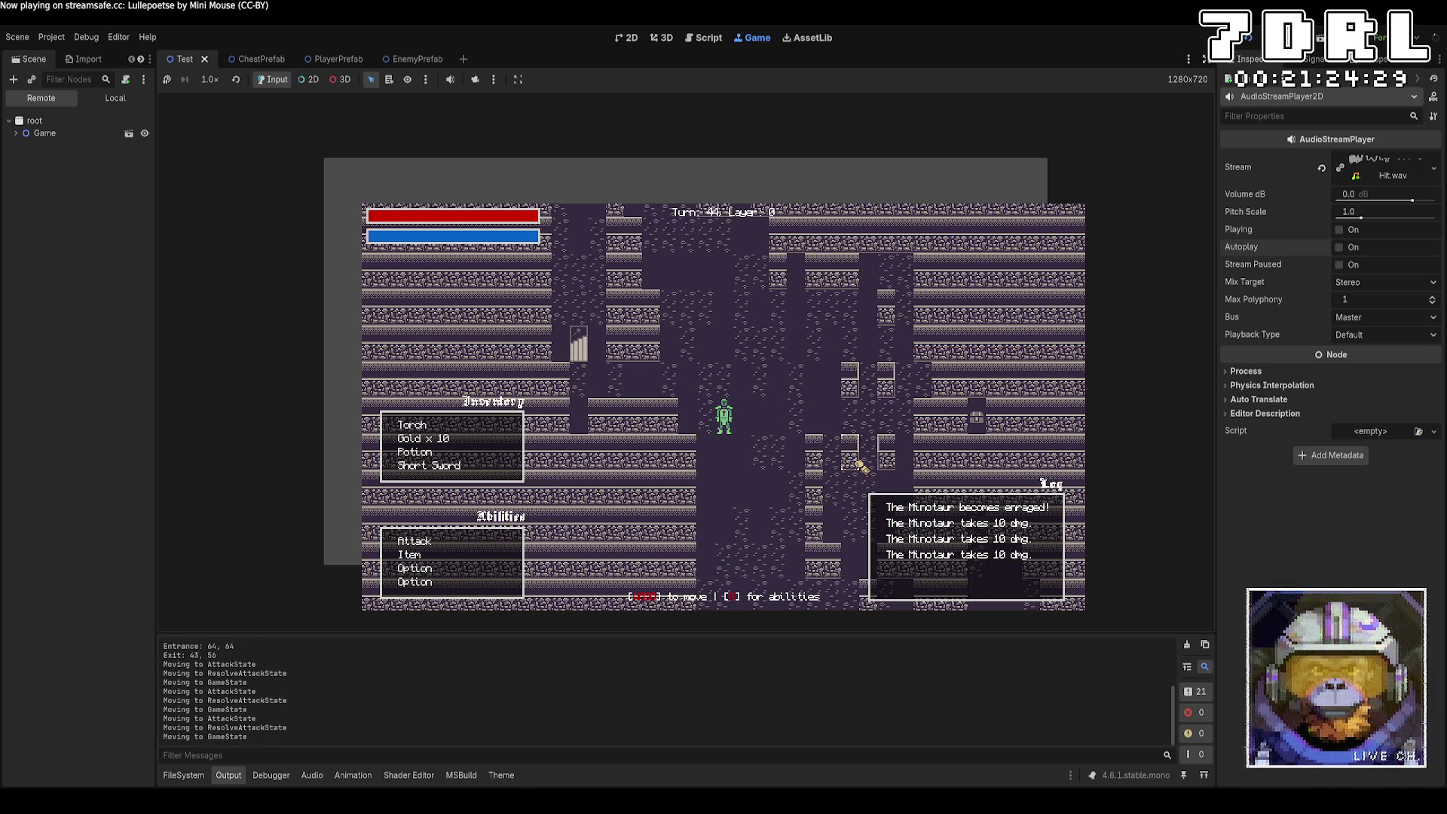
key(Left)
key(Left)
key(Left)
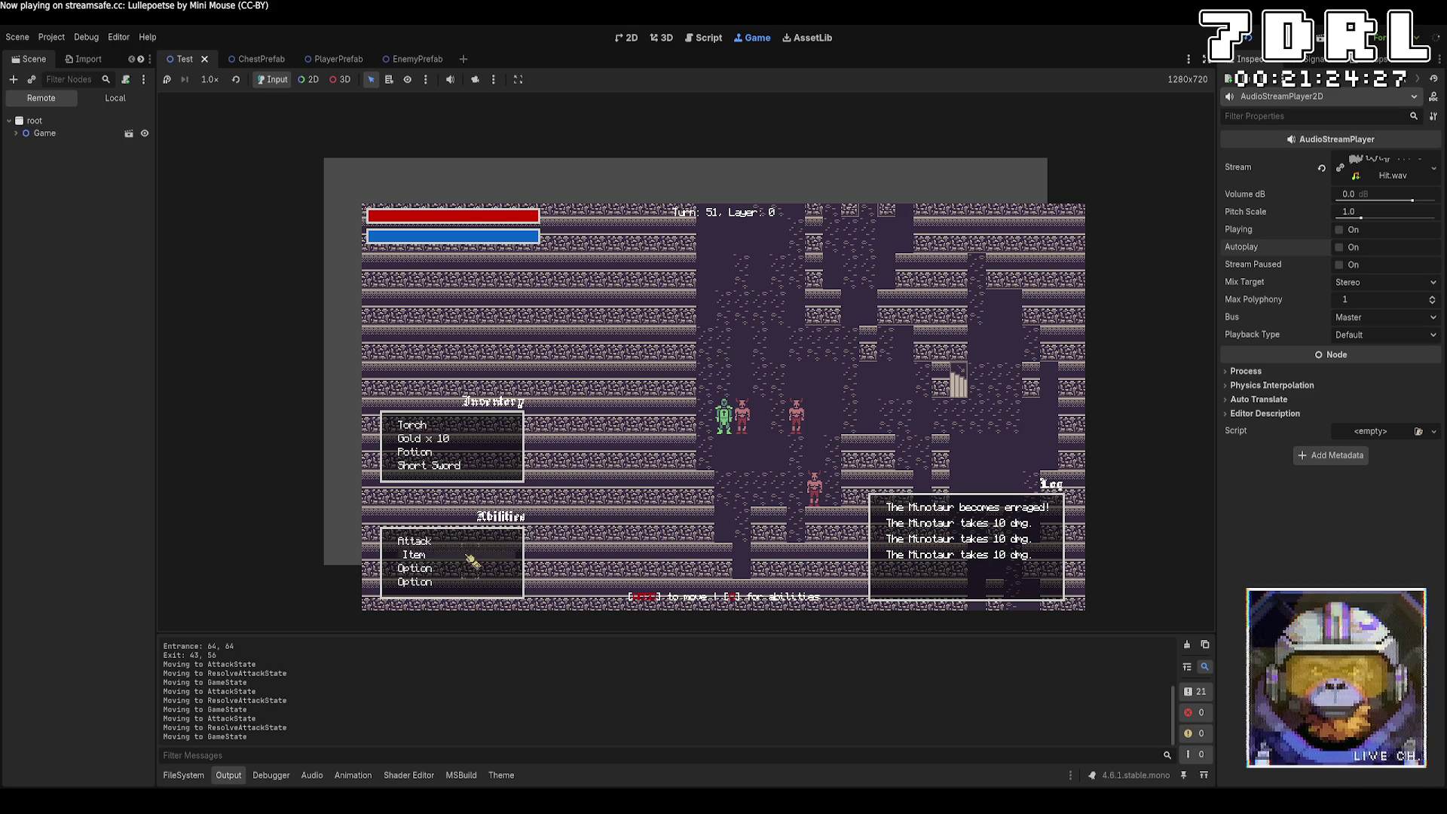
click(483, 541)
click(739, 415)
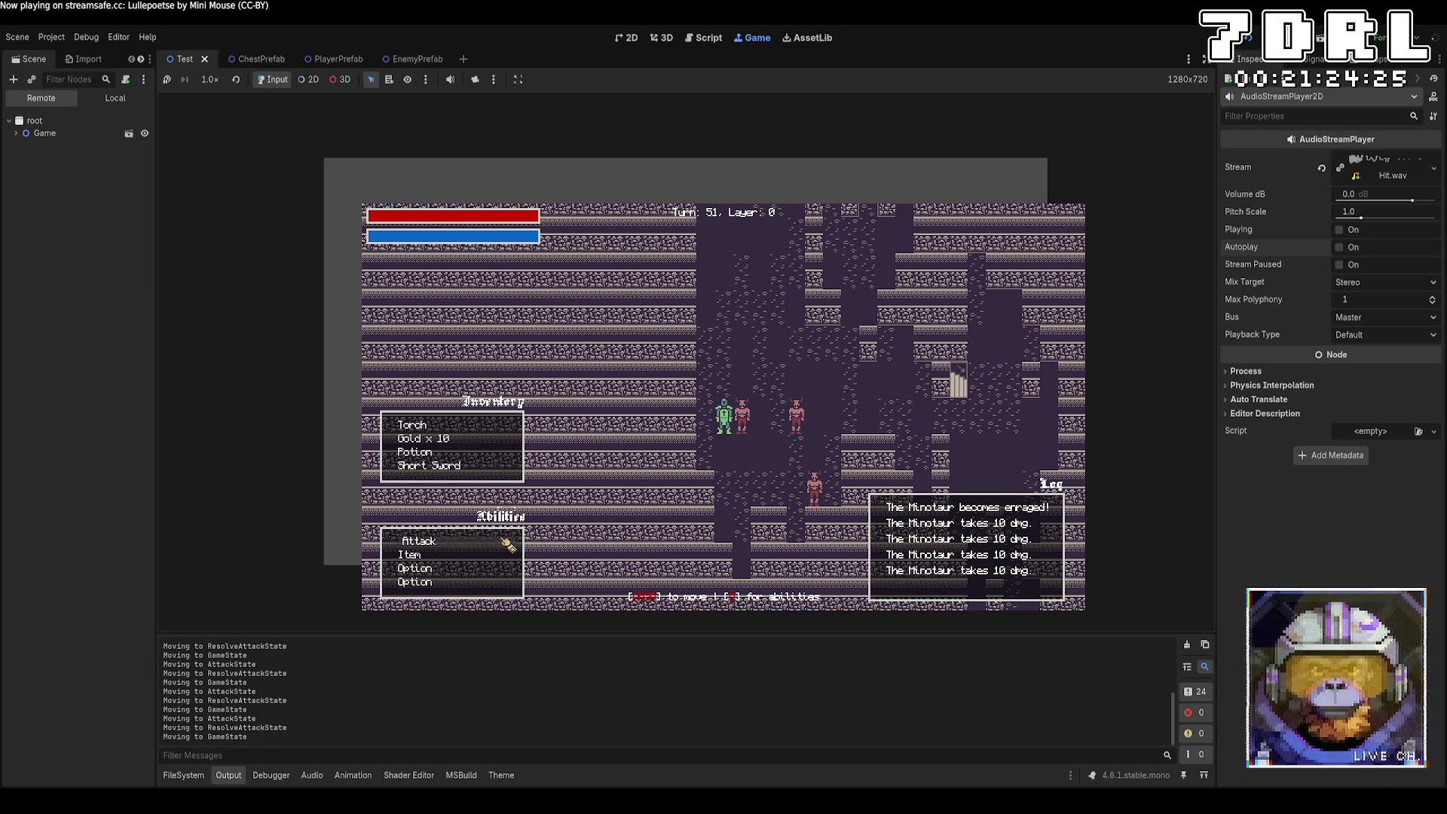
key(a)
click(749, 426)
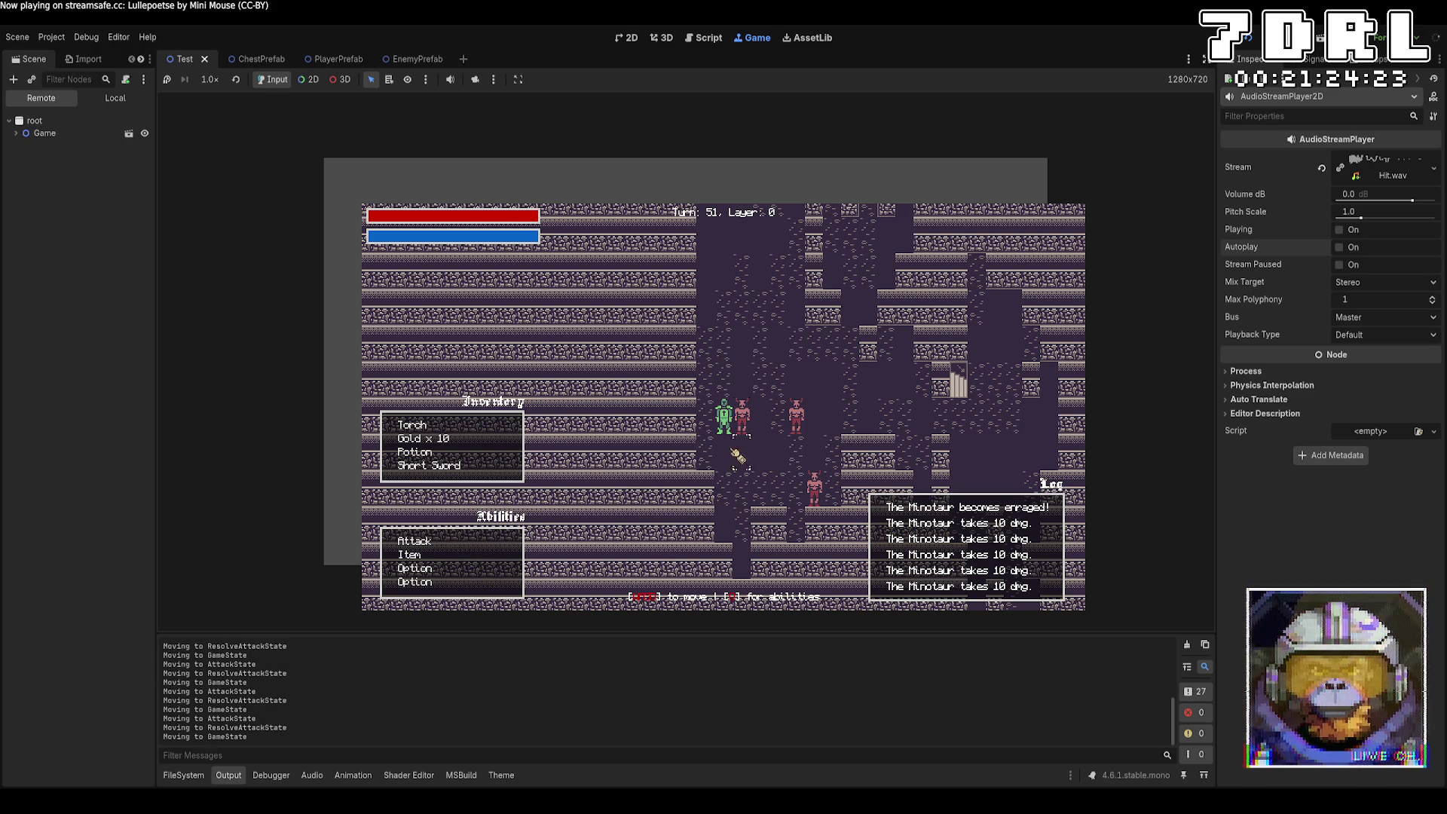
key(a)
click(760, 436)
Step: Step right and keep attacking the adjacent demon until it is finished off
key(d)
key(d)
key(d)
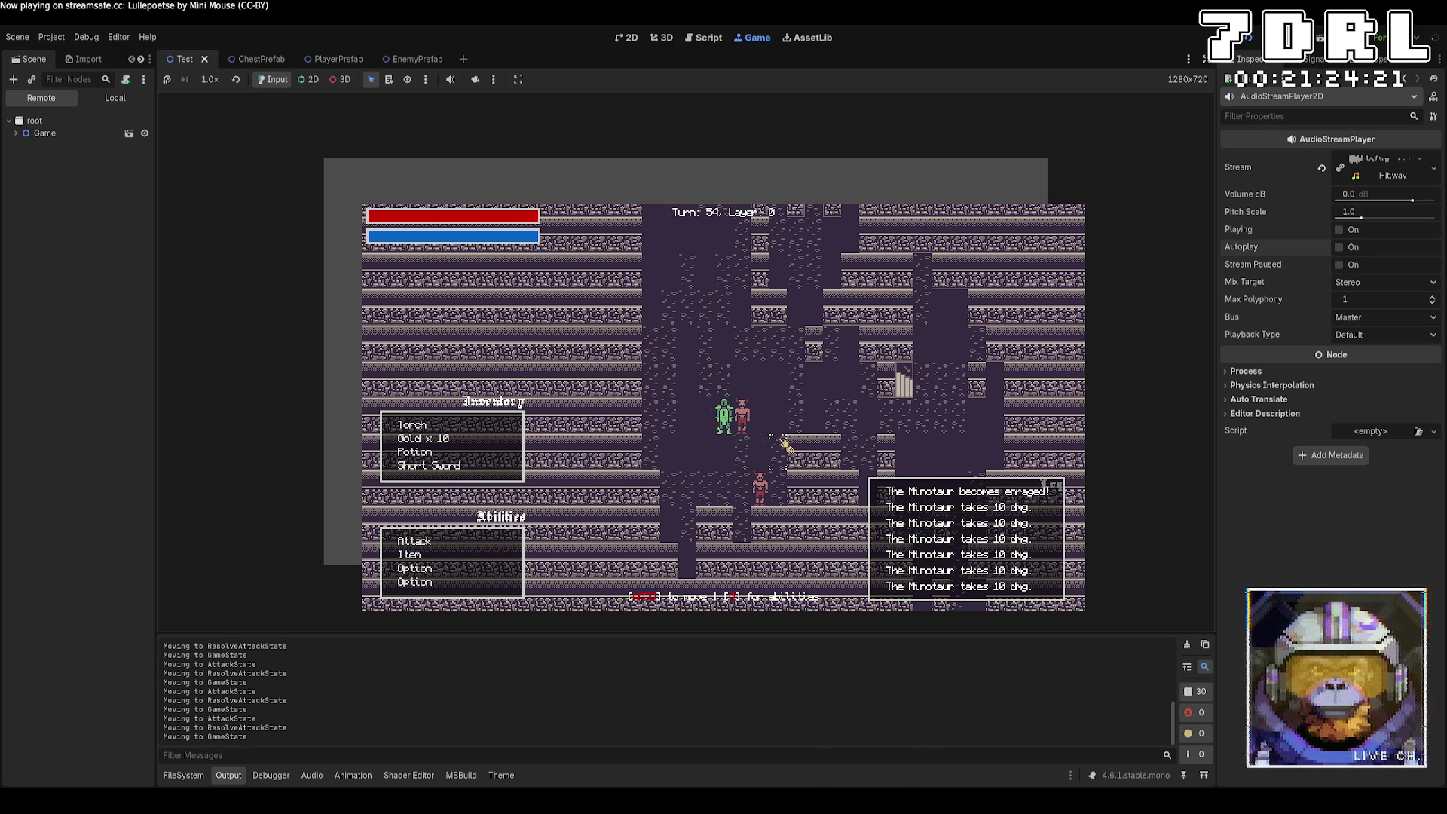
click(483, 542)
click(750, 426)
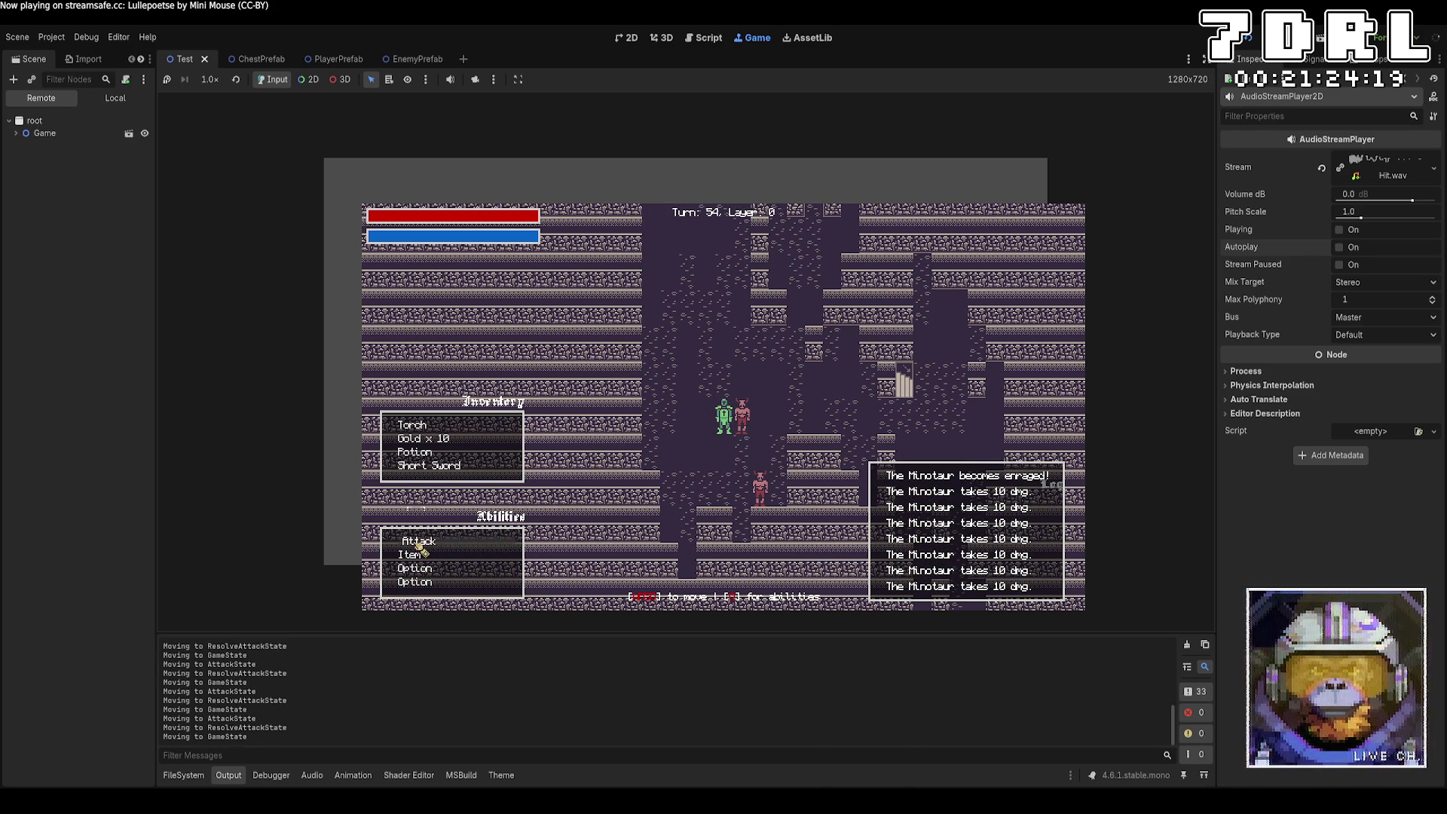
click(475, 541)
click(747, 435)
click(494, 540)
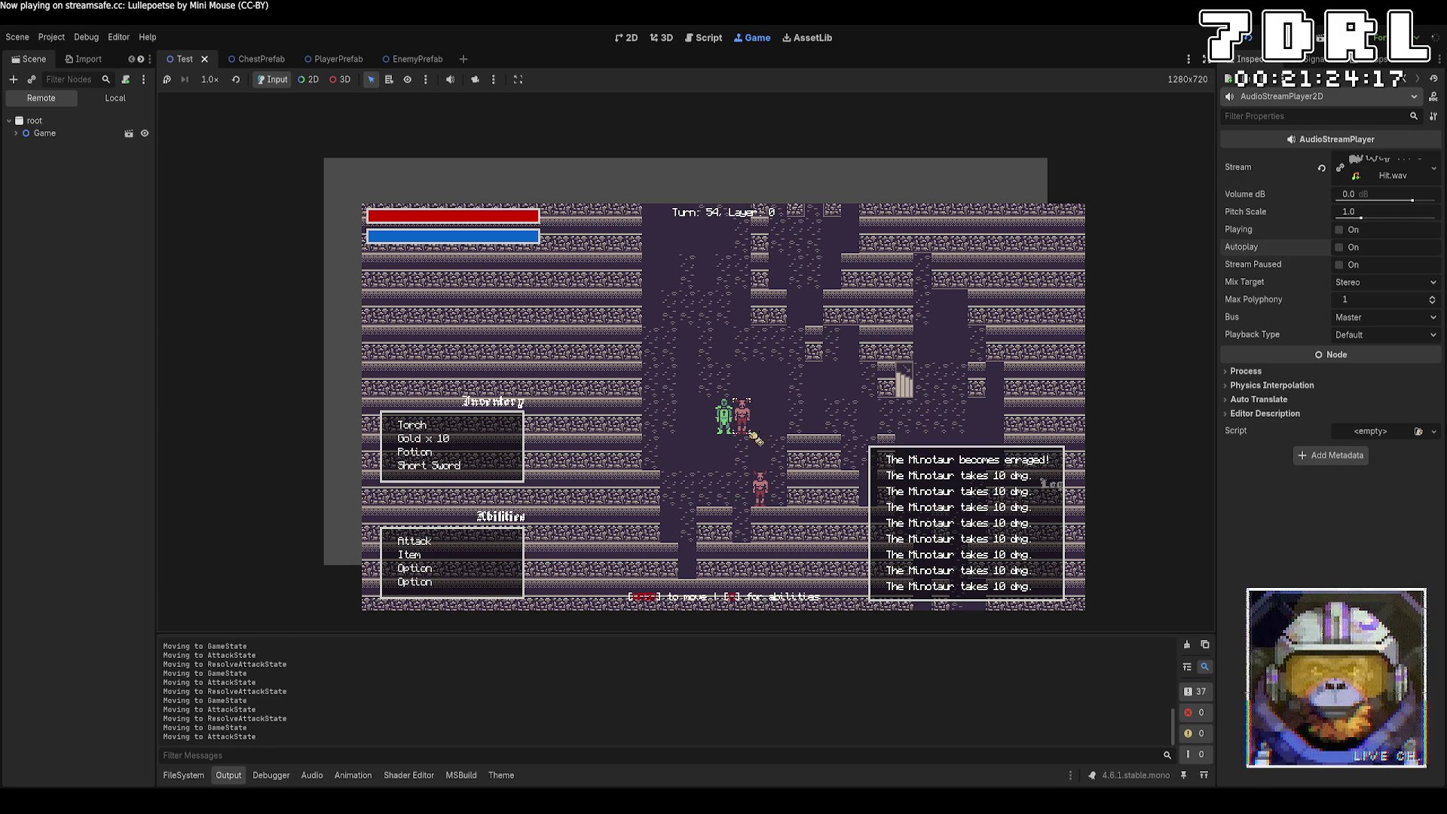
click(743, 418)
Step: Walk the player around the dungeon and back up beside the Minotaur
key(s)
key(s)
key(s)
key(d)
key(w)
key(w)
key(w)
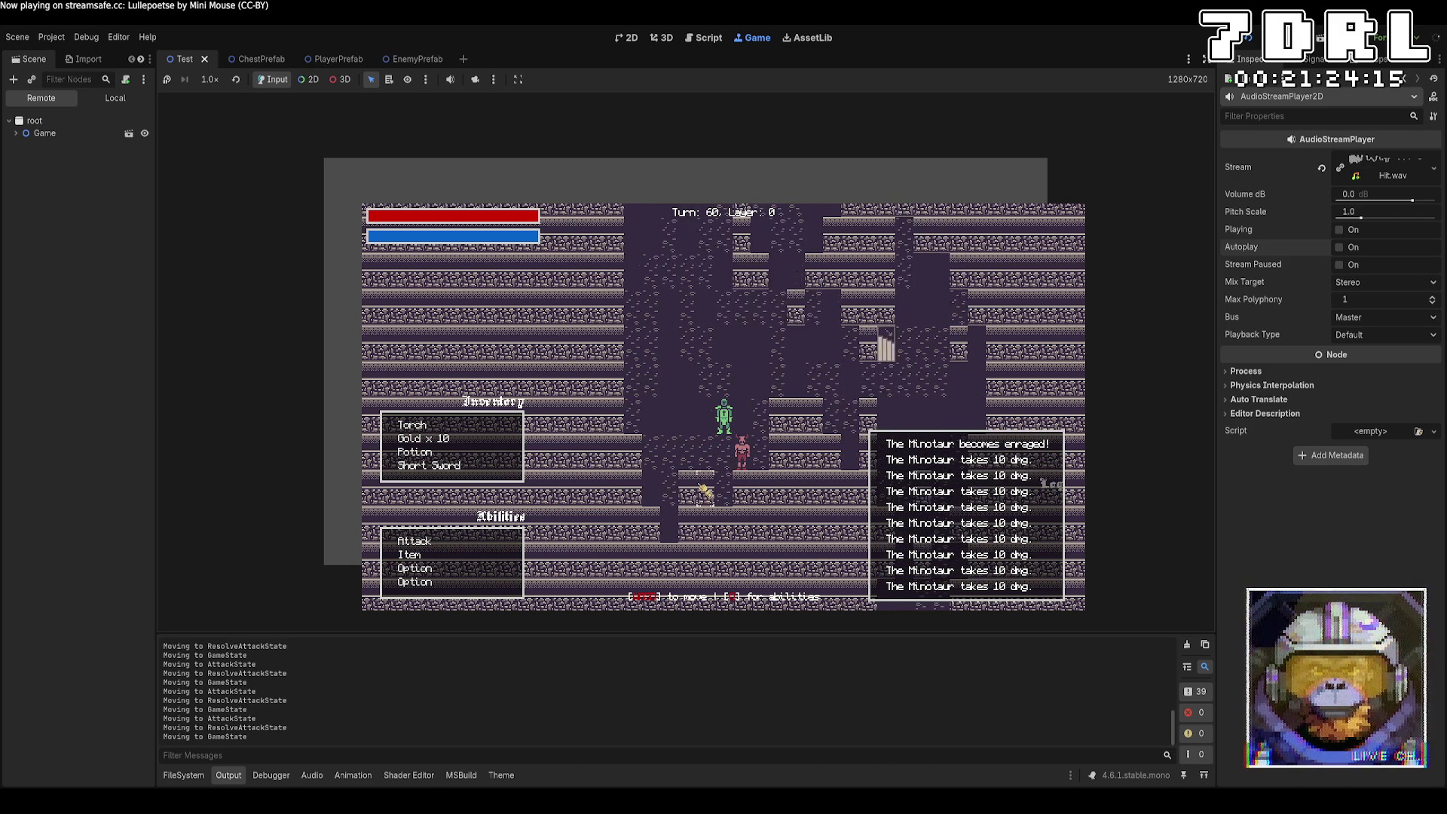
key(a)
key(a)
key(a)
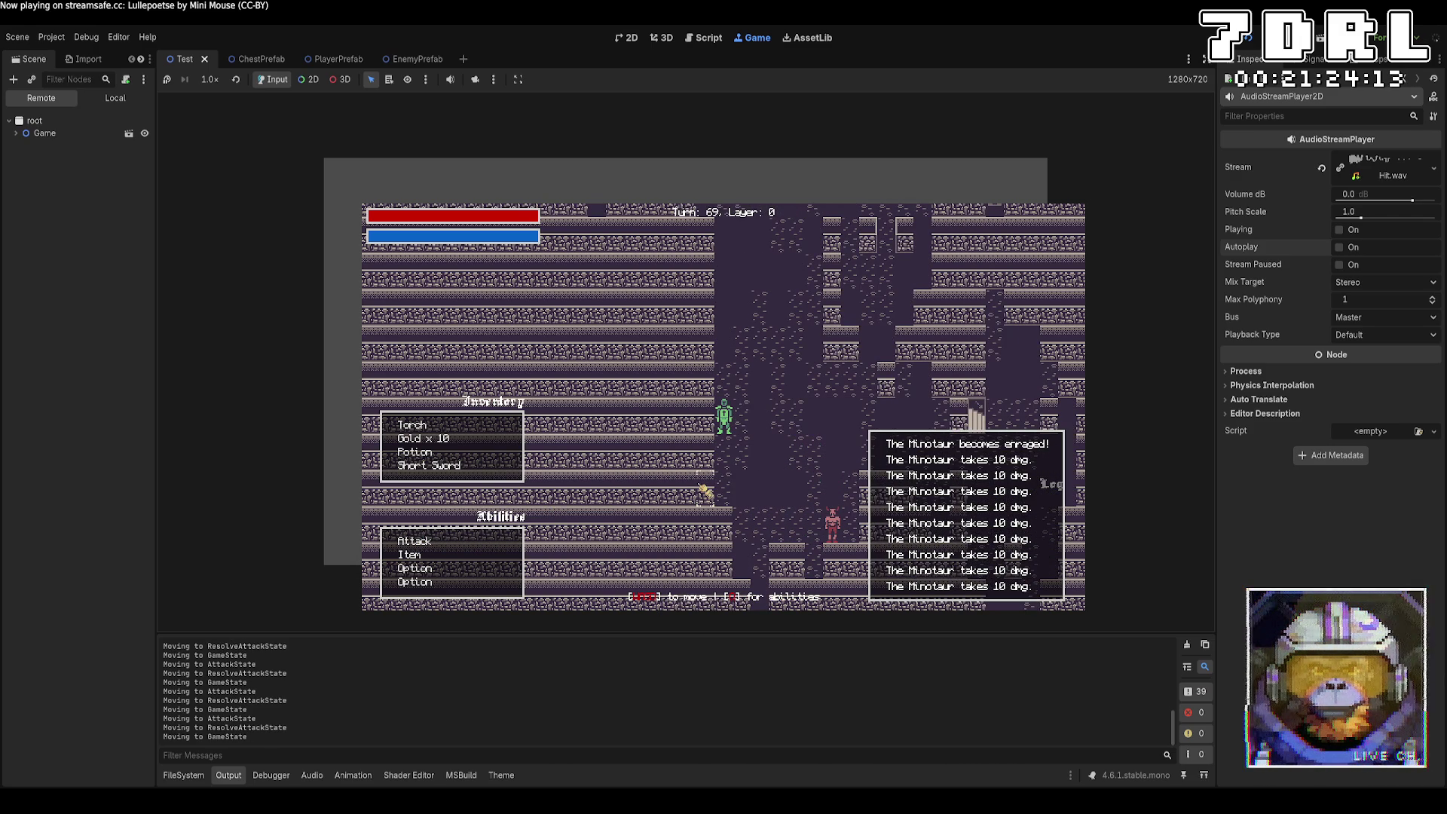
key(d)
key(d)
key(d)
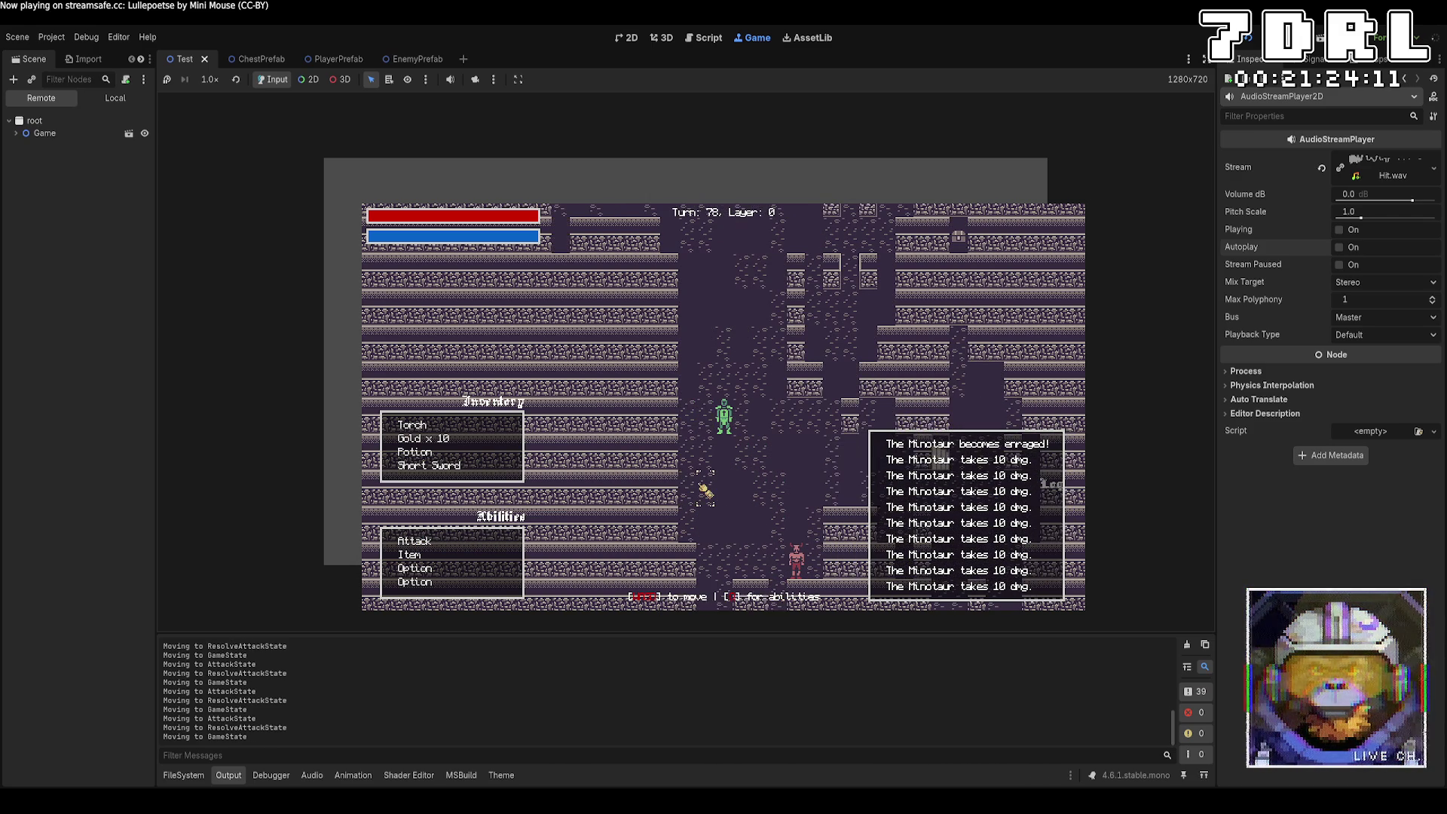
key(w)
key(w)
key(s)
key(s)
key(s)
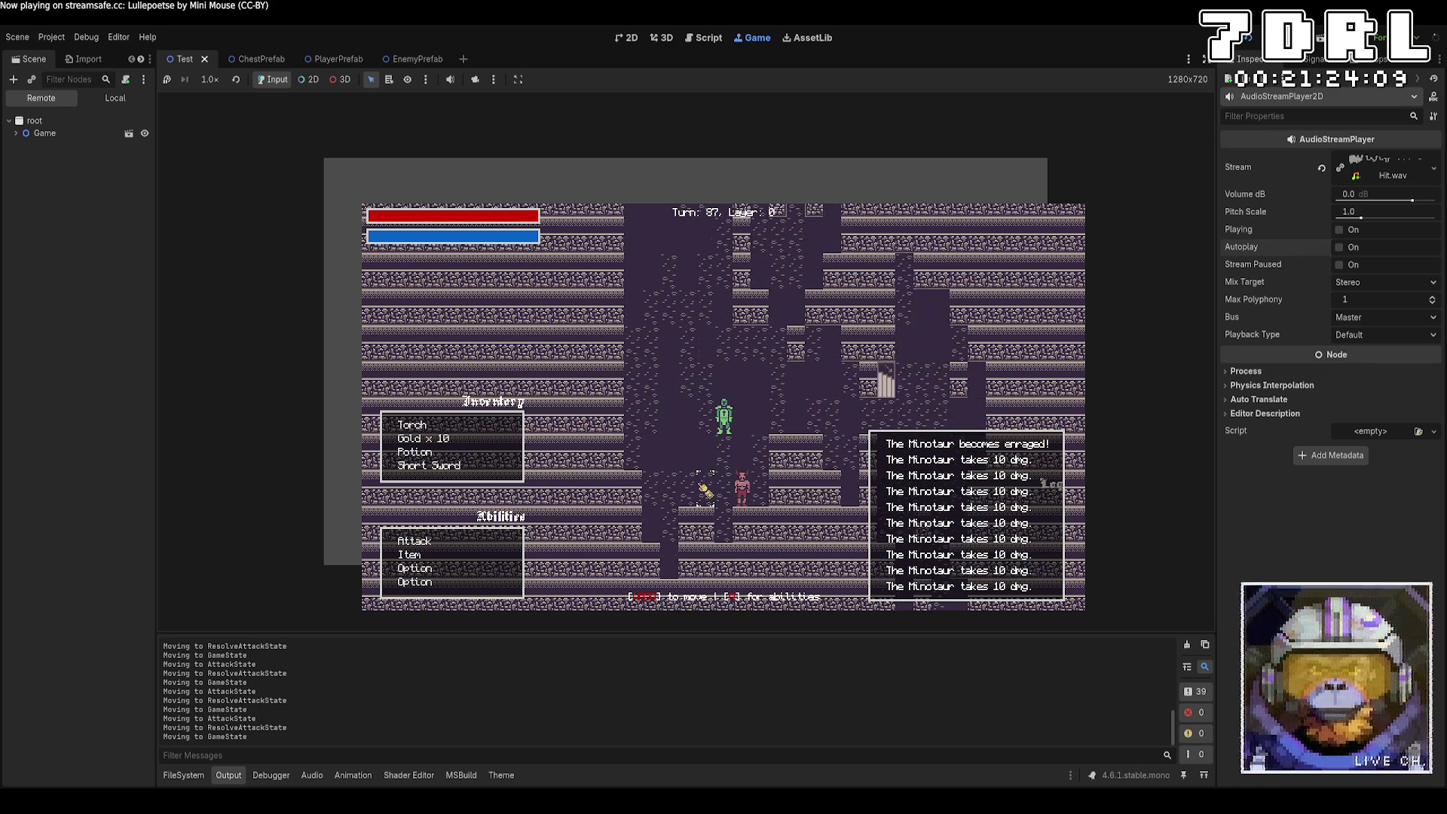
key(w)
key(w)
key(w)
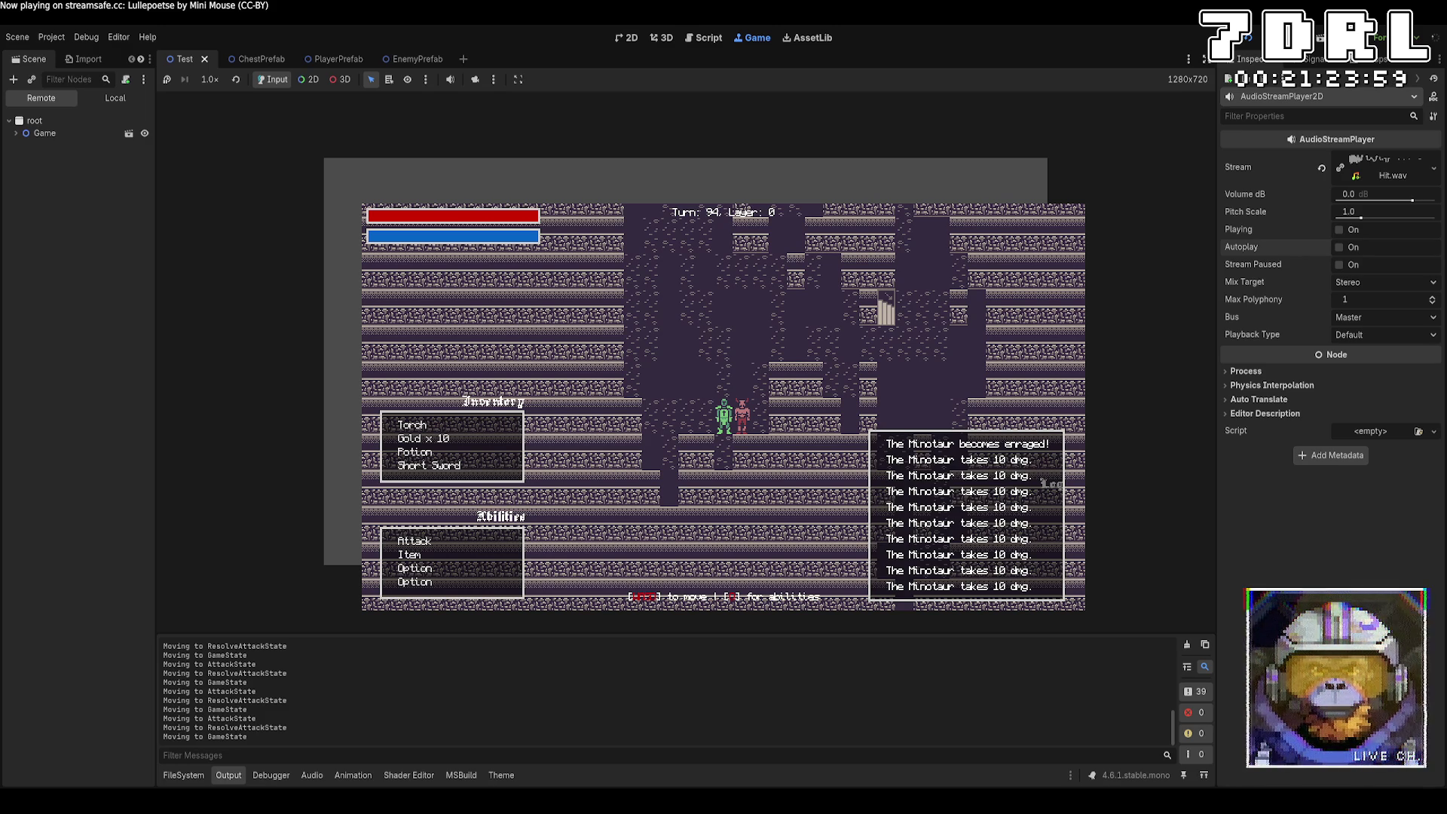
Step: Attack the Minotaur twice more, walk left, and return to PlayerComponent.cs
key(Up)
key(Up)
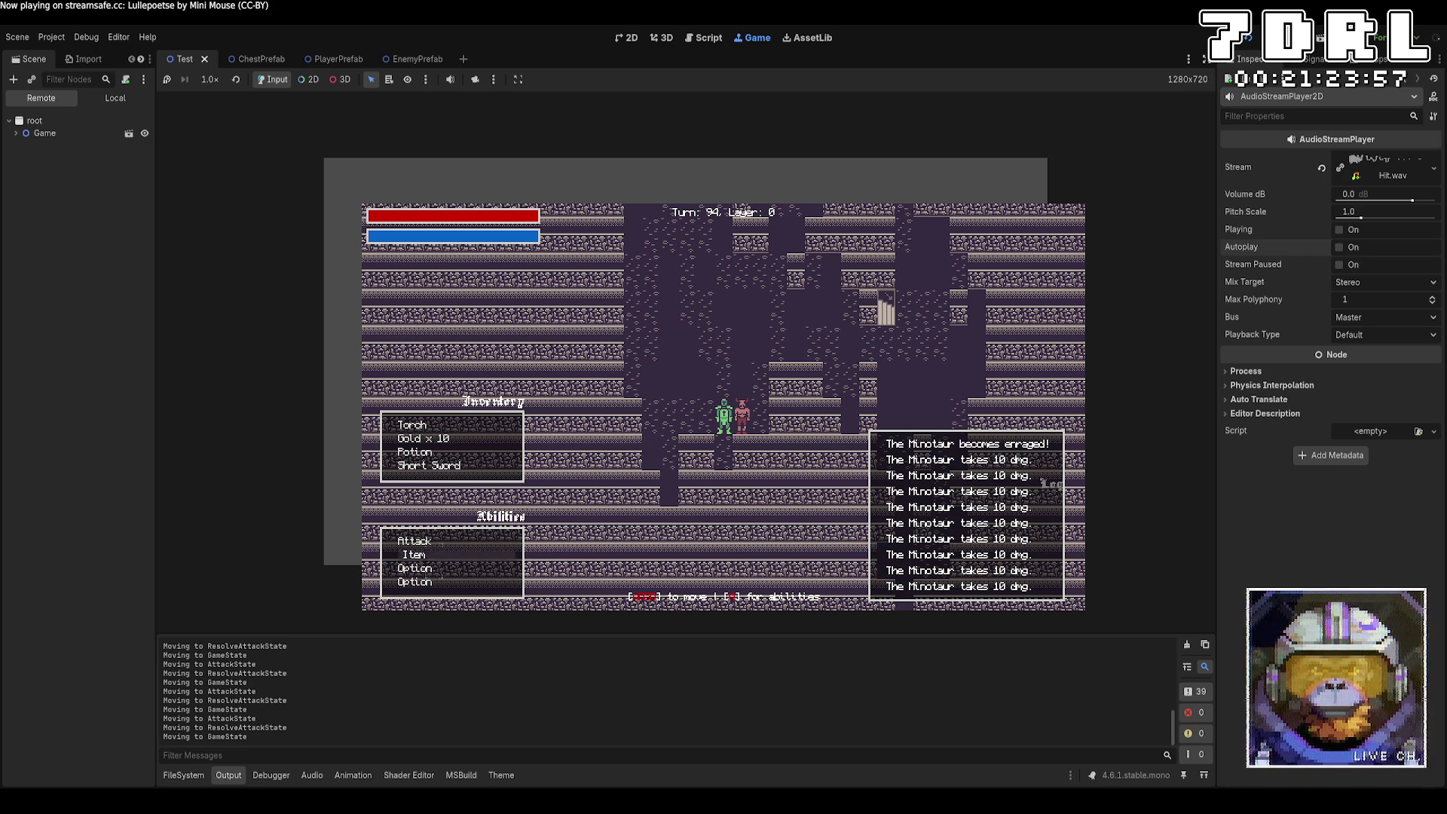
key(Up)
key(Return)
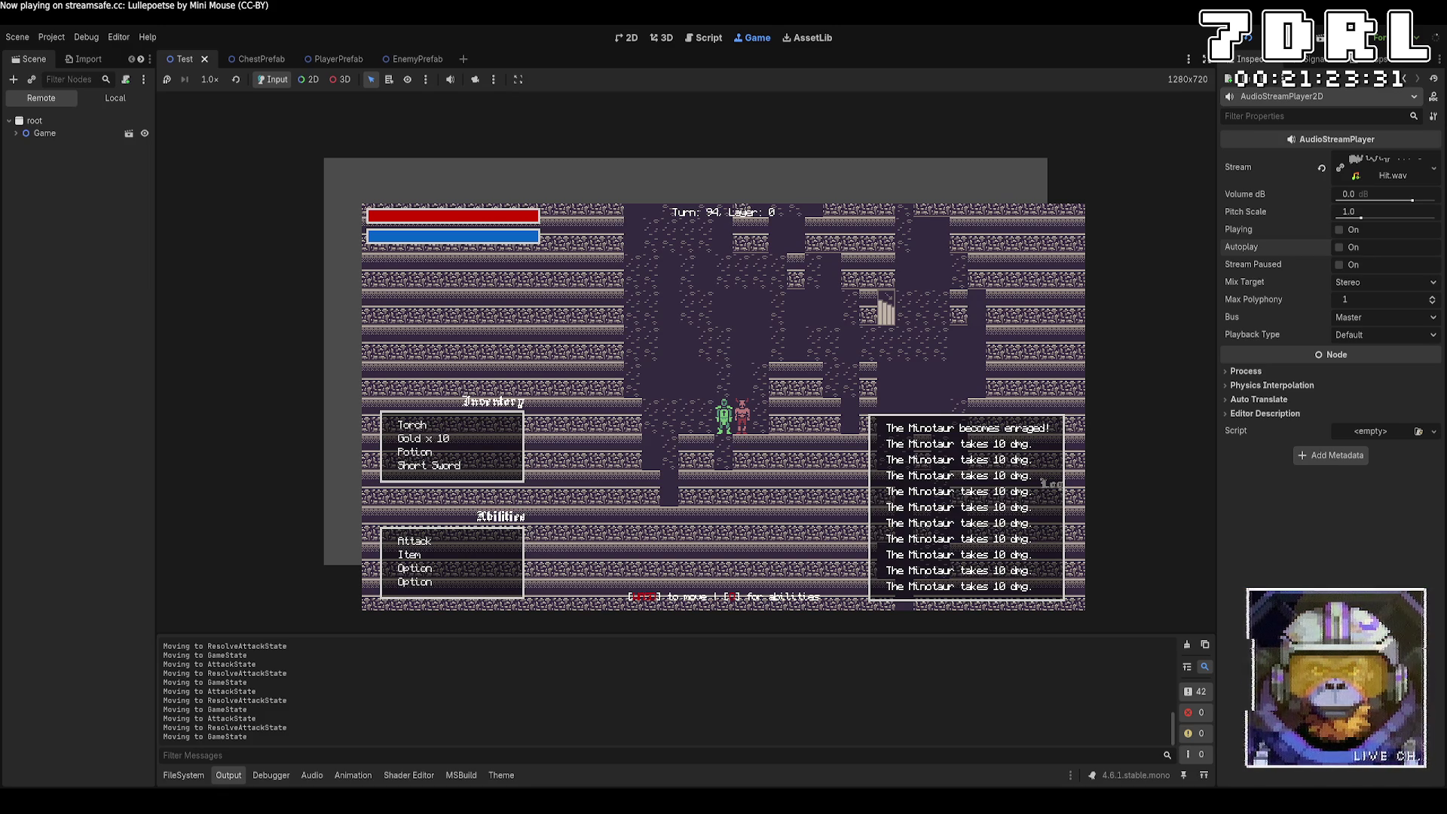
key(e)
key(Return)
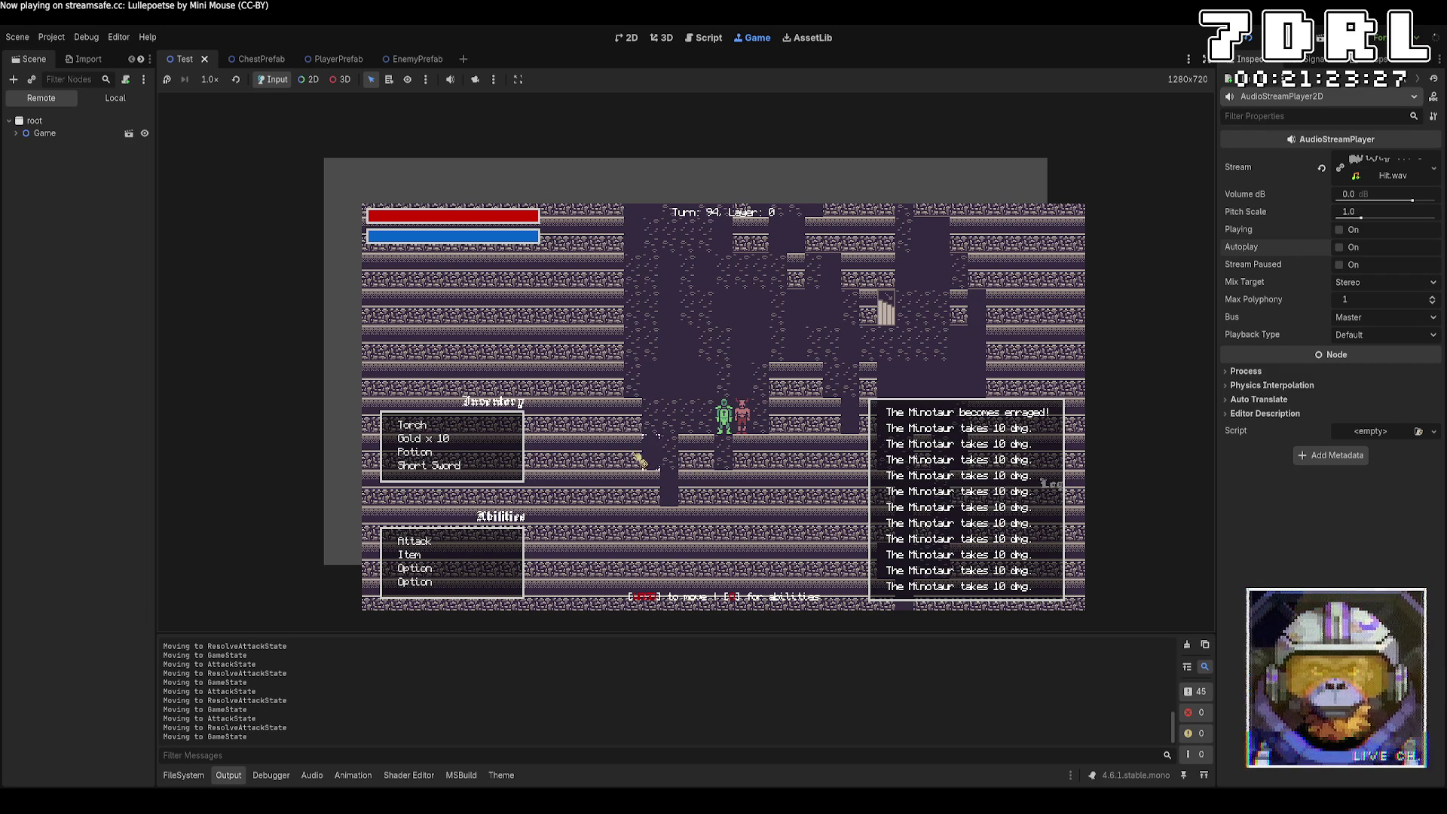
key(a)
key(a)
key(a)
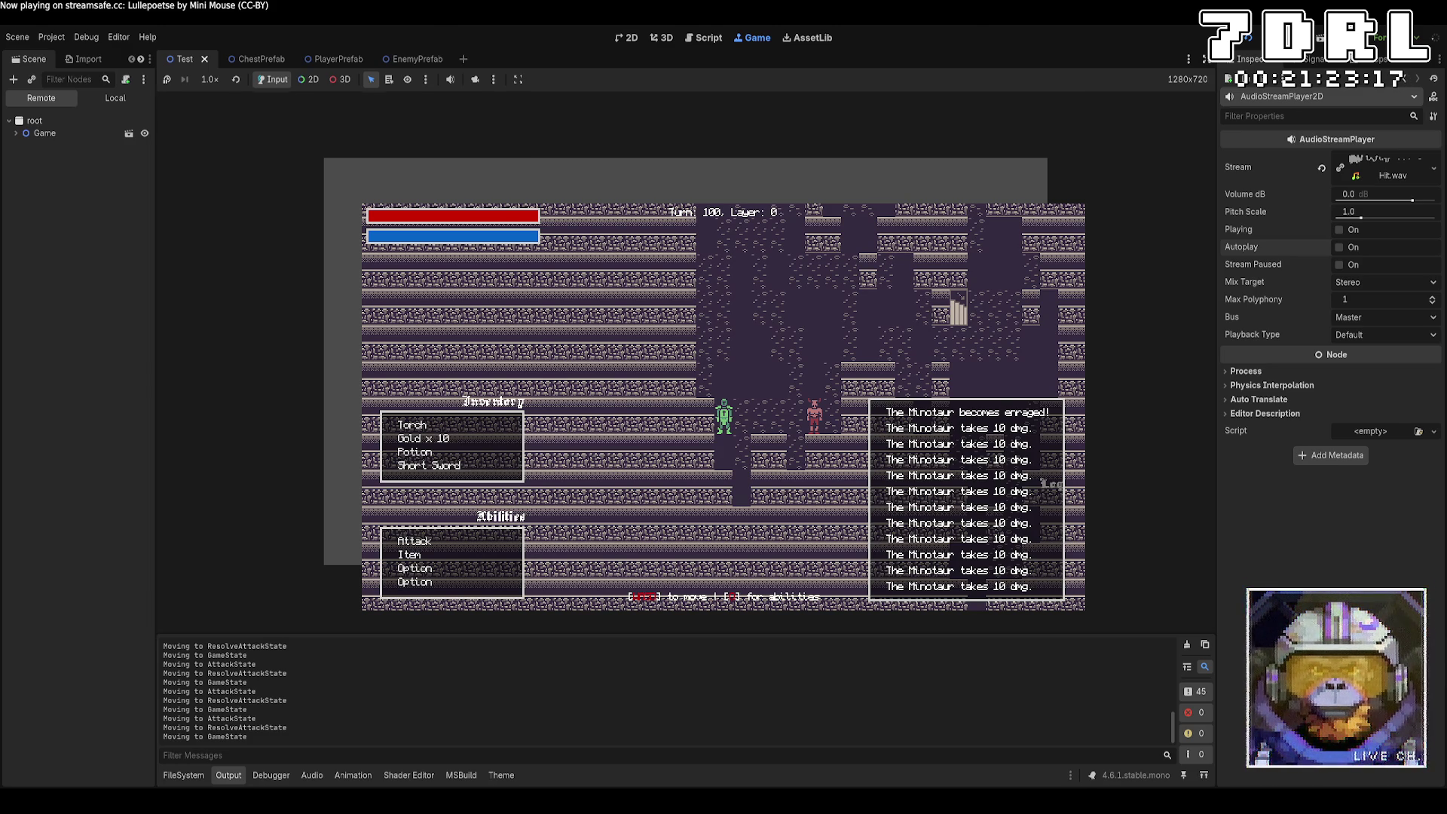
key(alt+Tab)
Step: Duplicate the WalkSound field as BlockedSound loading the Hit sound instead of Move, and save
scroll(850, 462, up, 13)
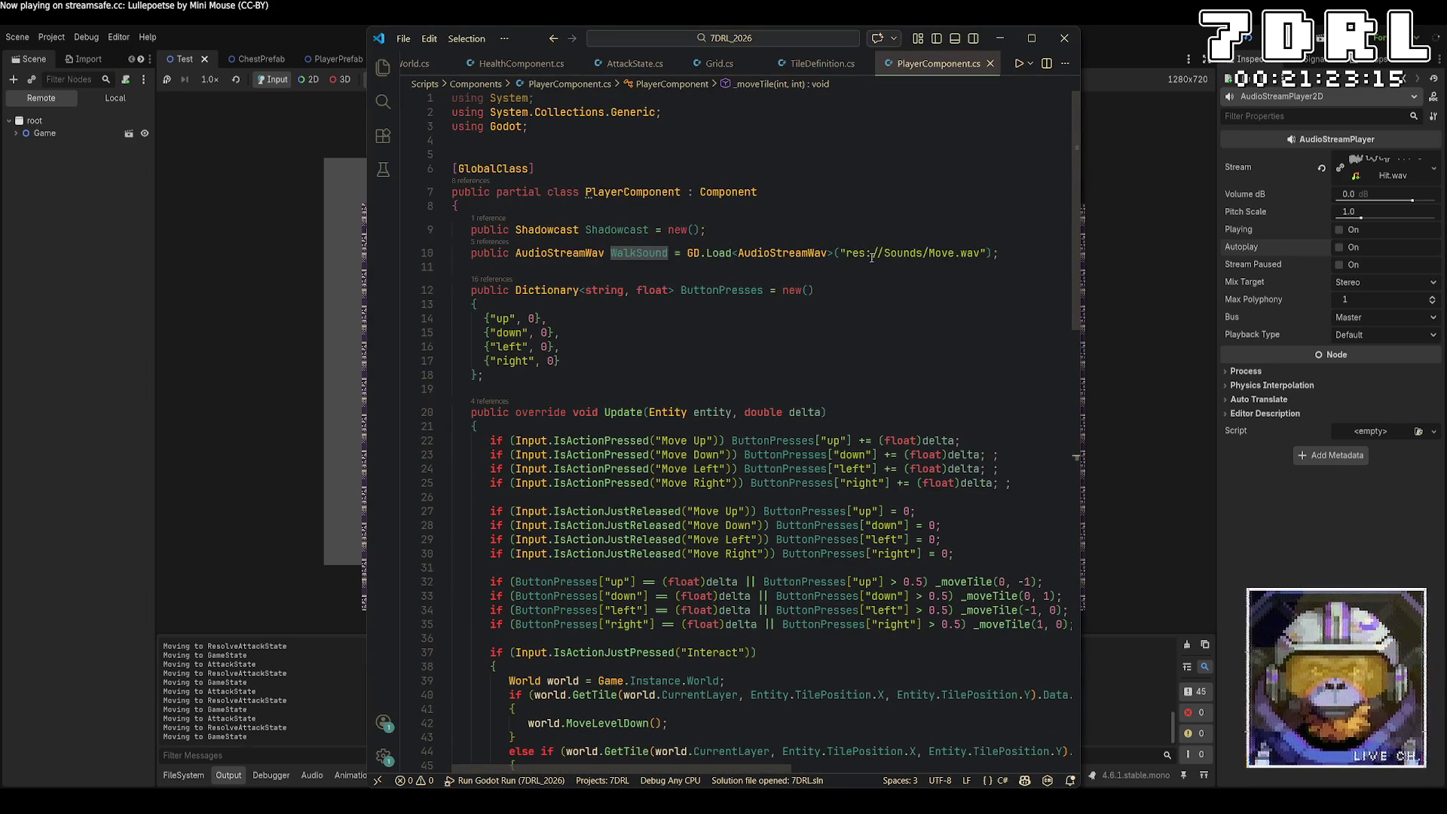
click(480, 262)
drag(481, 262, 468, 253)
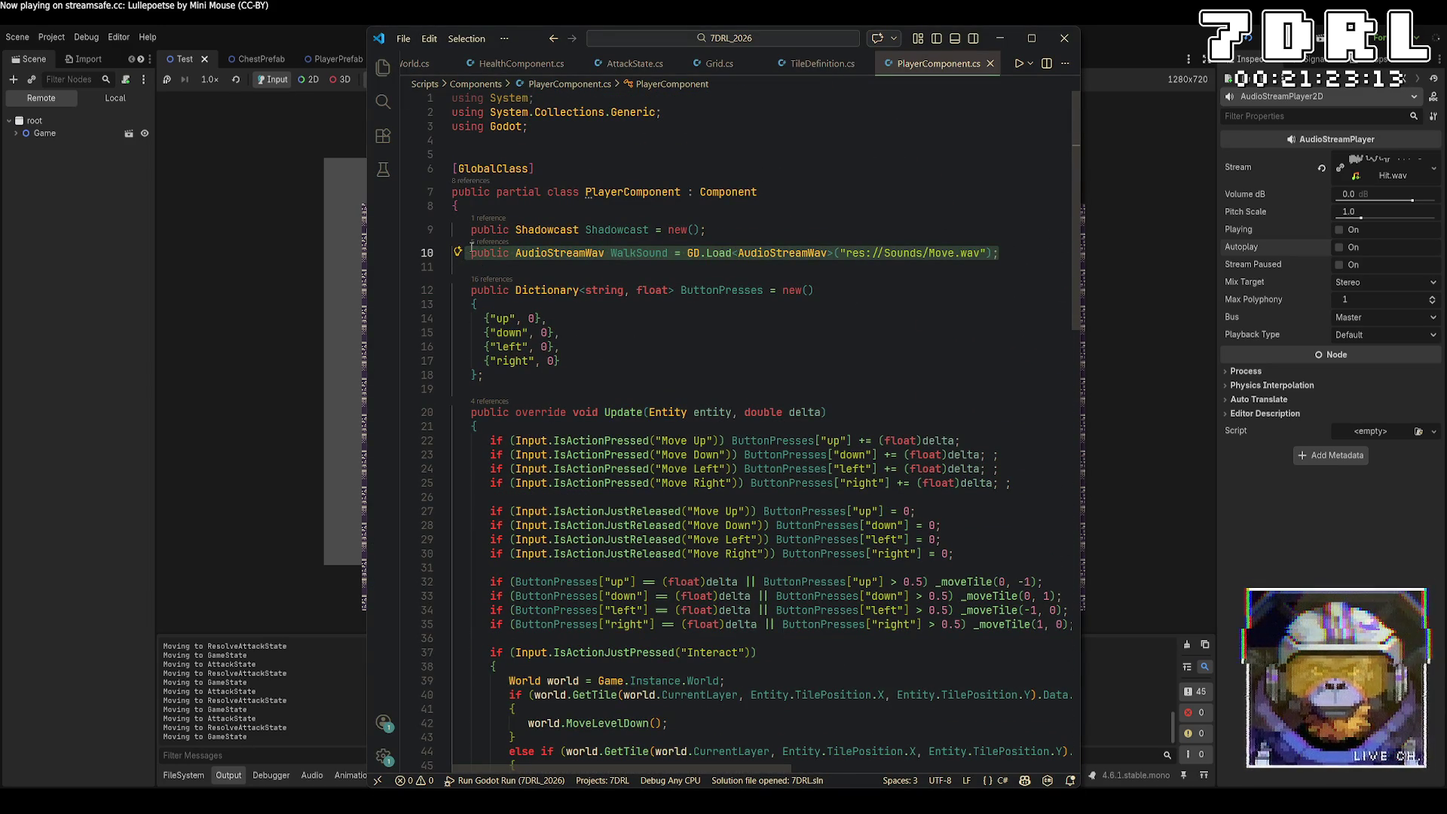
key(ctrl+c)
key(End)
key(Return)
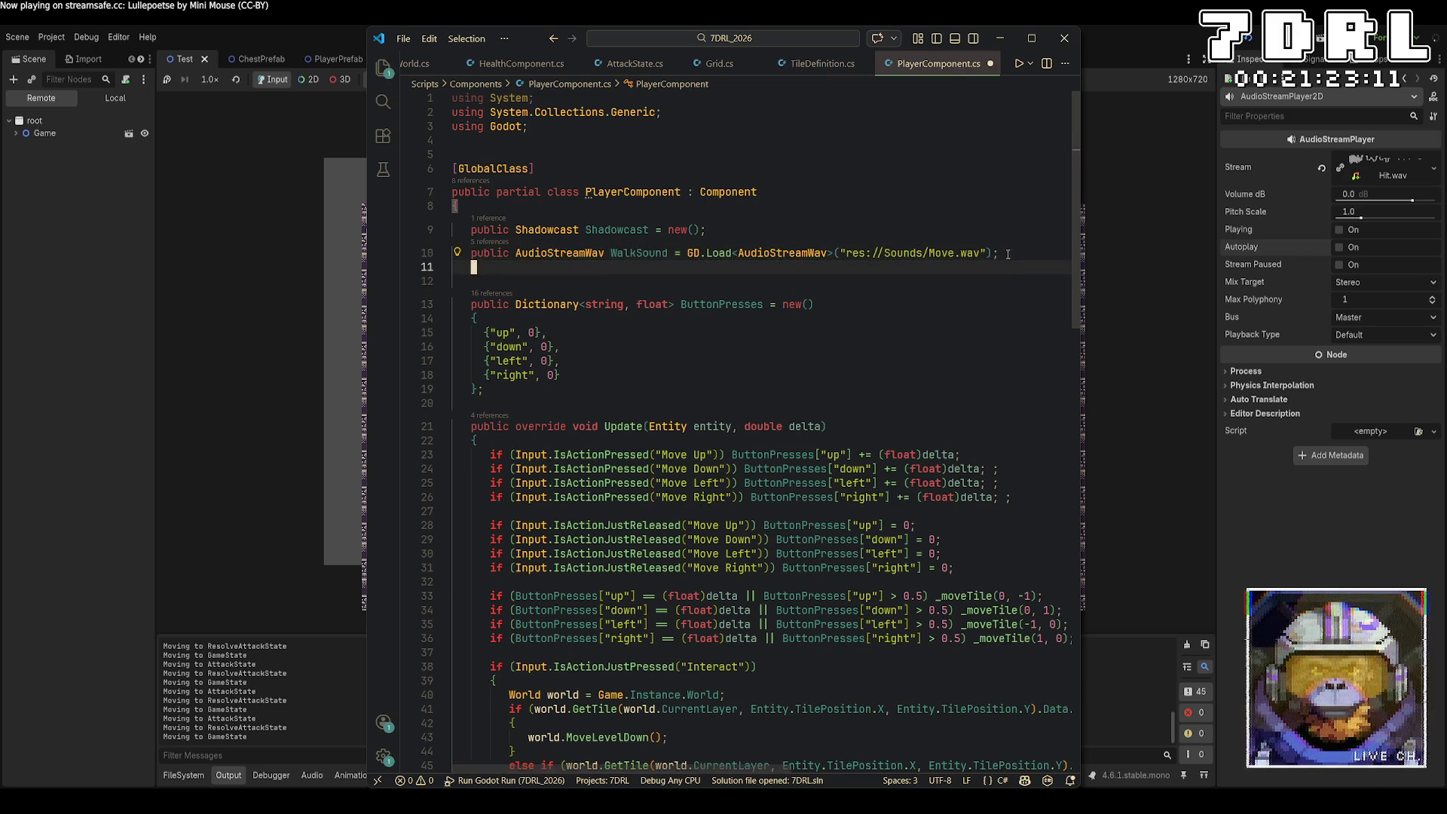
key(ctrl+v)
double_click(635, 278)
text(BlockedSound)
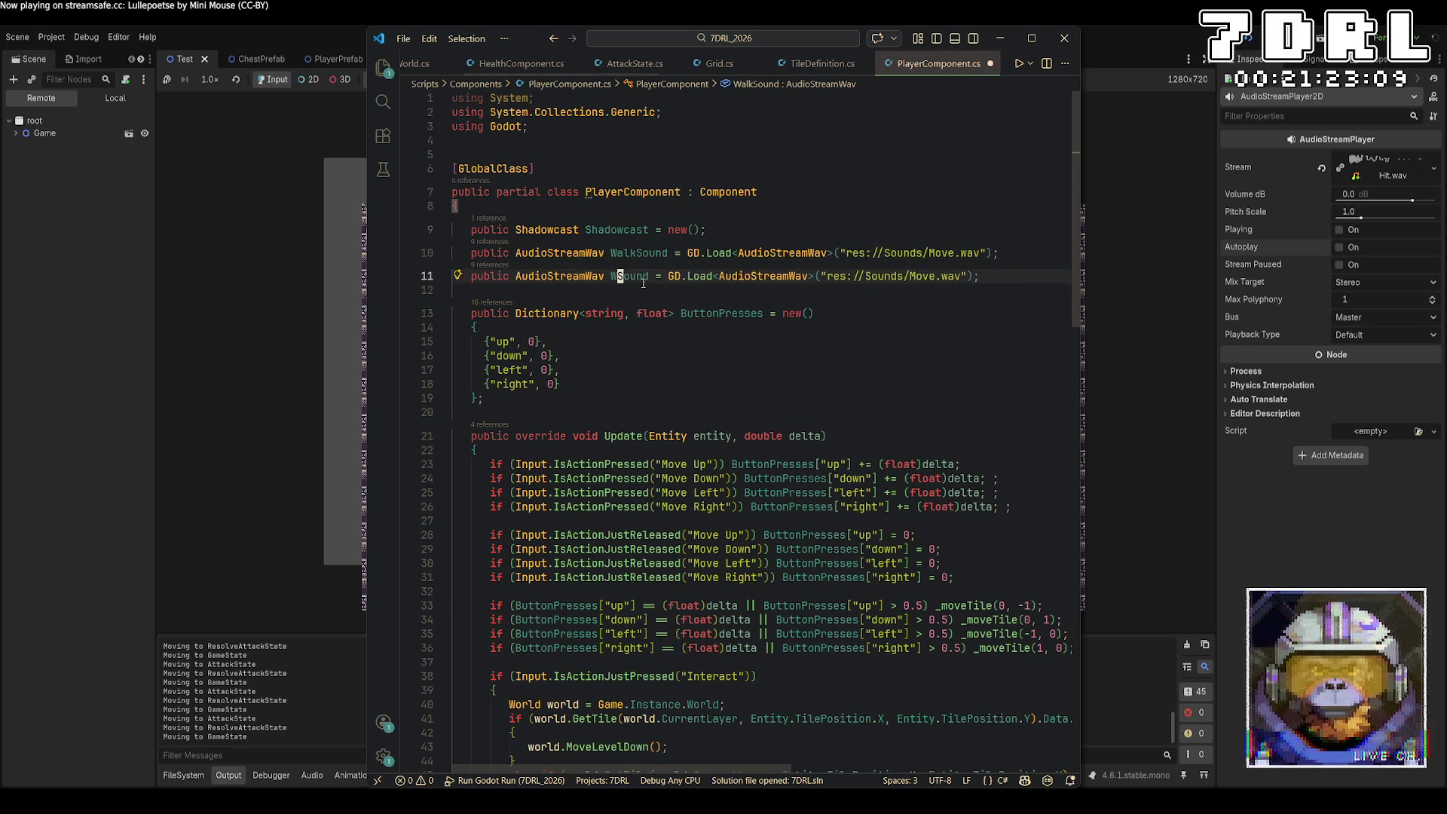
double_click(949, 276)
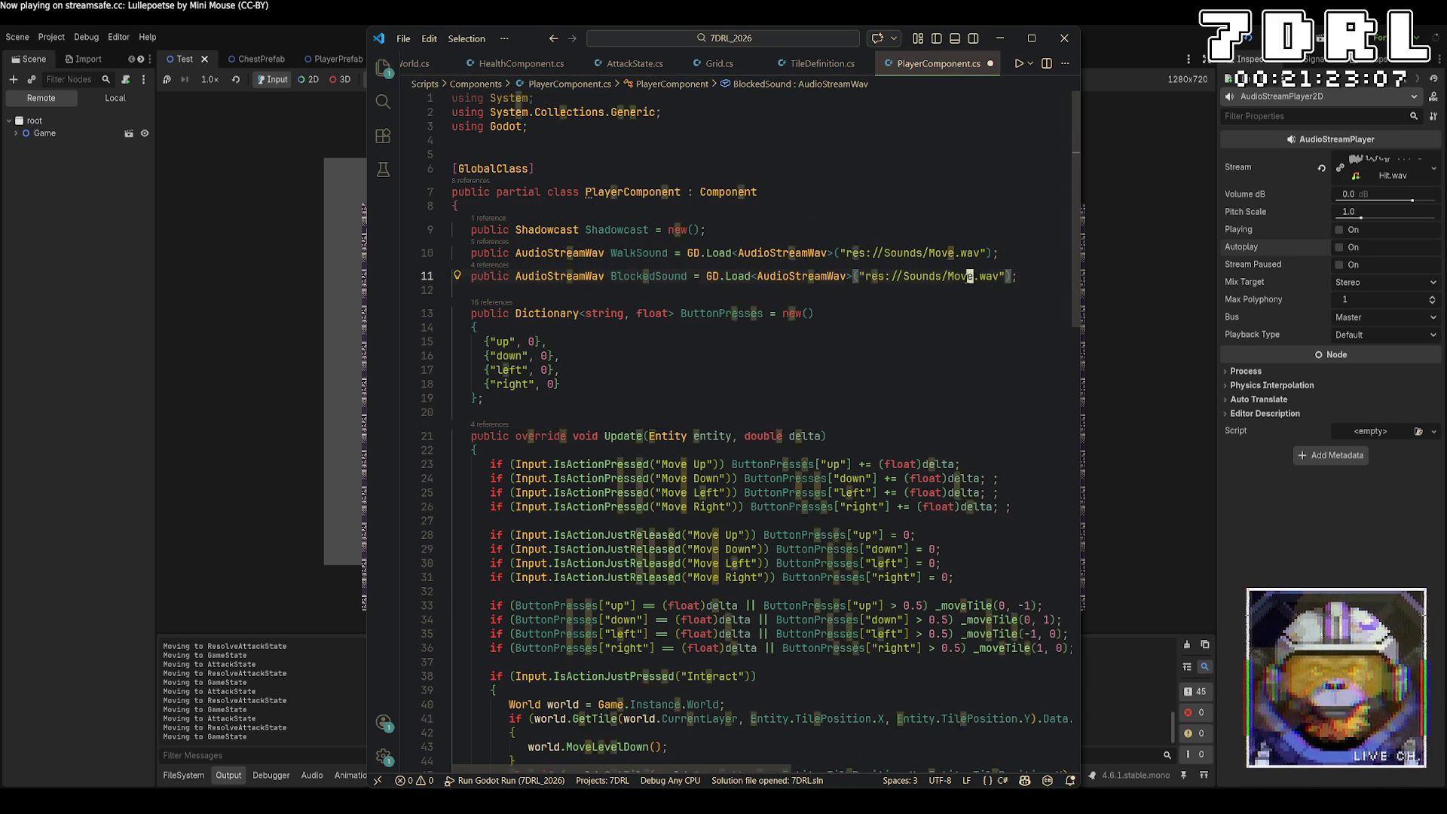
key(Delete)
key(Delete)
text(Hit.)
key(ctrl+s)
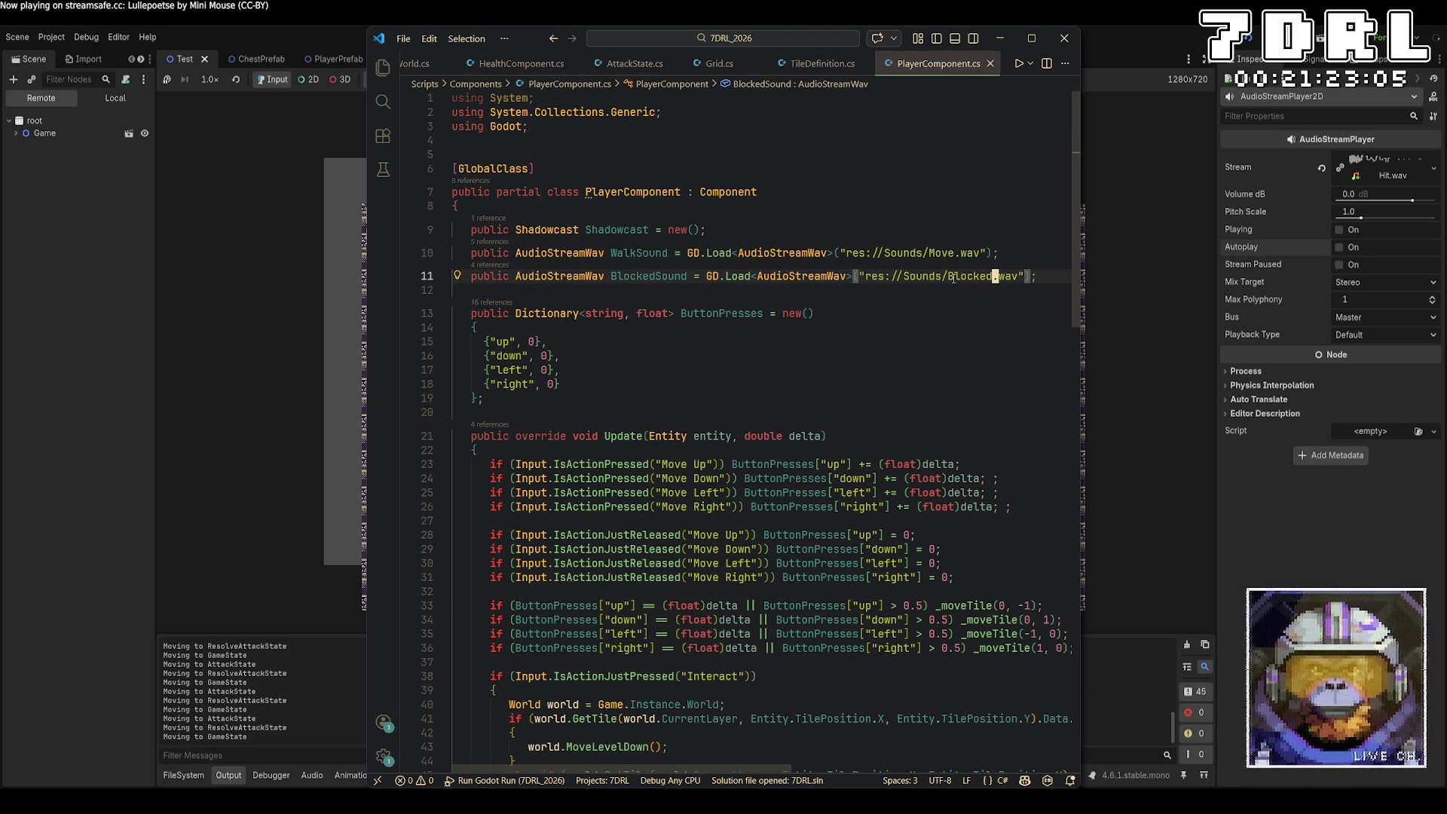
Step: Add an empty else block after the move branch in _moveTile
scroll(937, 296, down, 5)
scroll(936, 292, down, 5)
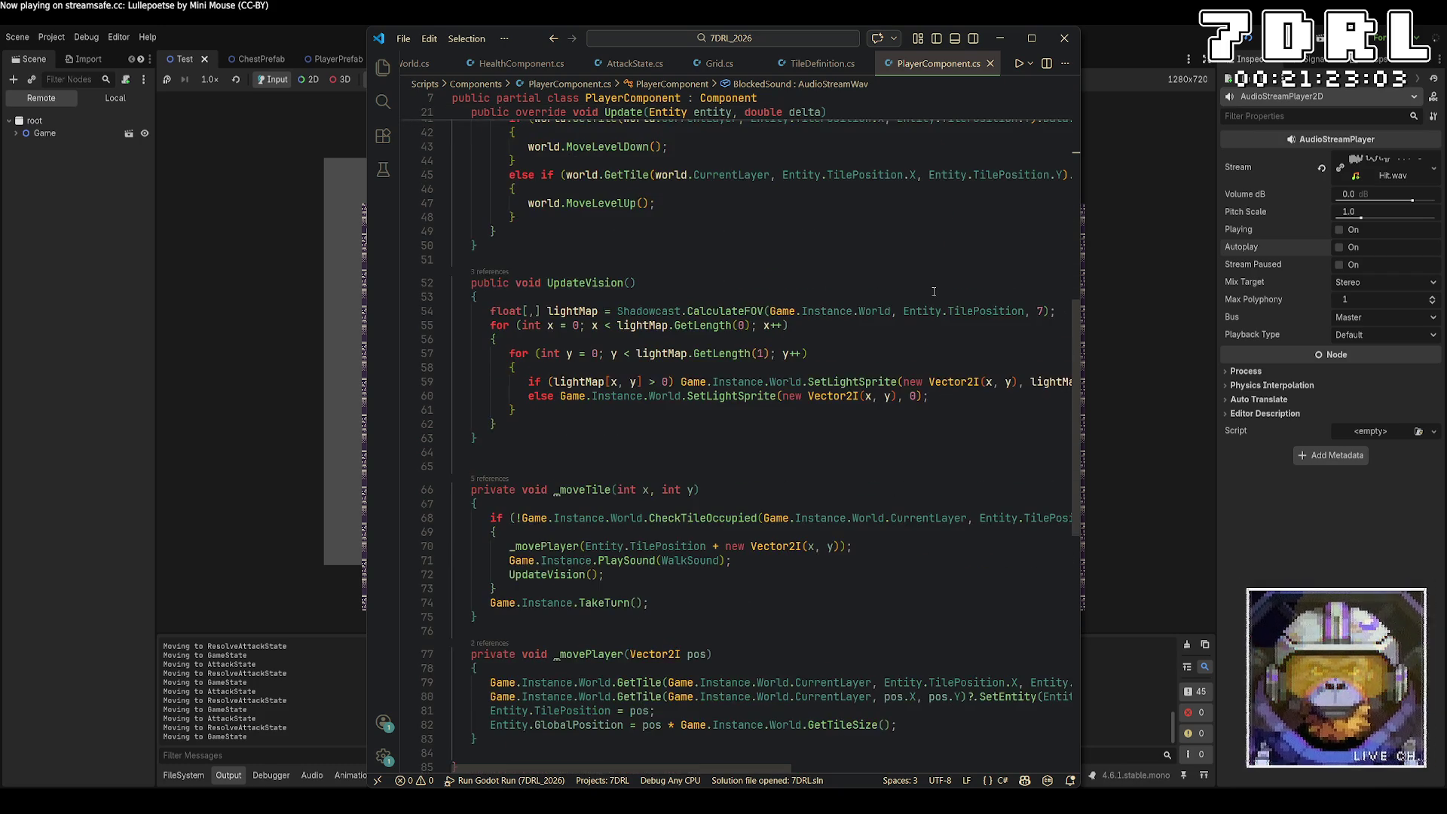
scroll(863, 329, down, 3)
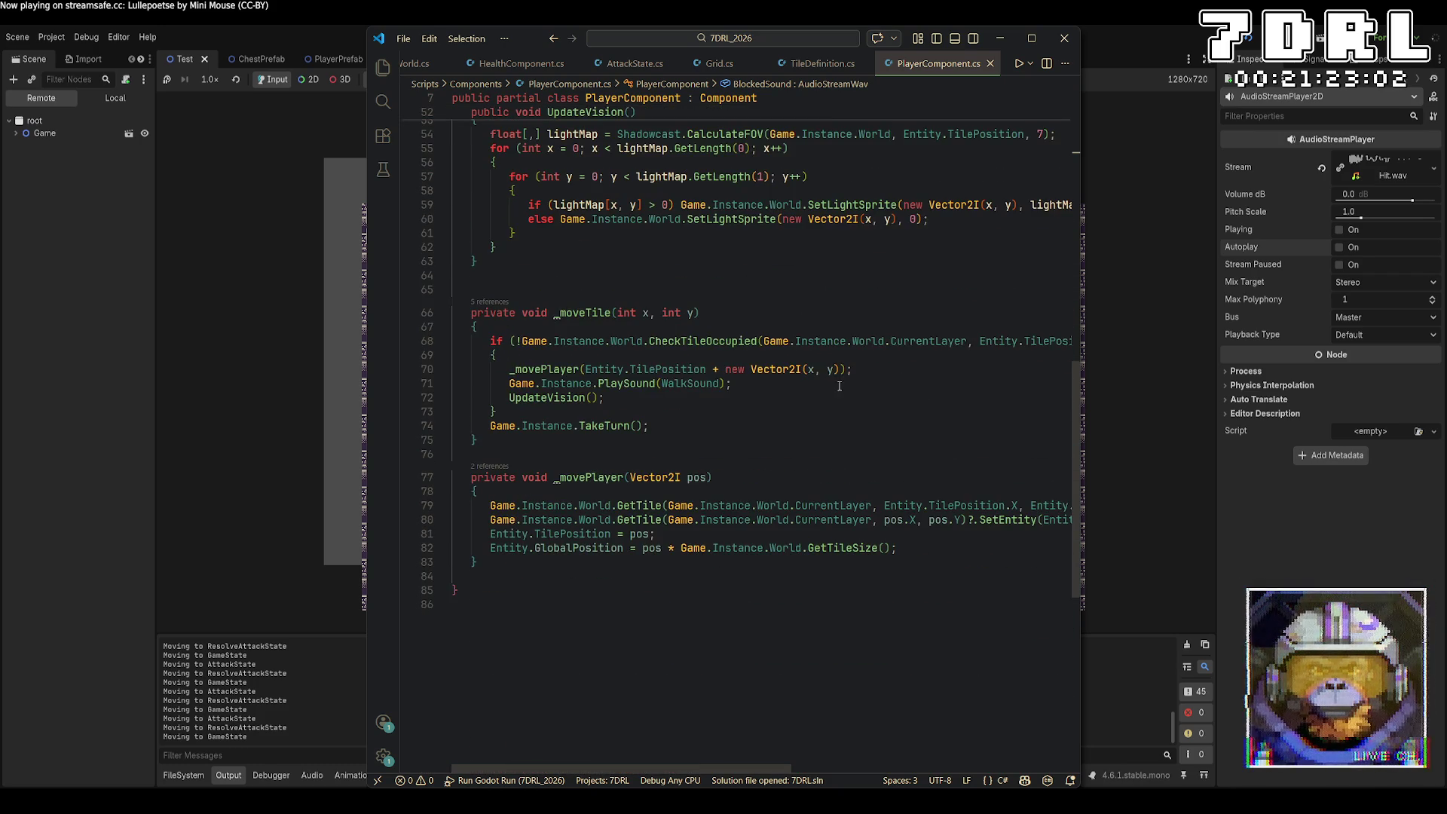
click(731, 430)
click(748, 413)
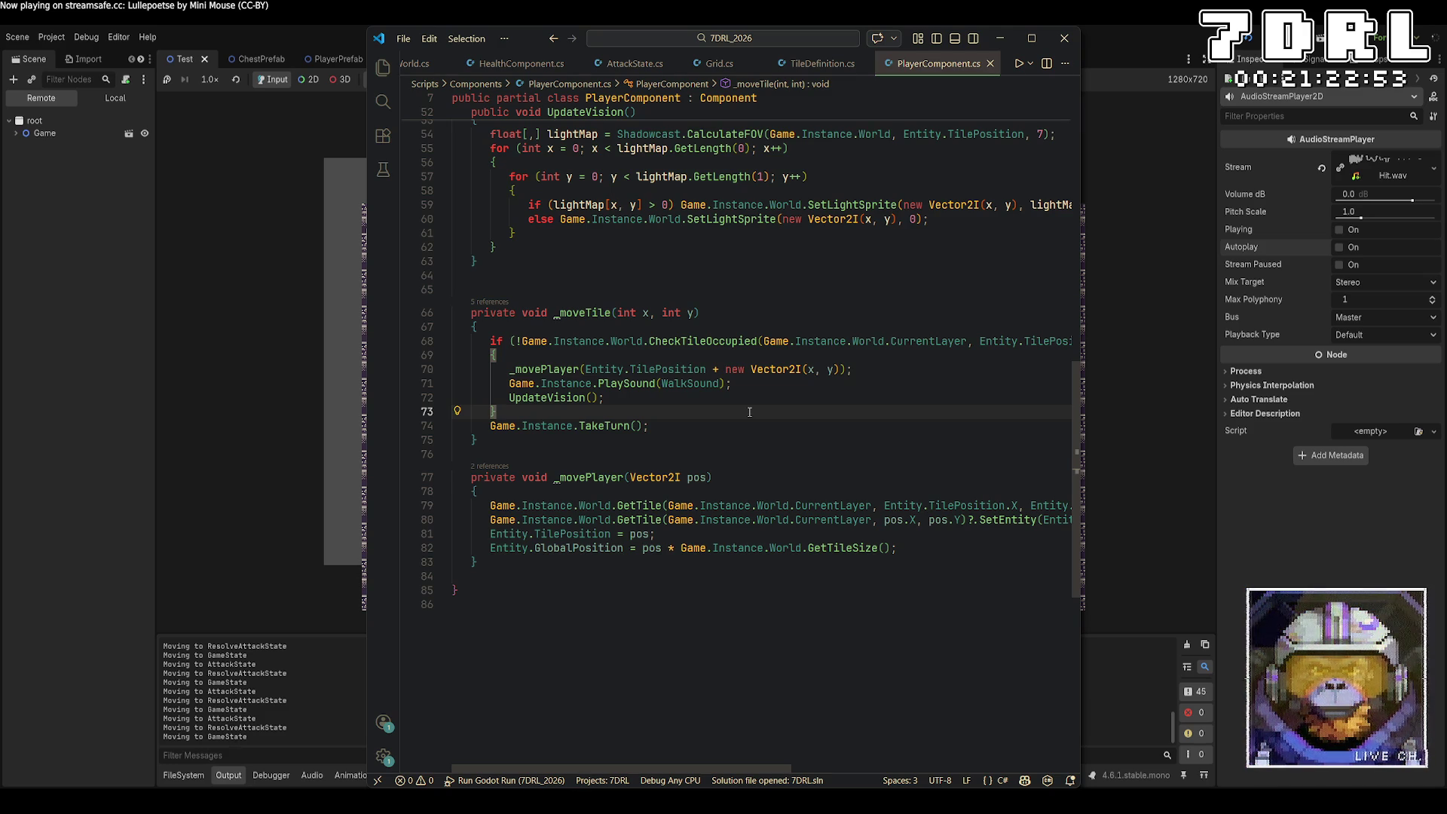
text( else)
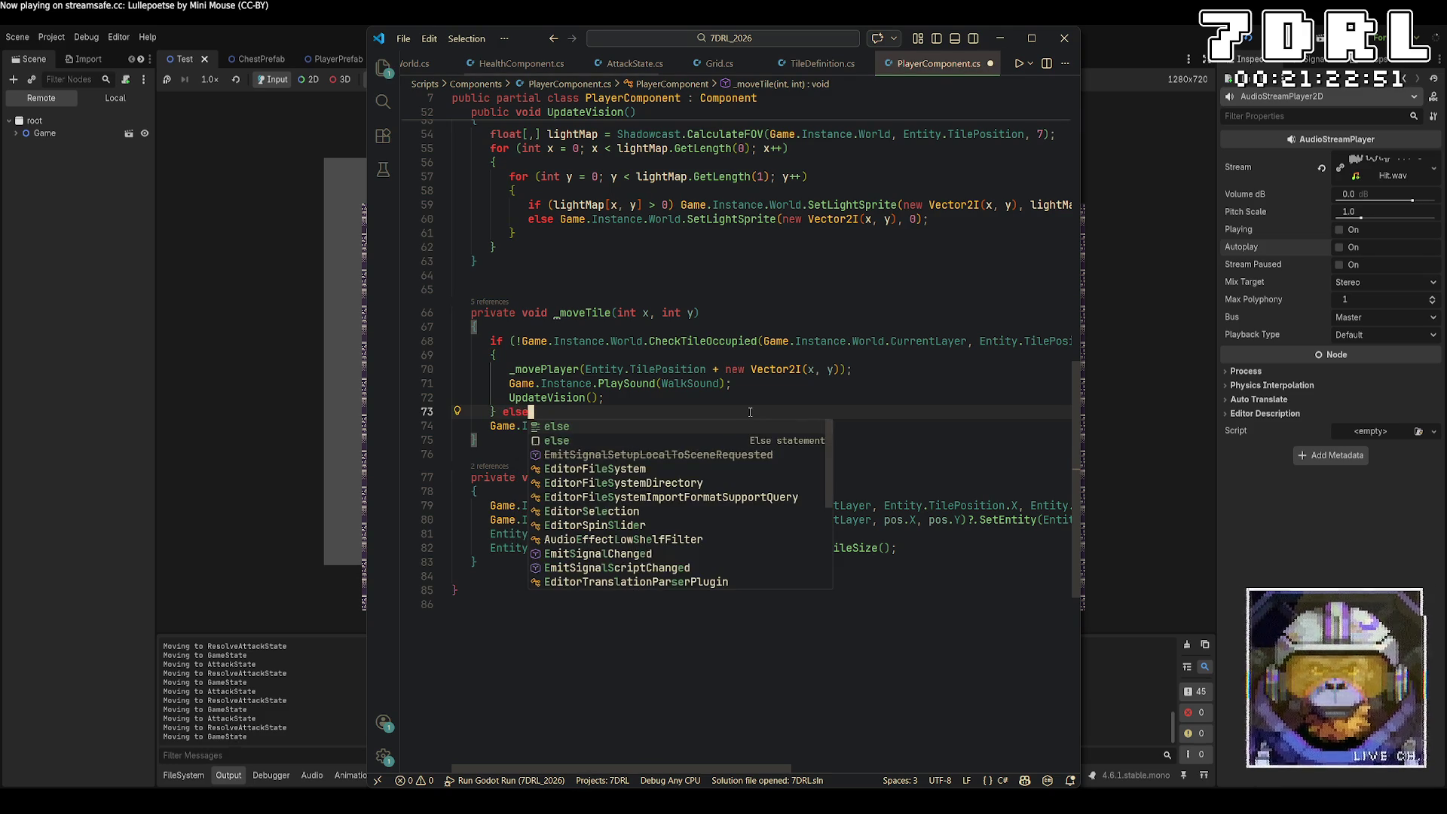
key(Return)
text({)
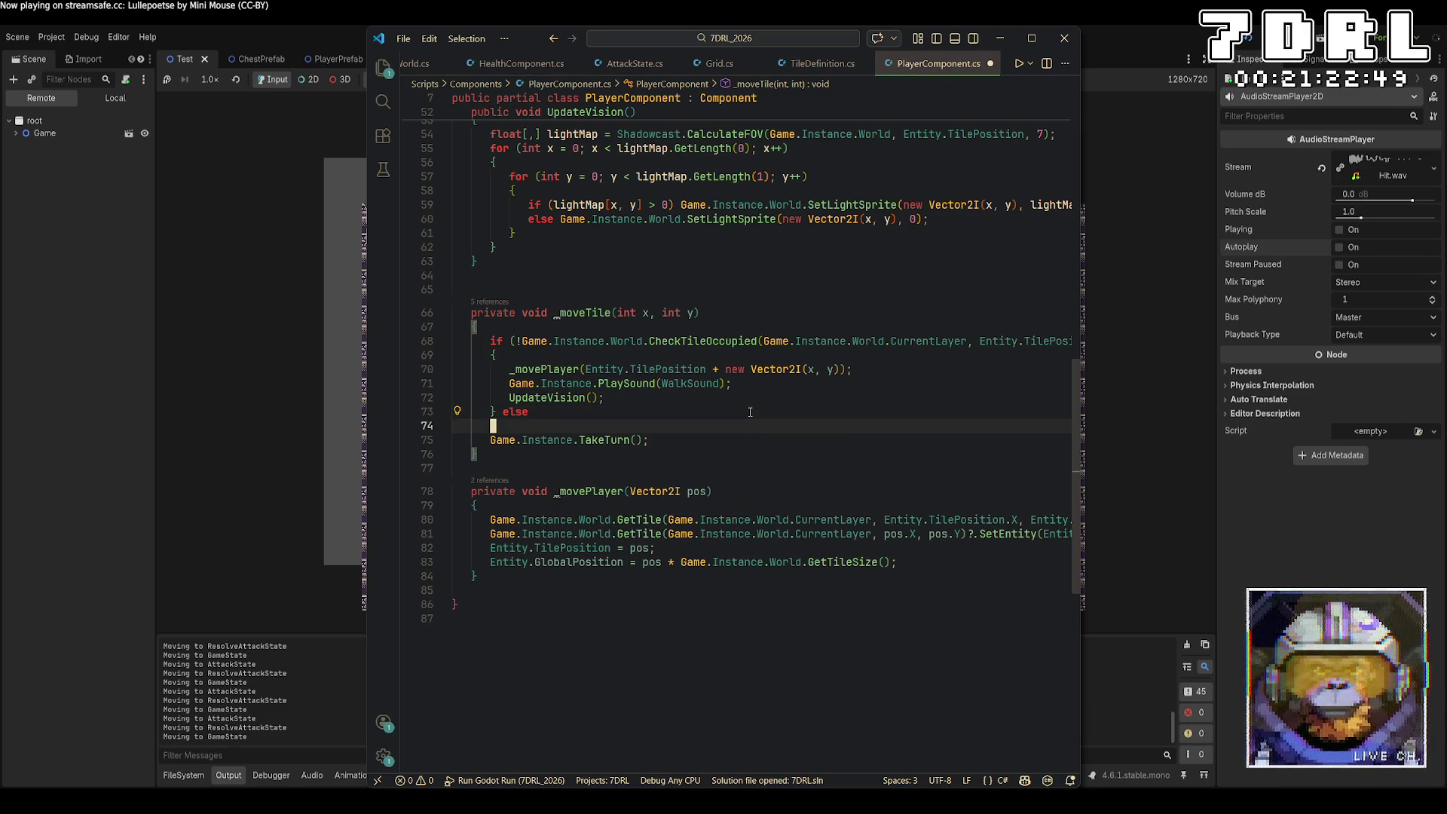
key(Delete)
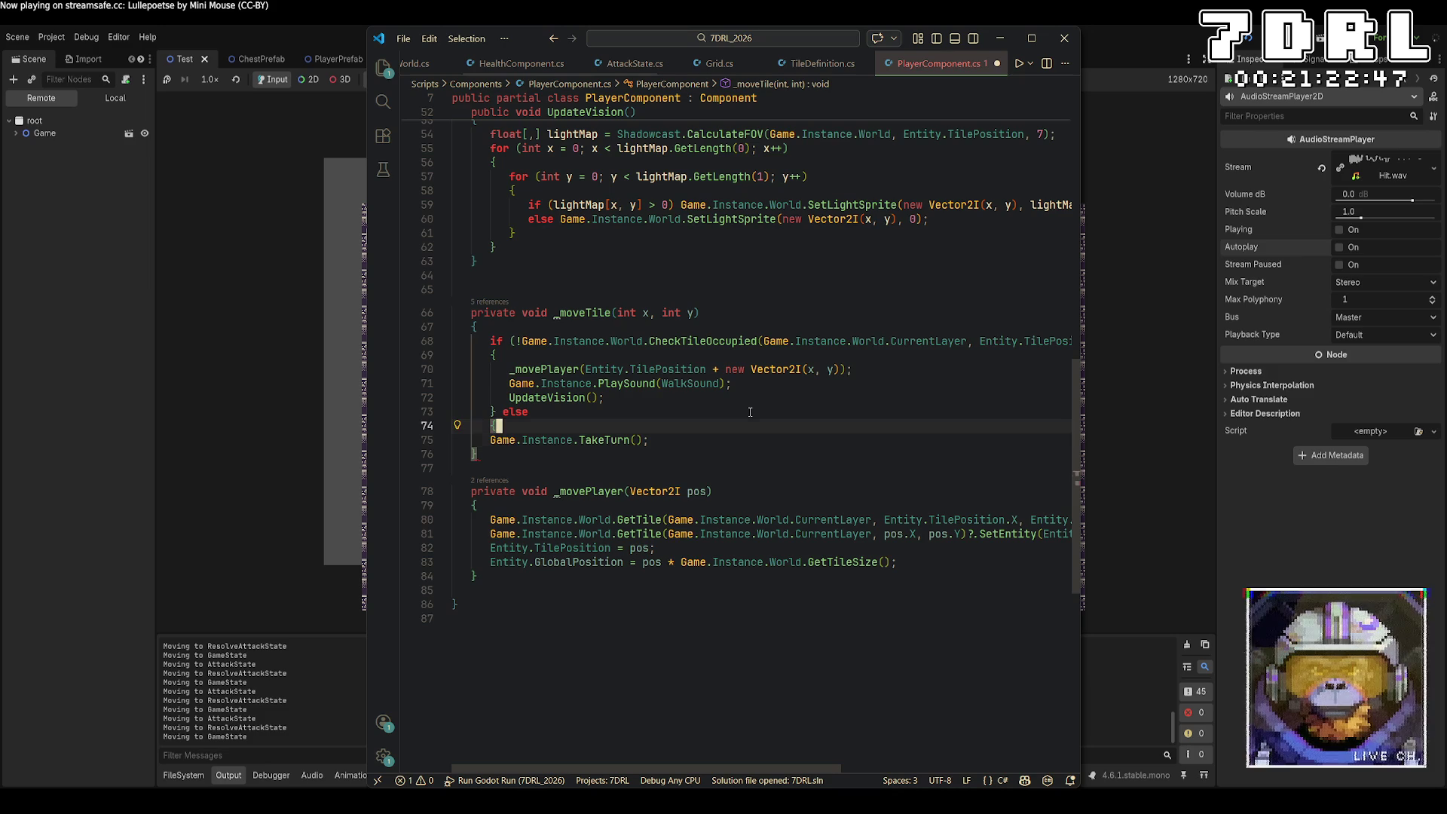
key(Return)
text(})
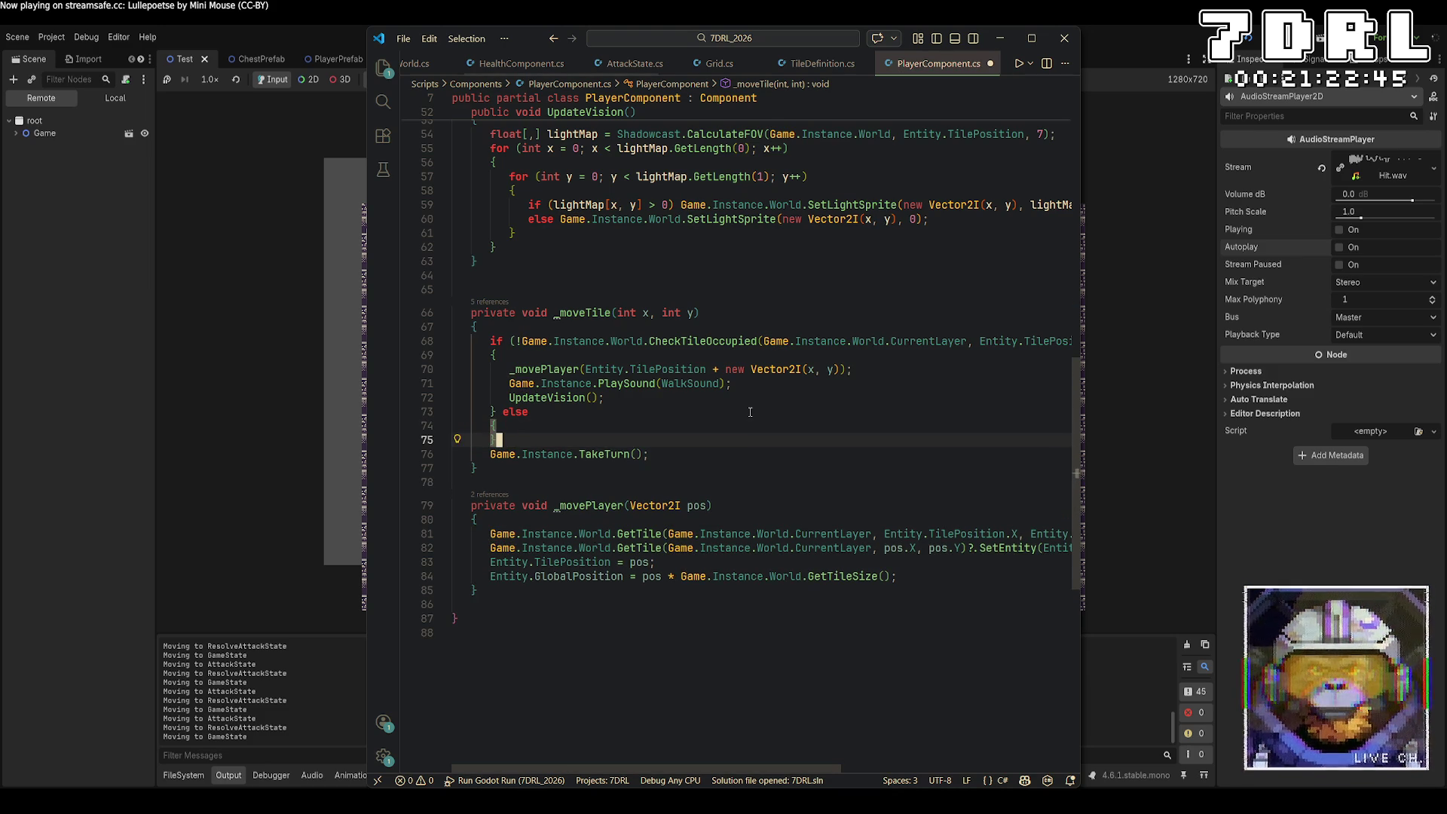
key(Up)
key(Return)
Step: Put Game.Instance.PlaySound(BlockedSound) inside the else block and save the script
drag(732, 383, 509, 384)
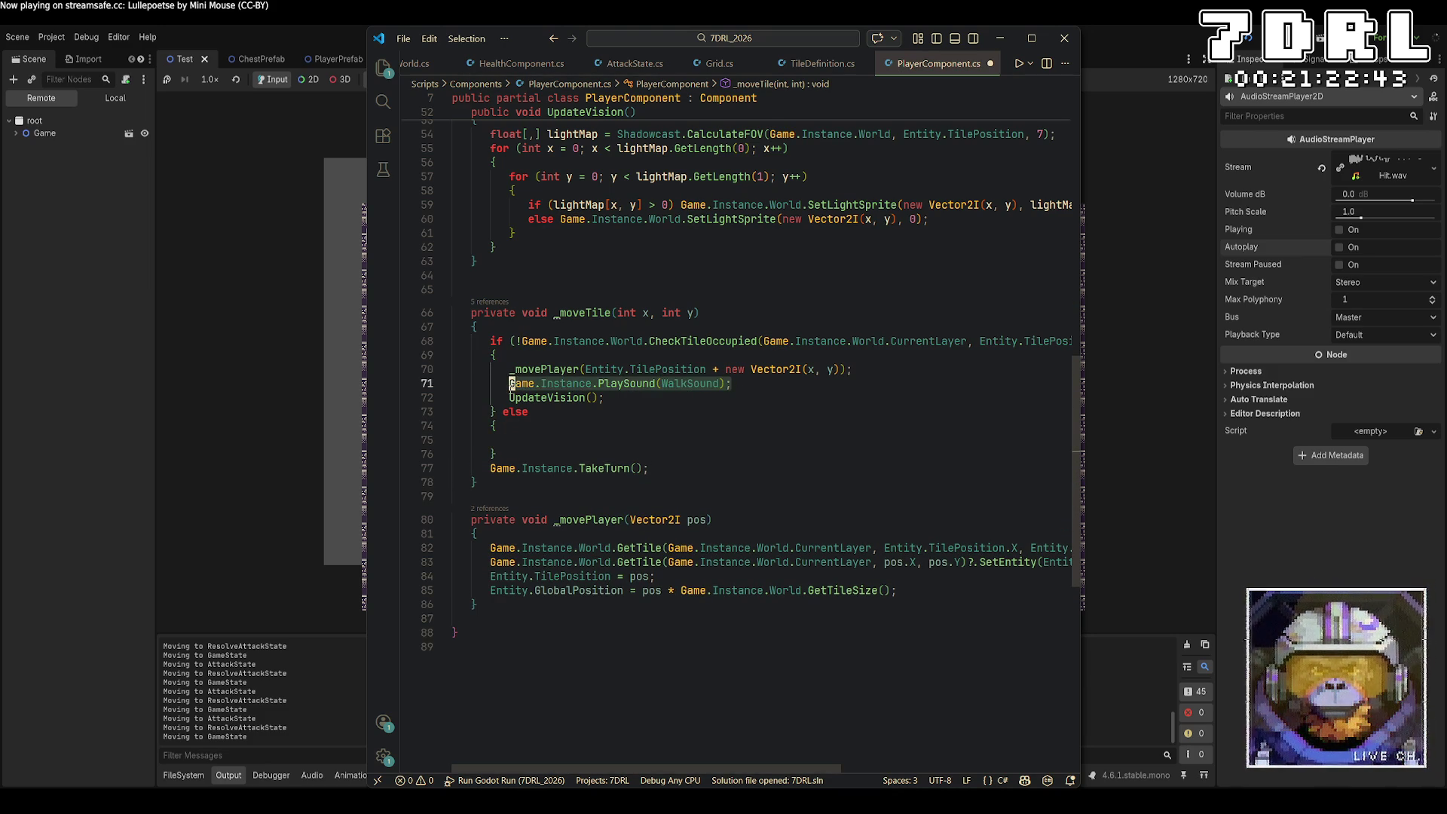
key(ctrl+c)
click(528, 444)
key(ctrl+v)
key(Left)
key(Left)
key(ctrl+shift+Left)
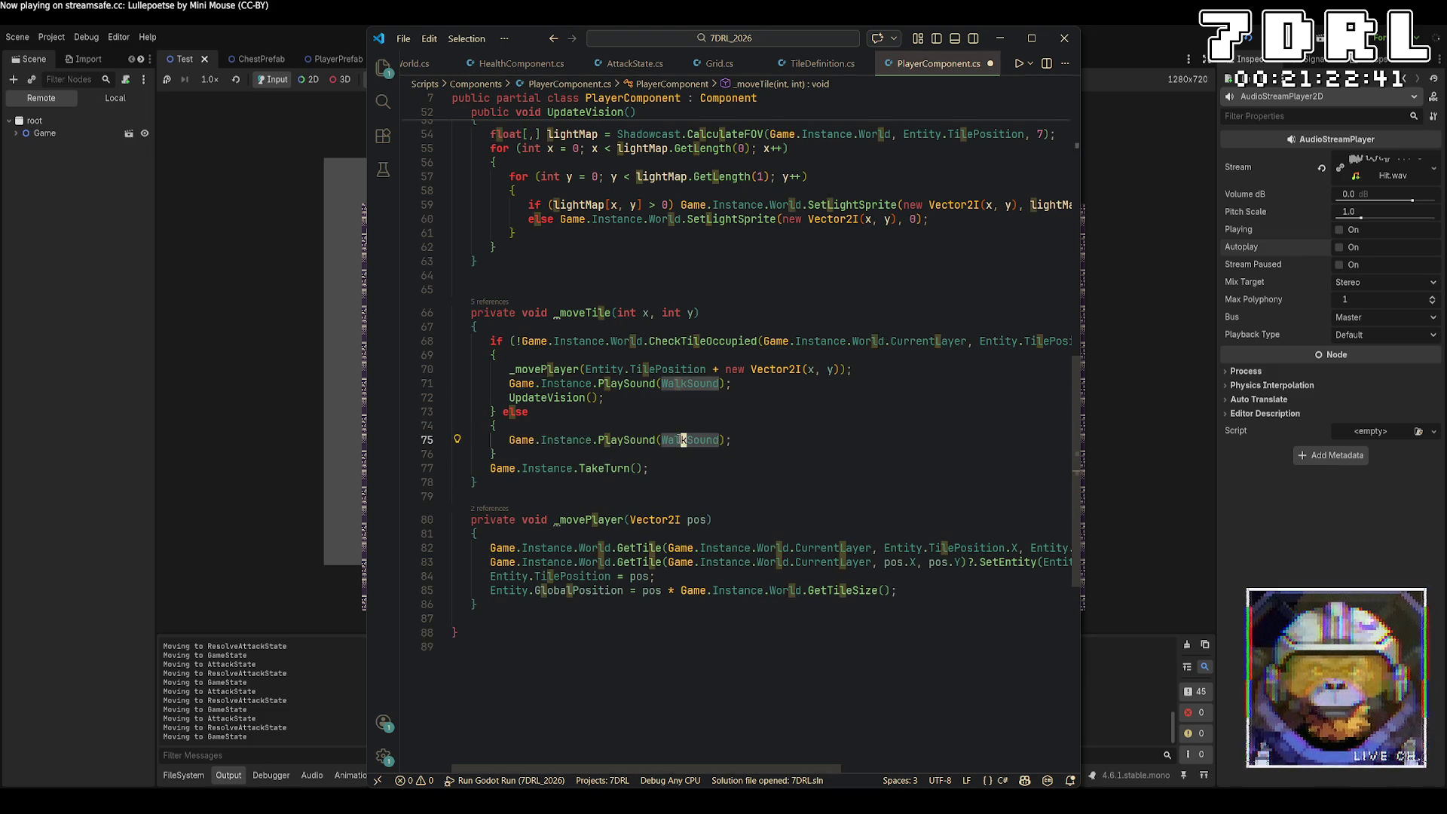
text(Bv)
key(BackSpace)
text(lo)
key(Tab)
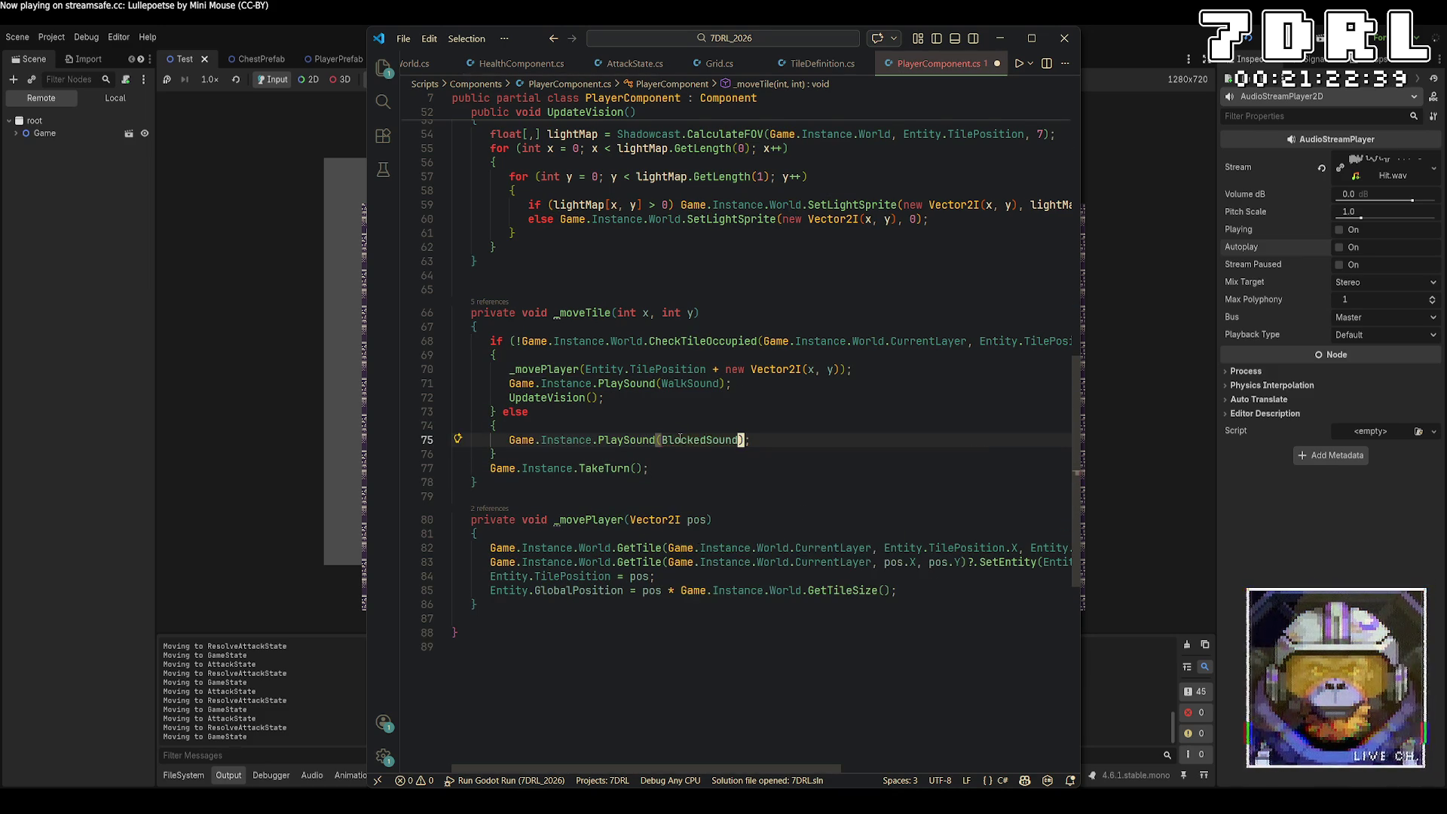
key(ctrl+s)
Step: Launch the game and explore the dungeon corridors past the Minotaur
click(1250, 45)
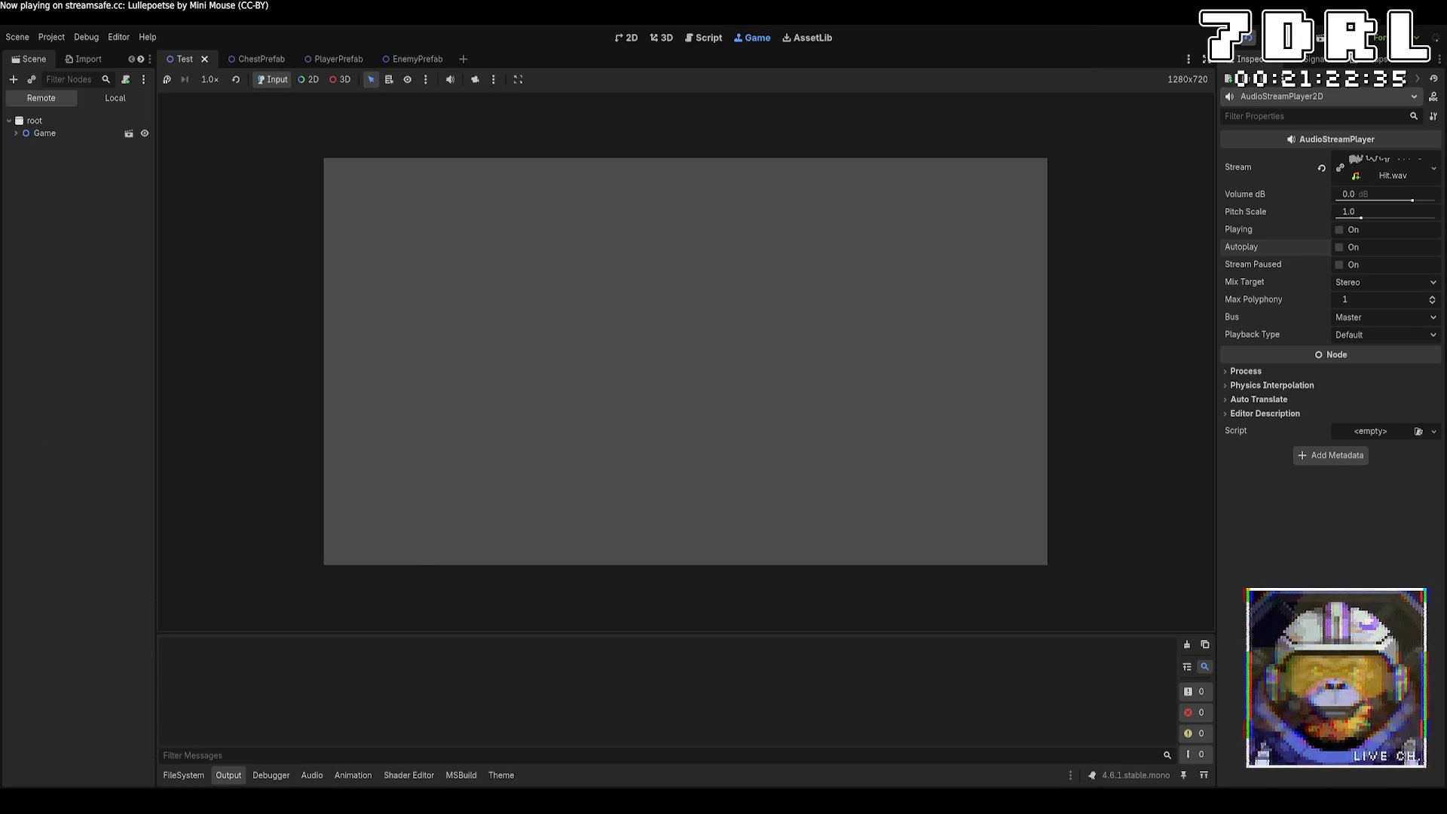
key(a)
key(a)
key(w)
key(w)
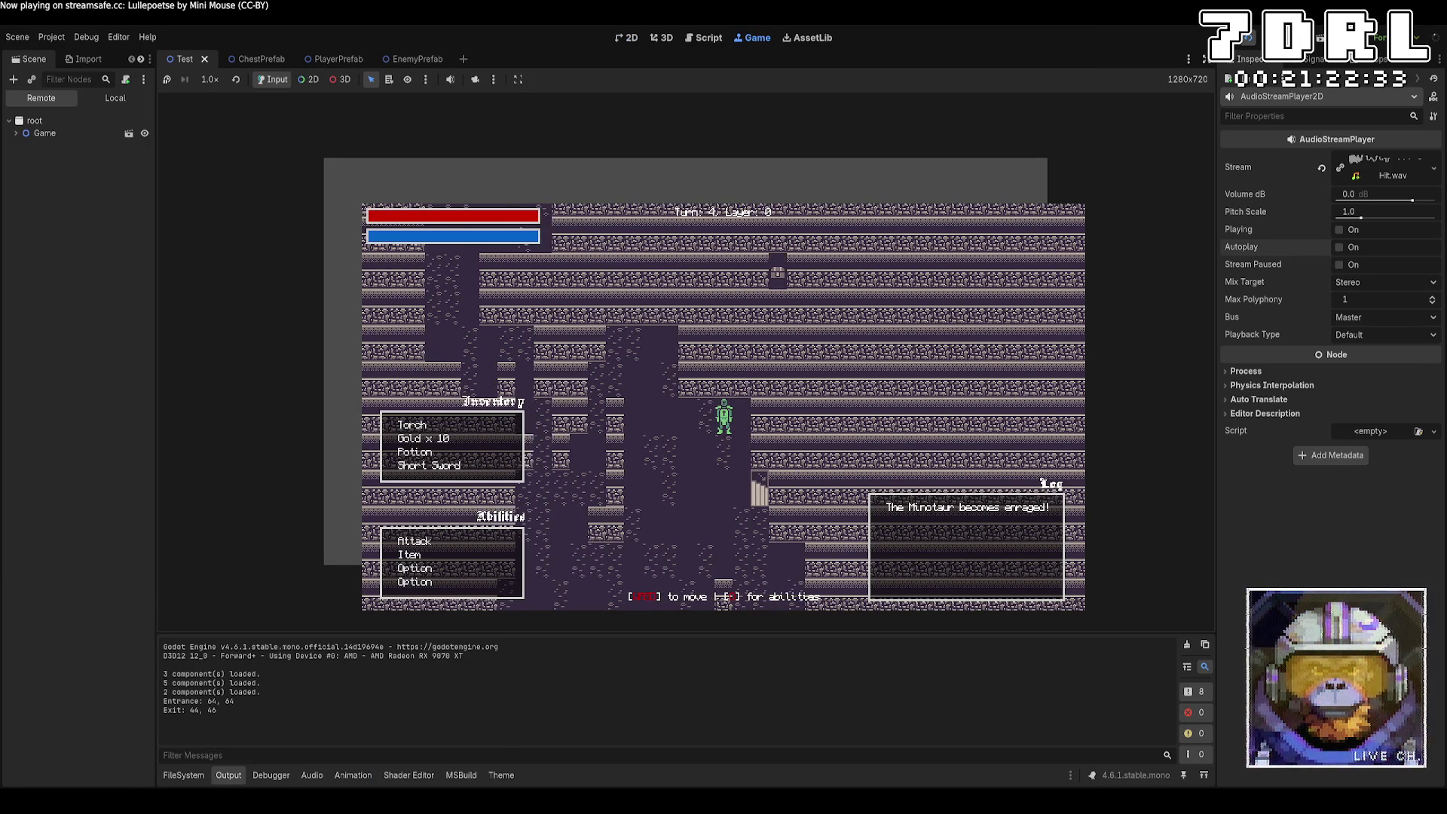
key(w)
key(w)
key(a)
key(a)
key(a)
key(a)
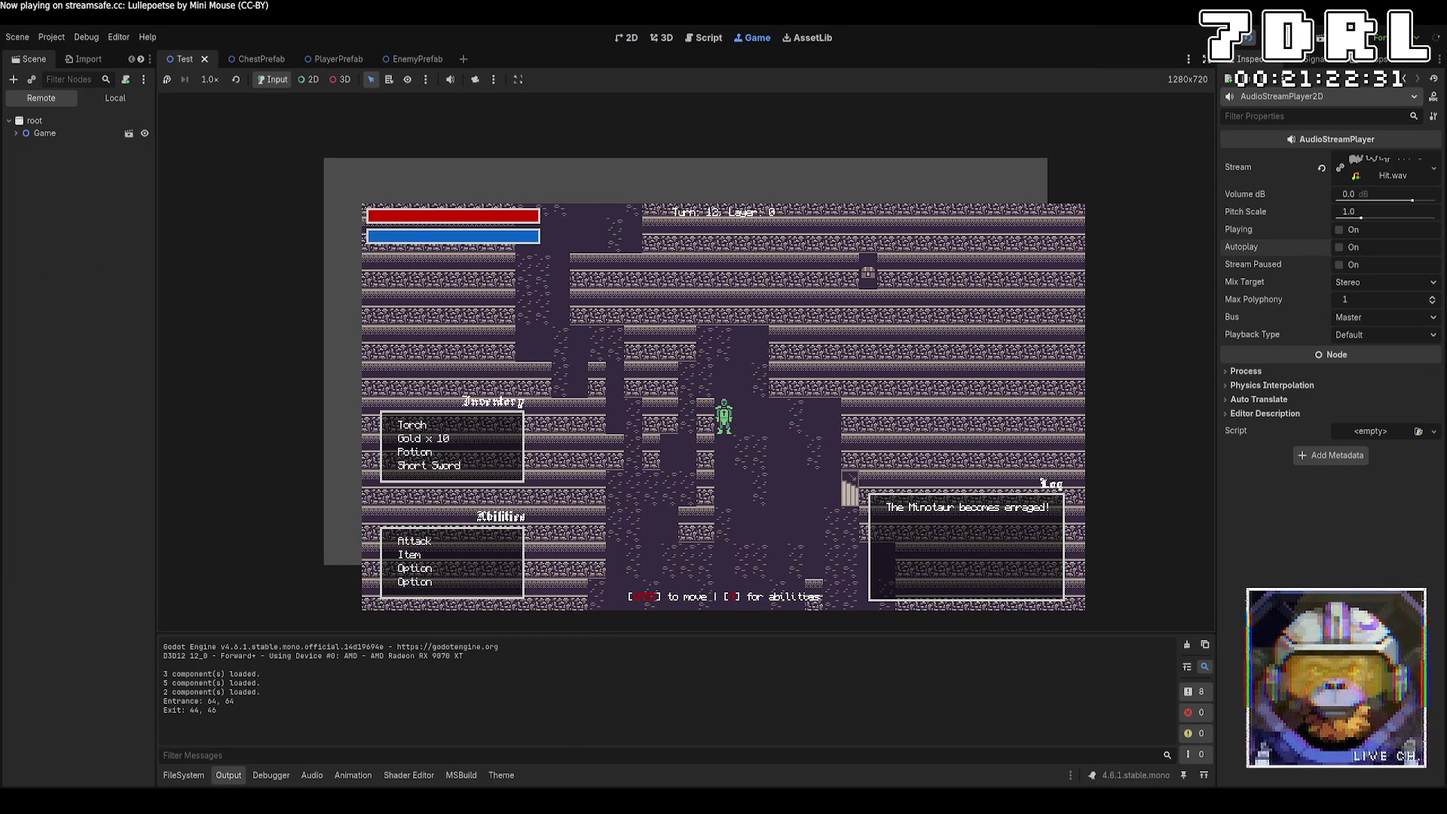
key(s)
key(s)
key(s)
key(s)
key(s)
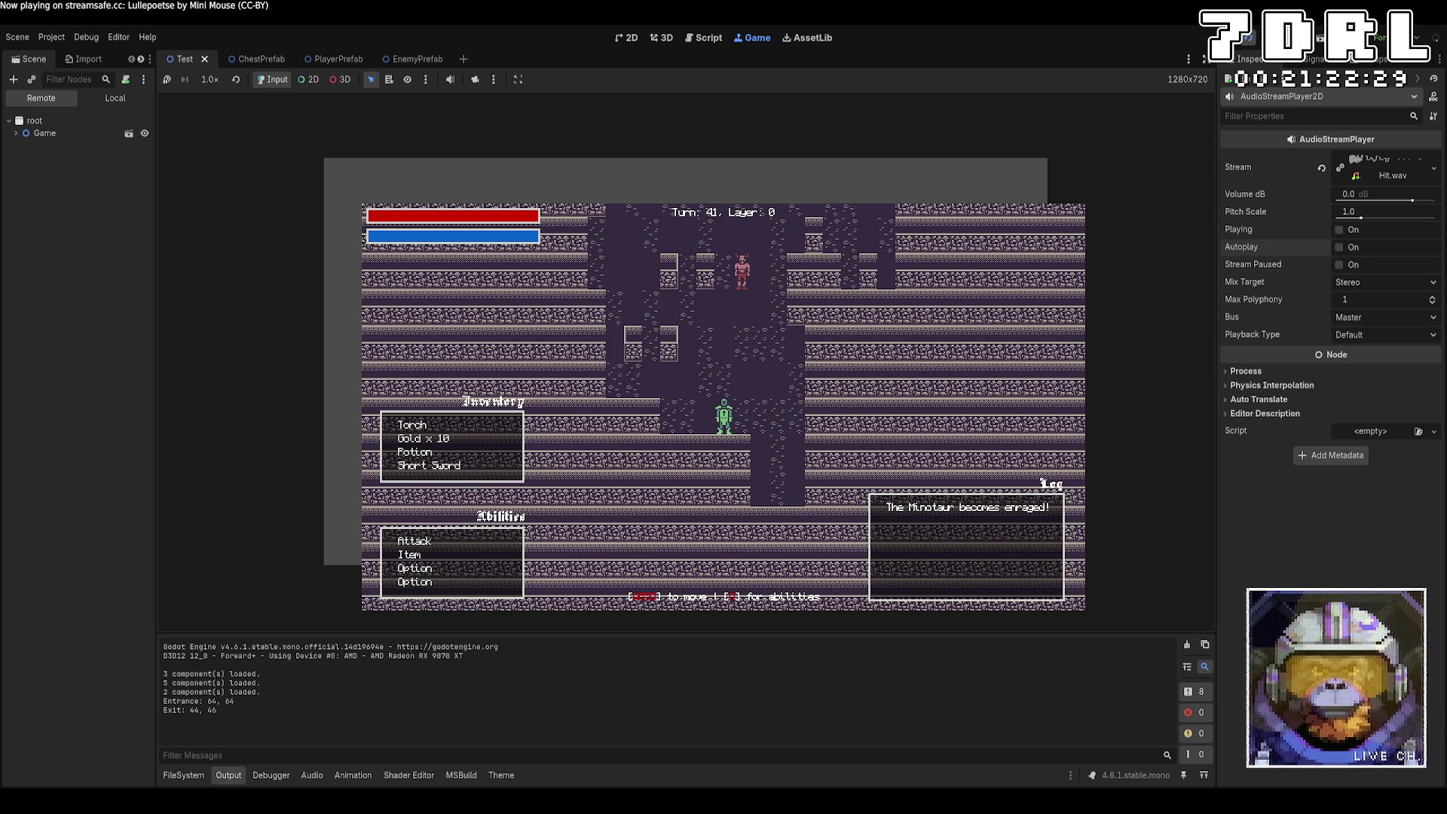
key(w)
key(w)
key(w)
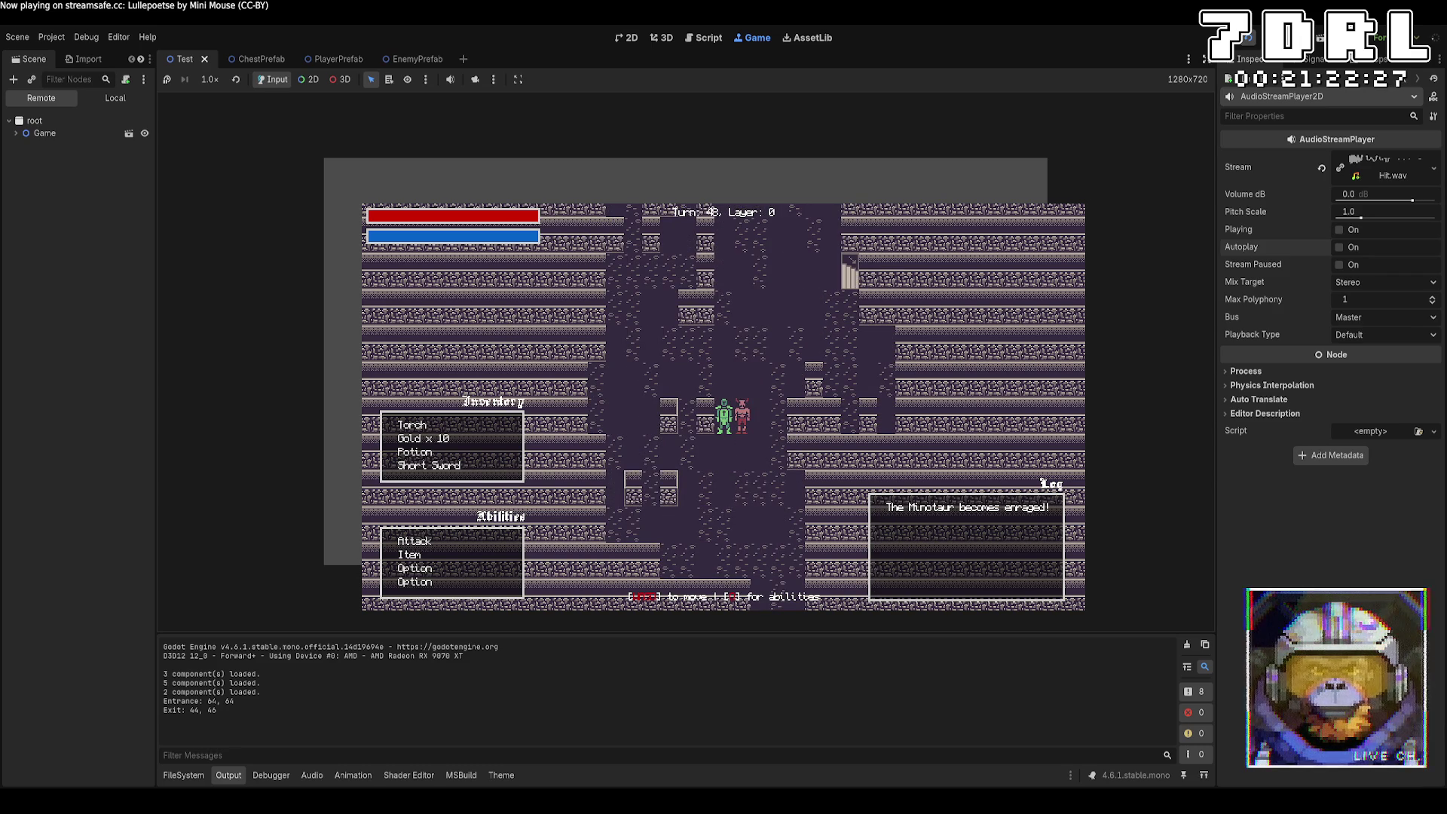
key(w)
key(w)
key(d)
key(s)
key(s)
key(s)
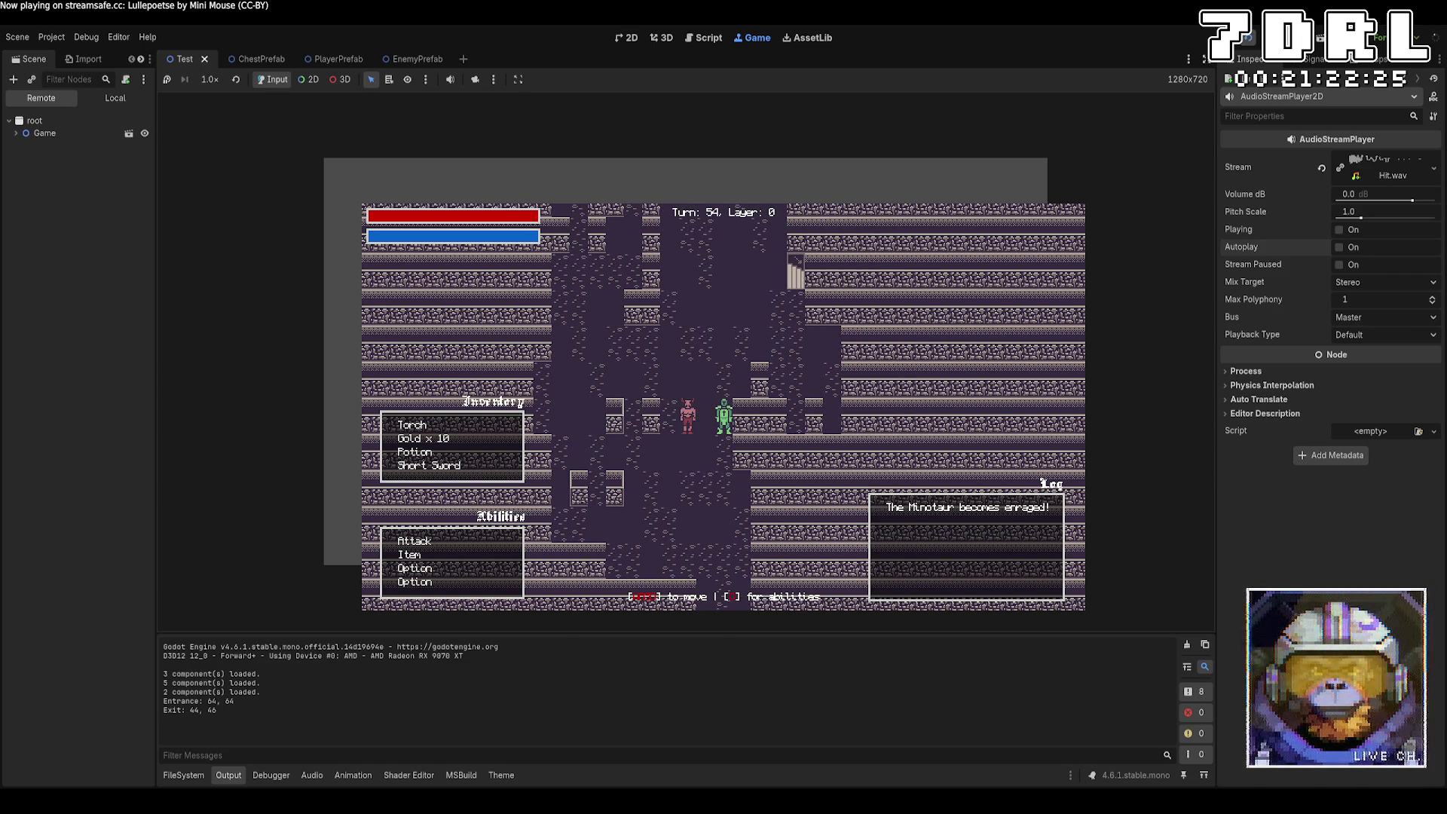
key(a)
key(a)
key(a)
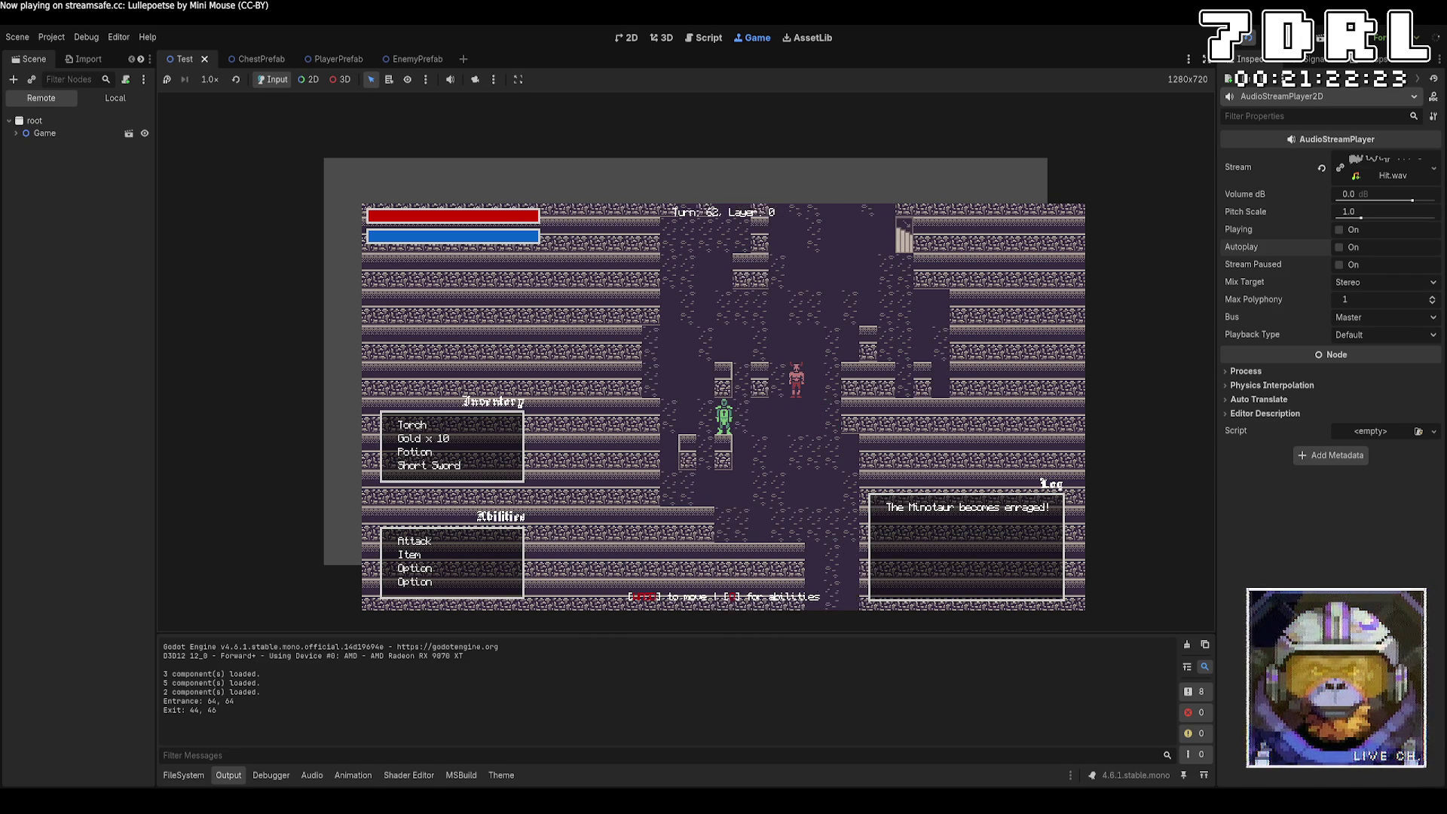
Step: Head up the corridor to the stairs and descend to layer 1
key(w)
key(w)
key(w)
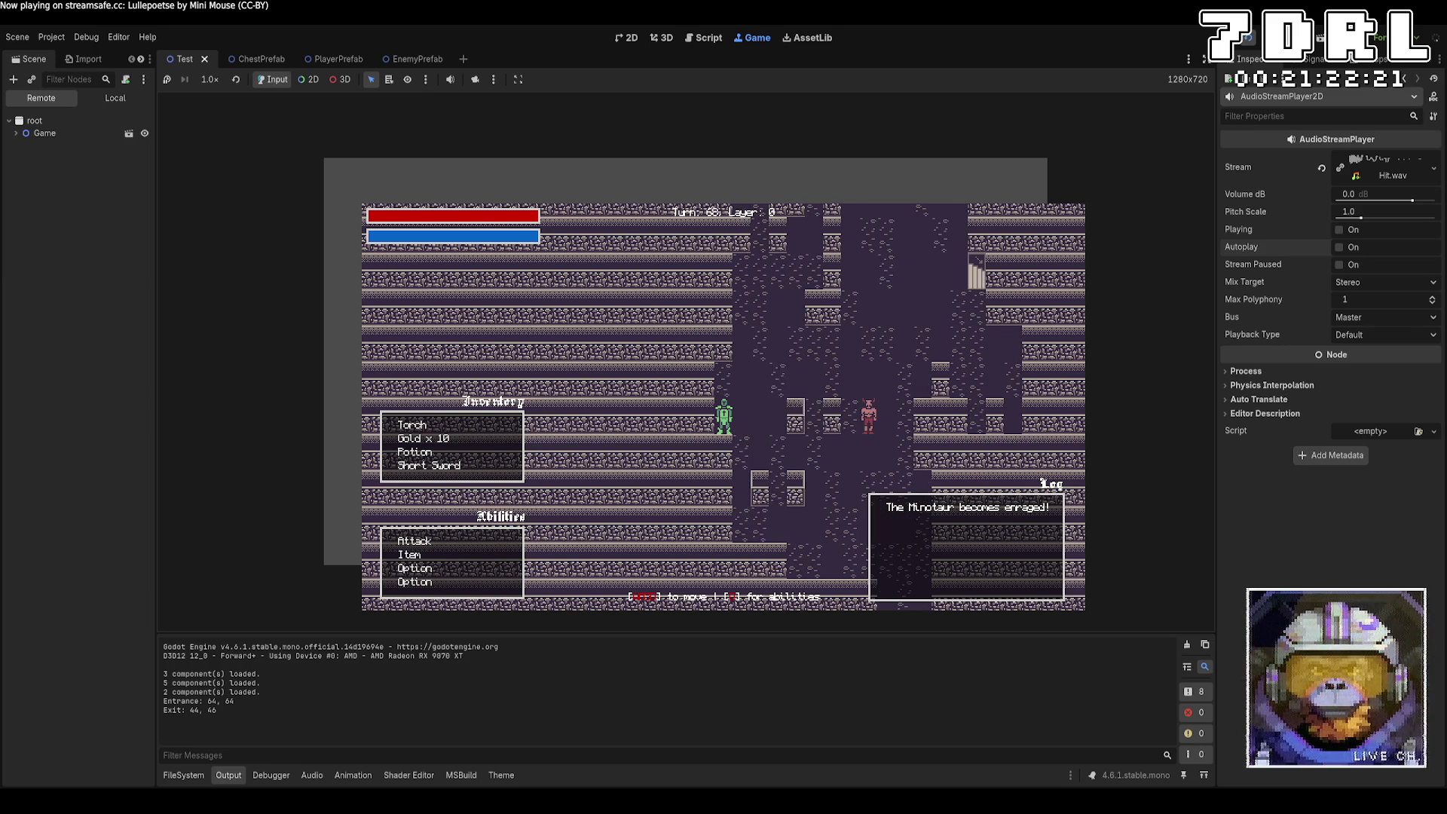
key(w)
key(w)
key(w)
key(d)
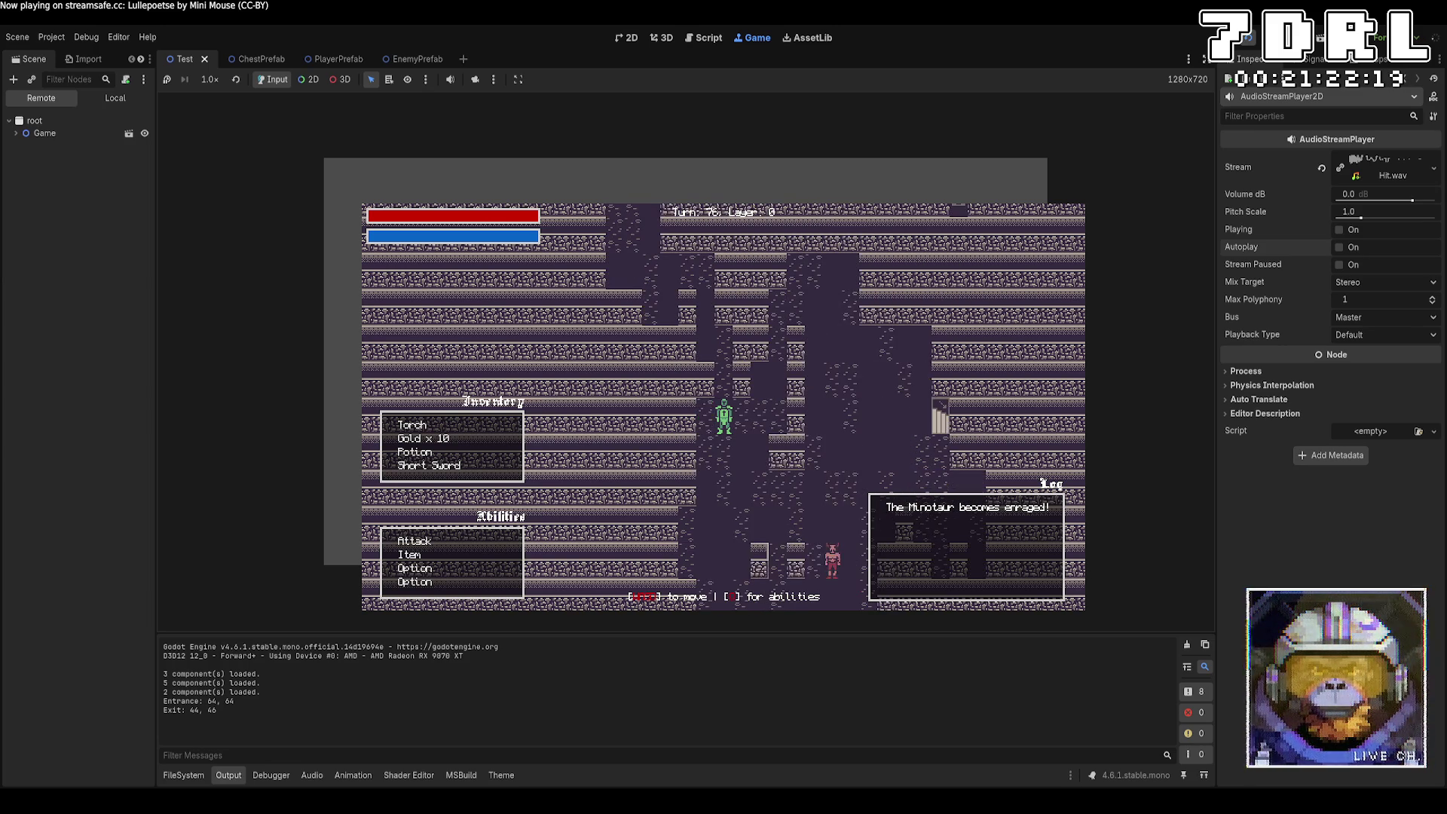
key(w)
key(w)
key(w)
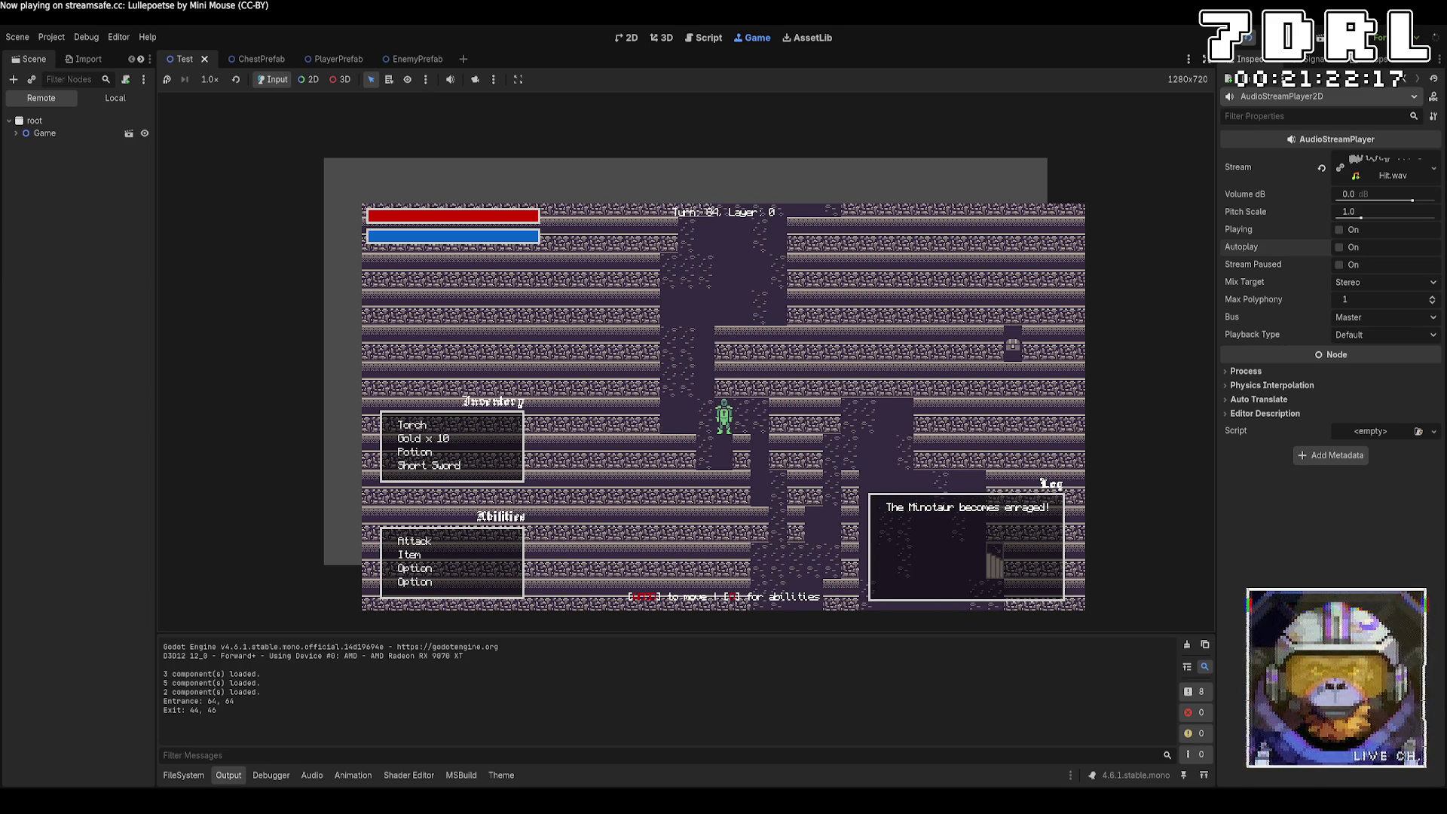
key(w)
key(w)
key(w)
key(d)
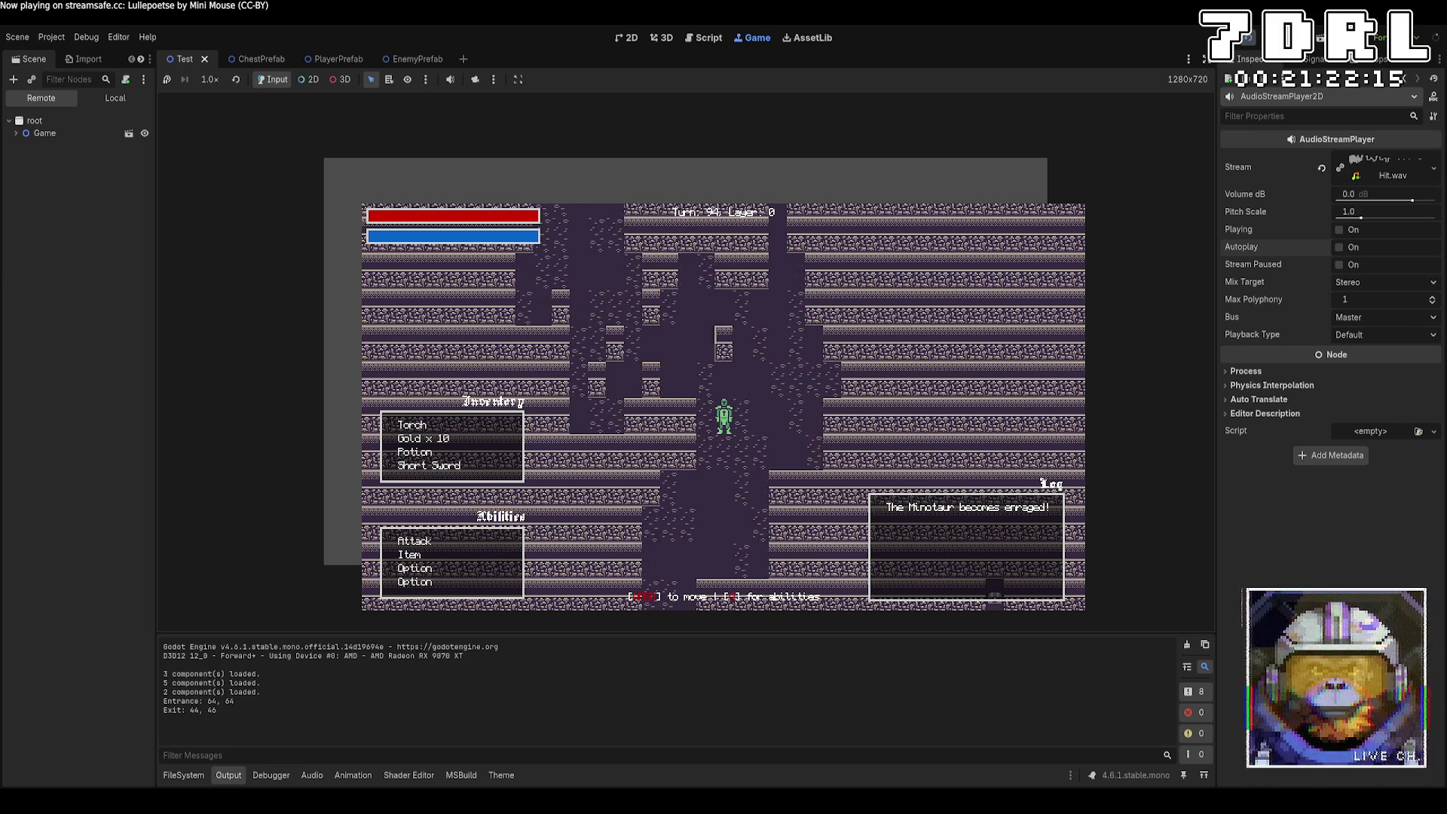
key(a)
key(a)
key(a)
key(w)
key(w)
key(w)
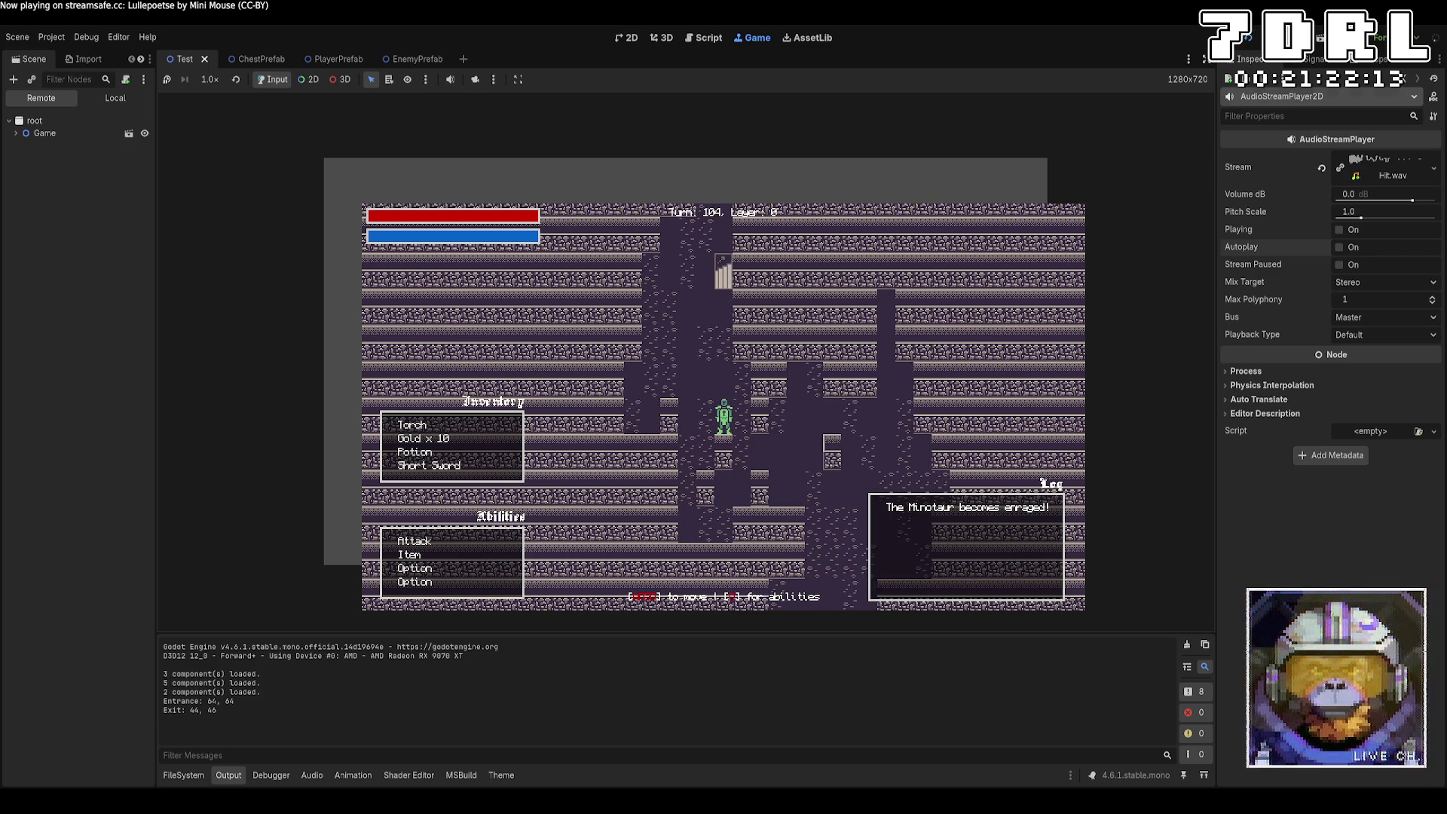
key(w)
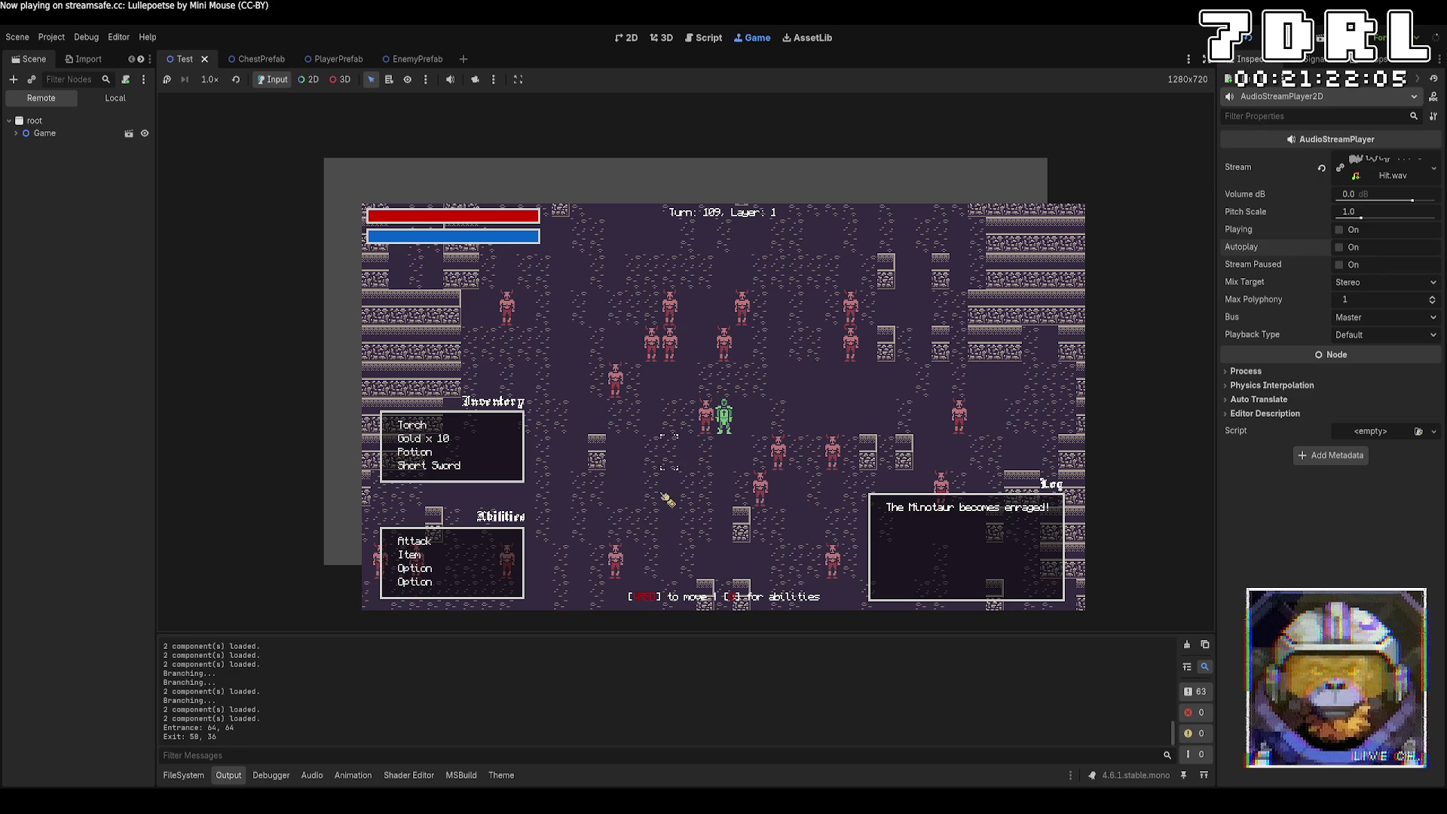
Step: Attack the adjacent Minotaur four times, step onward, then stop the game with F8
click(415, 540)
click(705, 417)
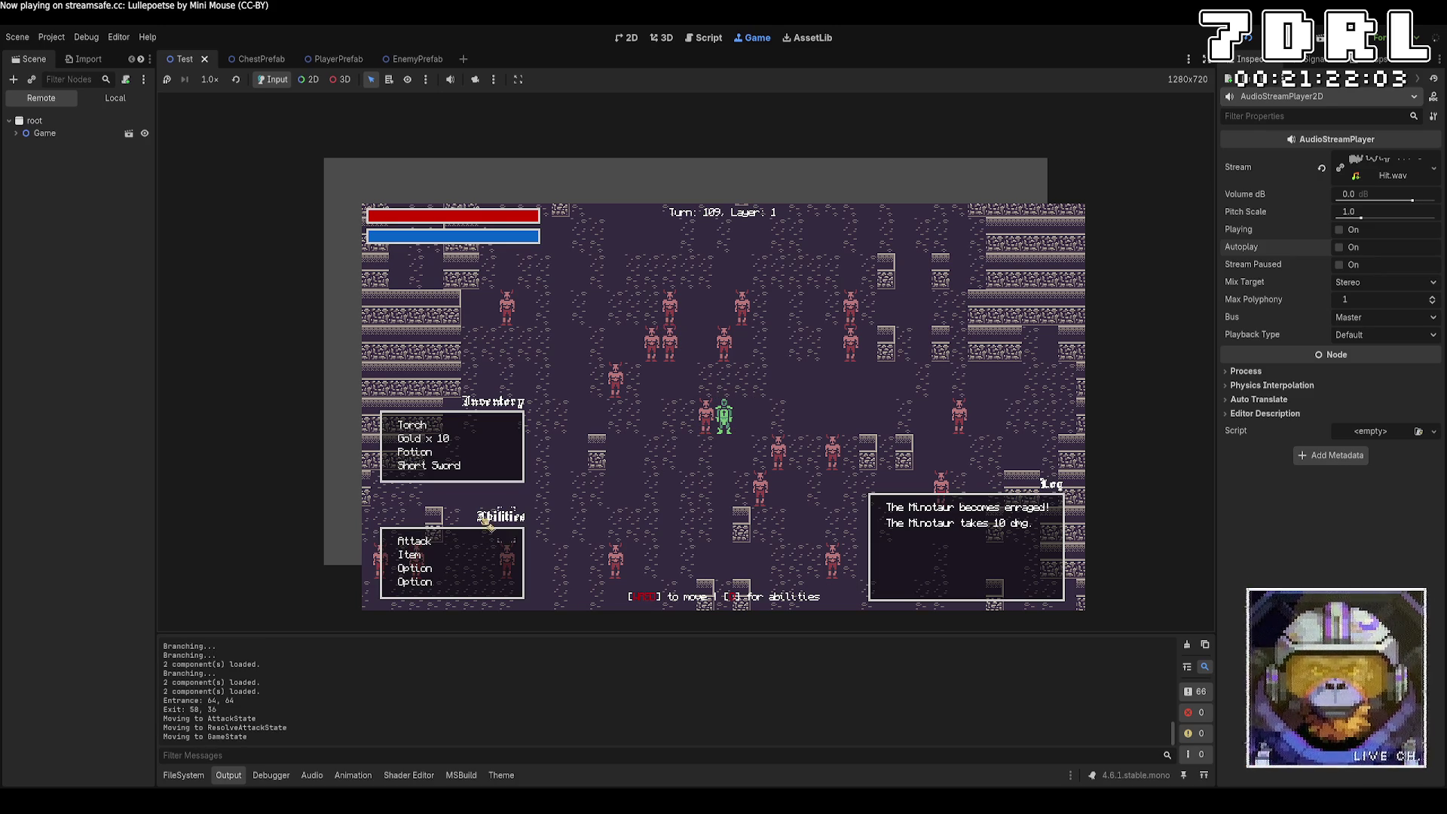
click(415, 540)
click(705, 415)
click(422, 541)
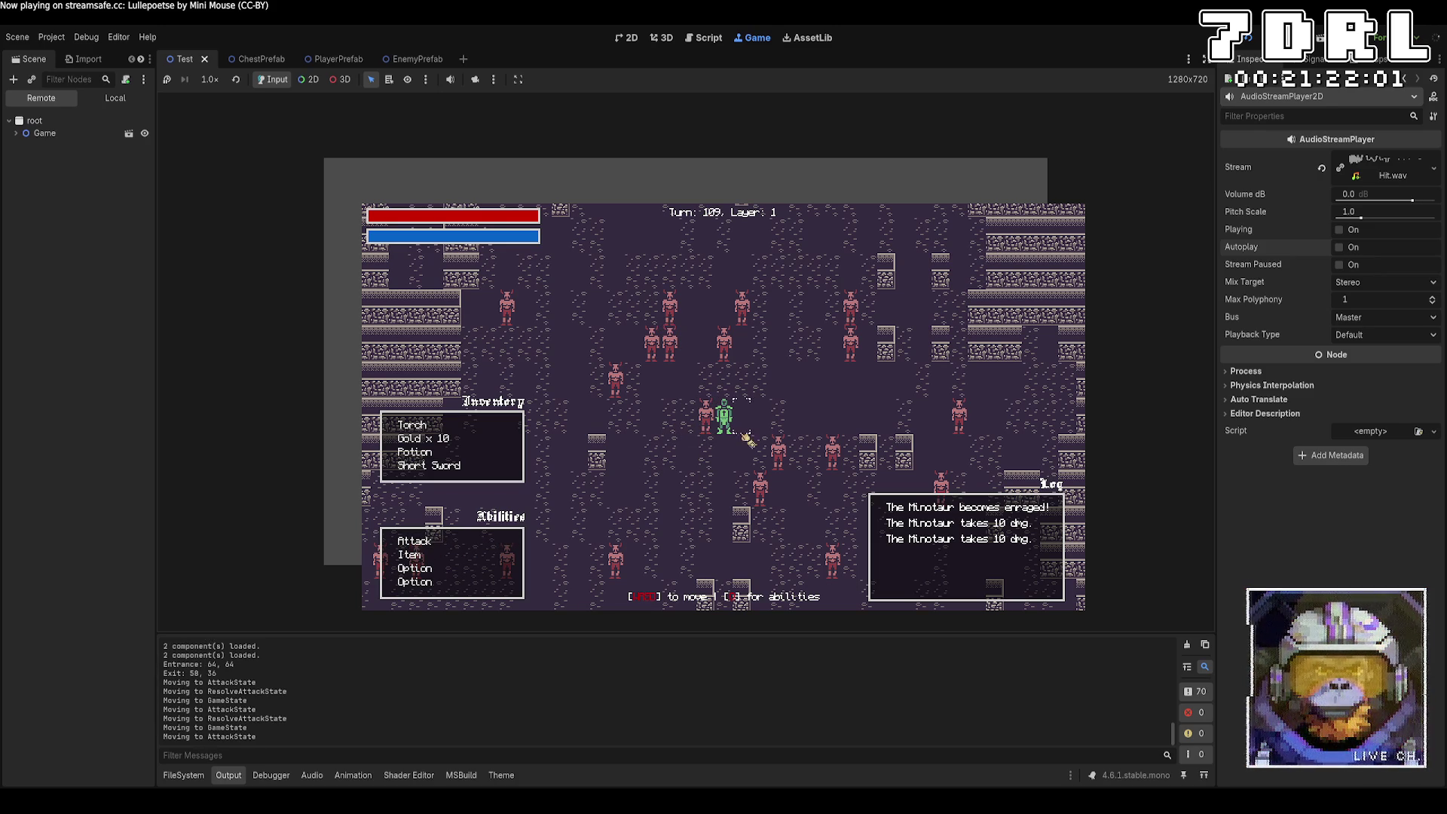
click(709, 424)
key(d)
key(w)
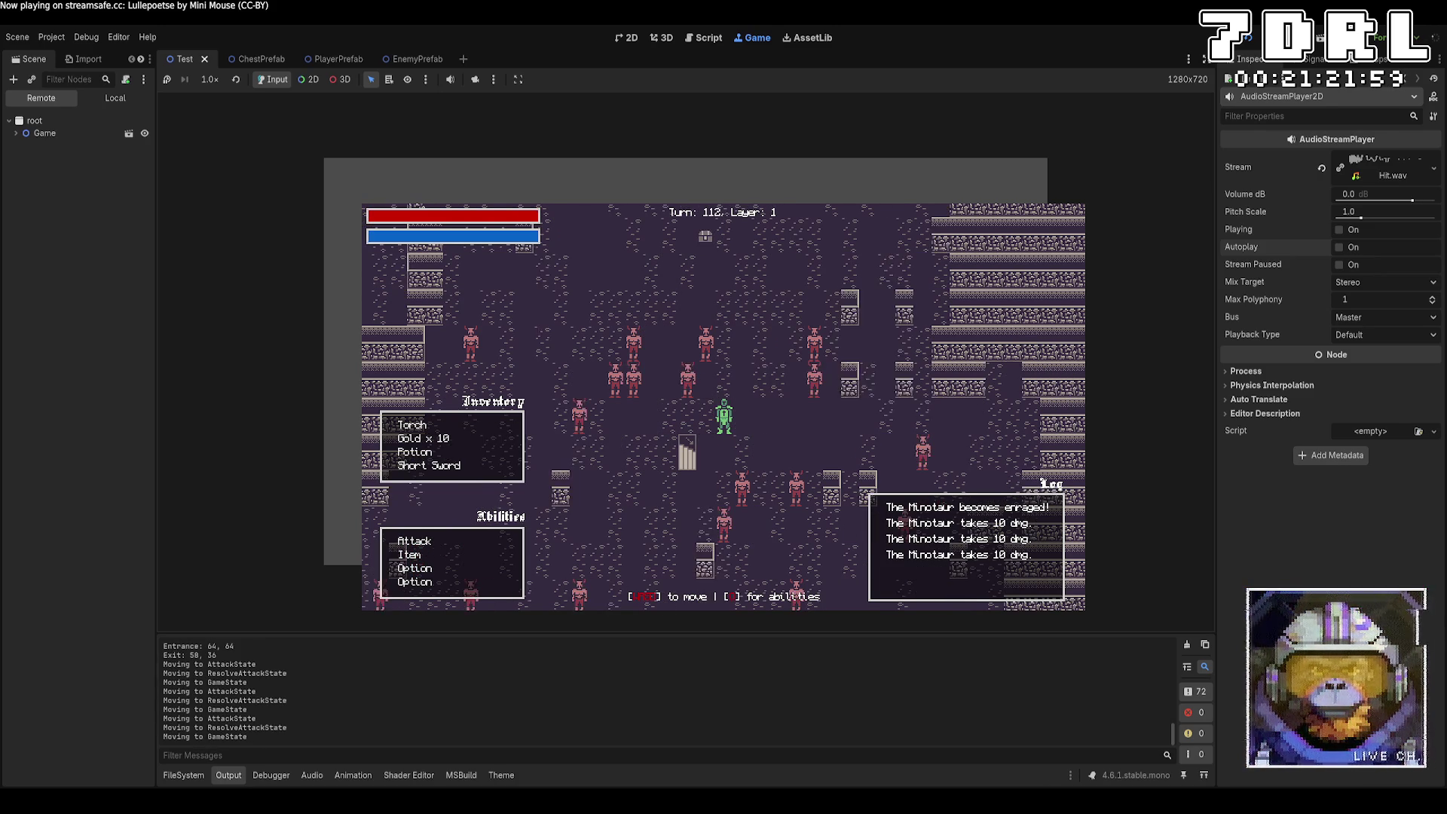
key(w)
key(F8)
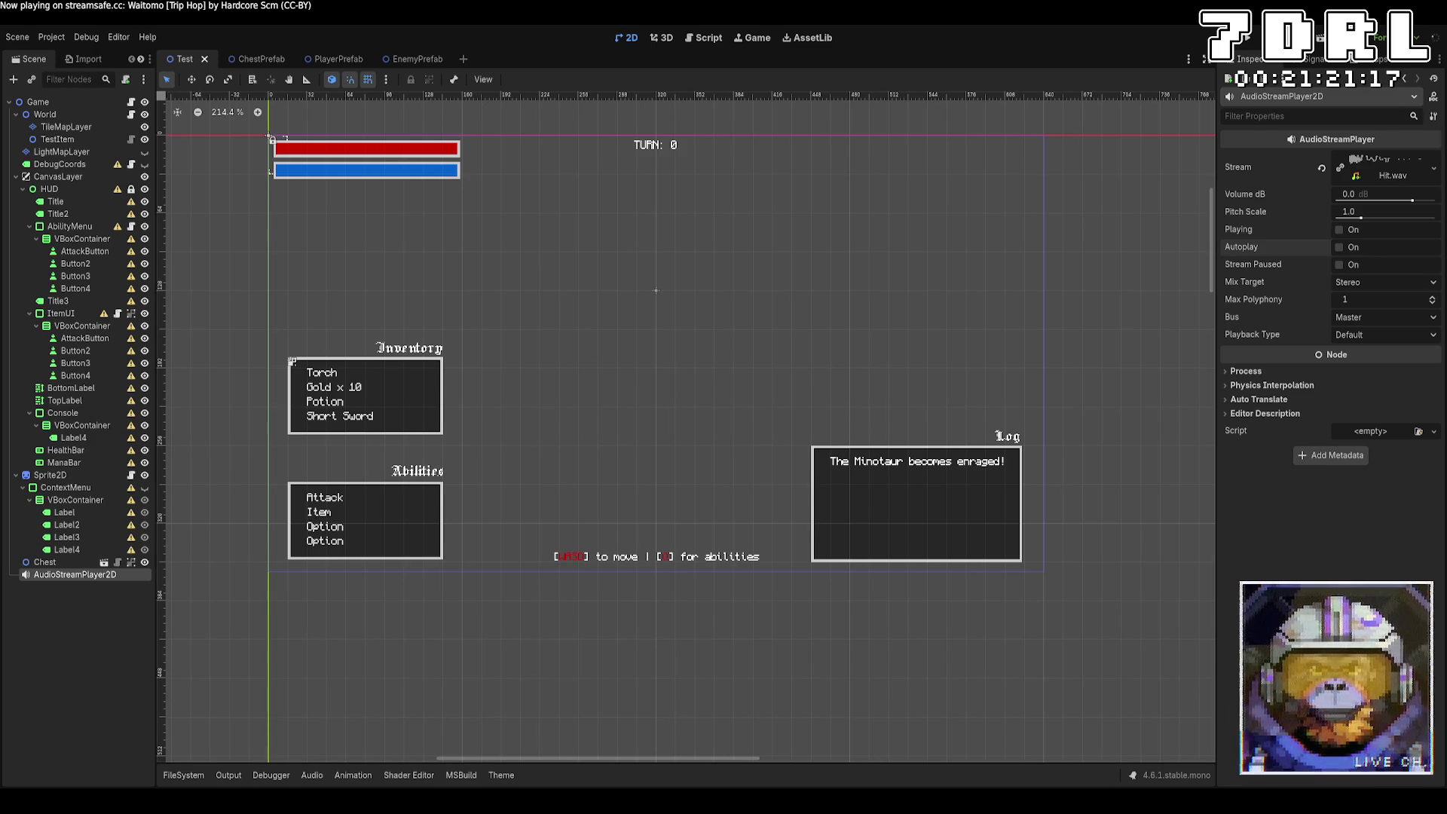
Step: Below BlockedSound, declare 'public AudioStreamWav StairSound' loading res://Sounds/Stair.wav, then save
key(alt+Tab)
scroll(773, 666, up, 10)
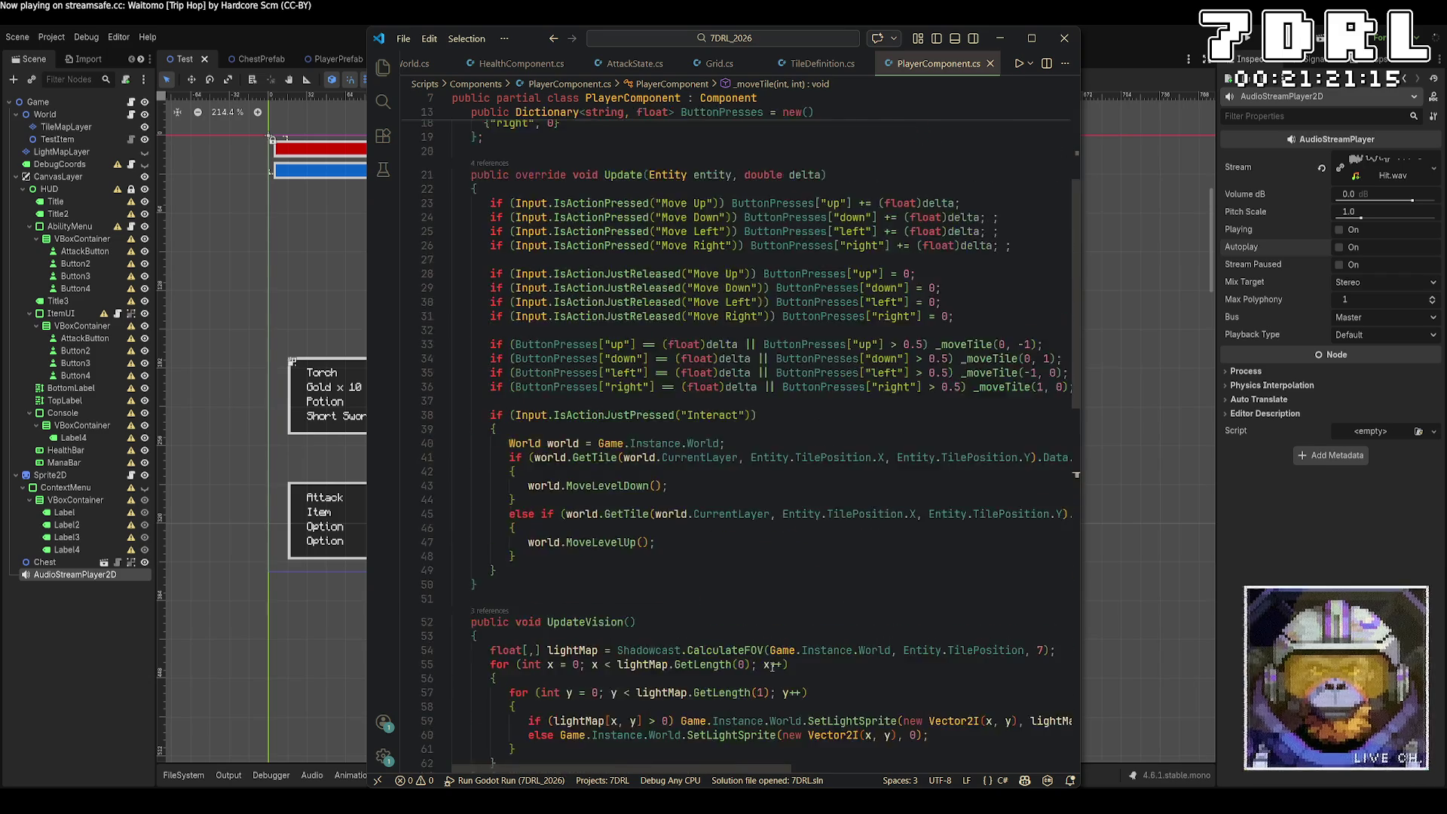
scroll(773, 665, up, 6)
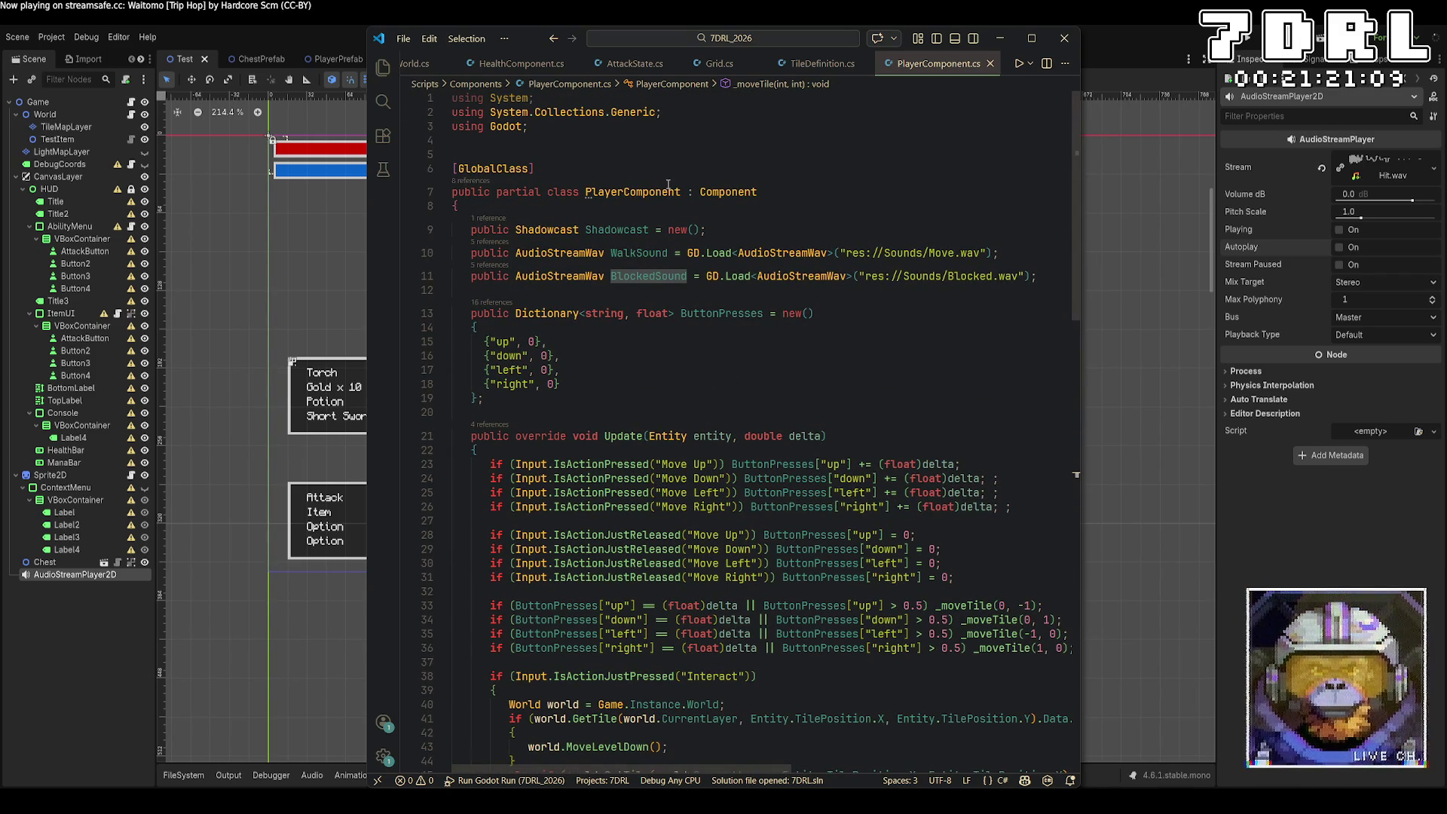
click(536, 292)
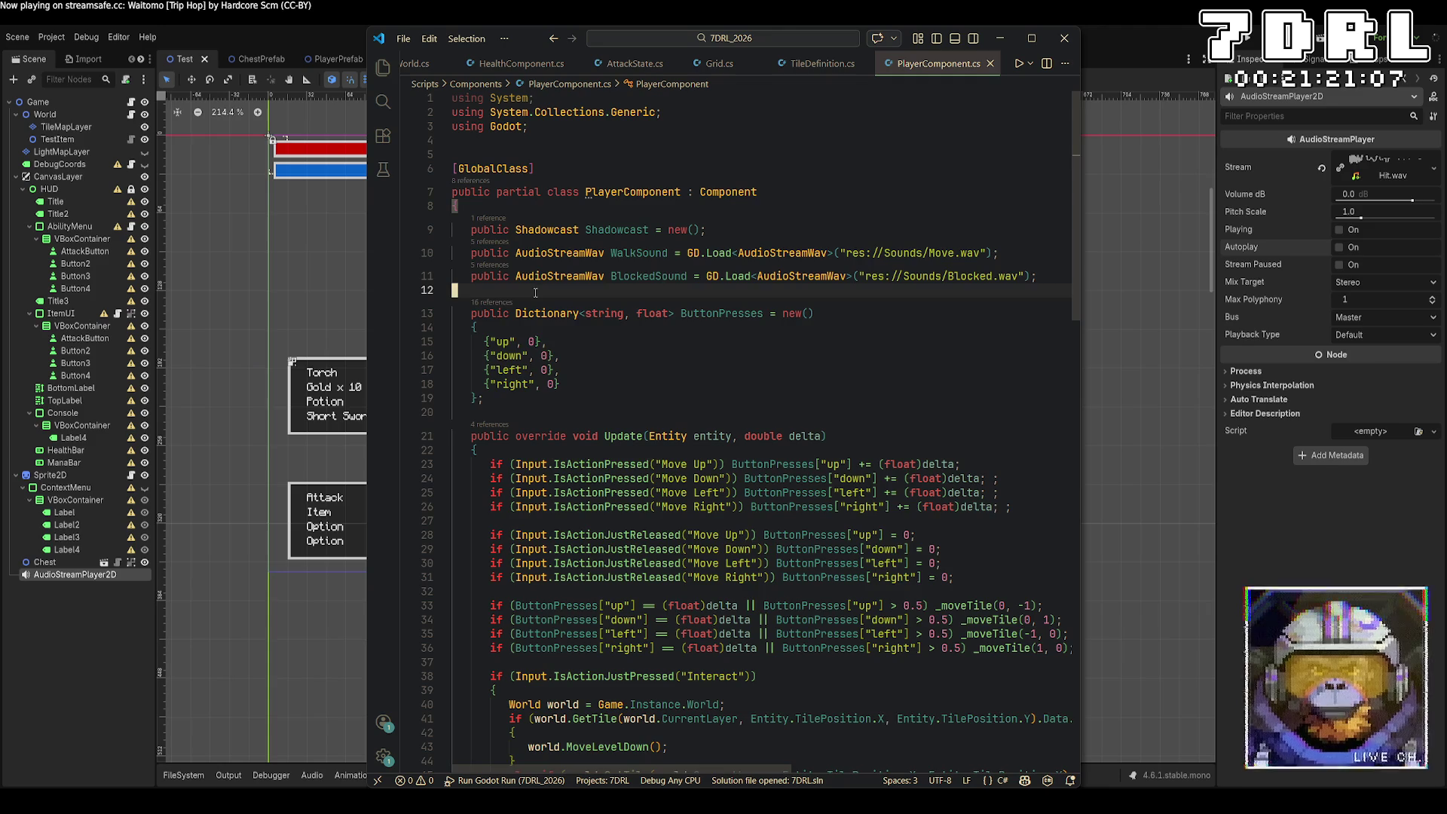
key(Return)
text(public AudioStreamW)
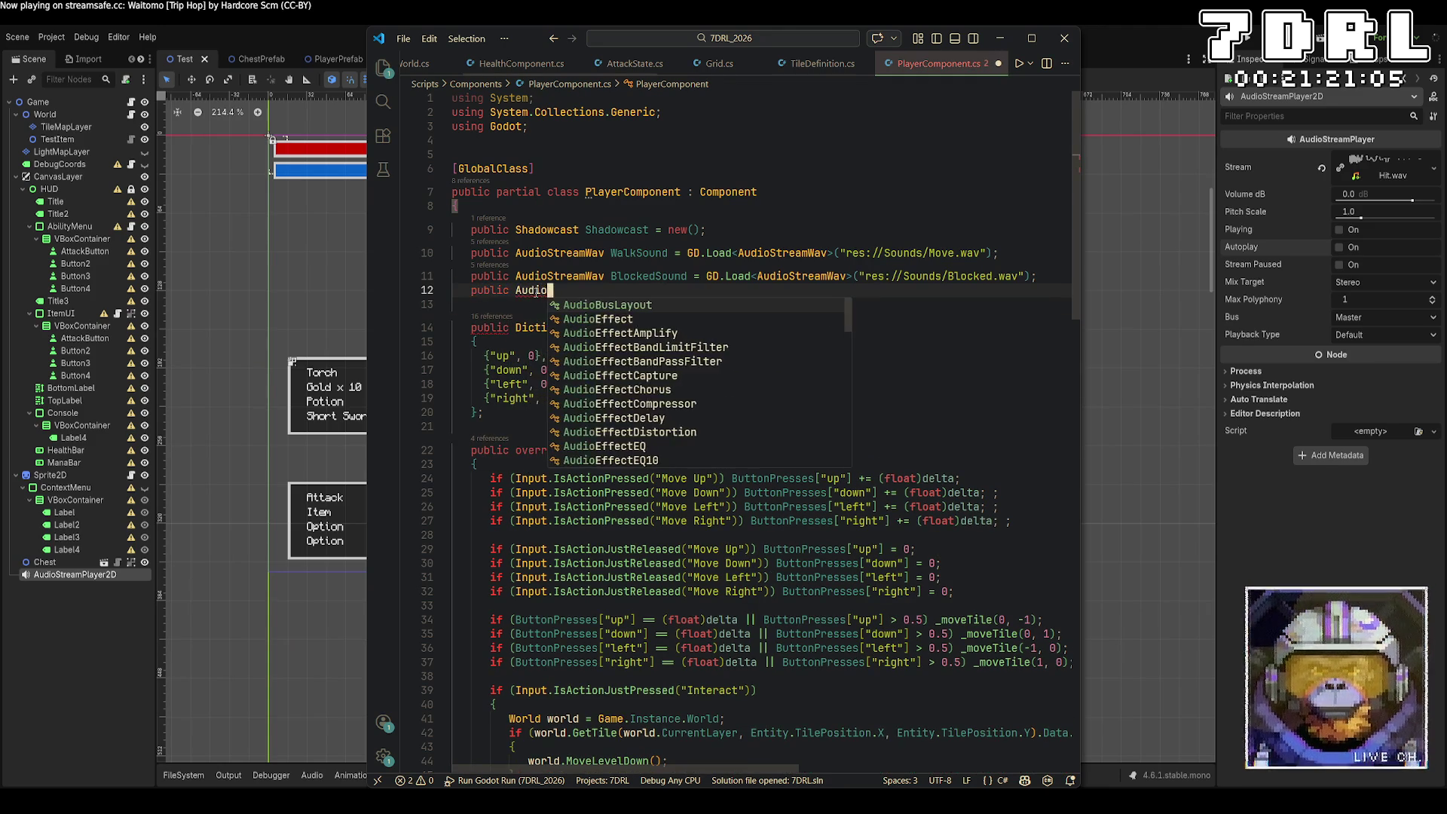
key(Tab)
text(StairS)
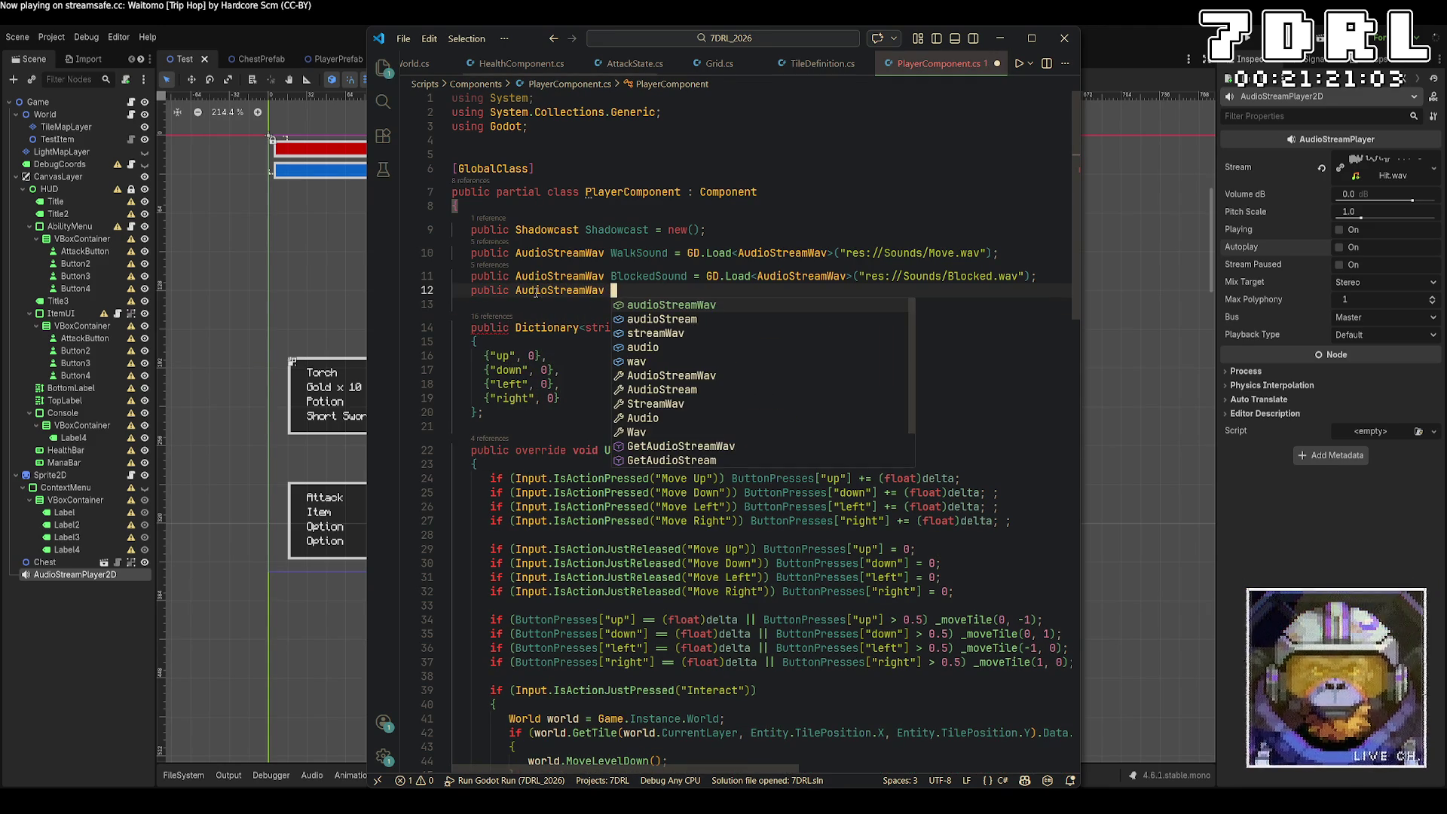
text(ound = GD)
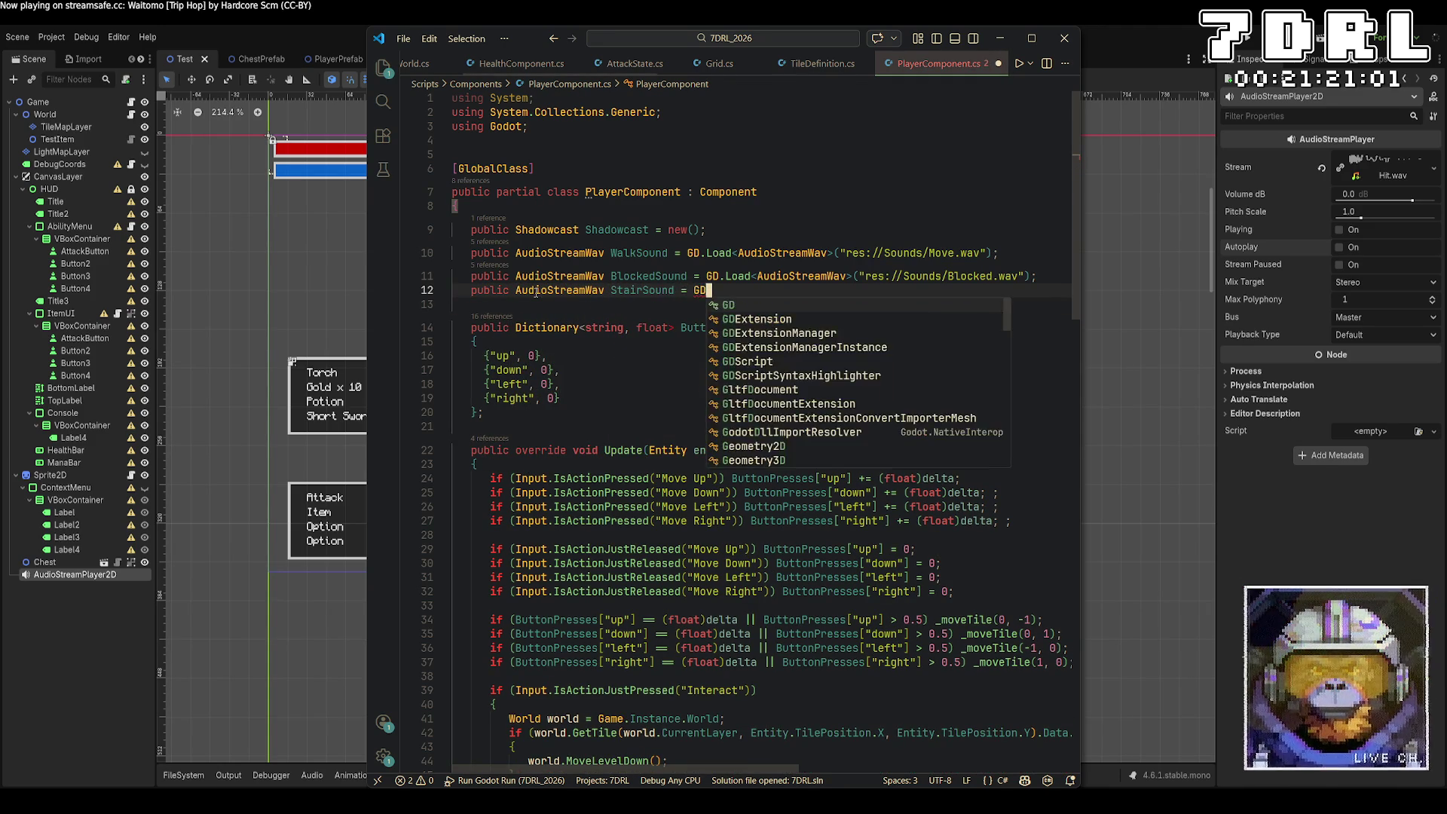
text(.Load<Audios)
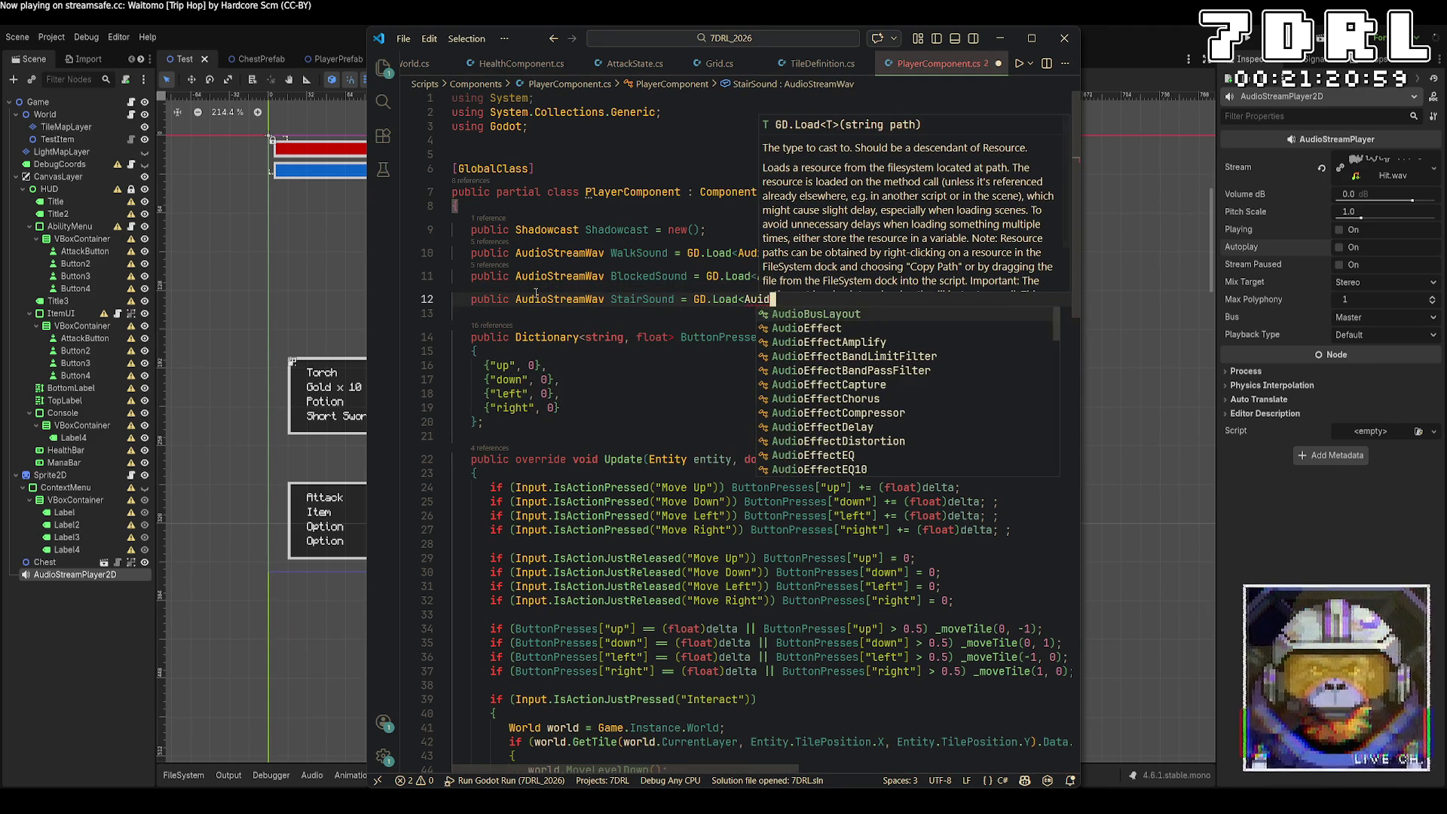
text(treamW)
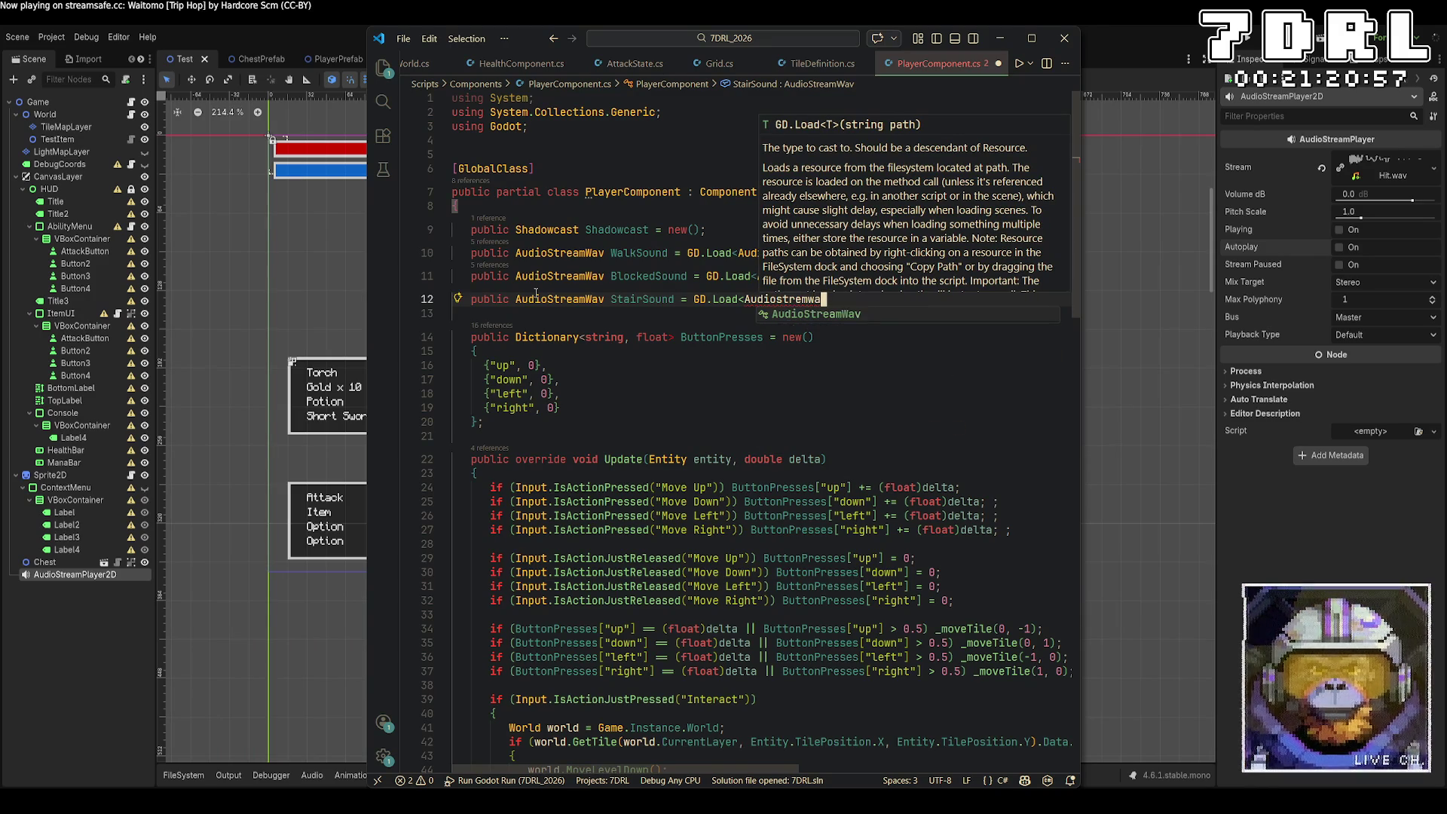
key(Tab)
text(>(")
text(res://Sounds/)
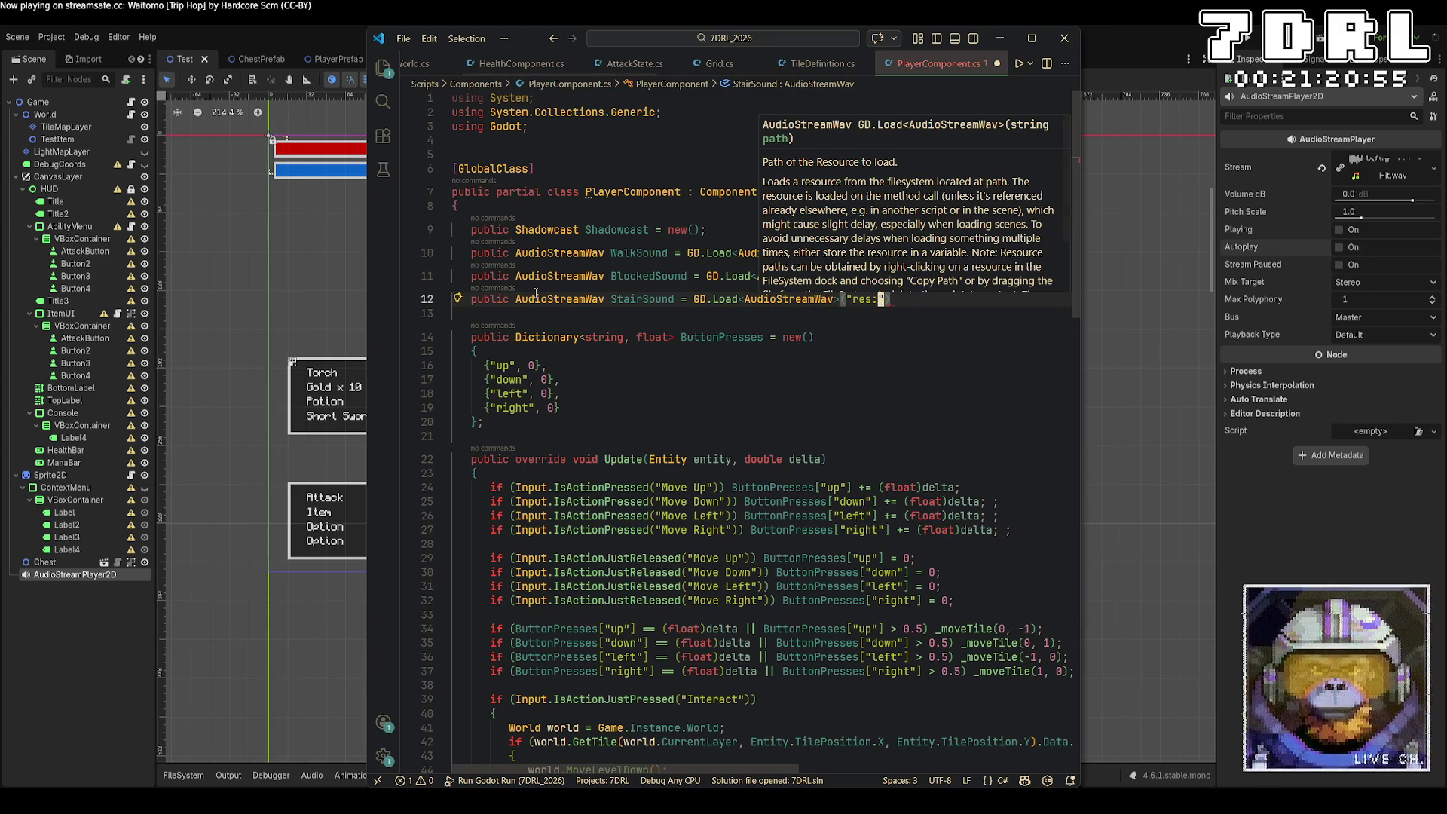
text(Stair.)
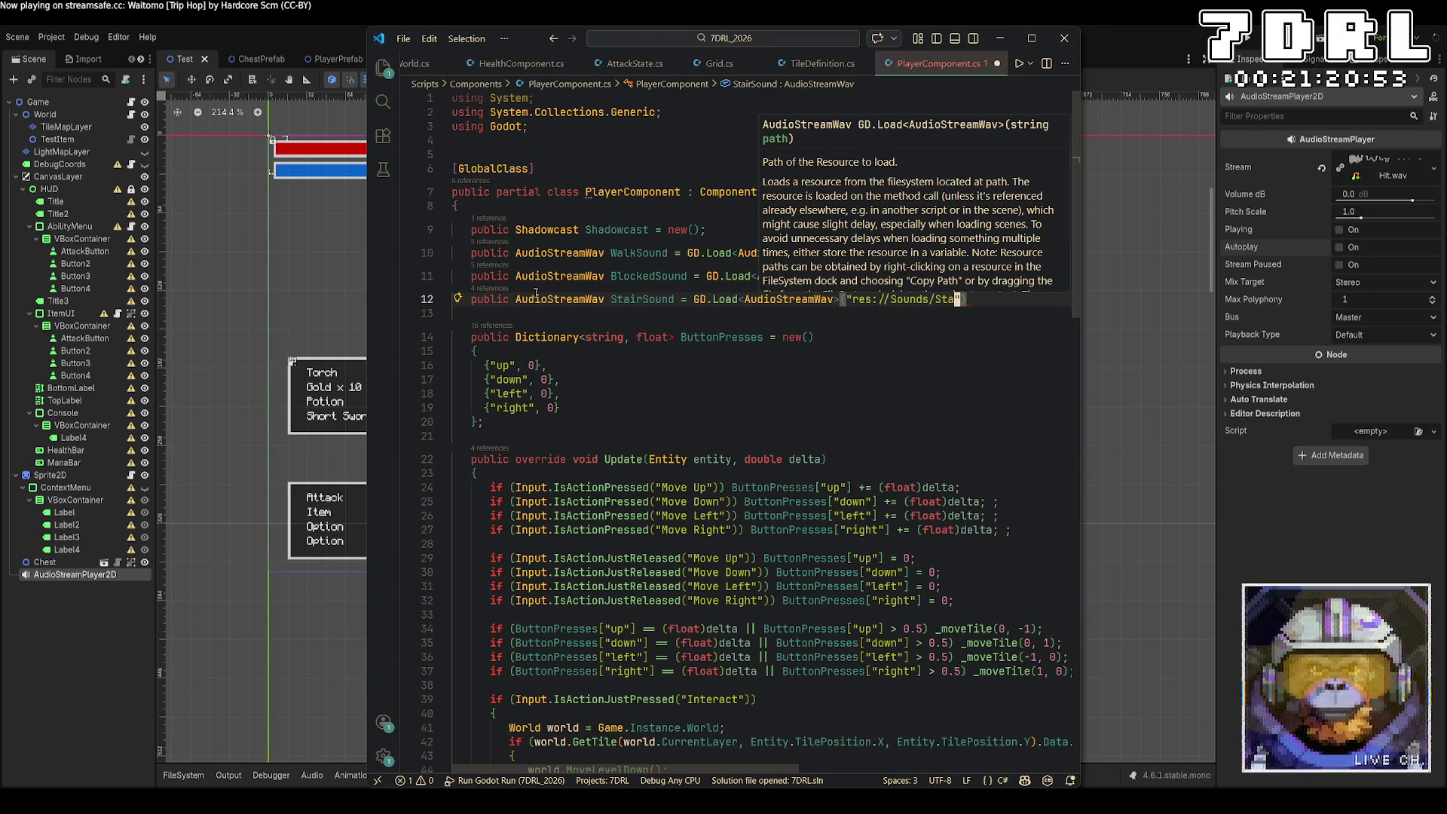
text(wav)
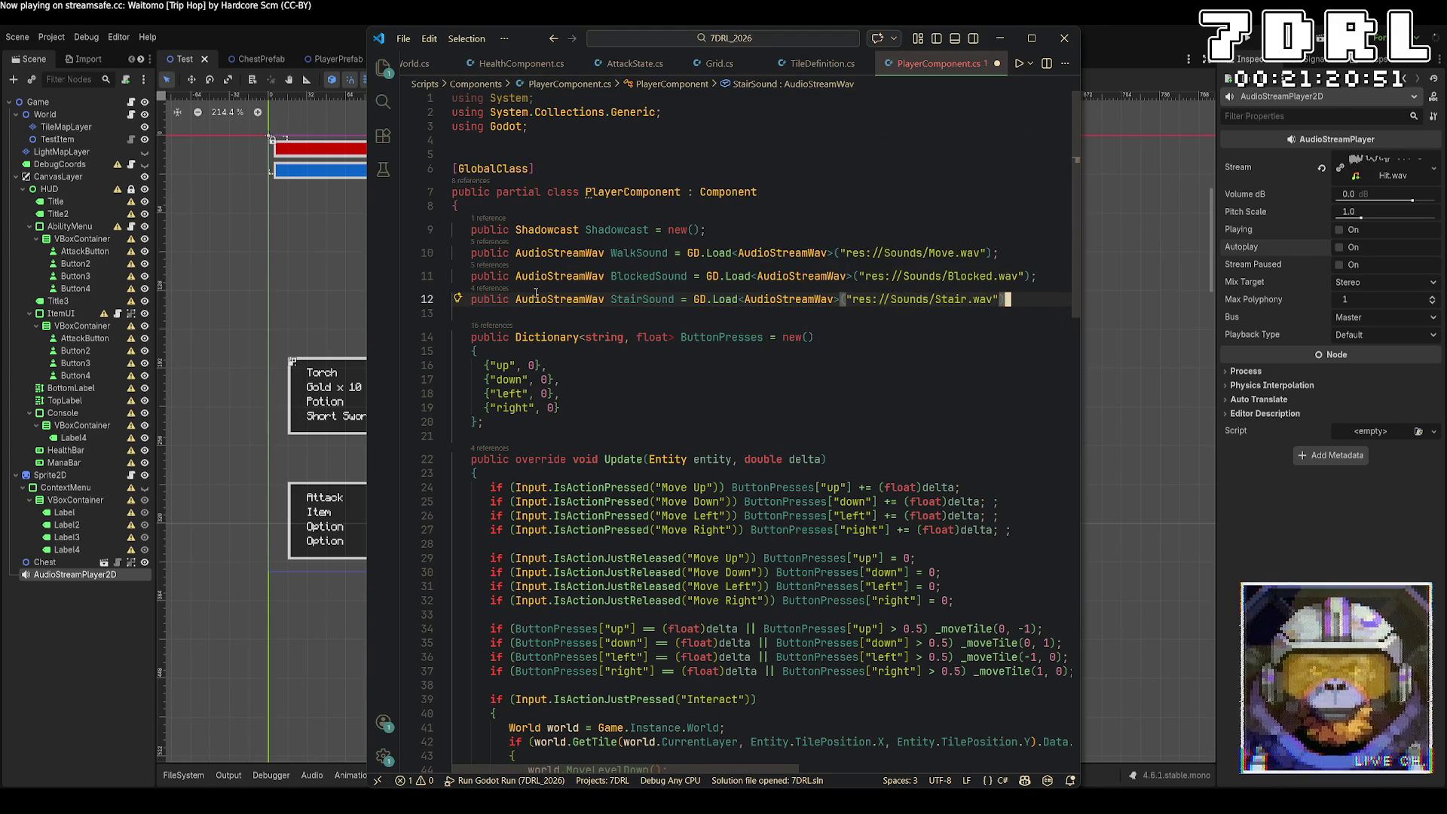
key(ctrl+s)
scroll(528, 310, down, 6)
scroll(529, 309, down, 10)
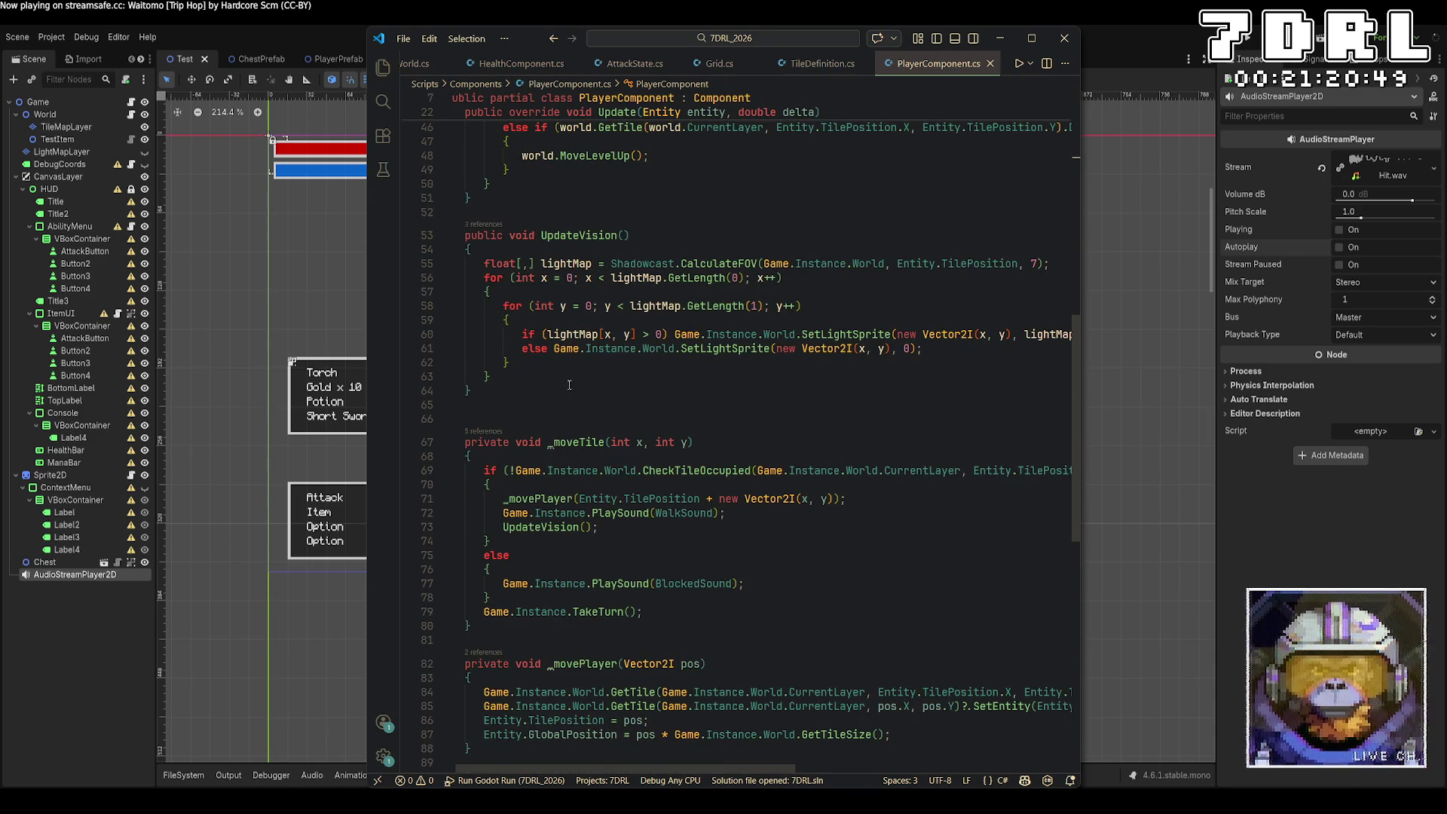
Step: Add Game.Instance.PlaySound(StairSound); after the MoveLevelDown() call and save
scroll(569, 385, down, 1)
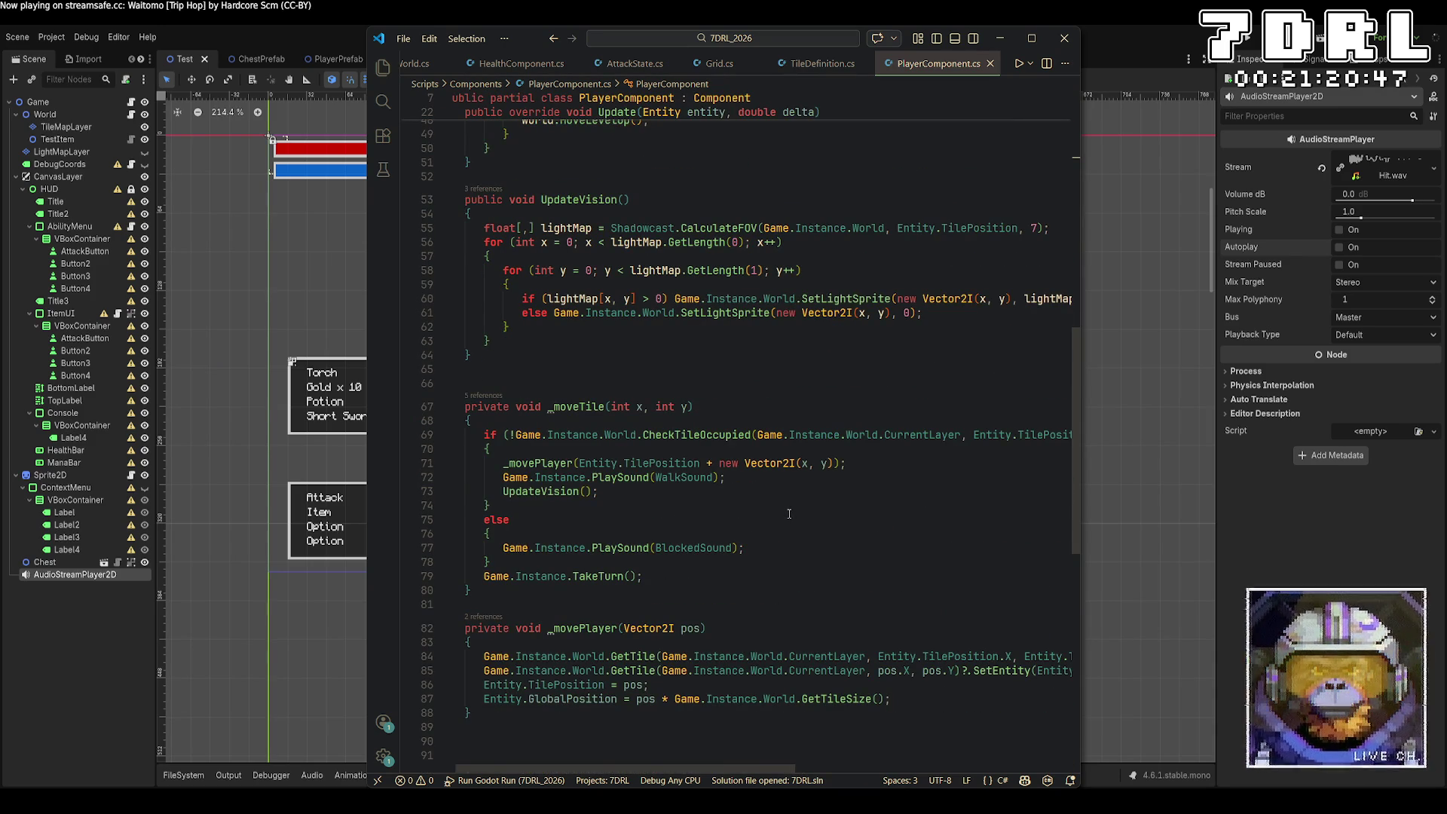
scroll(790, 515, up, 7)
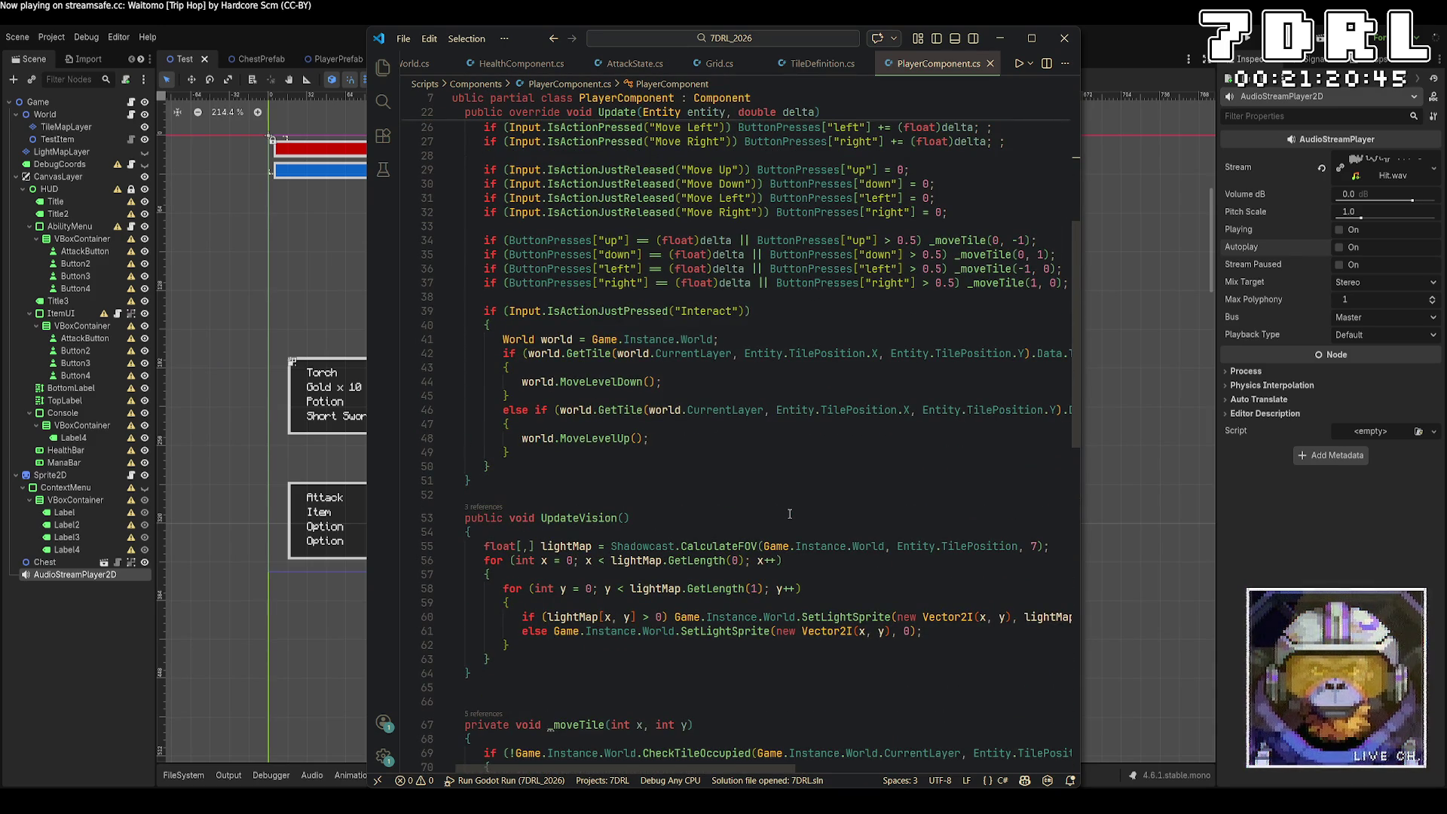
click(715, 382)
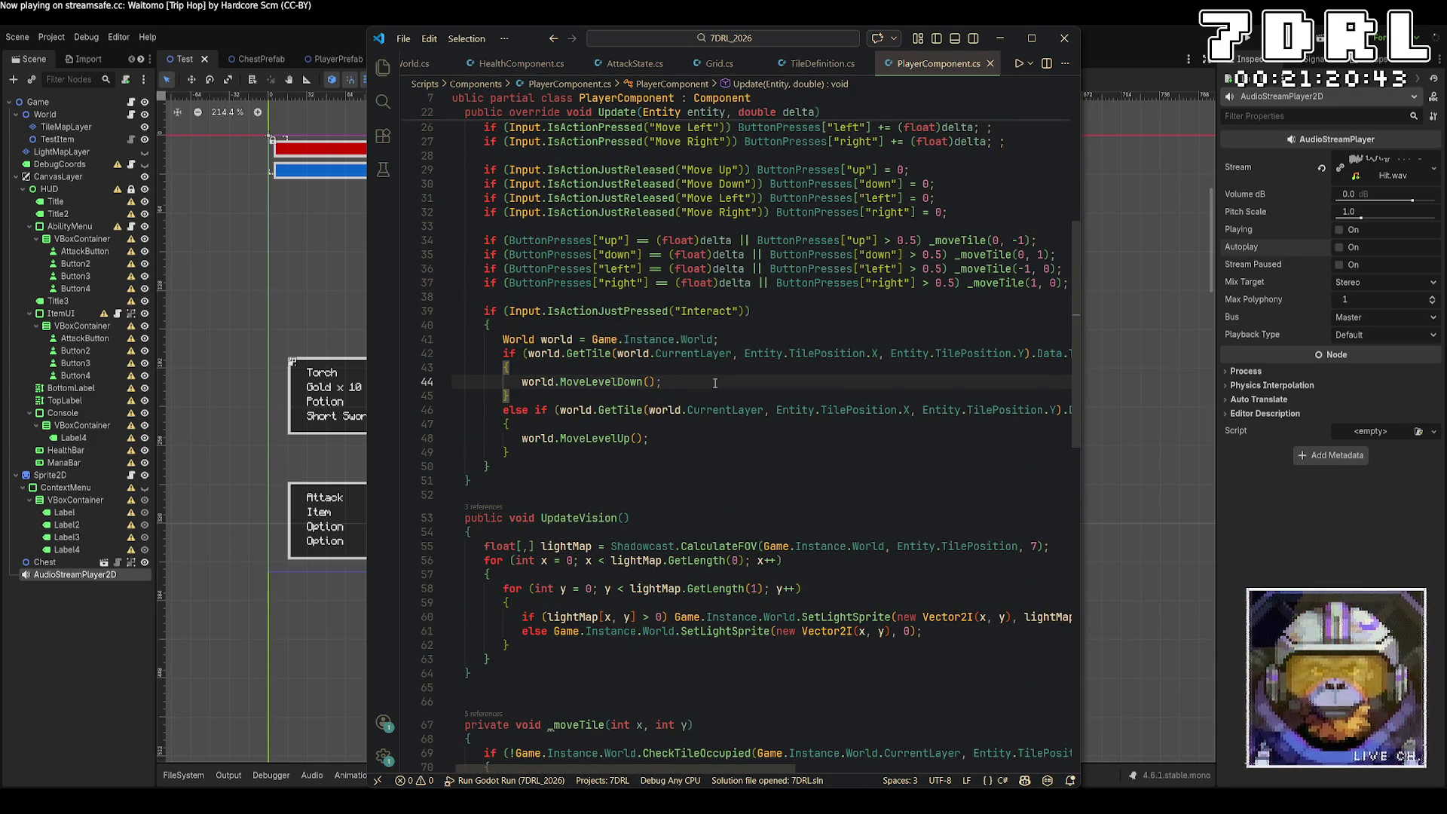
key(Return)
text(Game.Instance.)
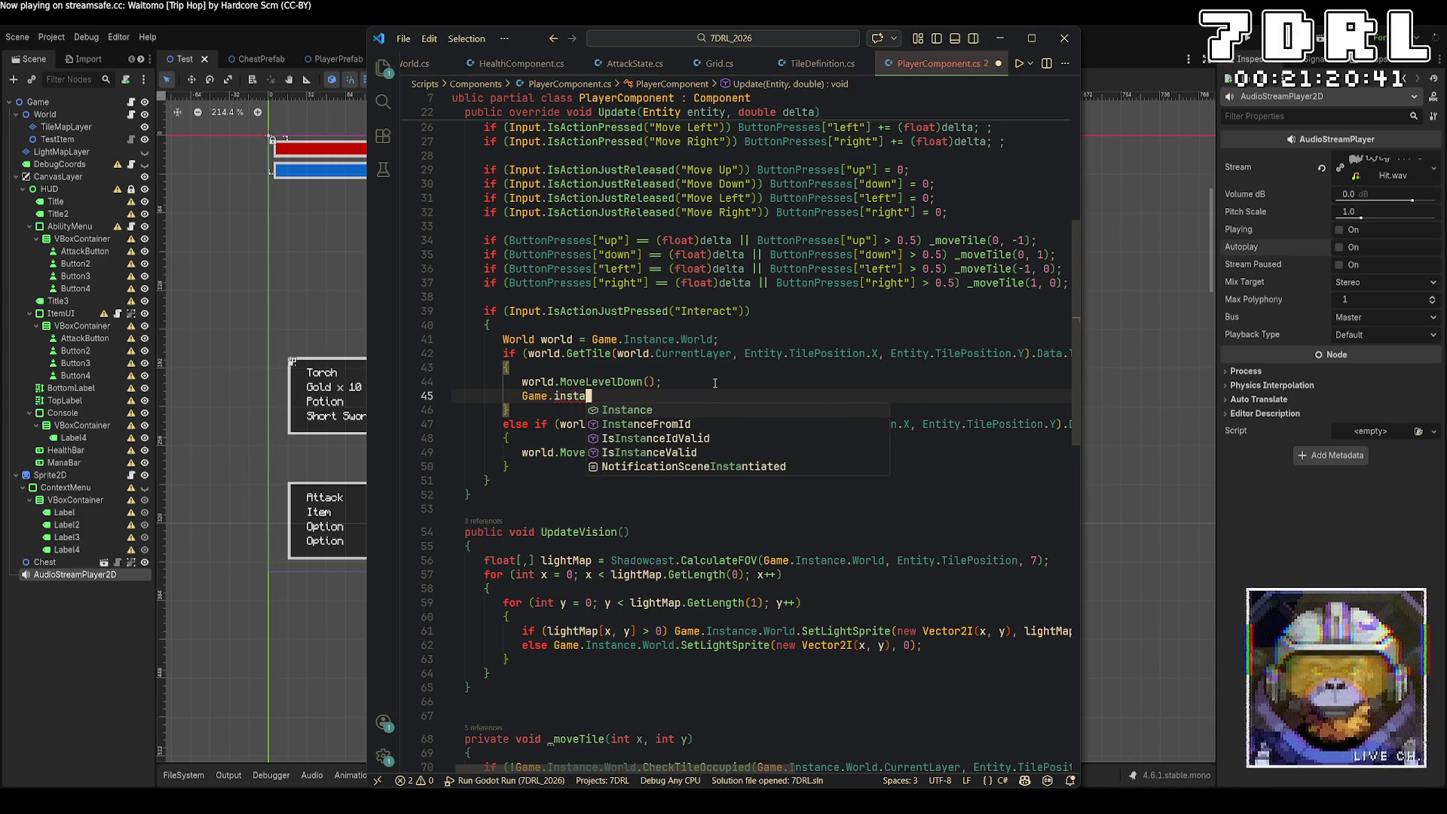
text(PlaySound)
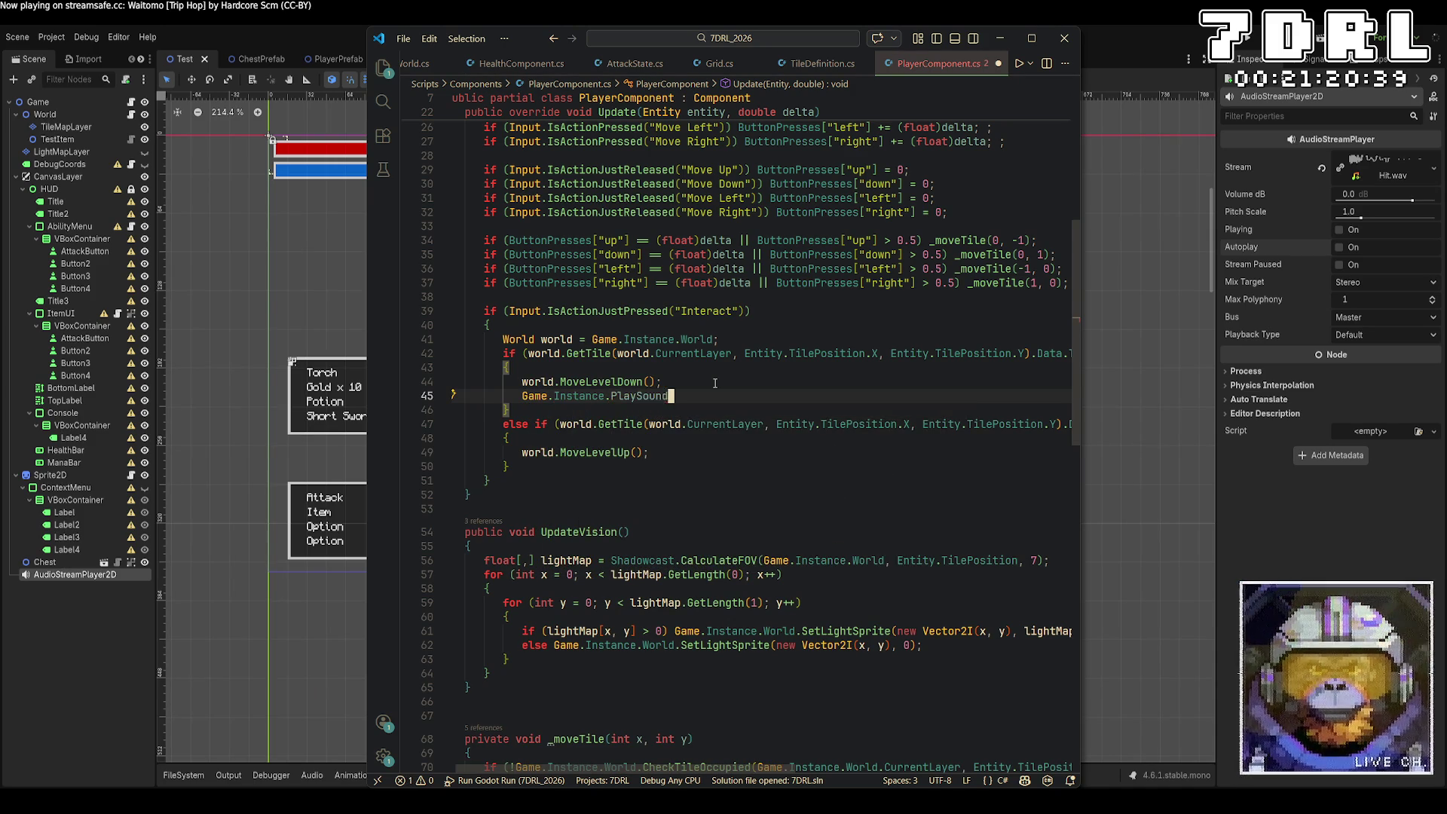
text((Stair)
key(Tab)
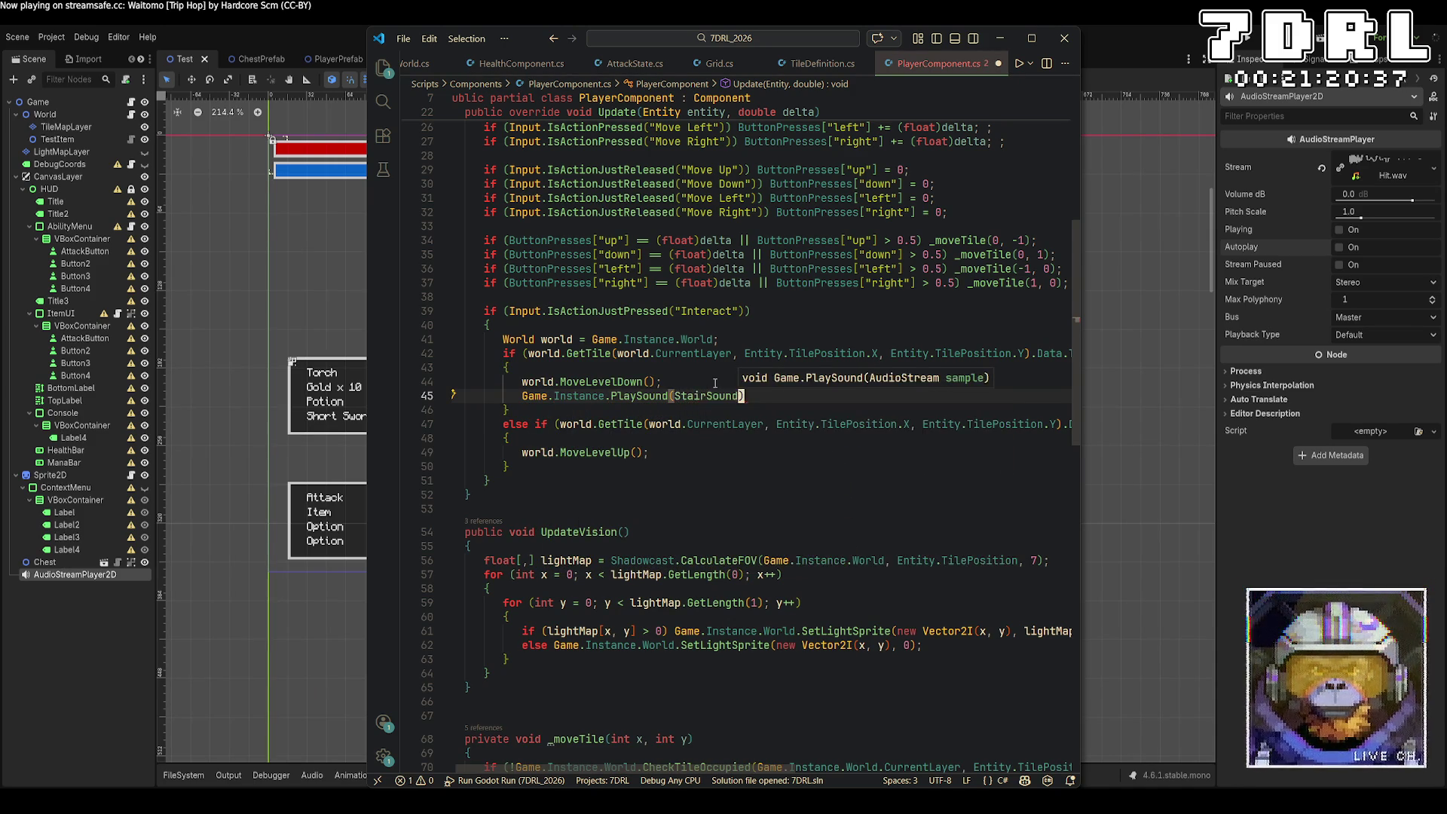
text(;)
key(ctrl+s)
Step: Copy the same PlaySound(StairSound) line after MoveLevelUp(), save, and run the project
key(shift+Home)
key(ctrl+c)
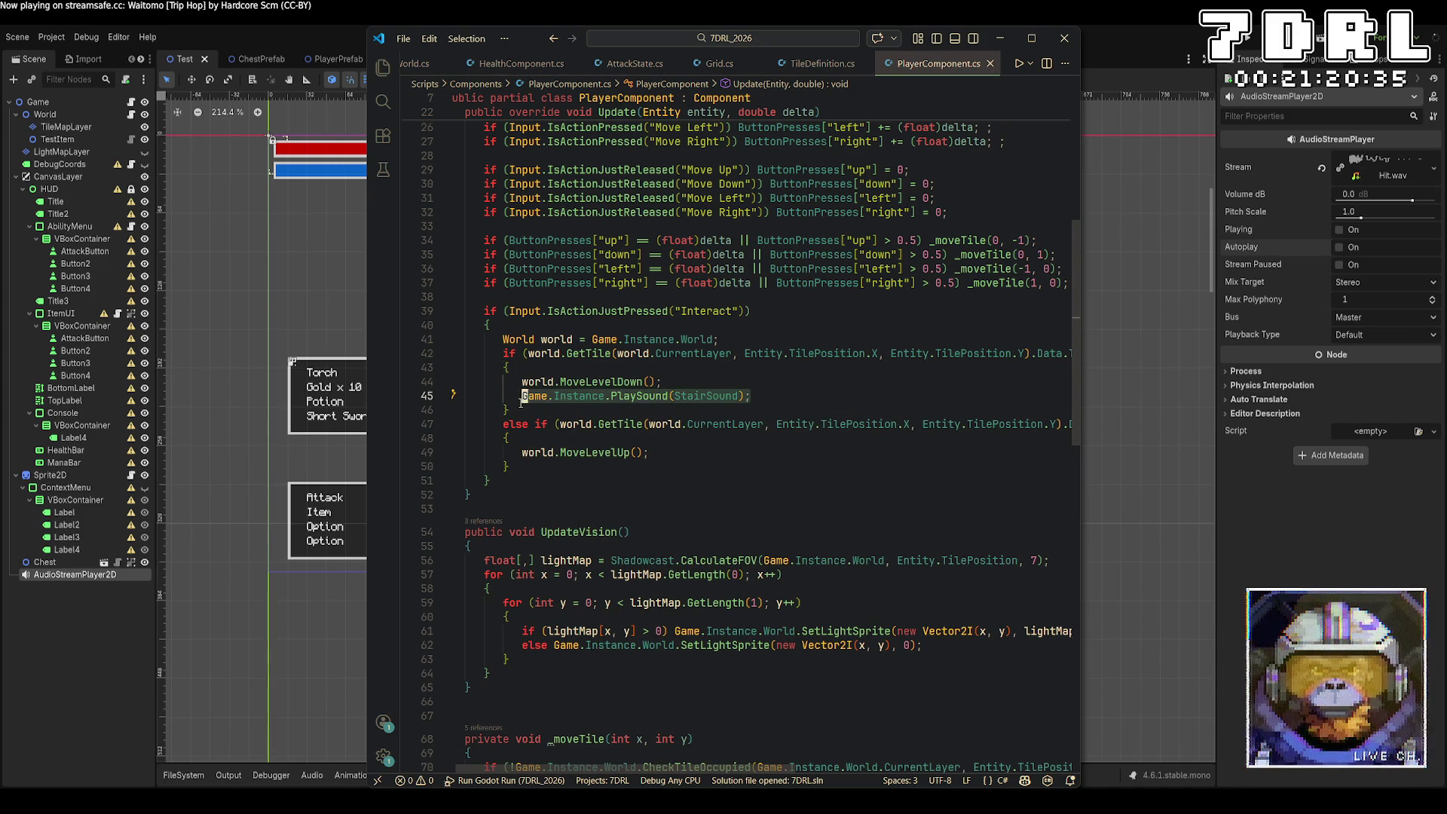
click(692, 452)
key(Return)
key(ctrl+v)
key(ctrl+s)
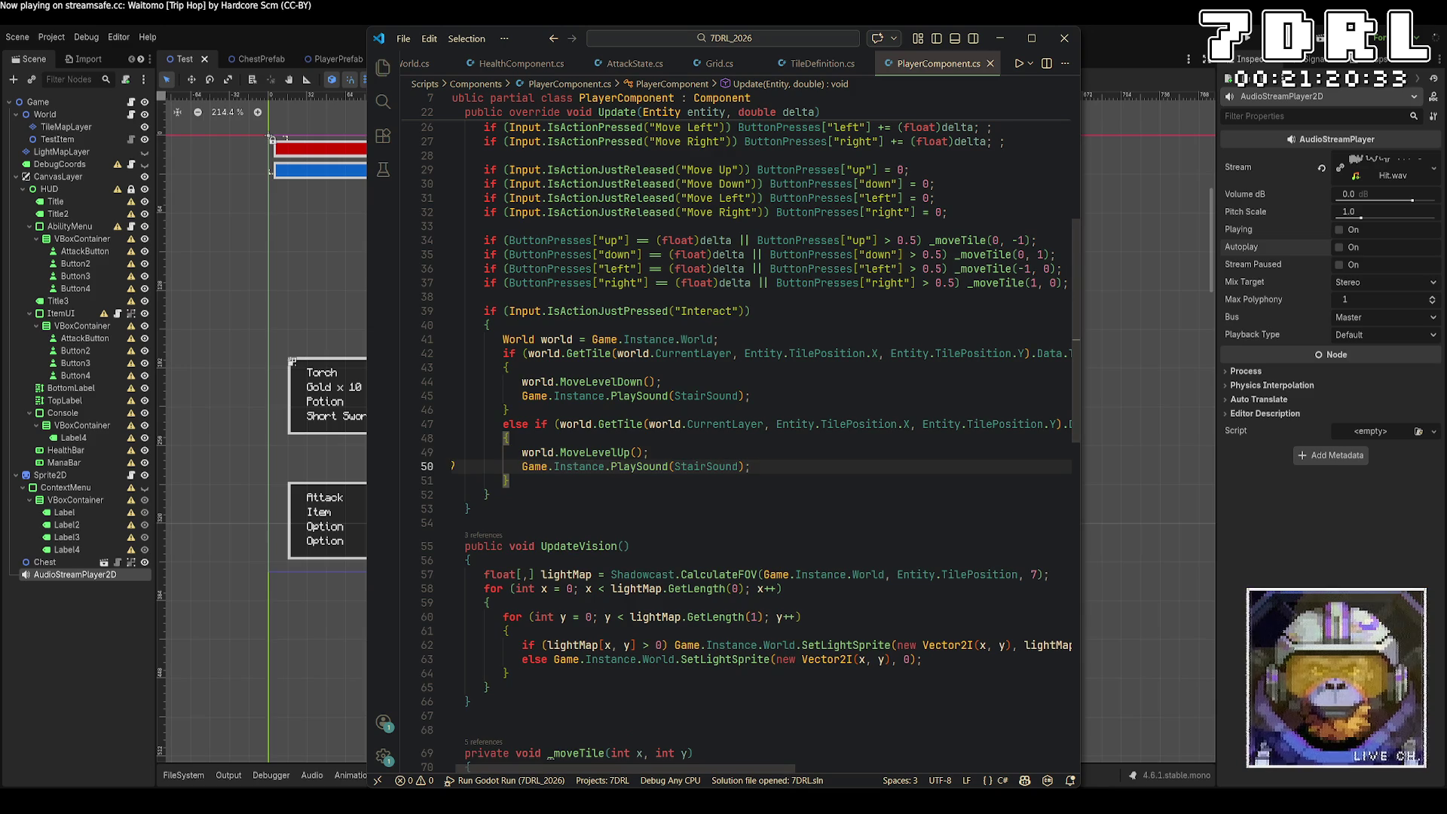
click(1250, 34)
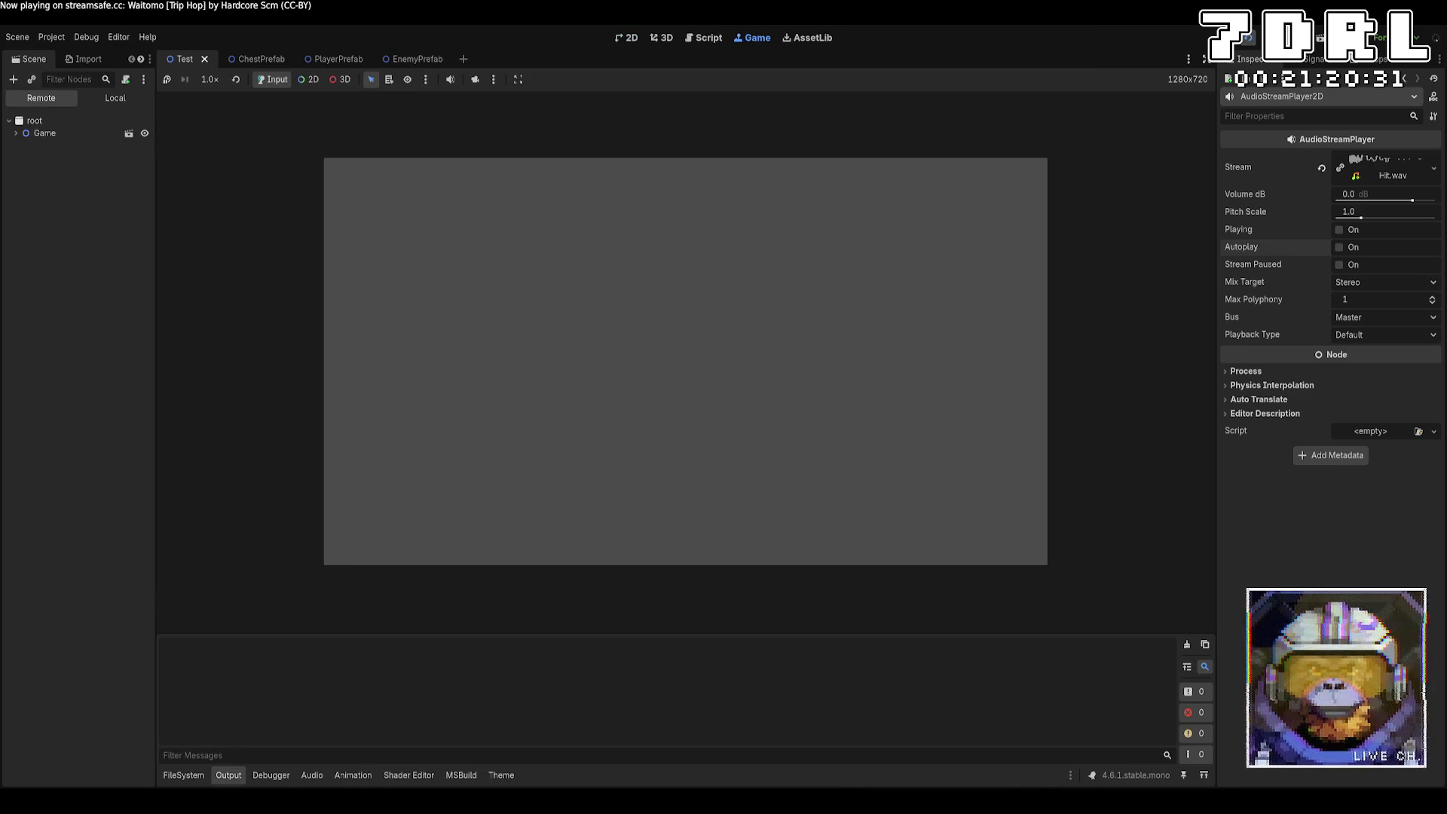
Step: Walk the player across the dungeon onto the stairs, reaching layer 1 at turn 38
key(a)
key(a)
key(a)
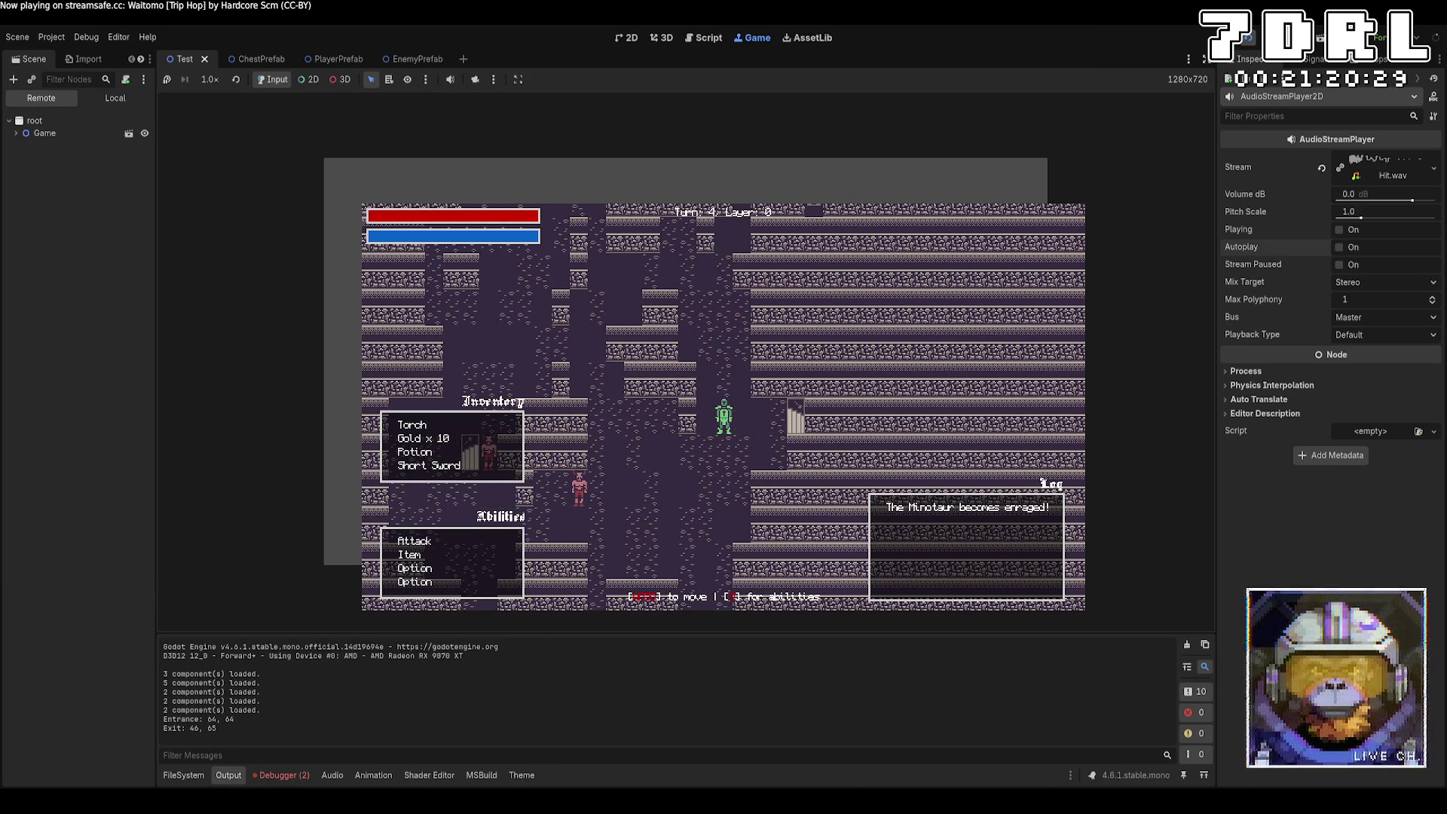
key(s)
key(s)
key(d)
key(d)
key(s)
key(s)
key(w)
key(w)
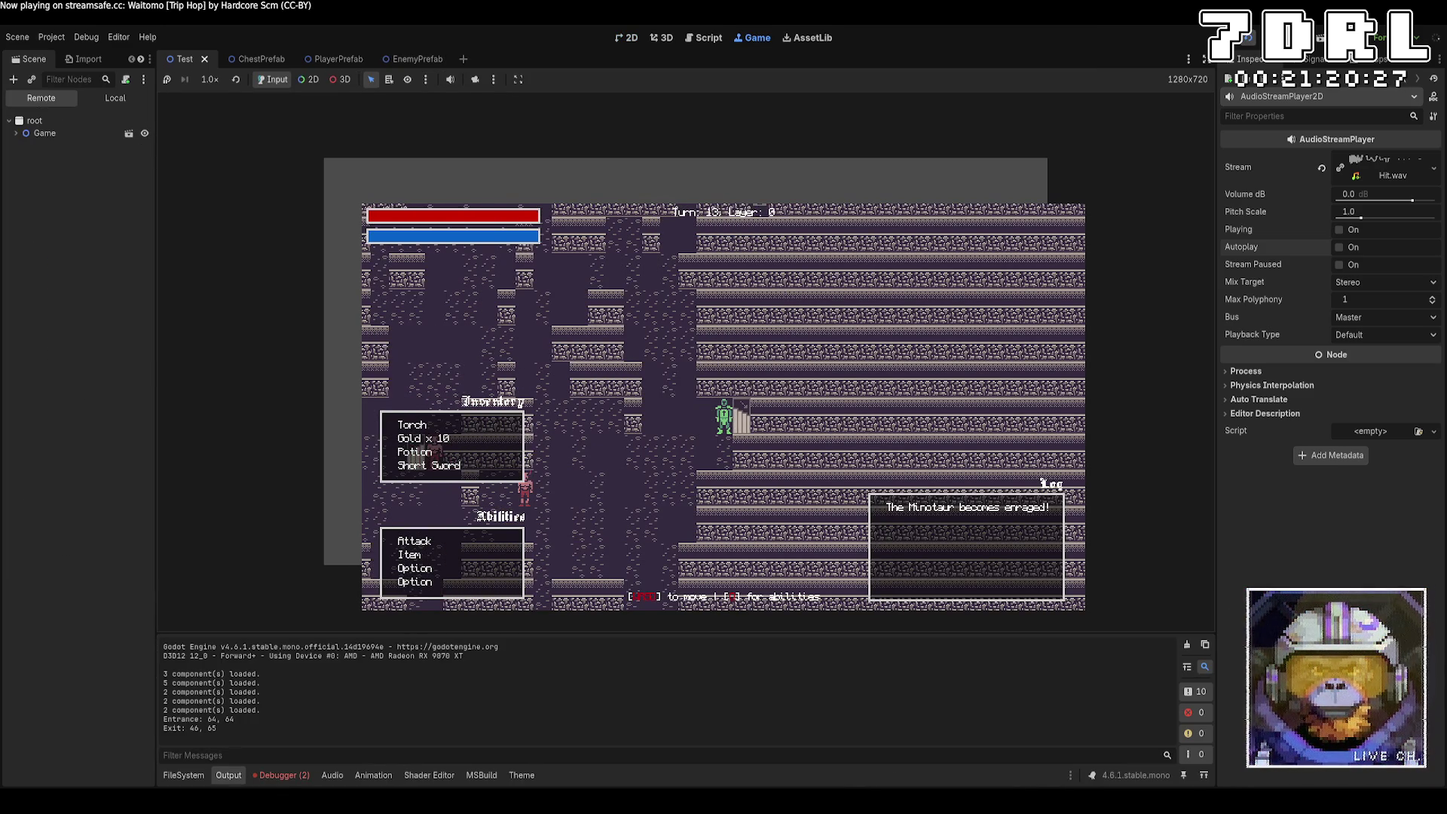
key(s)
key(a)
key(w)
key(w)
key(s)
key(a)
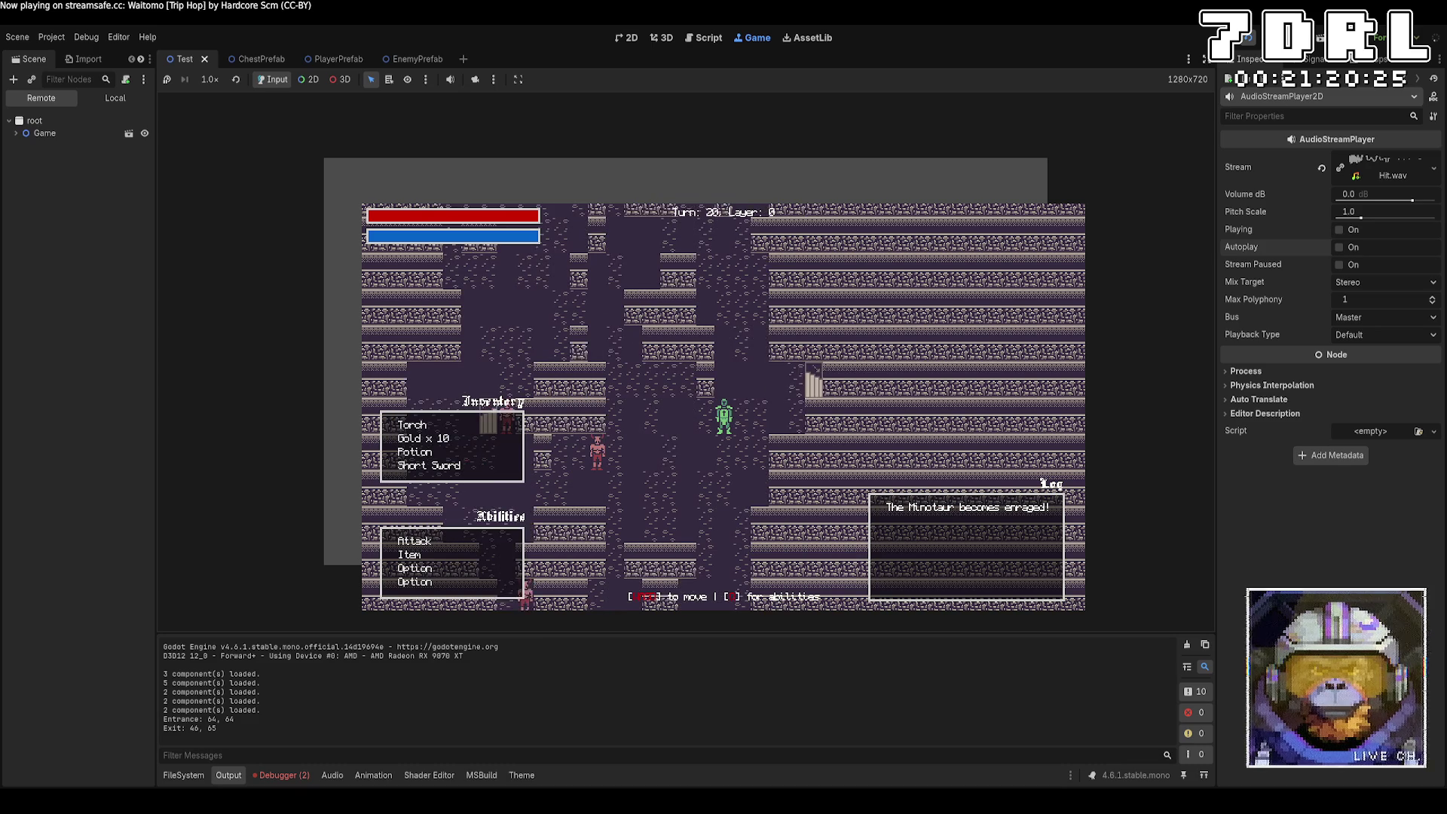
key(a)
key(a)
key(s)
key(s)
key(a)
key(Left)
key(Left)
key(Left)
key(Up)
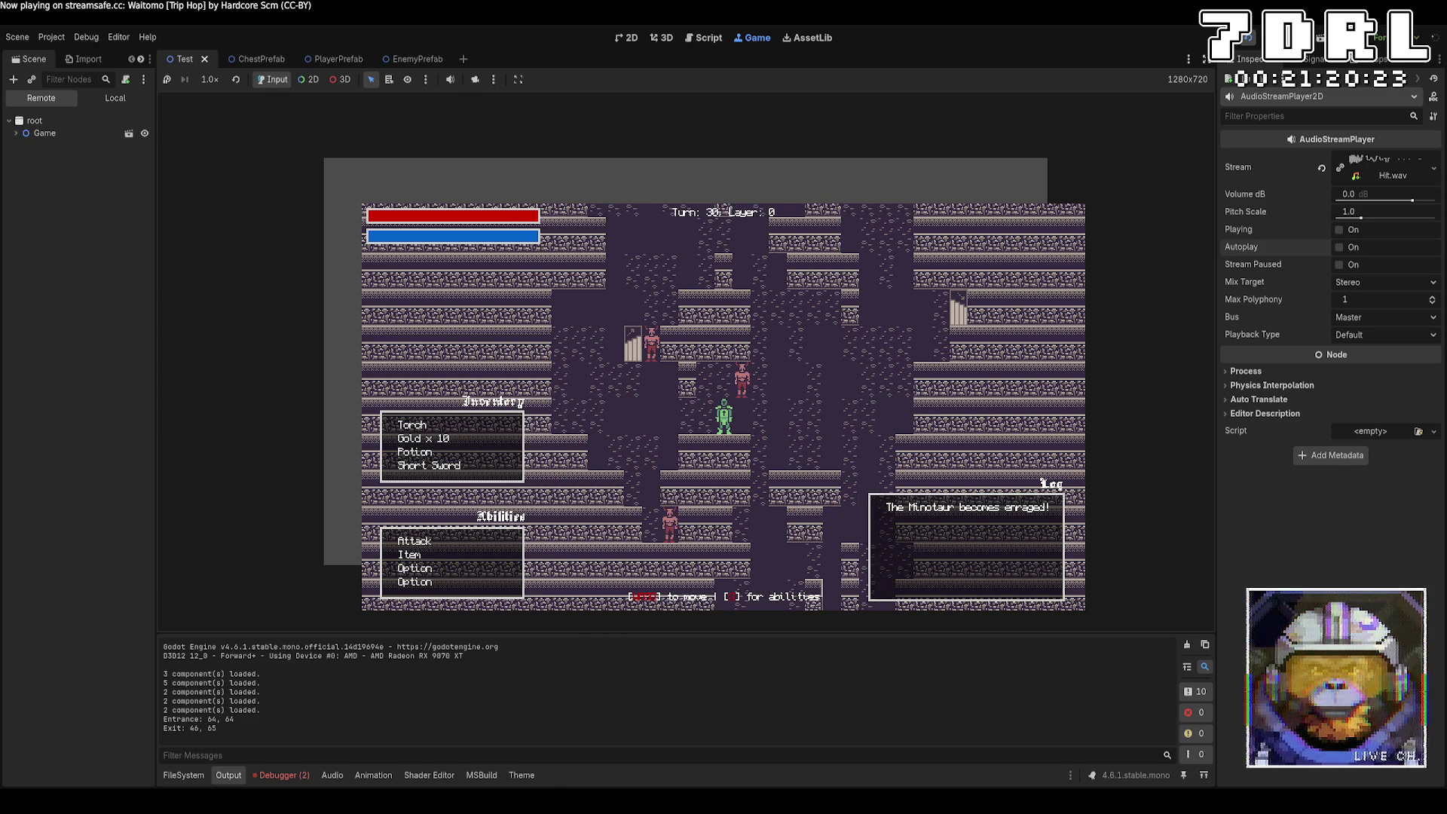
key(Up)
key(Up)
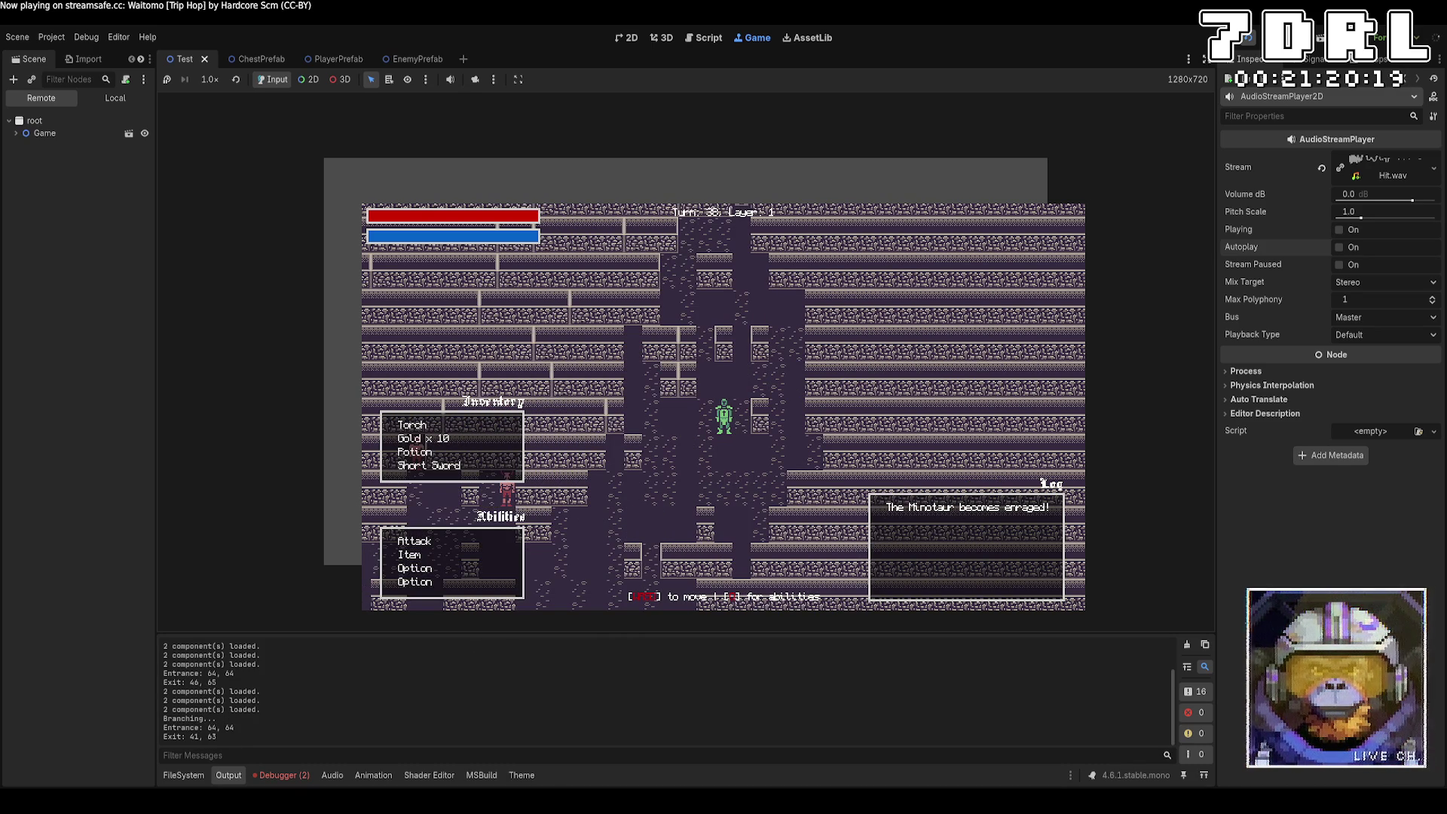
Step: Check the missing Stair.wav error and stop the game. Change line 12 to res://Sounds/Stairs.wav and rerun
click(286, 776)
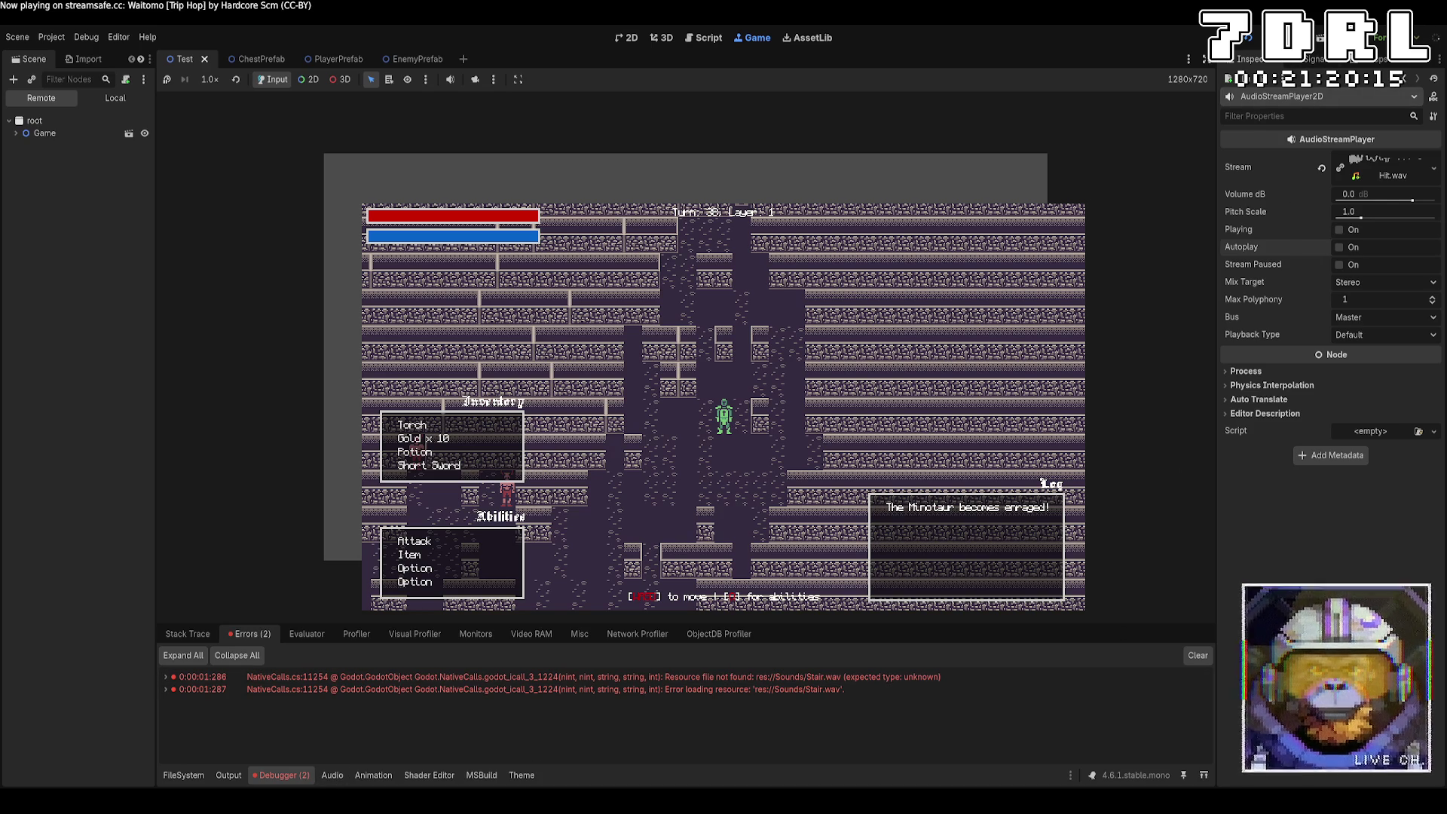
key(F8)
key(alt+Tab)
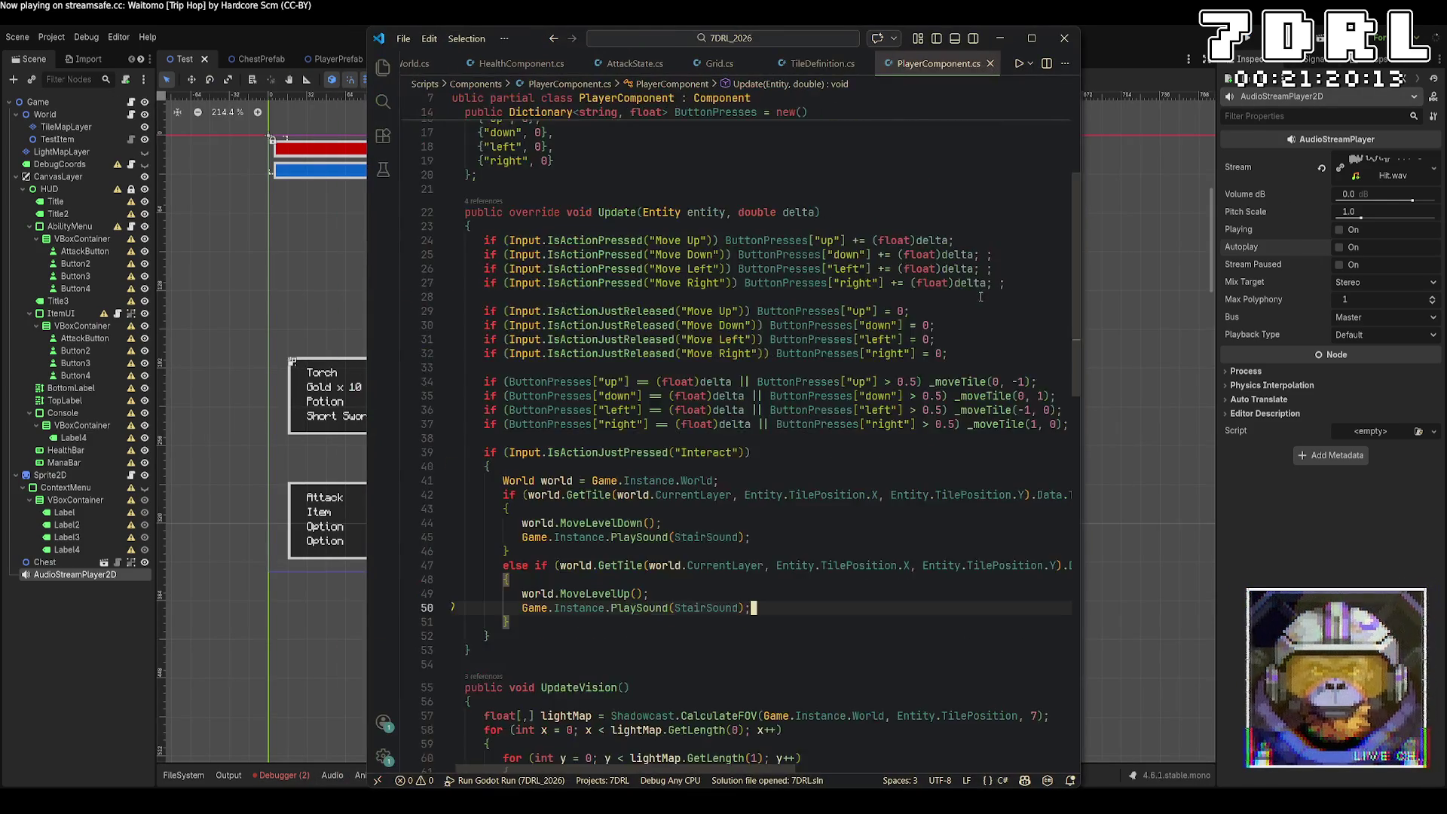
scroll(980, 299, up, 3)
click(962, 301)
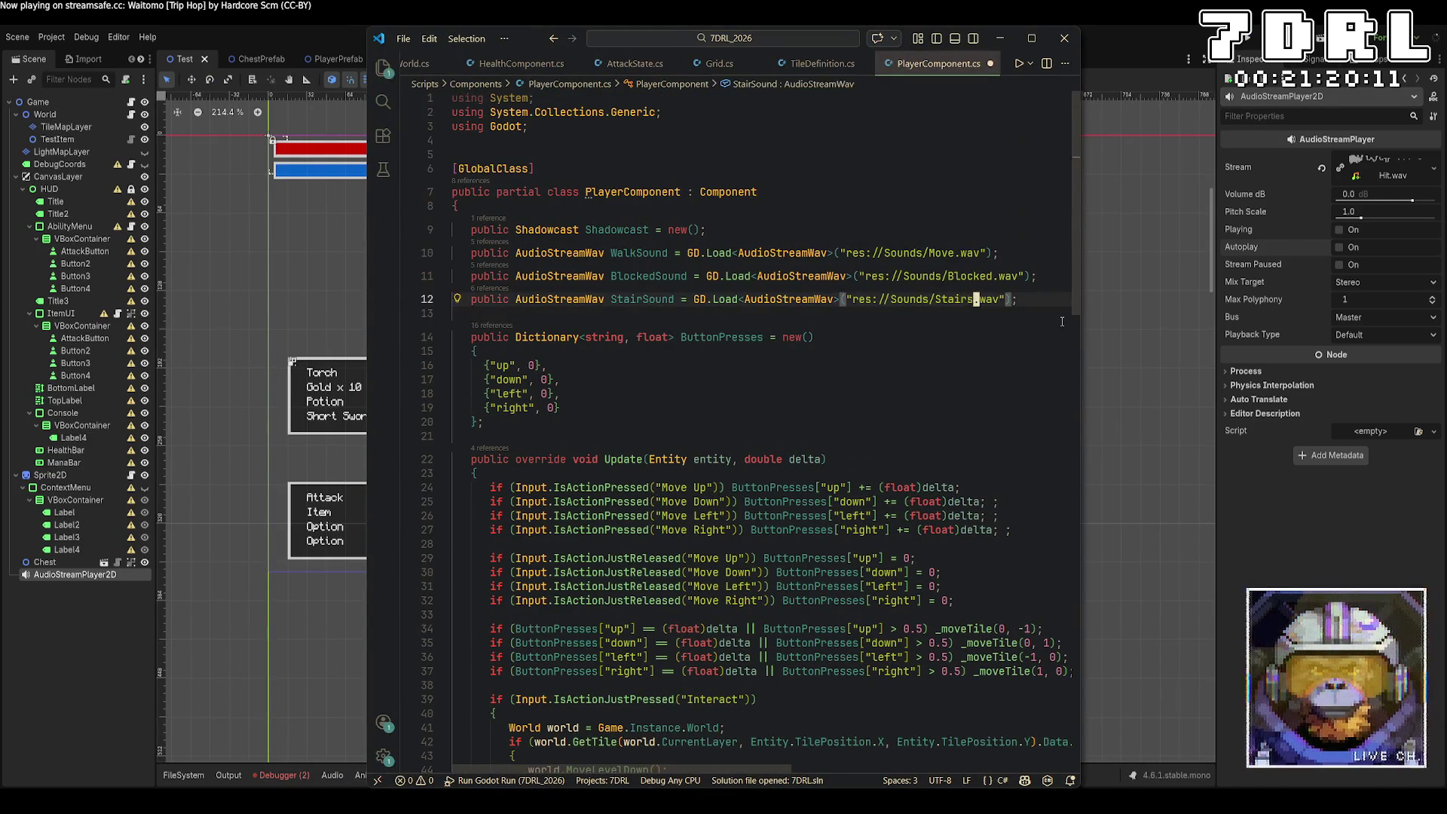
click(1251, 38)
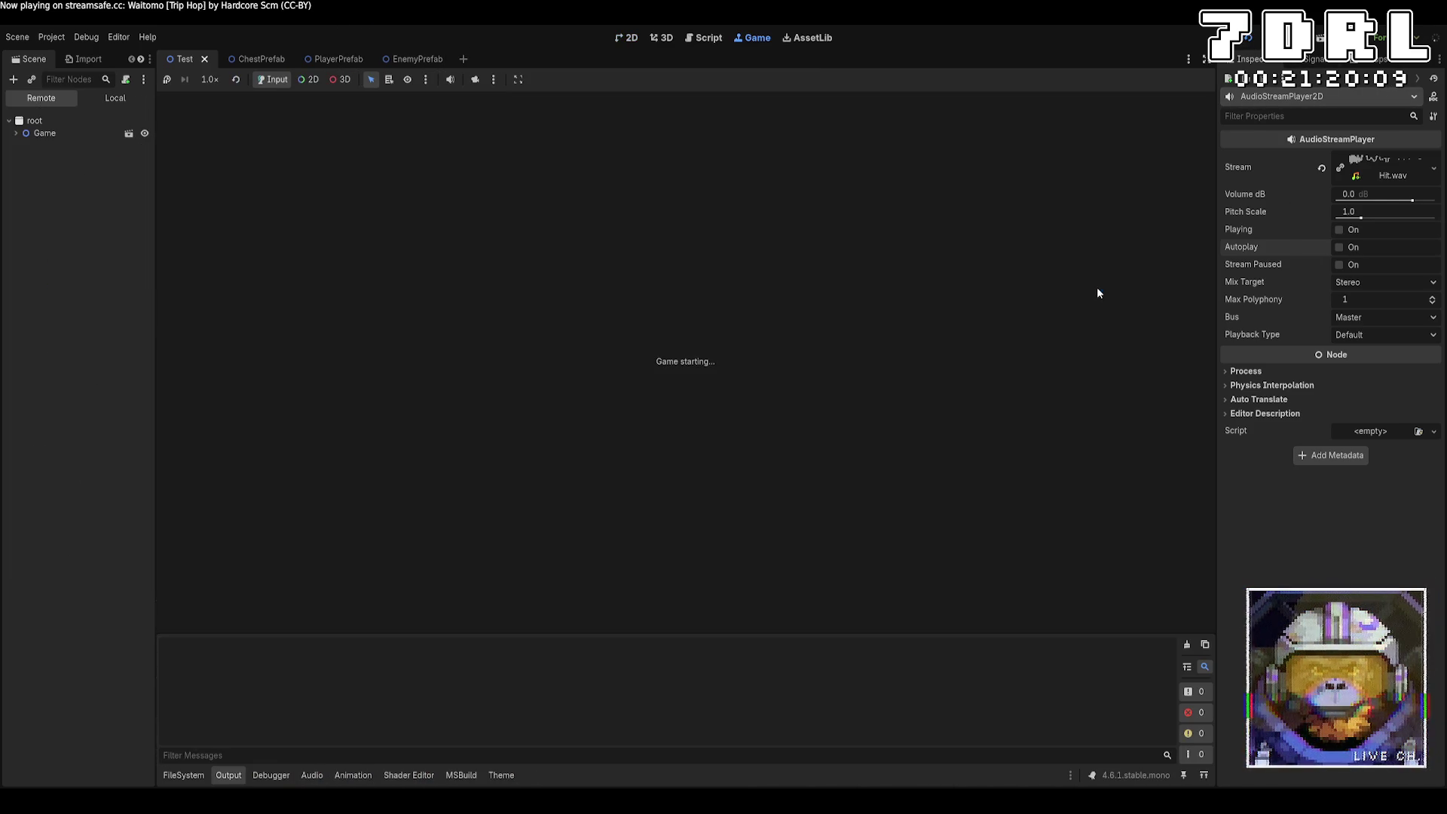
Step: Walk the player to the stairs and descend to layer 1 without errors
key(w)
key(w)
key(w)
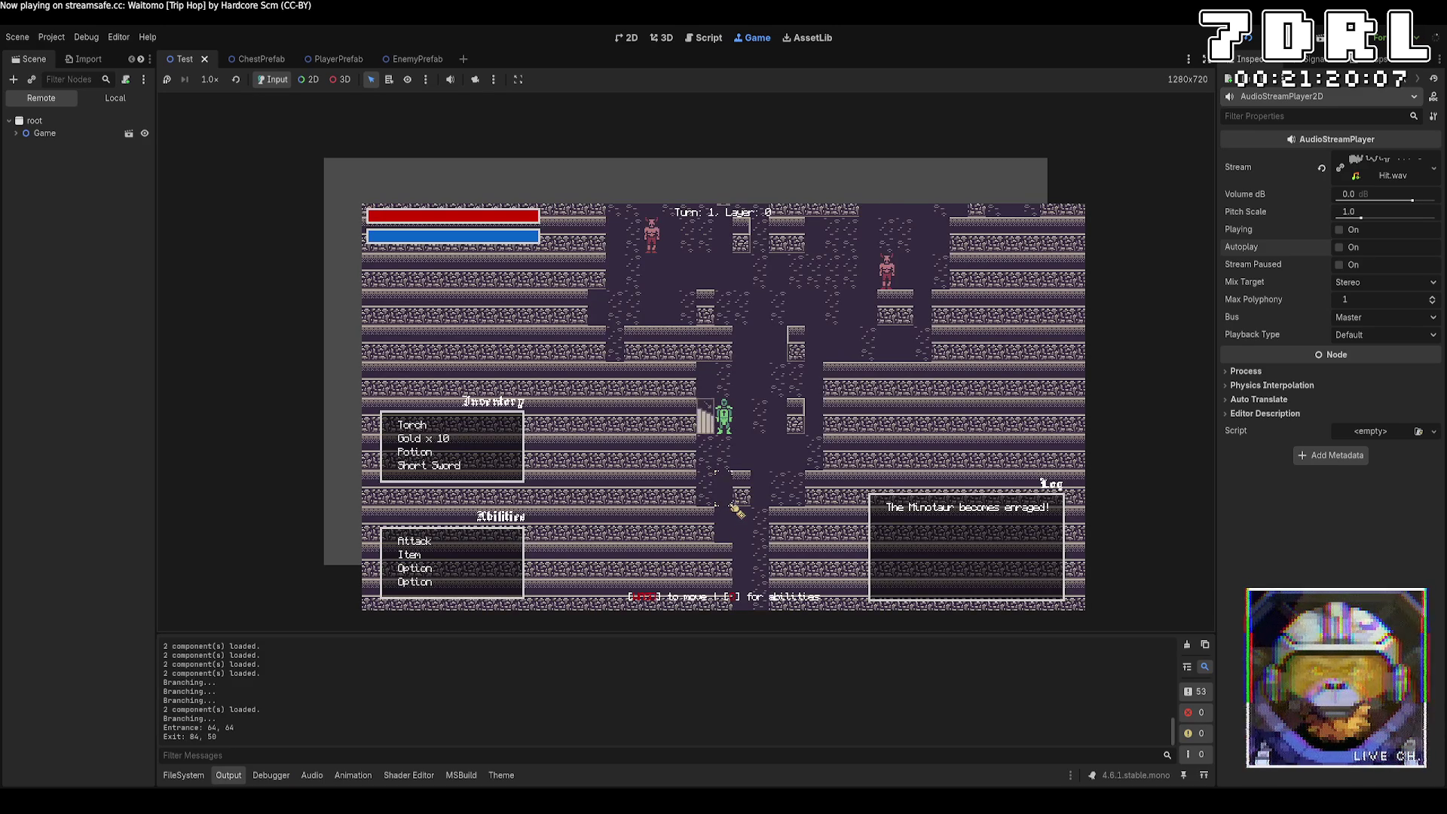
key(w)
key(w)
key(w)
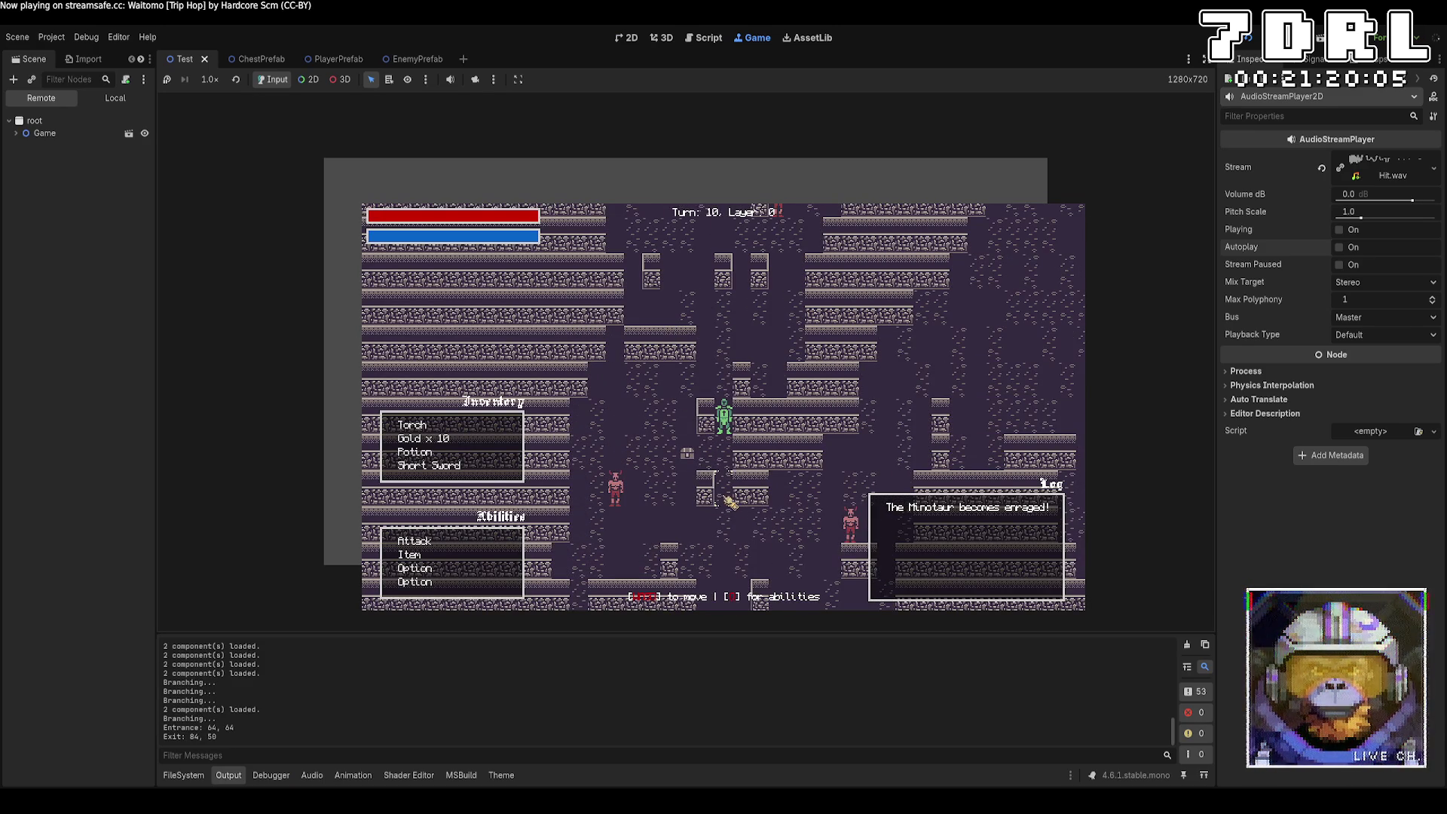
key(w)
key(w)
key(w)
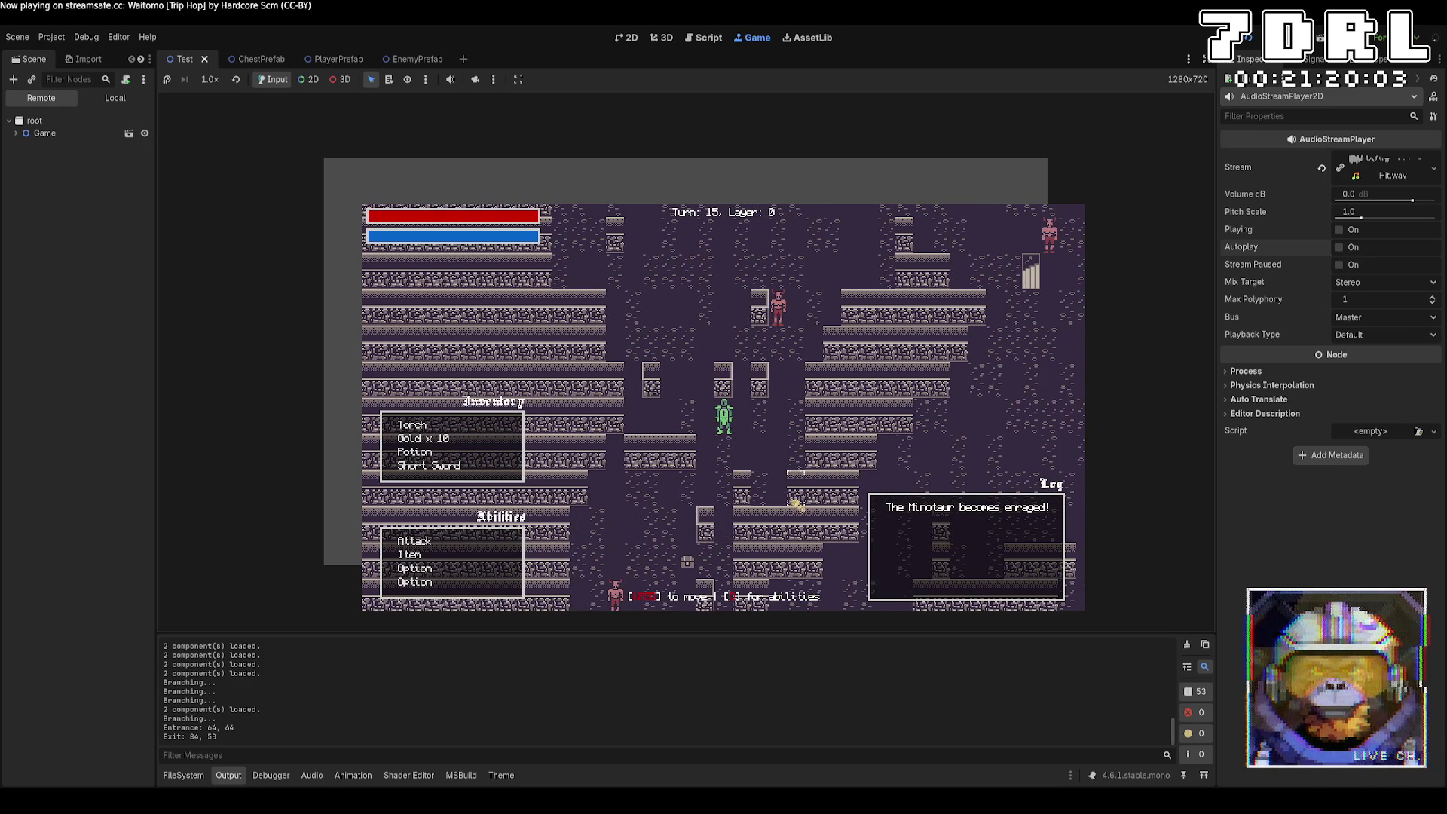
key(w)
key(w)
key(w)
key(d)
key(d)
key(d)
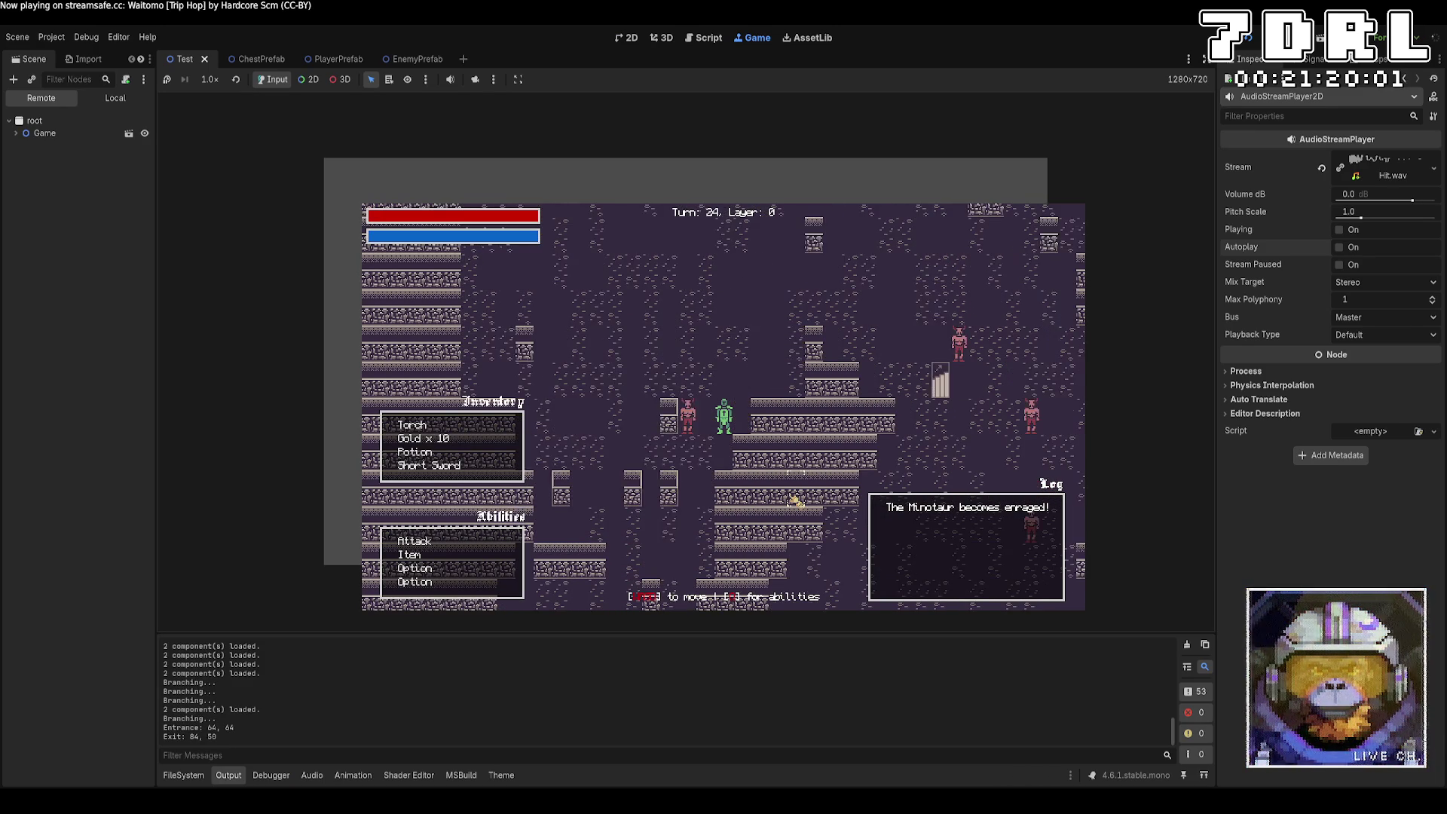
key(d)
key(d)
key(d)
key(s)
key(s)
key(s)
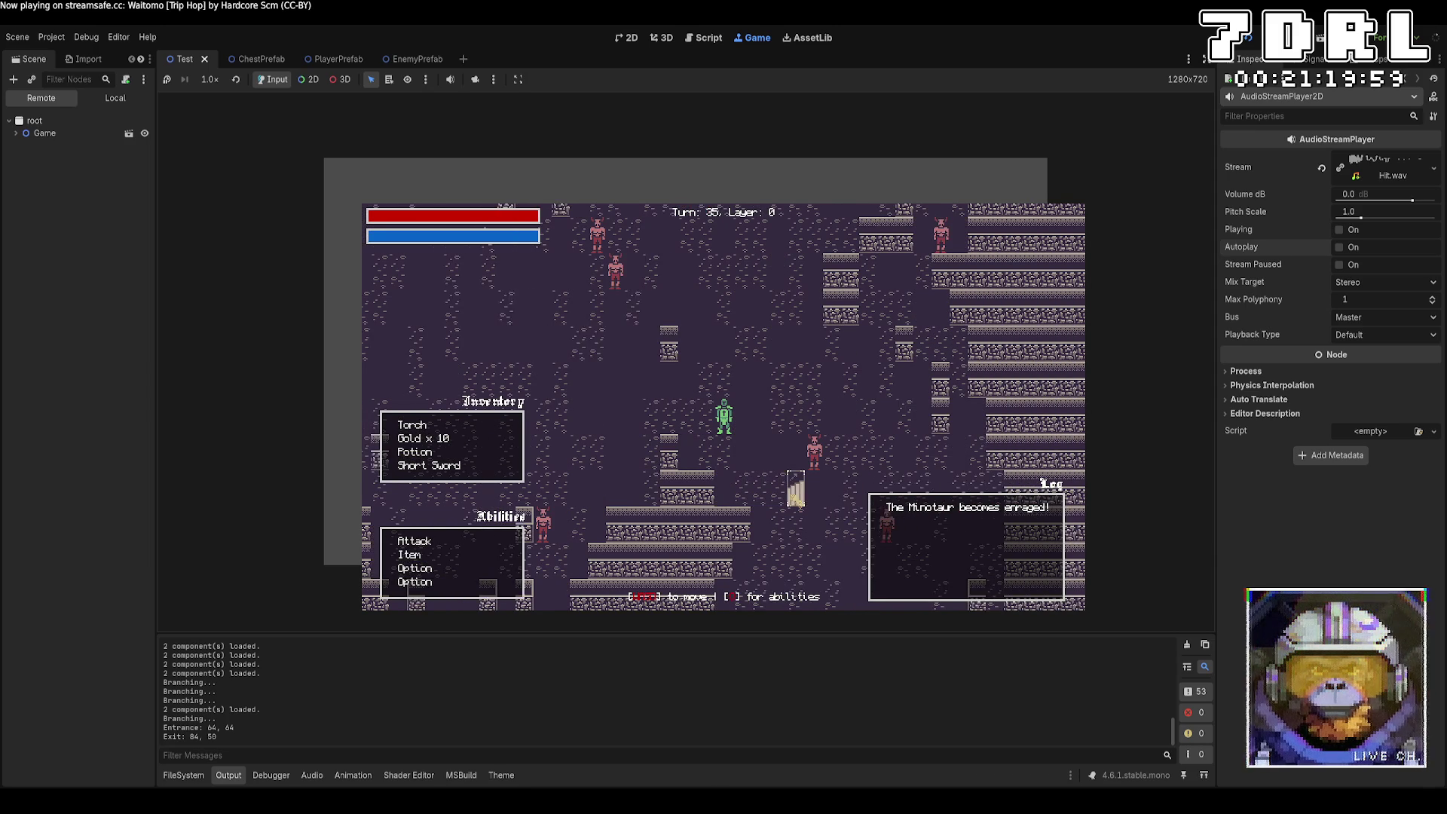
key(d)
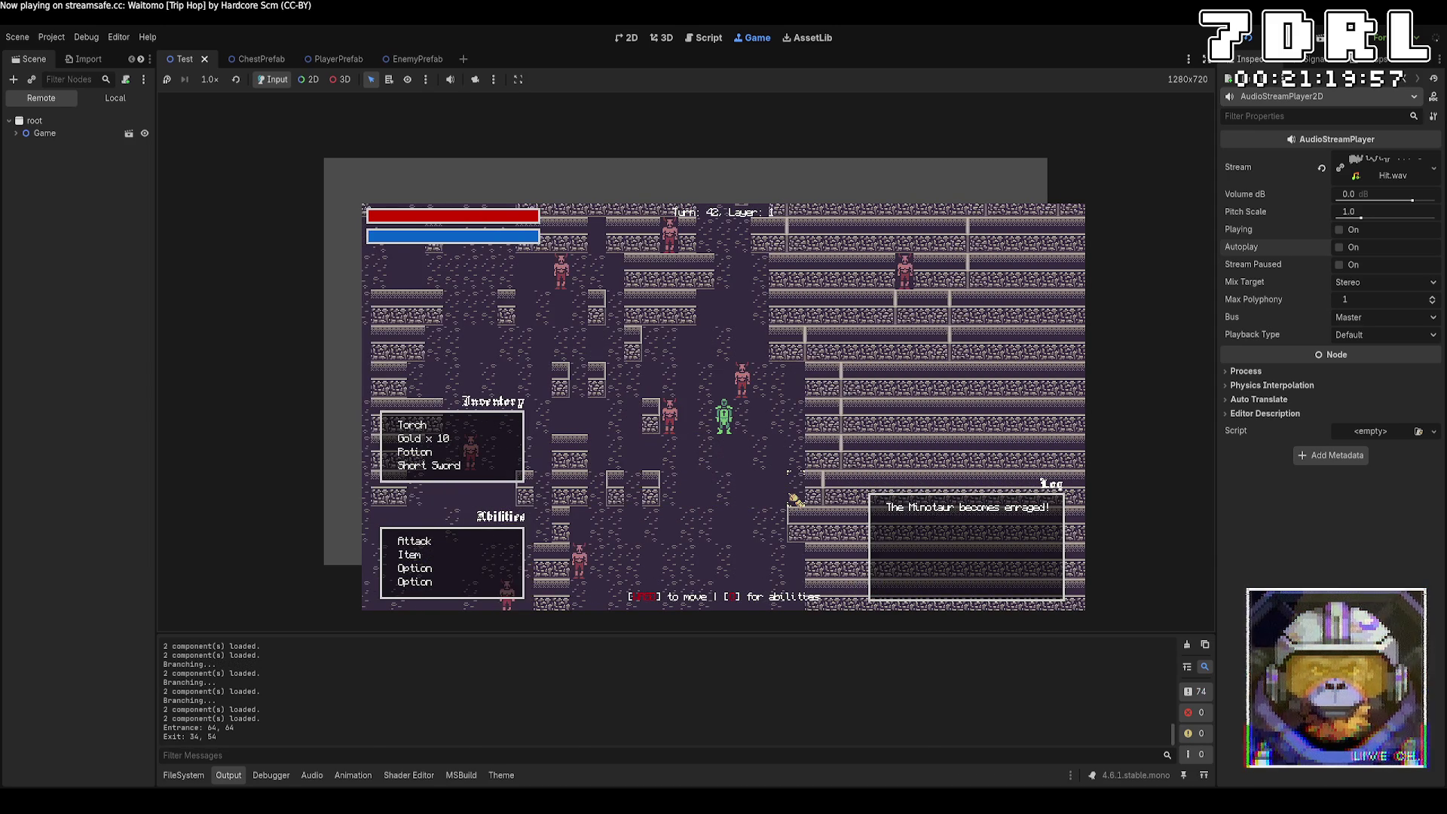
Step: Approach the Minotaur and attack it for 10 damage several times
key(s)
key(s)
key(s)
key(a)
key(a)
key(a)
key(s)
key(s)
key(a)
key(a)
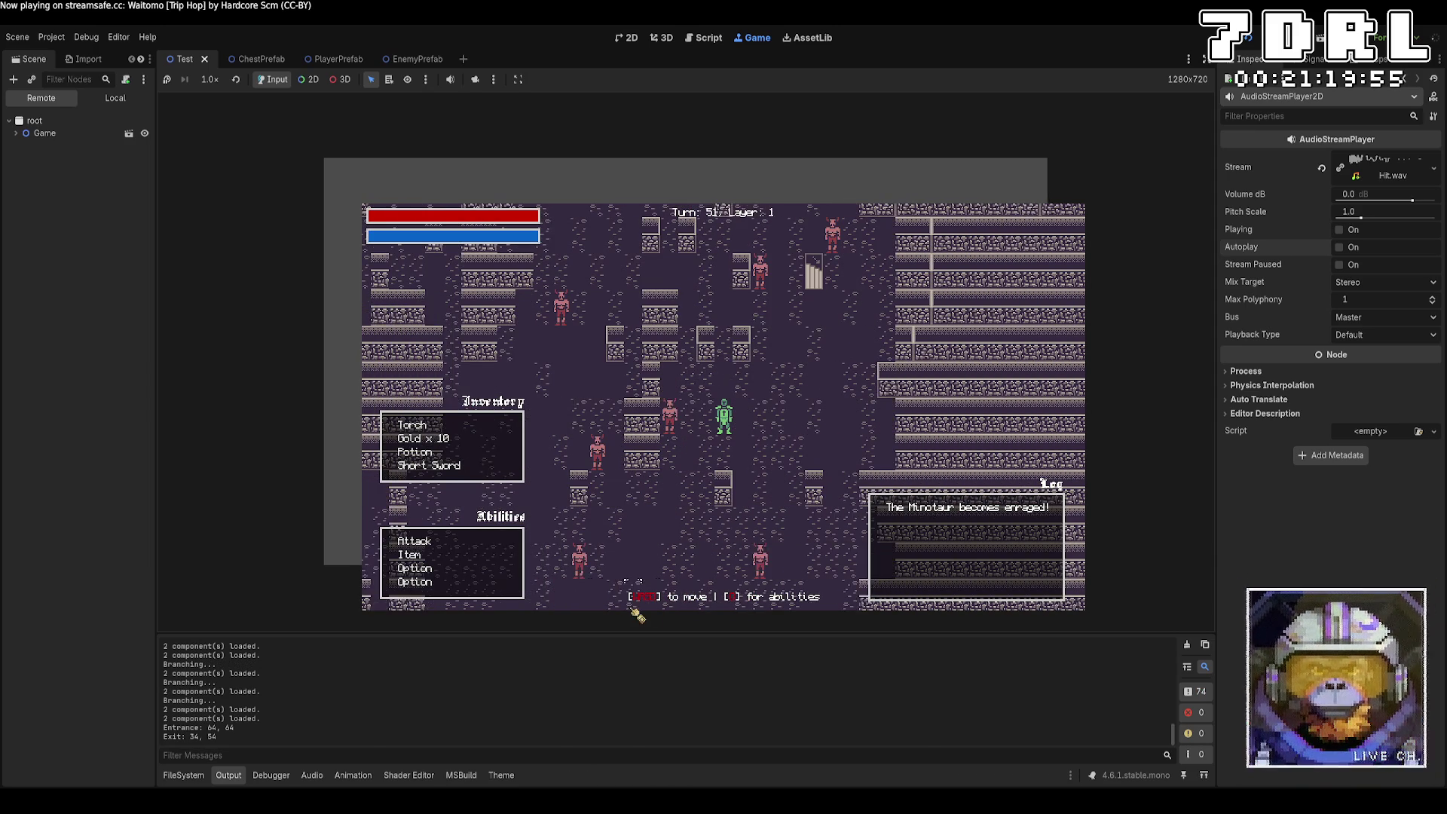
key(e)
key(a)
key(s)
key(s)
key(s)
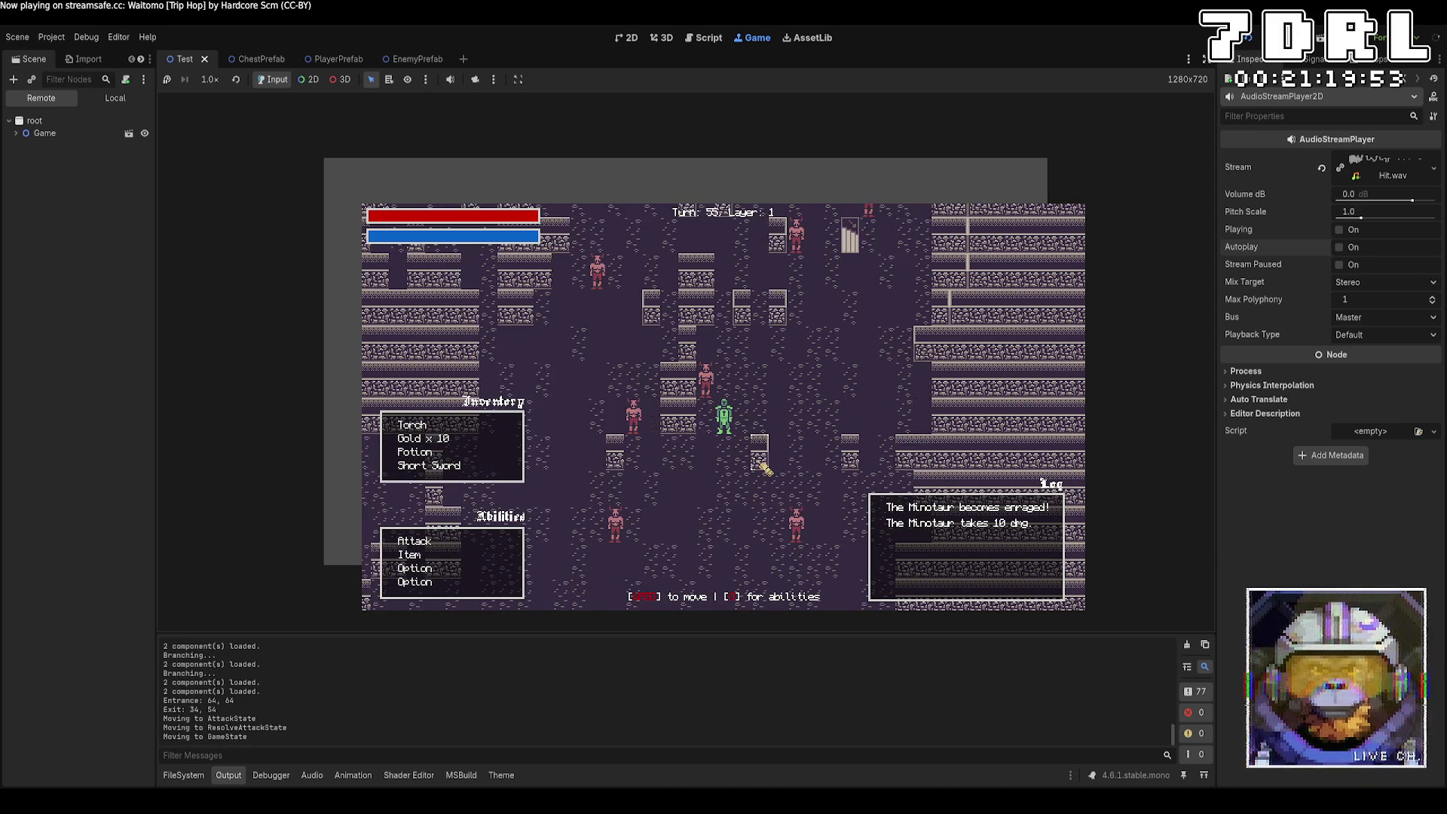
key(a)
key(s)
key(e)
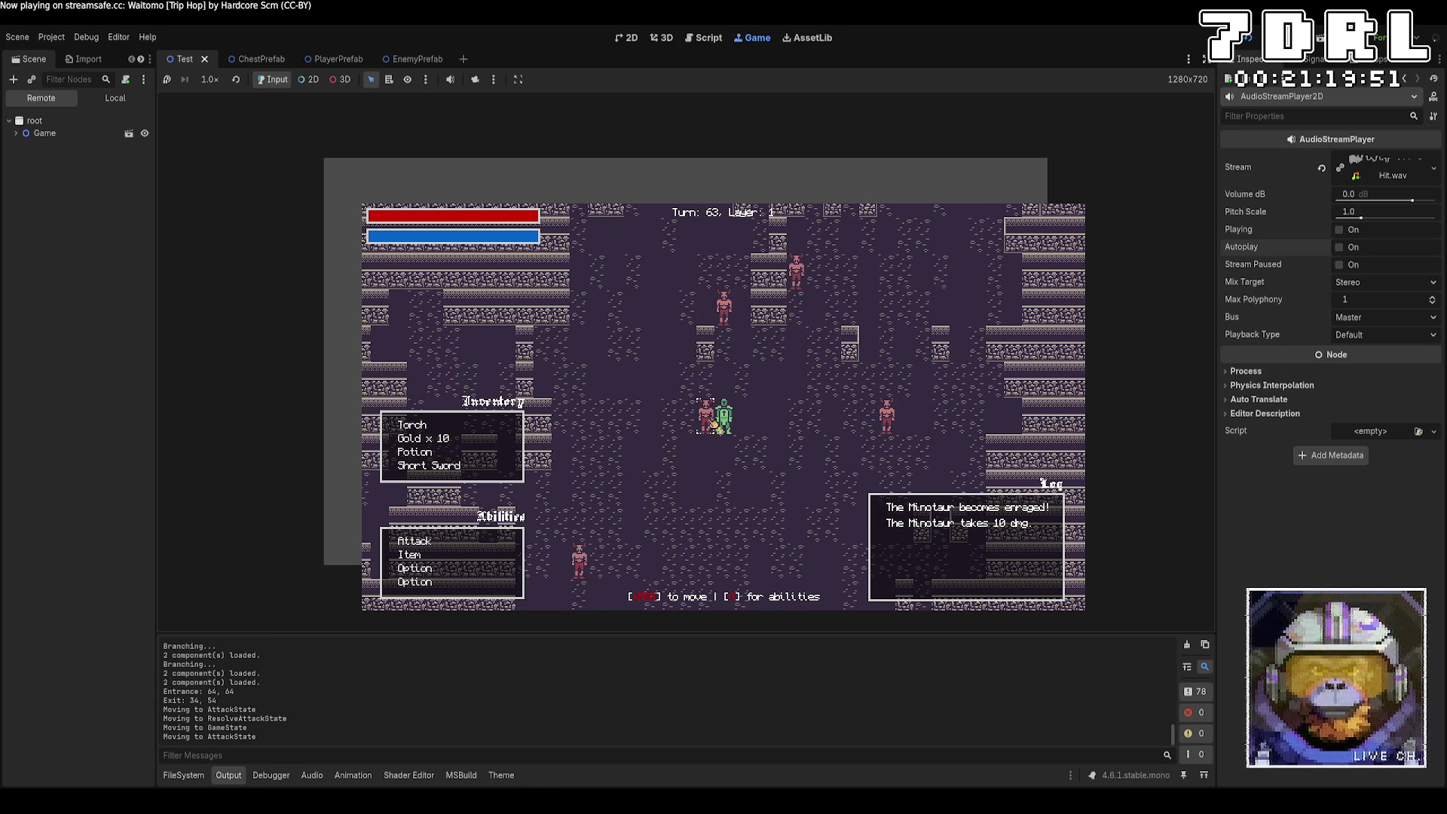
Step: Target the Minotaur with more attacks until four damage lines stack, then move on
key(a)
click(485, 543)
click(701, 417)
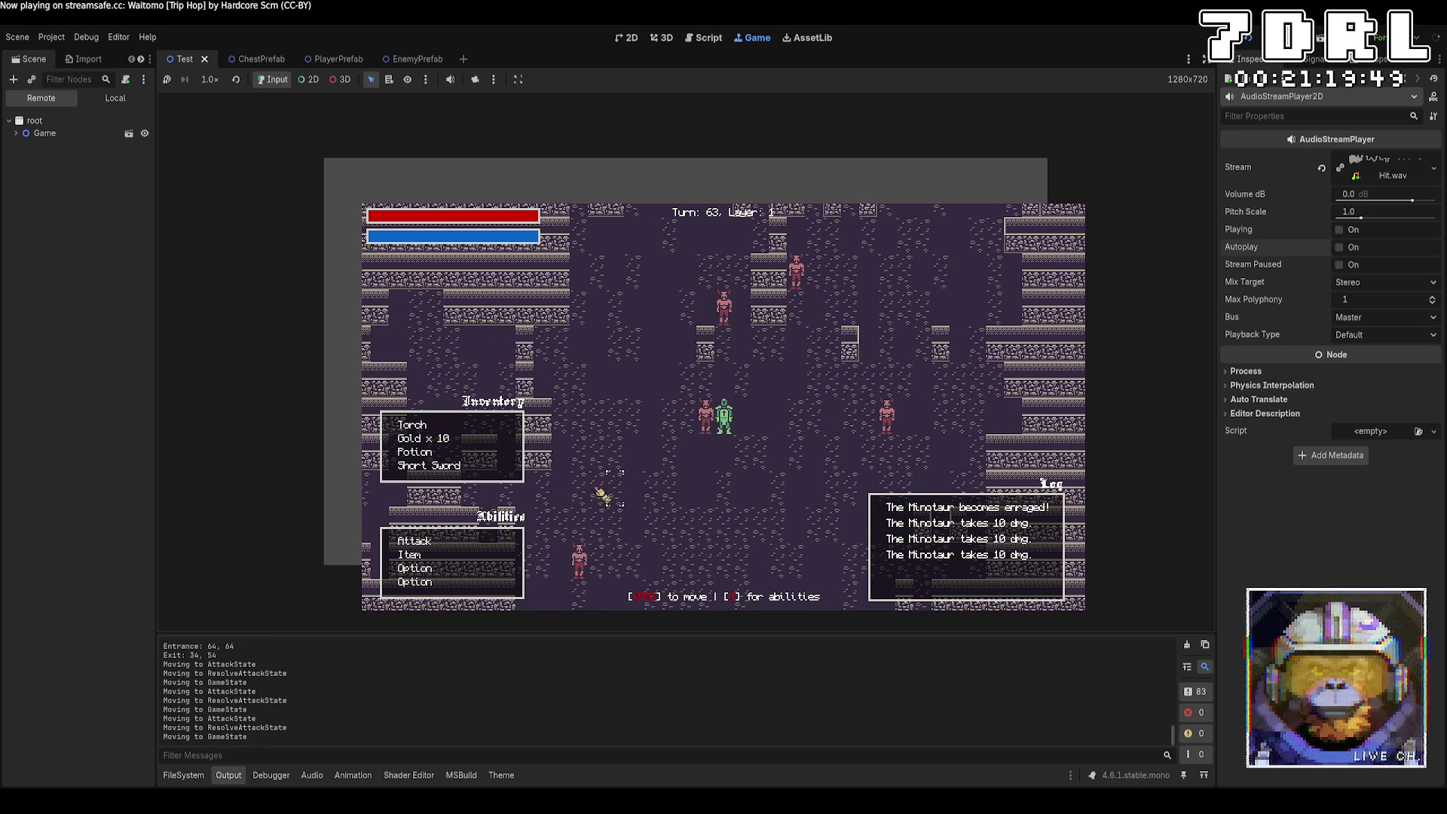
click(500, 546)
click(714, 431)
key(a)
key(a)
key(a)
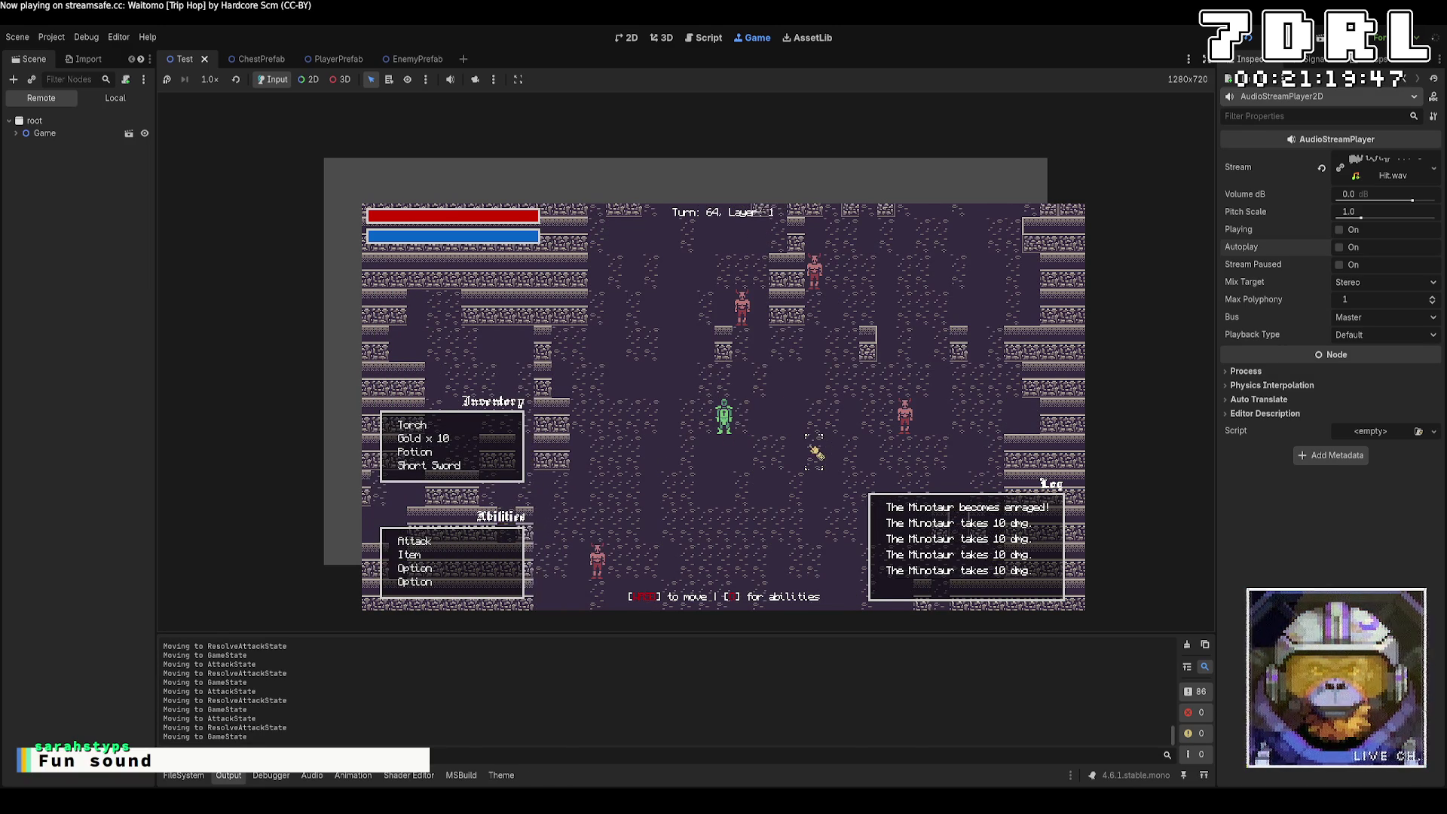
key(w)
key(w)
key(w)
key(a)
key(a)
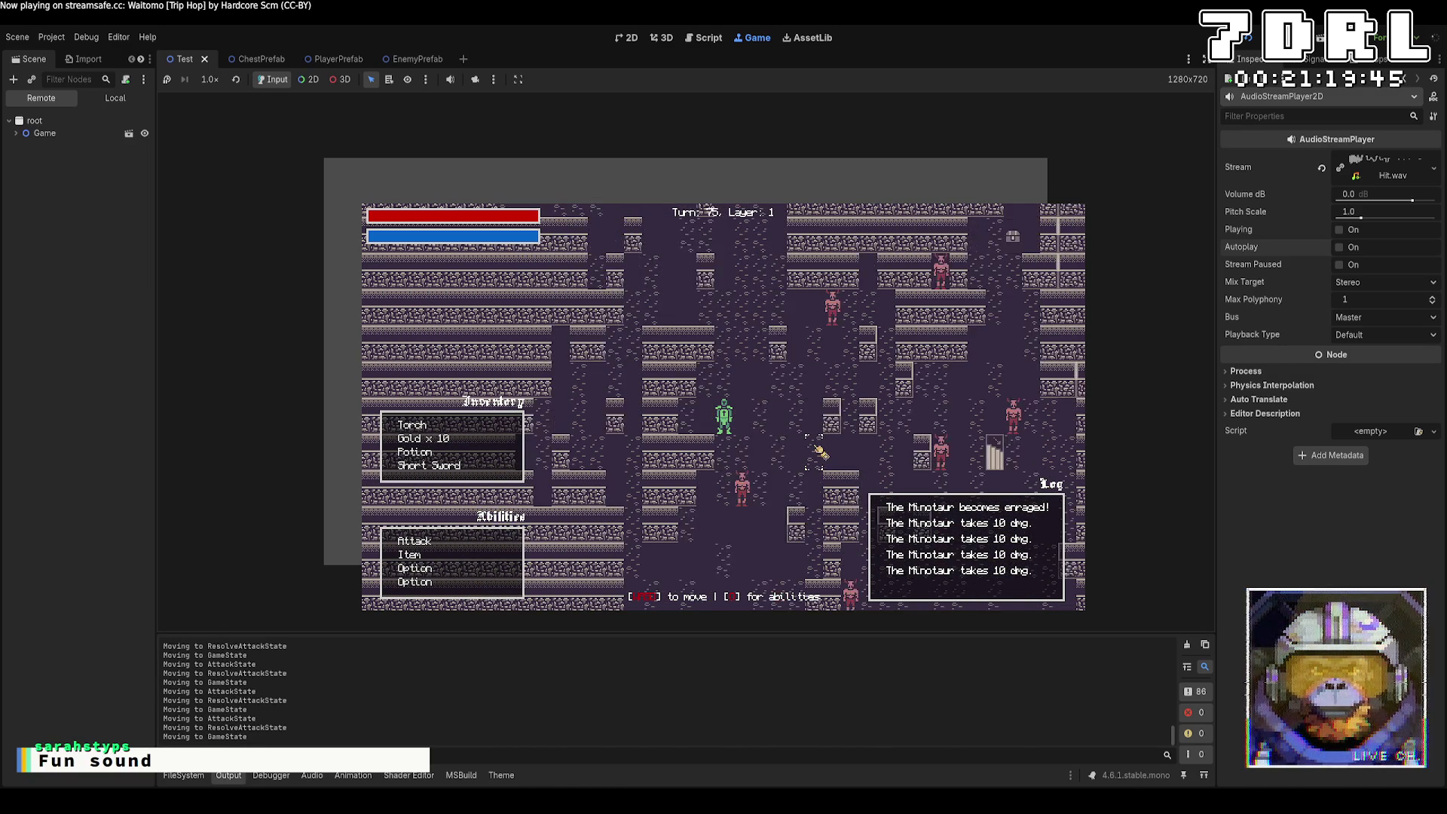
Step: Stop the running game with F8 to return to the Test scene editor
key(F8)
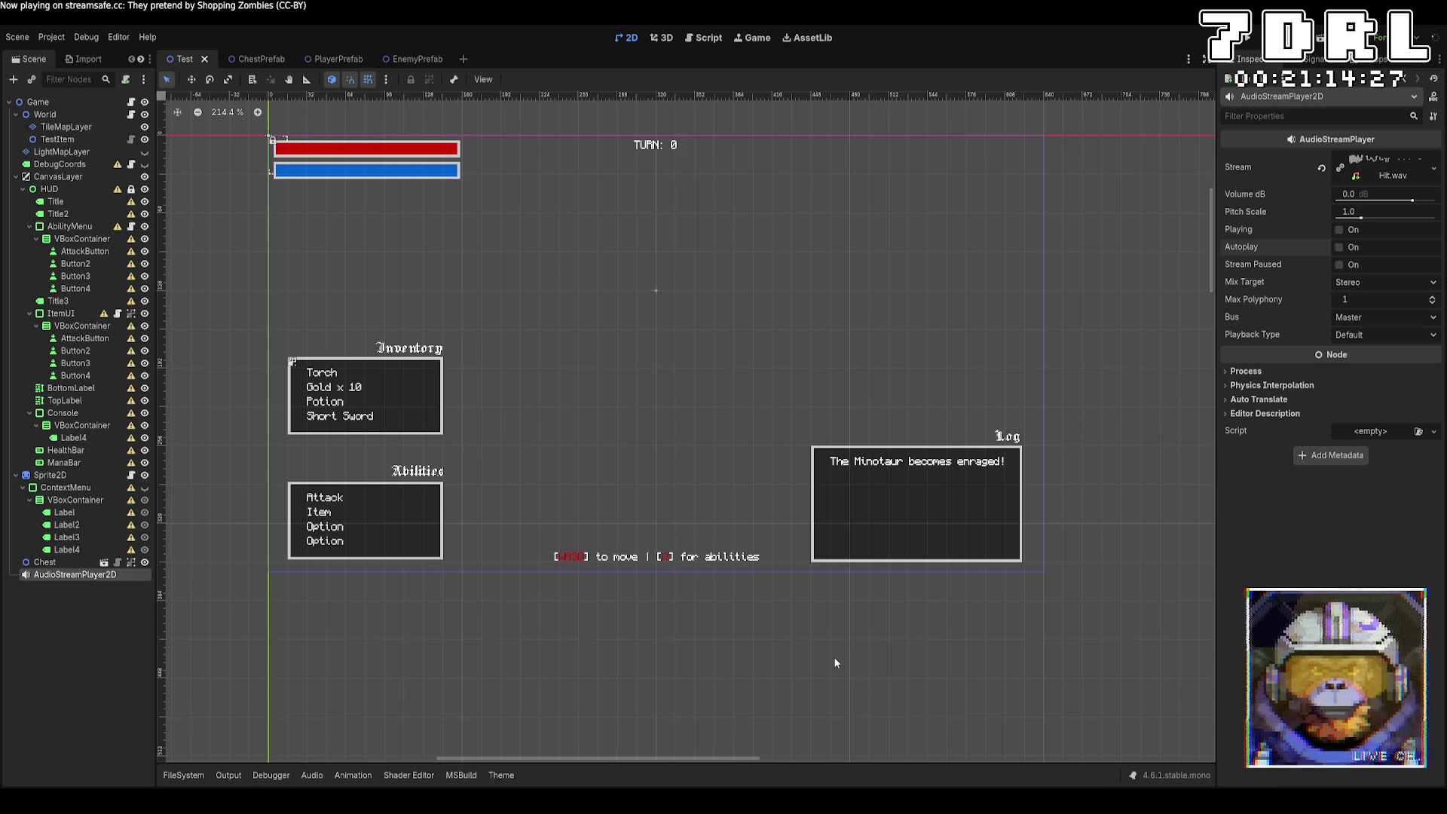
Step: Remove VScrollBar and the placeholder Label4 from Console/VBoxContainer
click(908, 544)
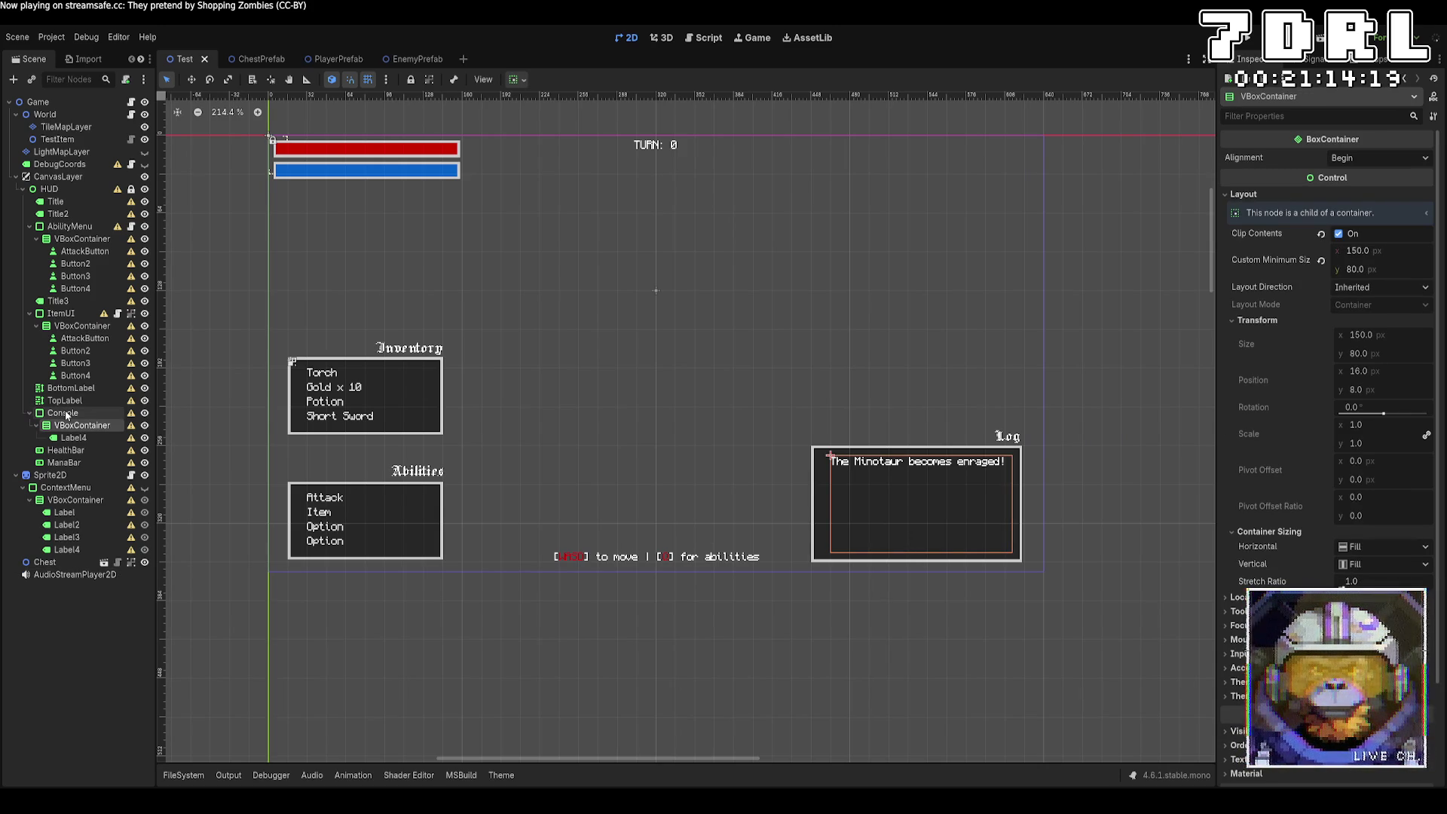
click(65, 413)
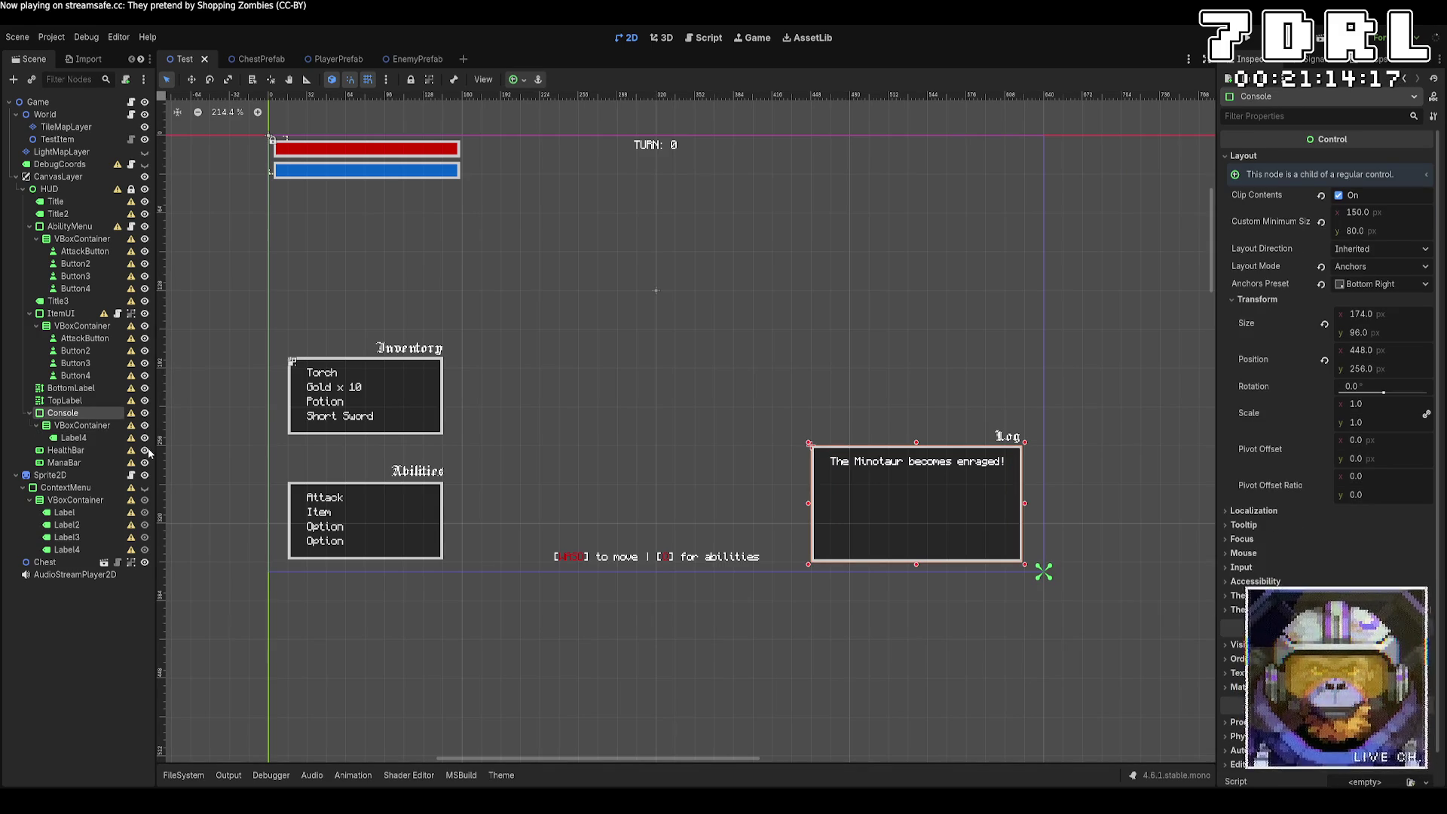
click(75, 426)
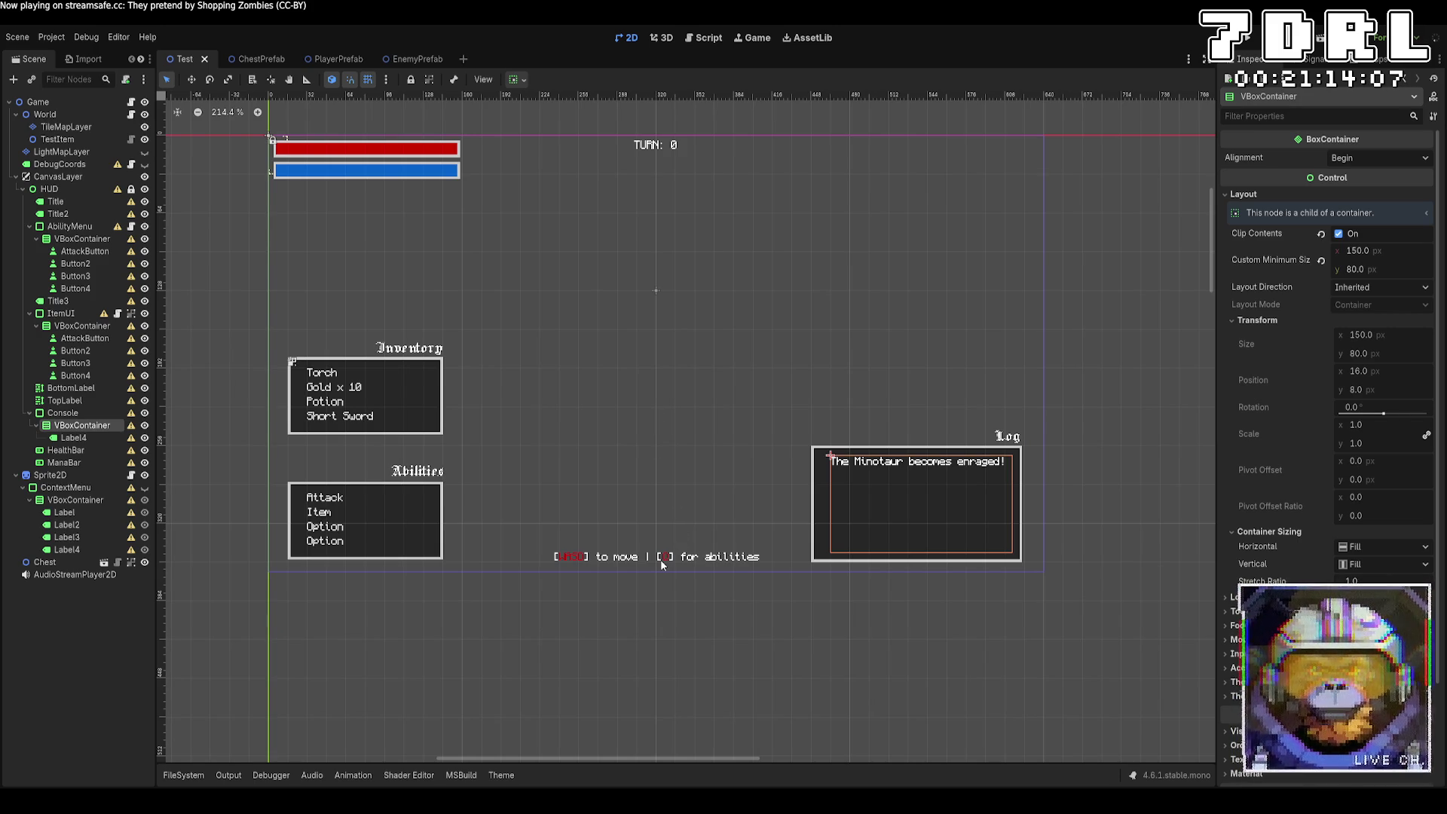
key(ctrl+v)
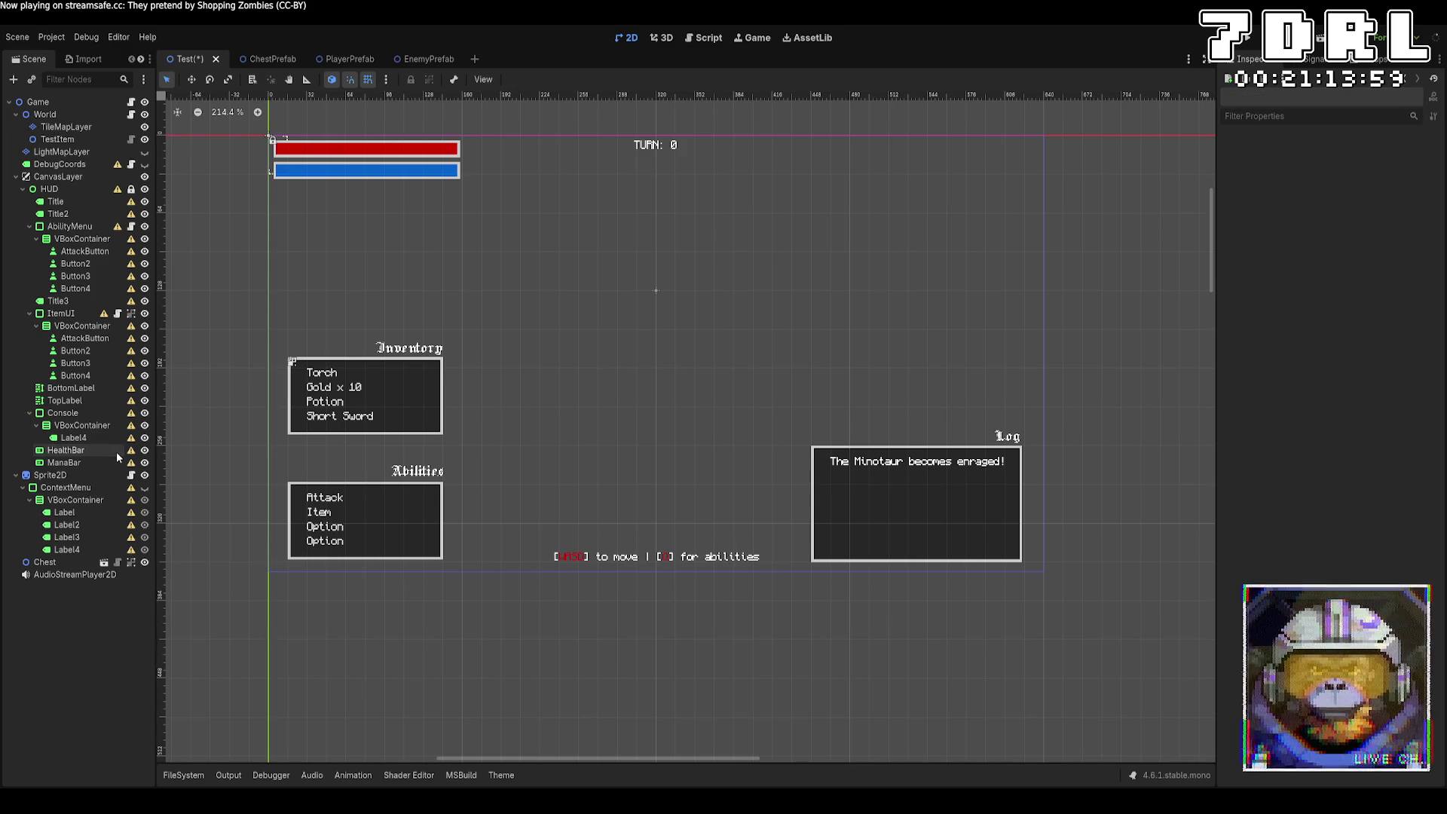
key(Delete)
click(94, 437)
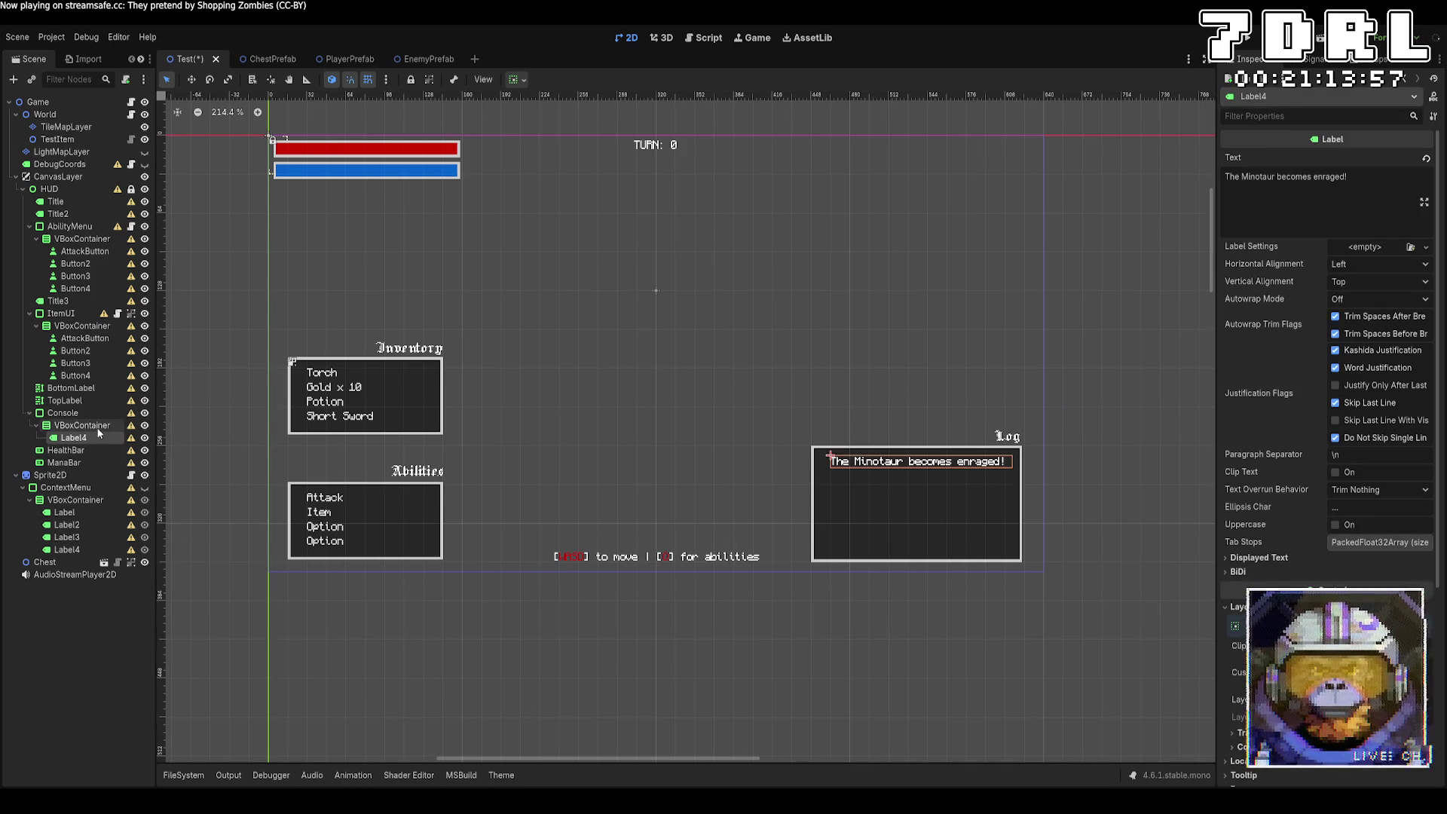
key(Delete)
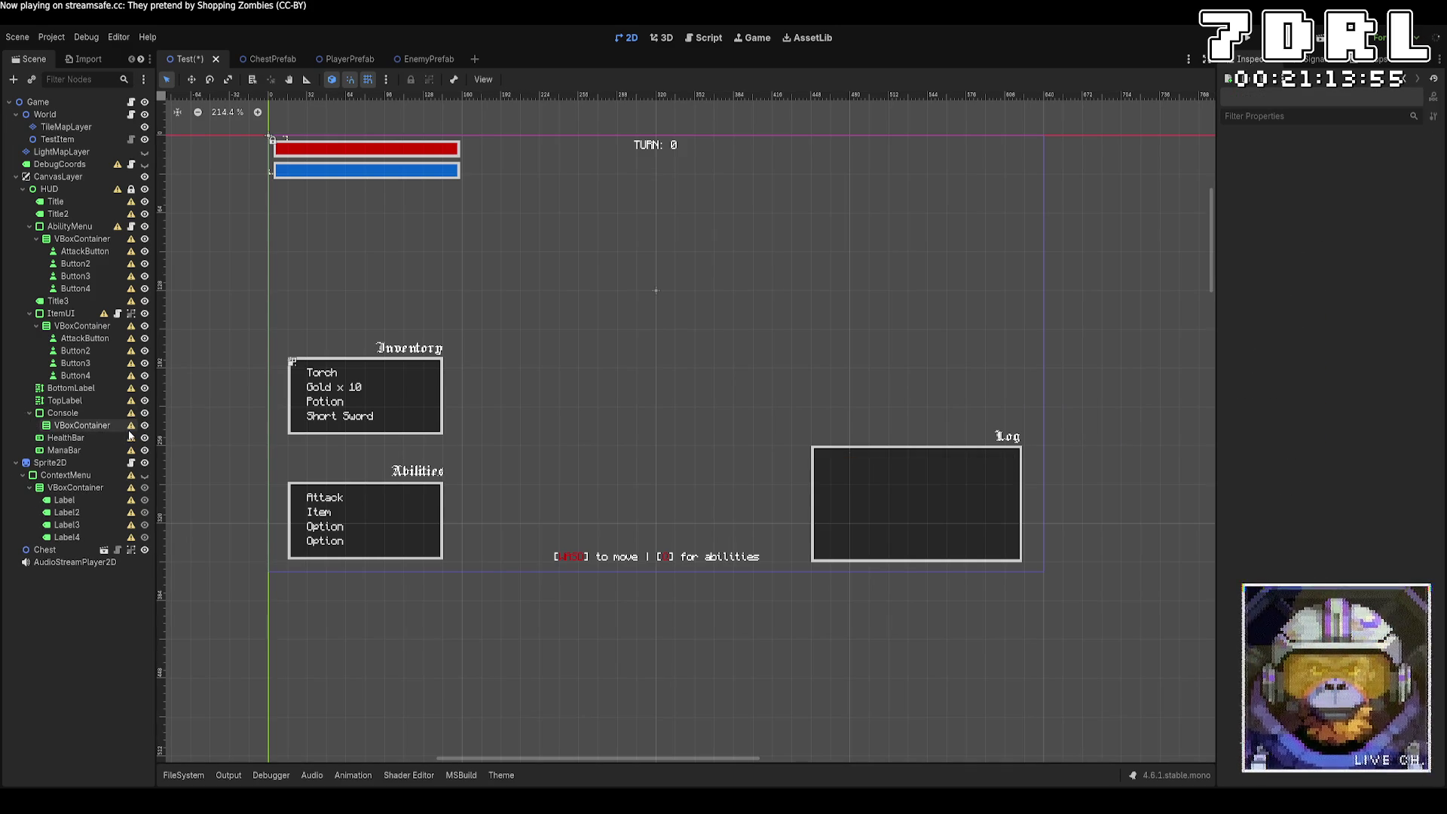
Step: Set the VBoxContainer's horizontal and vertical sizing to Shrink Begin and run the game
click(120, 426)
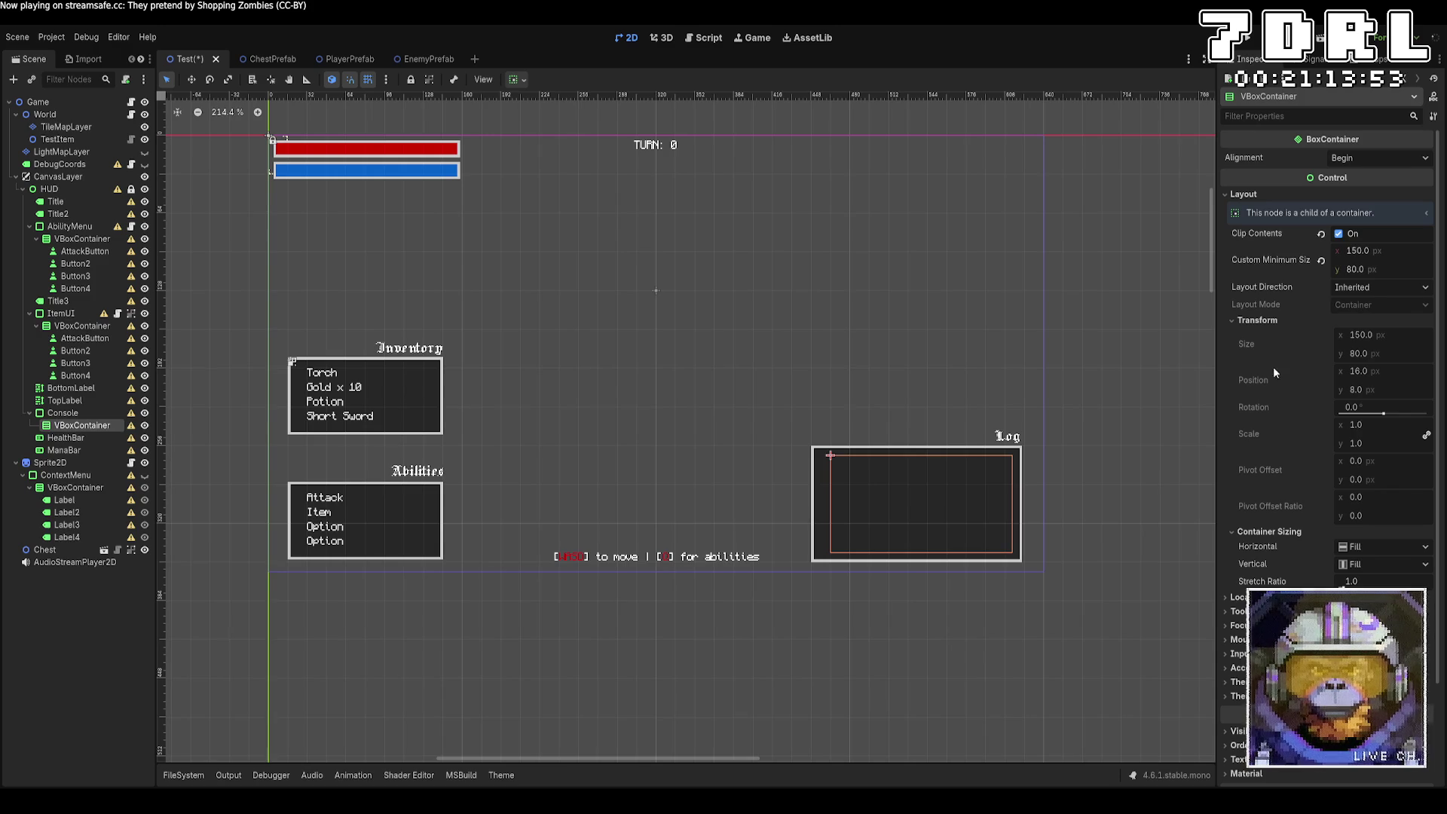
scroll(1278, 437, down, 3)
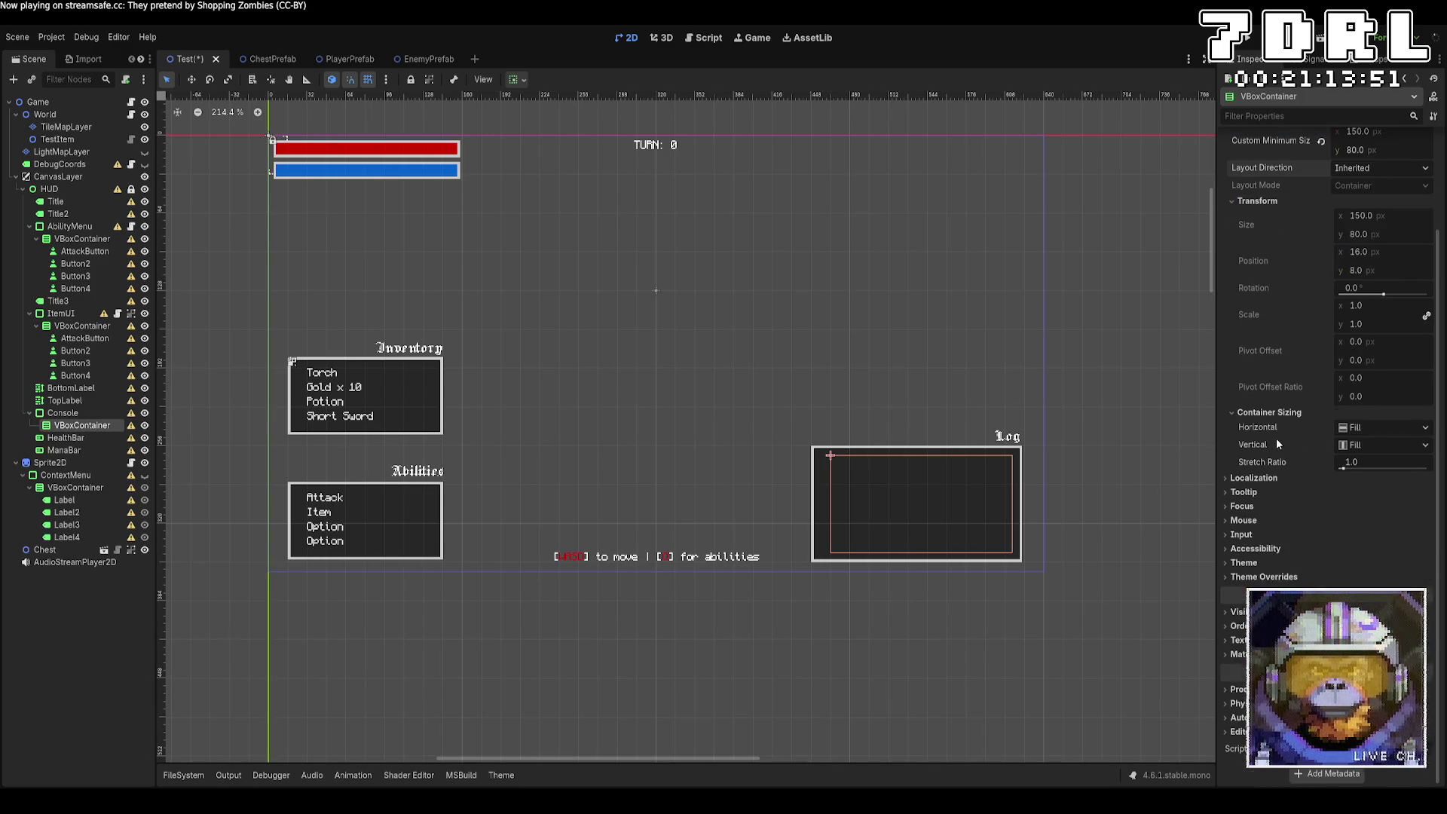
click(1384, 445)
click(1387, 476)
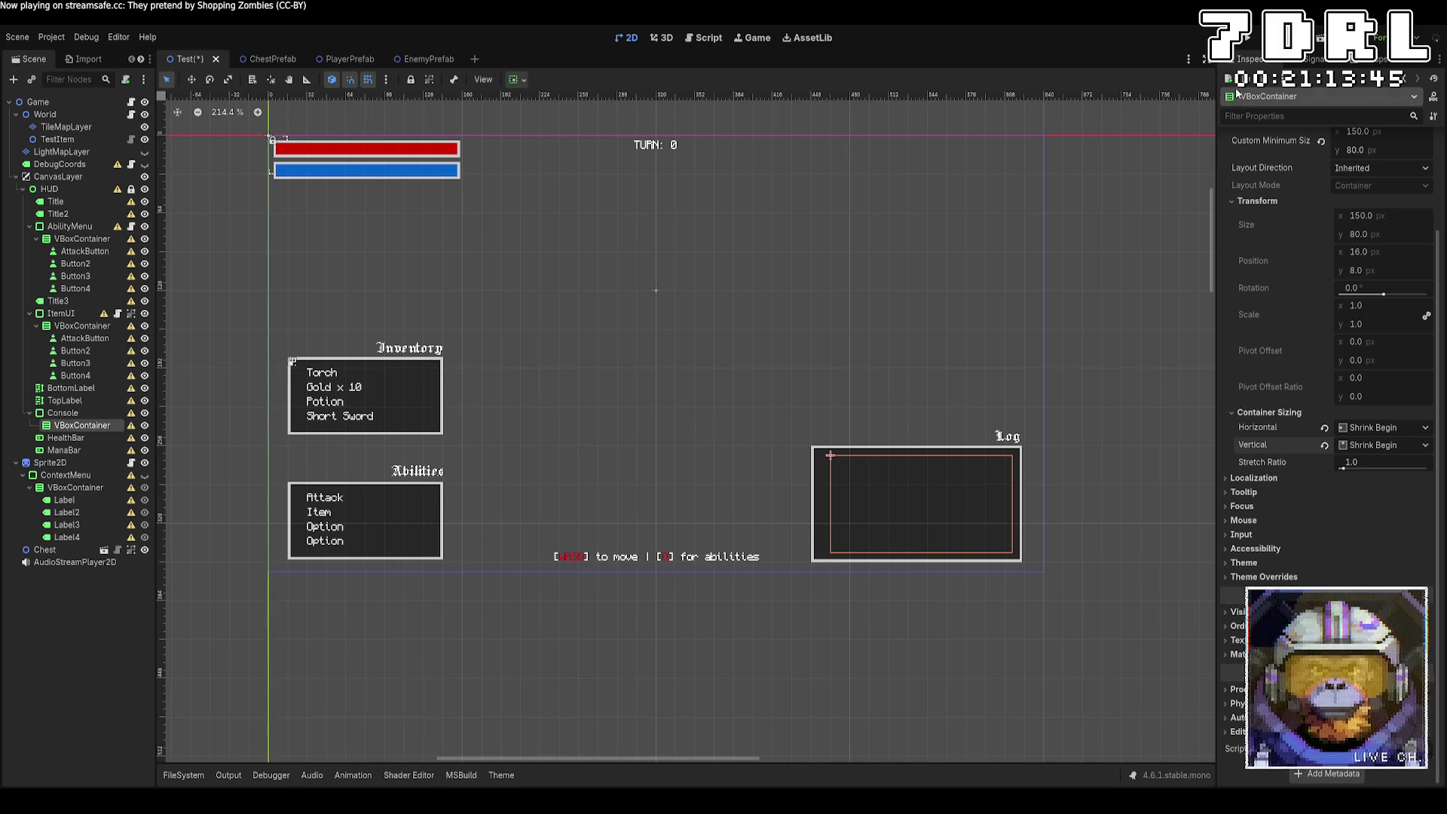
click(1249, 44)
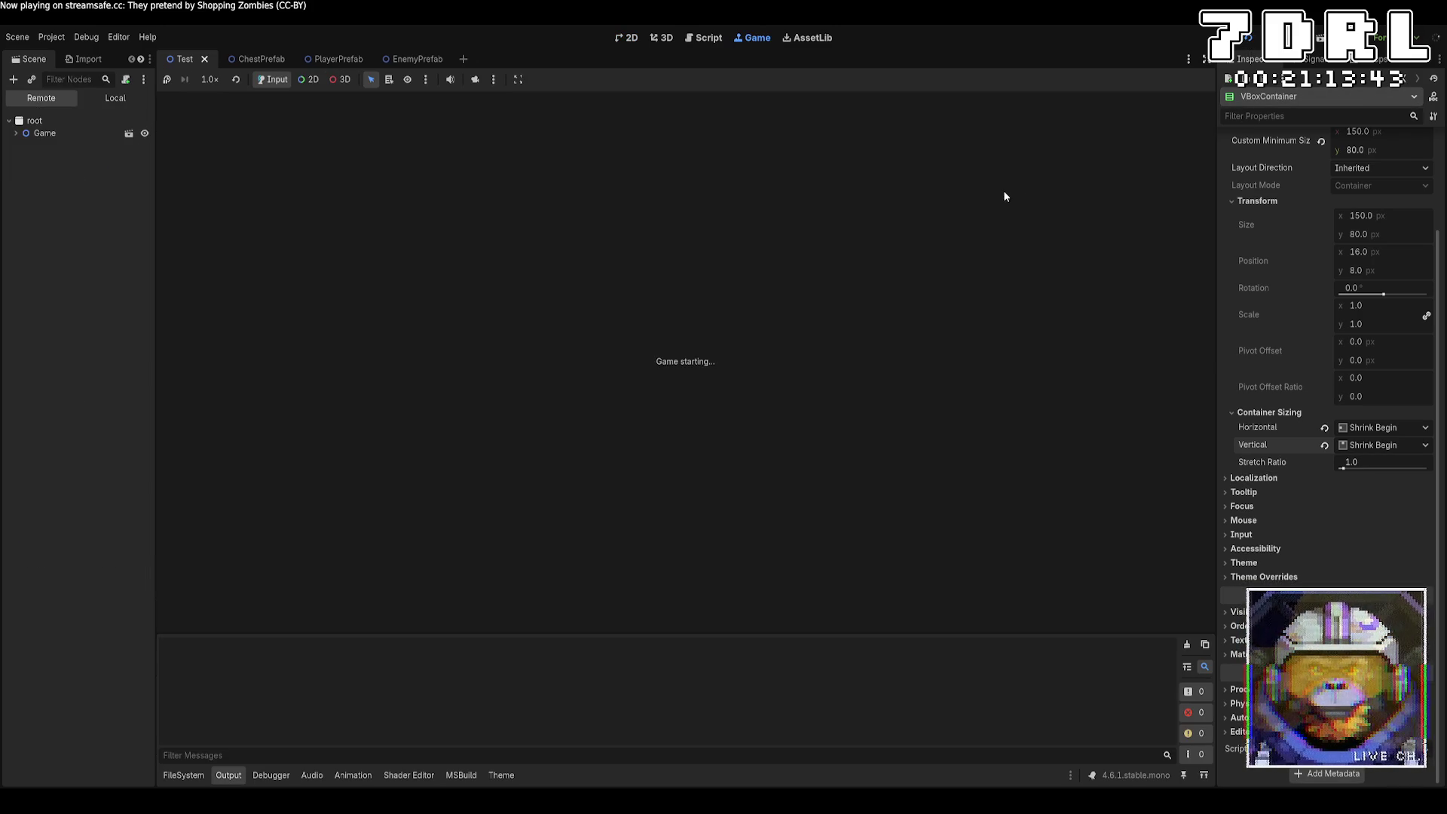
Step: Move next to the Minotaur and attack it several times to add log lines
key(d)
key(d)
key(d)
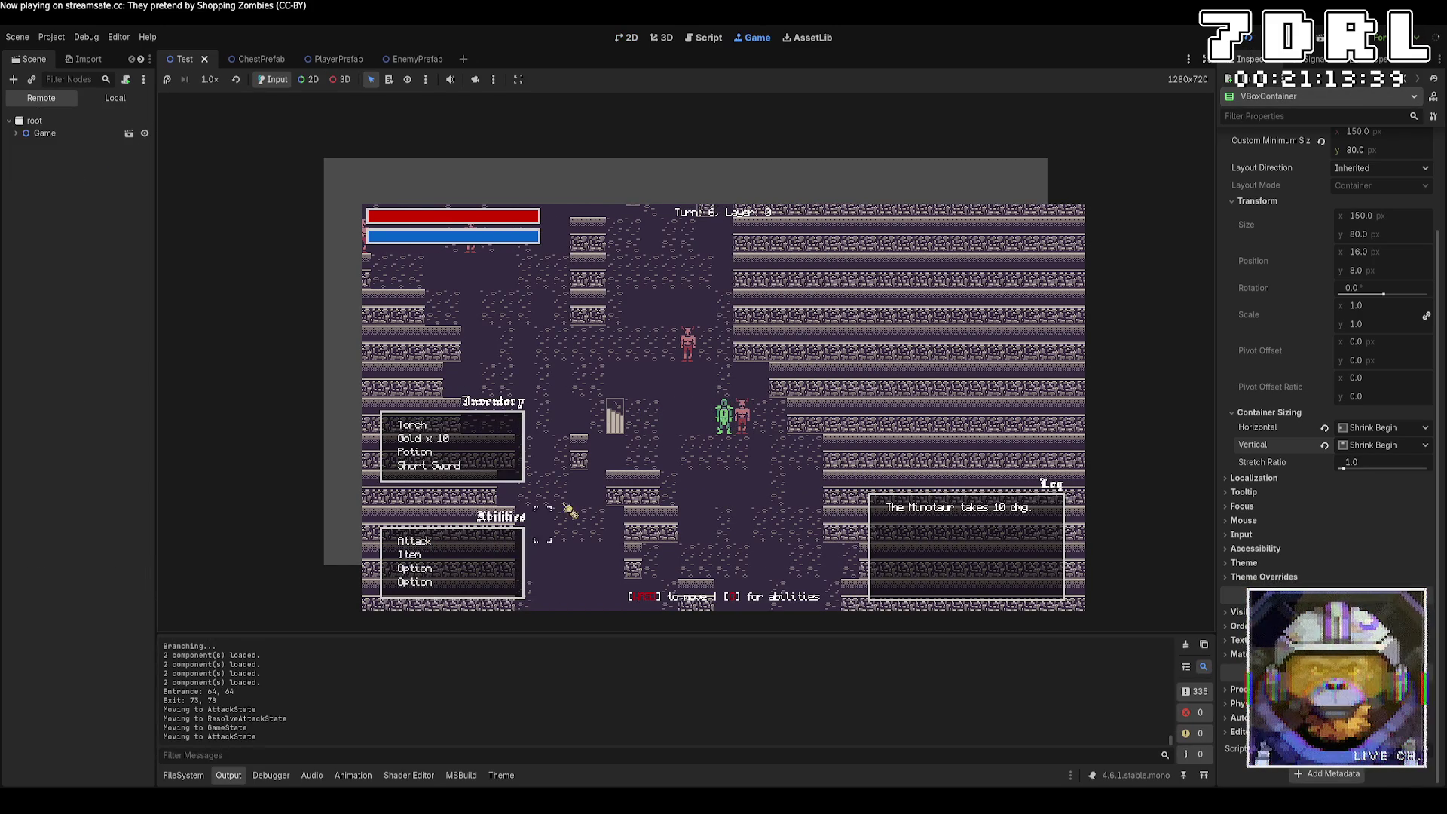
click(742, 422)
click(741, 422)
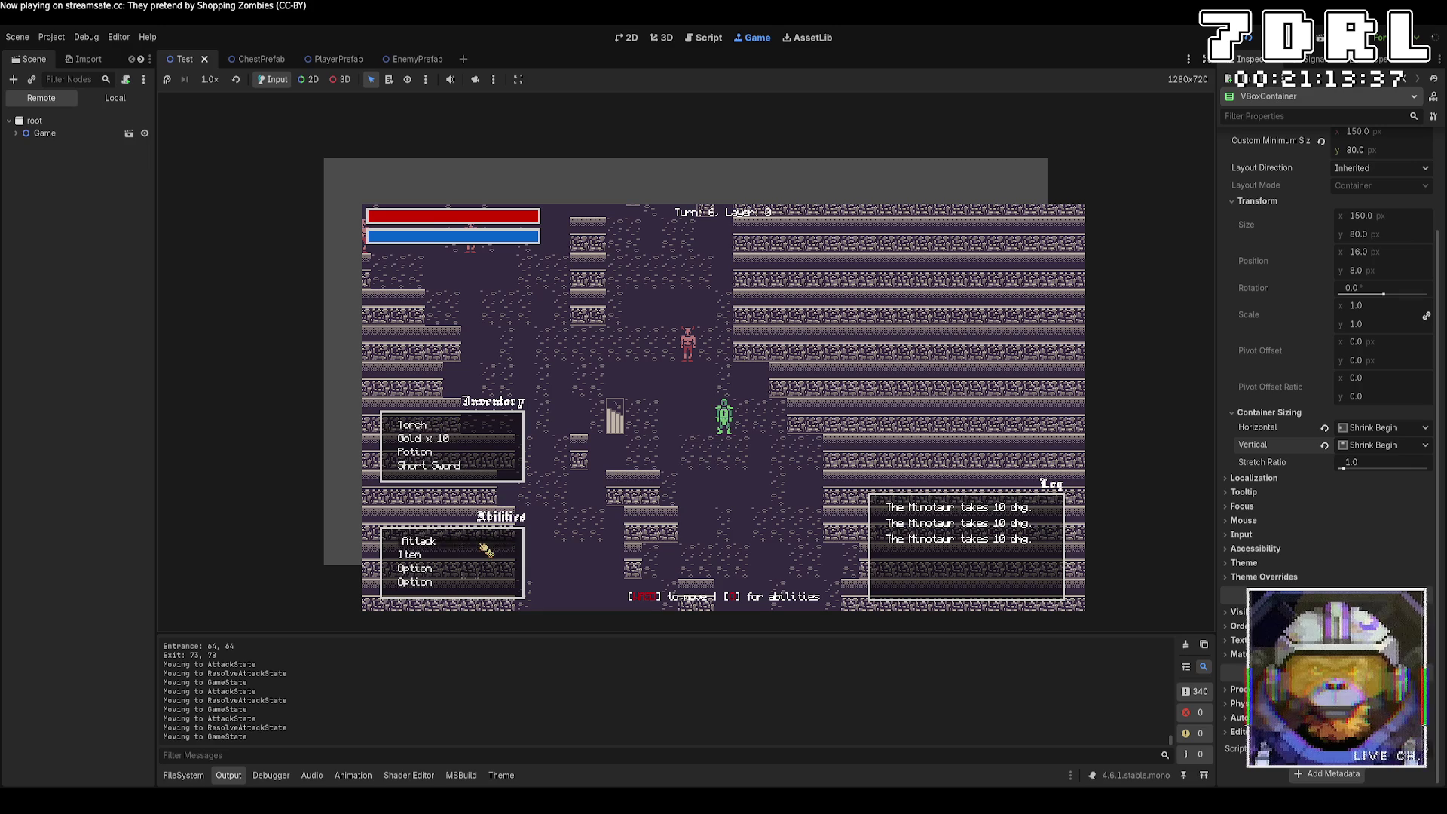
click(482, 542)
click(720, 414)
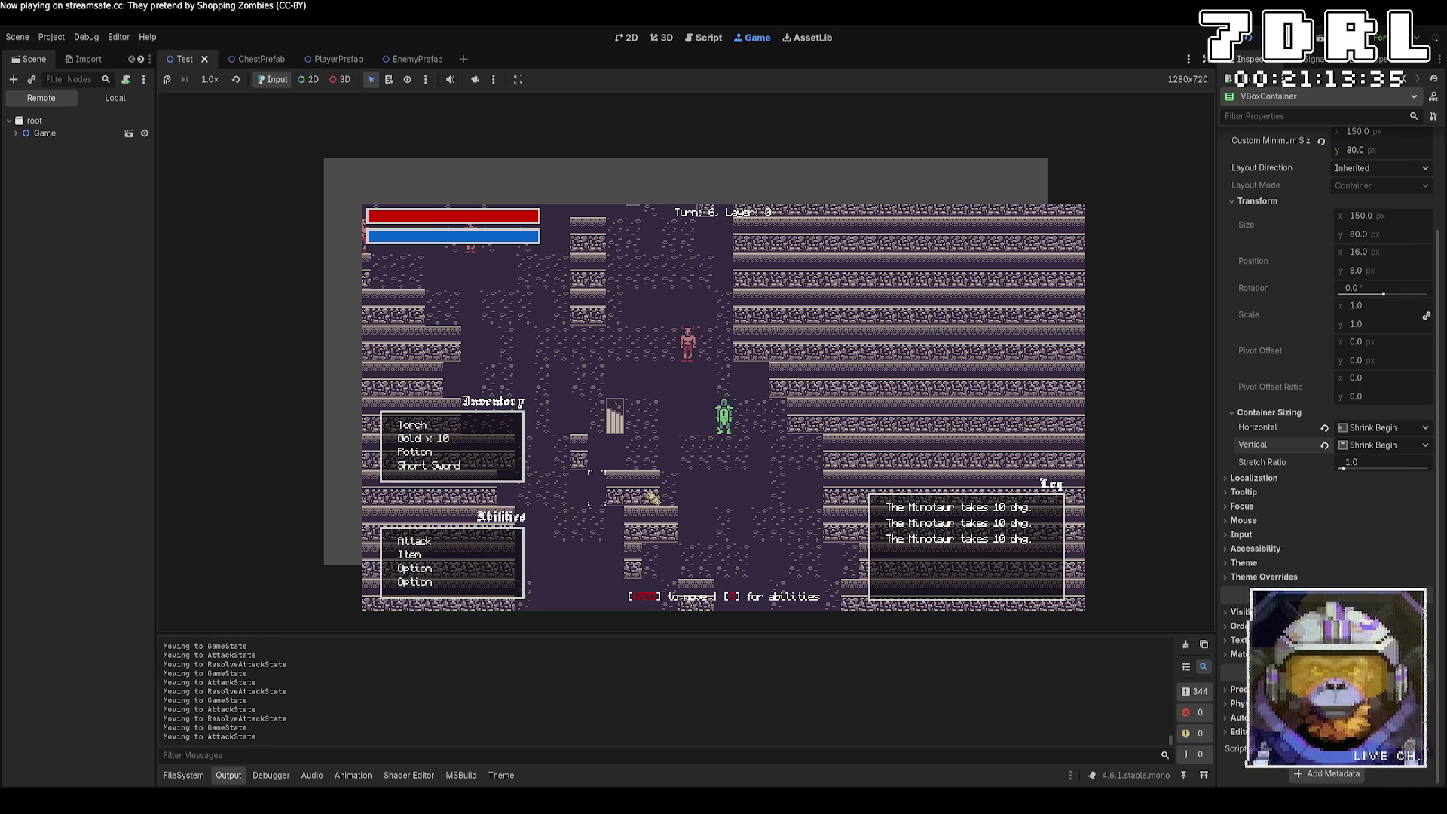
Step: Reposition beside the Minotaur and keep attacking to stack more damage lines
key(w)
key(w)
key(w)
key(s)
key(a)
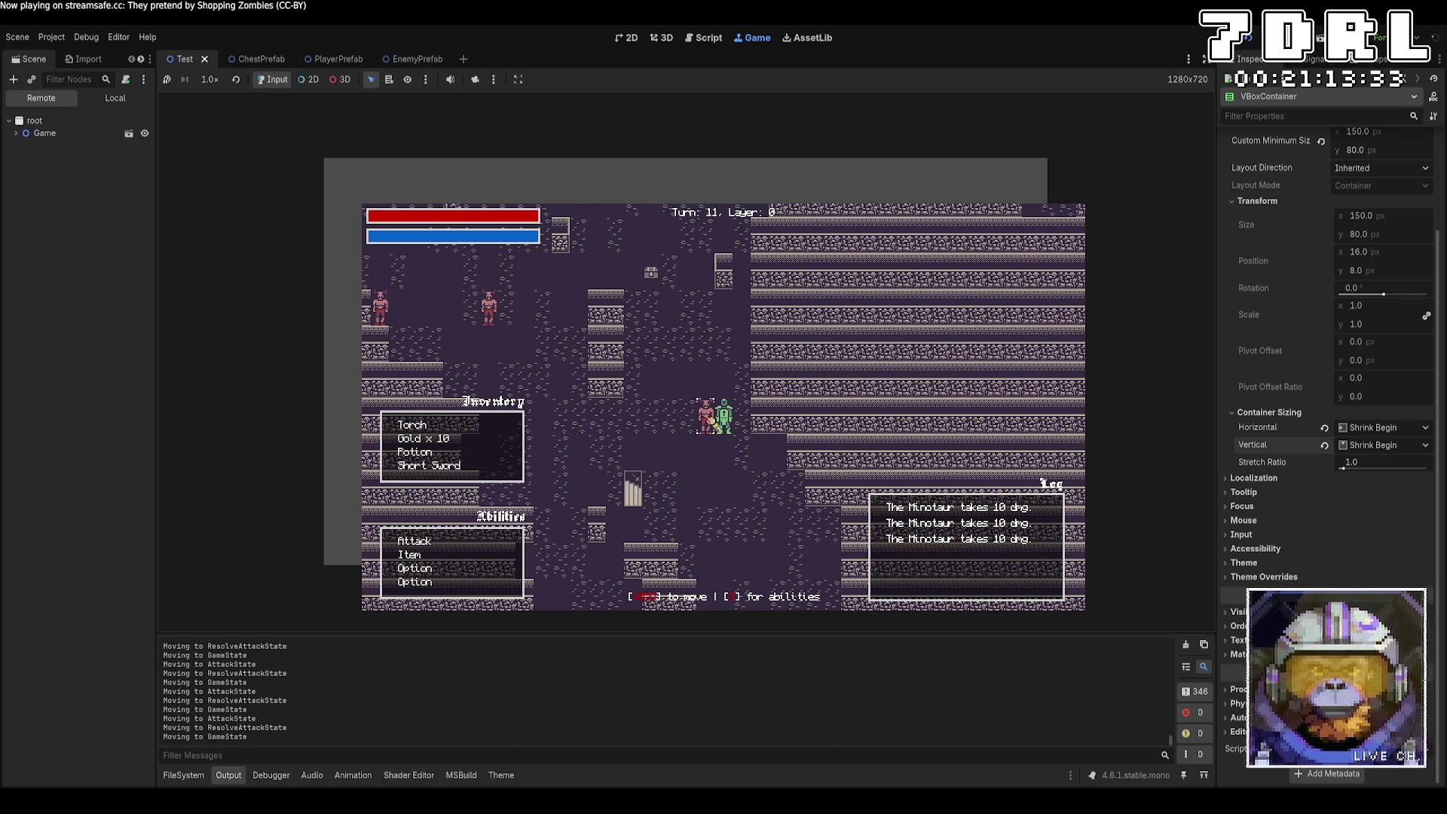
click(499, 542)
click(709, 422)
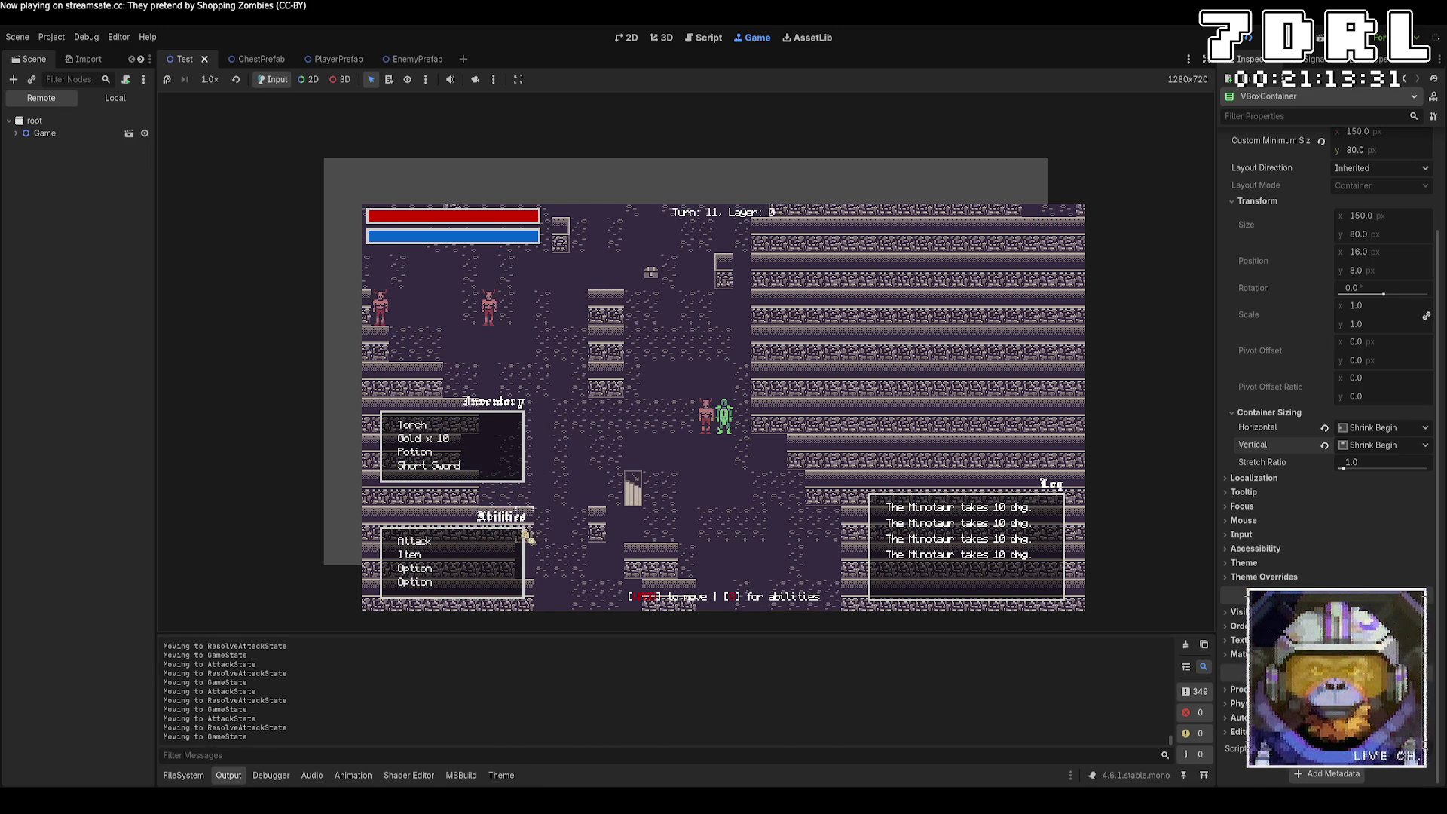
click(475, 541)
click(708, 422)
click(475, 541)
click(707, 419)
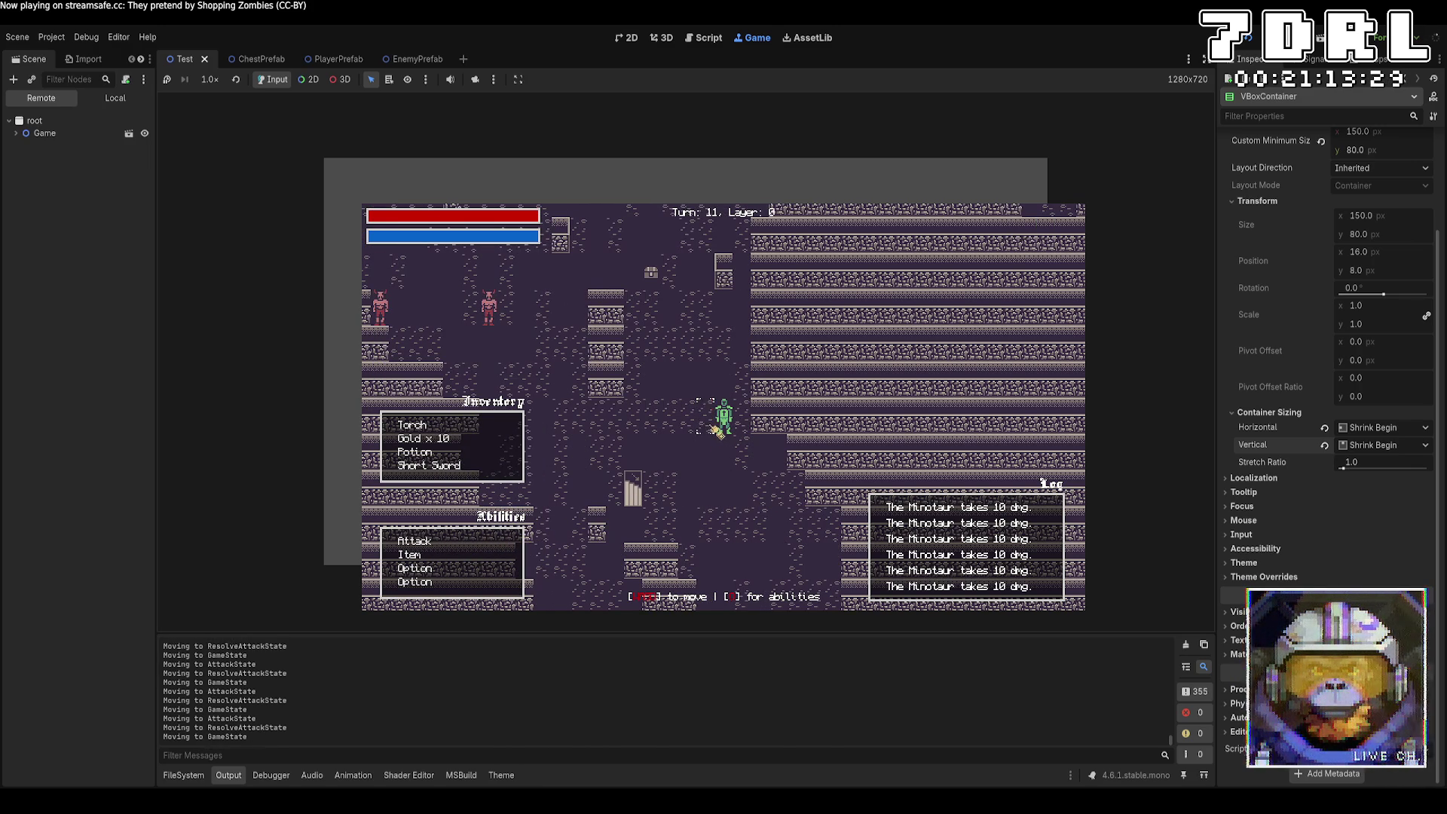
click(486, 541)
Step: Attack the Minotaur again until eight lines overflow the log, then expand Game in the Remote tree
key(a)
key(a)
key(a)
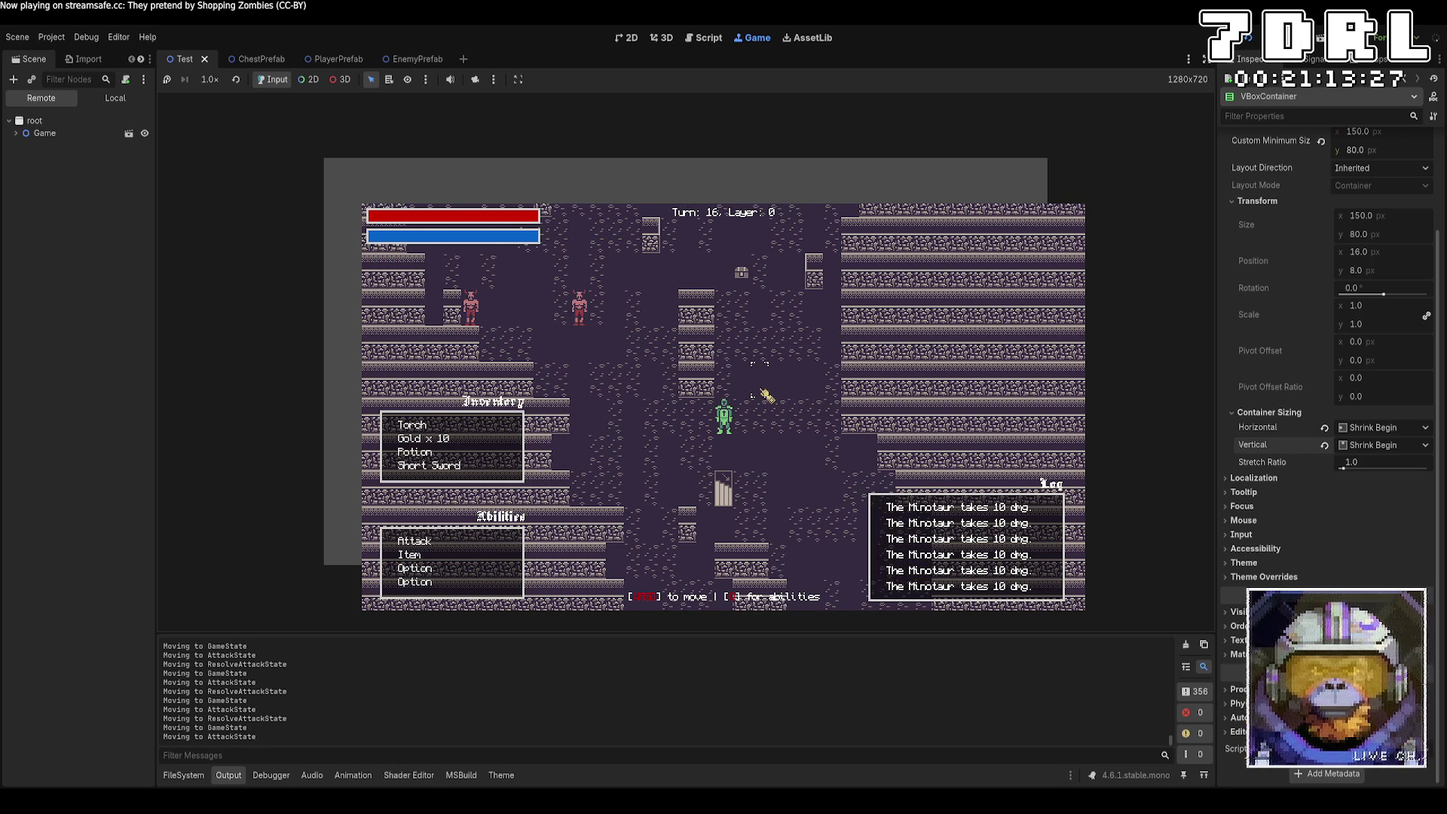
key(a)
key(a)
key(a)
key(a)
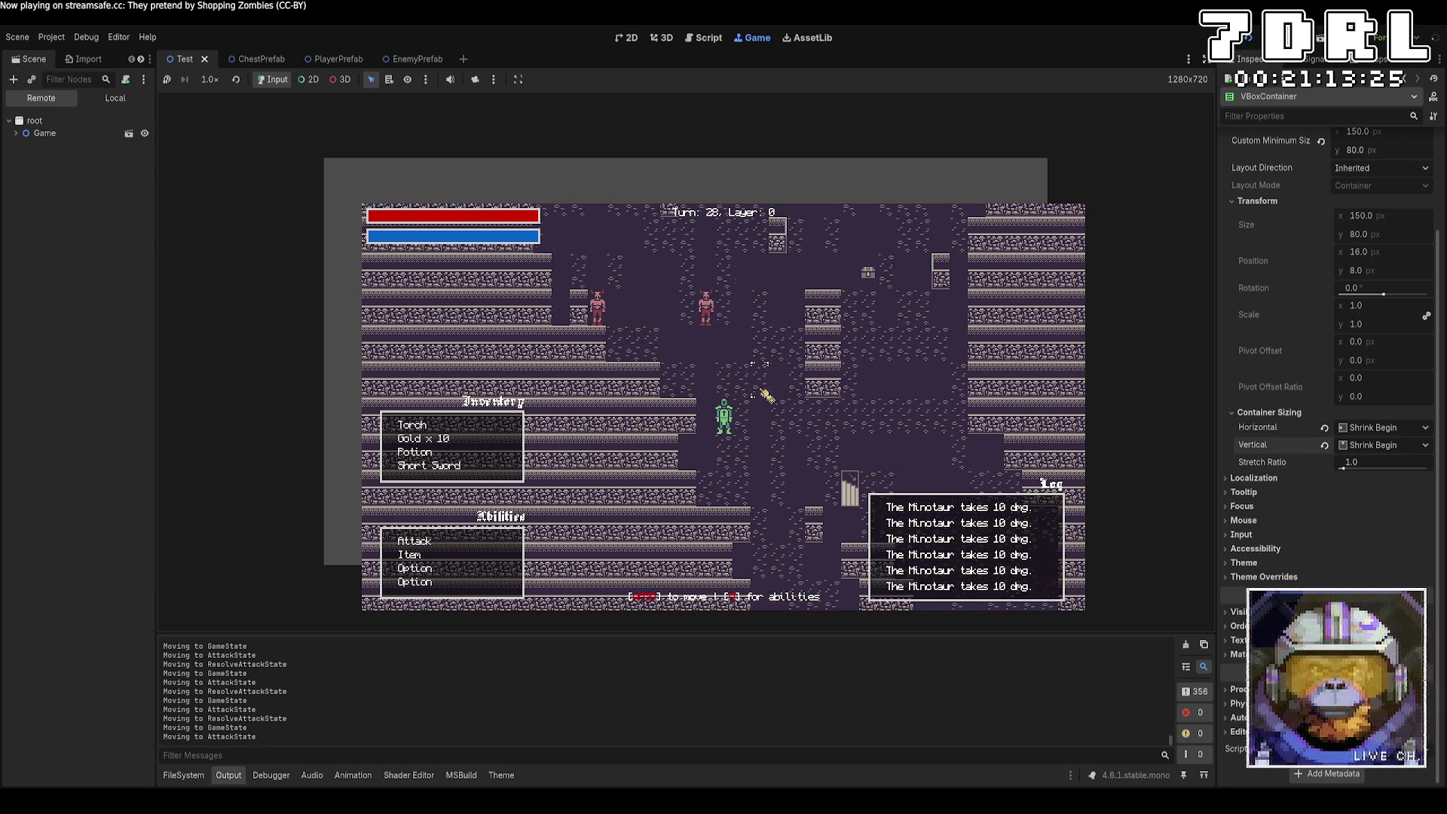
key(w)
key(w)
key(w)
click(709, 422)
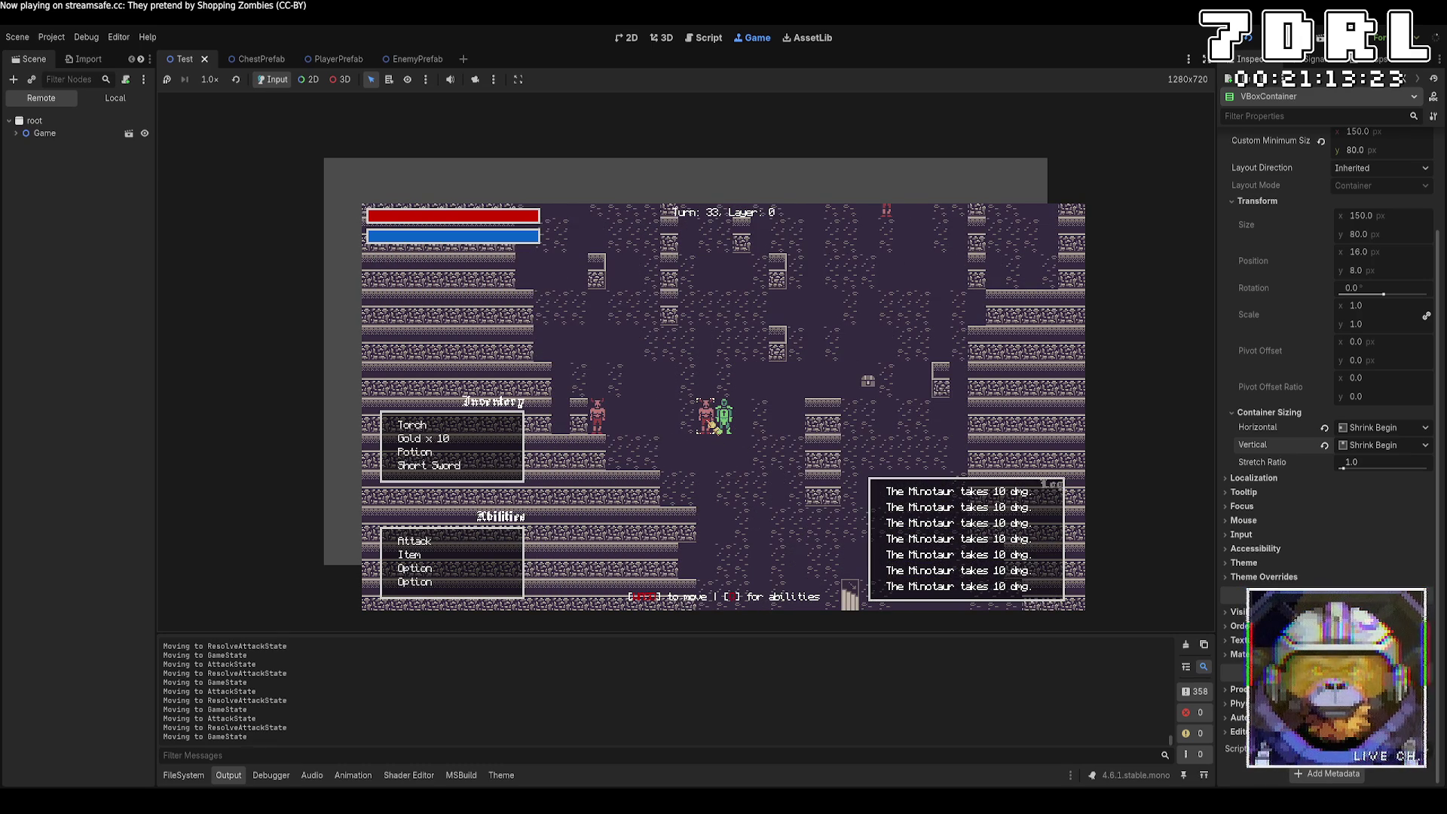
click(468, 541)
click(709, 422)
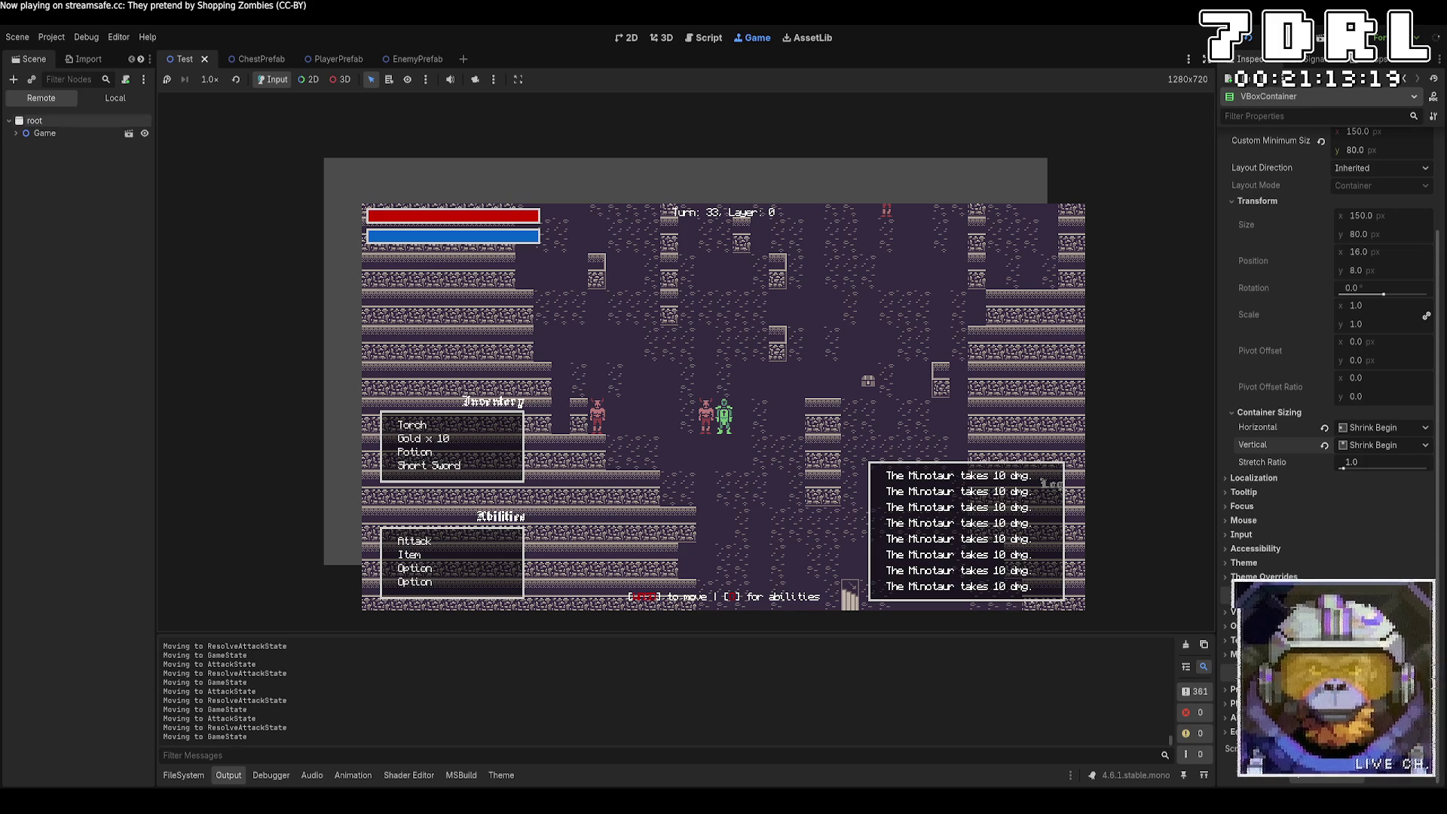
click(16, 134)
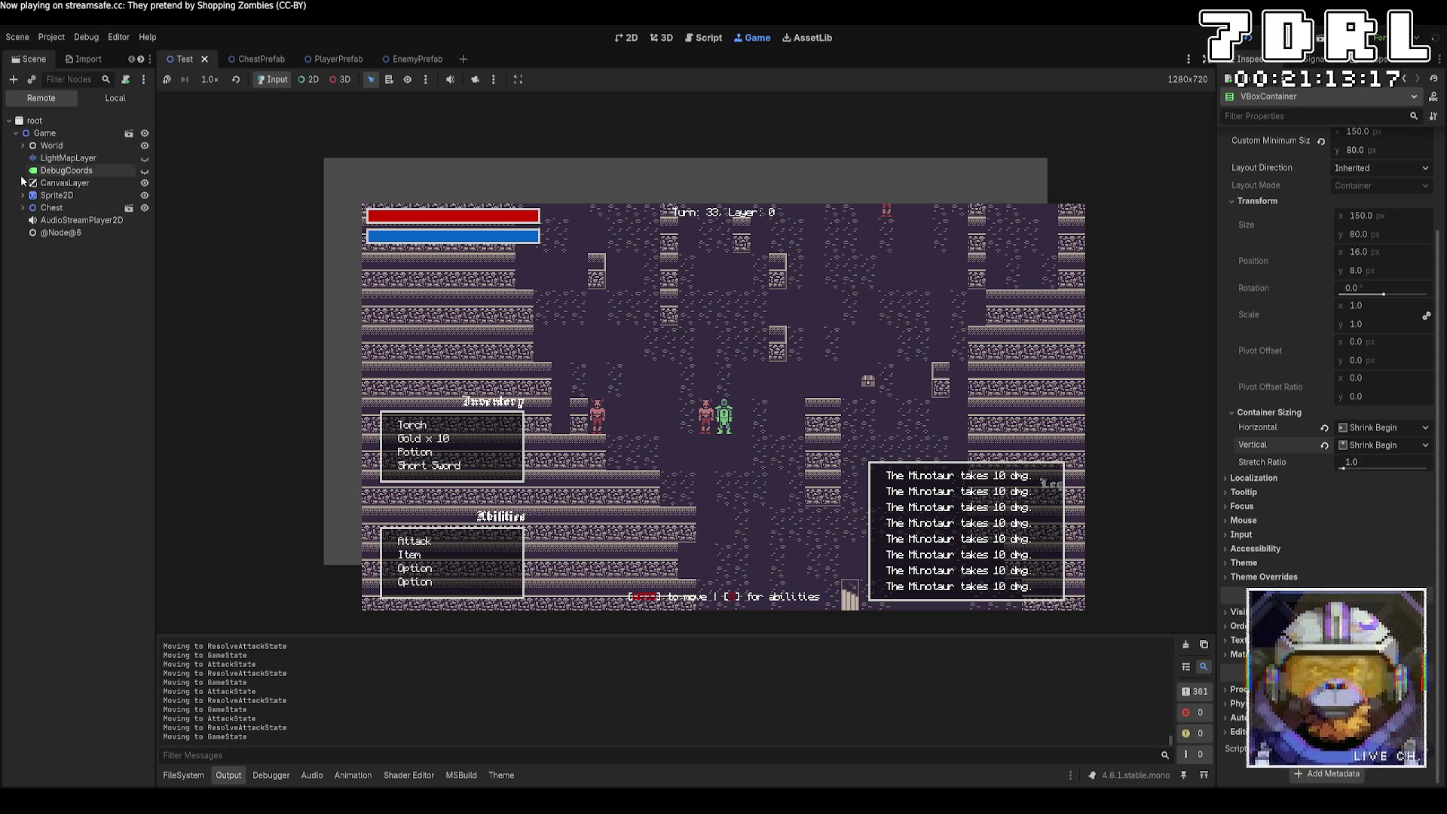
Step: Select Console under CanvasLayer > HUD and turn on Clip Contents
click(23, 183)
click(30, 195)
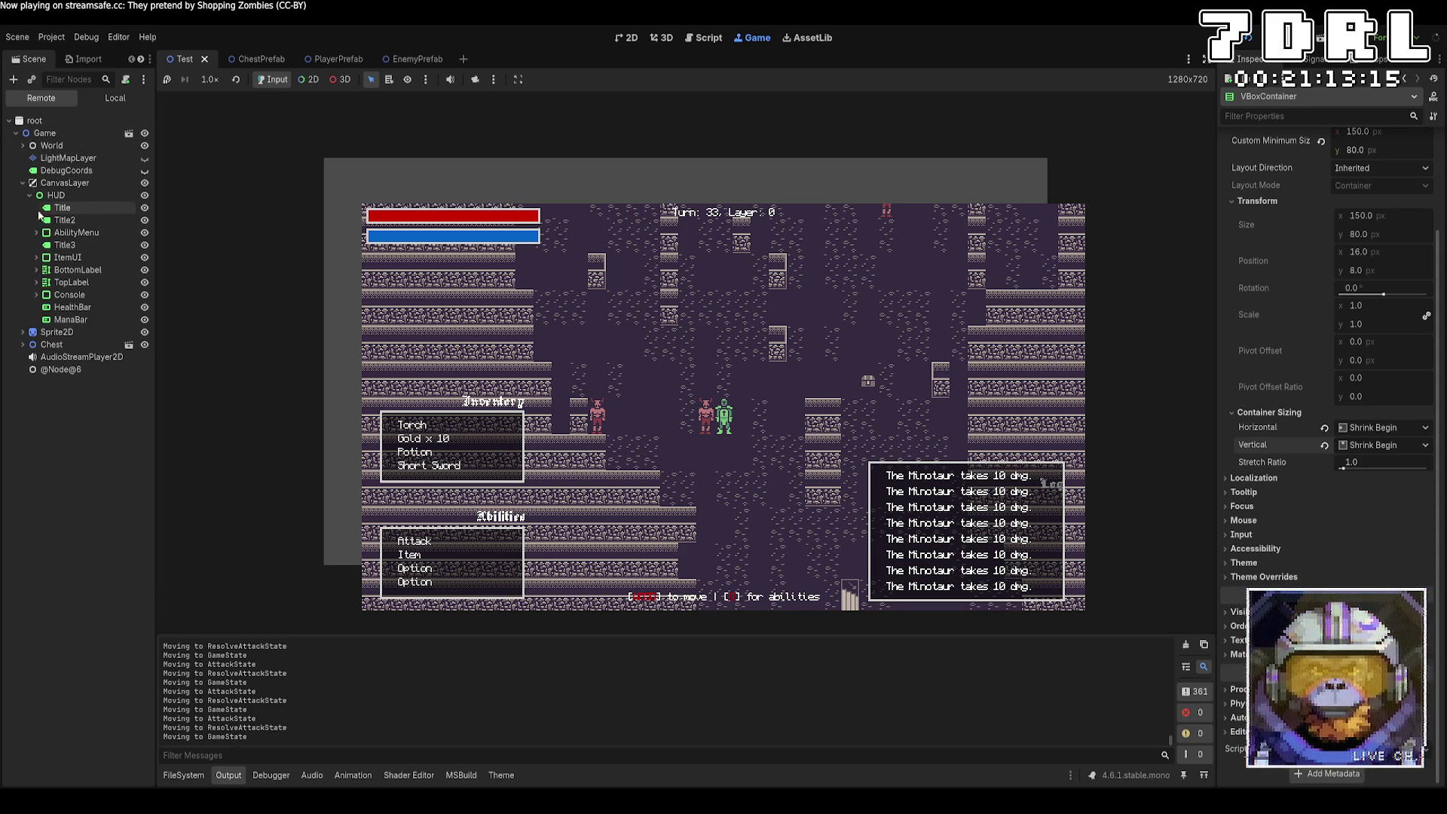
click(72, 296)
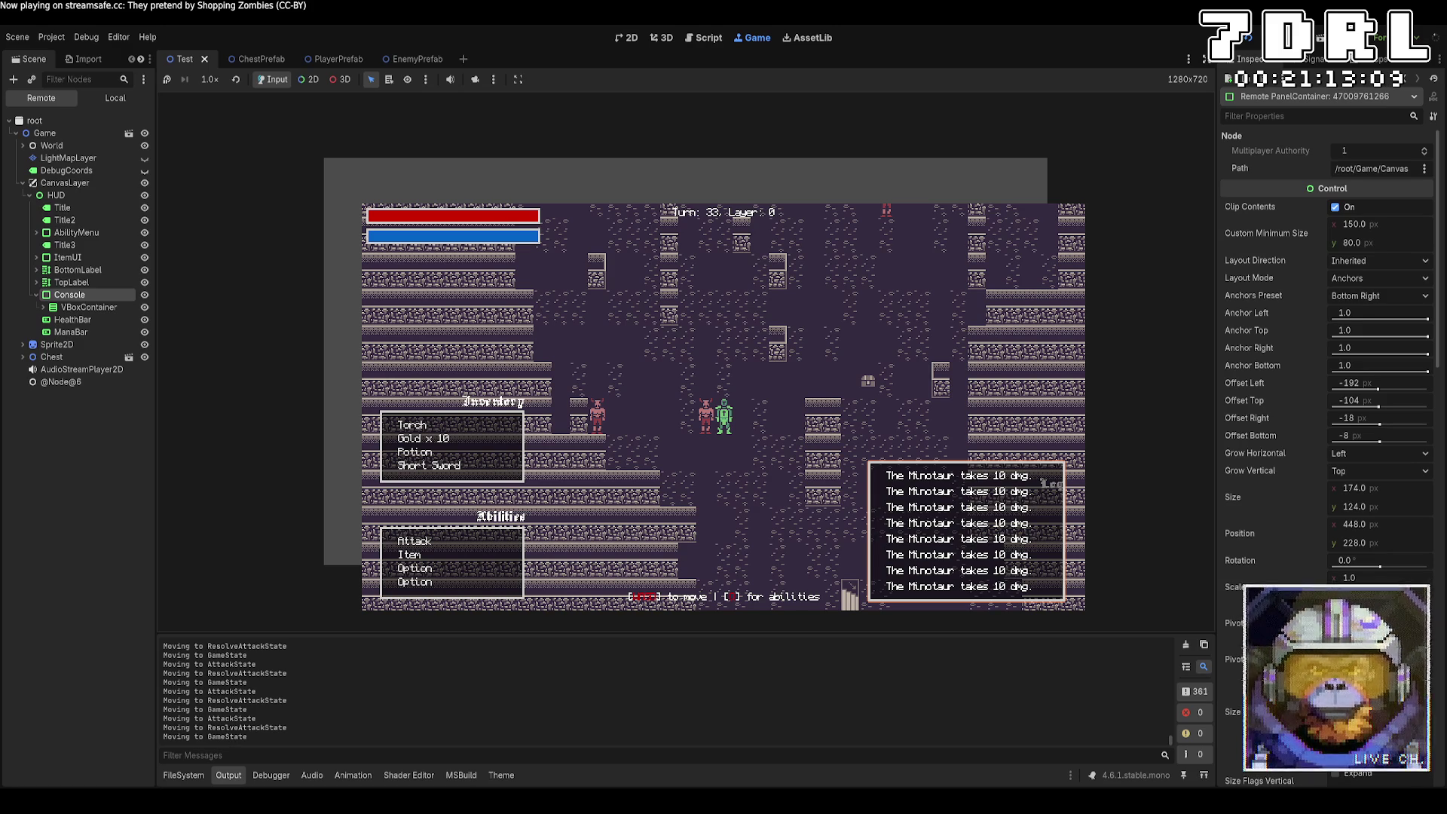
click(1336, 207)
scroll(1297, 236, down, 10)
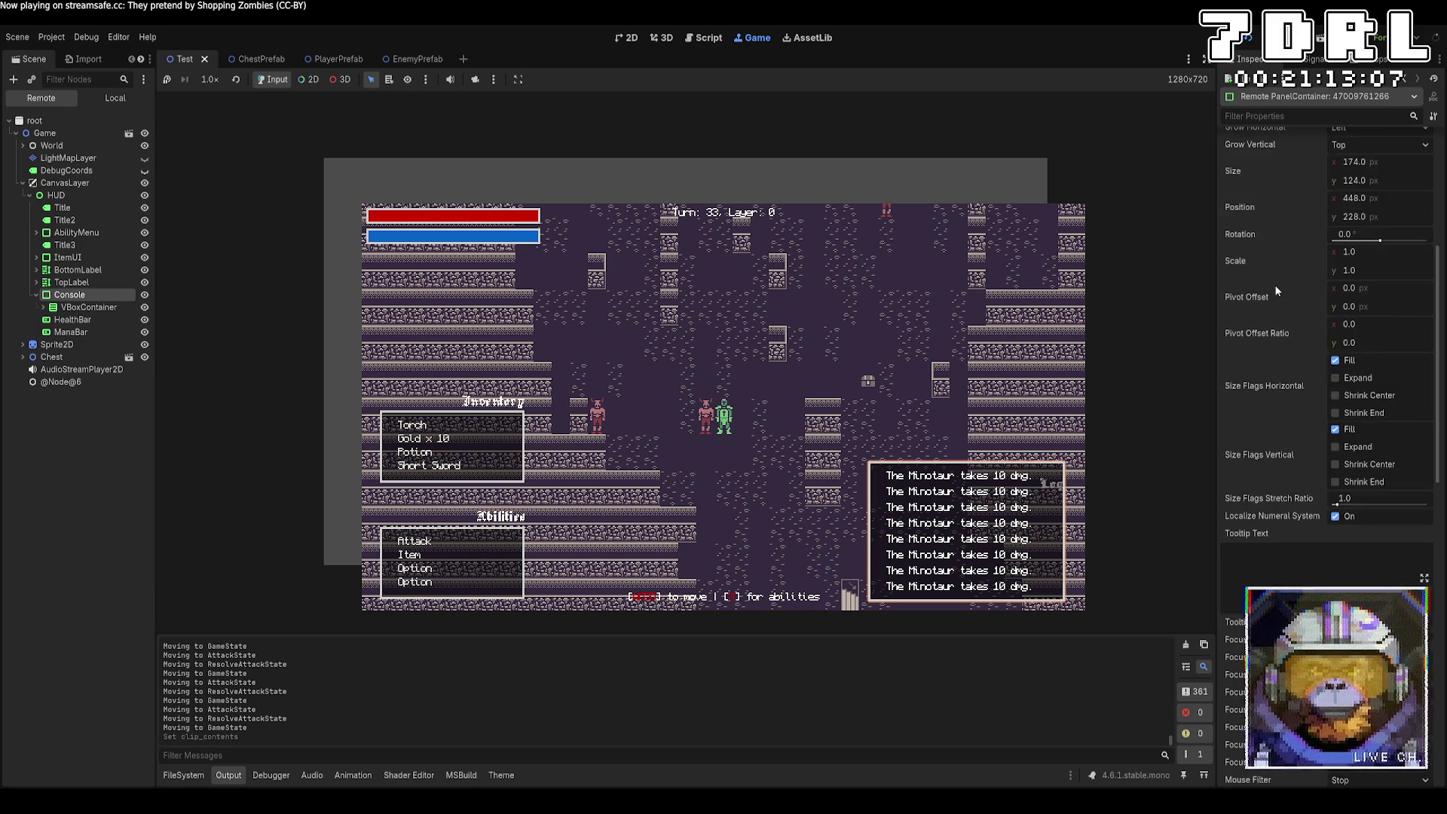
scroll(1274, 289, down, 5)
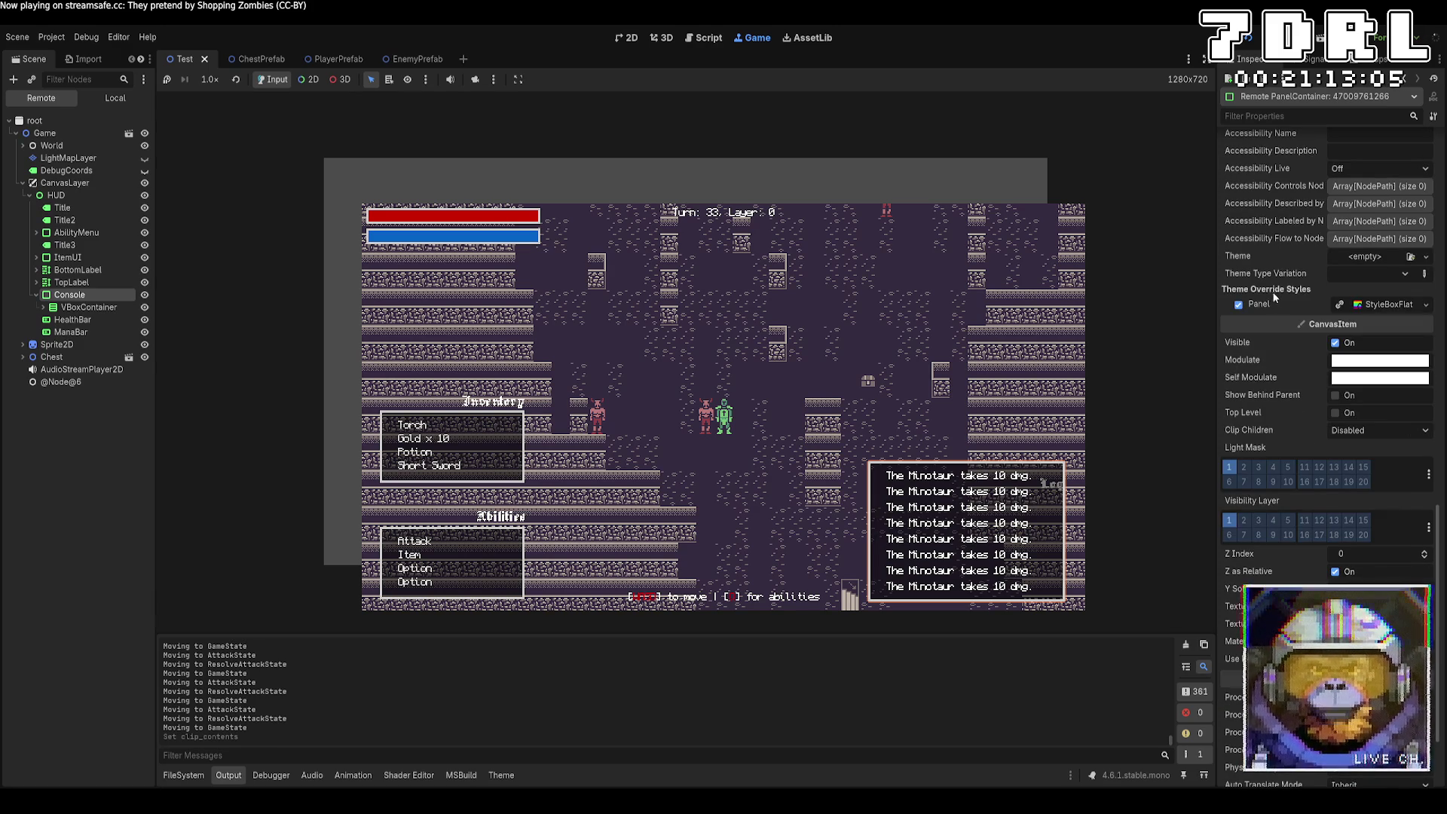
scroll(1285, 349, down, 3)
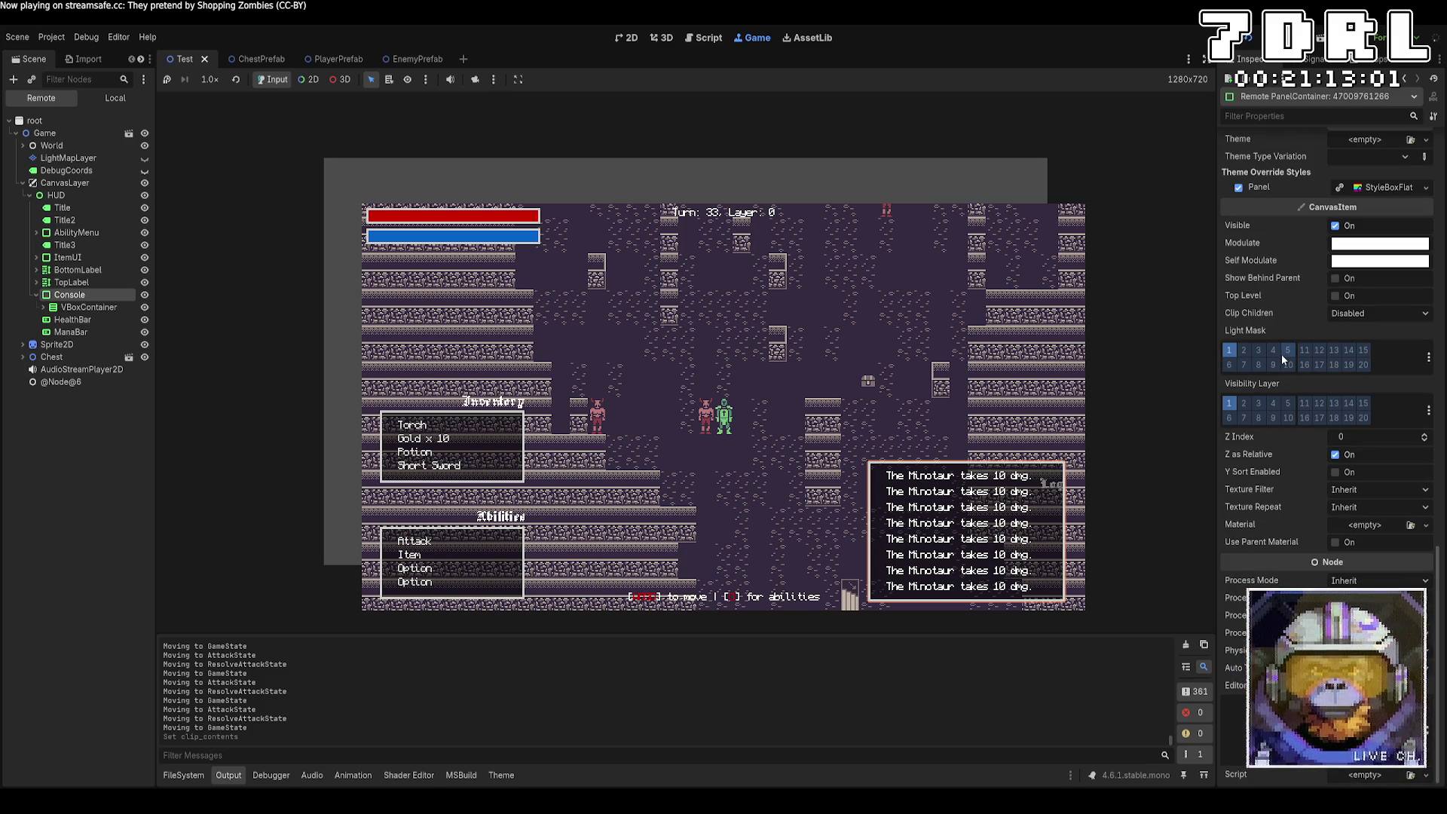
scroll(1282, 356, up, 2)
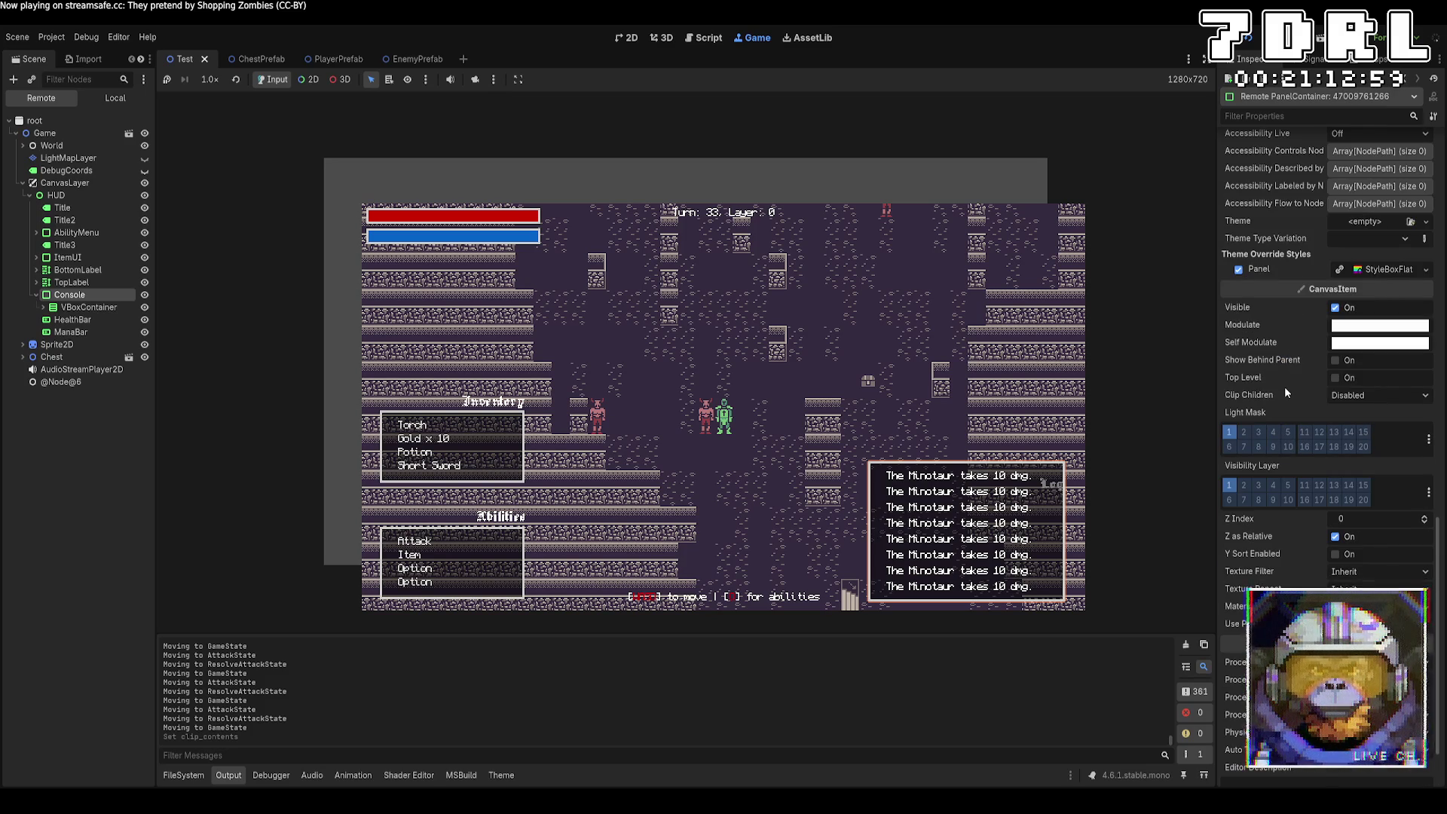
scroll(1284, 386, up, 2)
scroll(1284, 386, up, 4)
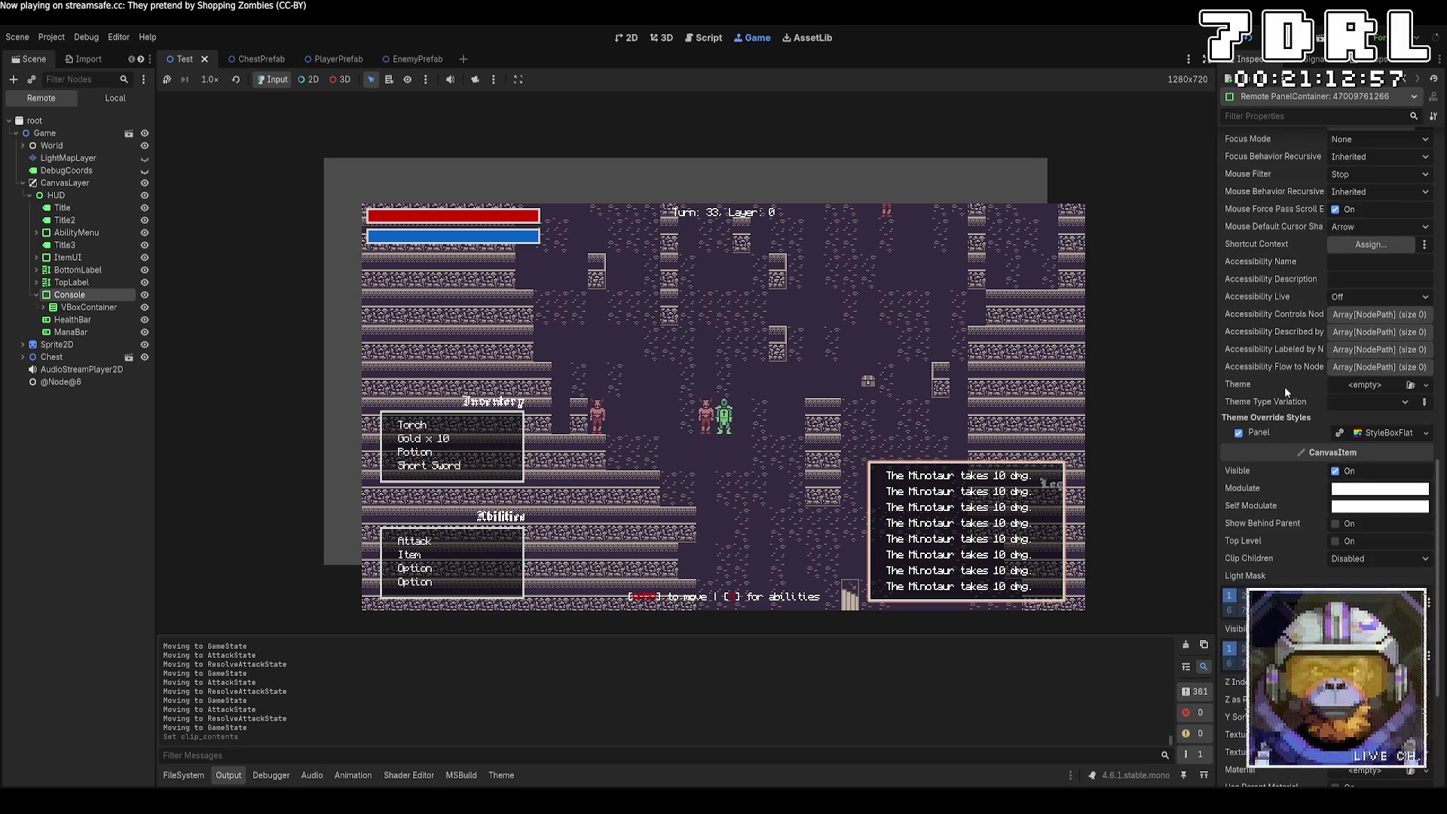
scroll(1286, 392, up, 10)
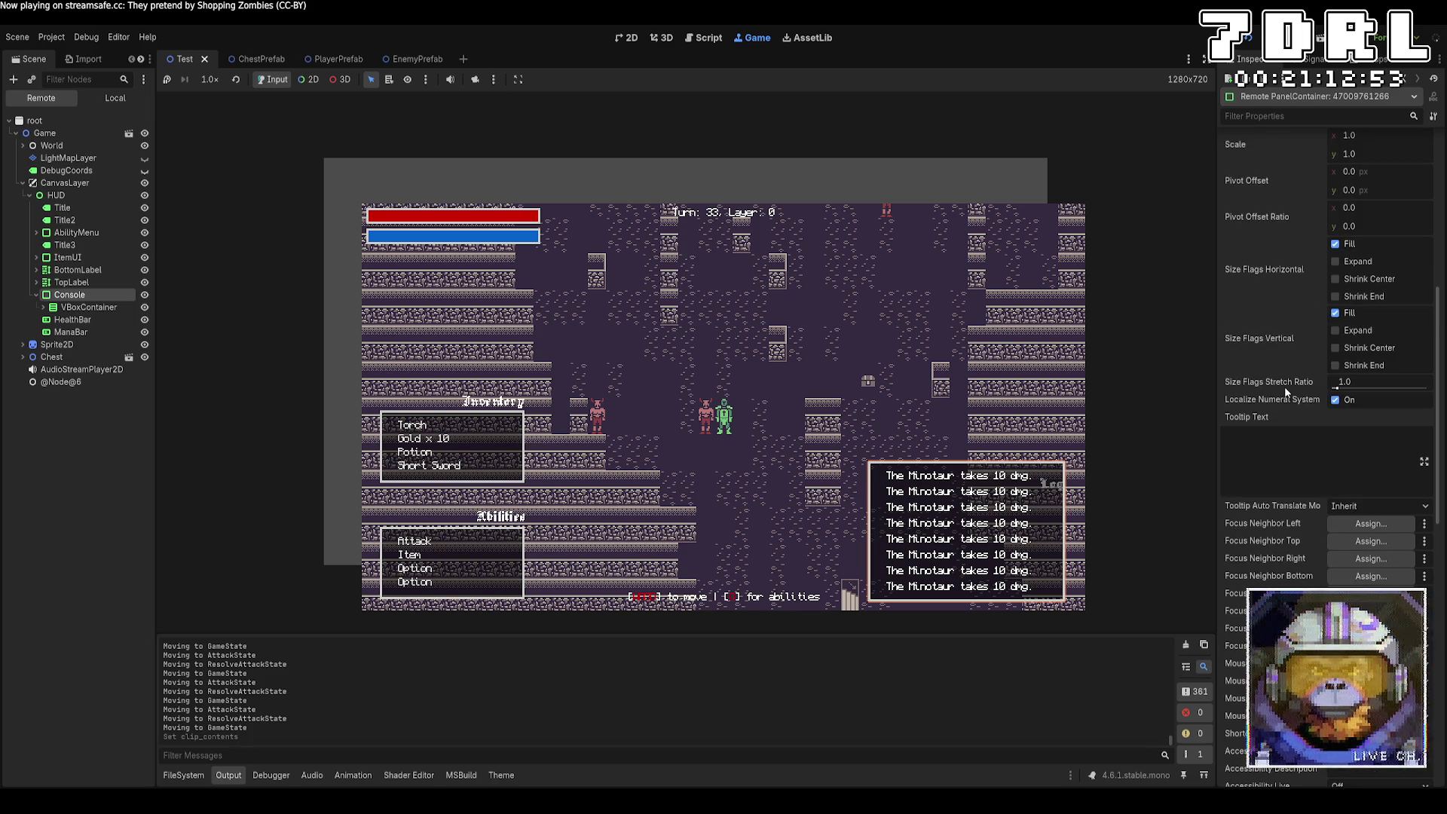
Step: Toggle the Console's fill size flags, then select its log VBoxContainer
click(1337, 312)
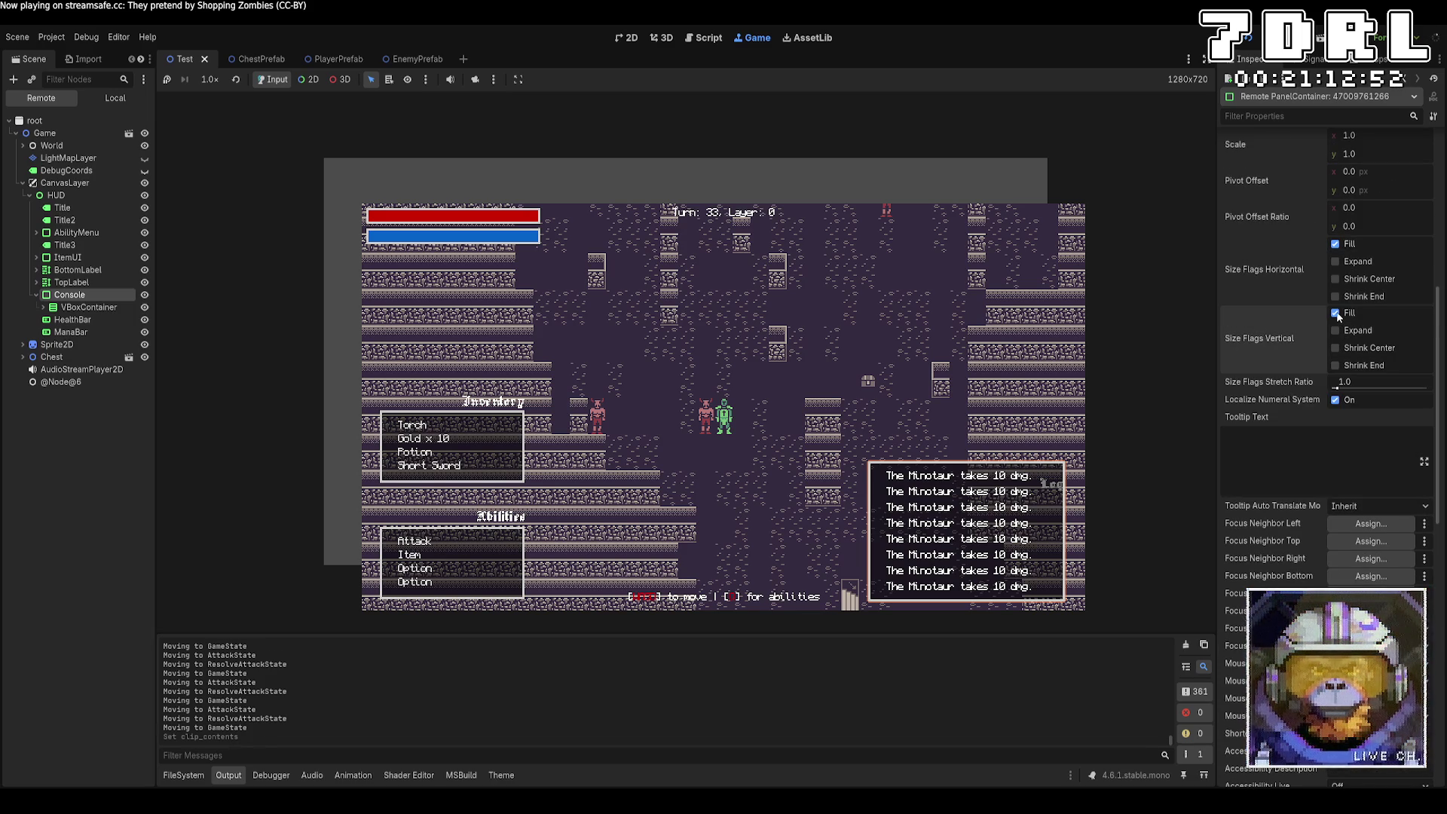
click(1339, 245)
click(1339, 246)
scroll(1306, 279, up, 6)
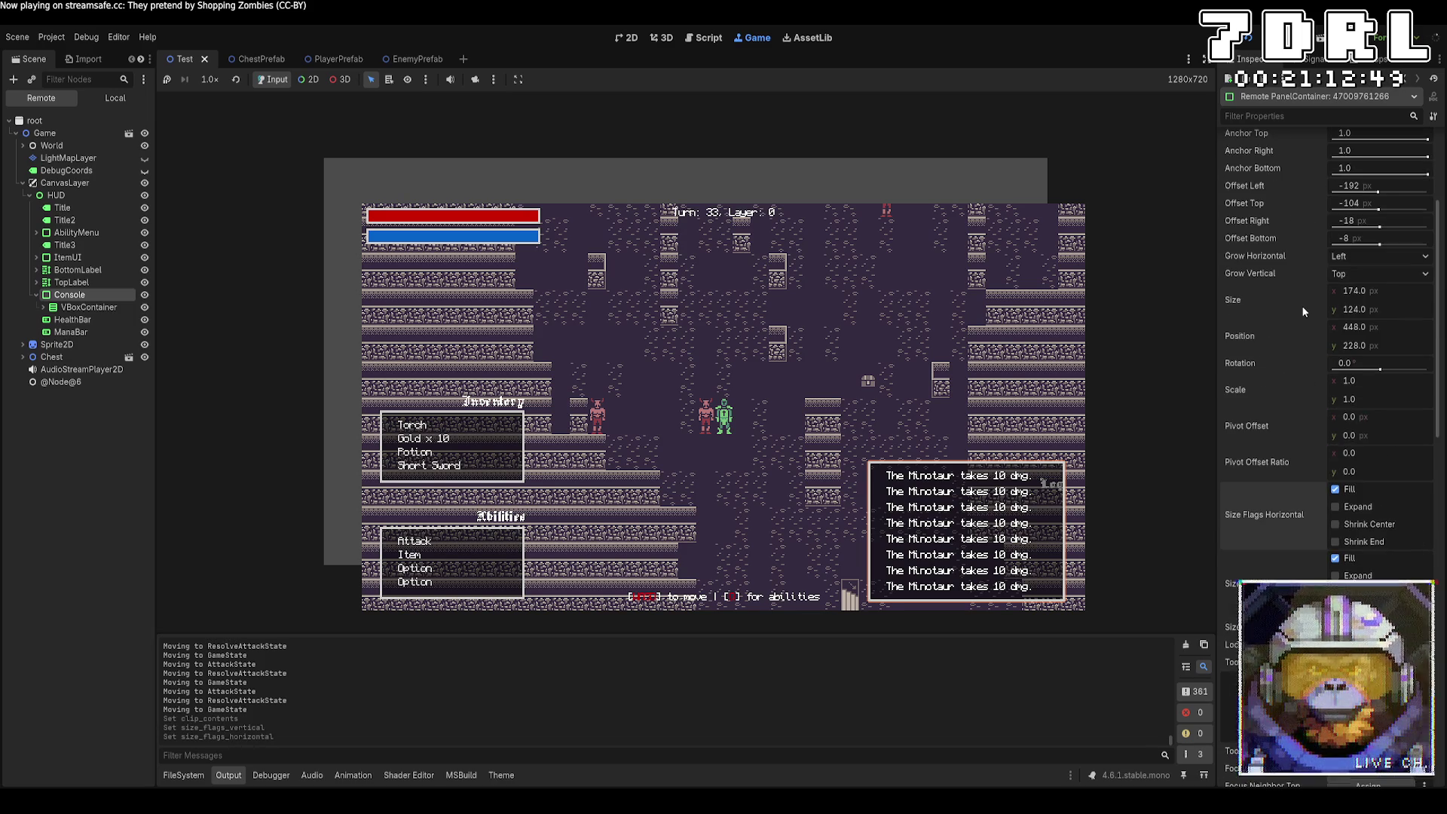
scroll(1301, 310, up, 3)
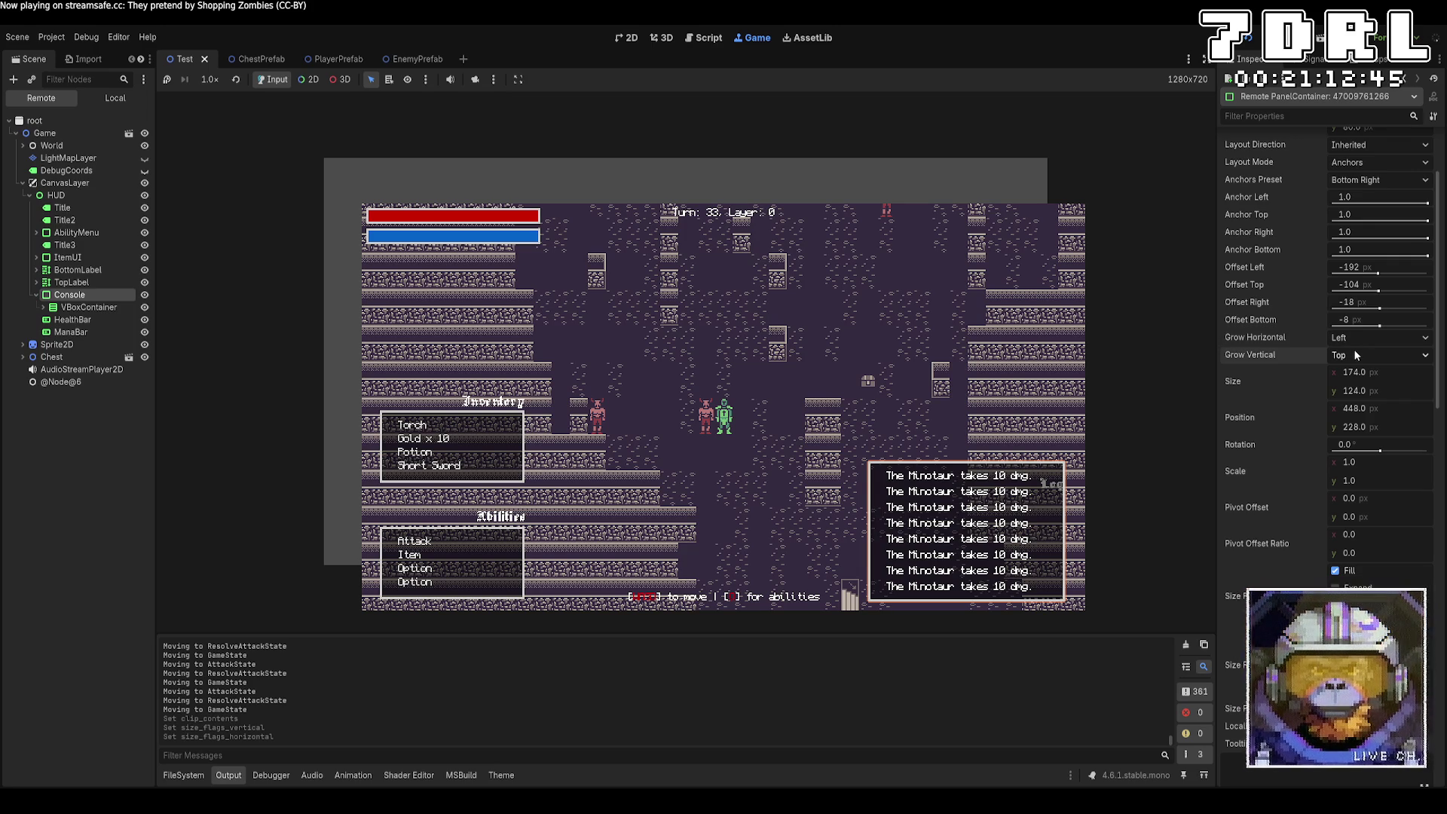
scroll(1298, 373, up, 3)
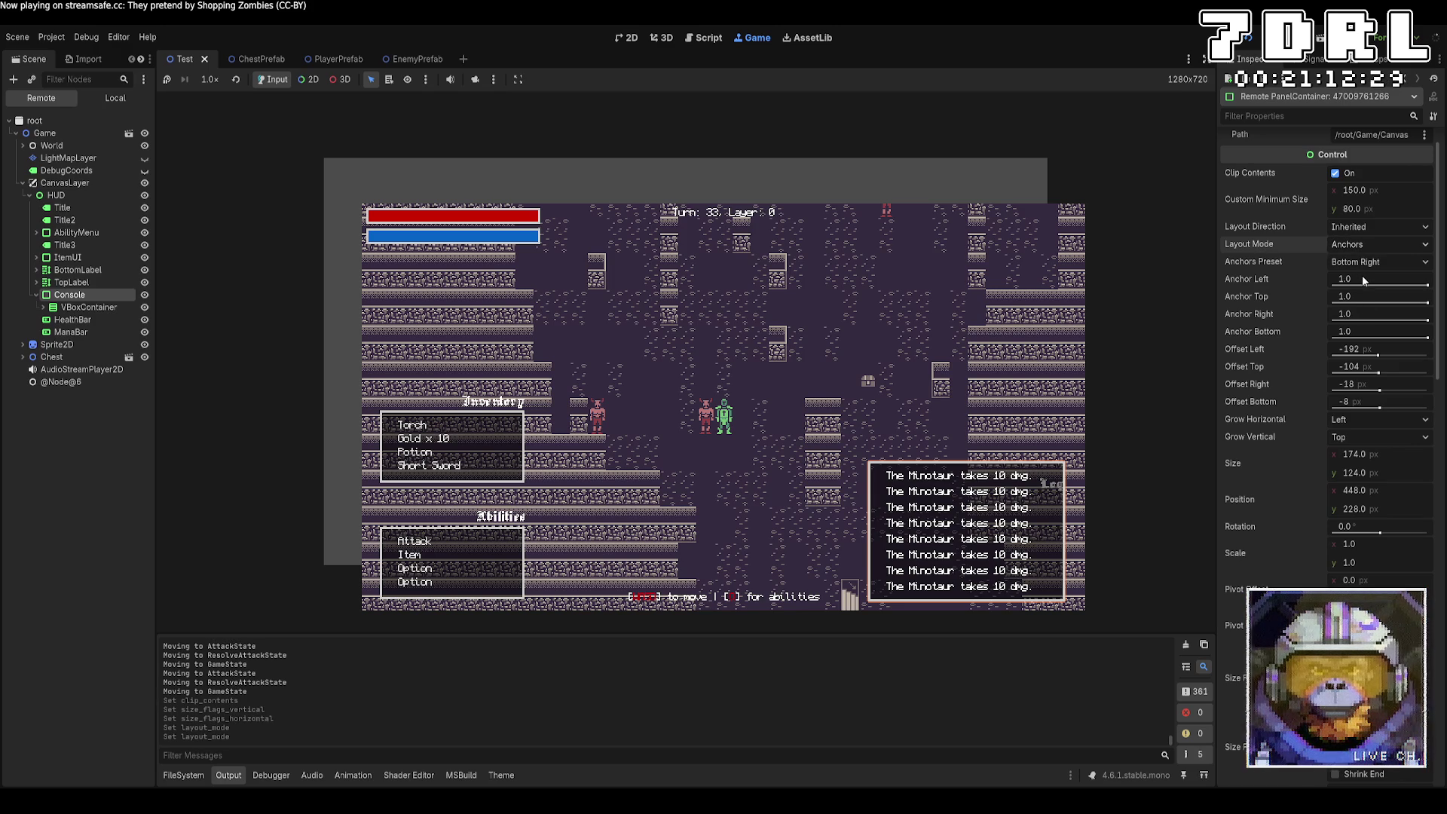
scroll(1274, 301, up, 2)
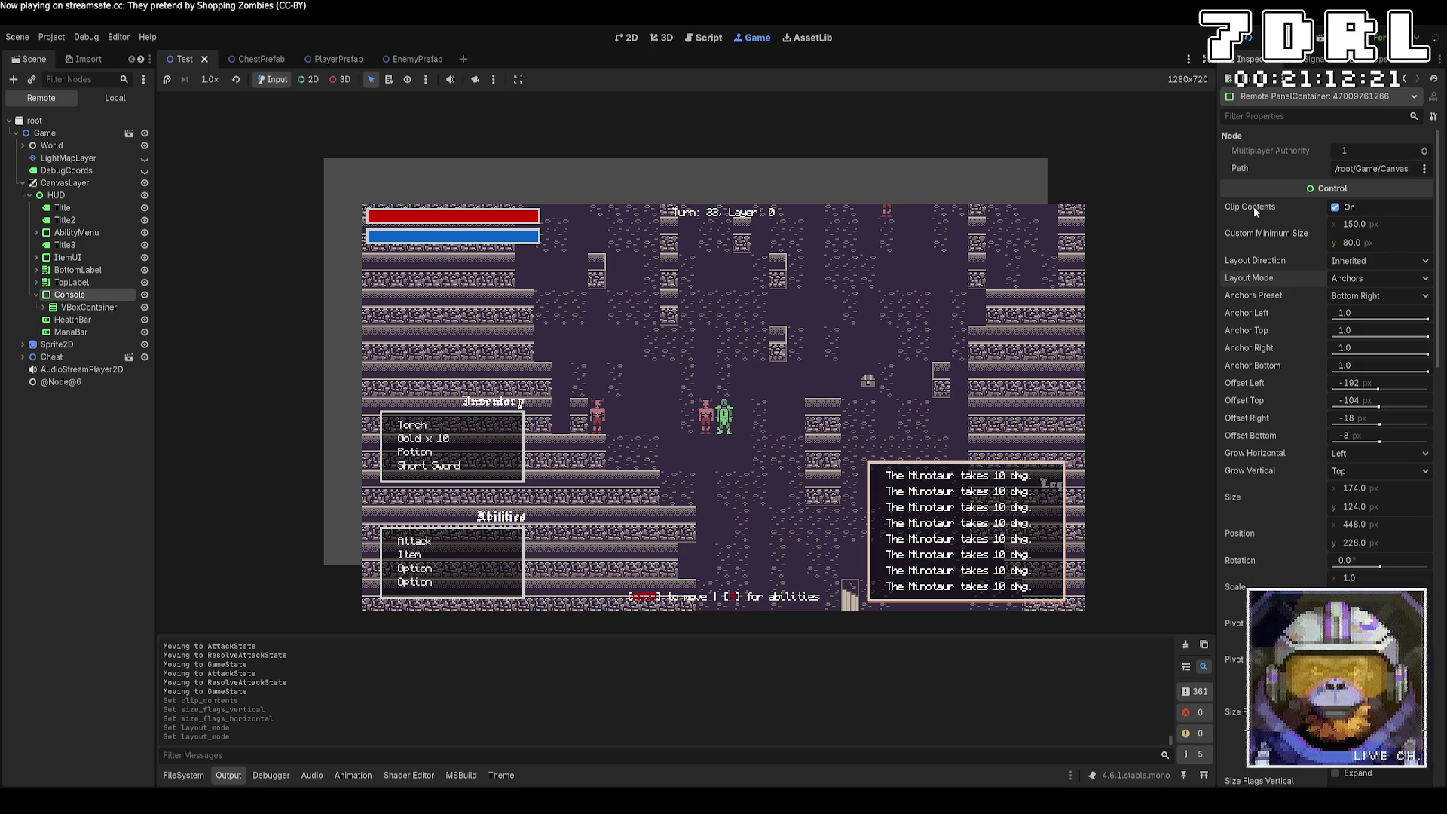
click(74, 309)
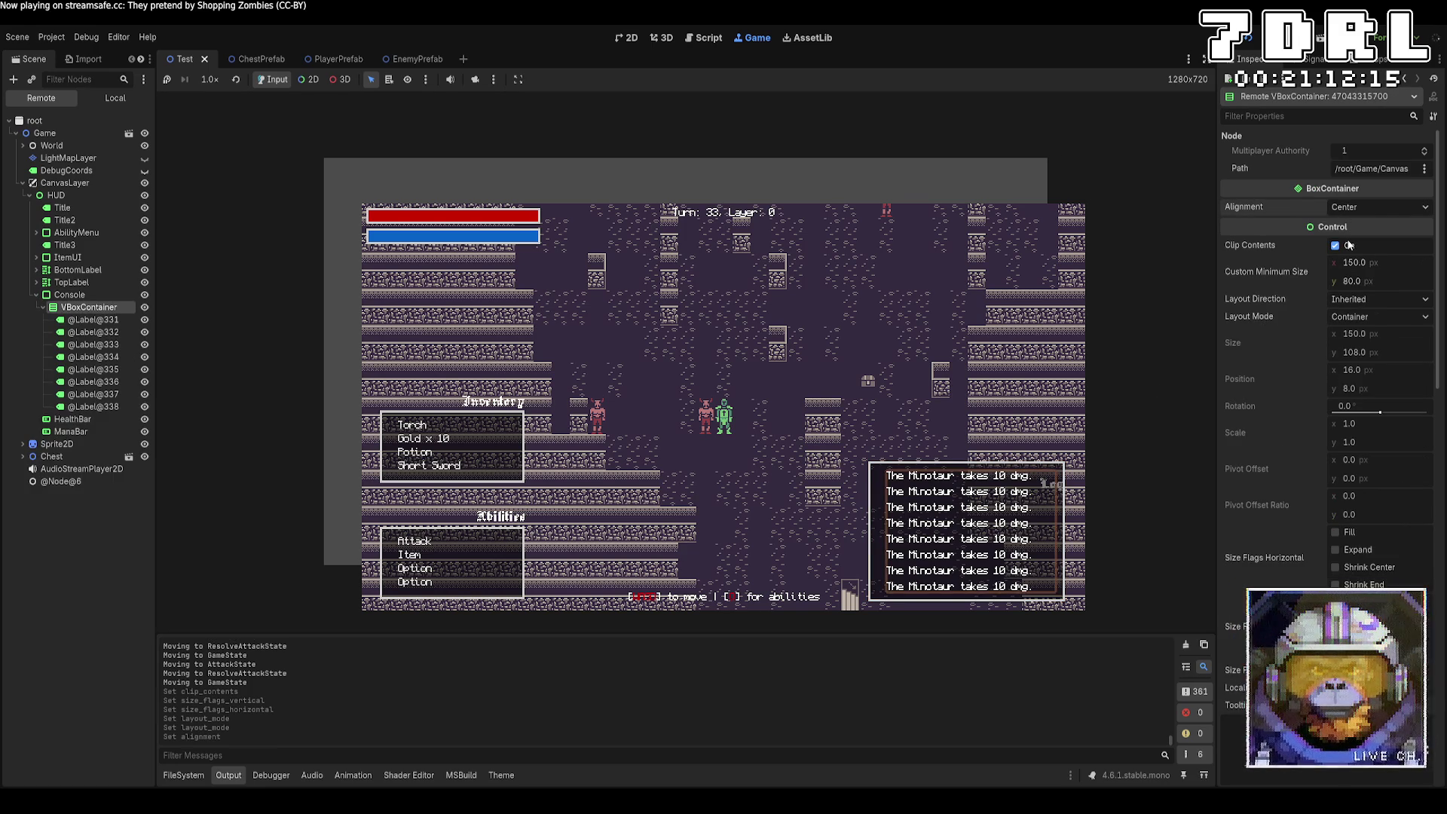
Step: Give the log VBoxContainer vertical fill and expand with stretch ratio 1.0
scroll(1264, 298, down, 5)
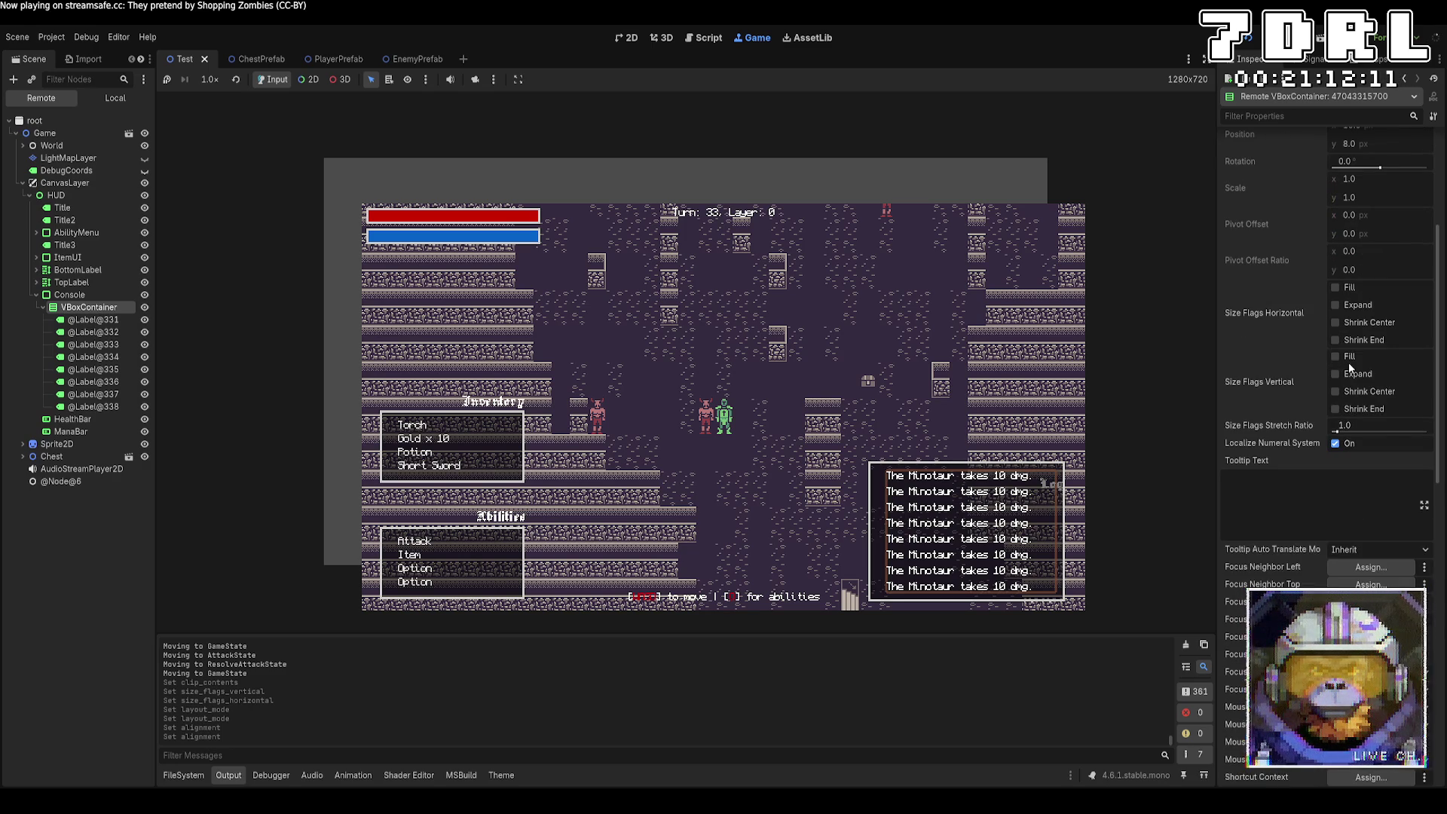
click(1336, 357)
click(1345, 374)
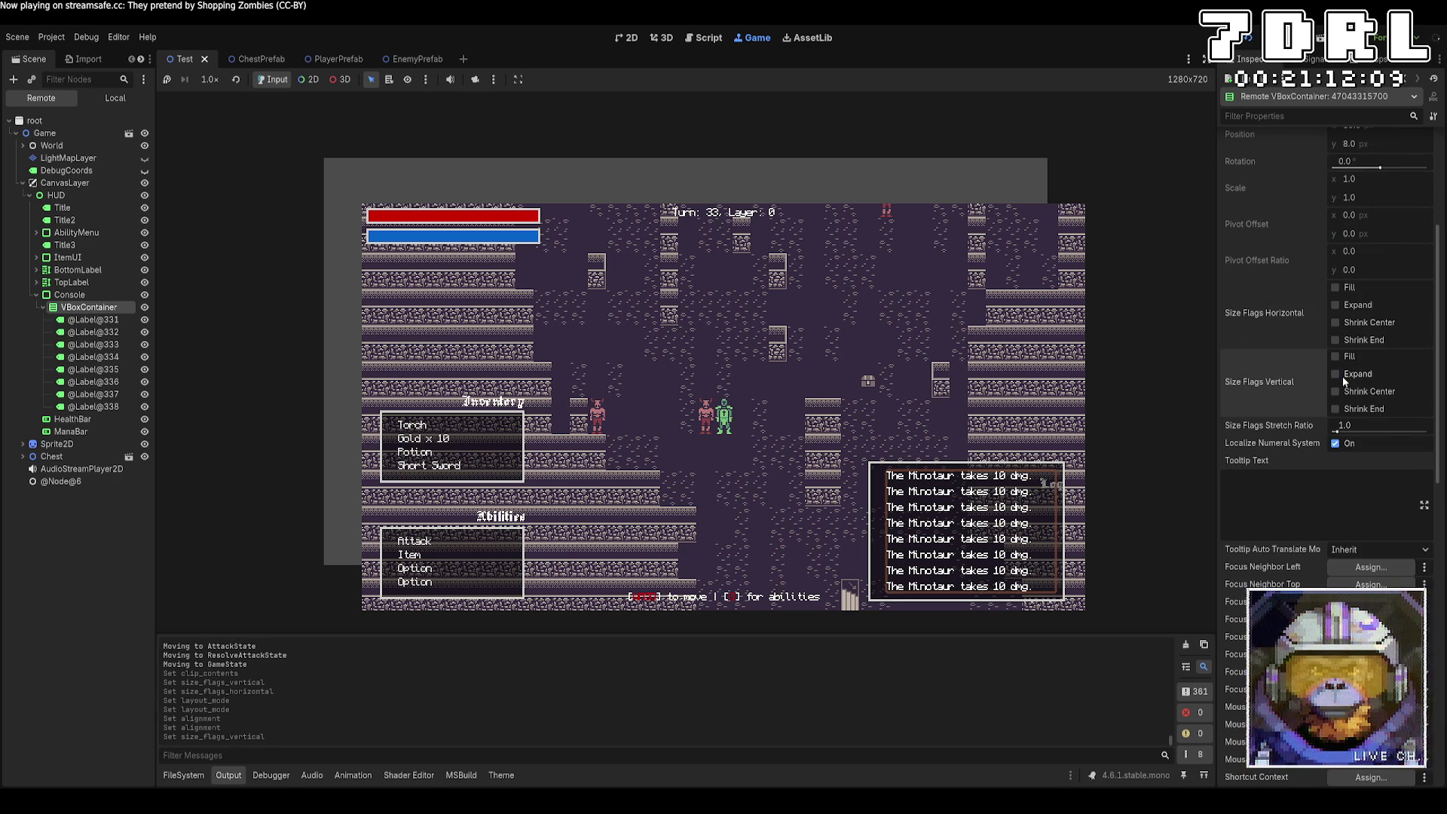
drag(1336, 433, 1405, 444)
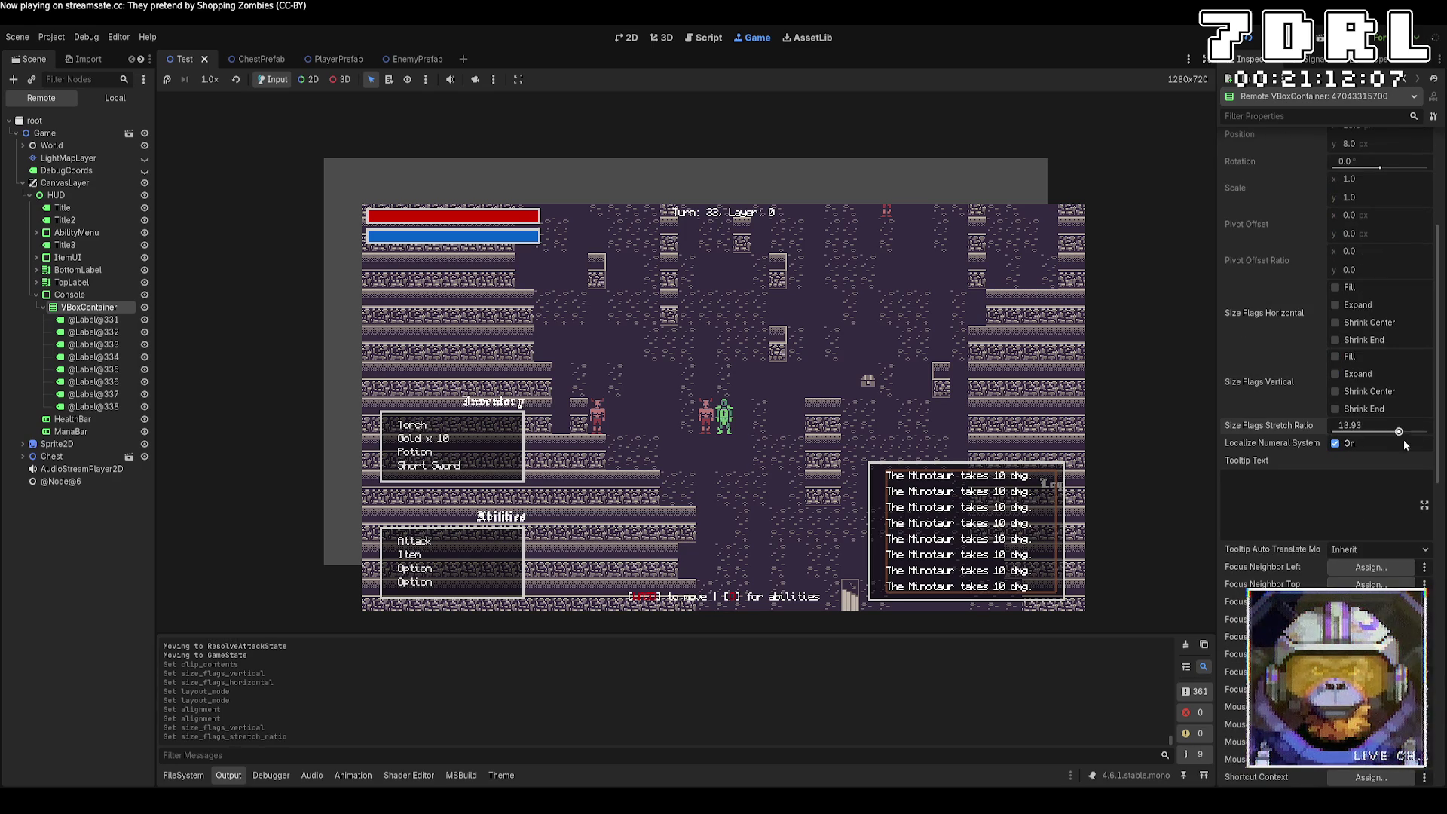
click(1372, 426)
text(1.0)
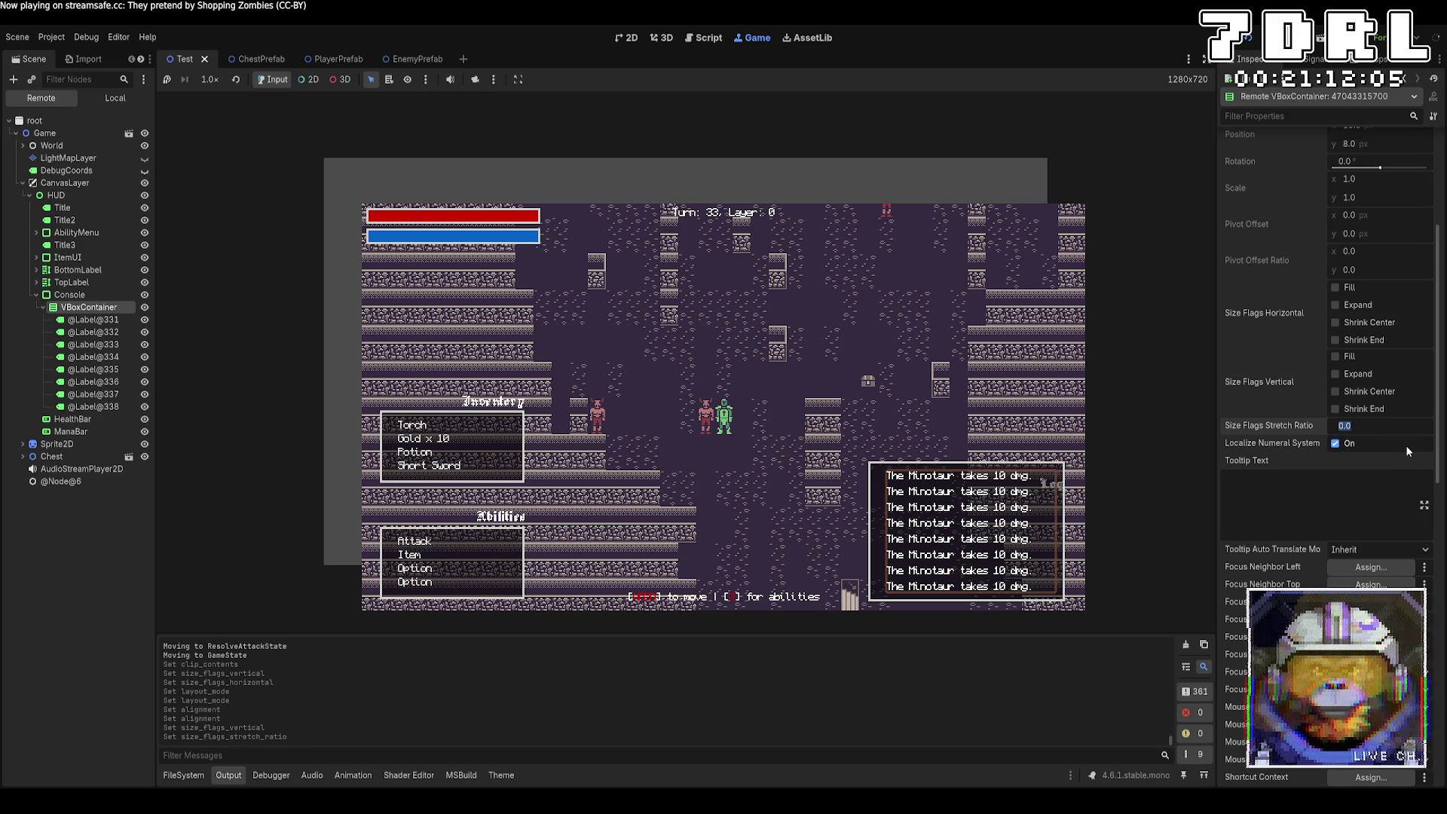
key(Return)
Step: Enable a custom separation override of 1 between log lines
scroll(1405, 425, down, 5)
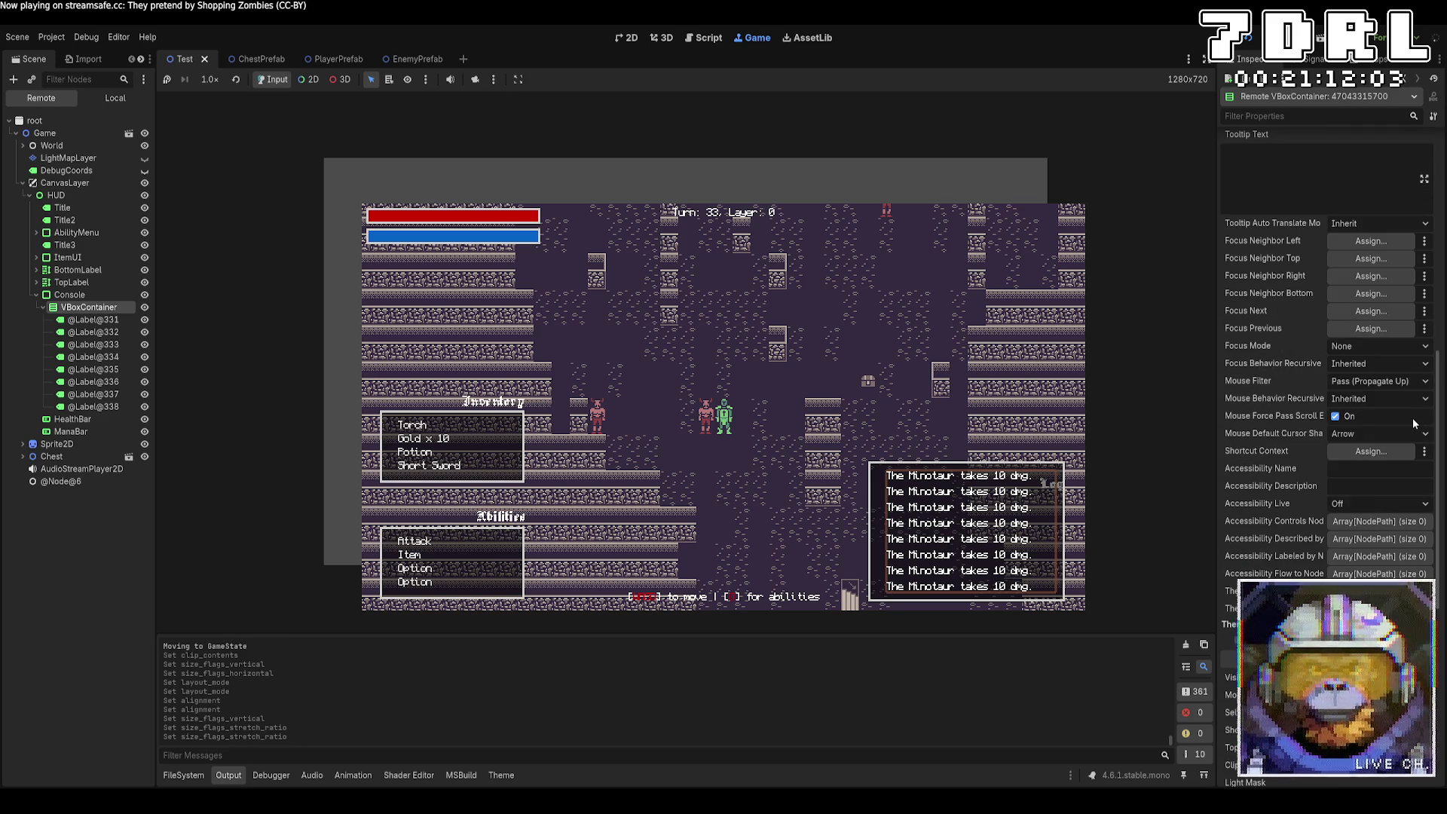
scroll(1413, 417, down, 5)
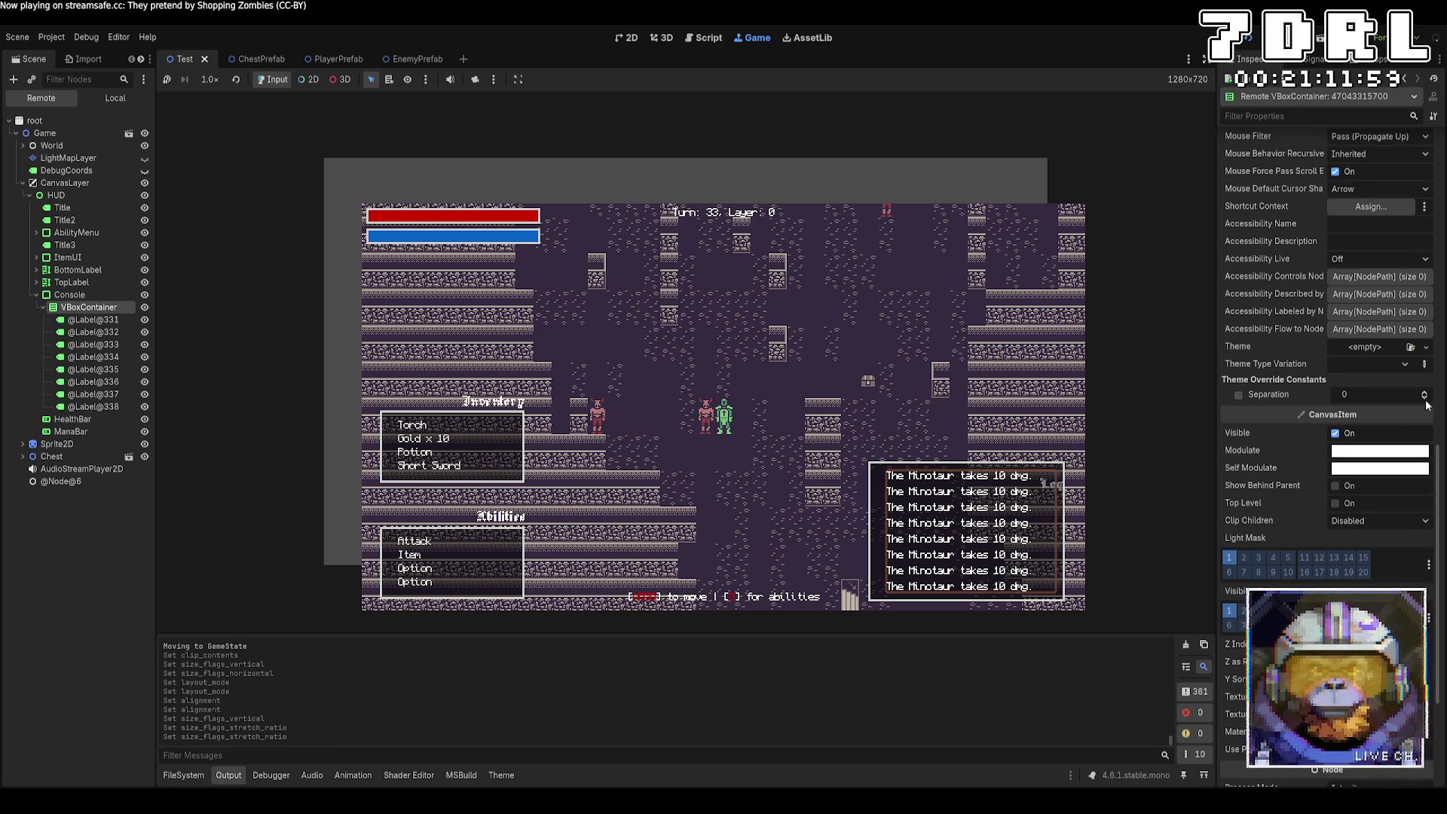
click(1426, 397)
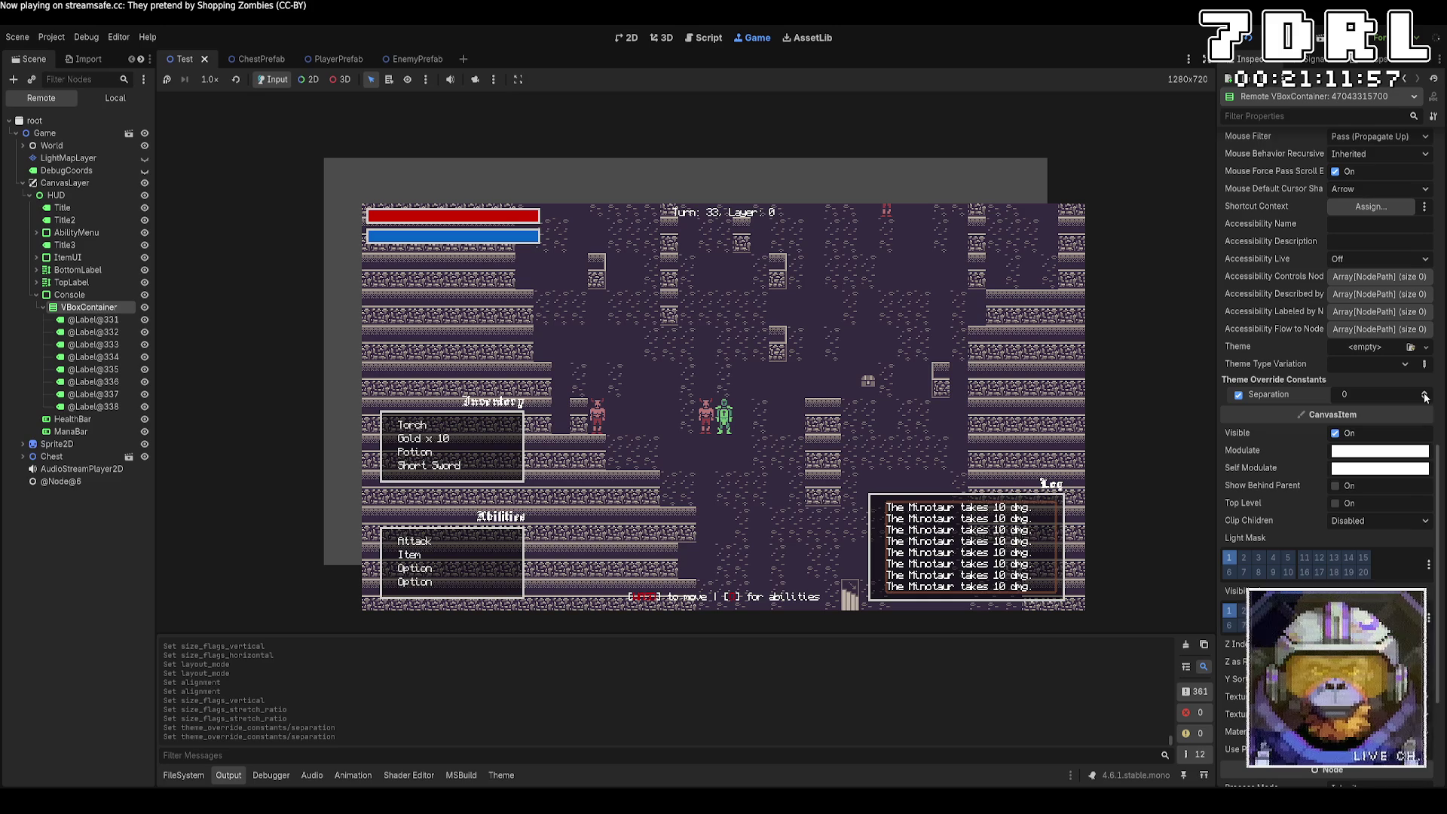
click(1424, 399)
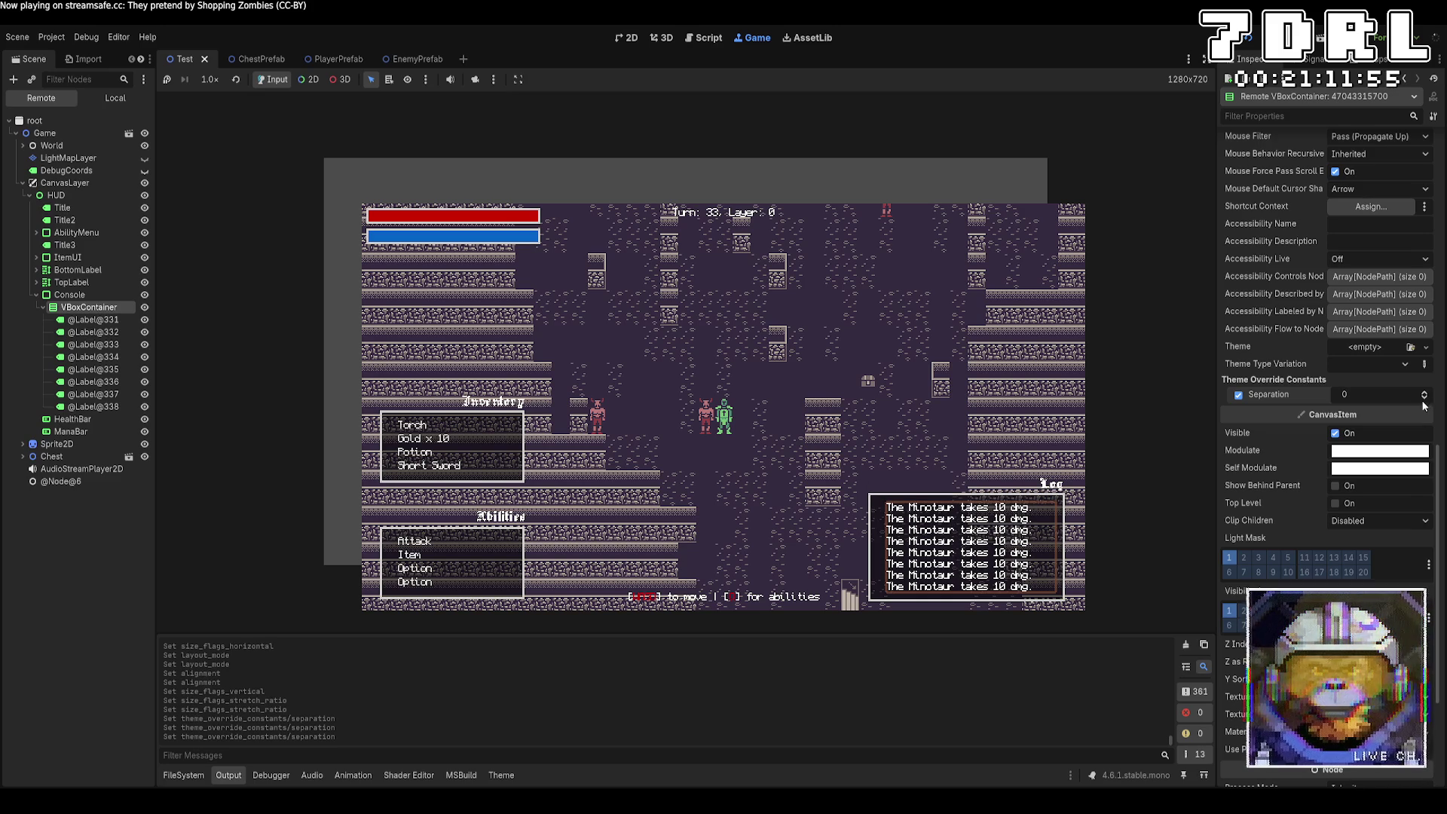
click(1425, 393)
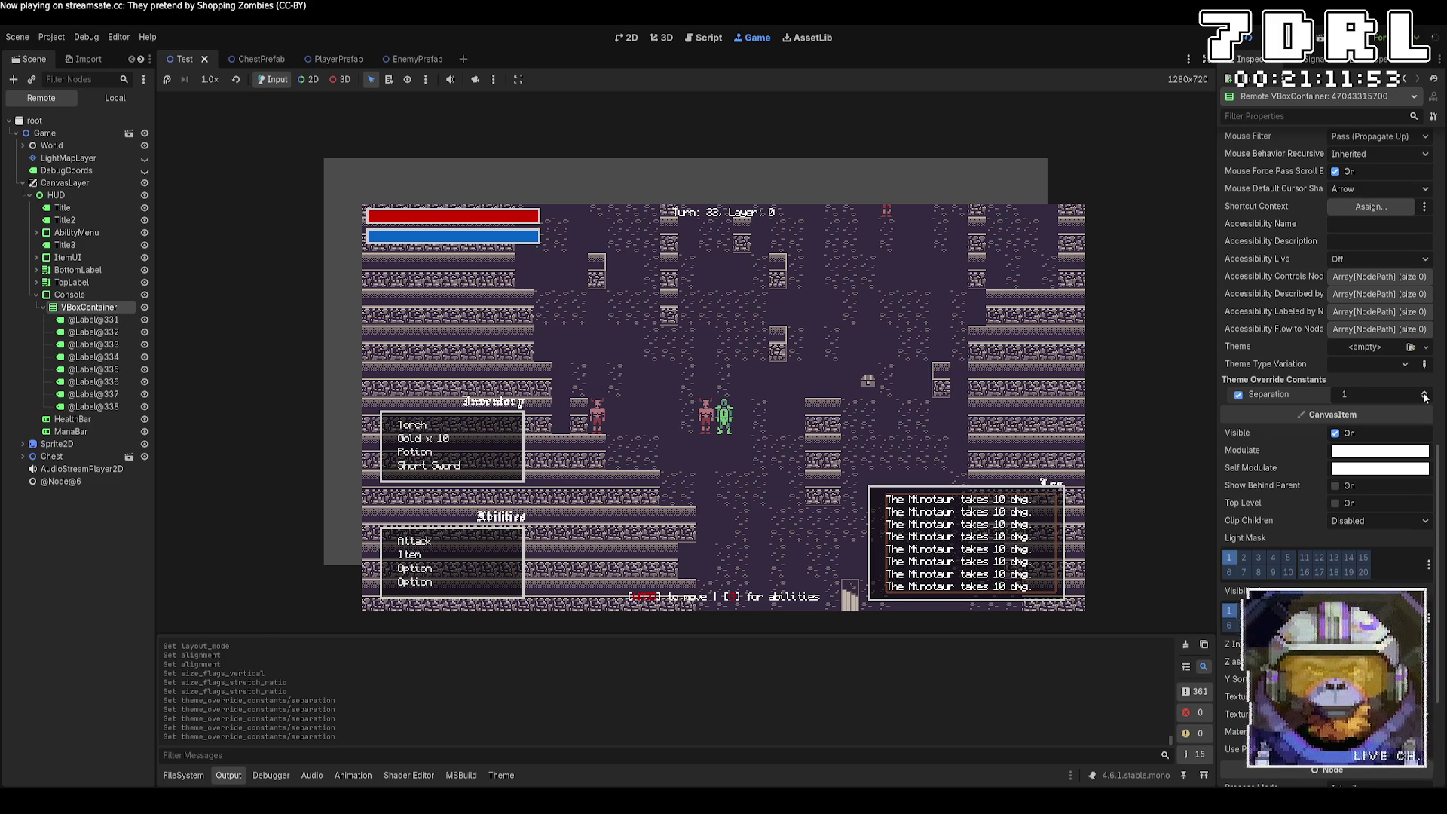
click(1426, 397)
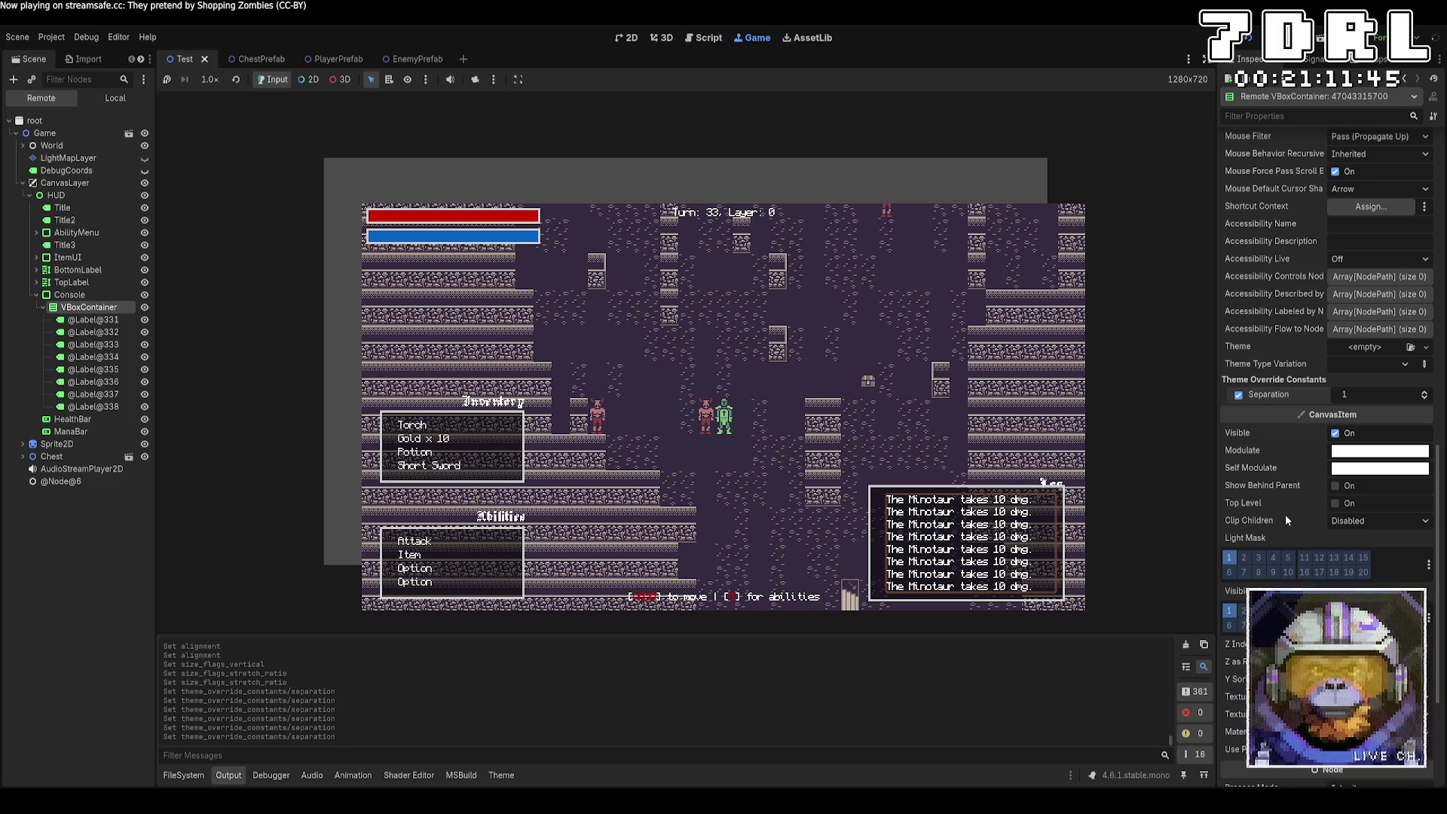
Step: Set the container's Clip Children to Clip + Draw
scroll(1286, 514, down, 3)
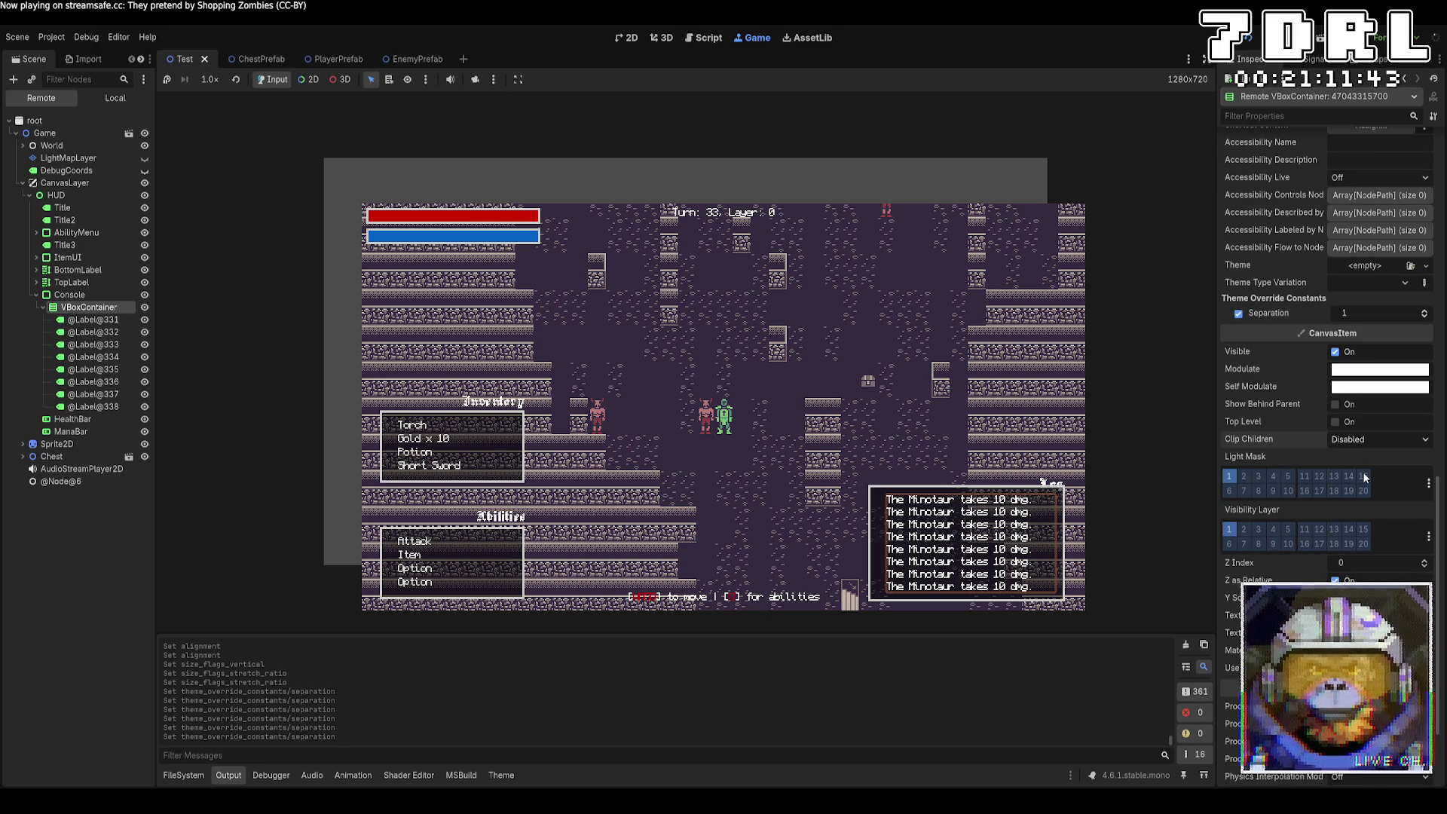
click(1364, 440)
click(1365, 465)
click(1364, 439)
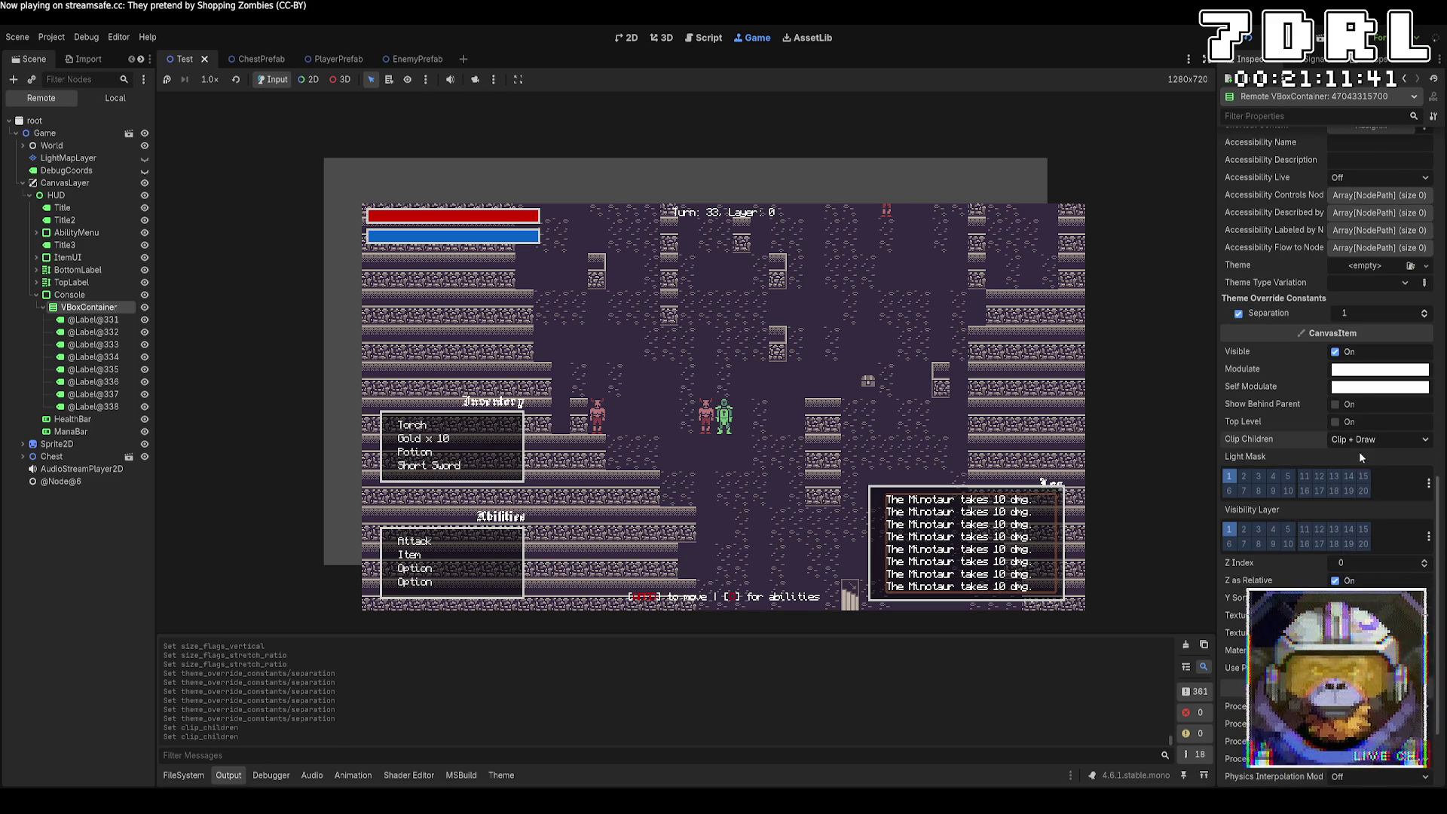
click(1359, 457)
click(1365, 440)
click(1331, 465)
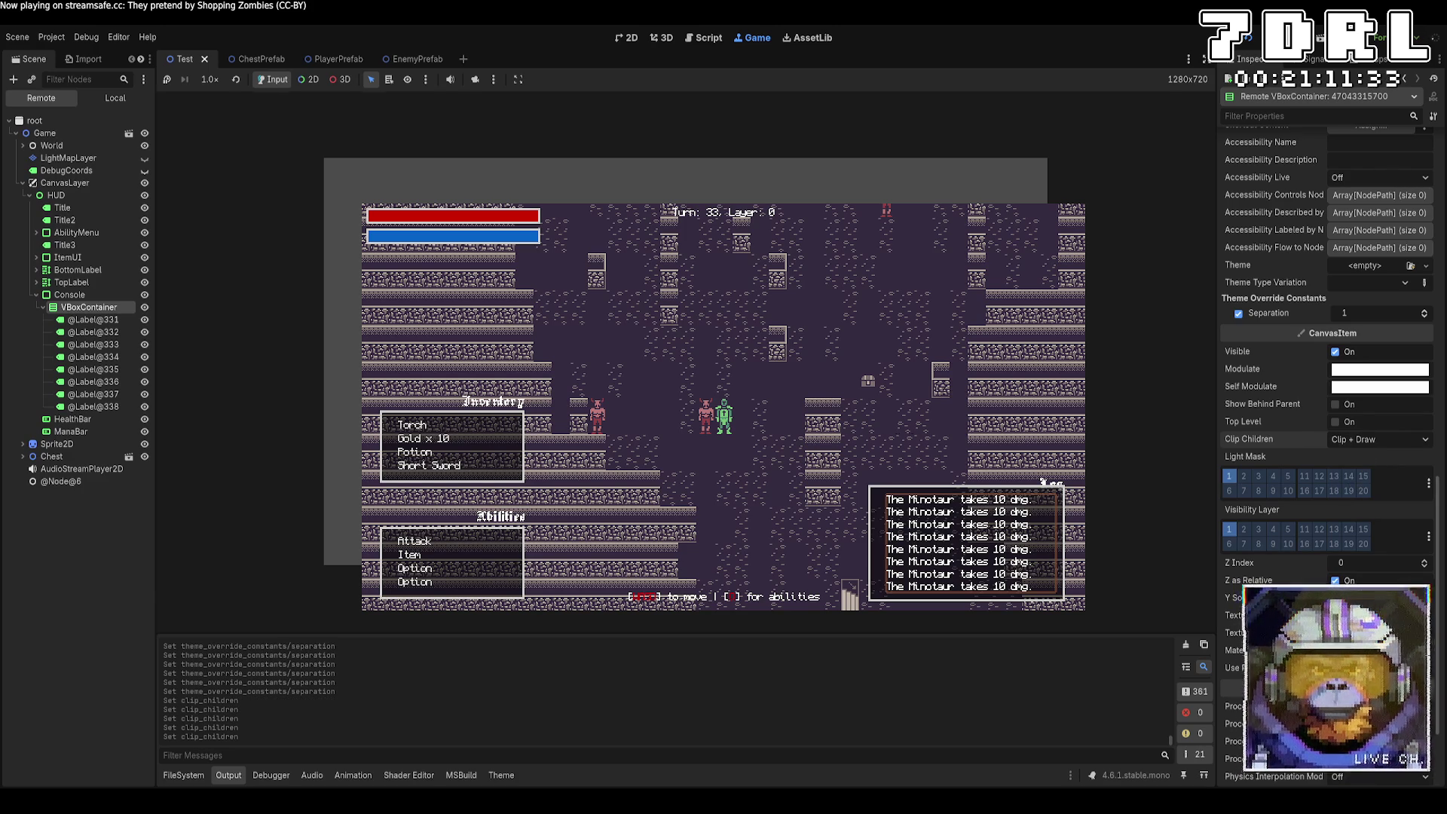
Step: Toggle Clip Children on the Console panel on and back off
click(121, 295)
scroll(1327, 377, down, 5)
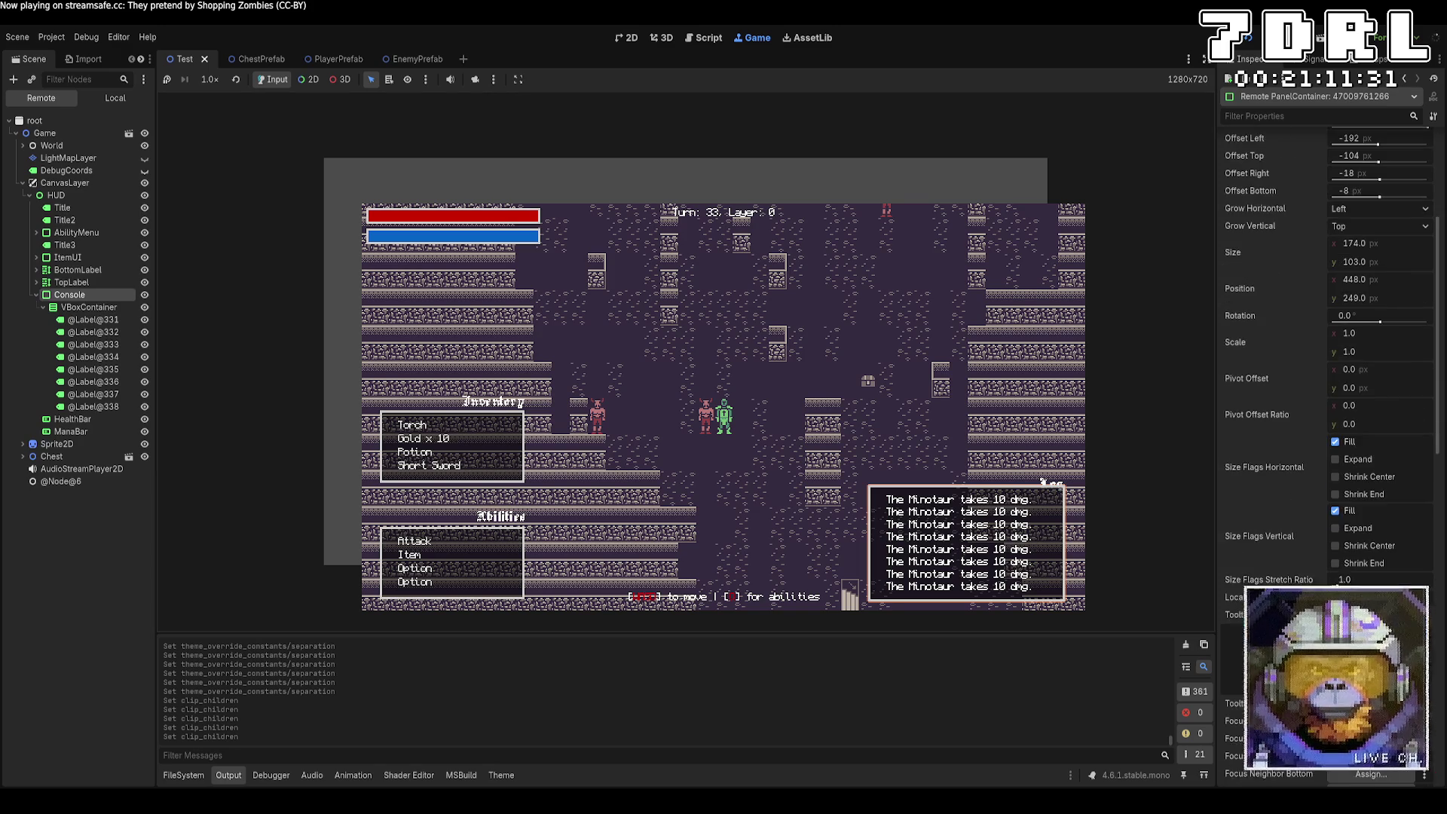
scroll(1327, 377, down, 5)
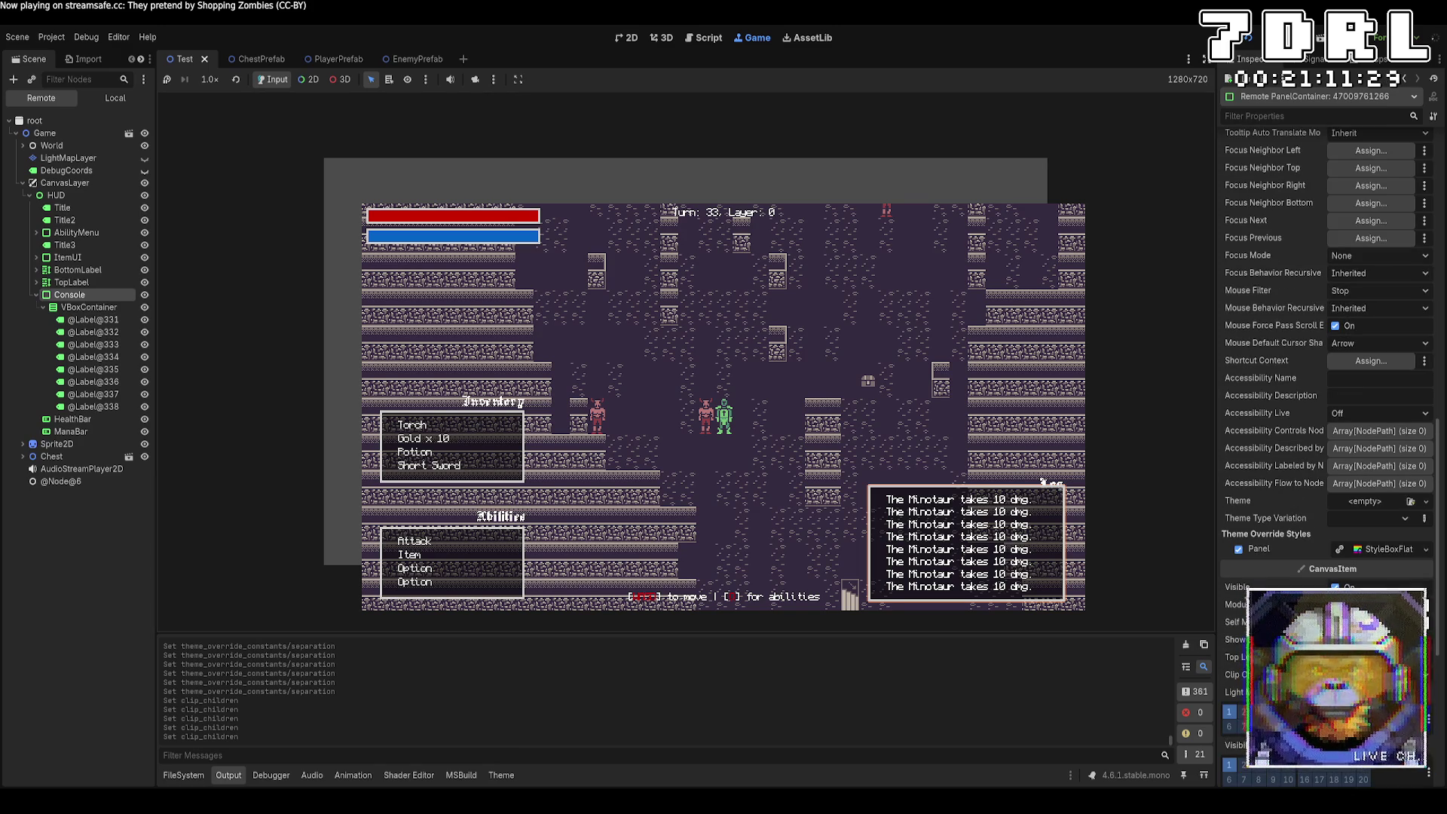
click(1379, 675)
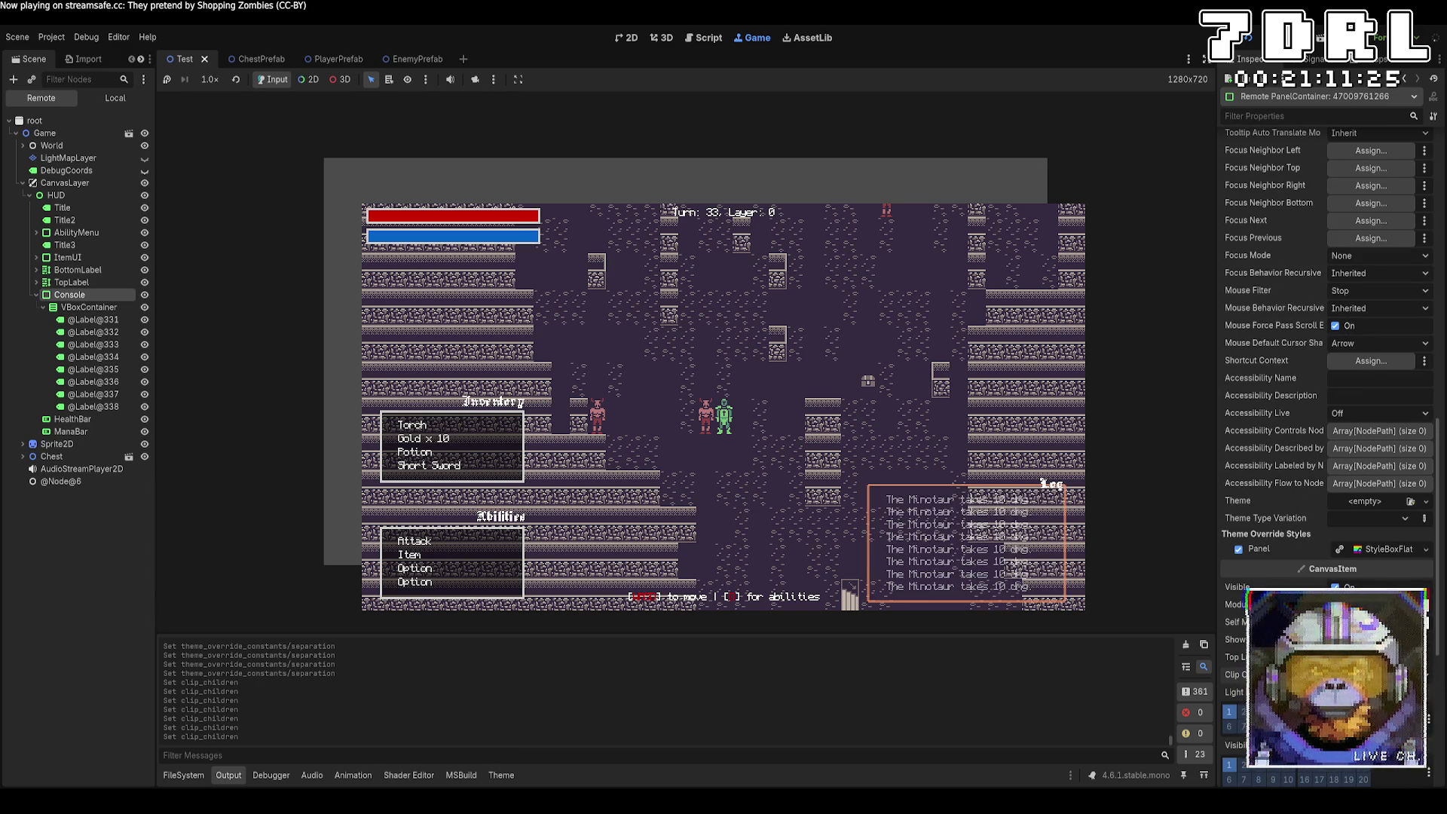
click(1380, 675)
Step: Set the console VBoxContainer's Clip Children to Disabled
click(89, 307)
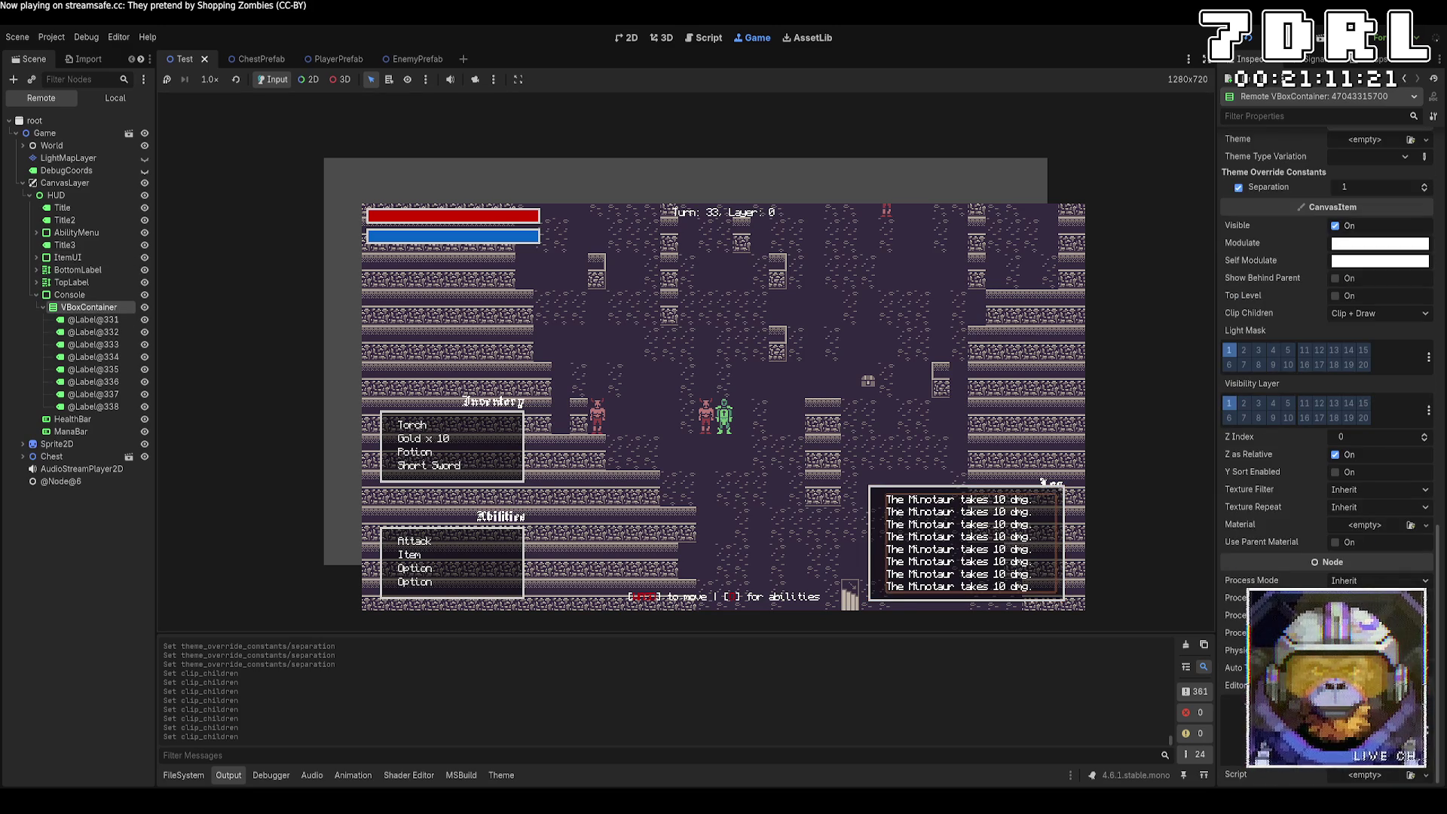
scroll(1327, 377, up, 5)
click(1357, 477)
click(1347, 496)
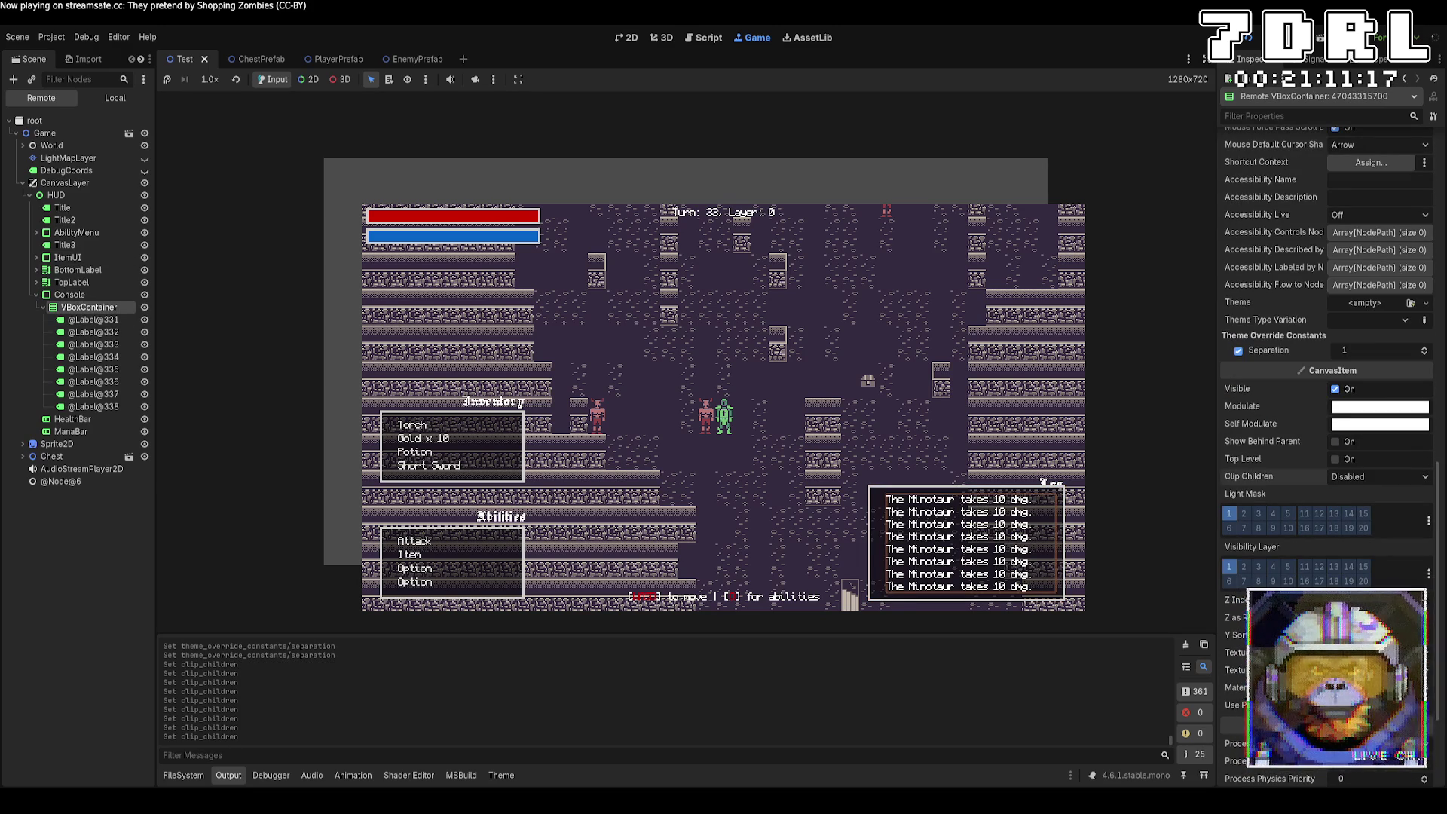
scroll(1327, 377, up, 10)
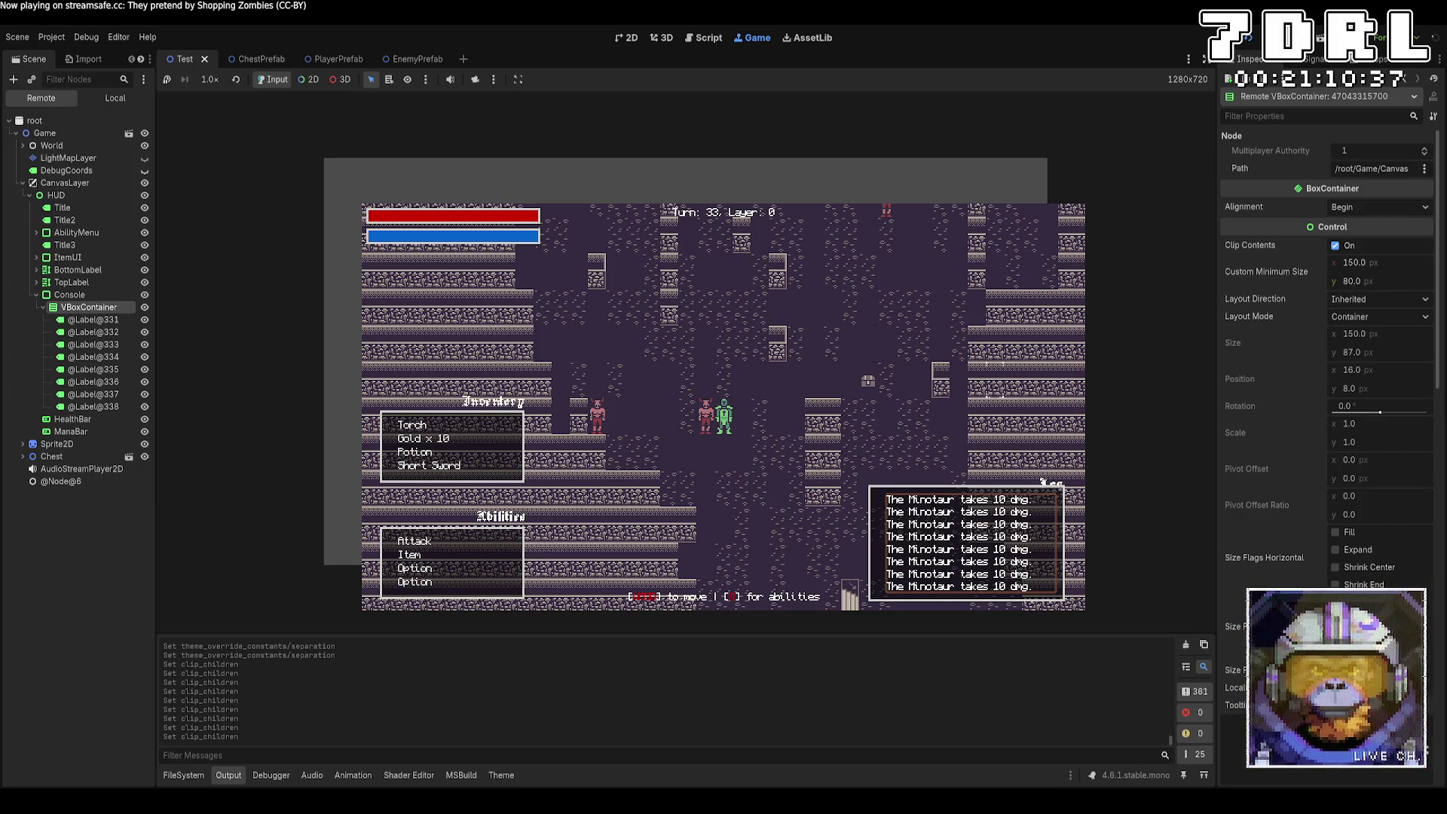
Step: Toggle Clip Contents on the HUD on and off, then stop the game with F8
click(50, 196)
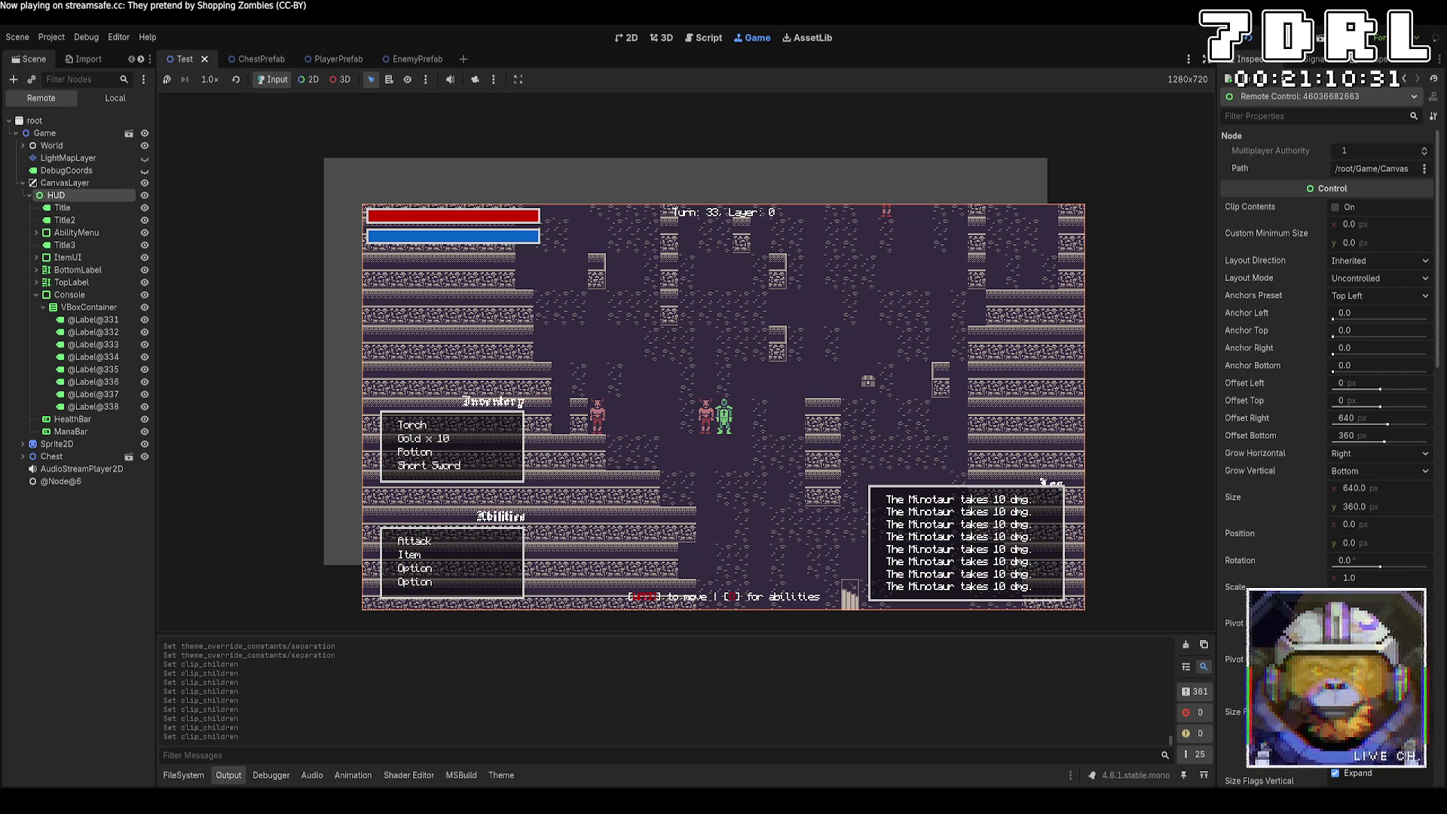
click(1336, 207)
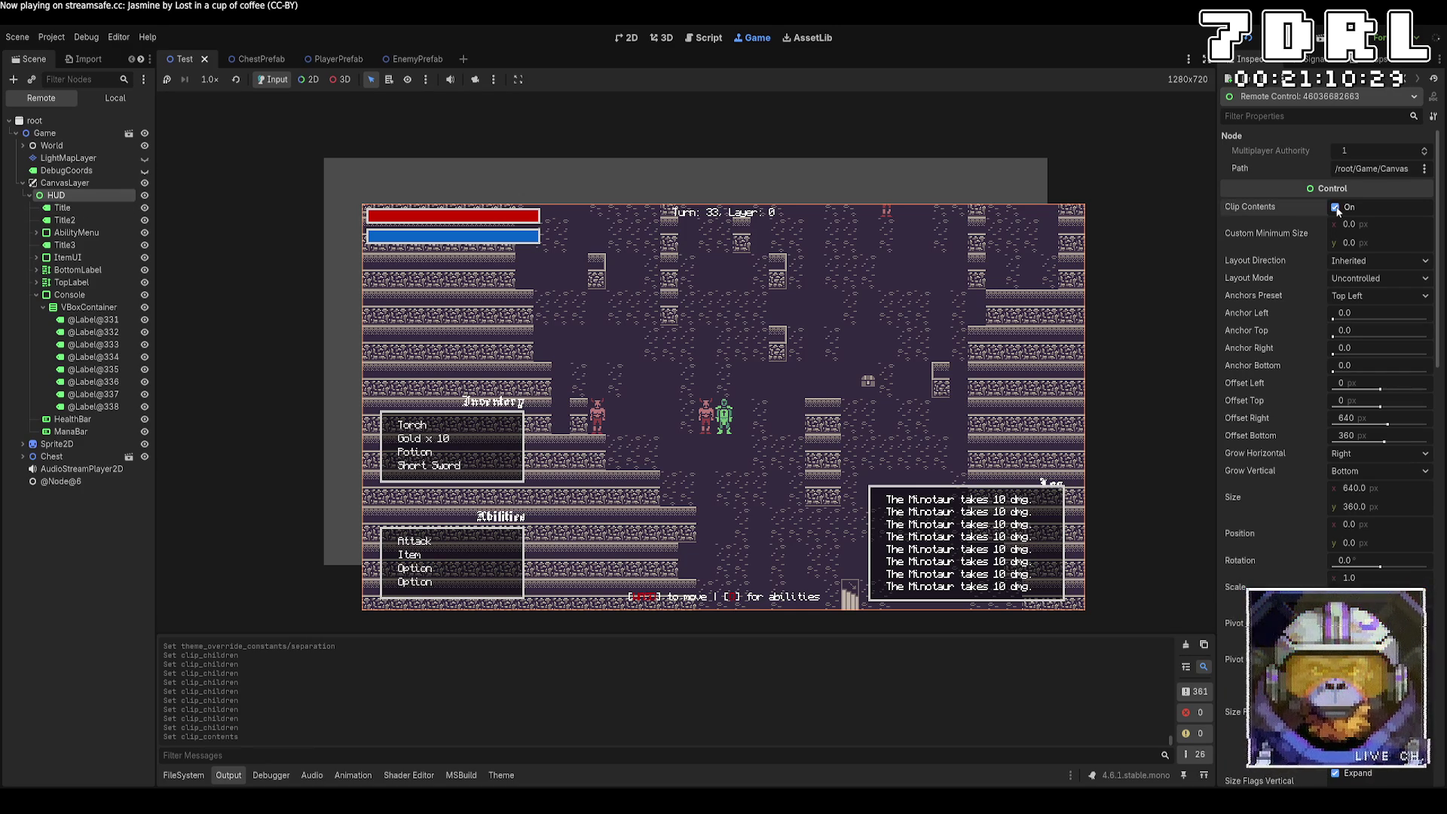
click(1336, 207)
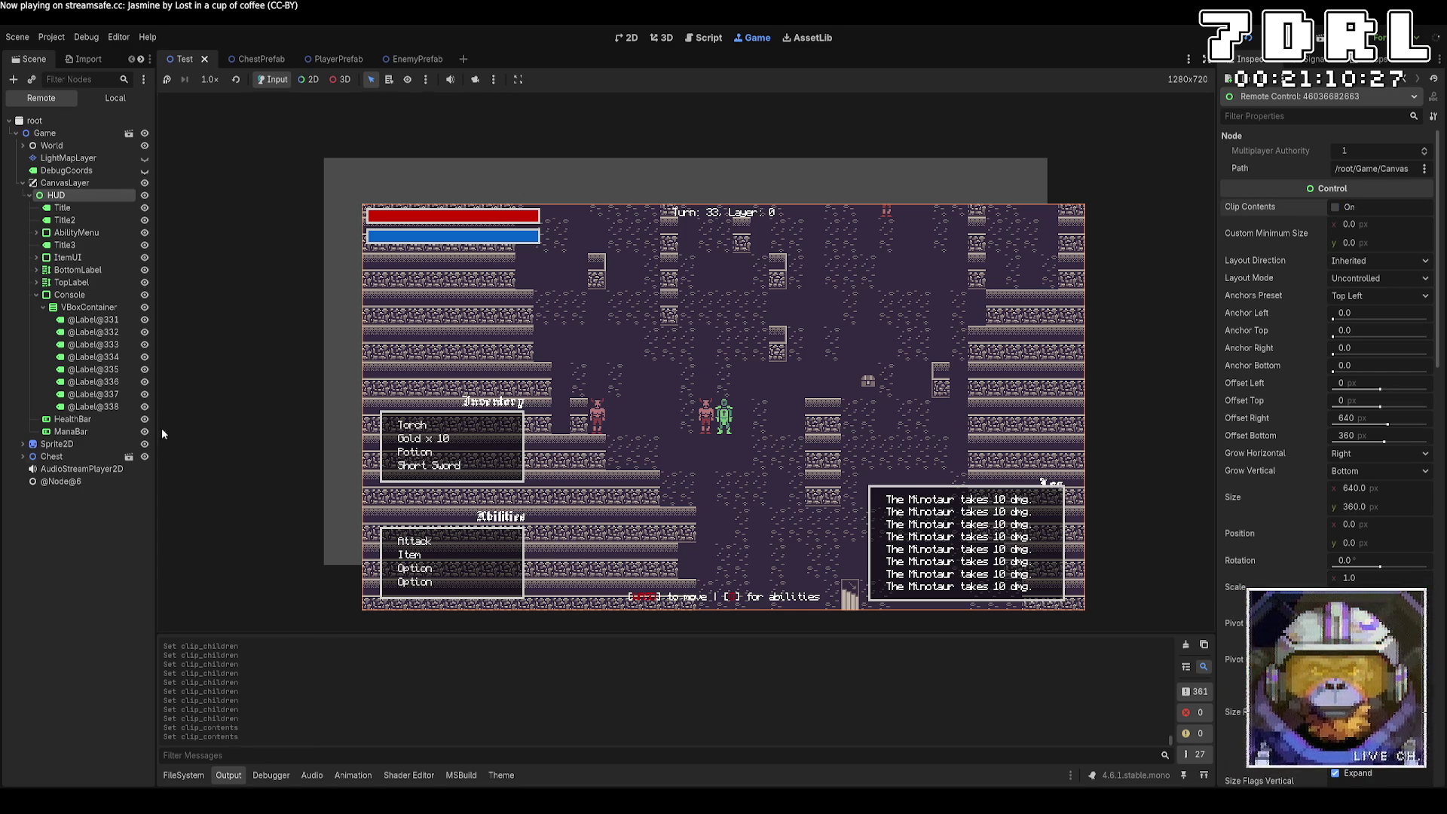
click(93, 295)
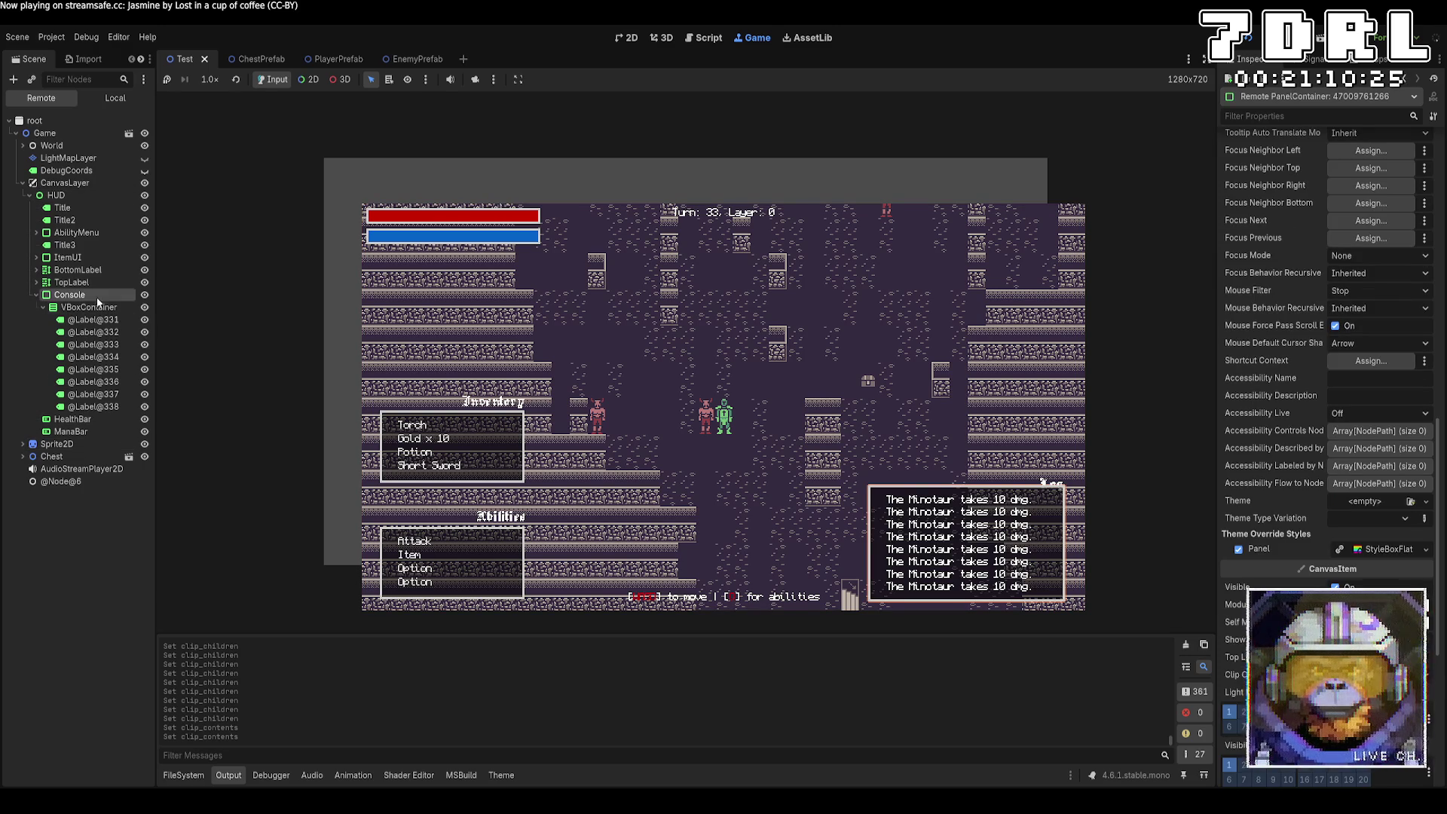
scroll(1327, 453, down, 5)
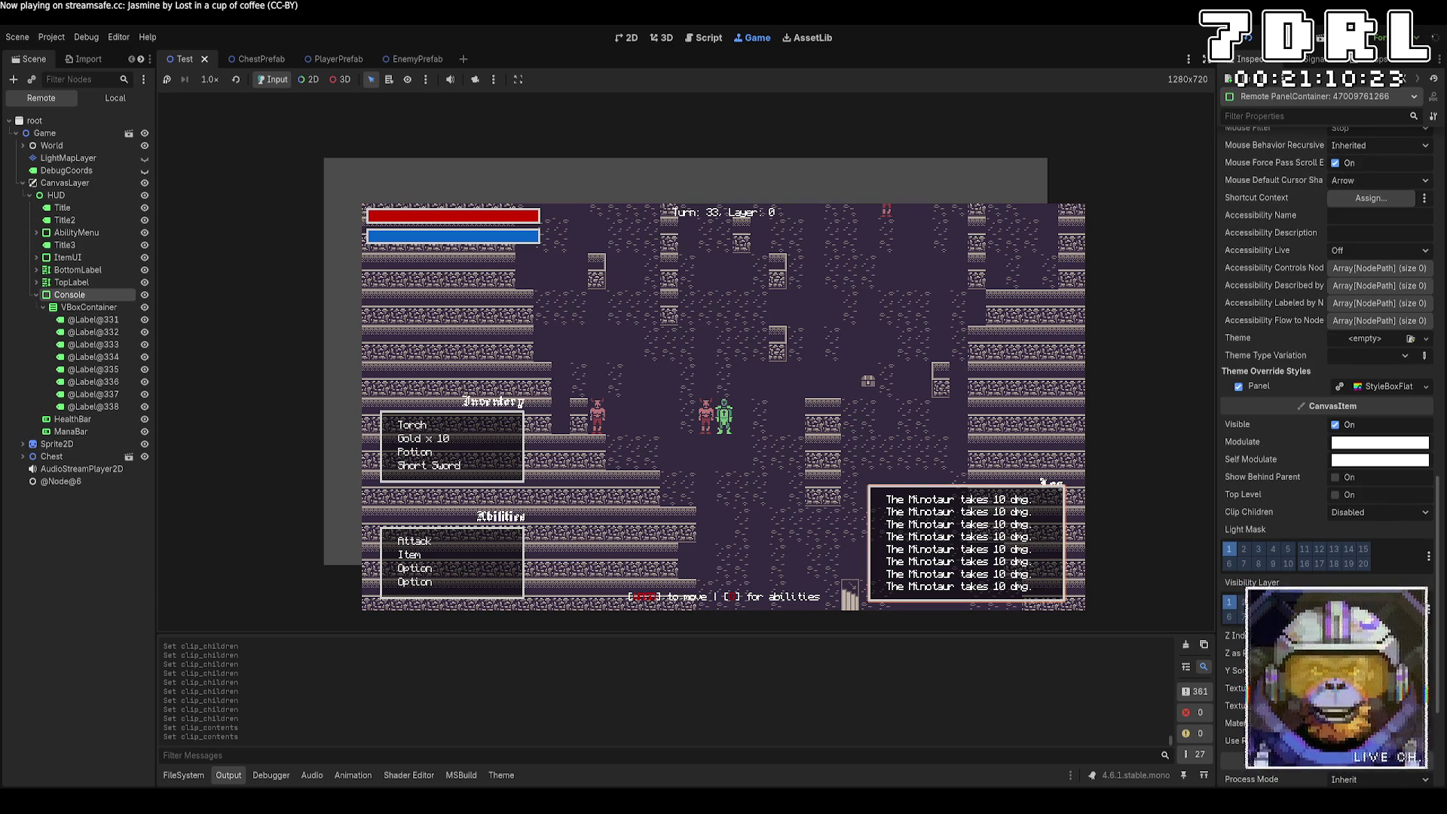
key(F8)
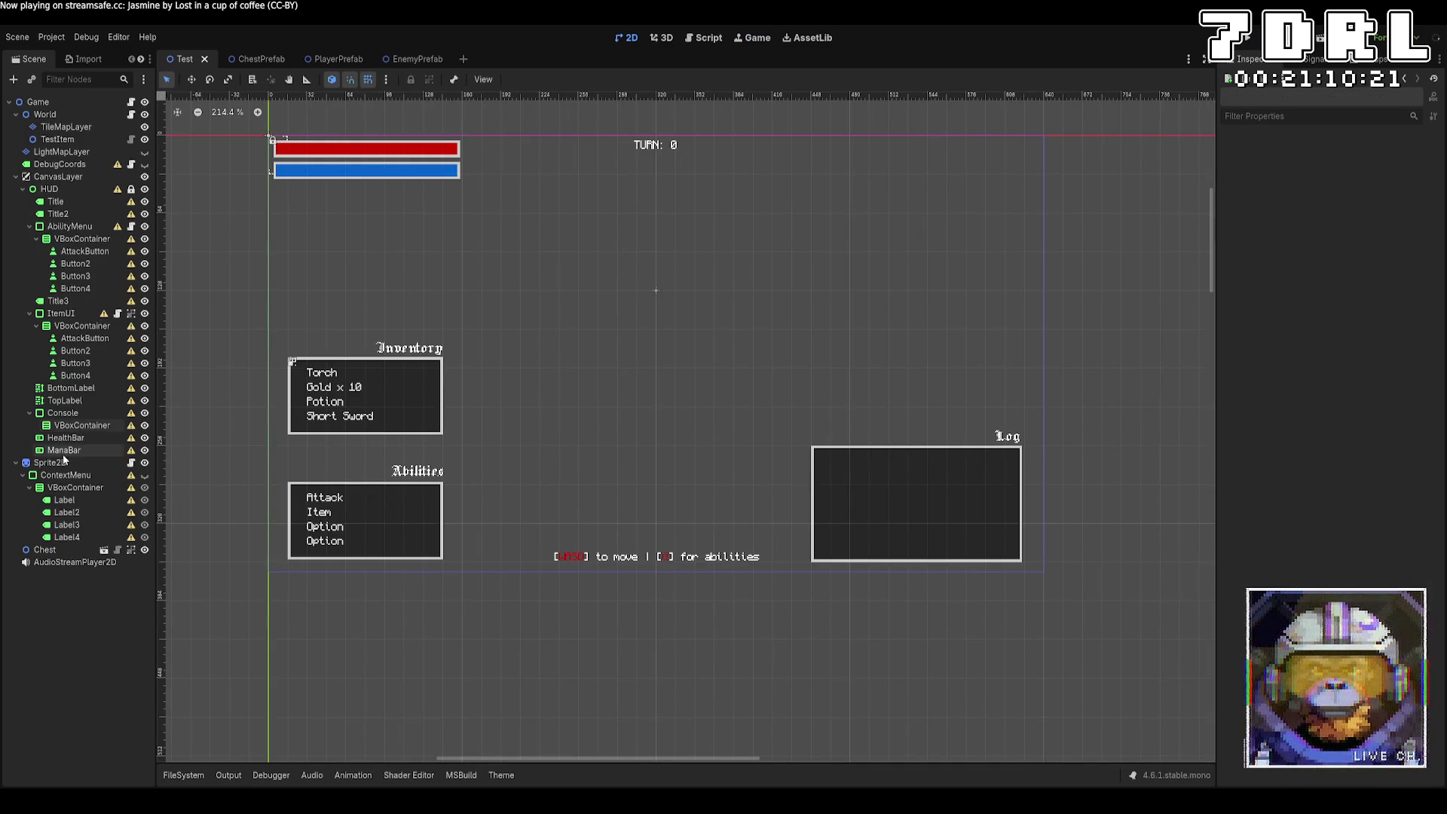
Step: Compare the Console panel with its VBoxContainer, leaving Console selected
click(75, 425)
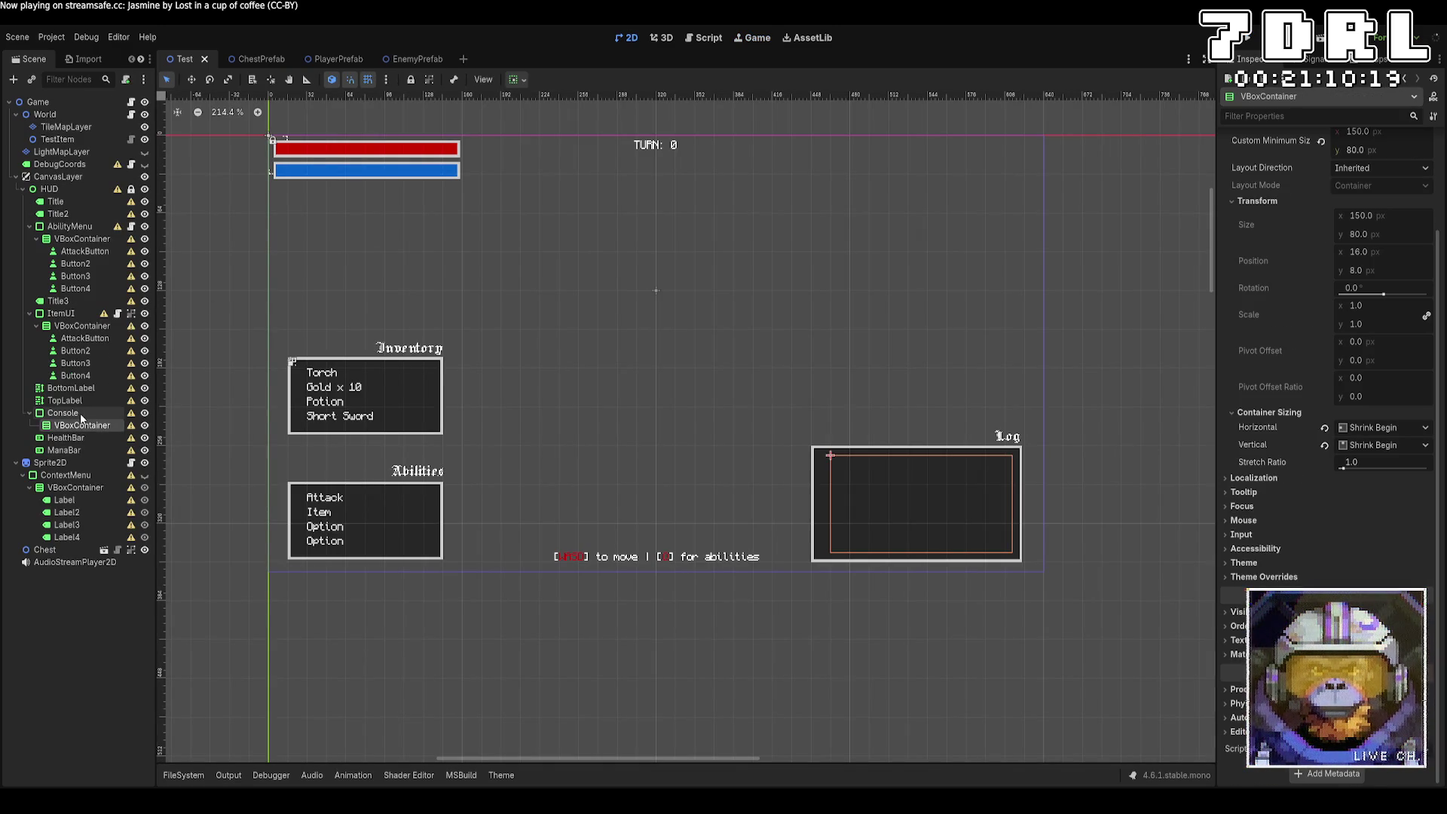
click(79, 413)
click(83, 428)
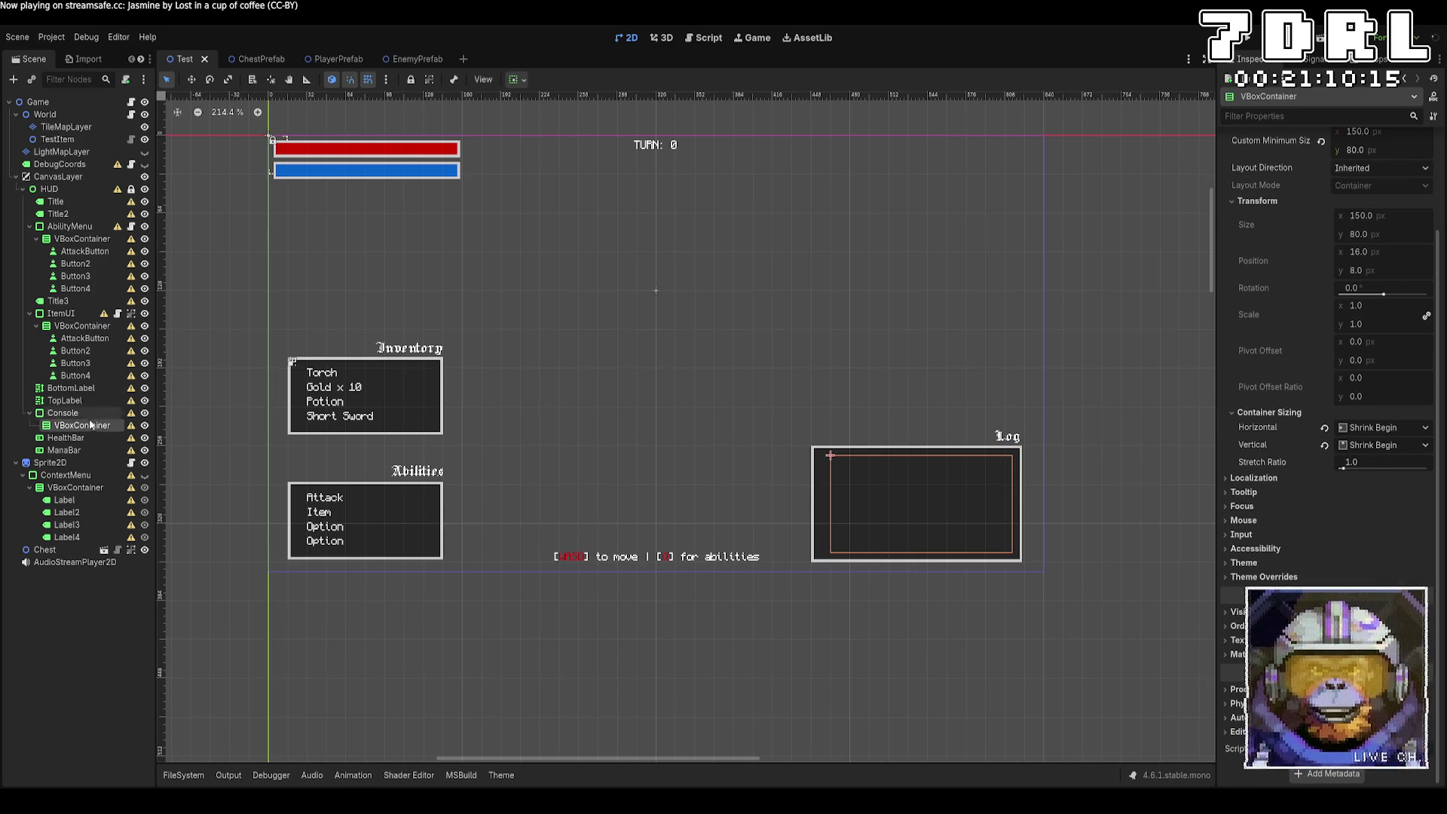
click(92, 415)
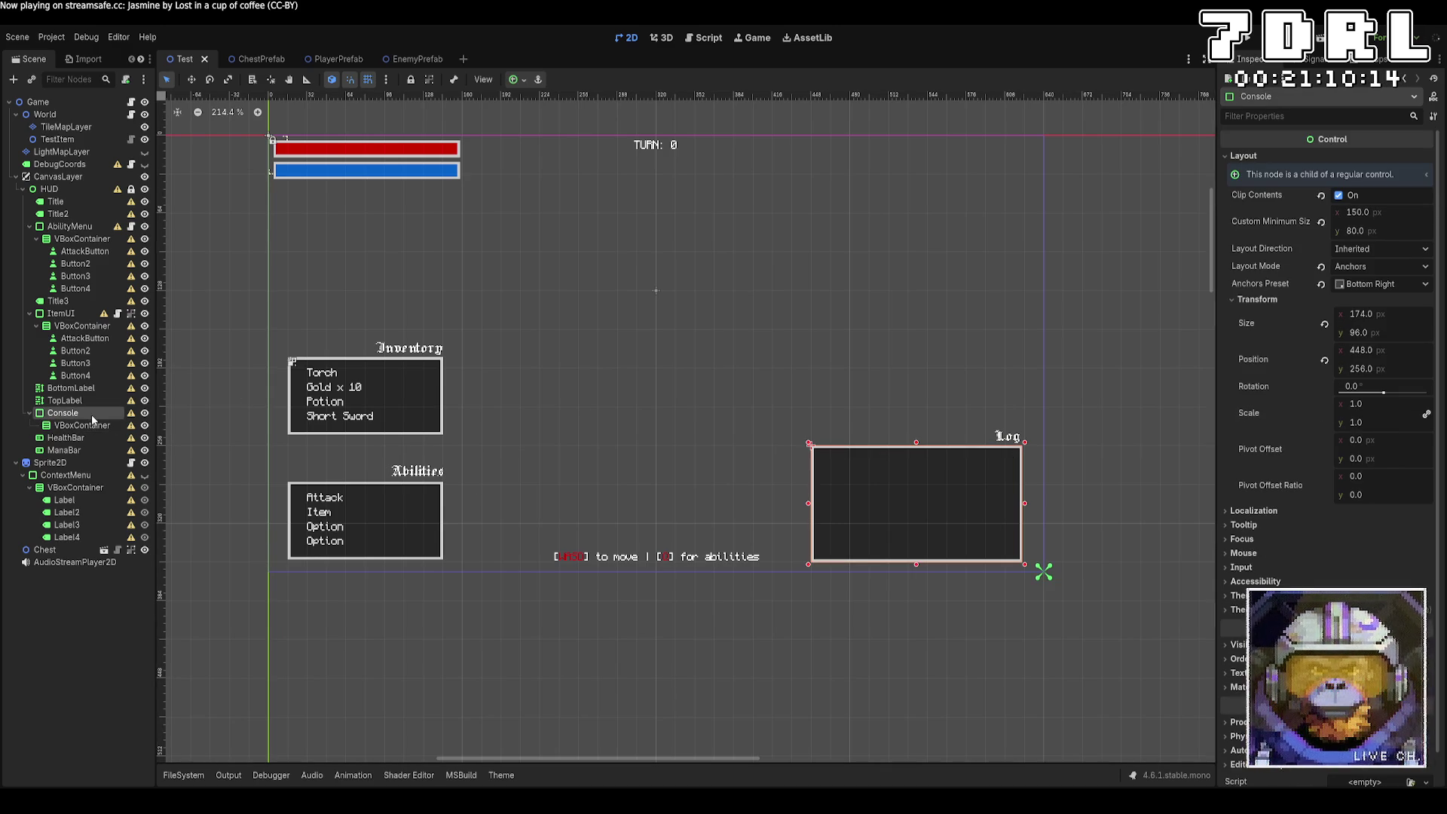
Step: Expand and collapse the Console's Mouse, Accessibility and Theme Overrides sections
click(1334, 509)
click(1320, 552)
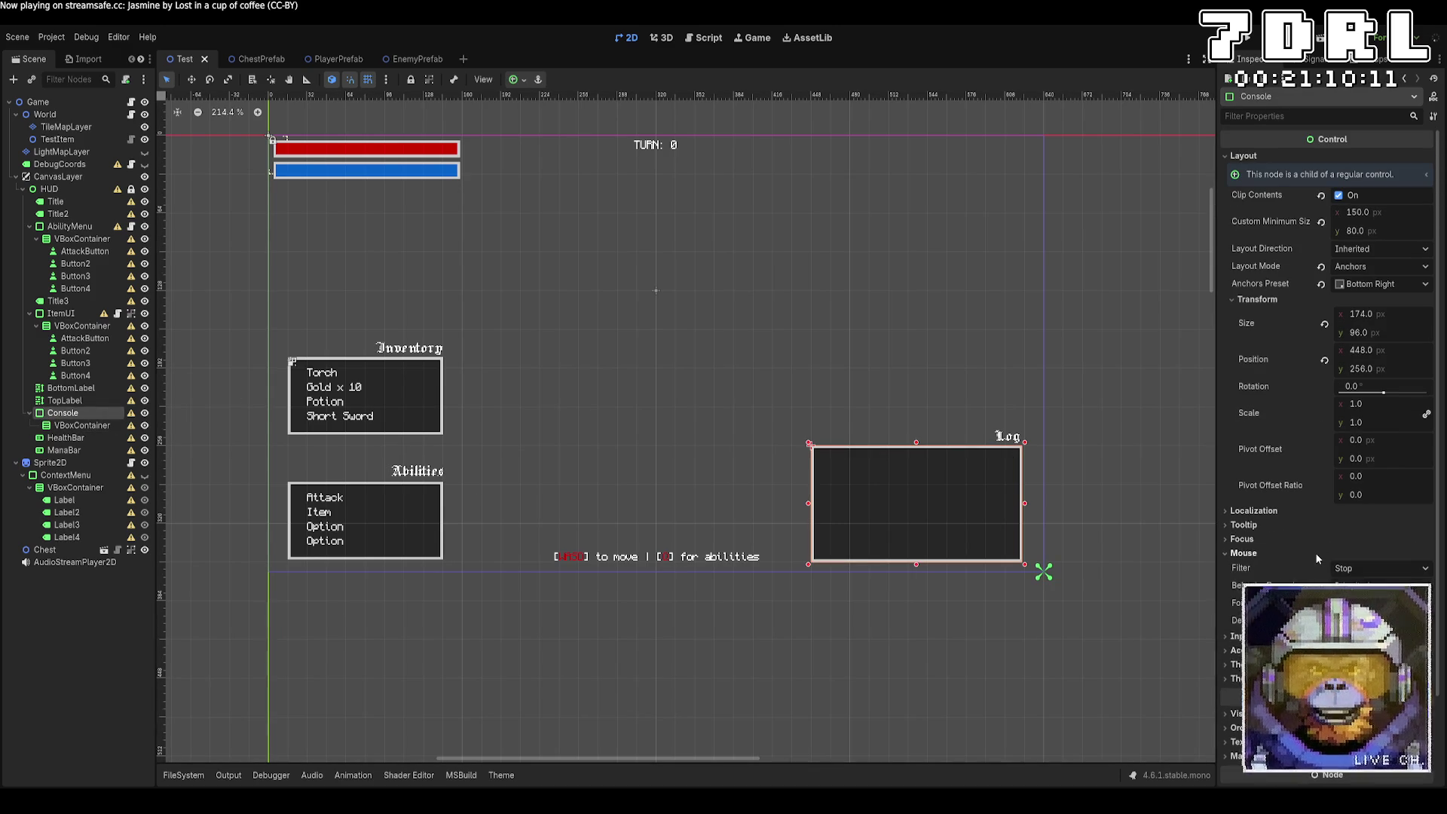
click(1315, 553)
click(1308, 581)
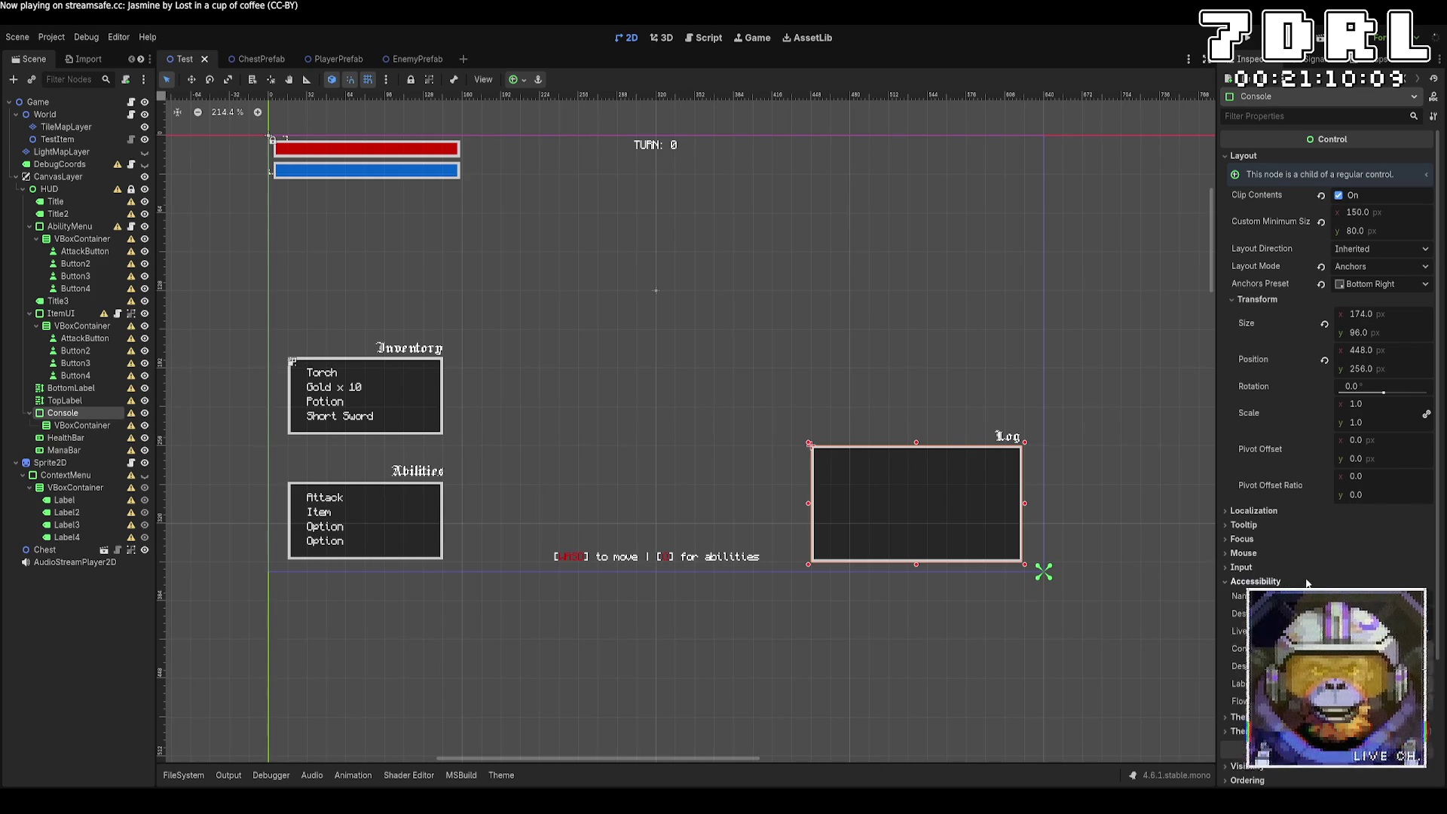
click(1307, 581)
click(1307, 609)
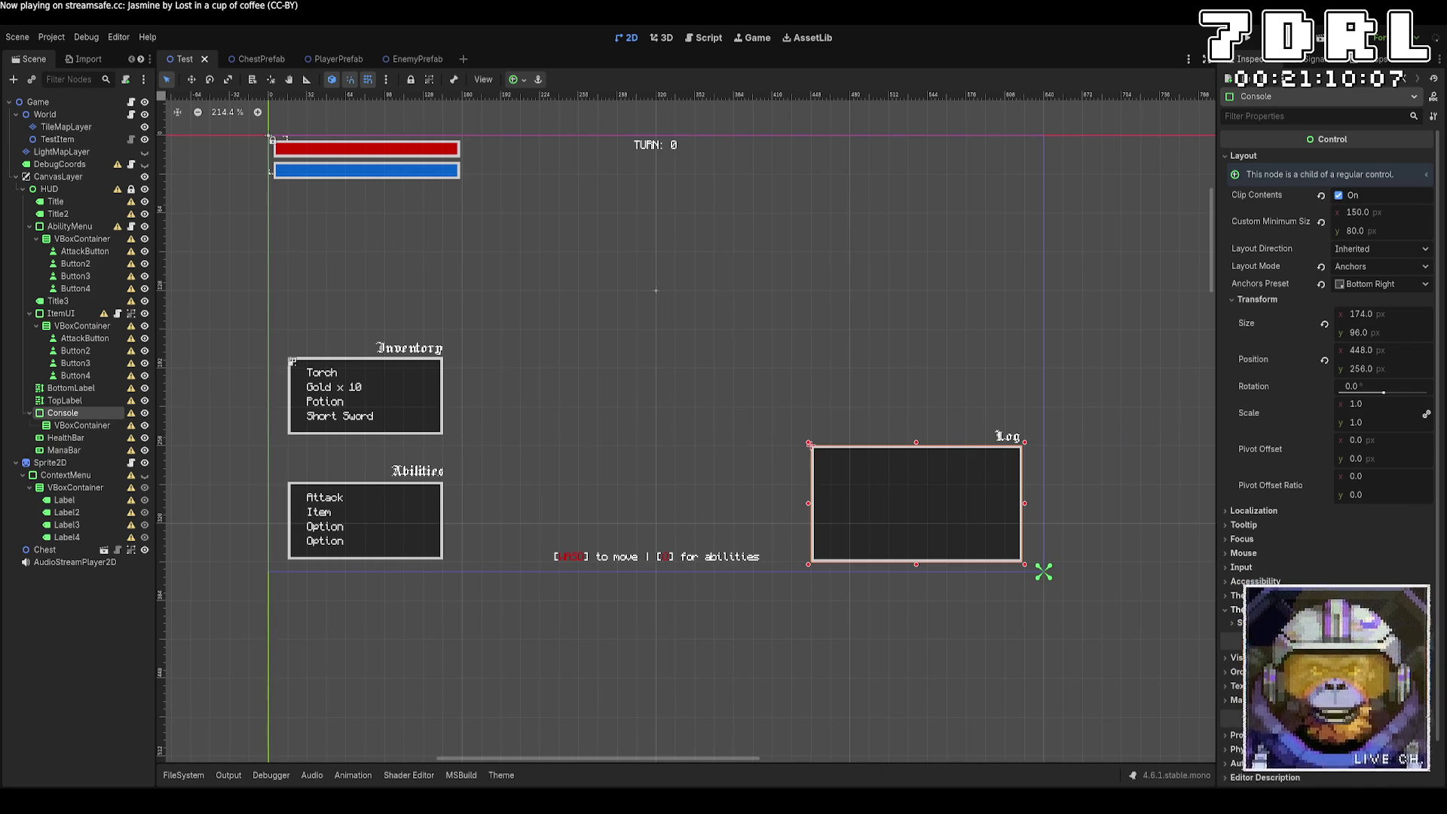
click(1307, 609)
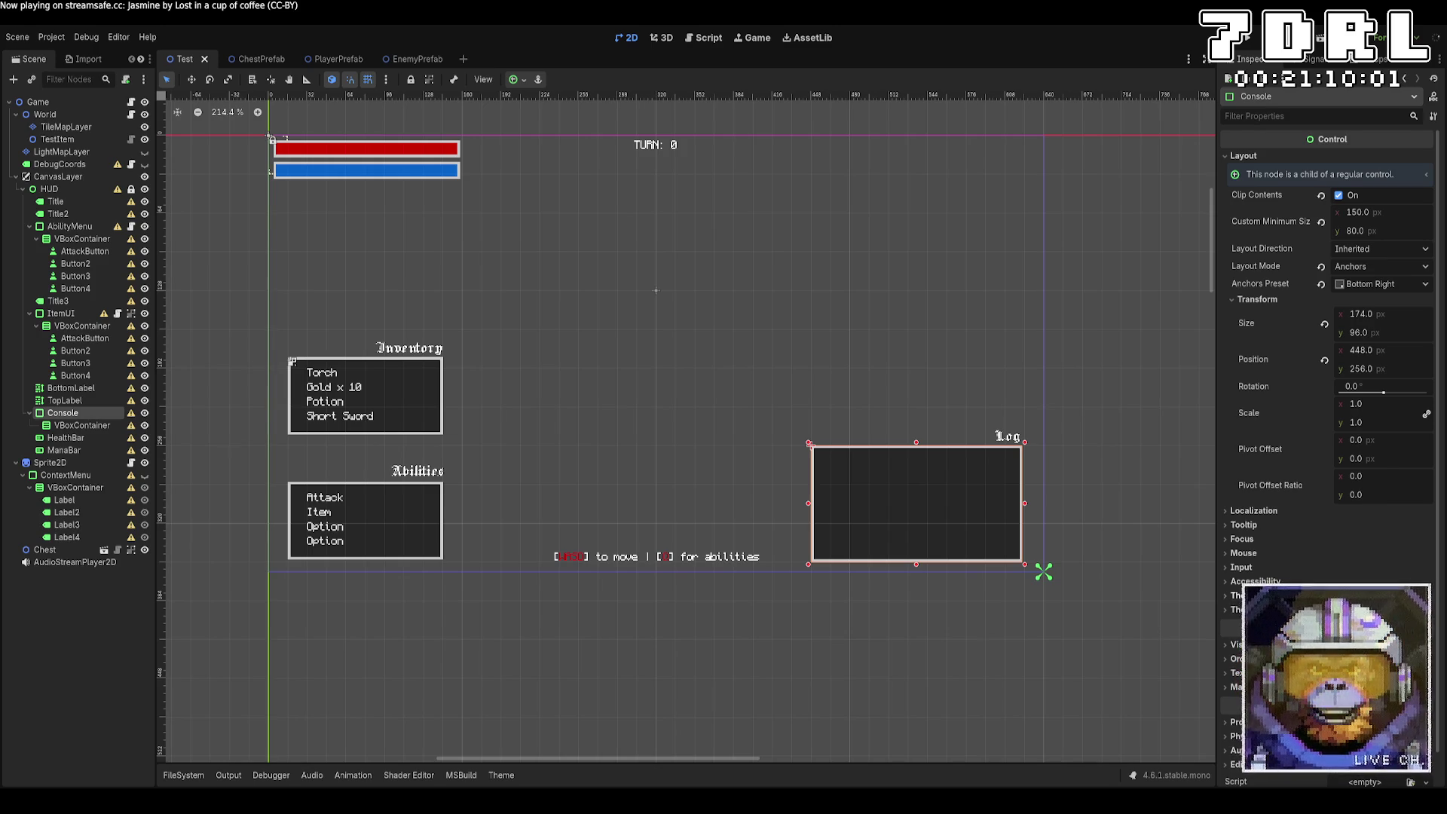
Step: Read the Console's full layout note, then collapse it
click(1328, 177)
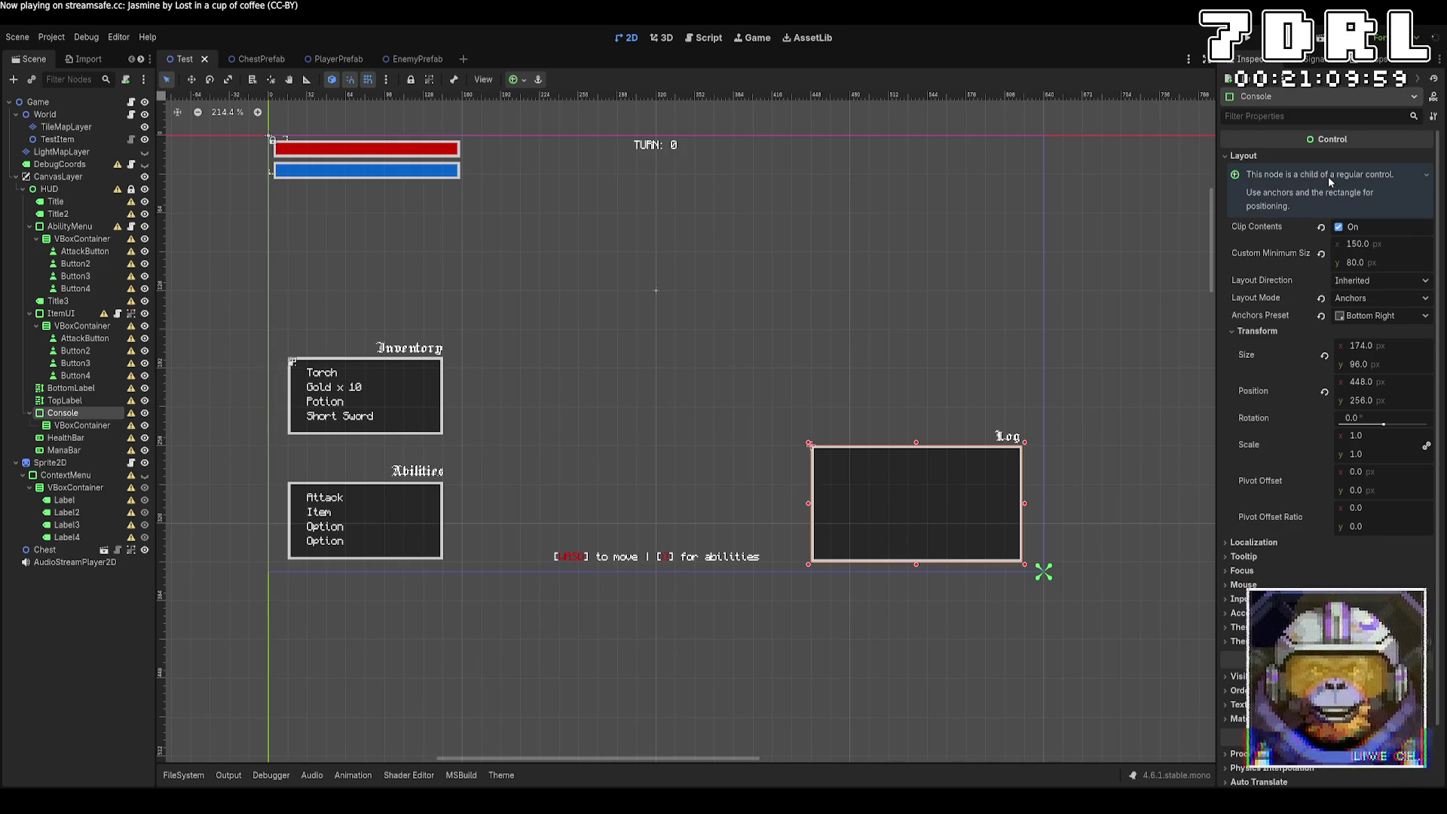
click(1347, 179)
scroll(1346, 179, down, 1)
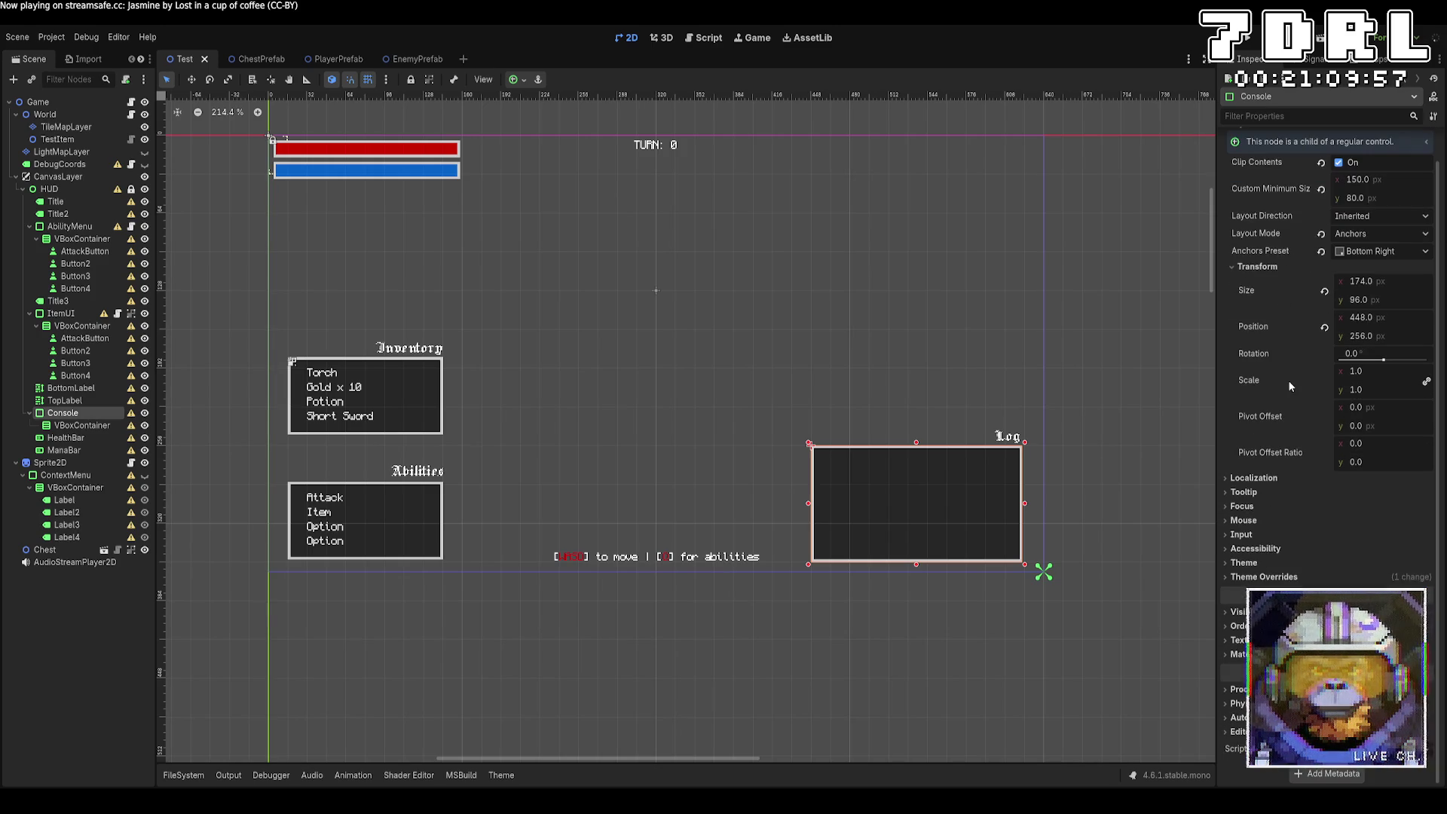
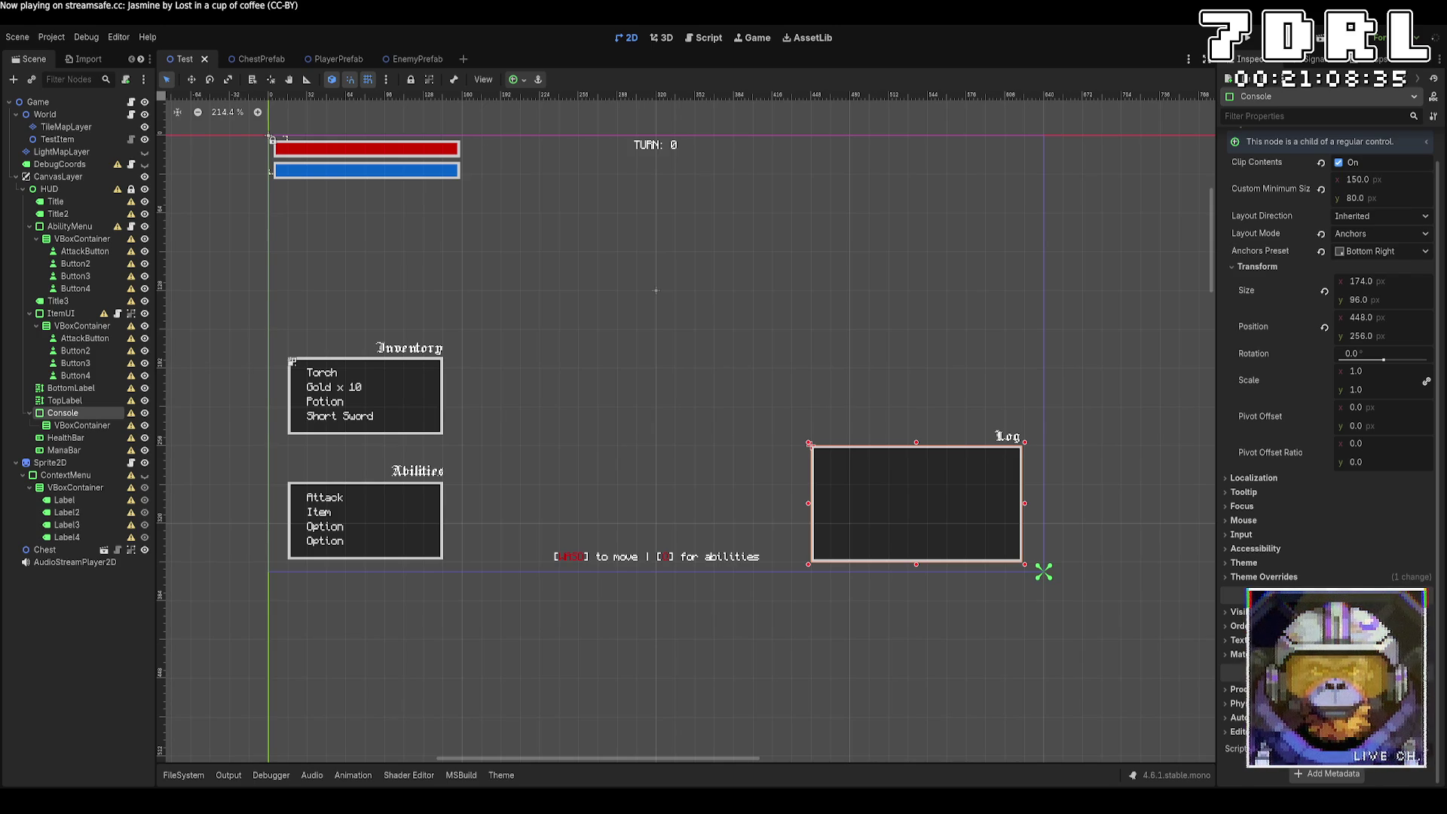
Step: Select the Log panel's list container and review its horizontal and vertical sizing options
scroll(1327, 377, up, 1)
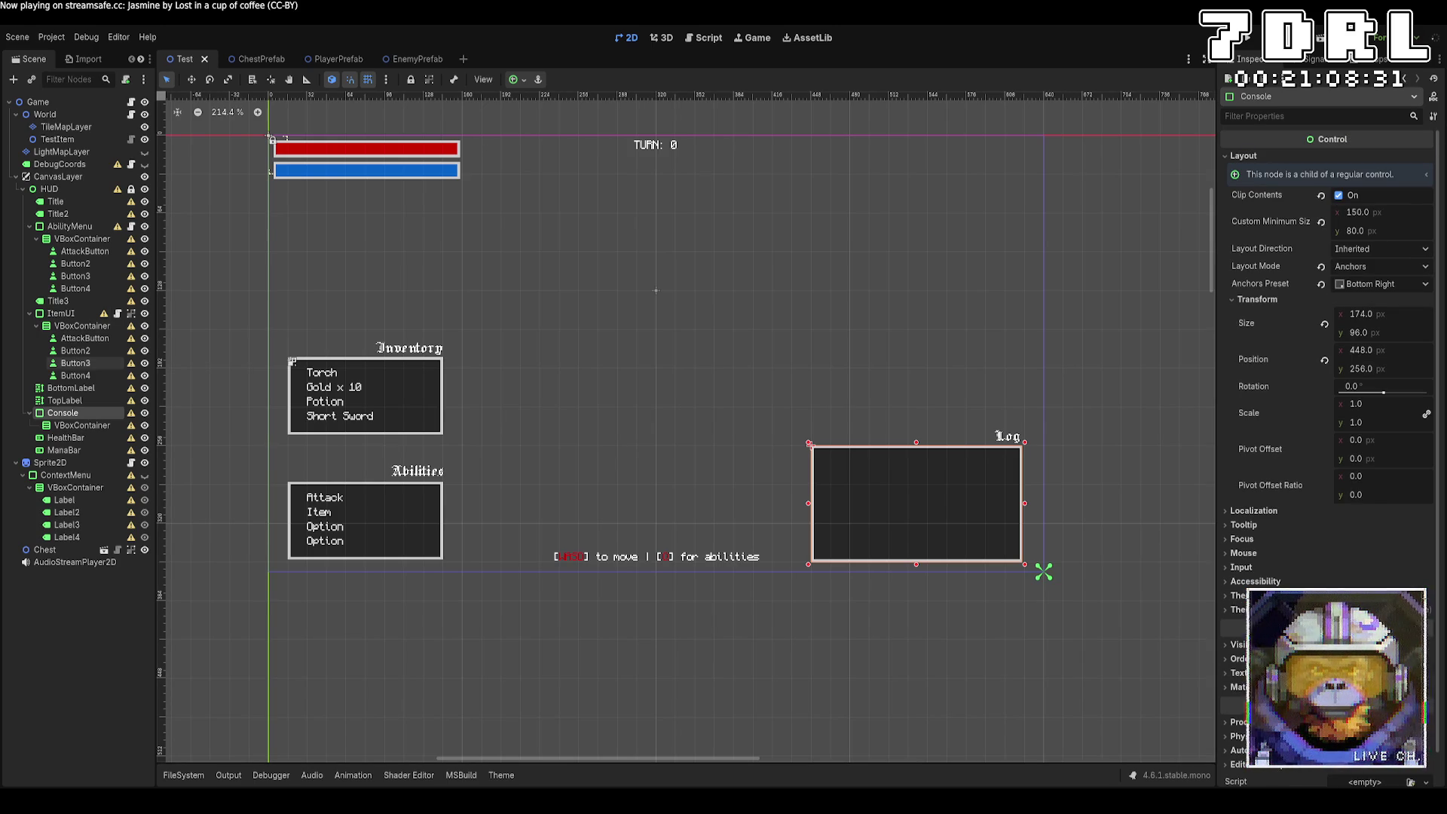
click(82, 425)
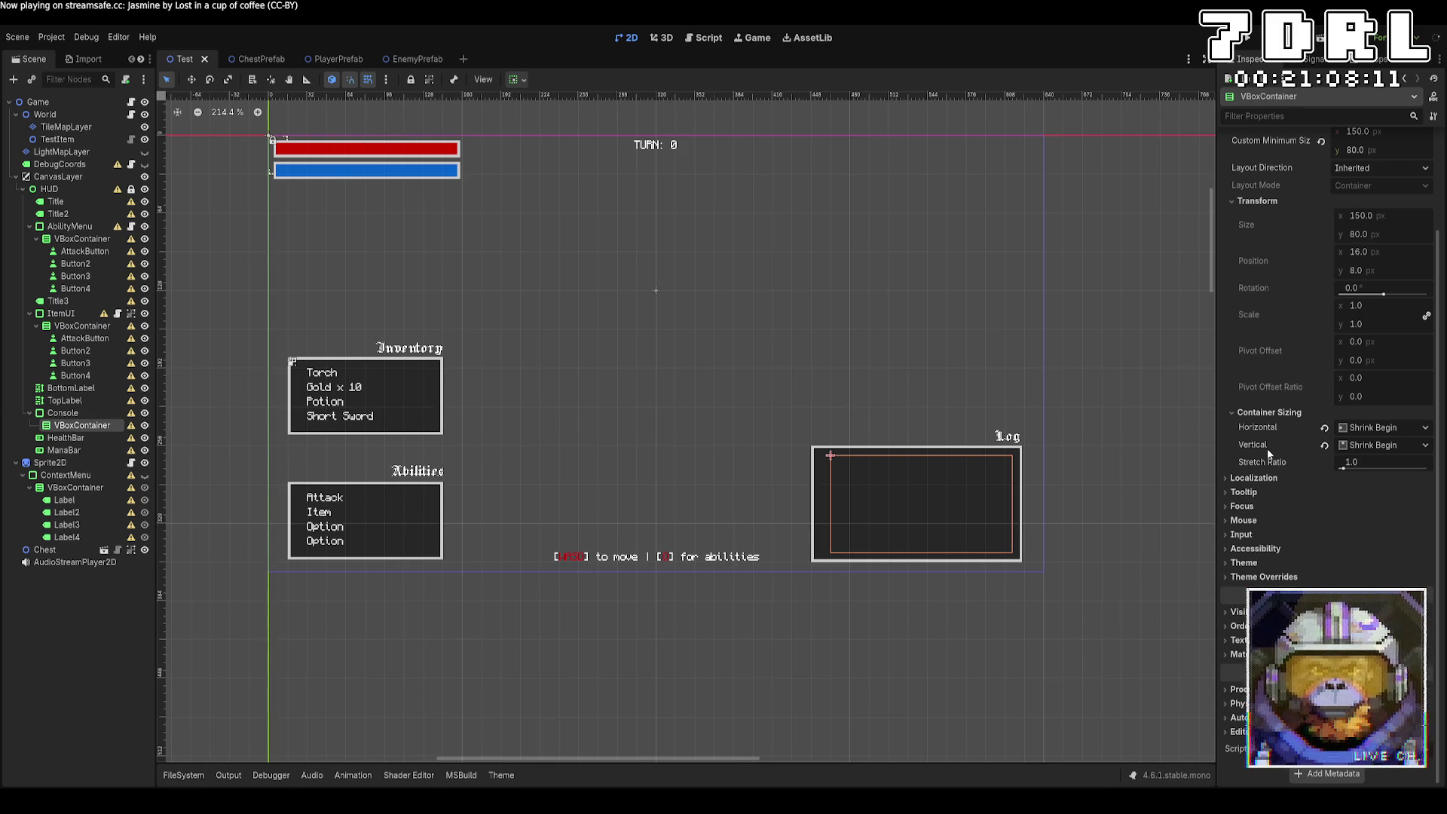
click(1388, 428)
click(1380, 500)
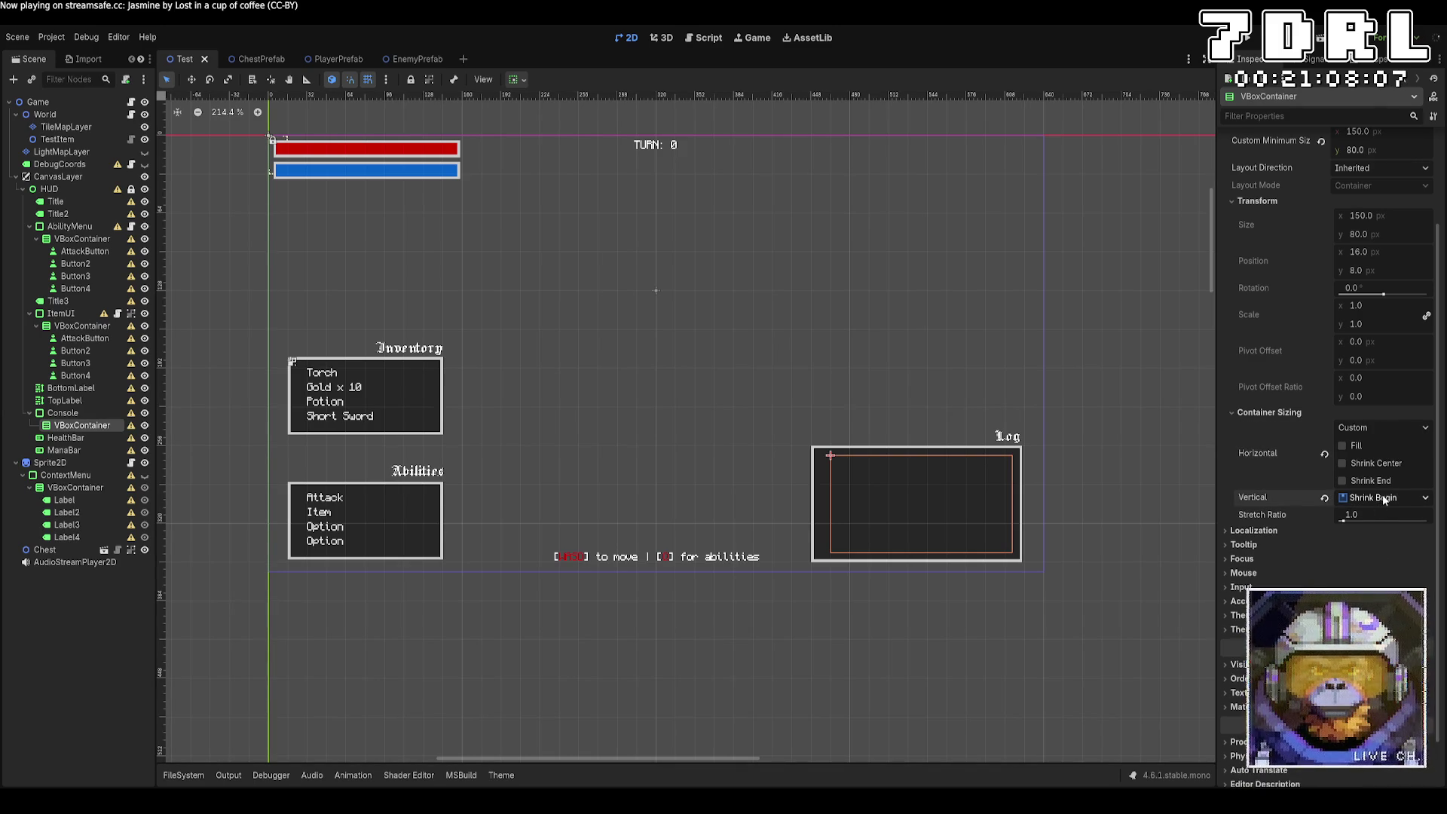
click(1384, 500)
click(1381, 557)
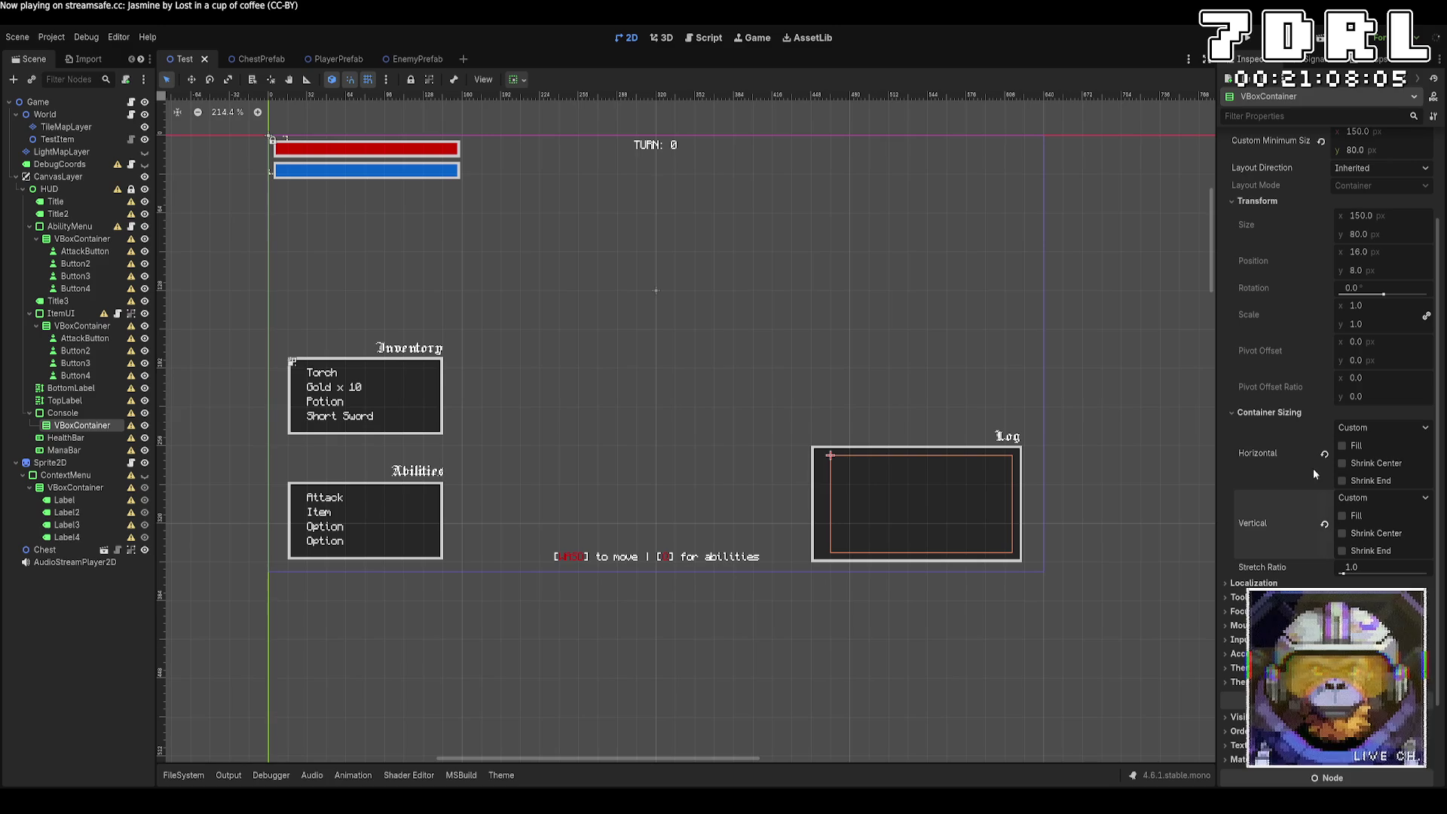
Step: Paste the context menu's Attack label into the Log list, then remove and undo it
click(96, 503)
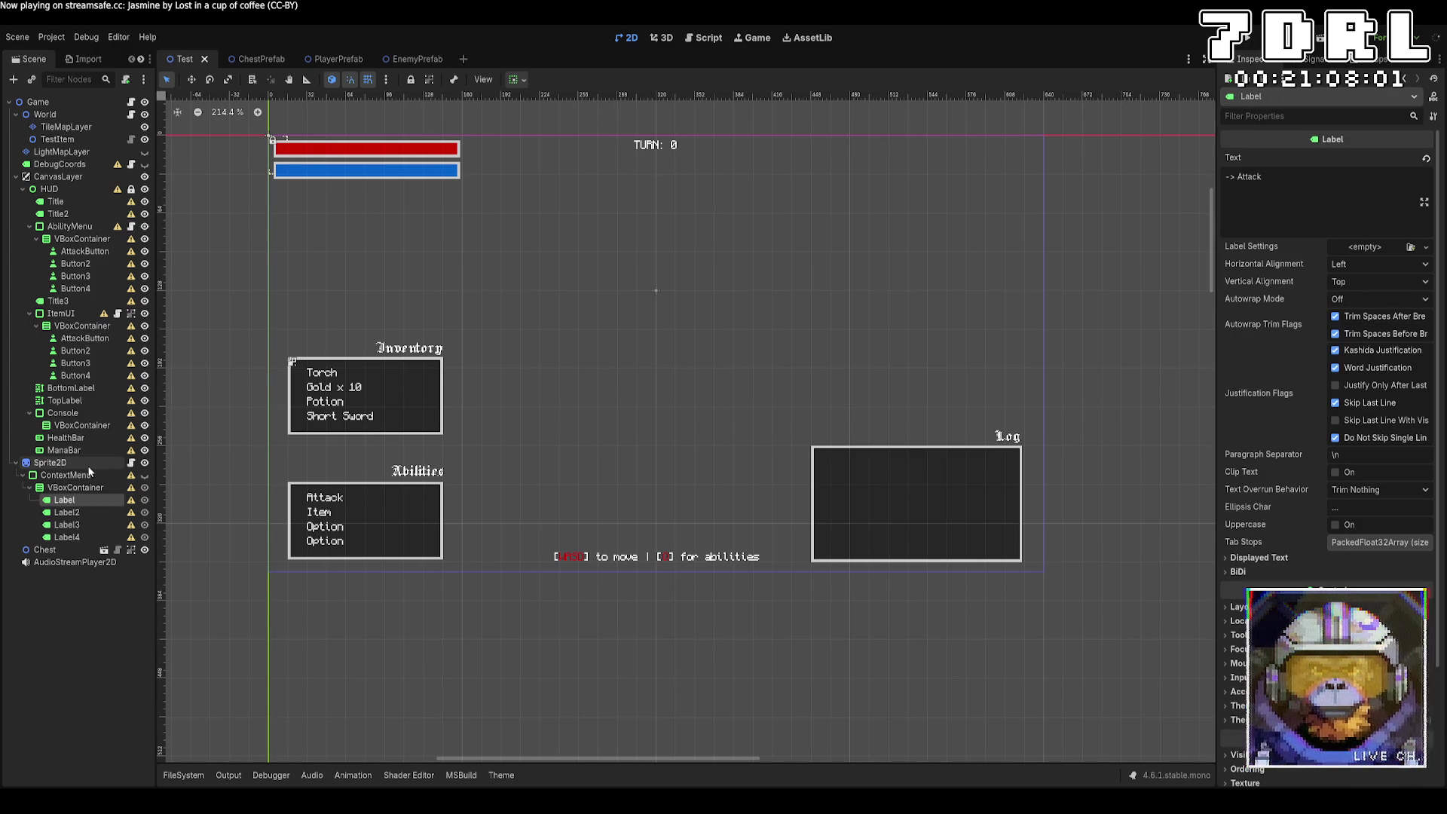
click(89, 425)
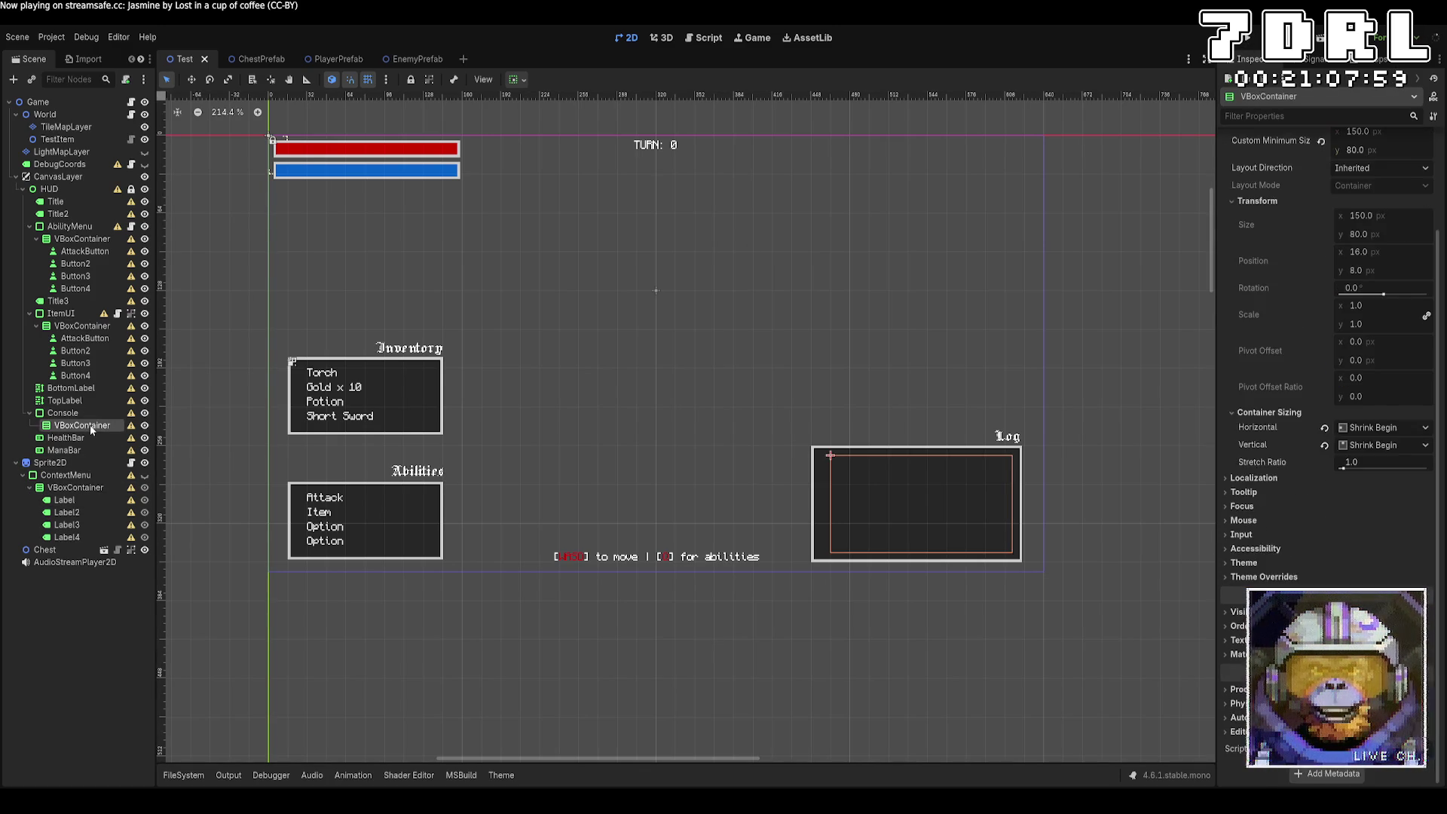
key(ctrl+v)
key(ctrl+v)
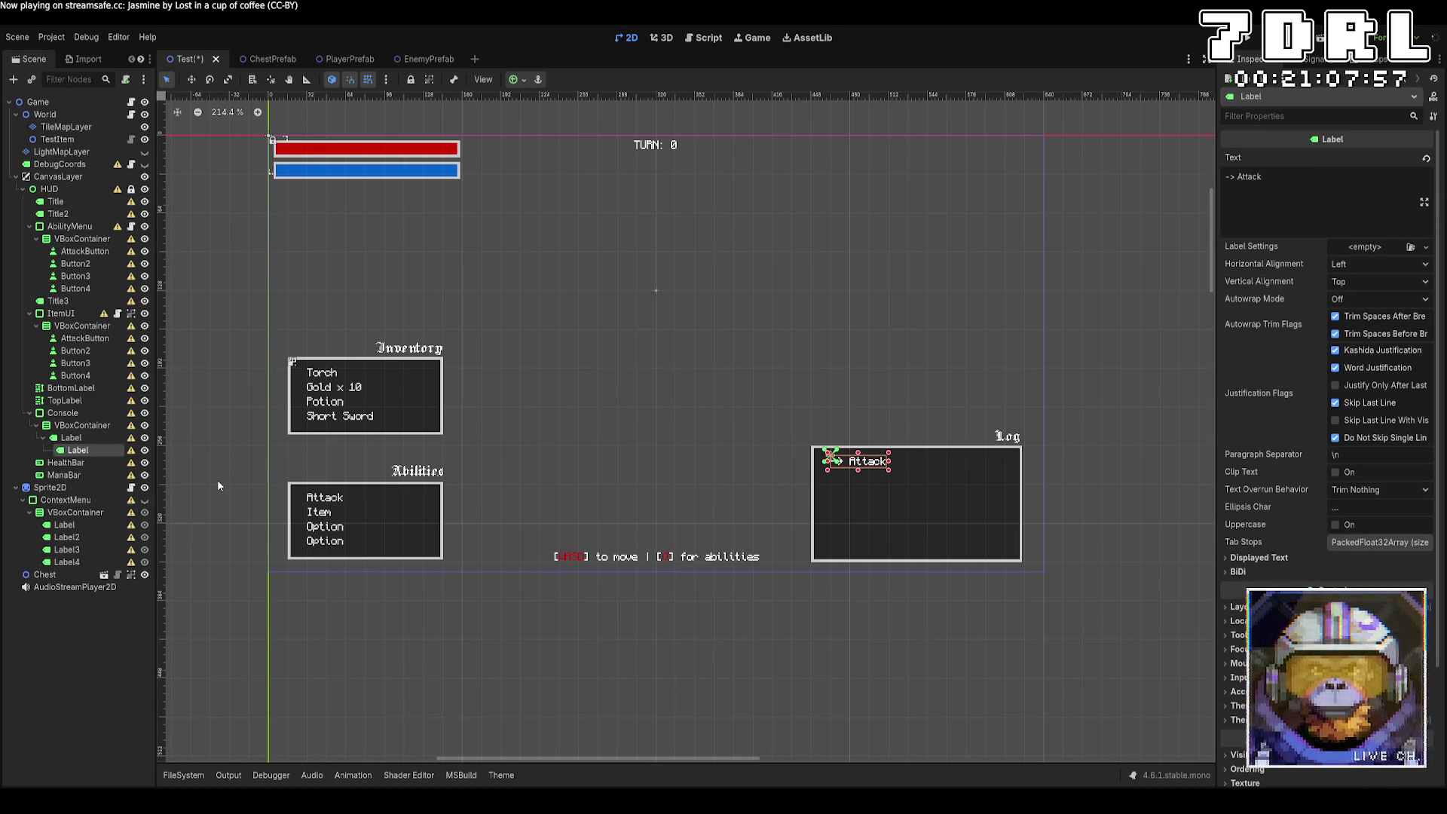
key(Delete)
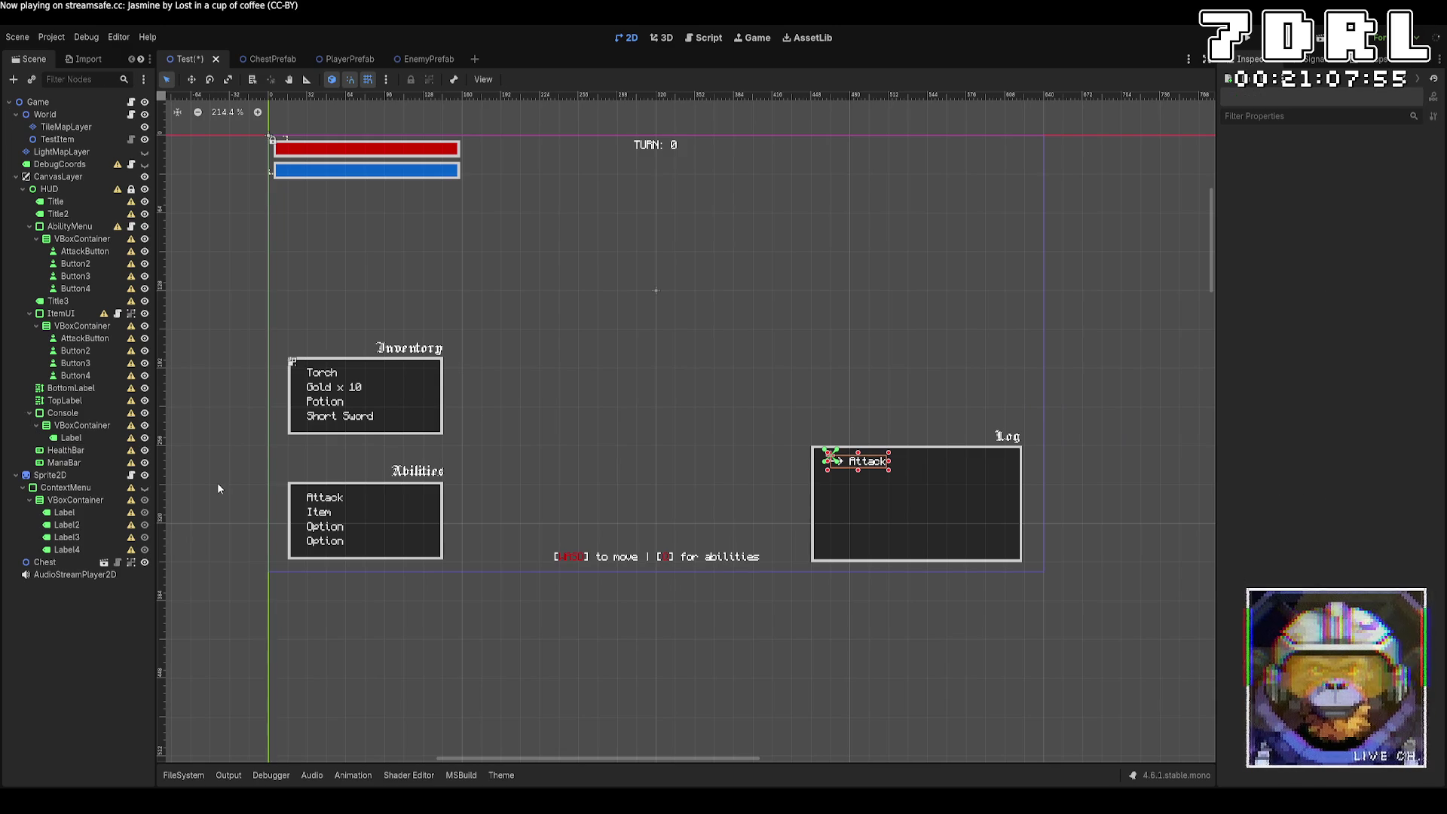
key(ctrl+z)
key(ctrl+z)
key(ctrl+z)
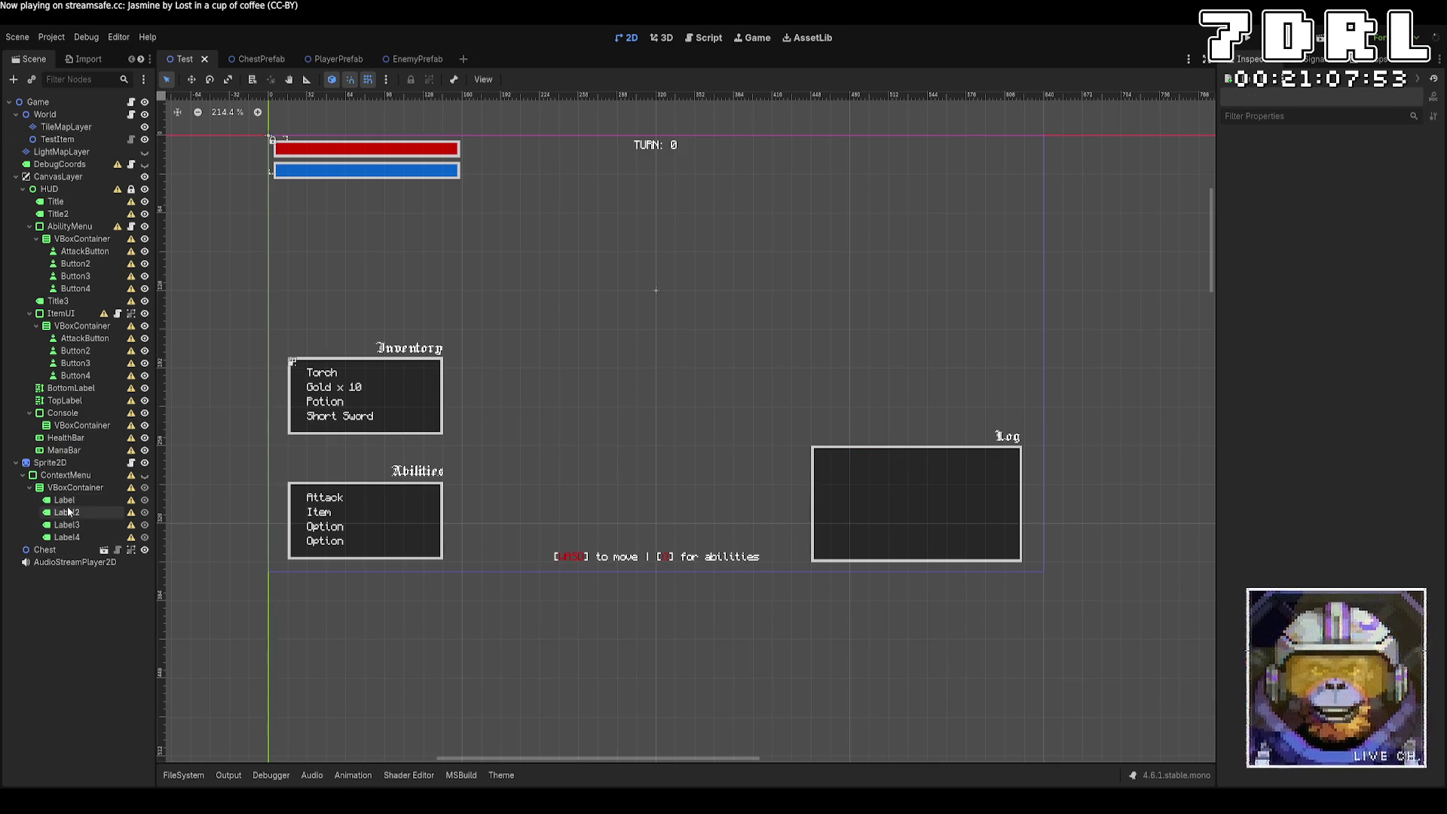
Step: Copy the Spell label into the Log list and duplicate it into ten Spell lines
click(68, 511)
key(ctrl+c)
click(83, 427)
key(ctrl+v)
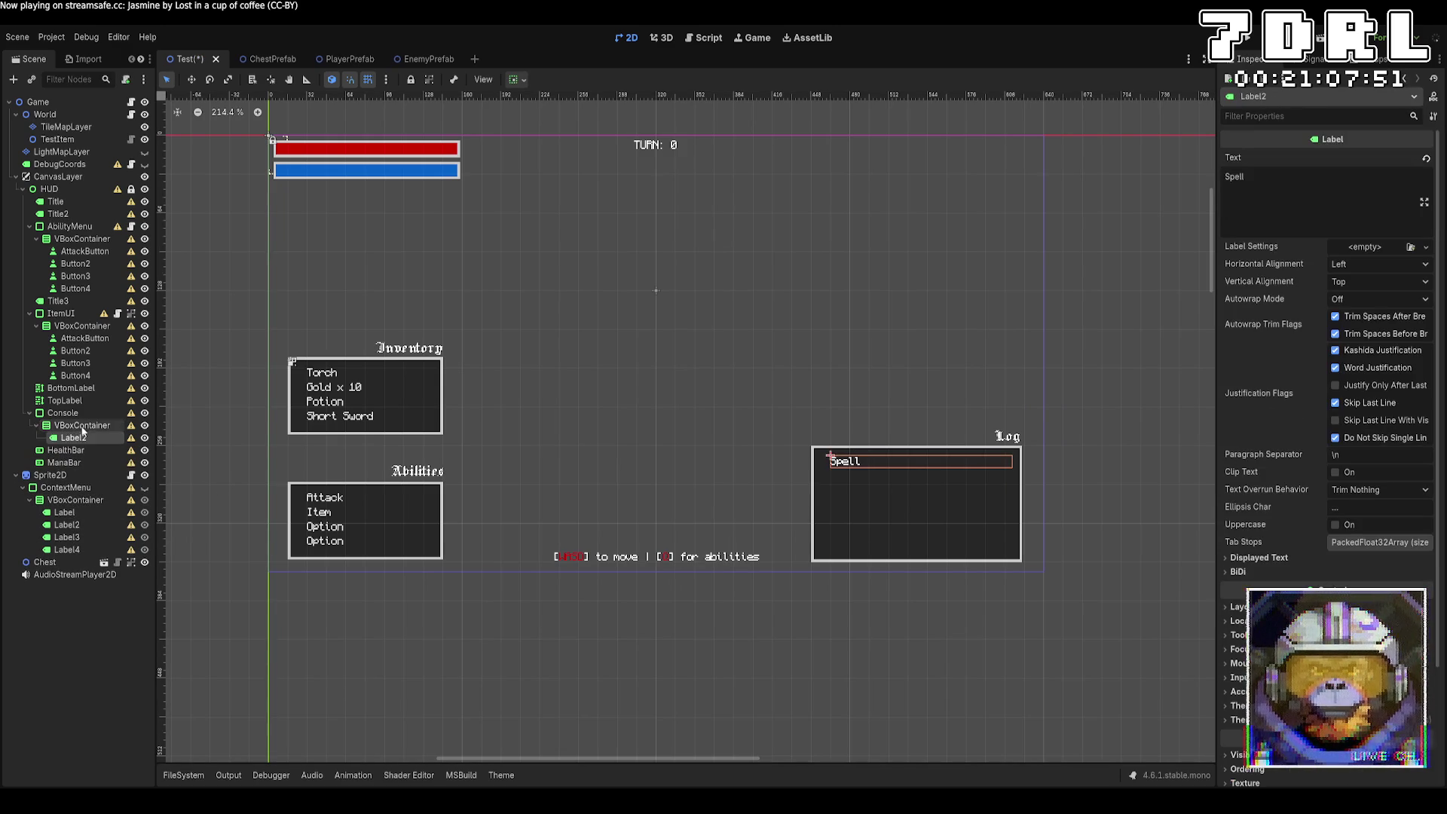
click(84, 449)
click(88, 439)
key(ctrl+d)
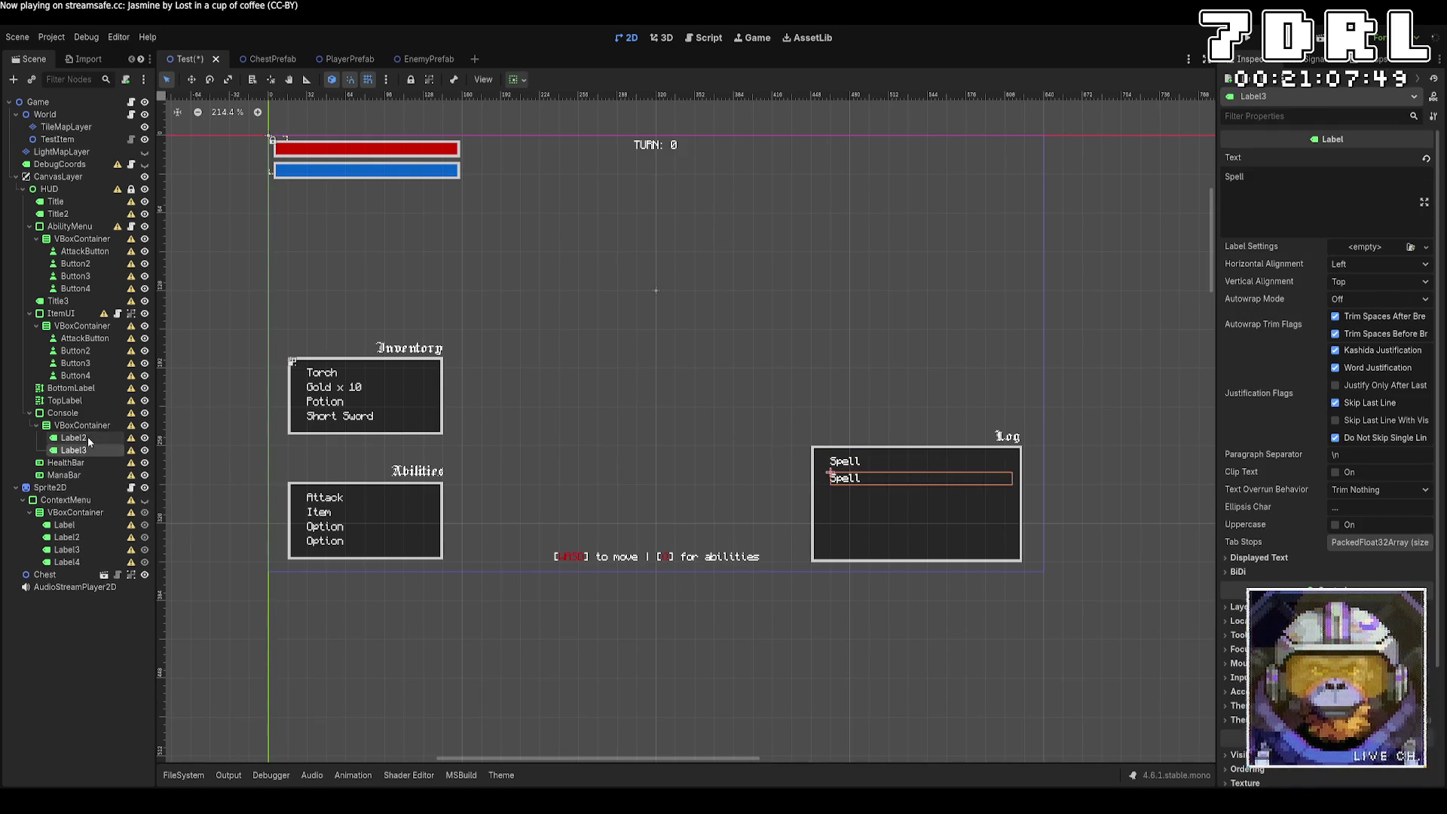
key(ctrl+d)
key(ctrl+d)
key(ctrl+d)
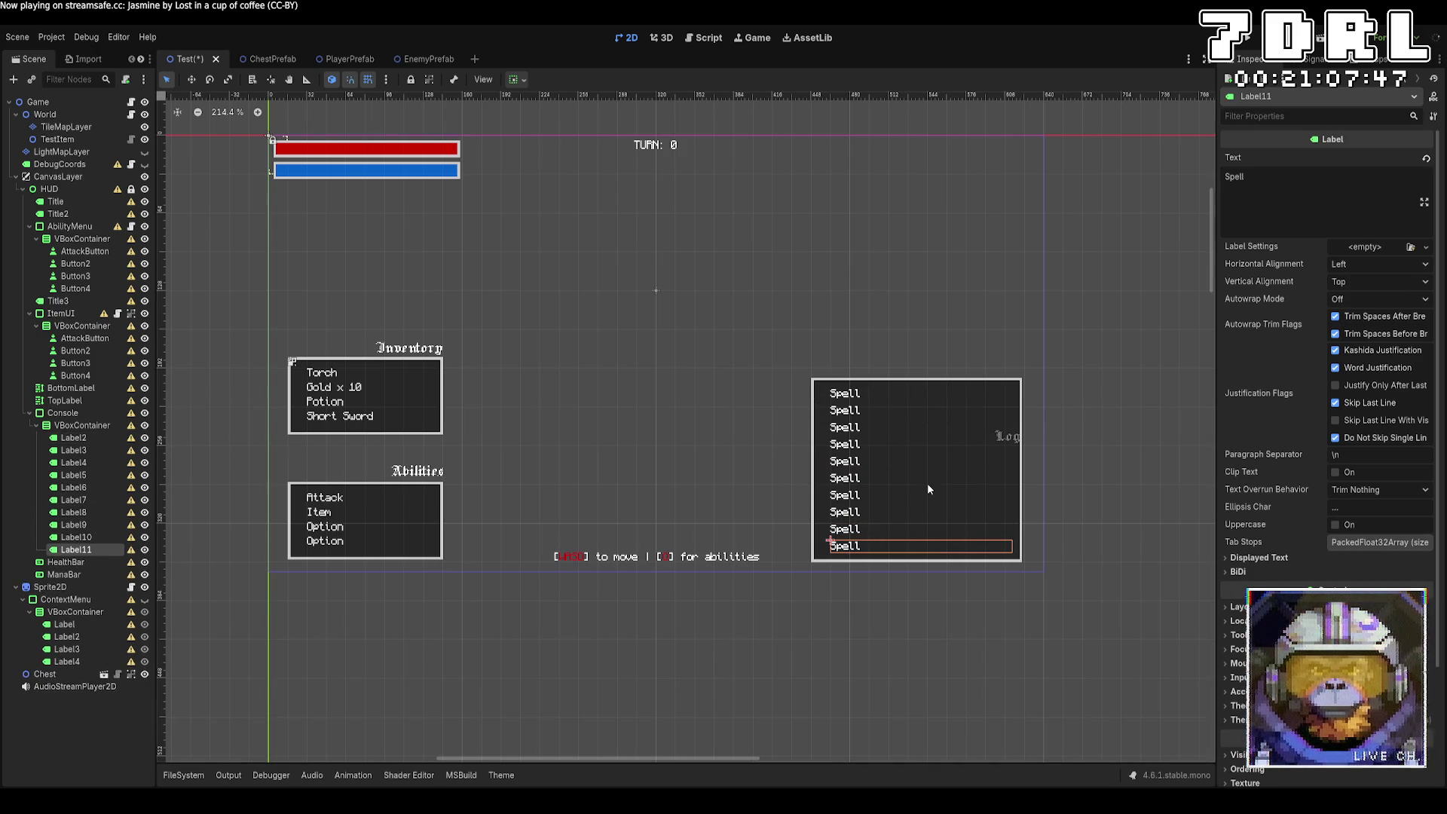
click(998, 429)
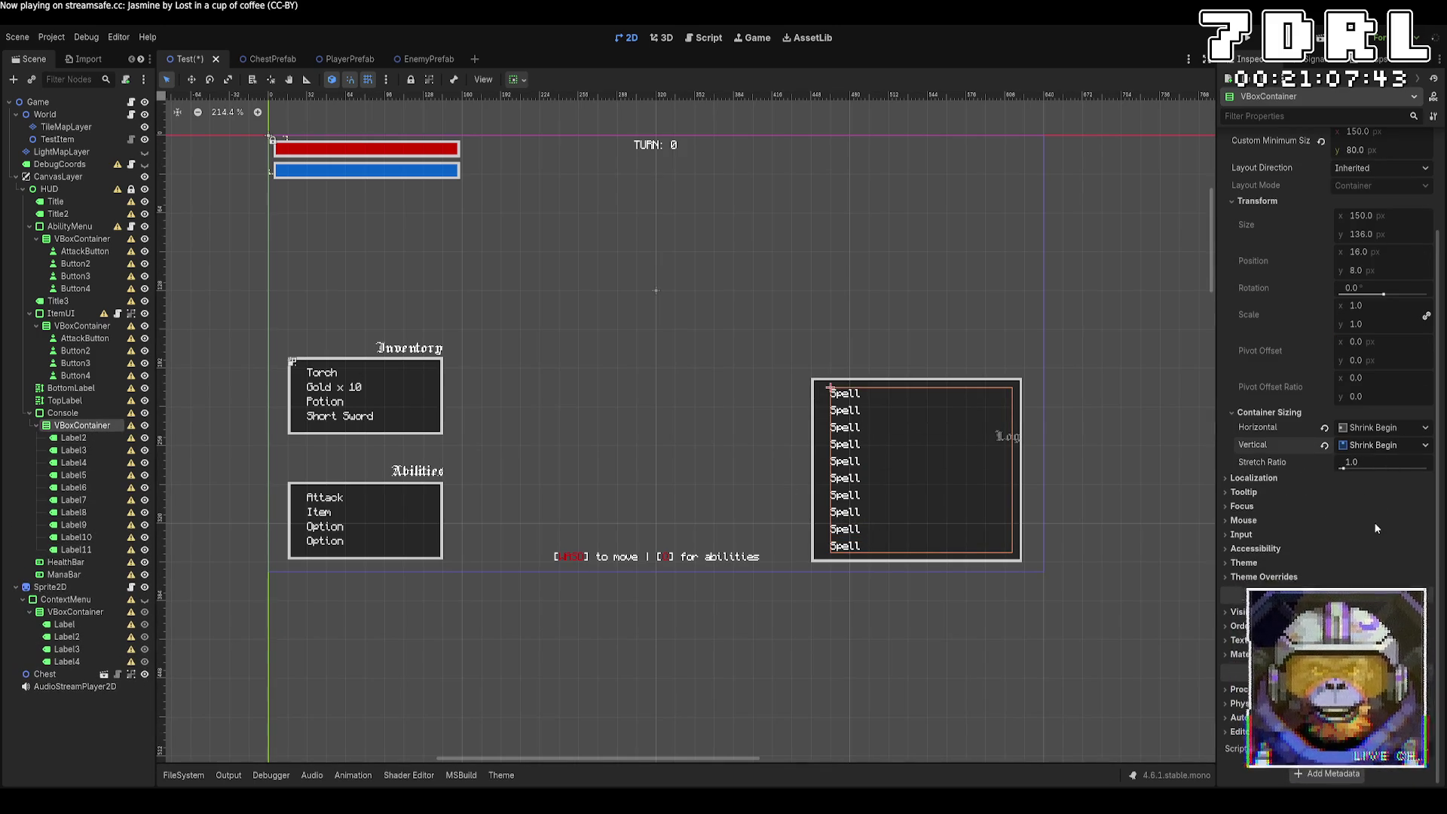
Step: Try Shrink End horizontal sizing and End alignment on the Log list
click(1384, 428)
click(1372, 478)
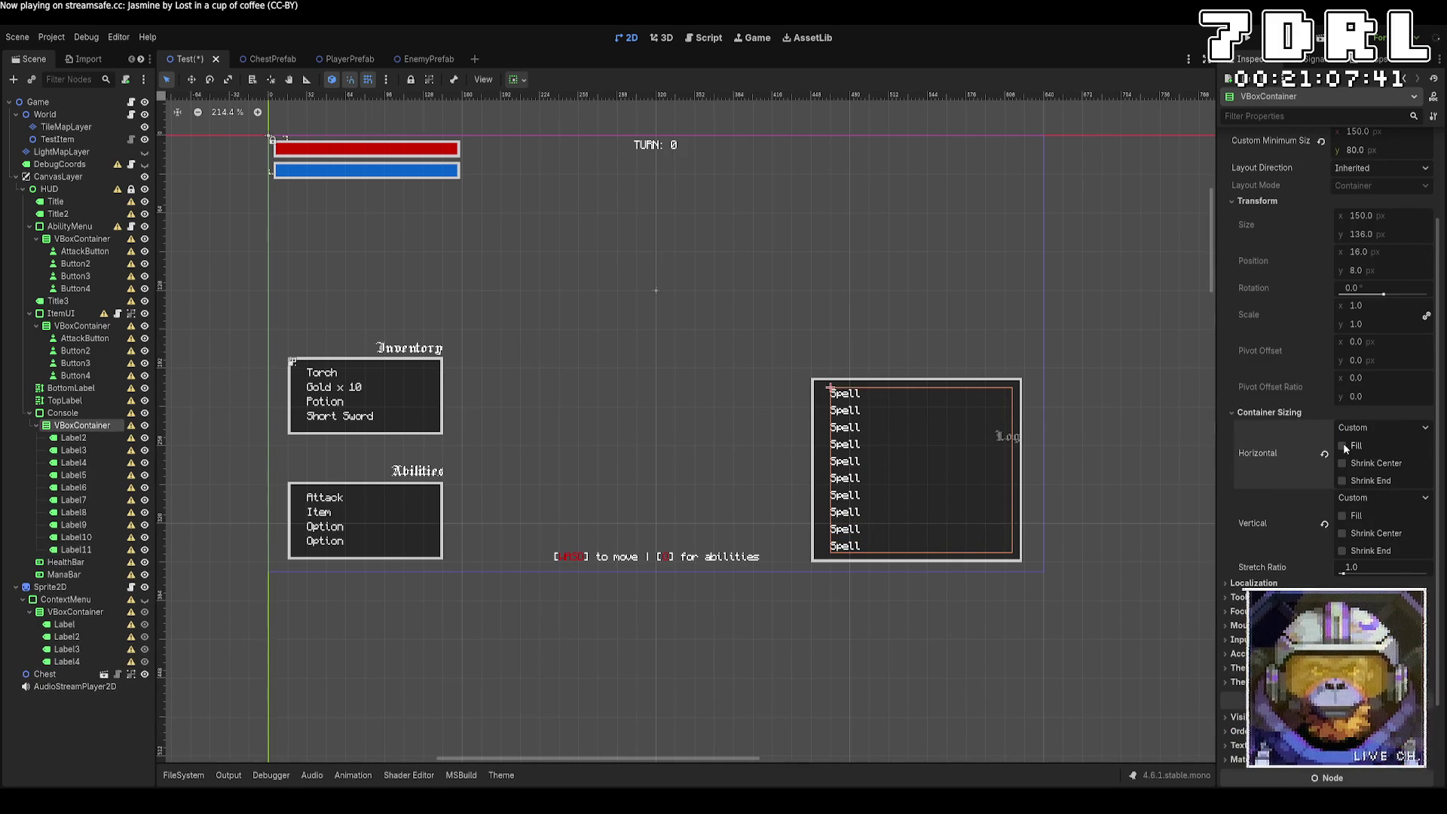
click(1343, 481)
scroll(1289, 483, up, 3)
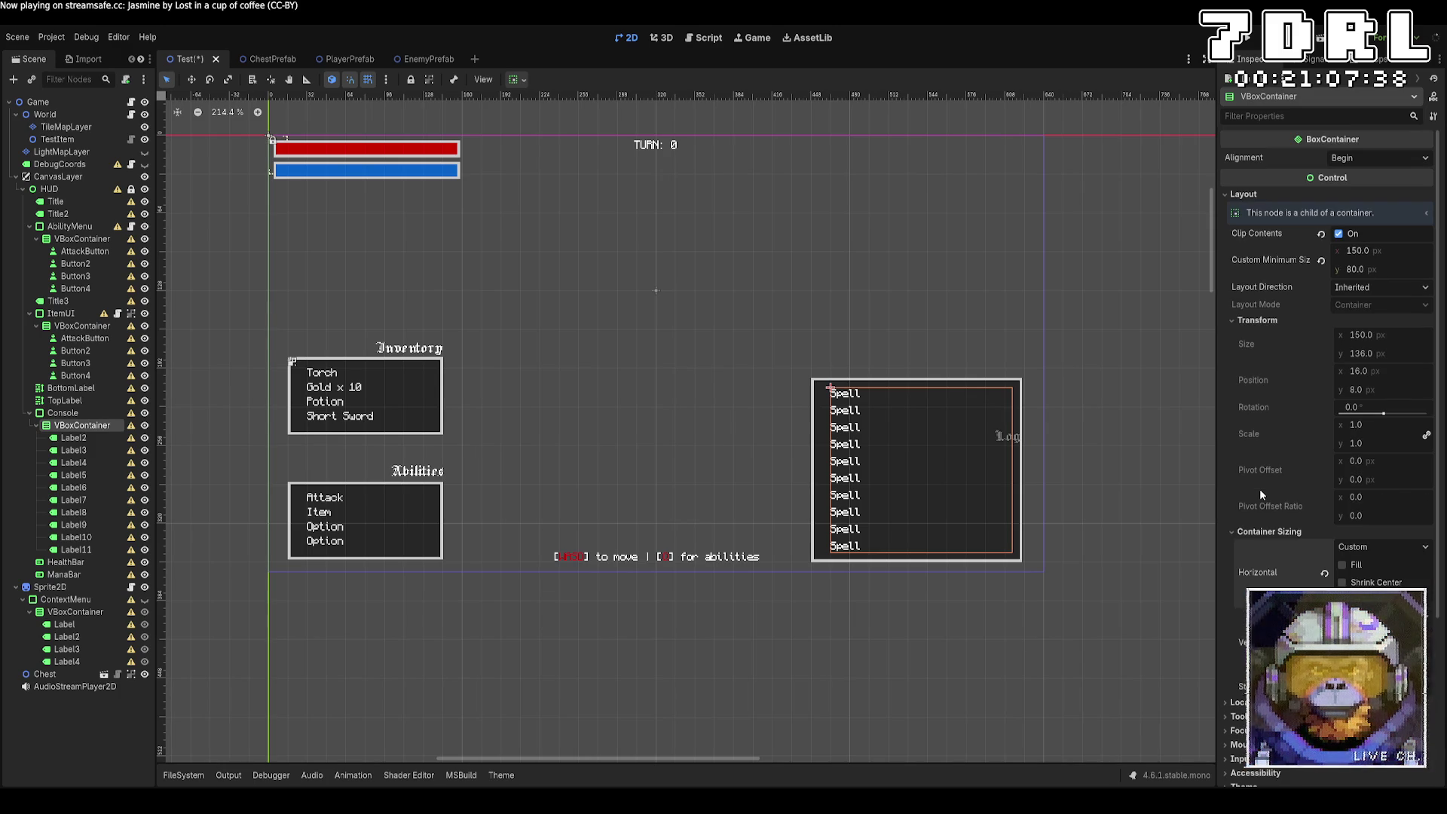
click(1361, 152)
click(1360, 202)
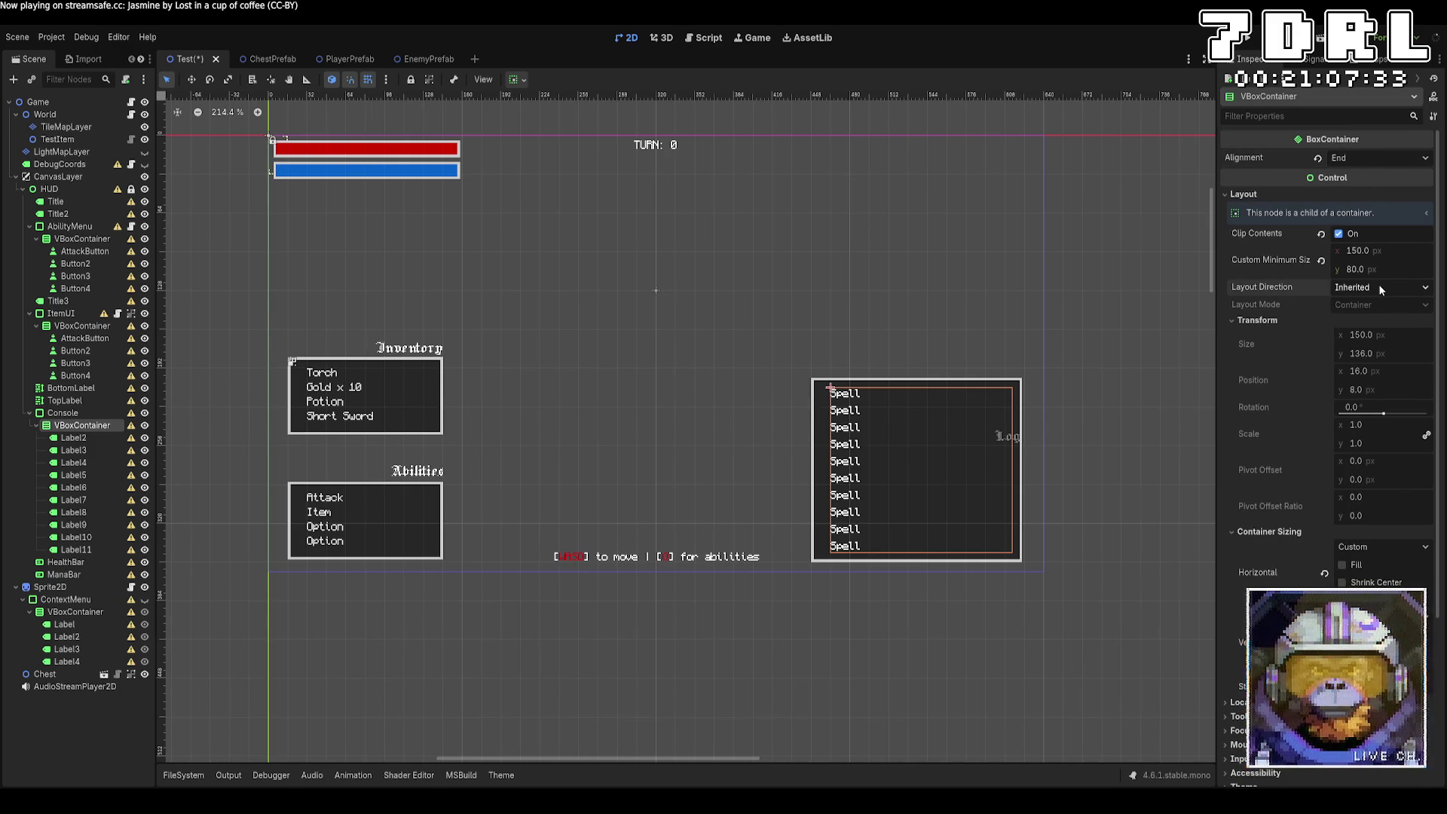
scroll(1273, 409, down, 5)
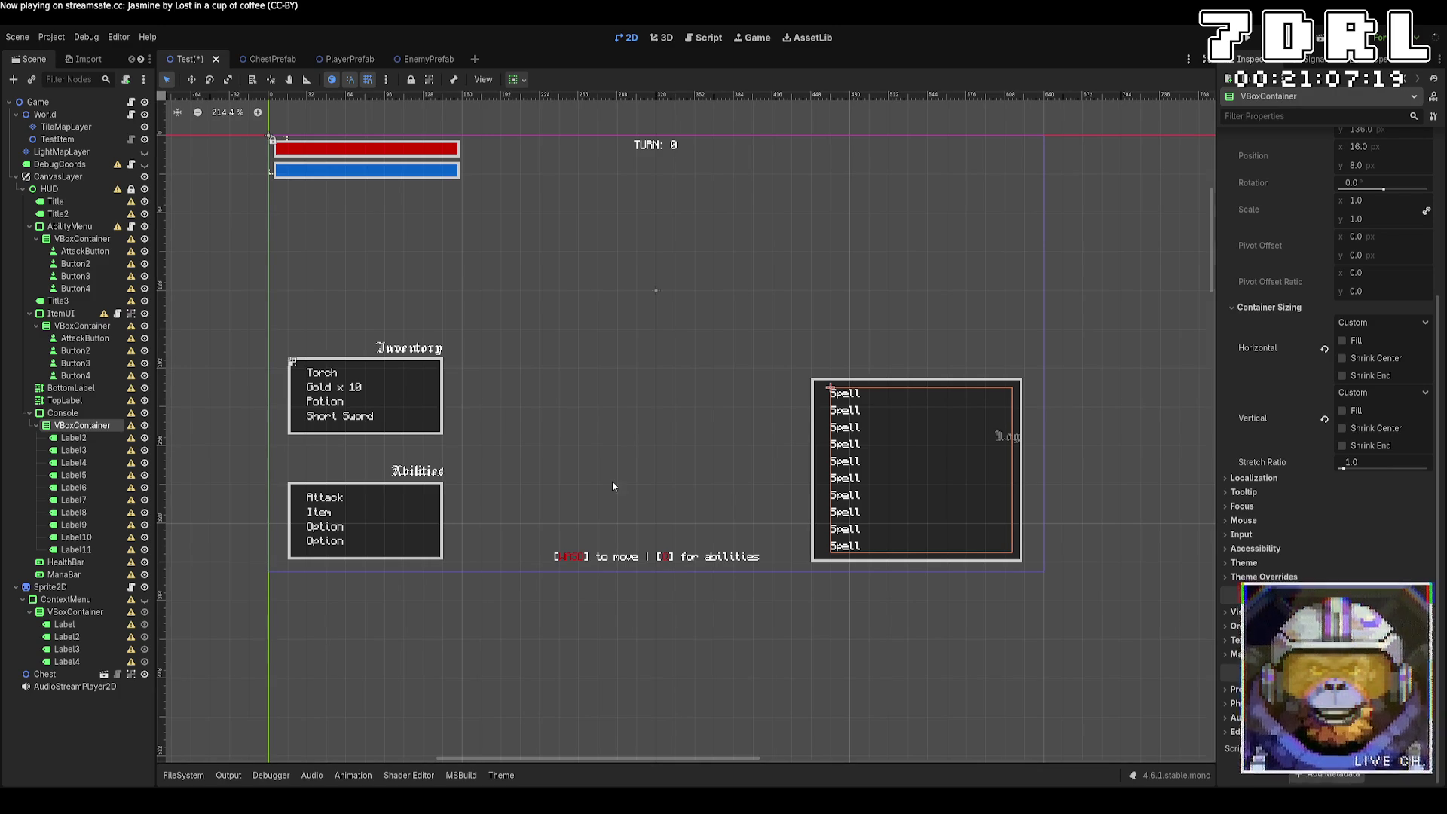
Step: Set the Log list to Fill horizontally and vertically, turn off clipping, and change its alignment
click(1018, 498)
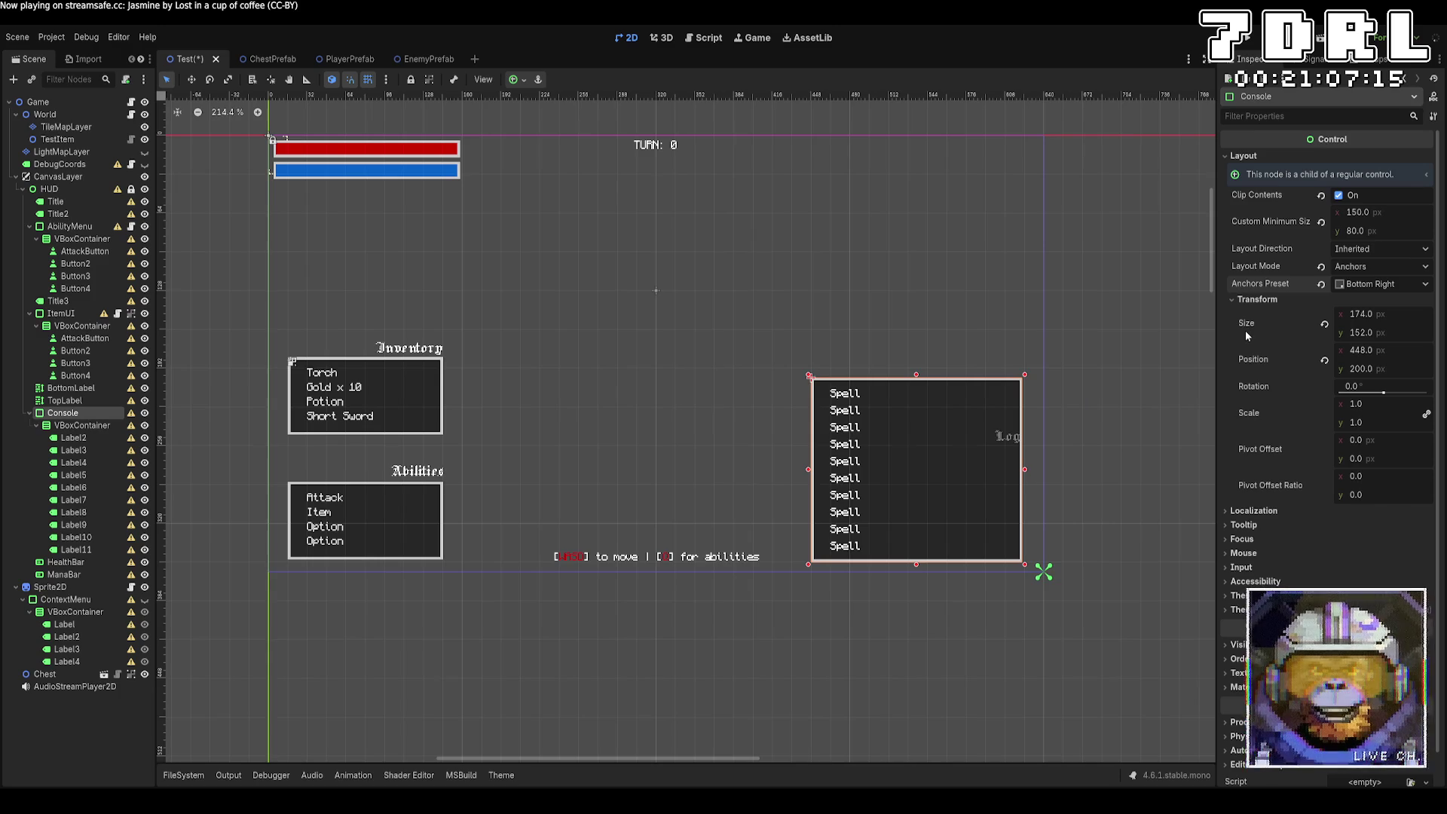
scroll(1268, 273, down, 1)
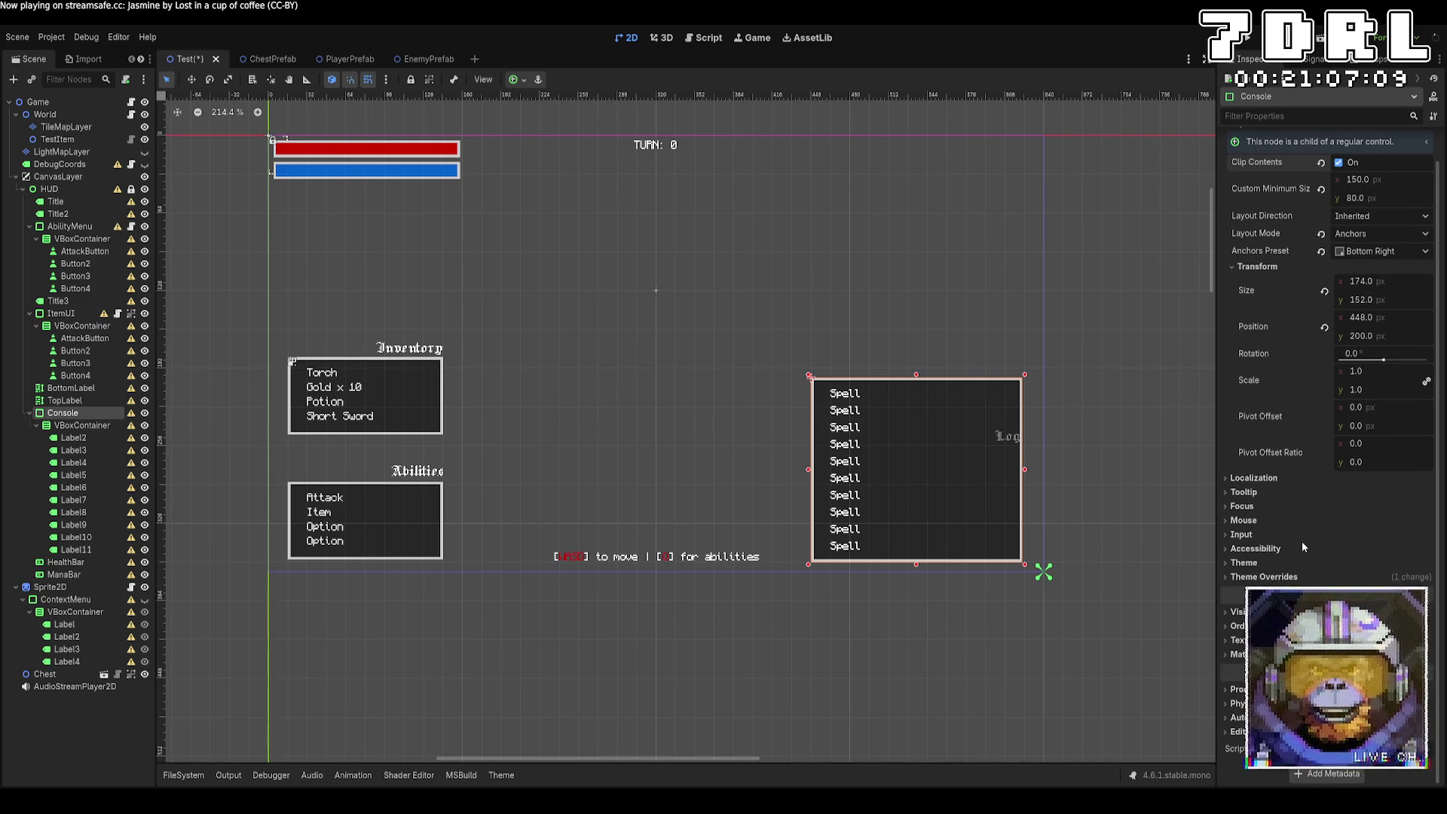
key(Down)
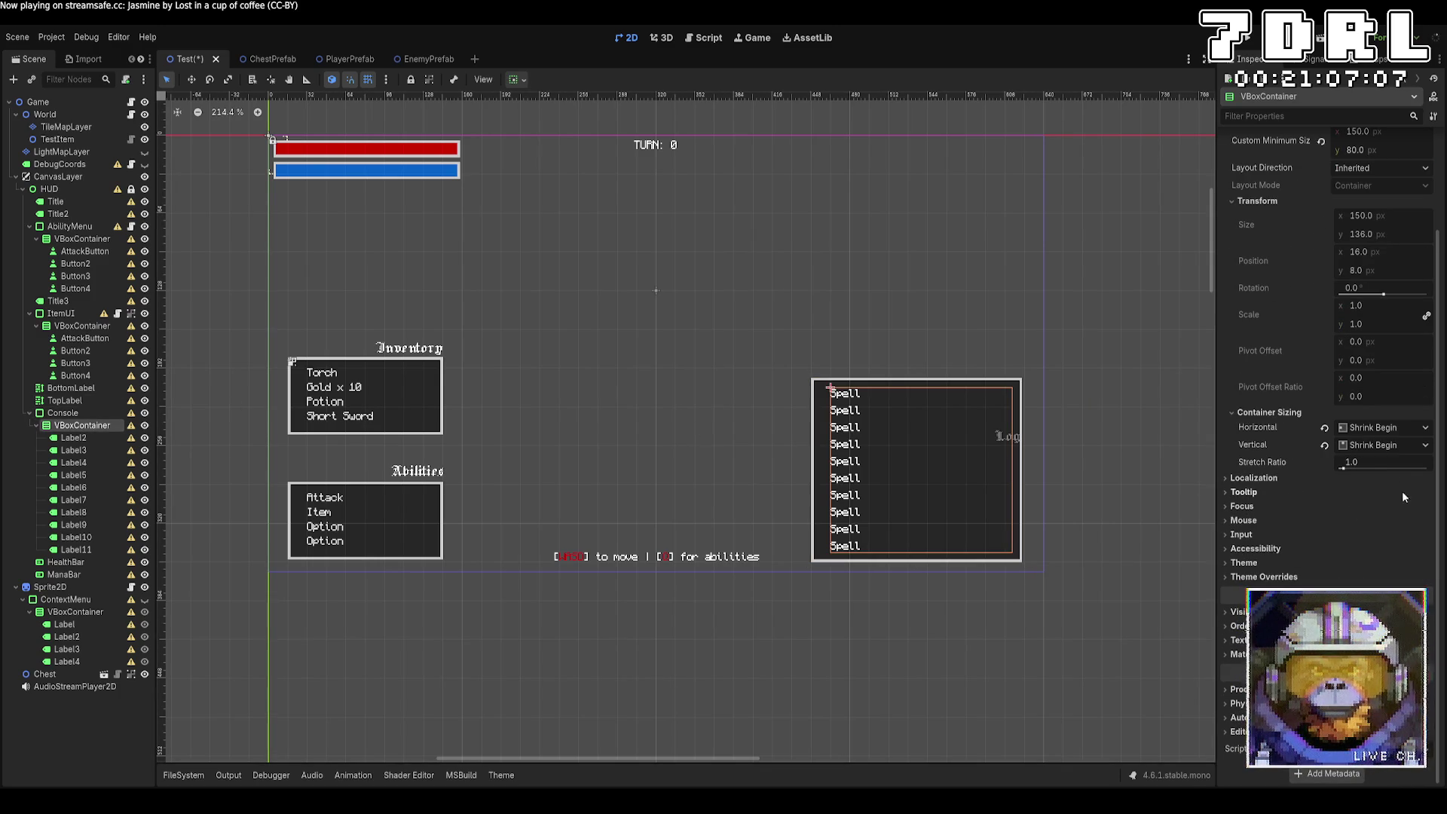
click(1324, 444)
click(1325, 428)
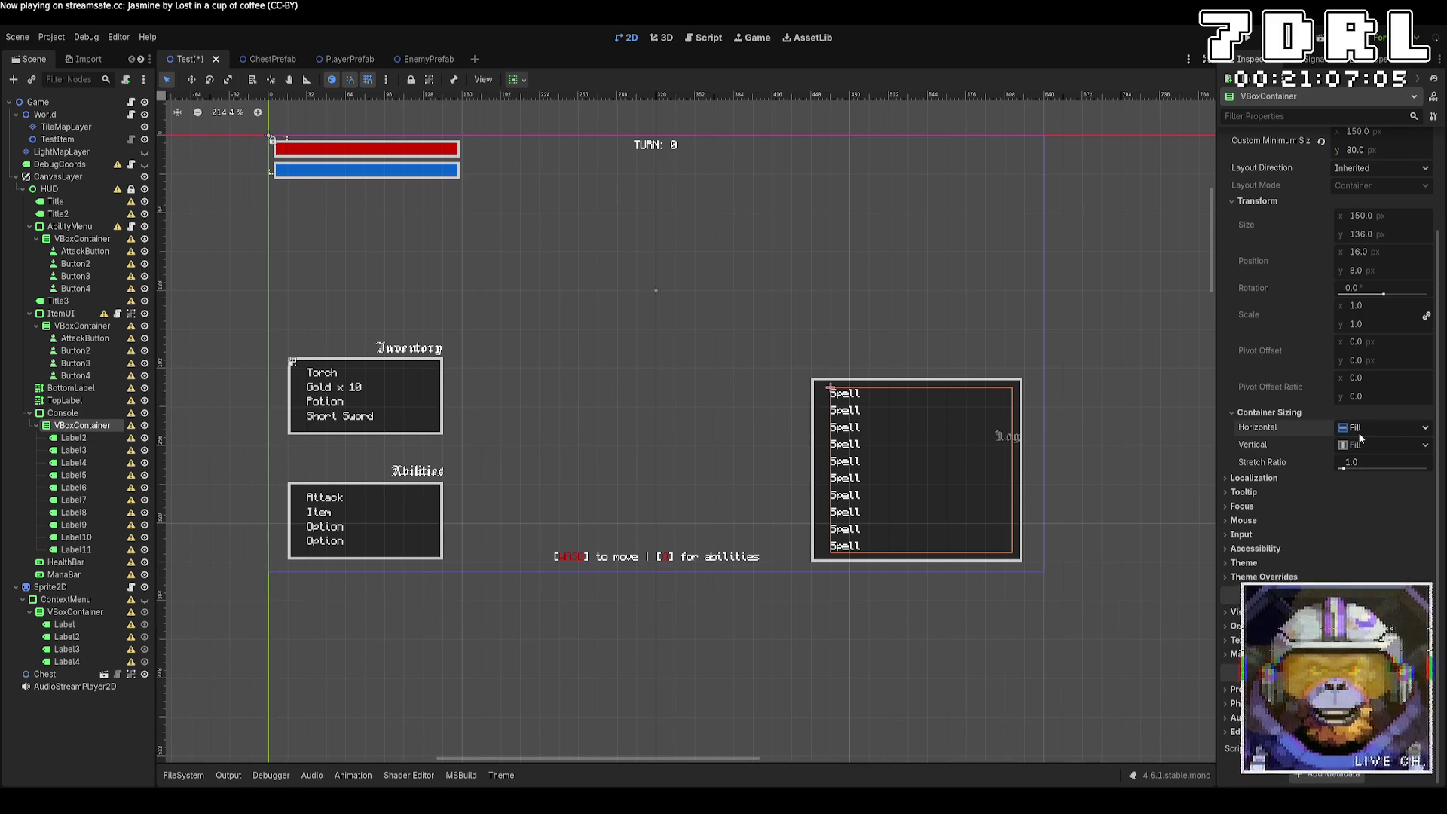
scroll(1316, 517, up, 3)
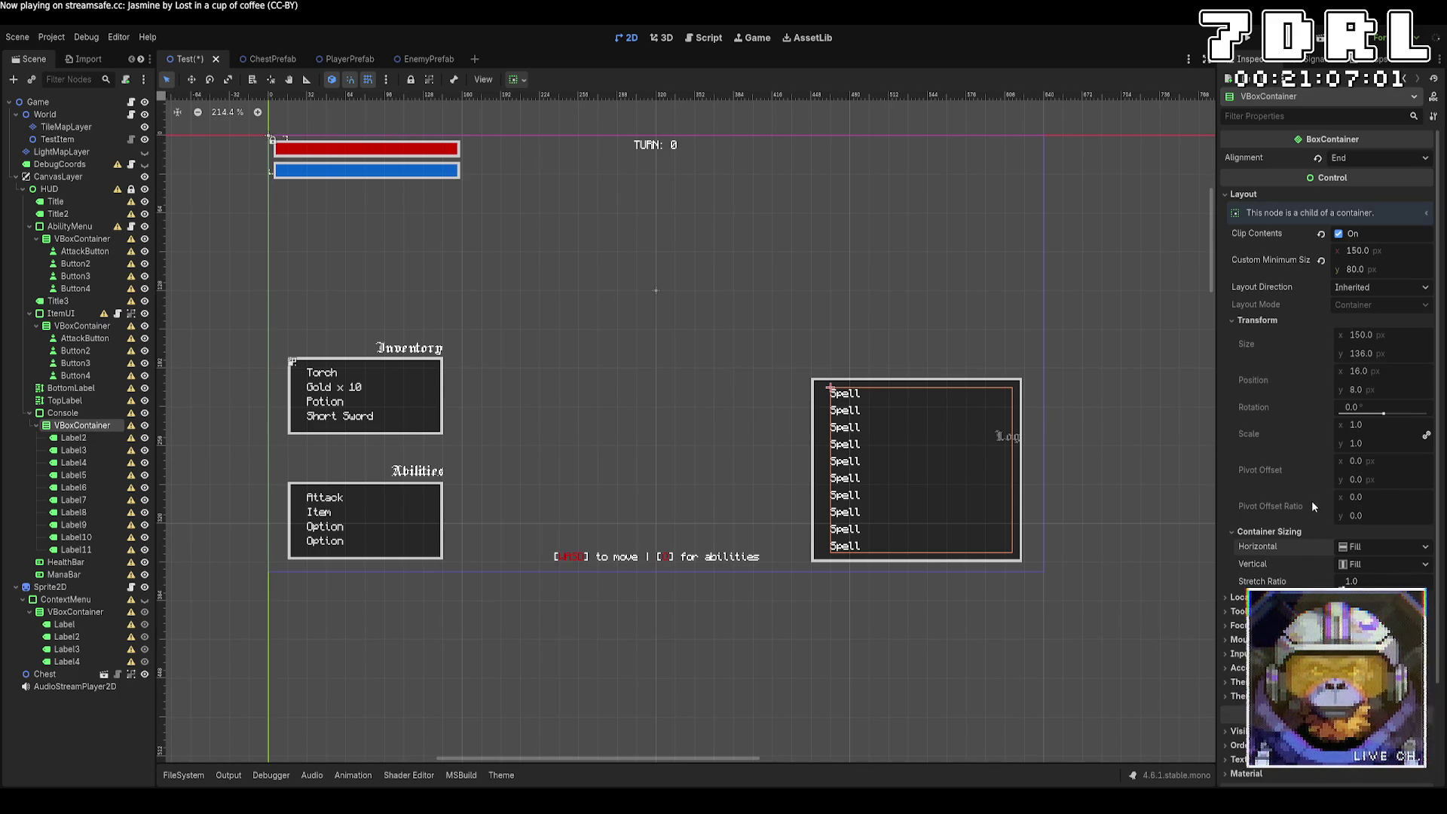
click(1340, 236)
click(1380, 158)
click(1354, 181)
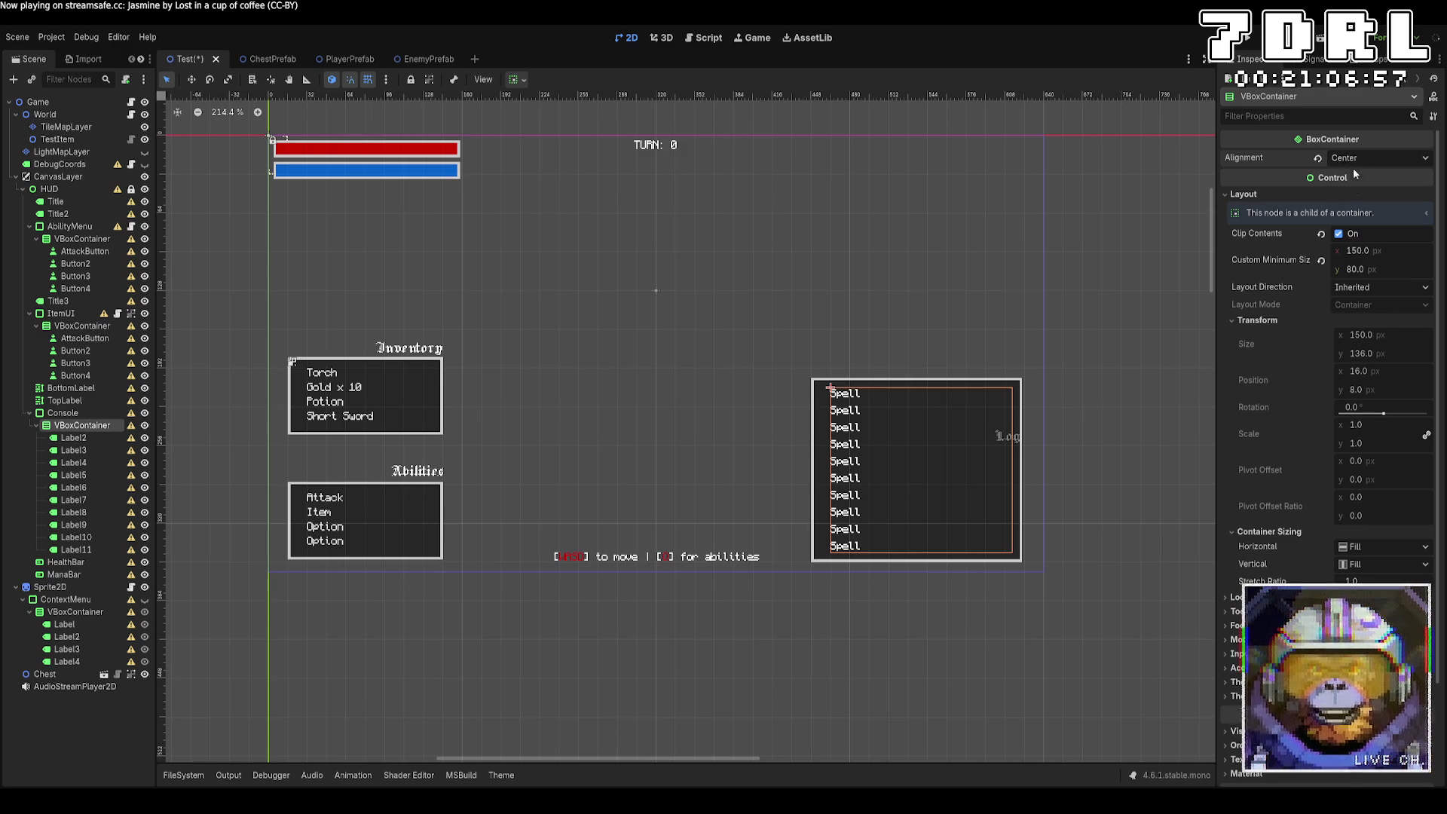
scroll(1263, 375, down, 3)
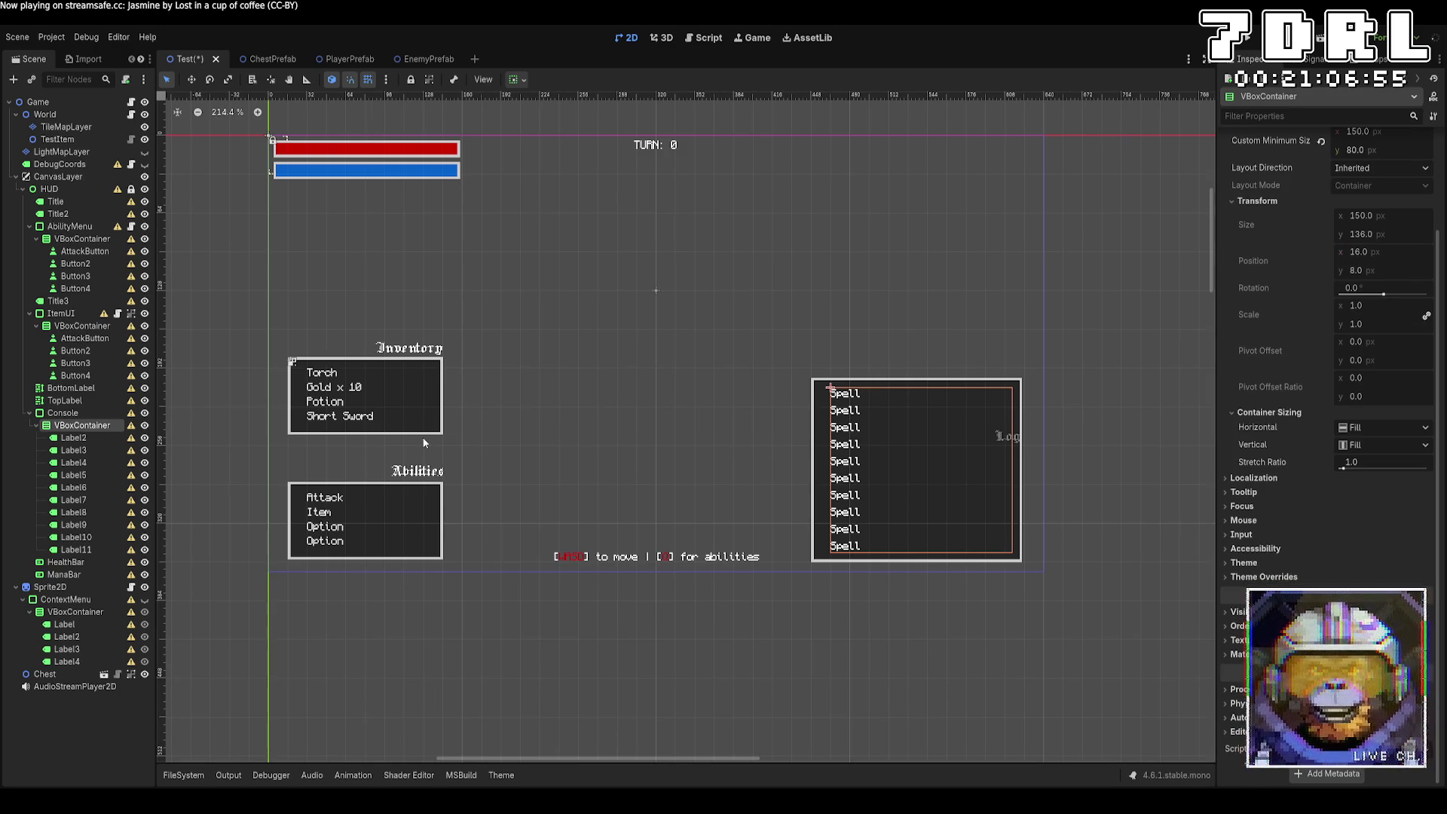
click(83, 441)
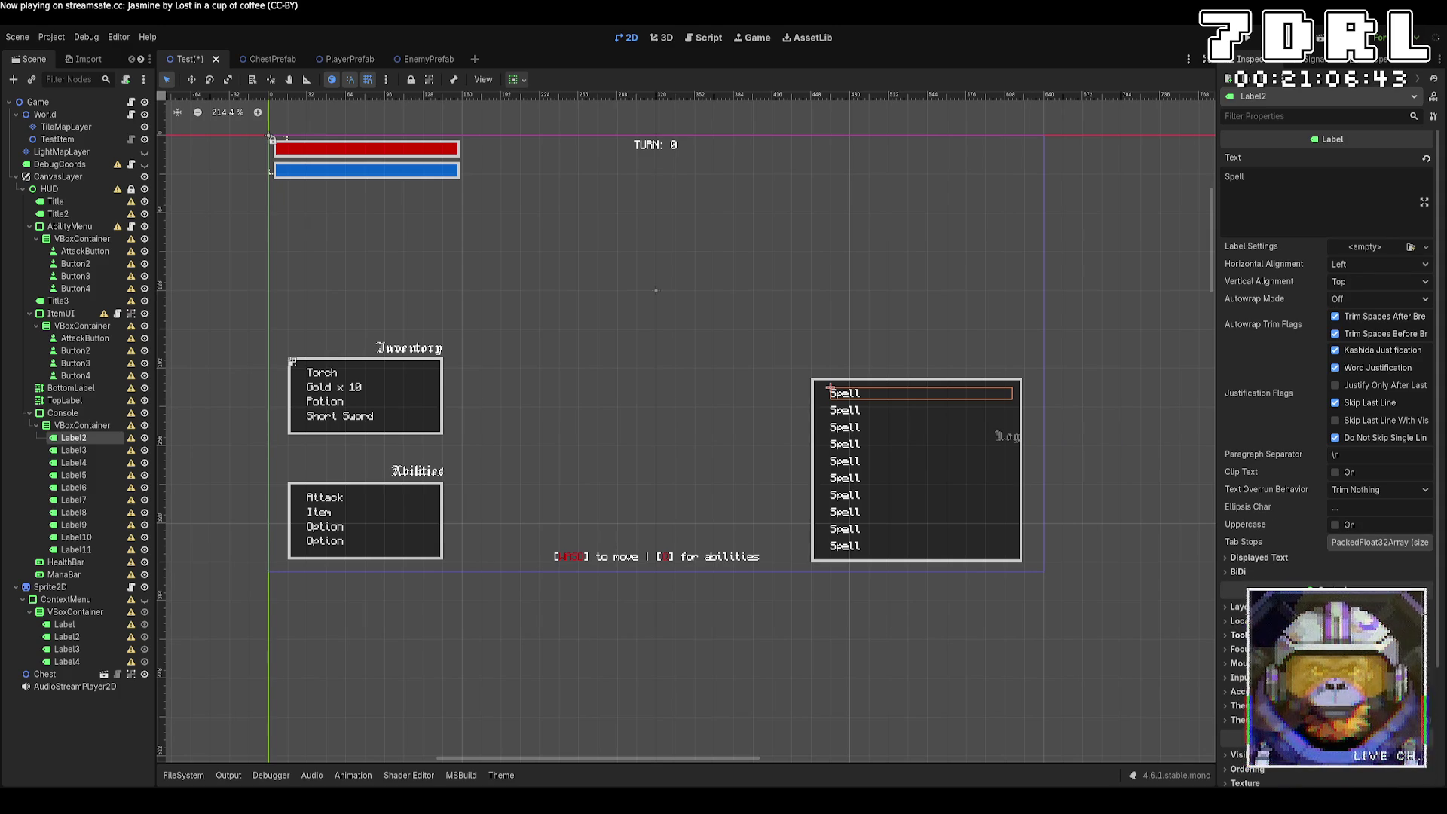
scroll(1281, 415, down, 4)
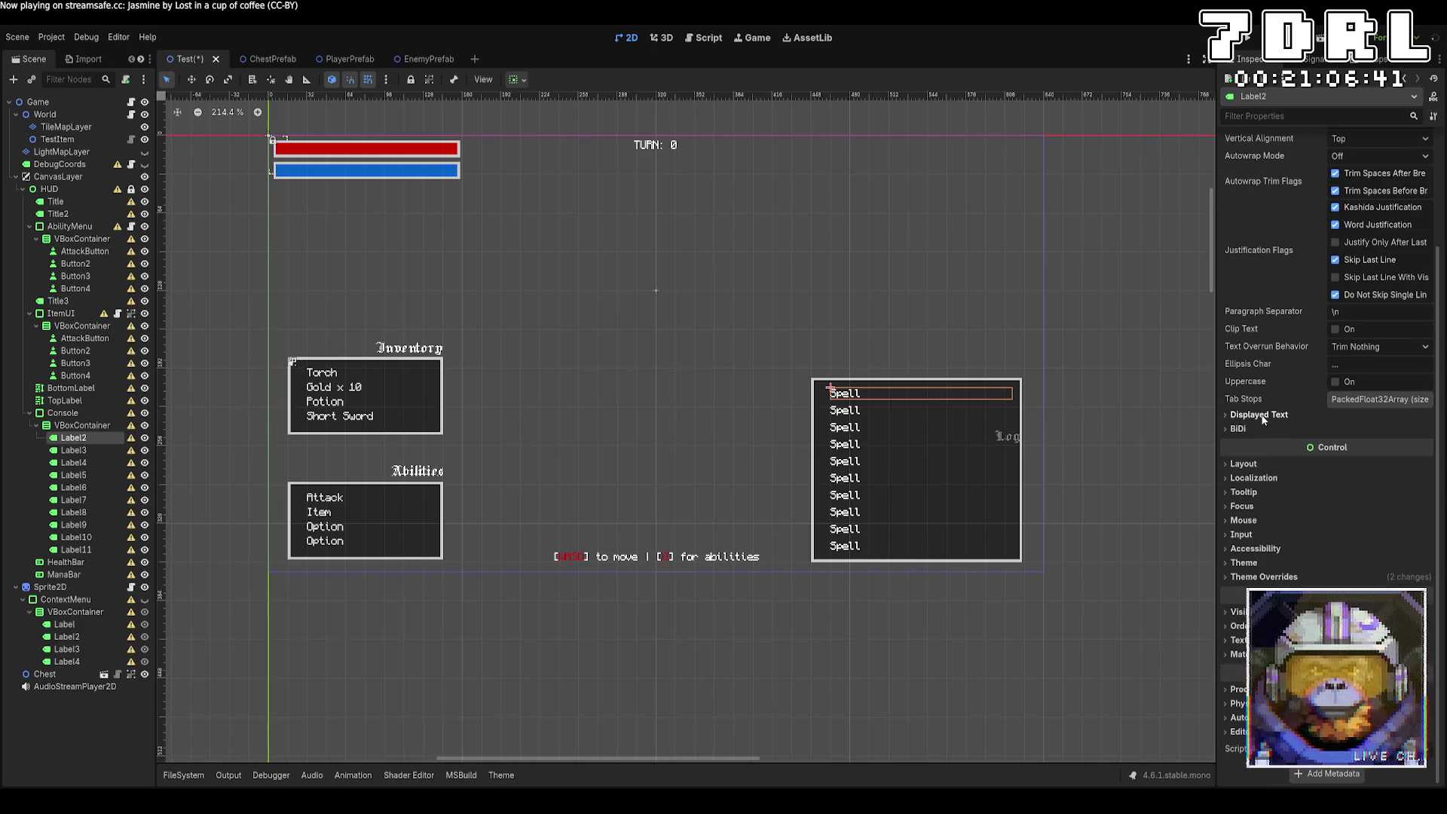
click(1264, 414)
click(1264, 415)
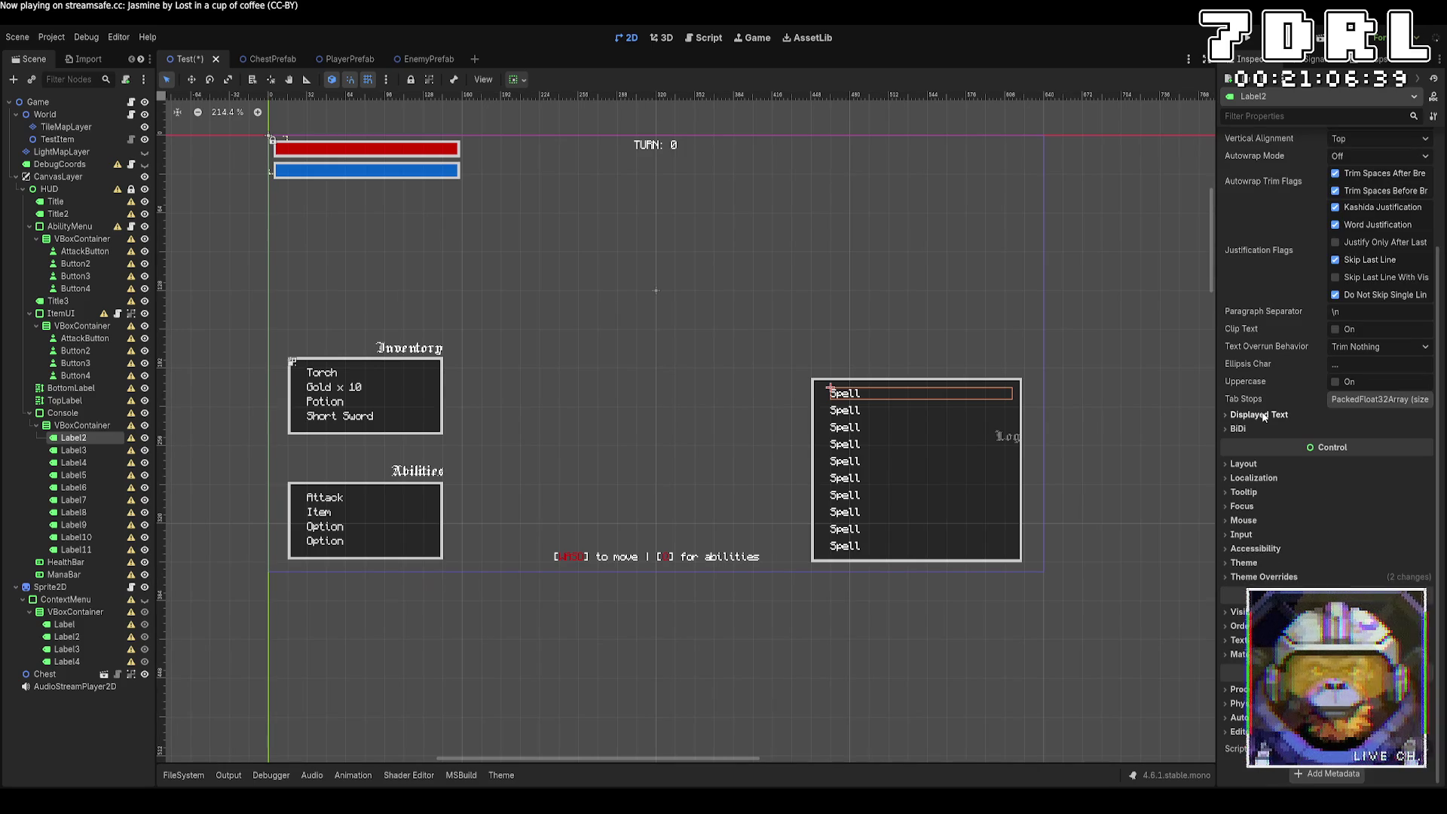
click(1244, 464)
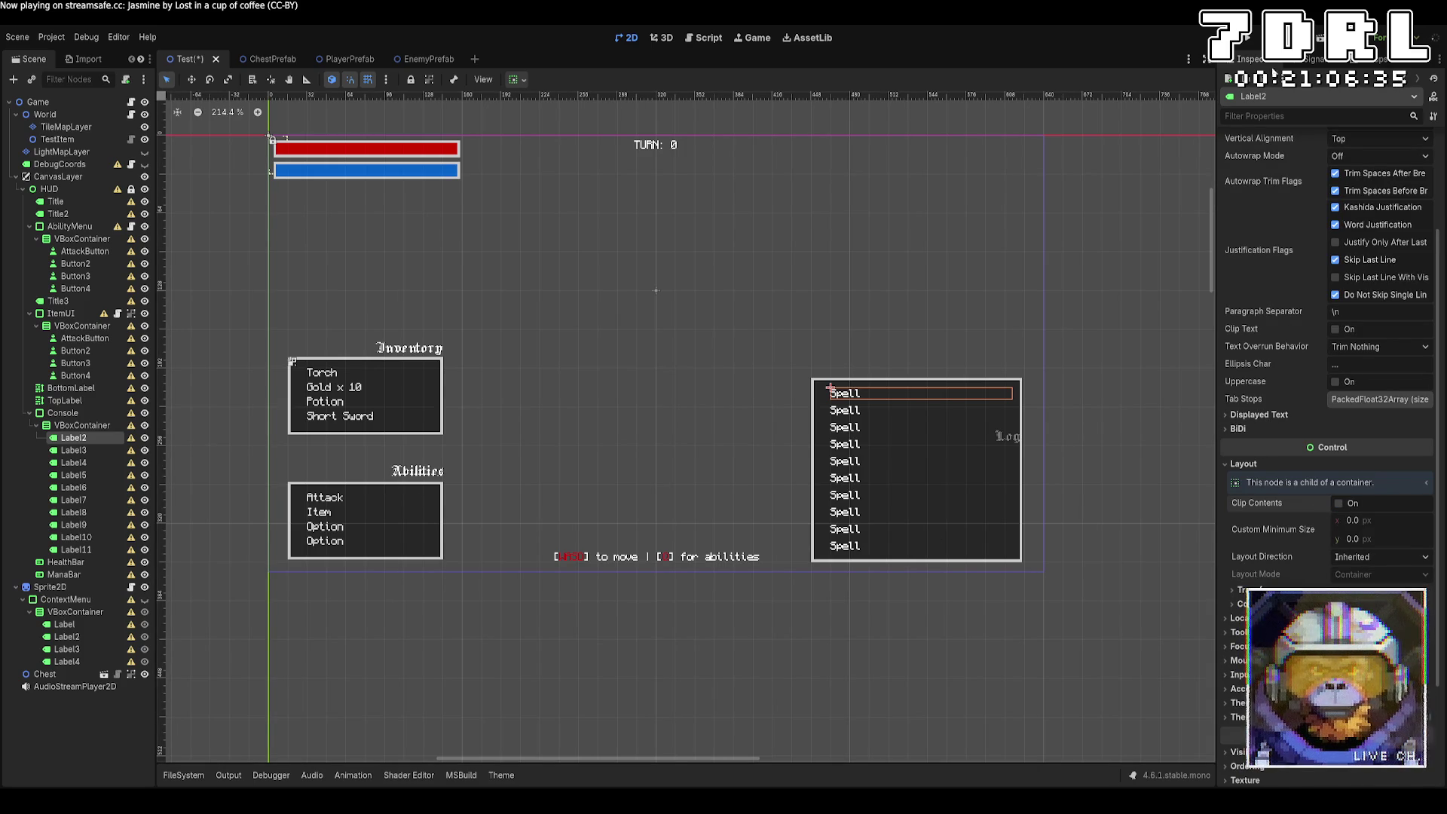
click(89, 426)
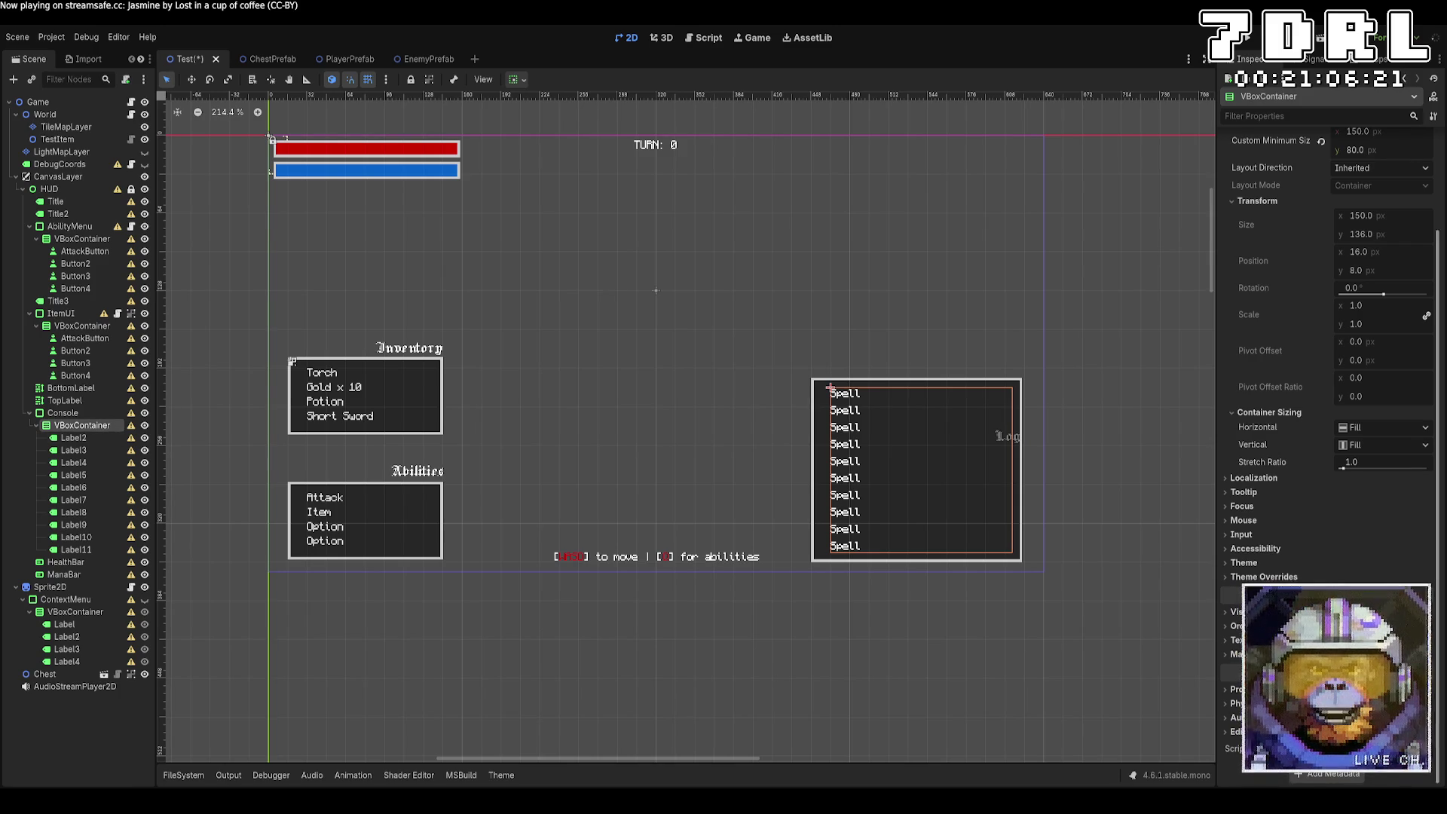
scroll(1327, 377, up, 3)
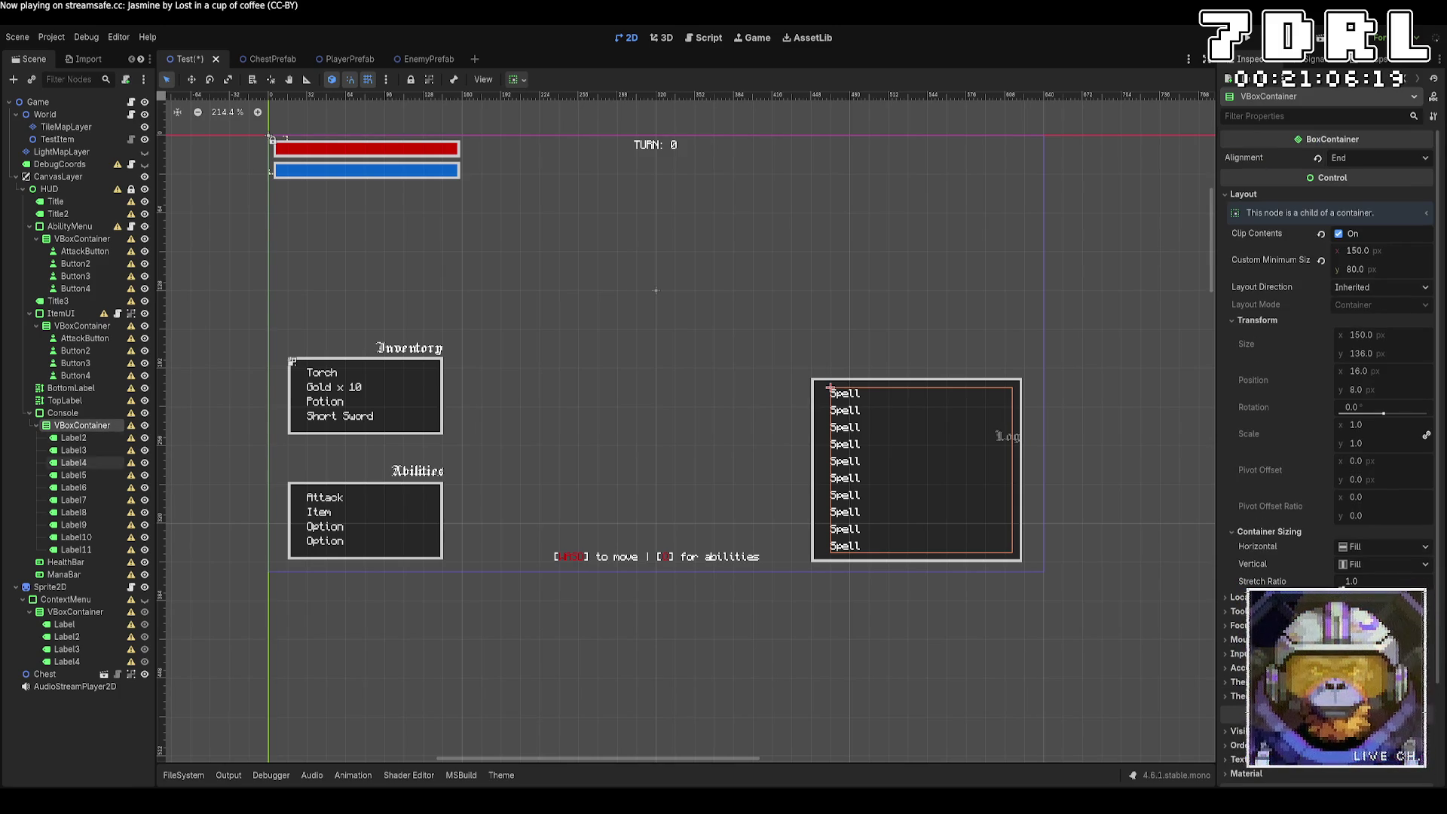
click(89, 414)
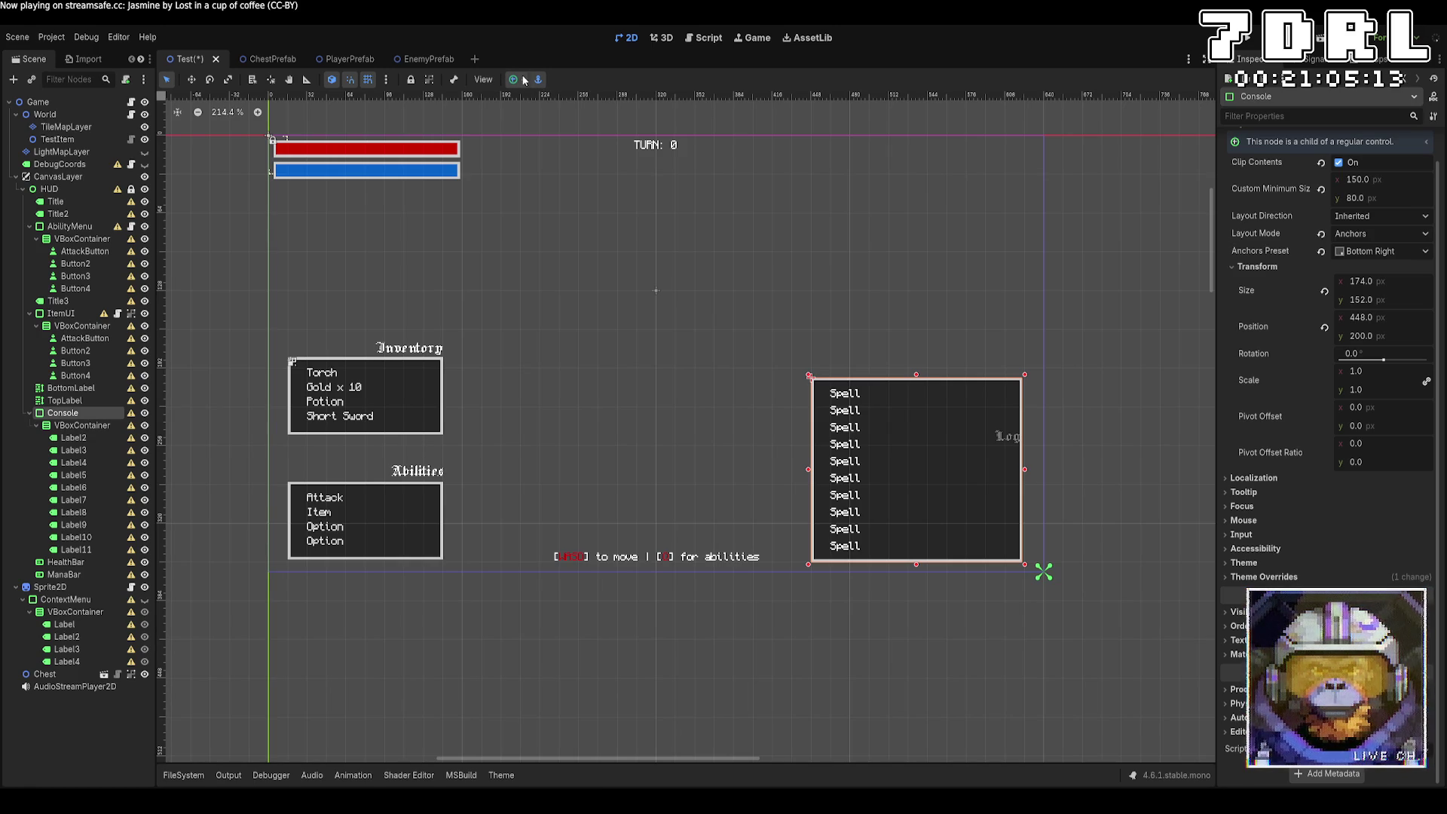
key(ctrl+z)
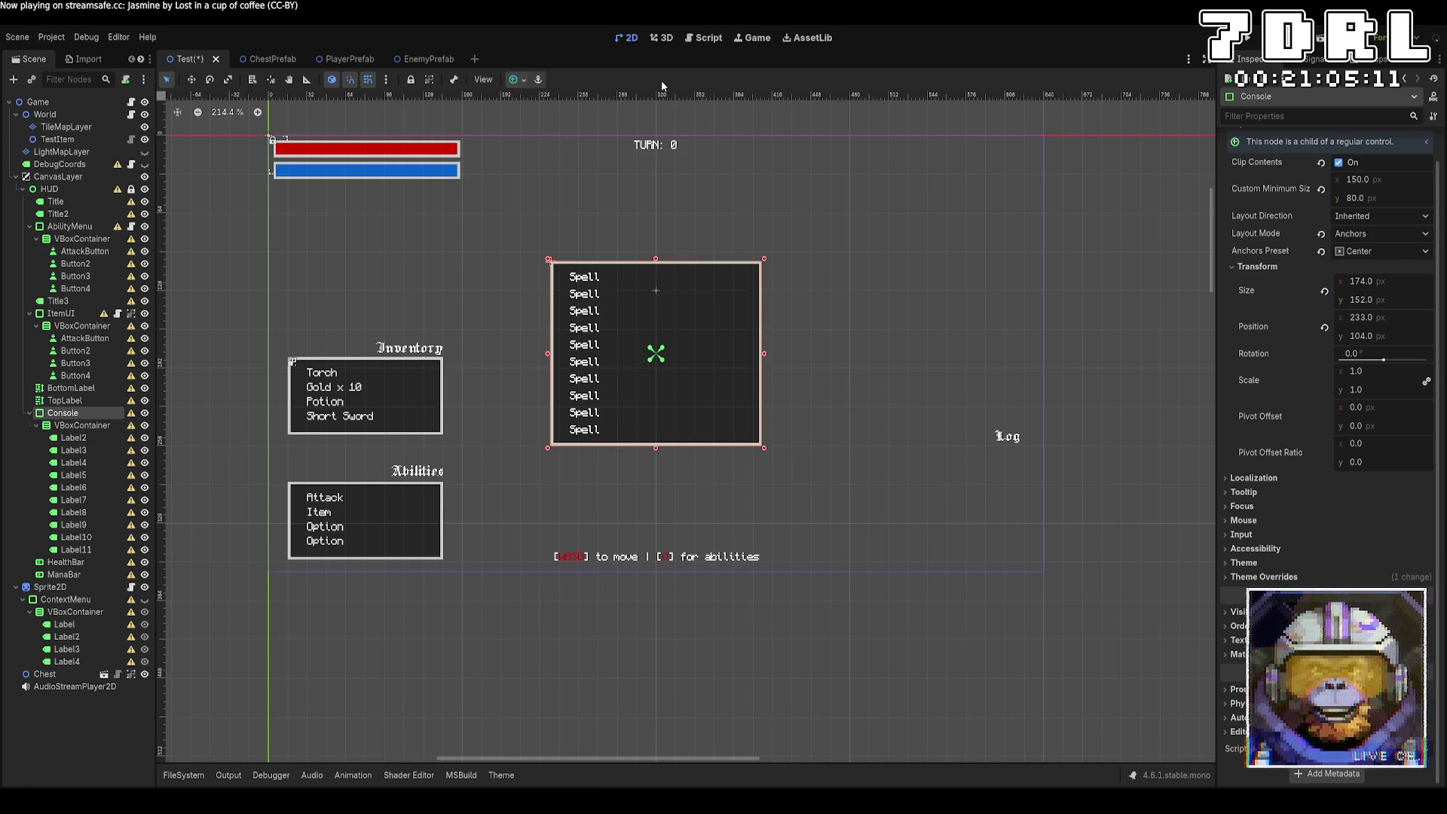
key(ctrl+shift+z)
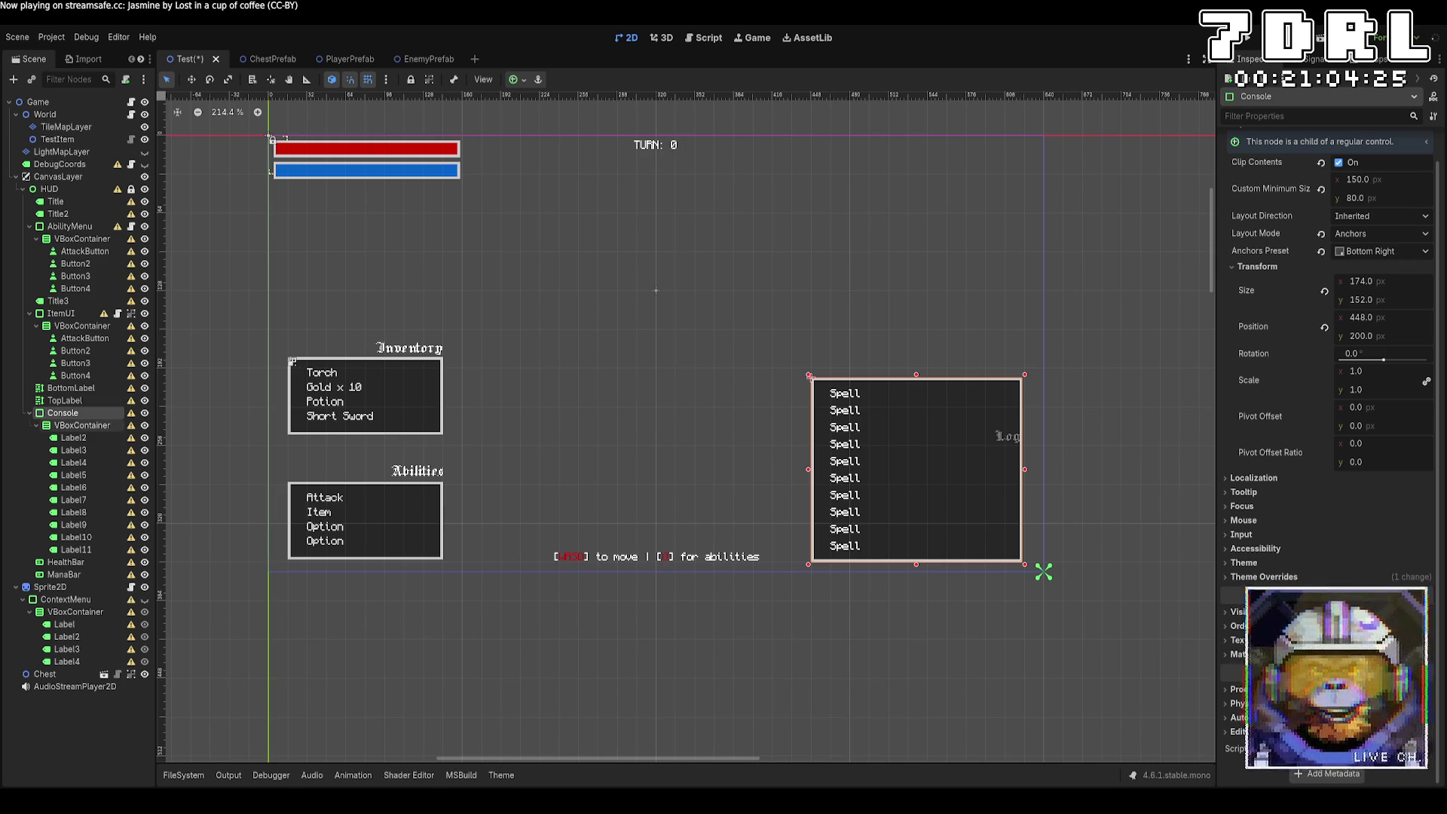
click(74, 438)
click(96, 549)
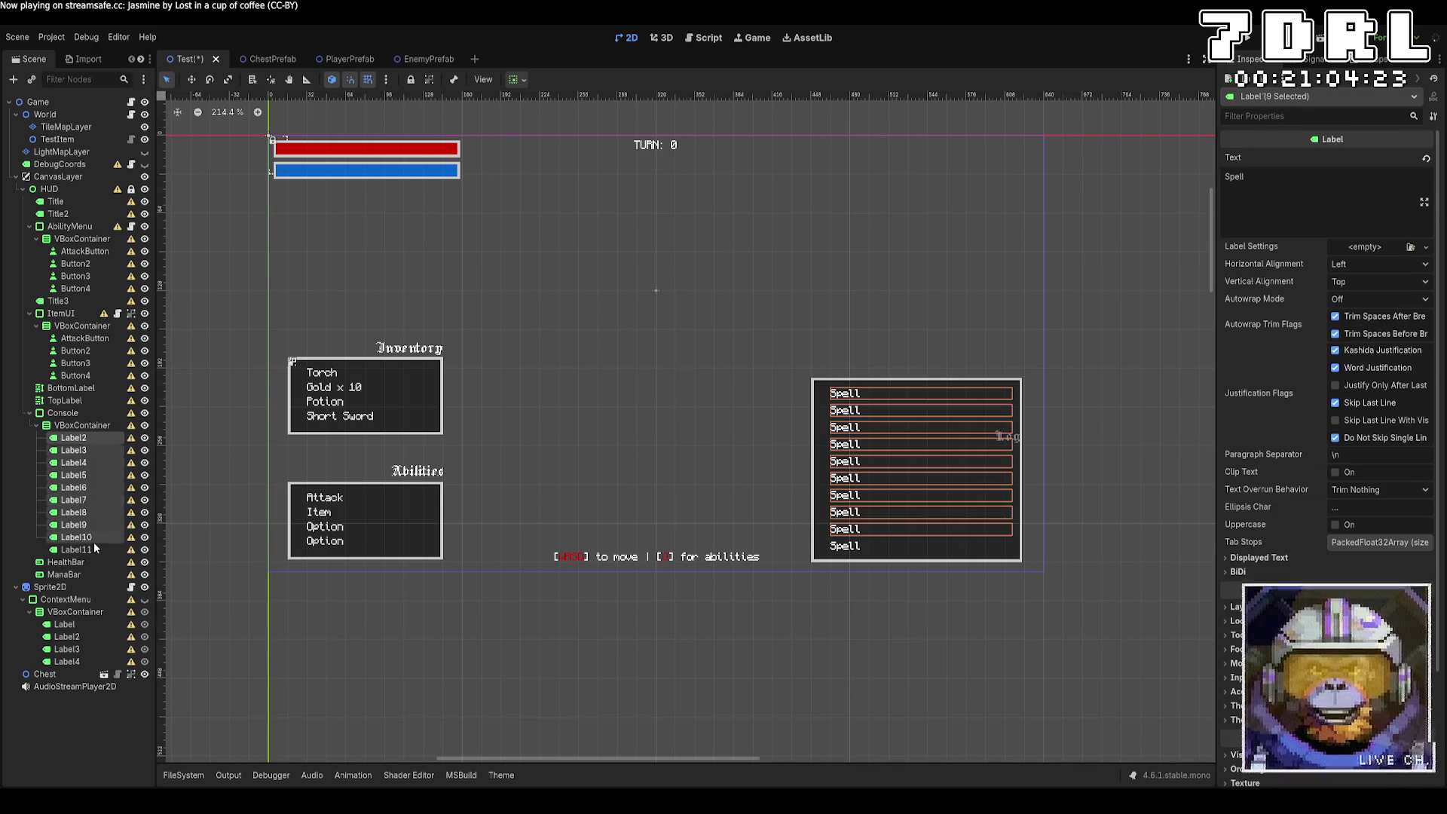
shift+click(74, 437)
drag(74, 438, 72, 418)
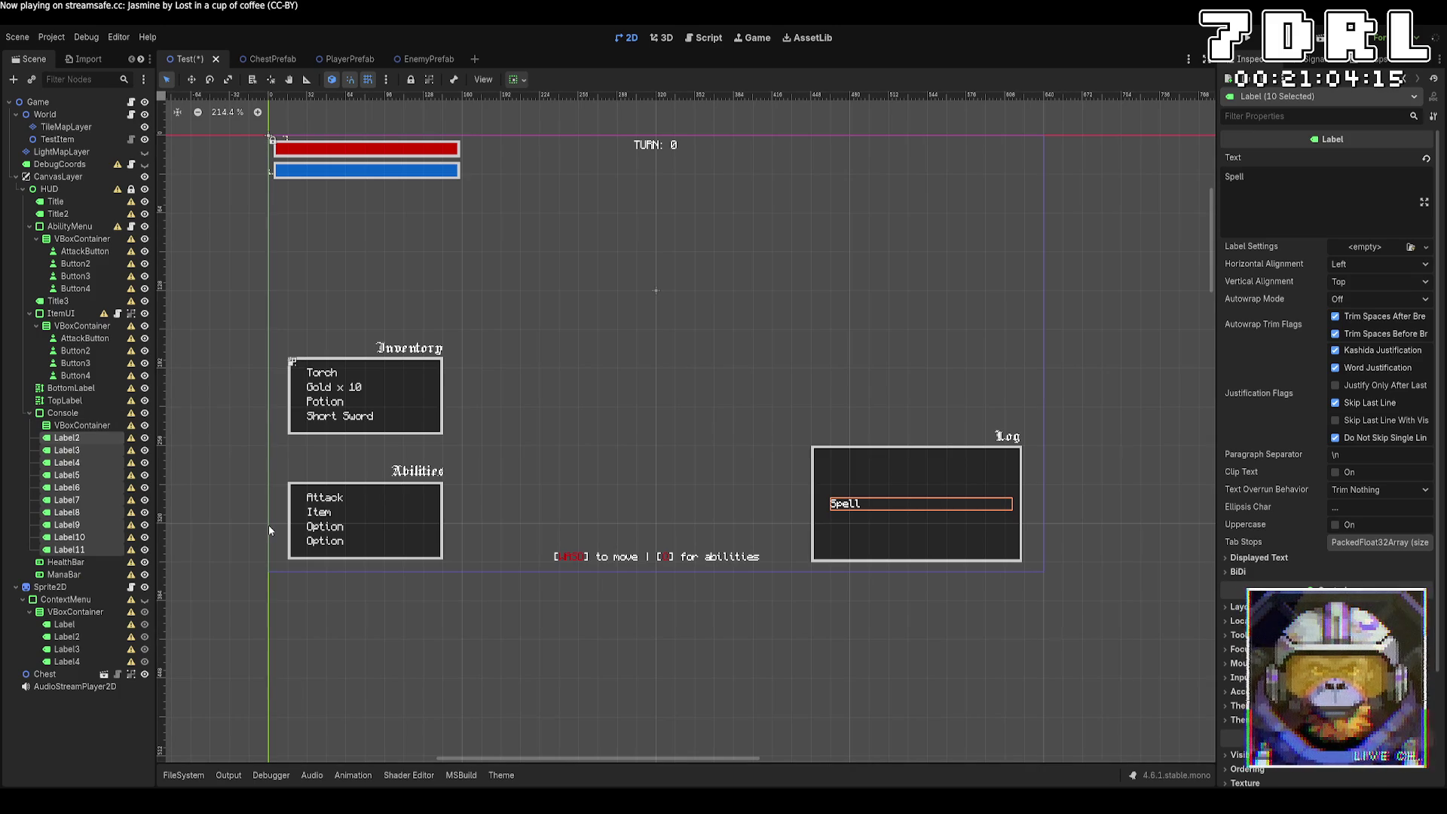
key(ctrl+z)
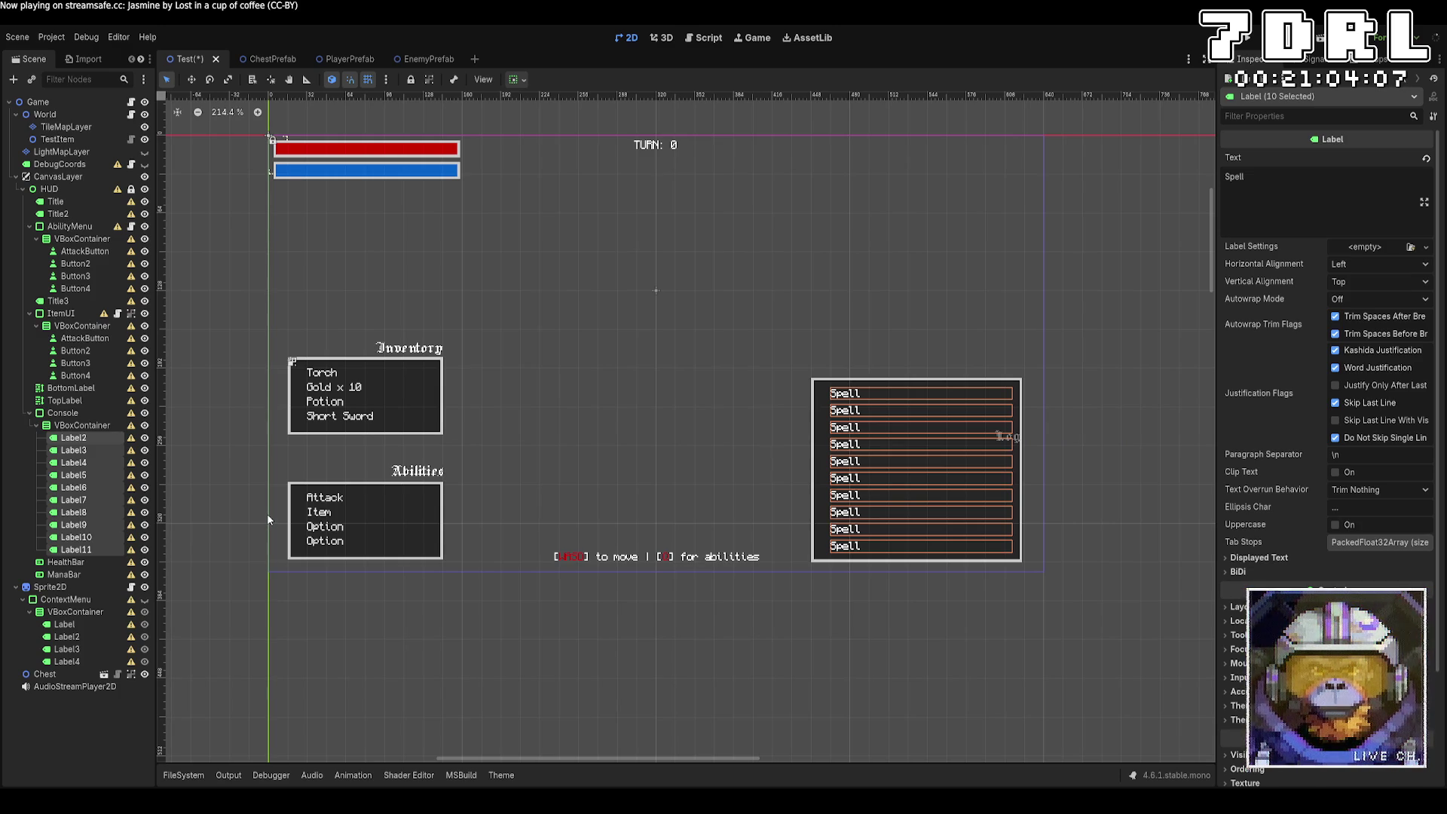
click(89, 402)
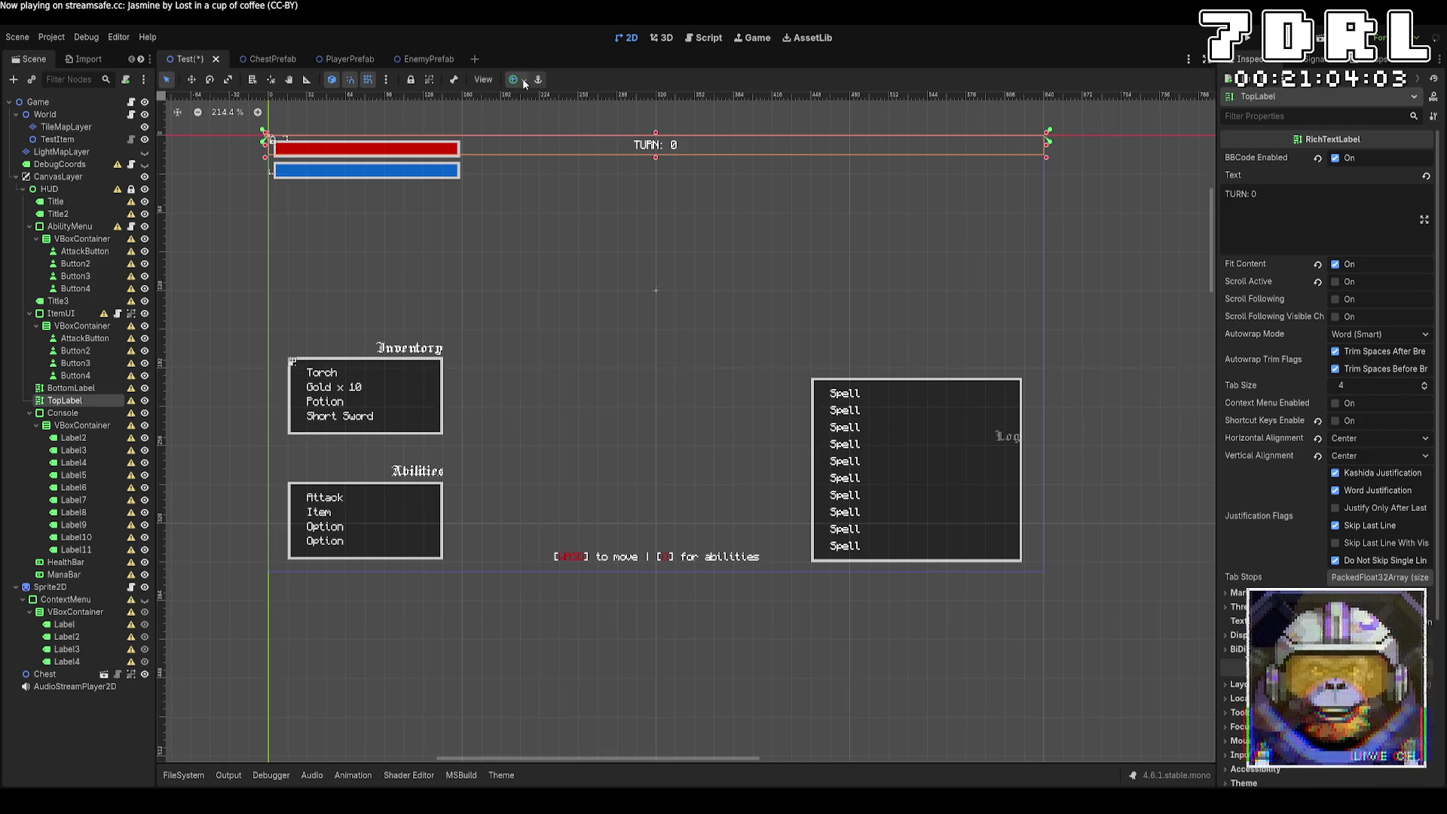
click(60, 413)
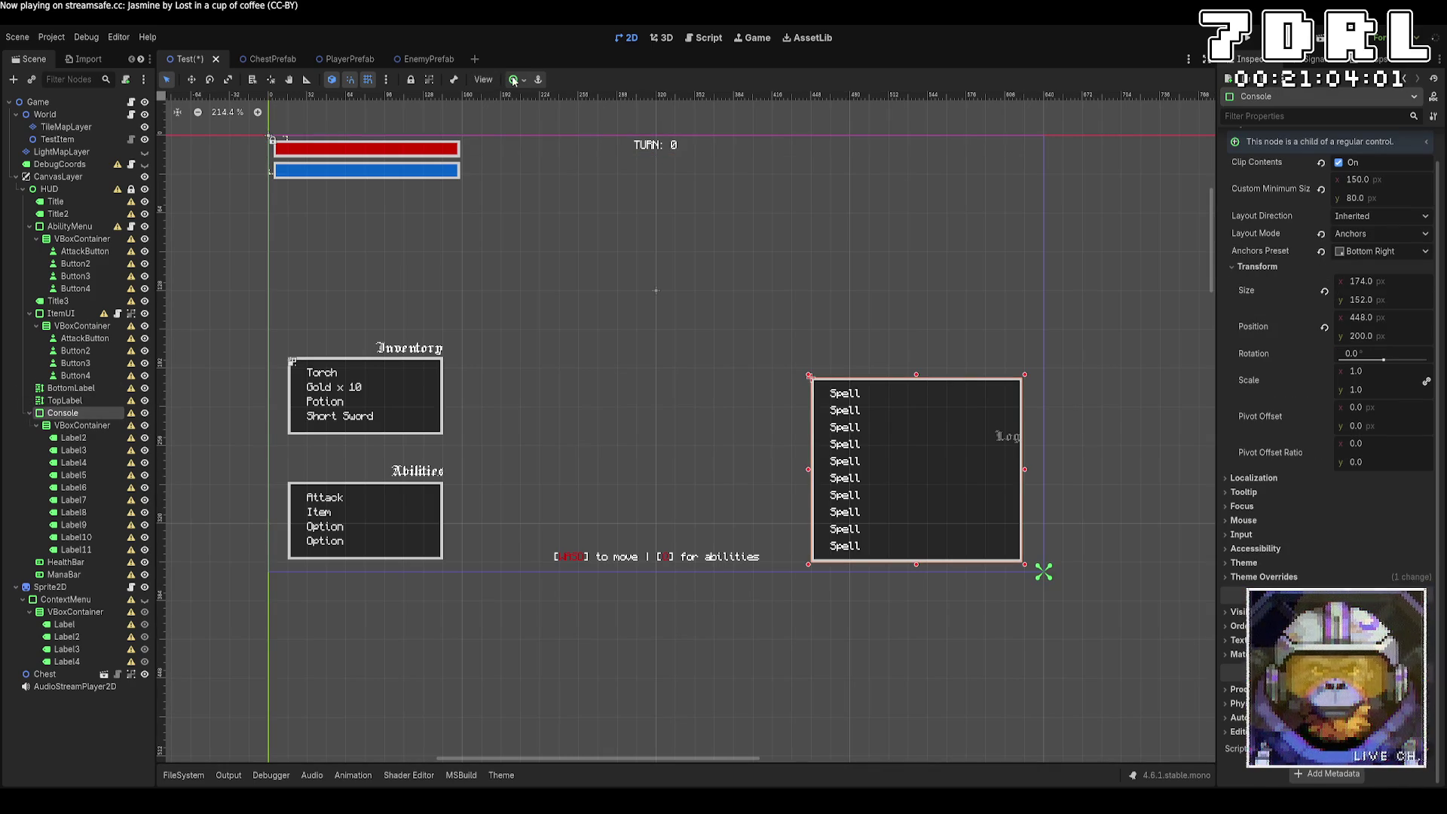
click(94, 426)
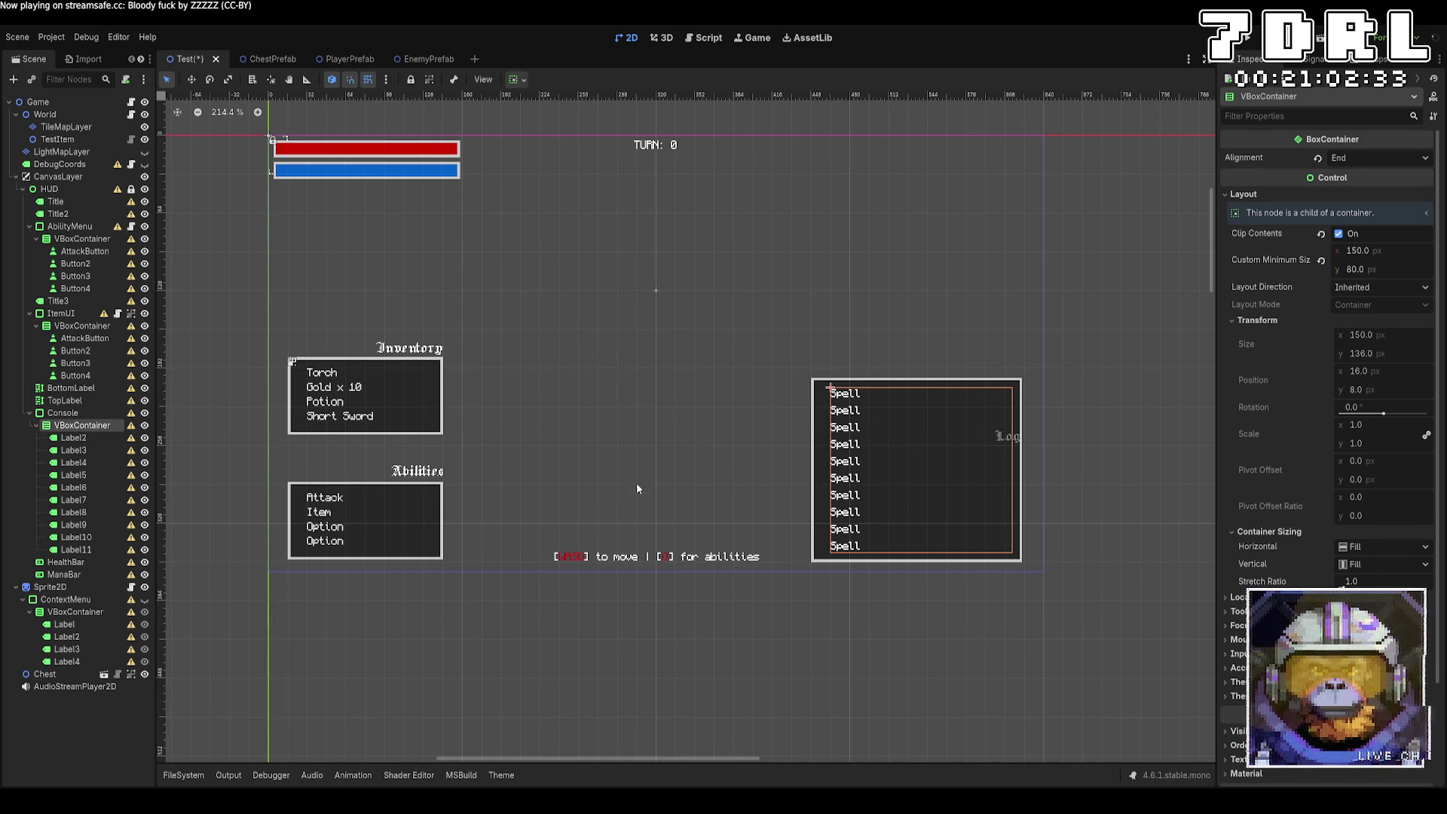
Step: Turn the Spell list into a FlowContainer and set both container sizings to Shrink Begin
key(ctrl+z)
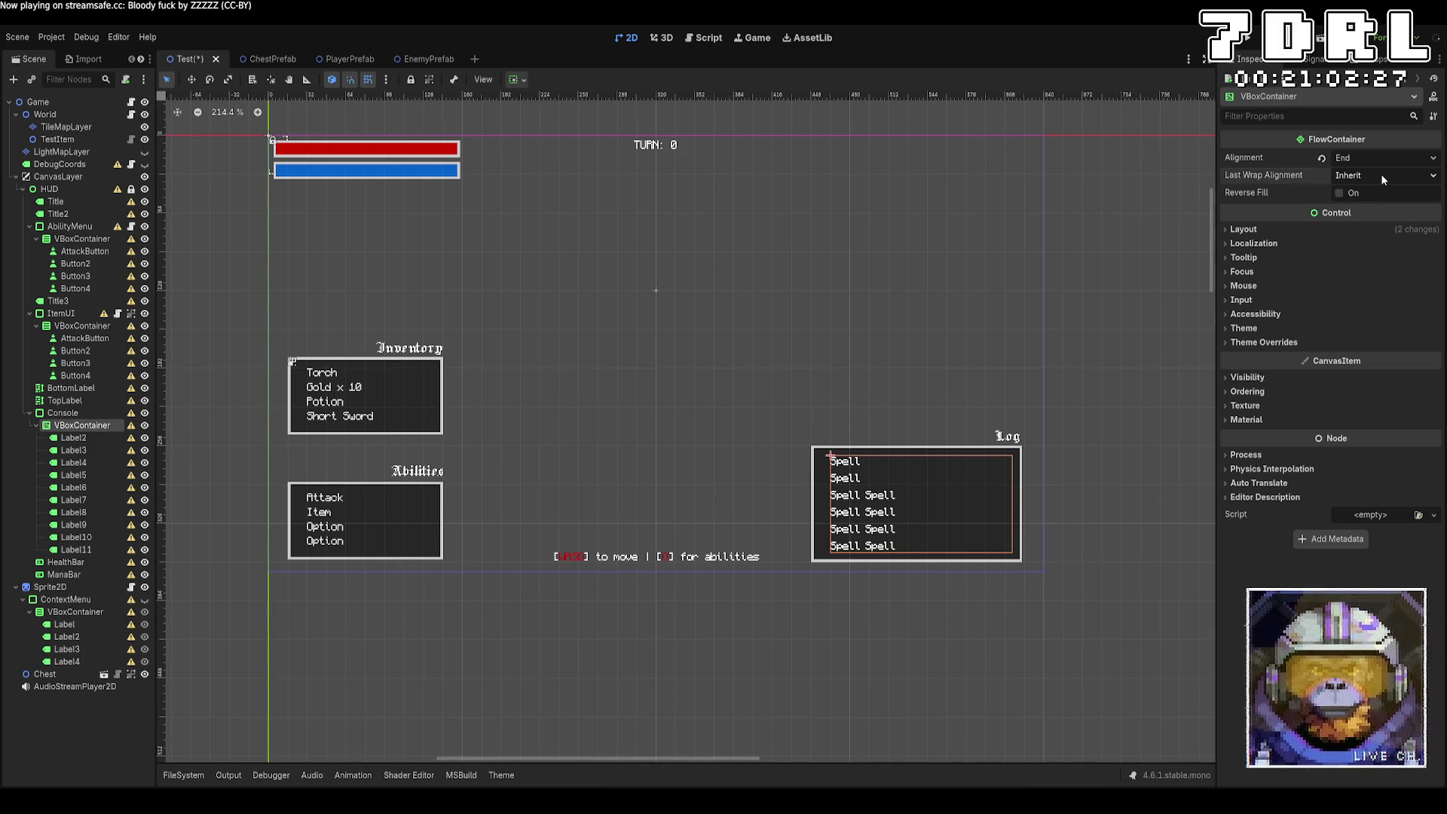
click(1306, 226)
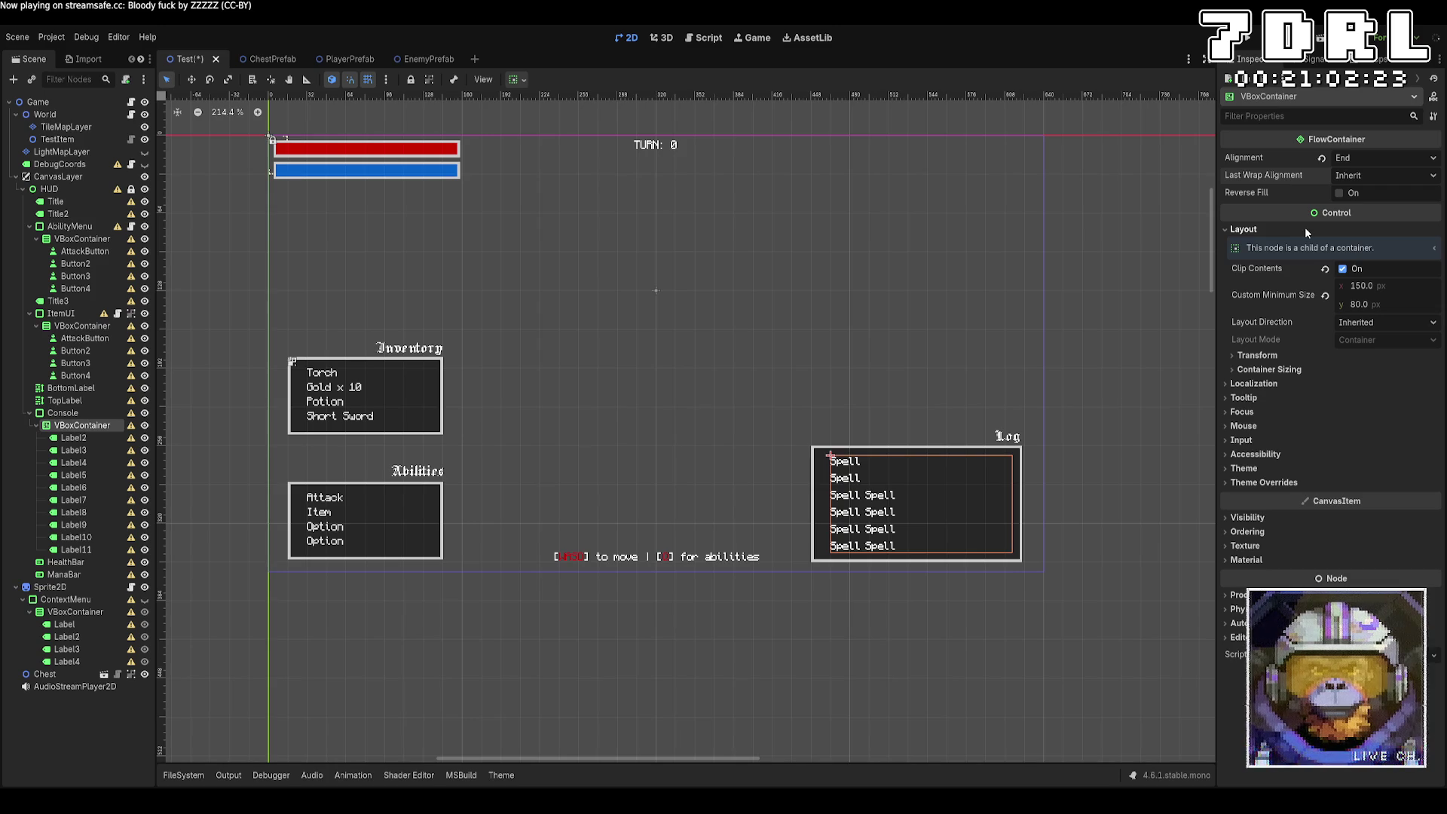
click(1277, 369)
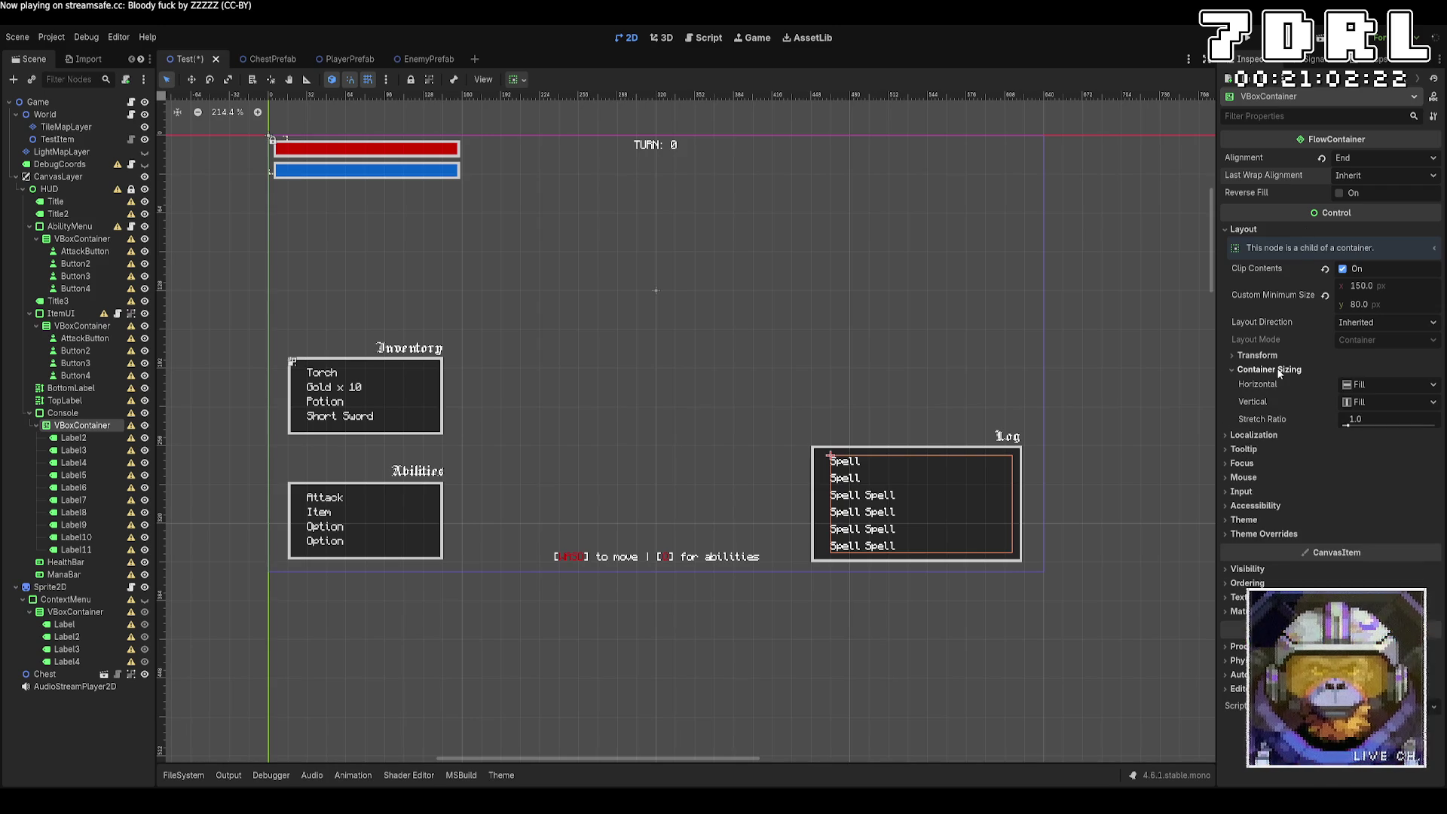
click(1377, 389)
click(1389, 416)
click(1378, 401)
click(1385, 440)
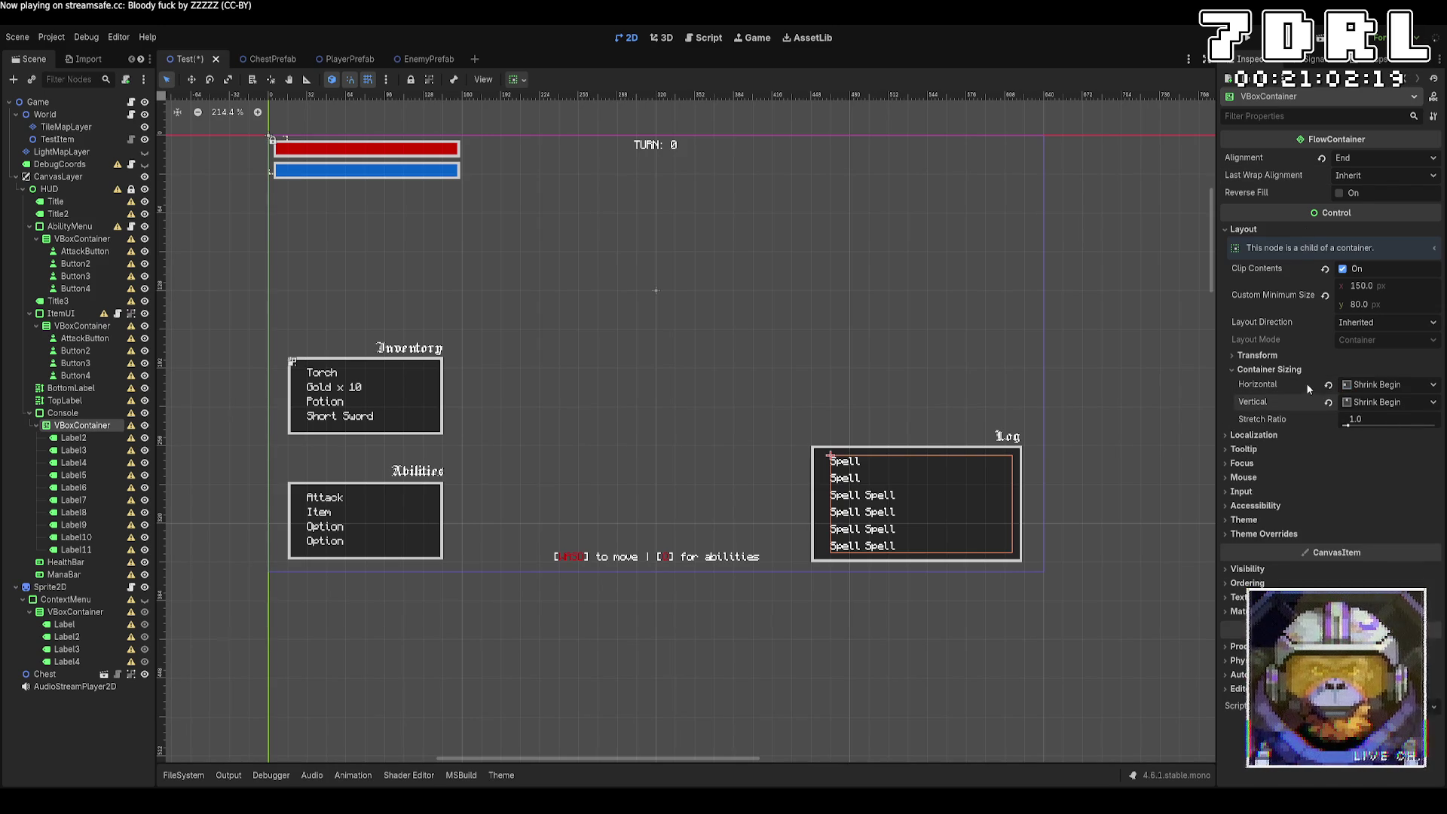
click(1281, 370)
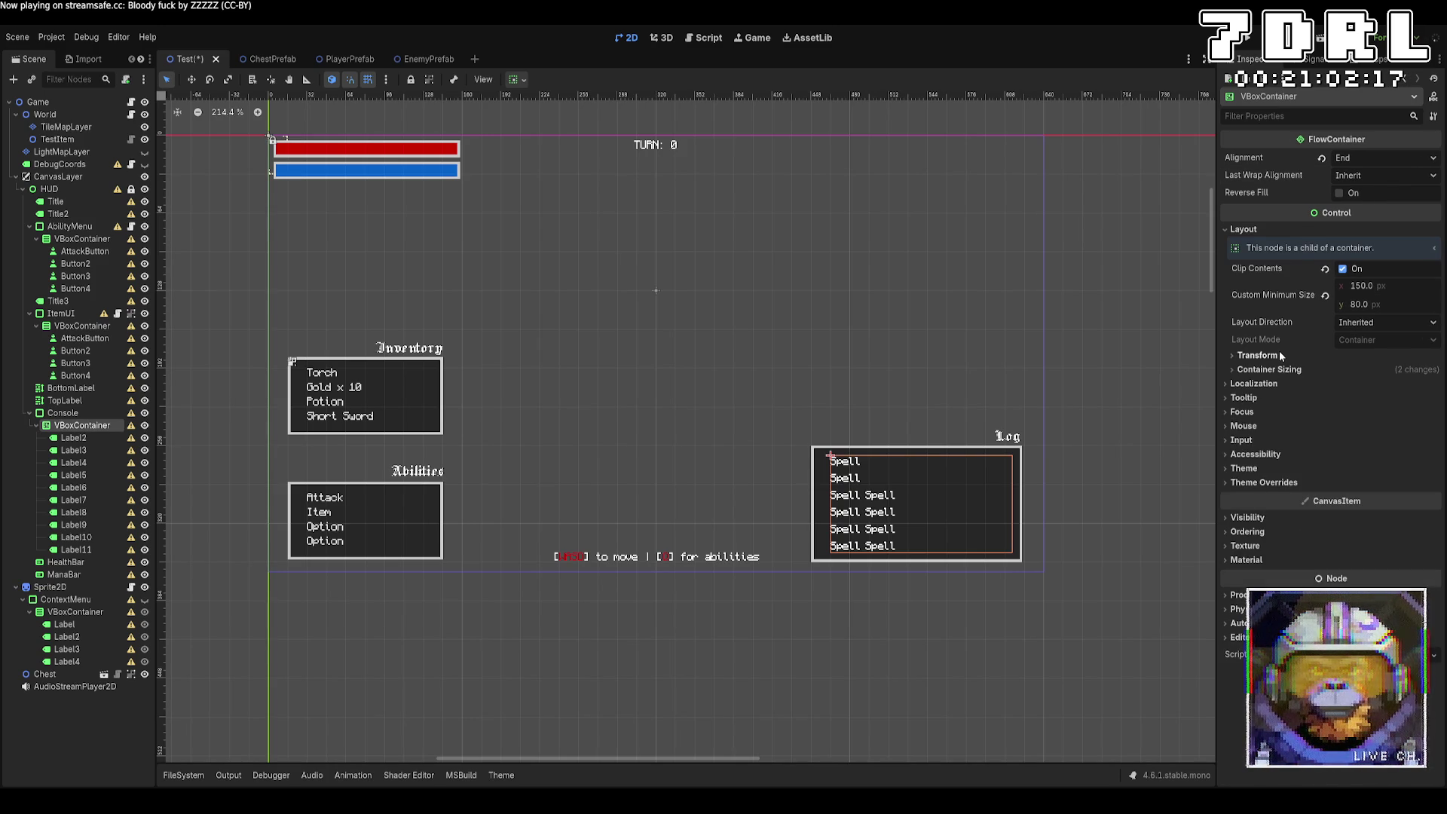
Step: Try centring the last wrapped row, then undo the alignment and sizing changes
click(1363, 175)
click(1358, 209)
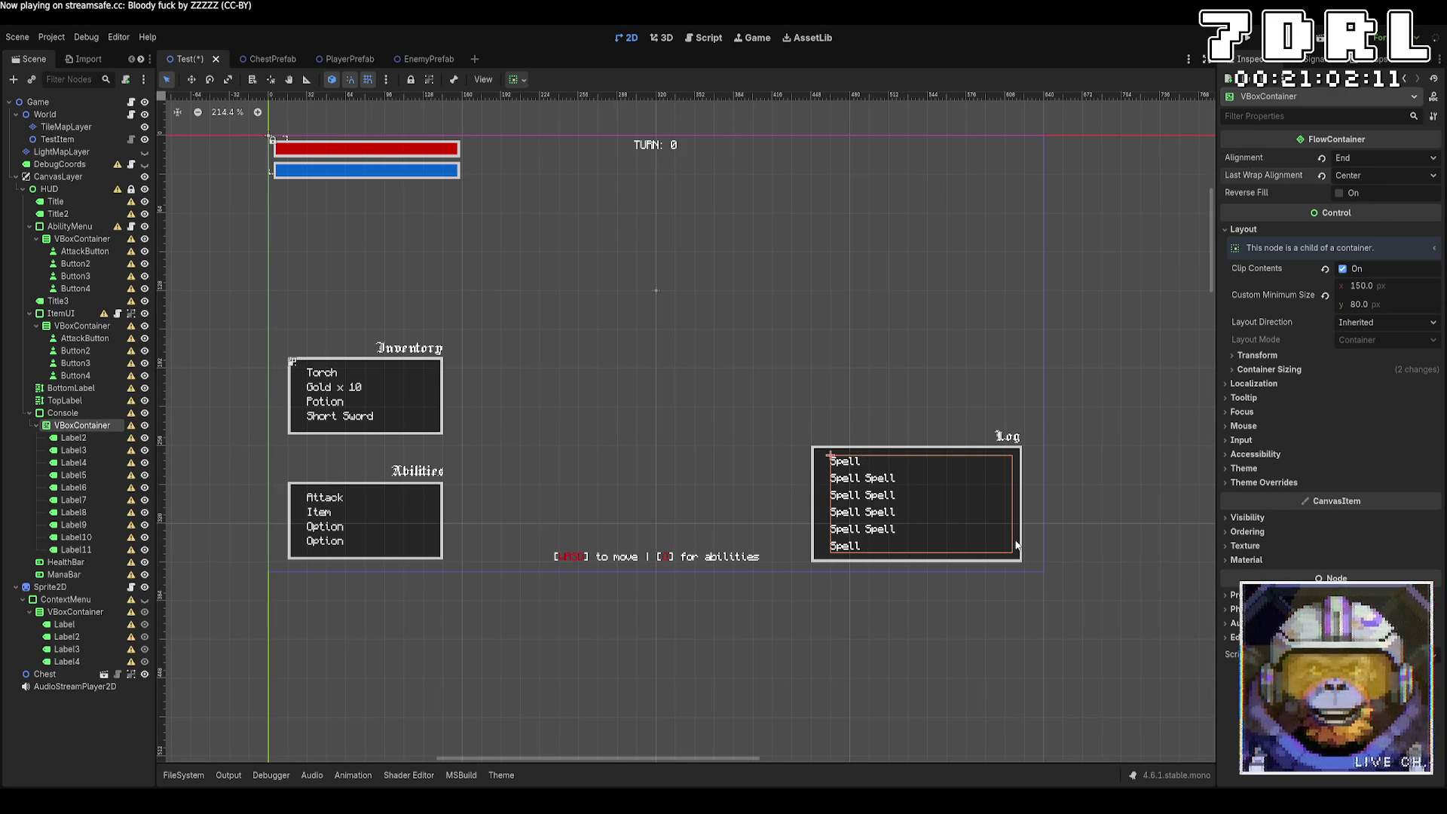
key(ctrl+z)
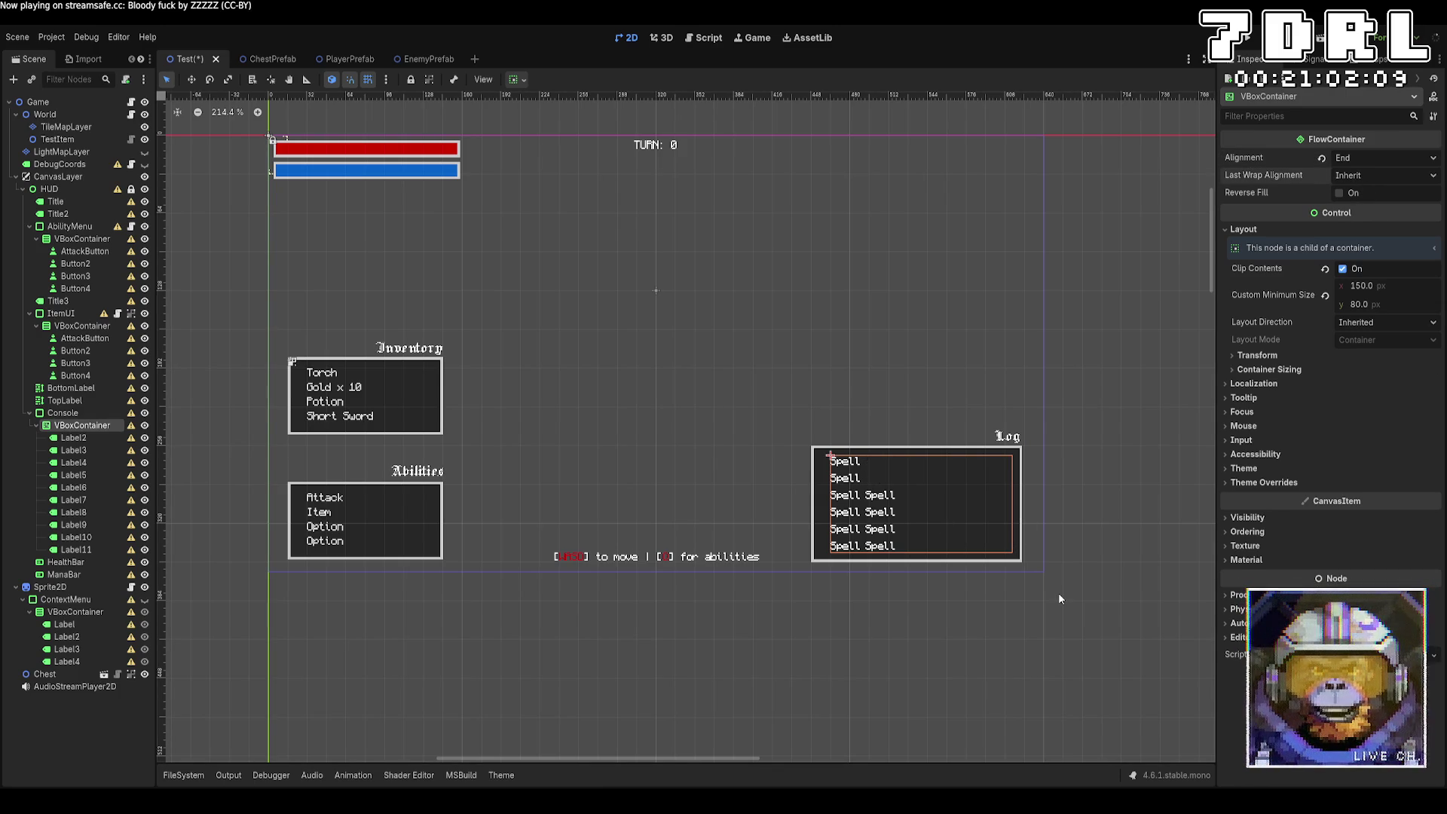
key(ctrl+z)
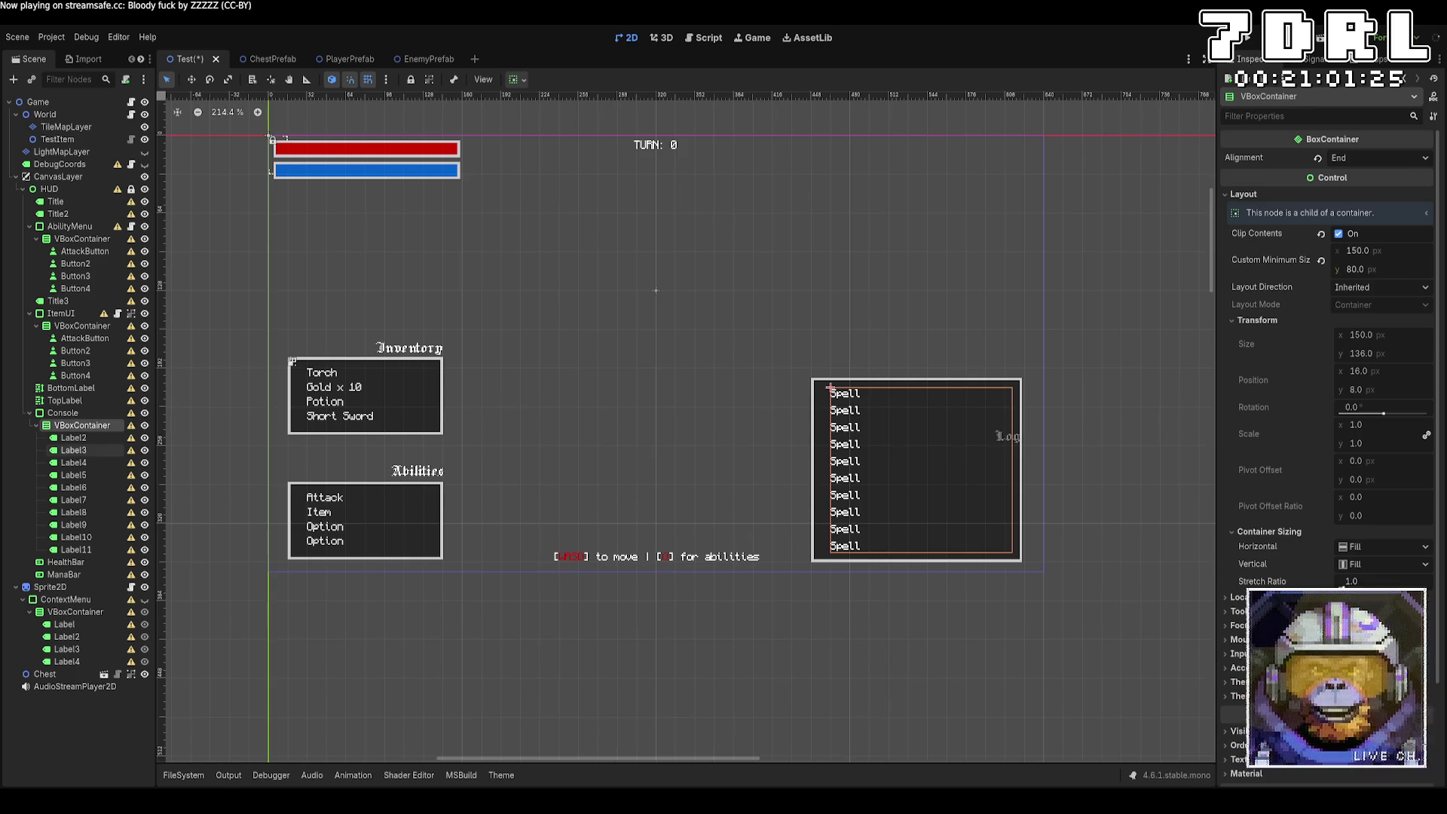
Step: Select the Console log panel in the Scene dock
click(88, 413)
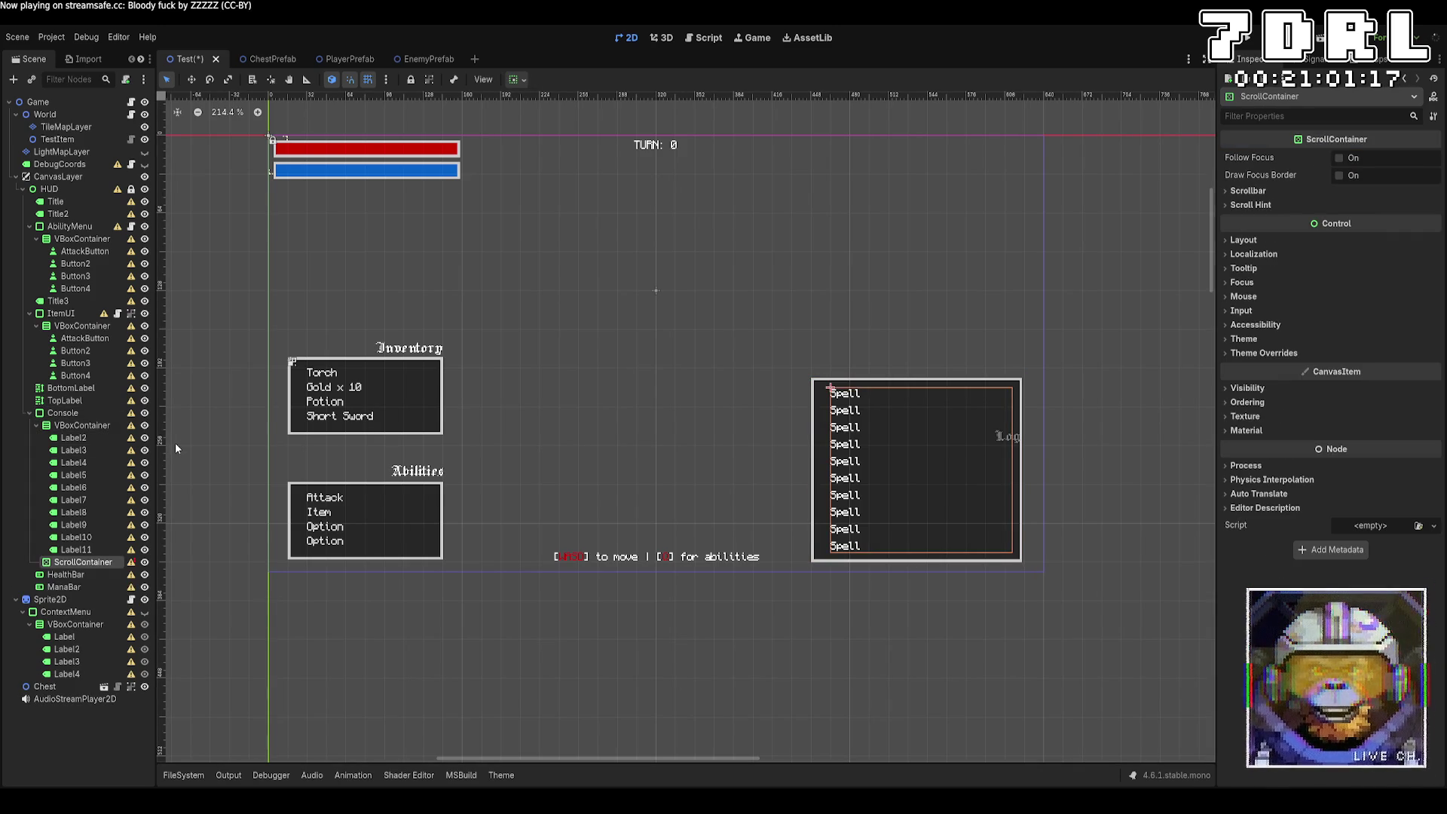
Step: Move the Spell list's VBoxContainer into the ScrollContainer, check its scrollbar settings, and run the game
drag(82, 425, 94, 561)
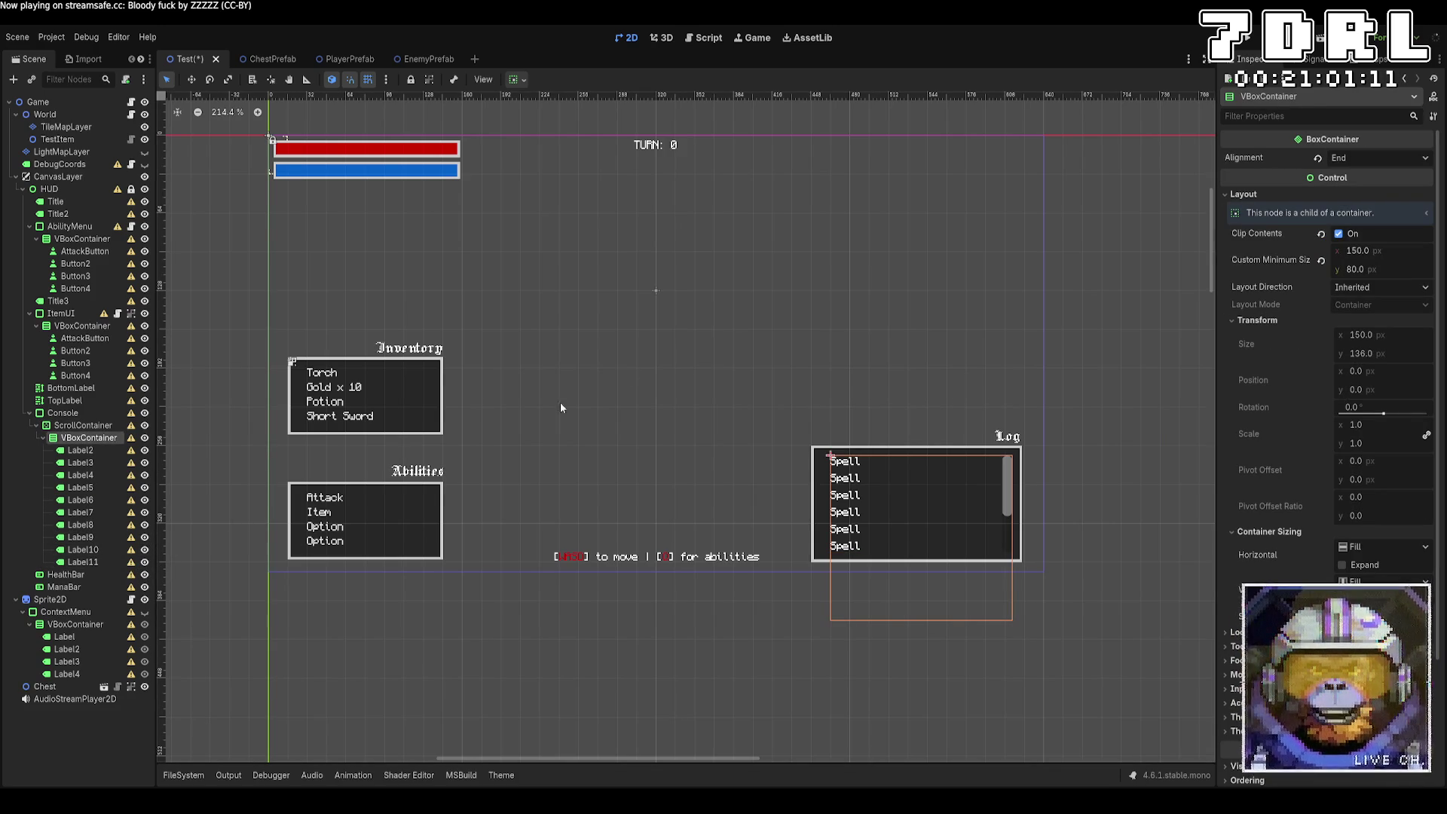
click(1007, 483)
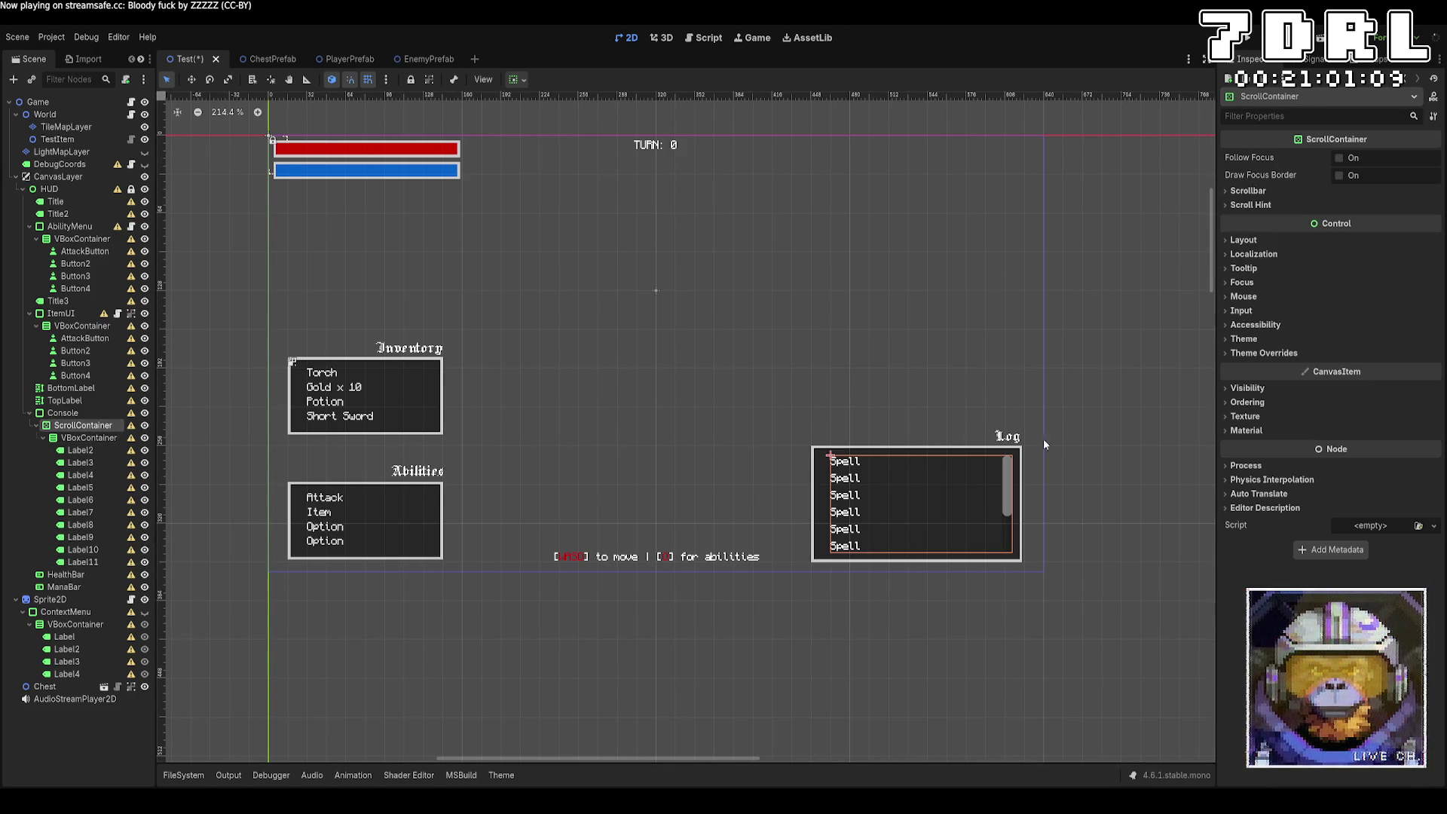
click(1305, 191)
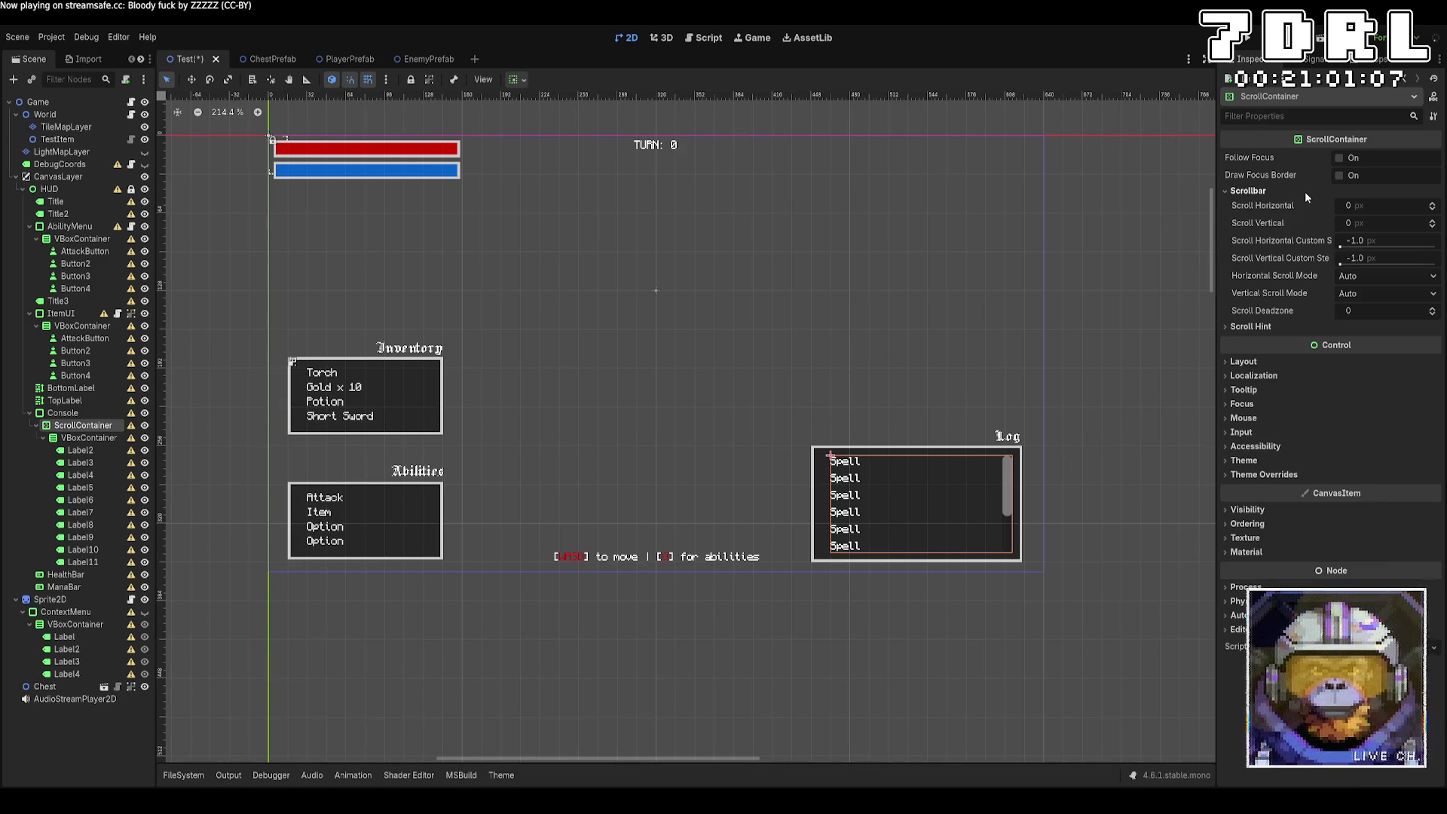
click(1305, 192)
click(1296, 205)
click(1295, 208)
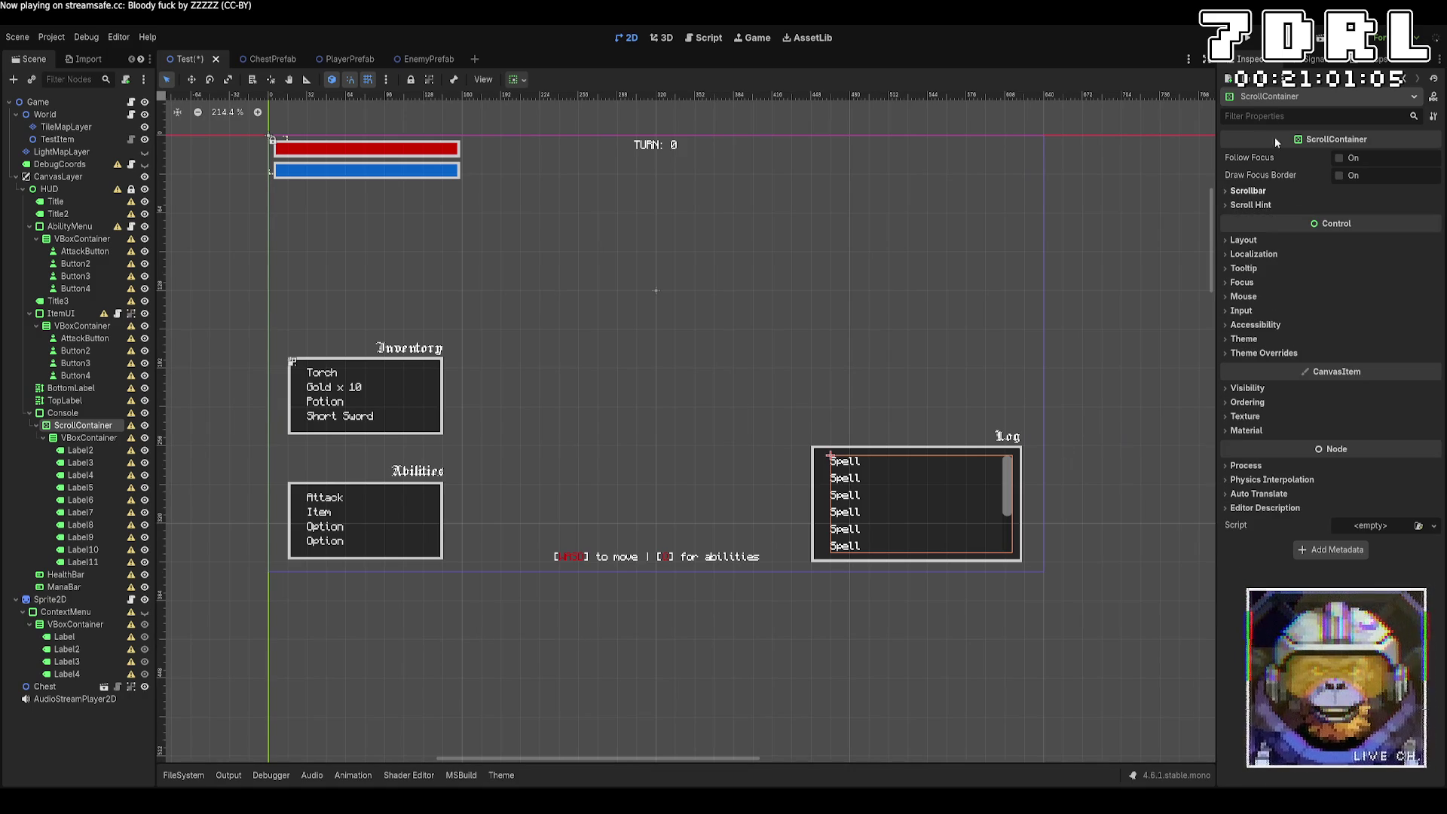
click(1357, 38)
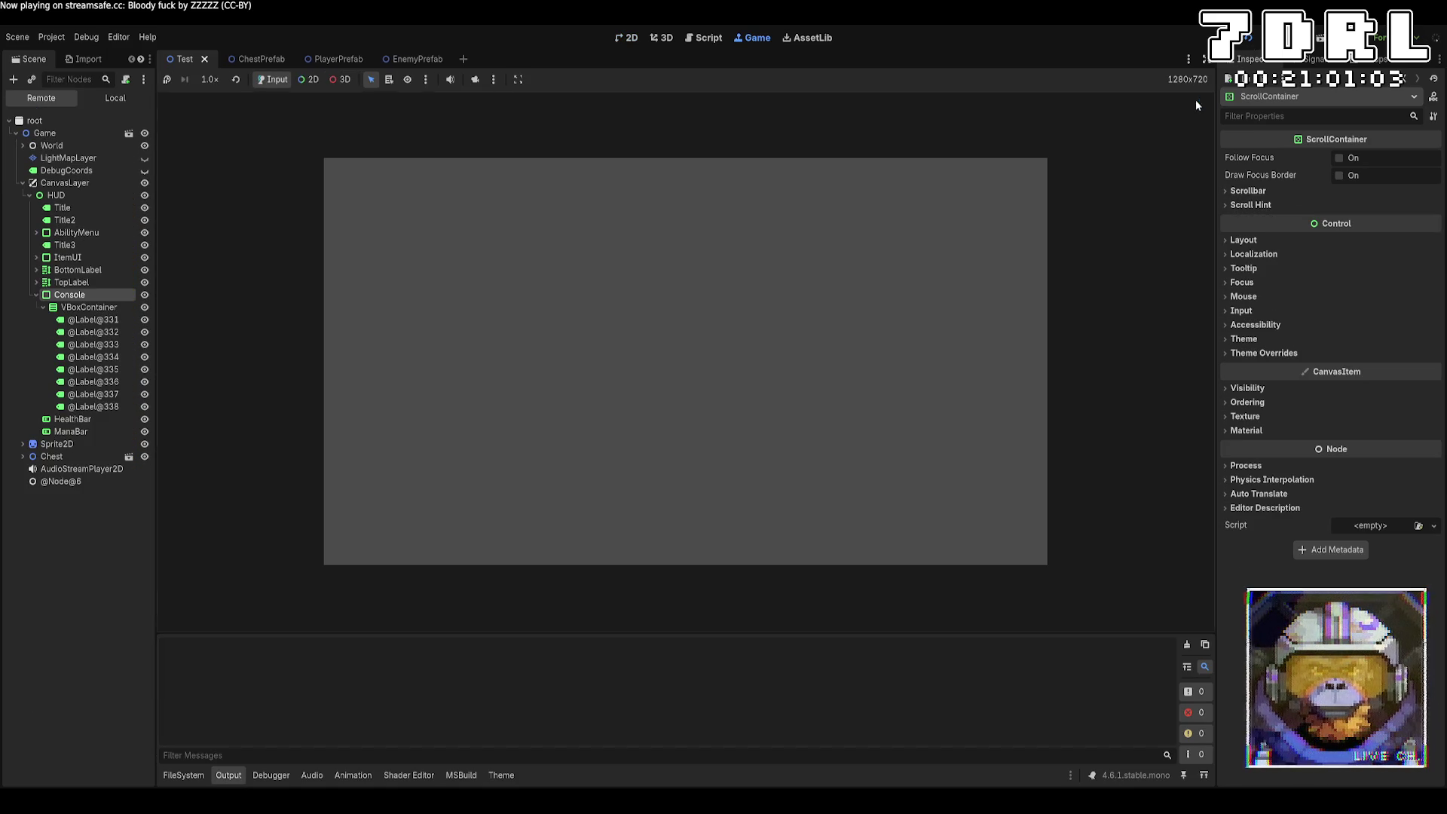
Step: Scroll the running game's Log panel, then stop the game with F8
mouse_move(1053, 528)
mouse_down()
mouse_move(1054, 581)
mouse_move(1054, 520)
mouse_up()
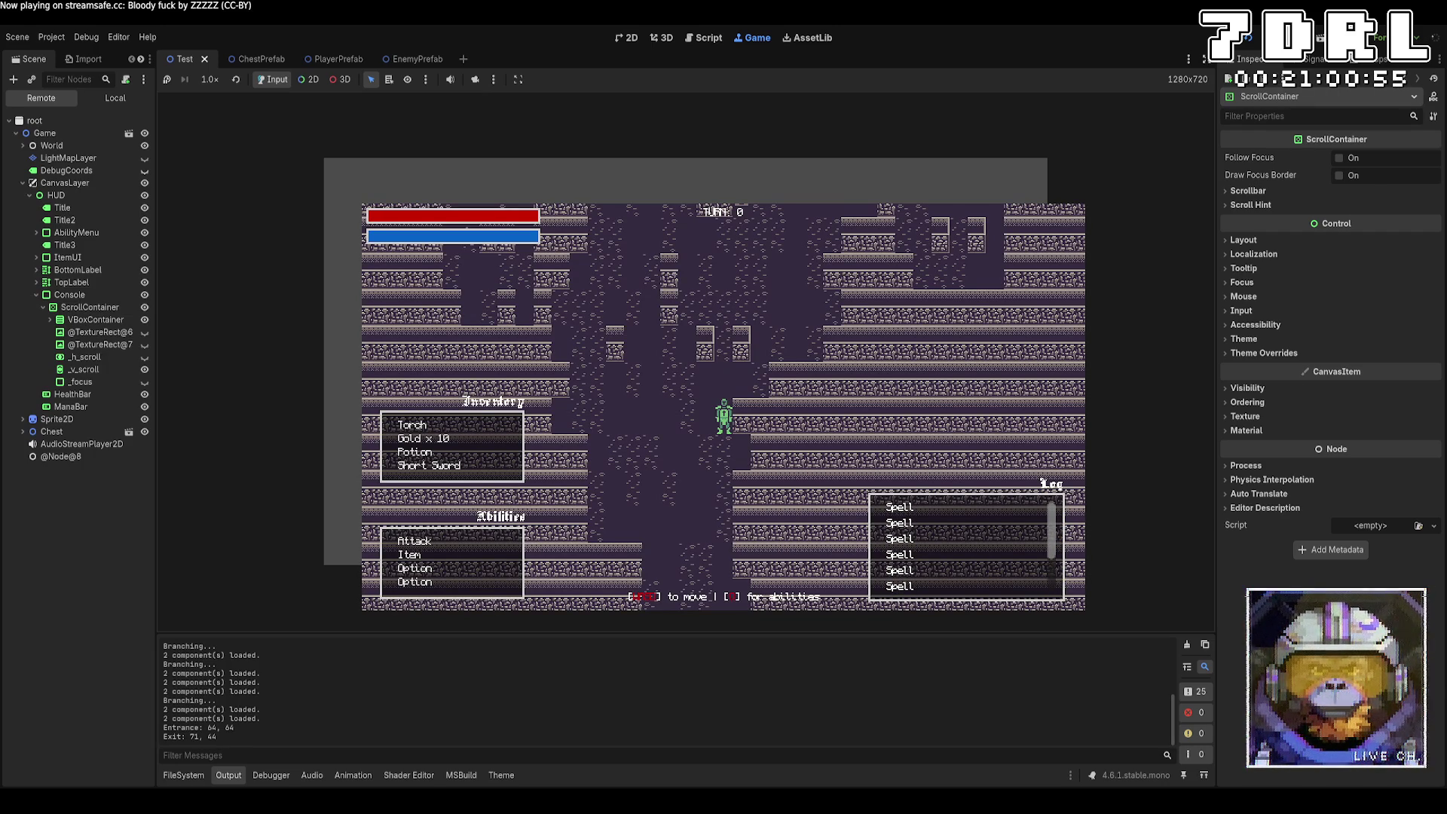
key(F8)
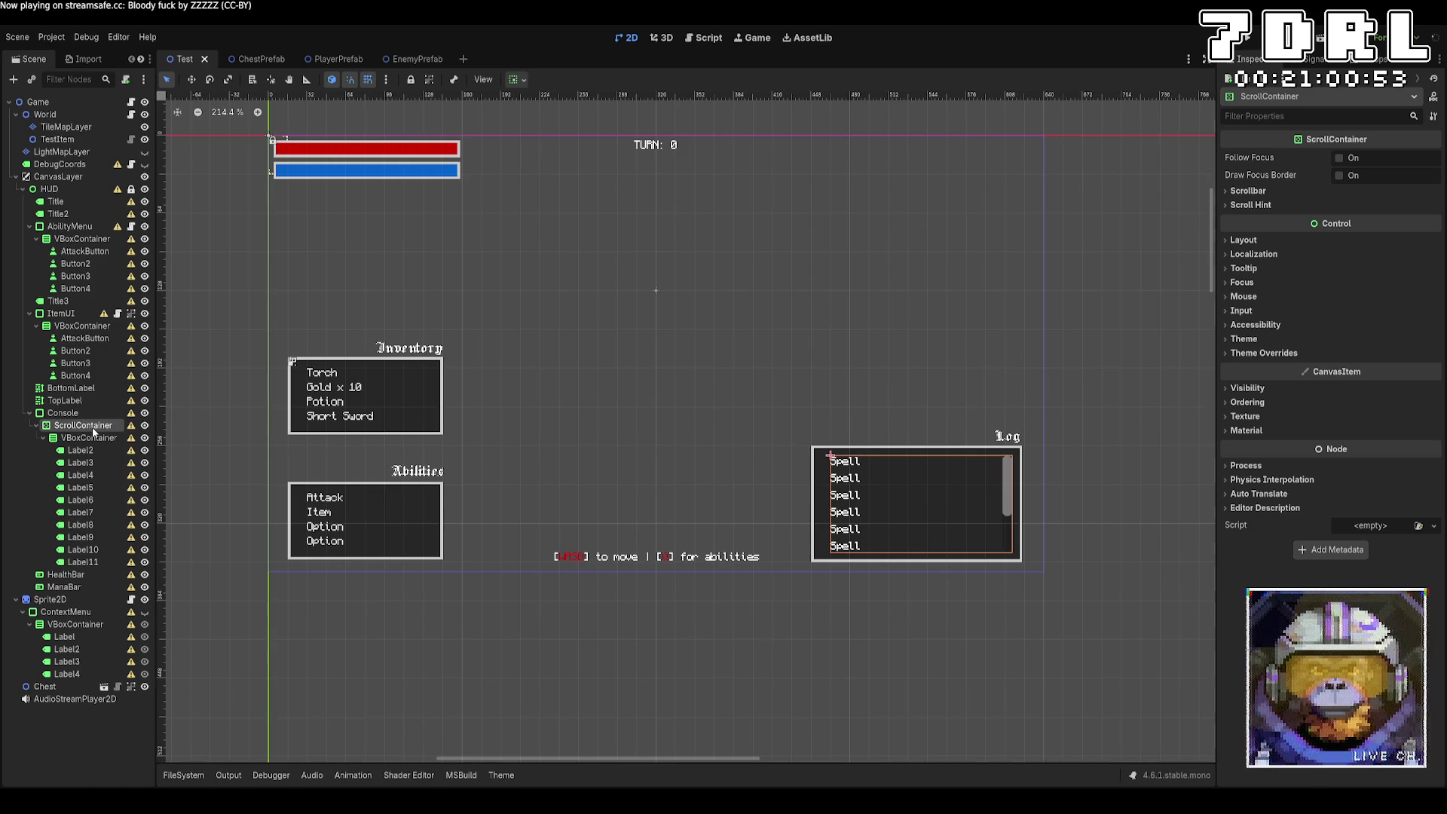
click(1279, 193)
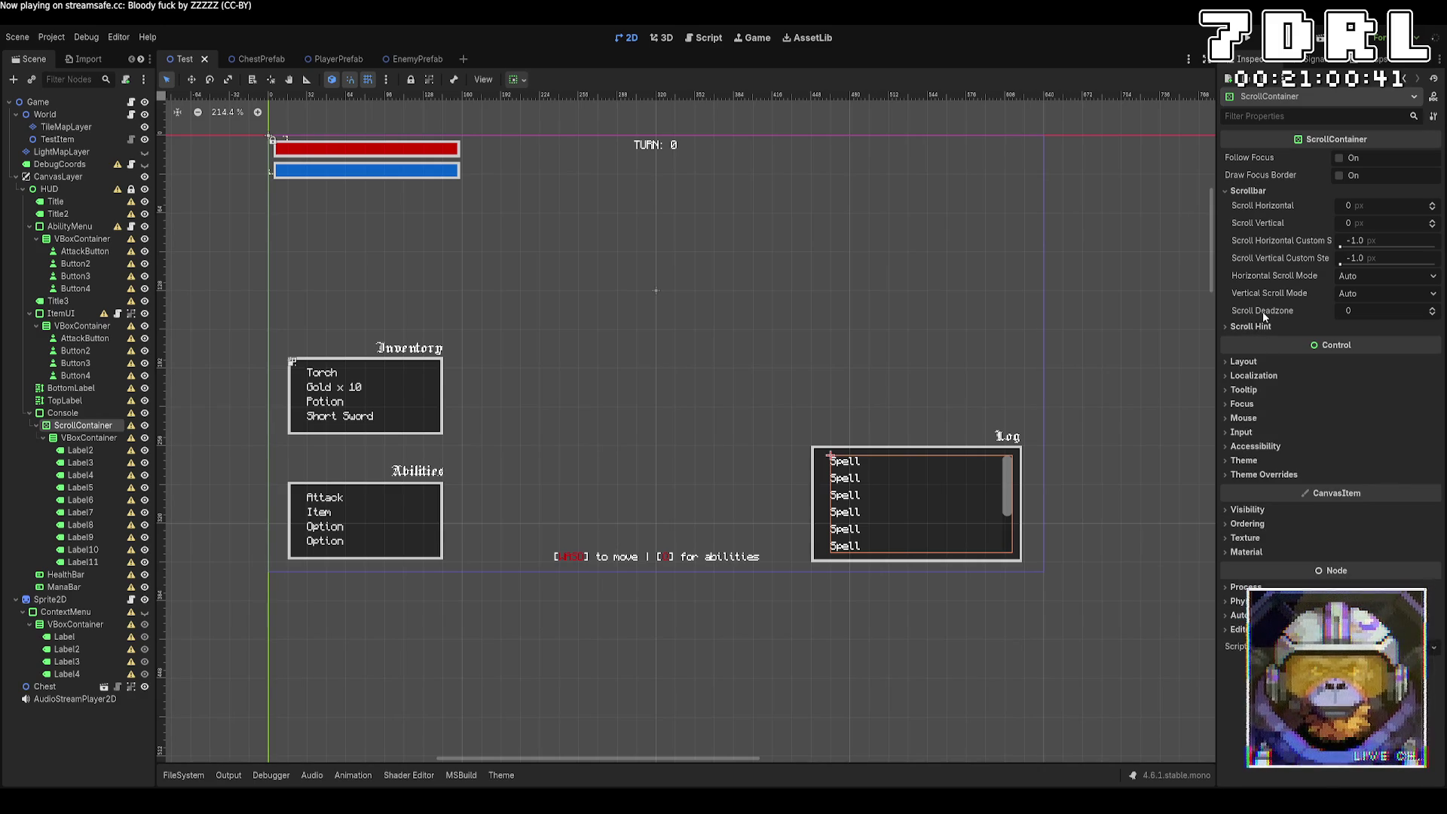
click(1295, 474)
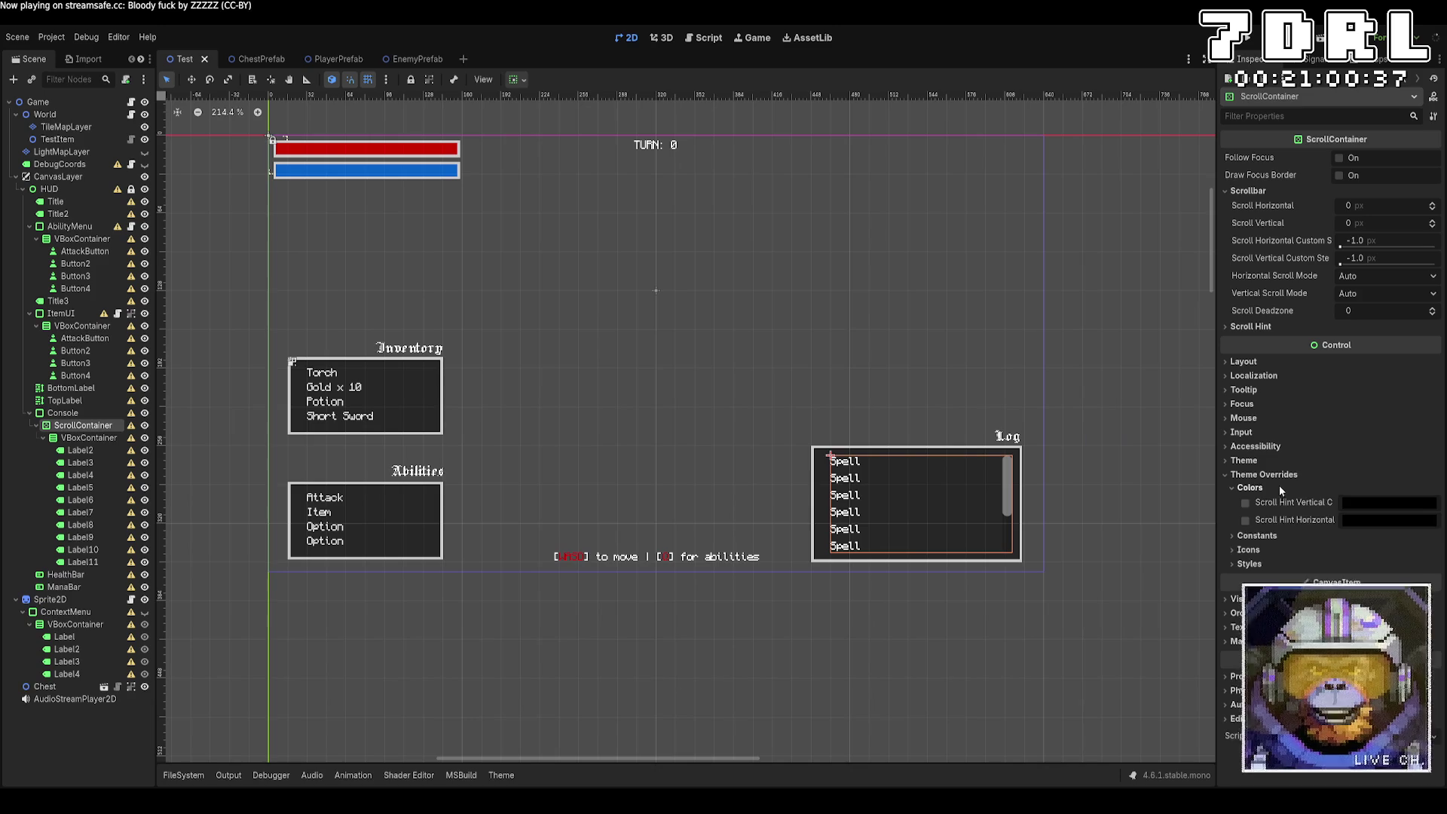
click(1264, 528)
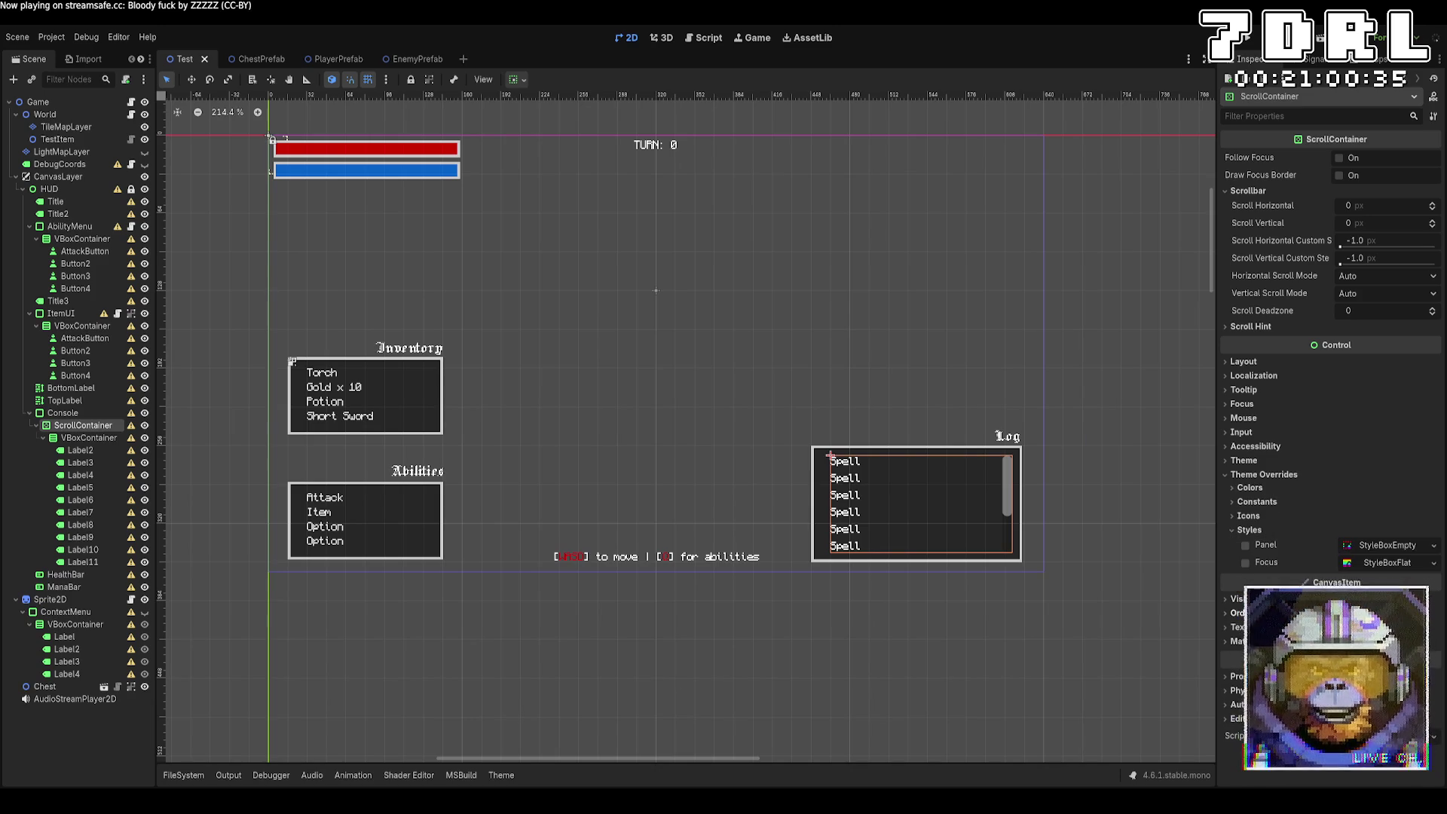
click(1249, 530)
click(1299, 515)
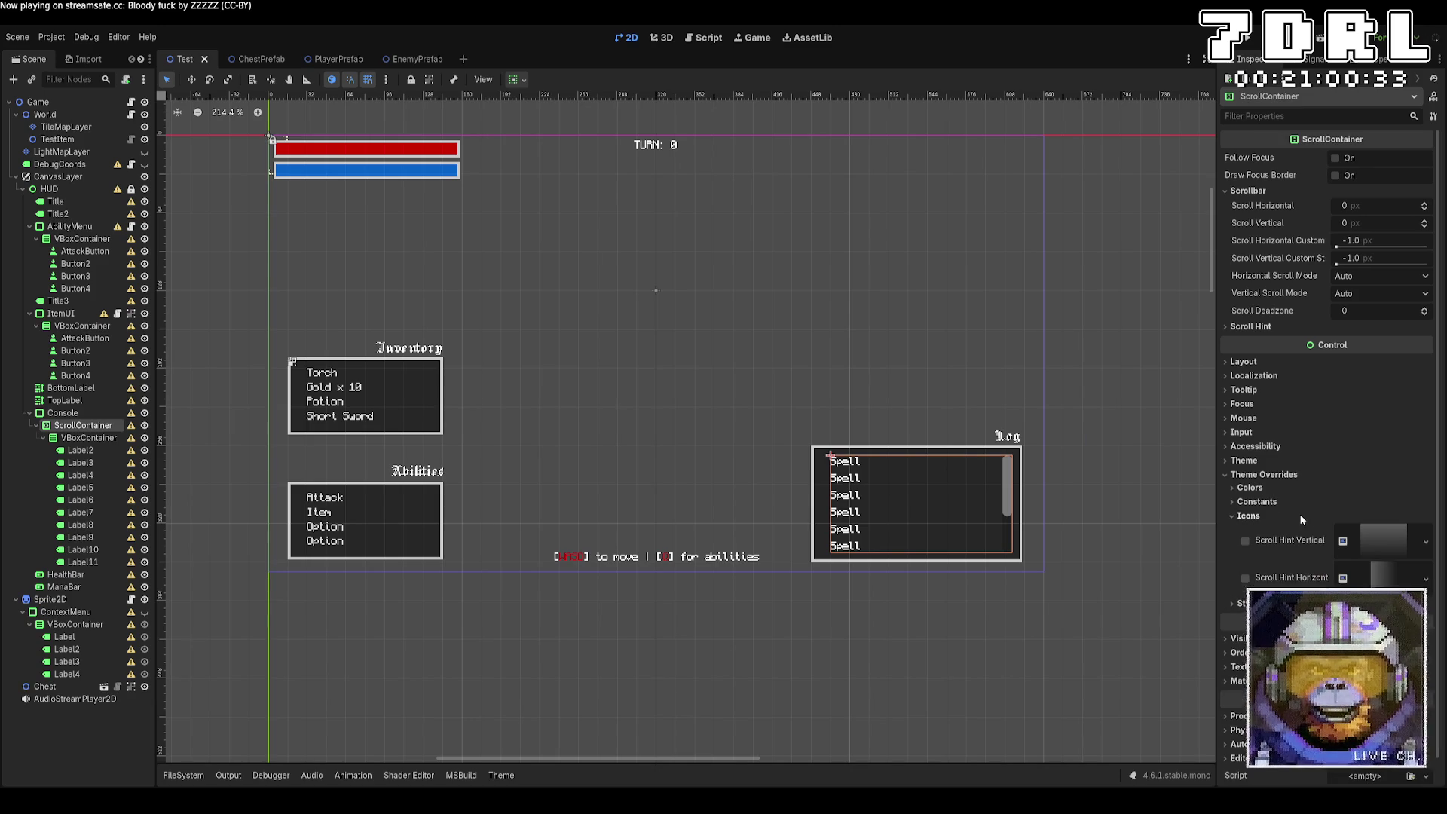
click(1296, 502)
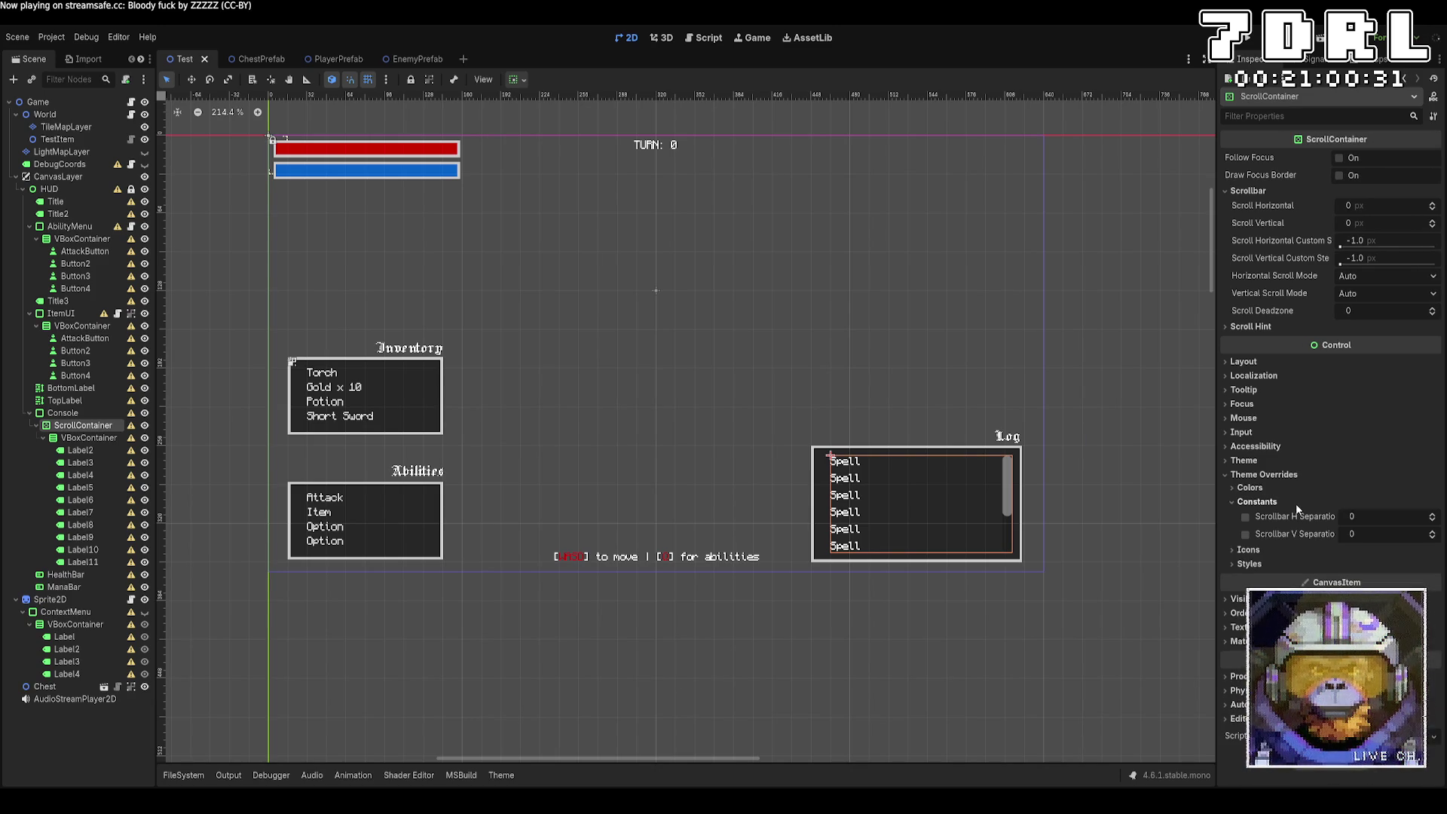
click(1292, 499)
click(1286, 485)
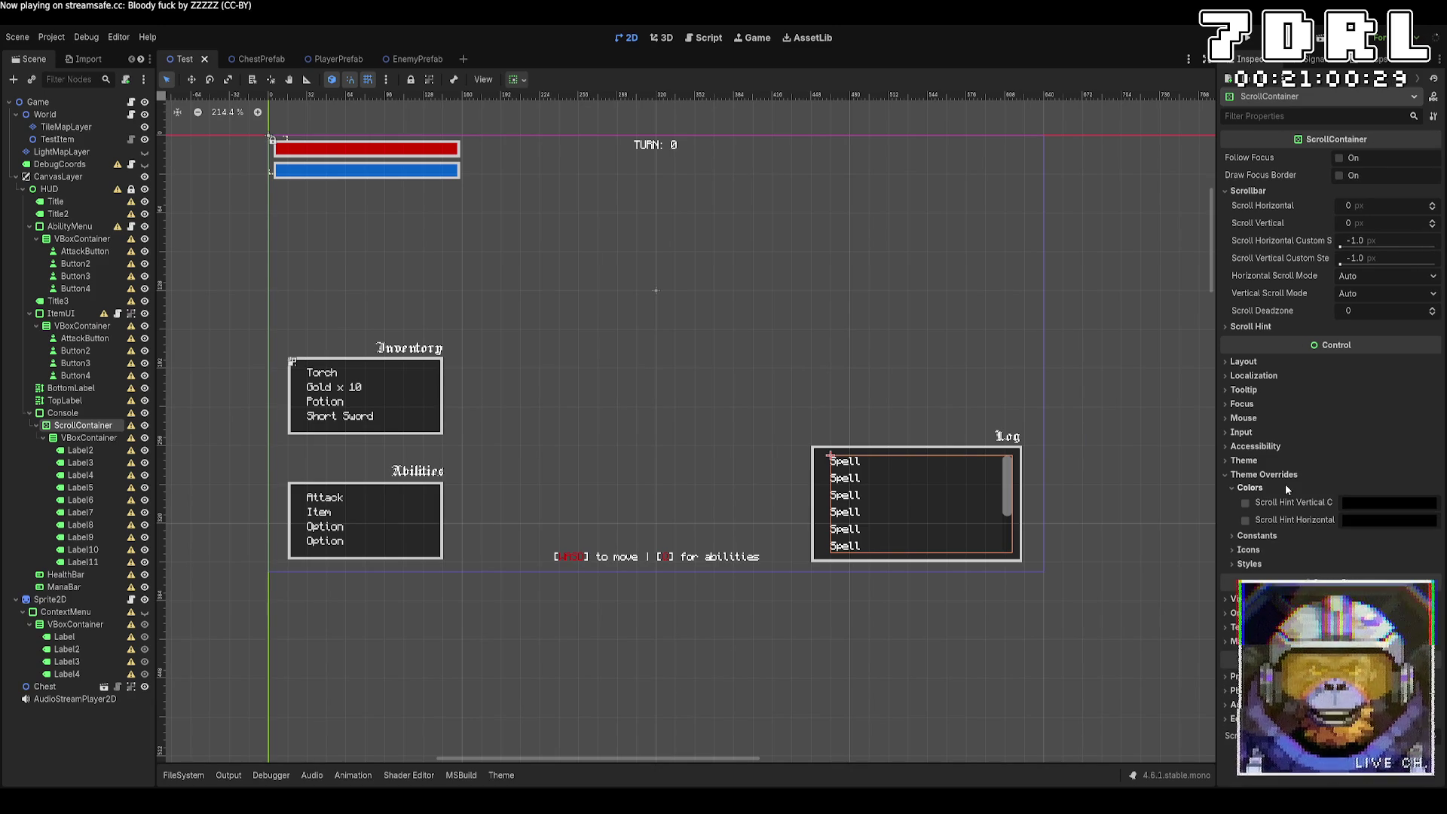
click(1256, 486)
click(1251, 461)
click(1253, 461)
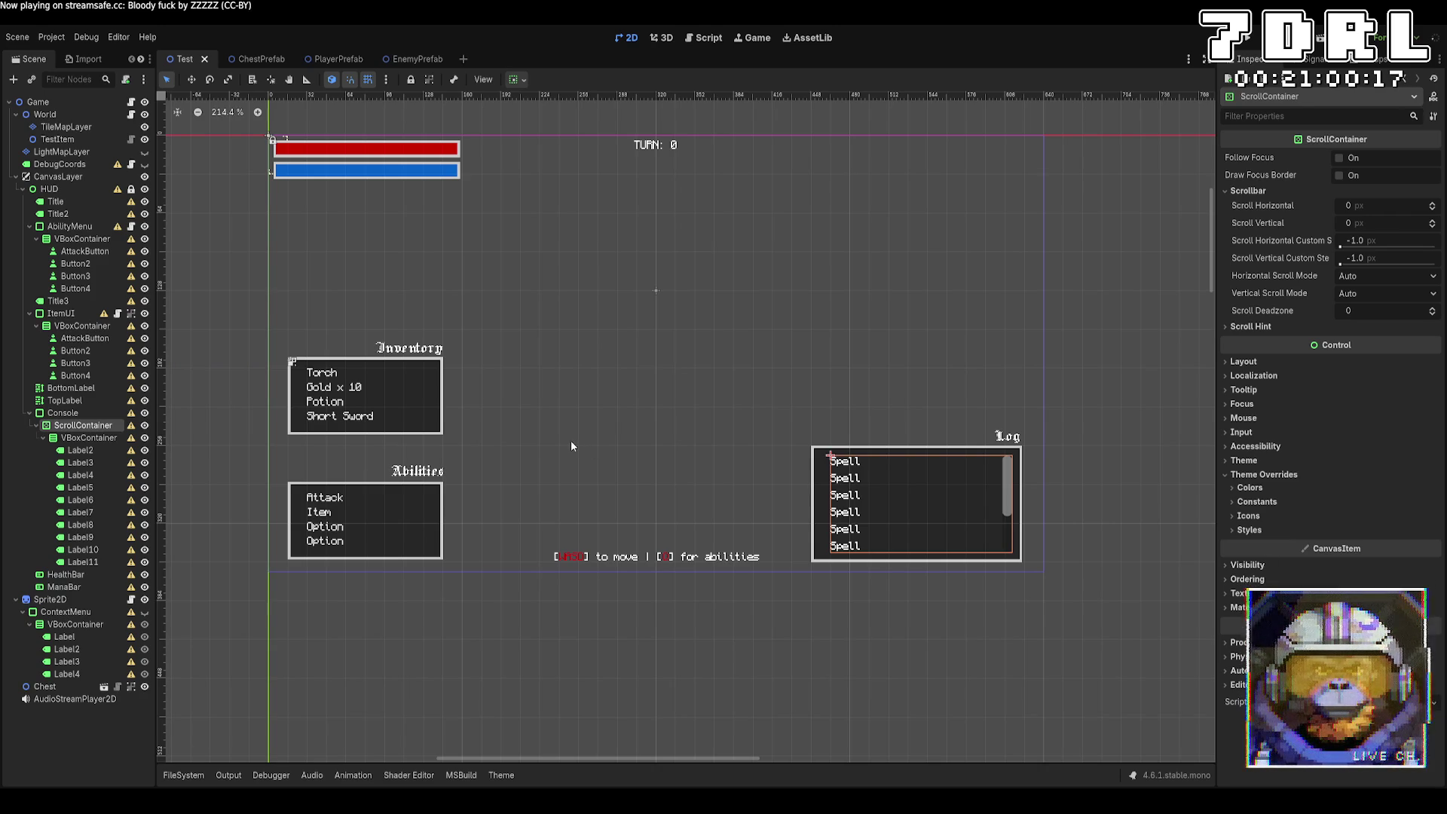
Step: Delete placeholder labels Label2–Label11 from the Log list, then save and run the game
click(82, 562)
shift+click(94, 451)
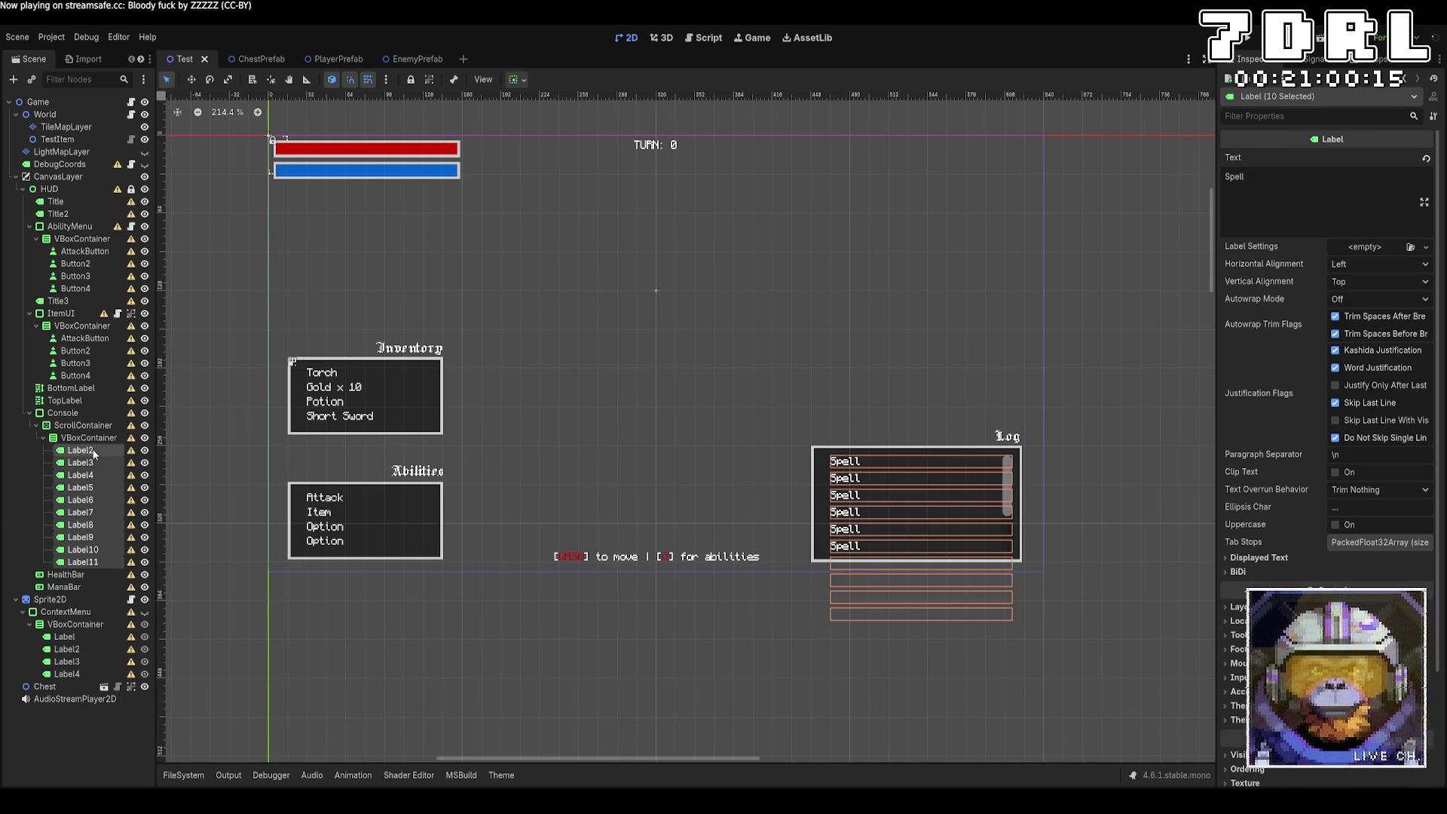
key(Delete)
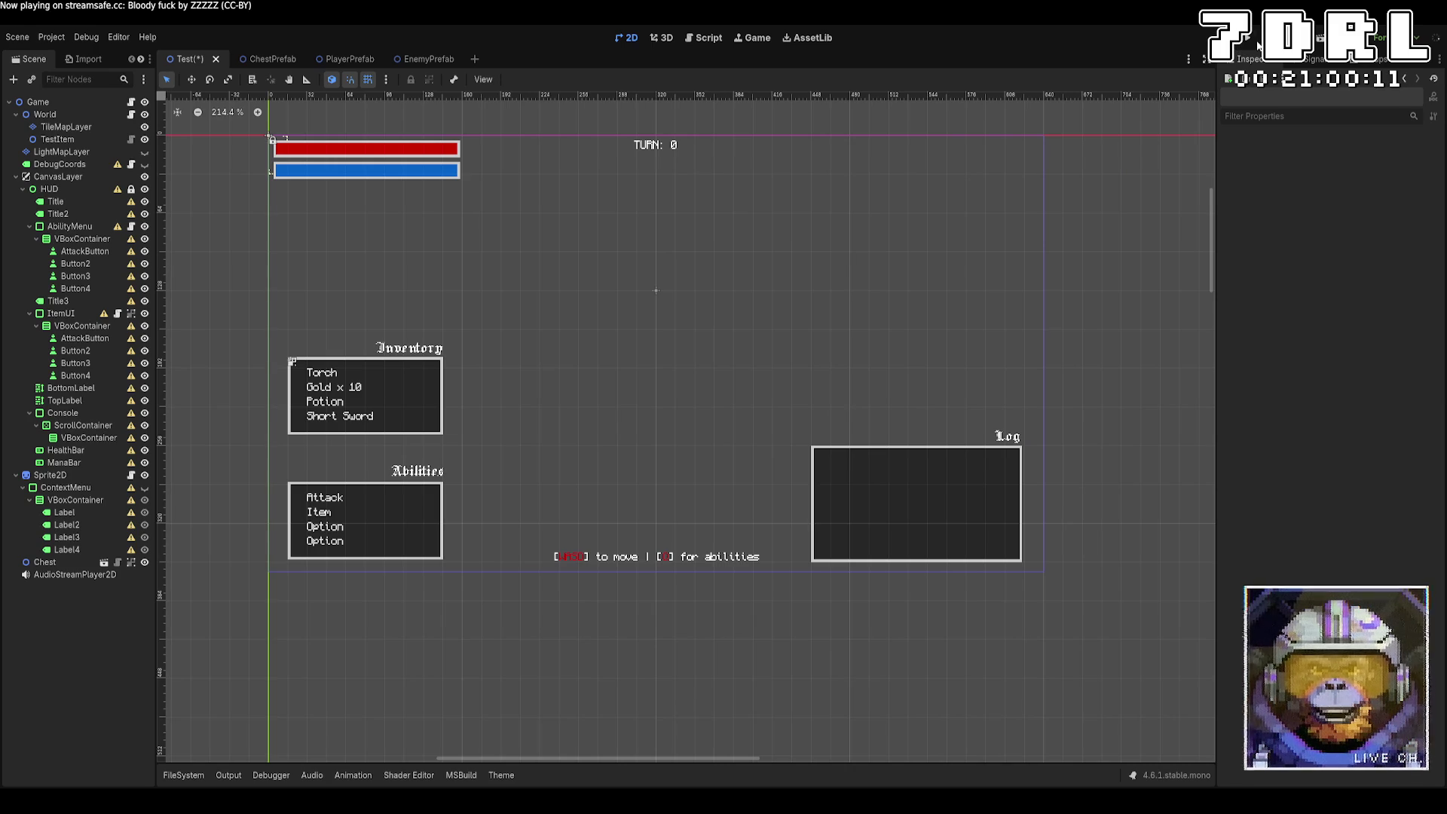
click(1250, 41)
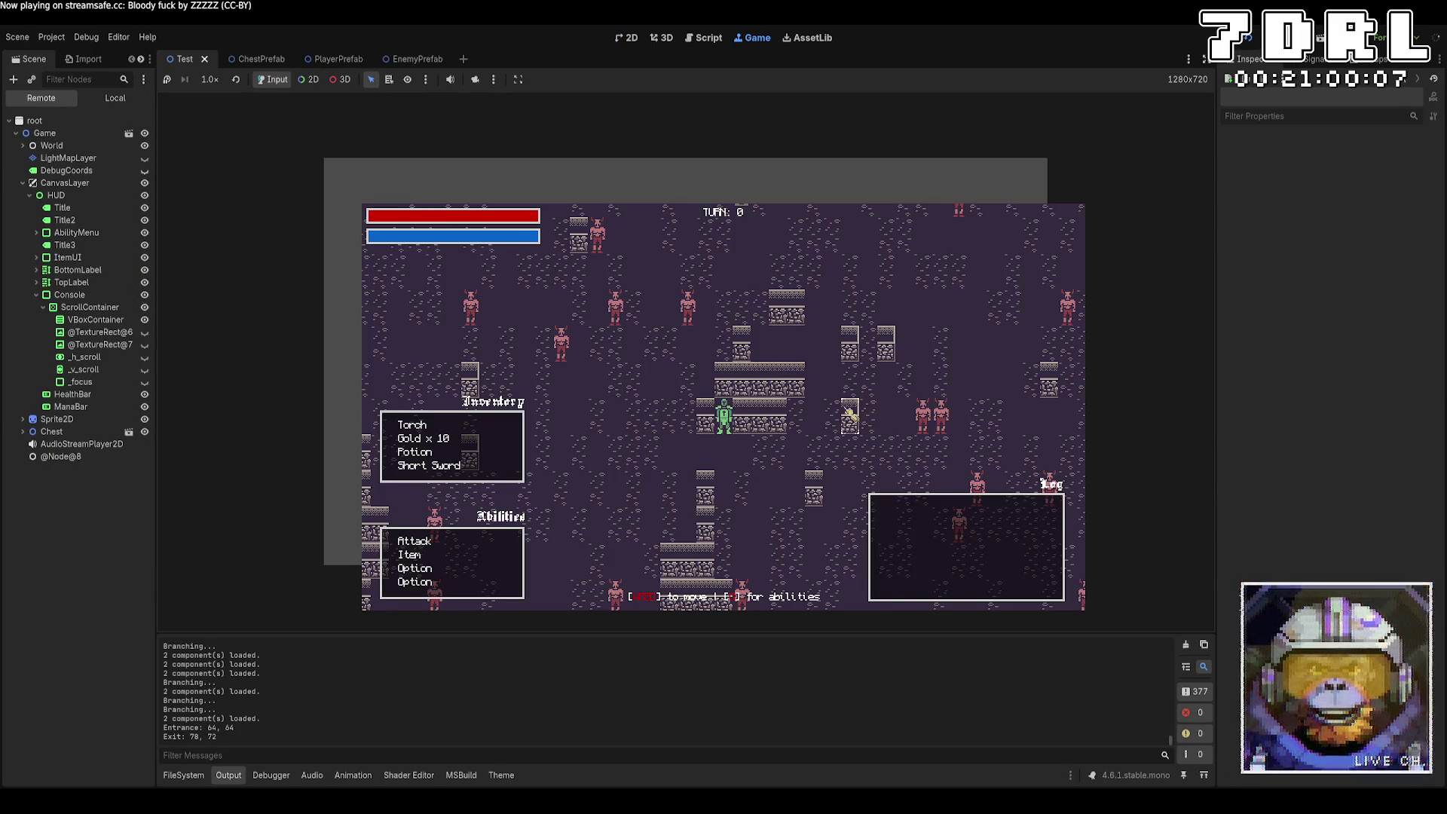
Step: Move the player beside a minotaur and hit it twice with Attack
key(d)
key(d)
key(d)
key(s)
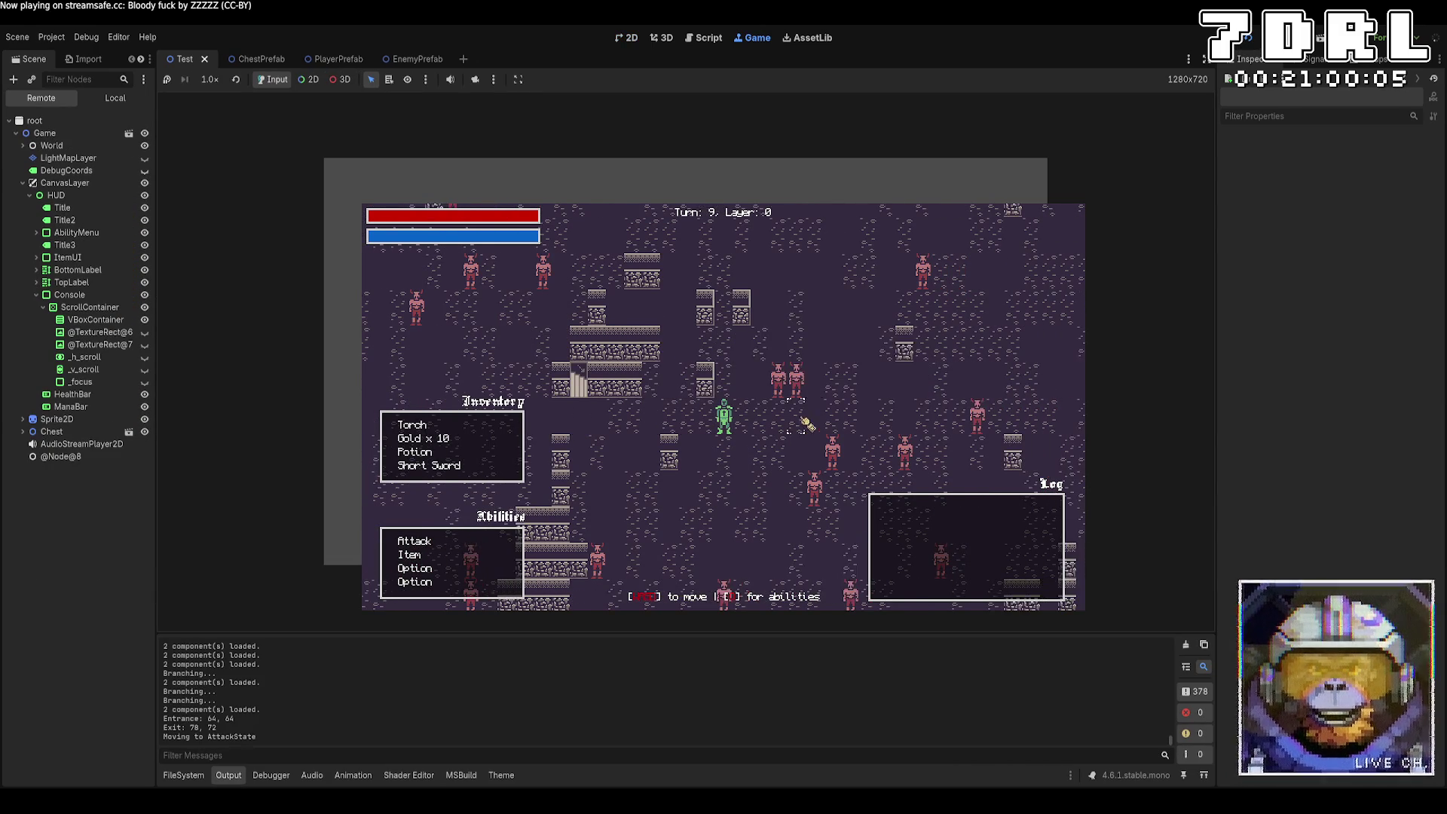
key(d)
key(w)
key(d)
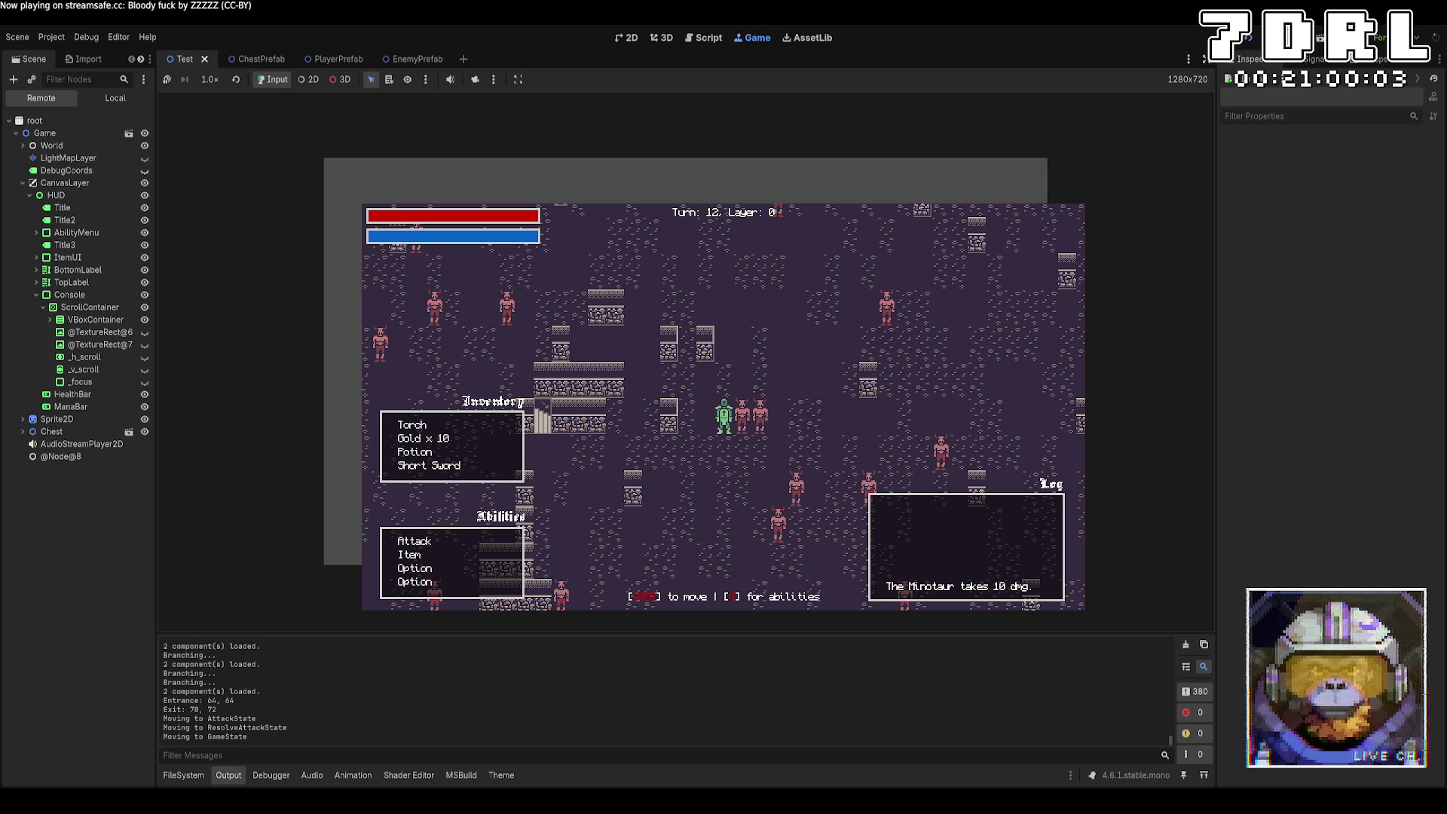
click(452, 541)
click(745, 434)
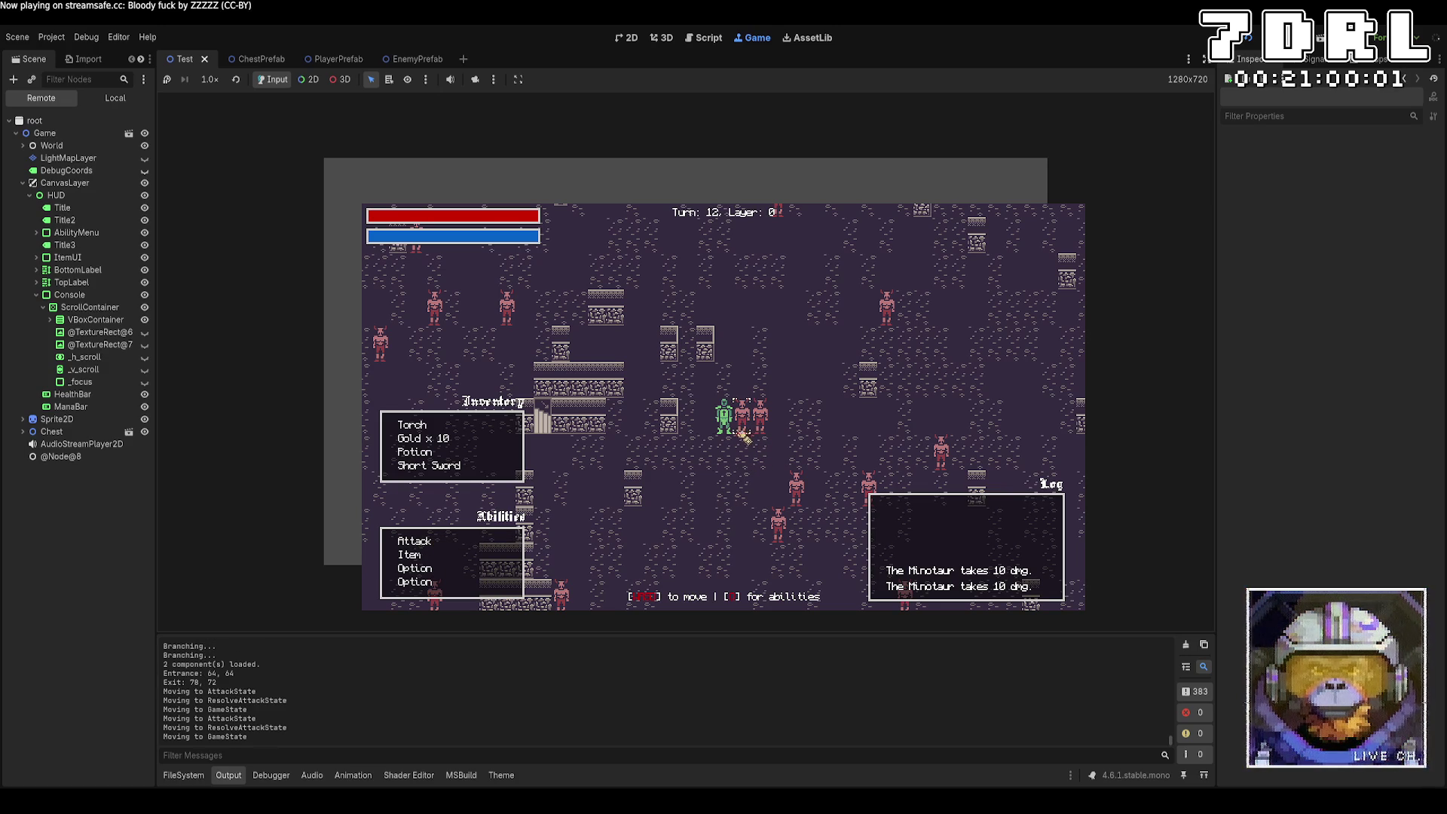
click(473, 544)
click(744, 416)
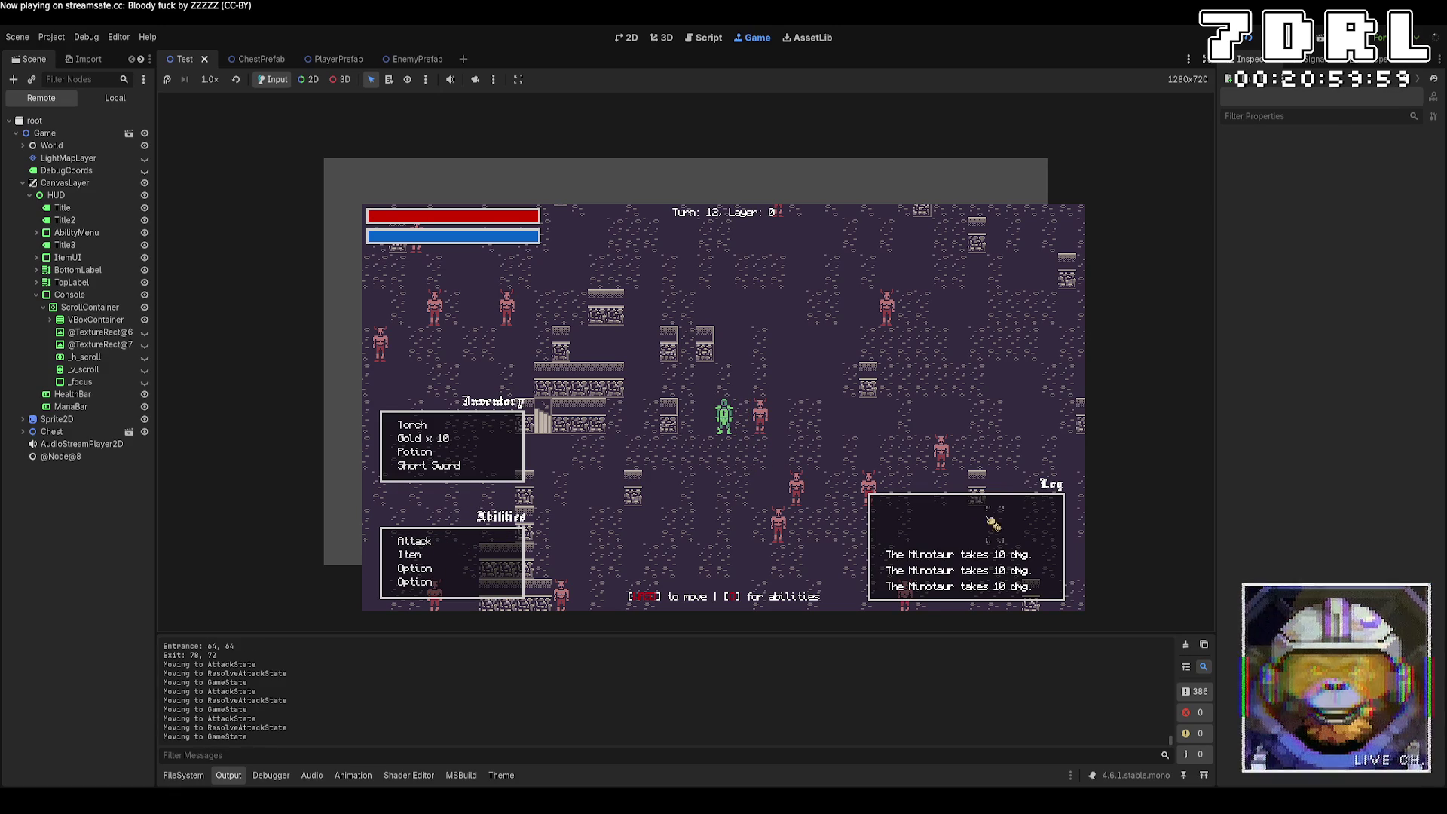
Step: Step right and keep attacking the neighbouring minotaur until it dies
key(d)
click(475, 554)
click(749, 428)
click(471, 543)
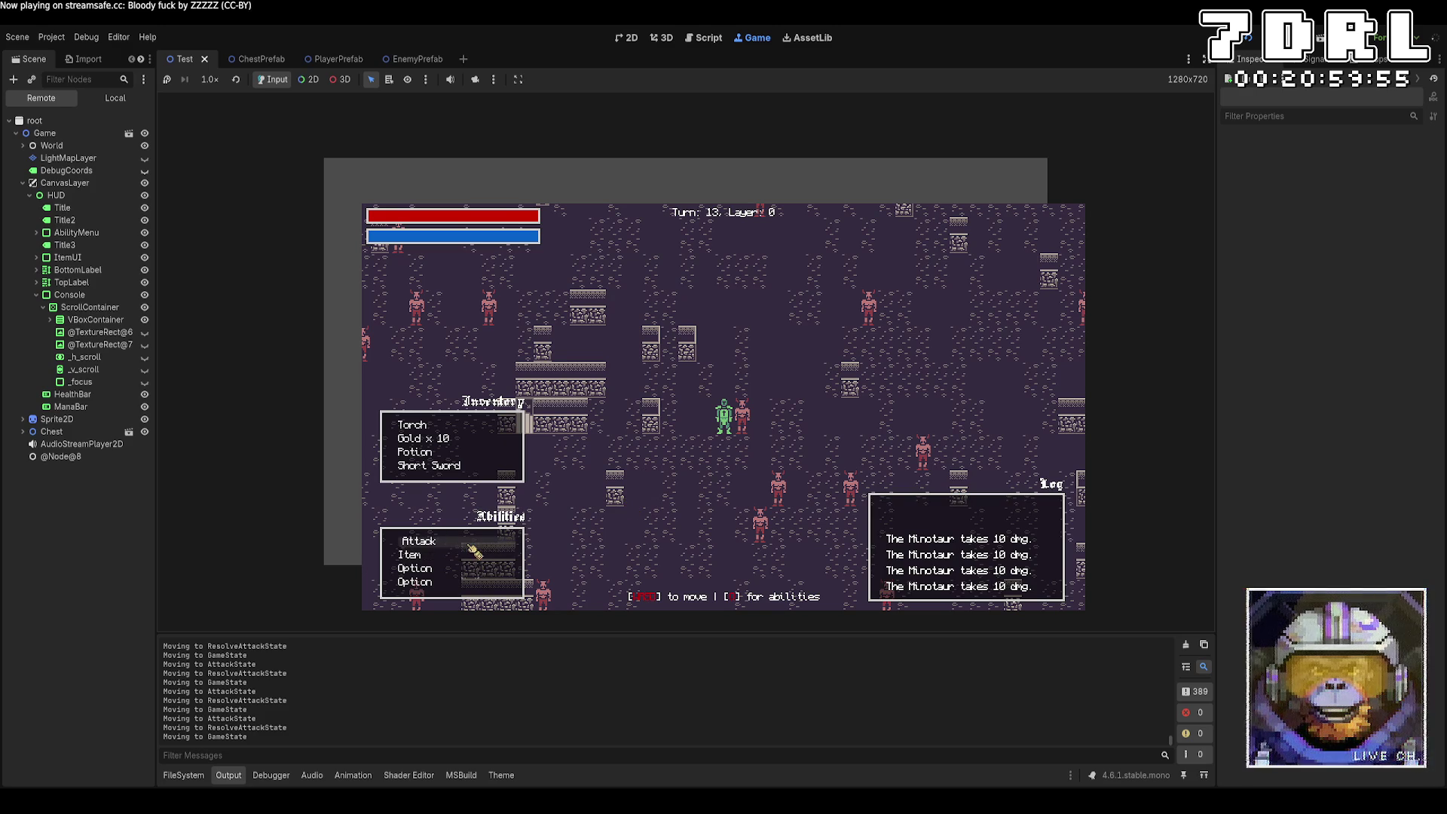
click(746, 434)
click(479, 540)
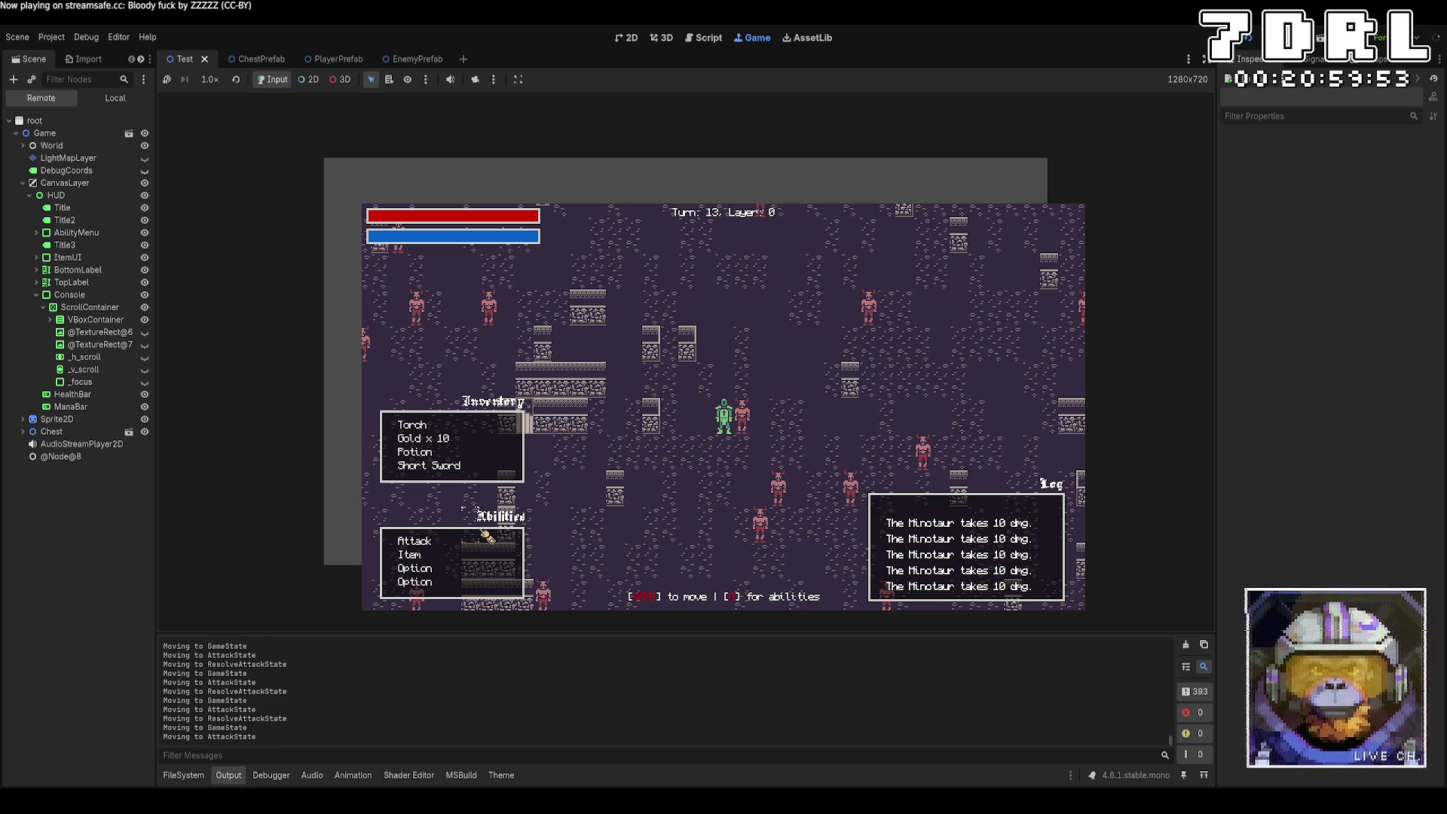
click(750, 433)
click(458, 541)
click(730, 431)
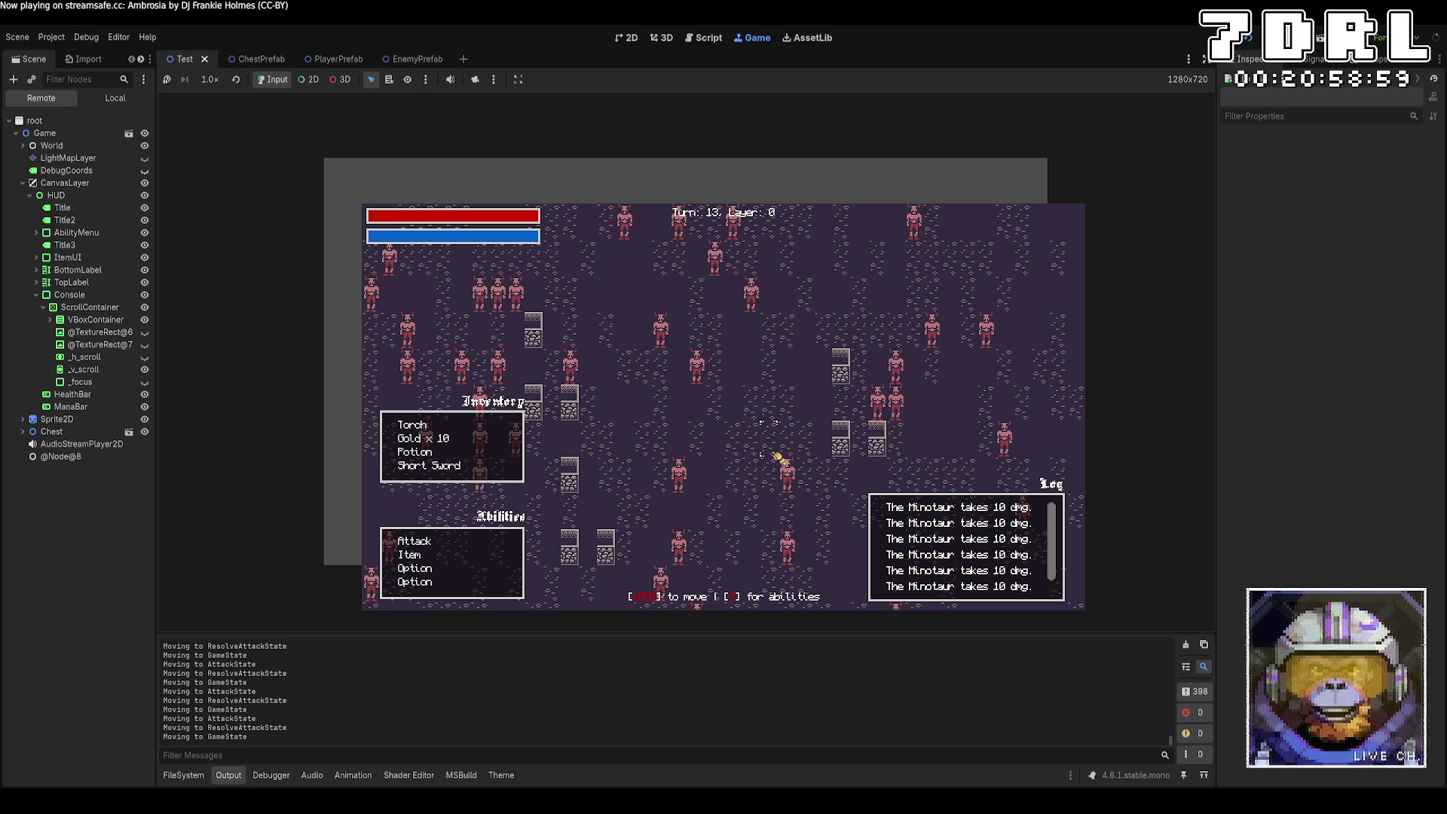
Step: Stop the game and switch to HealthComponent.cs in VS Code
key(F8)
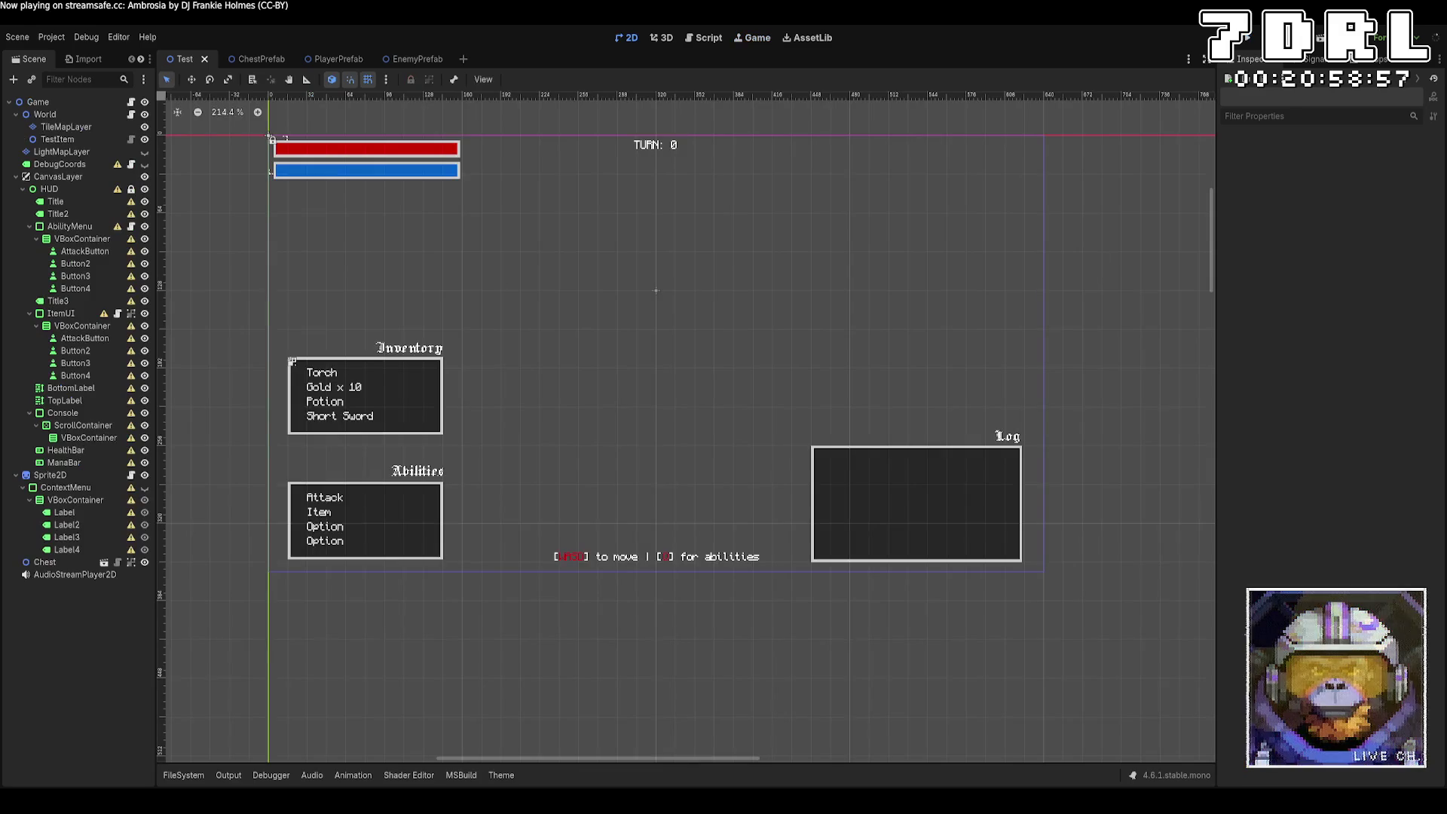
key(alt+Tab)
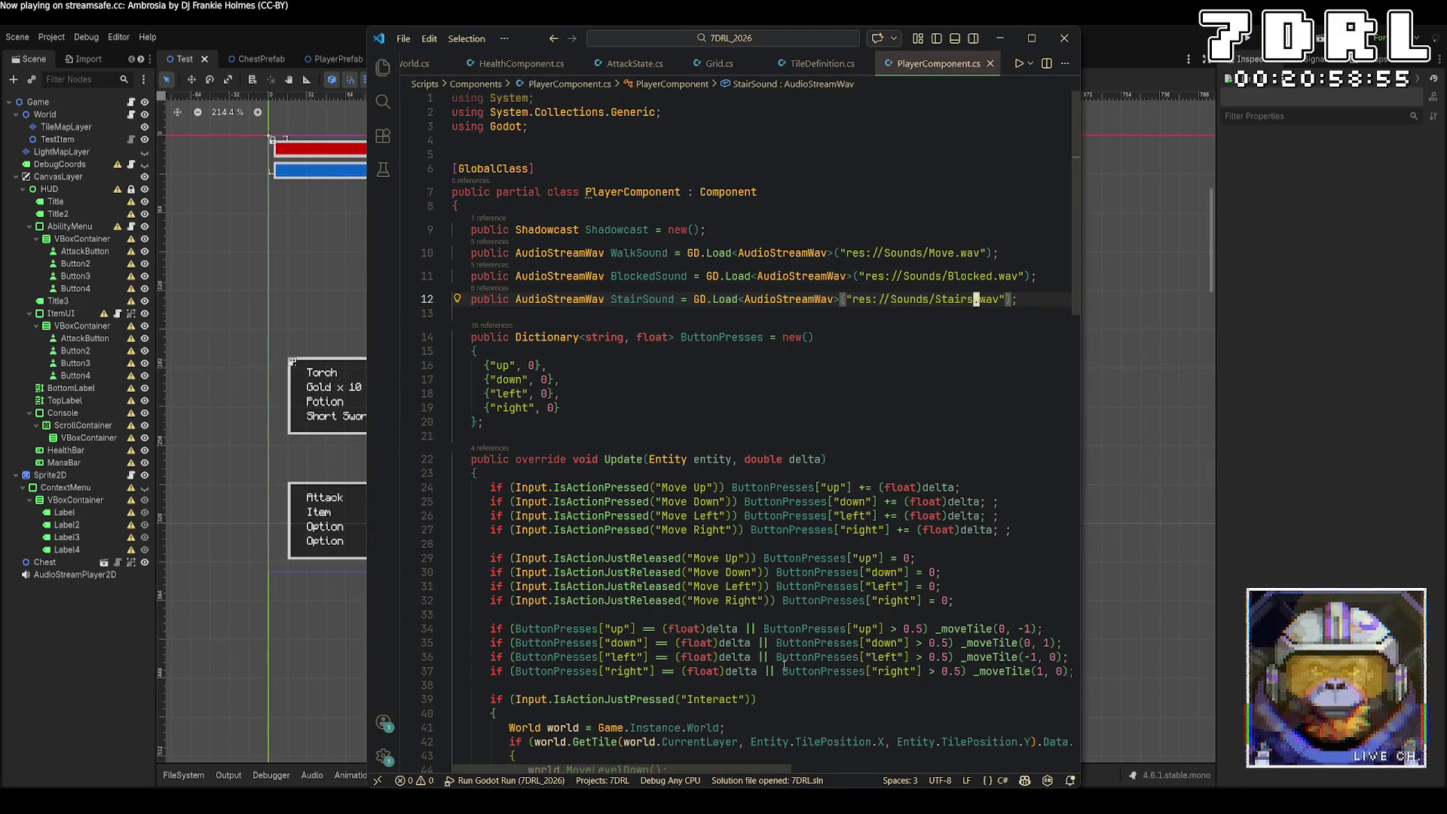
click(531, 66)
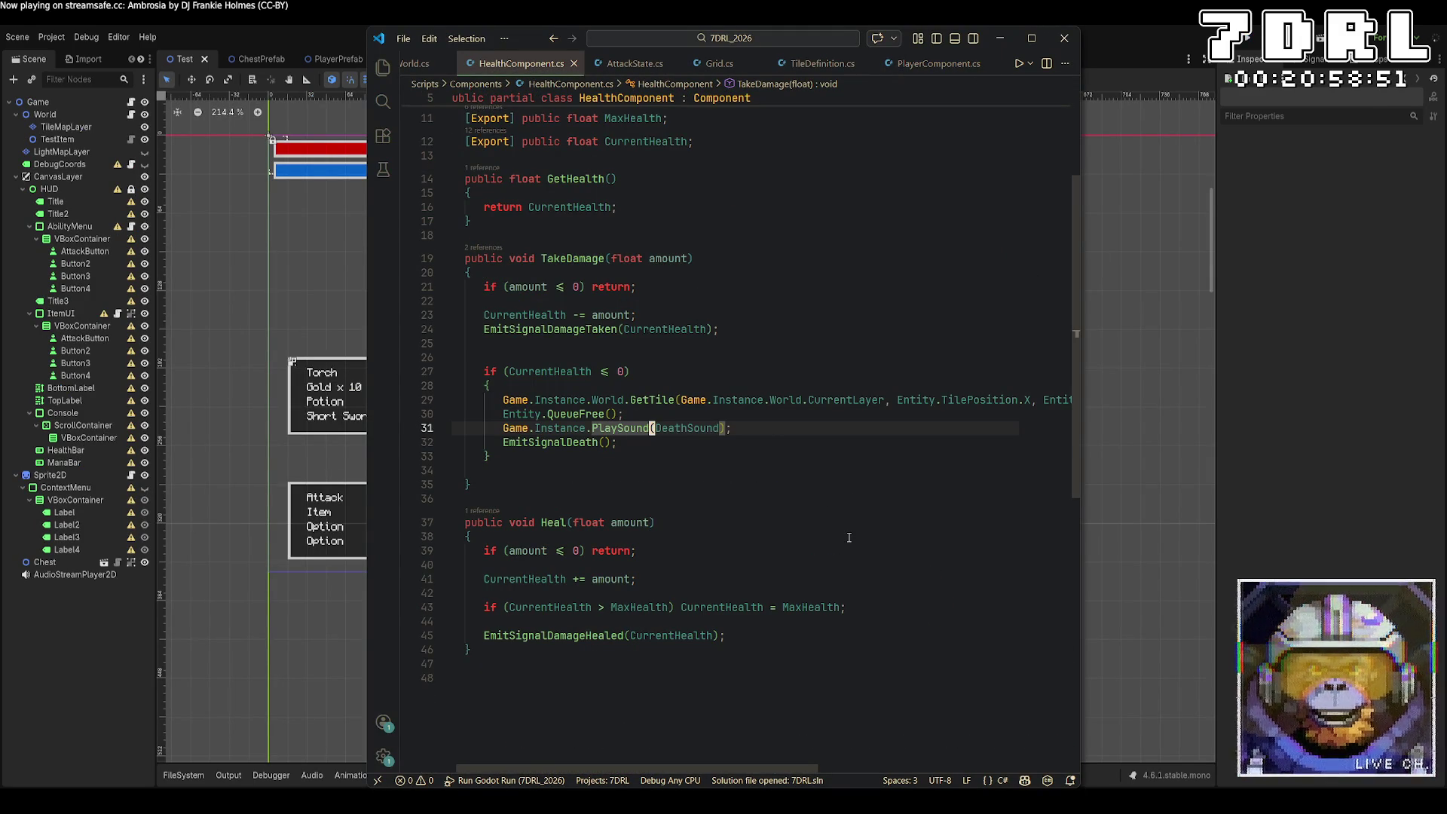
Step: Add Game.Instance.WriteLog("") below the death sound call, then open AttackState.cs
click(793, 424)
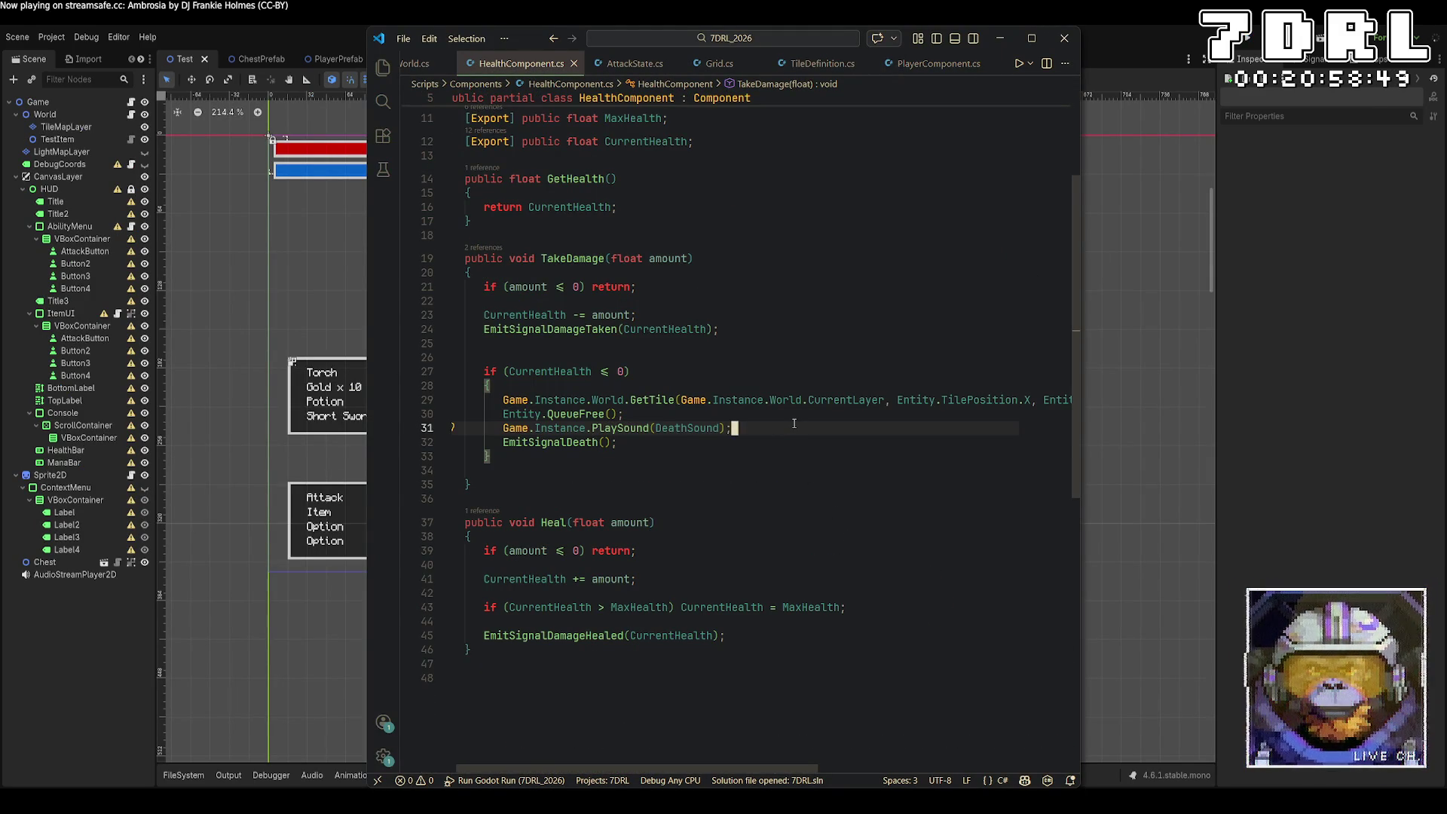
key(Return)
text(Game.inst)
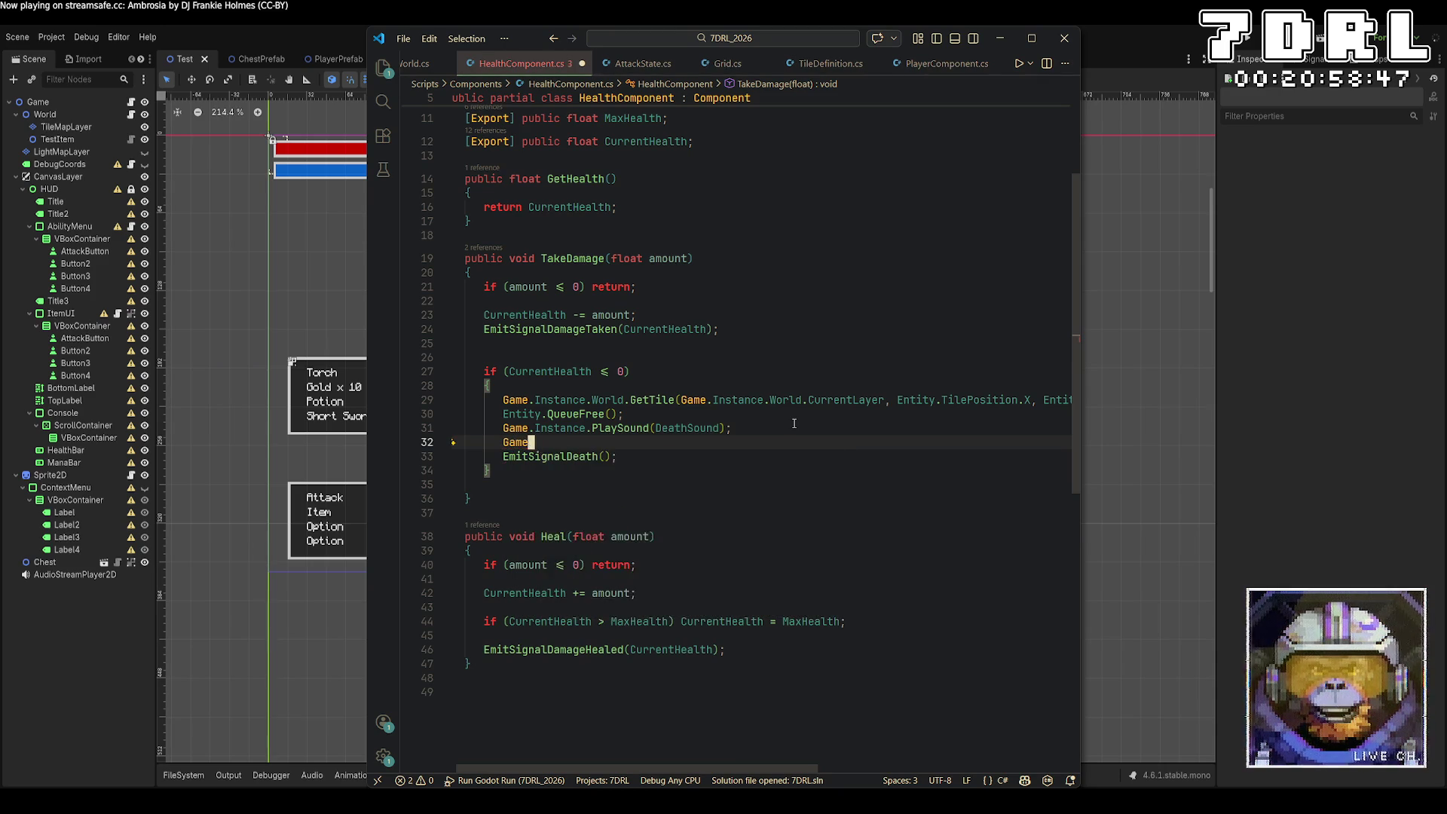
key(Tab)
text(.pl)
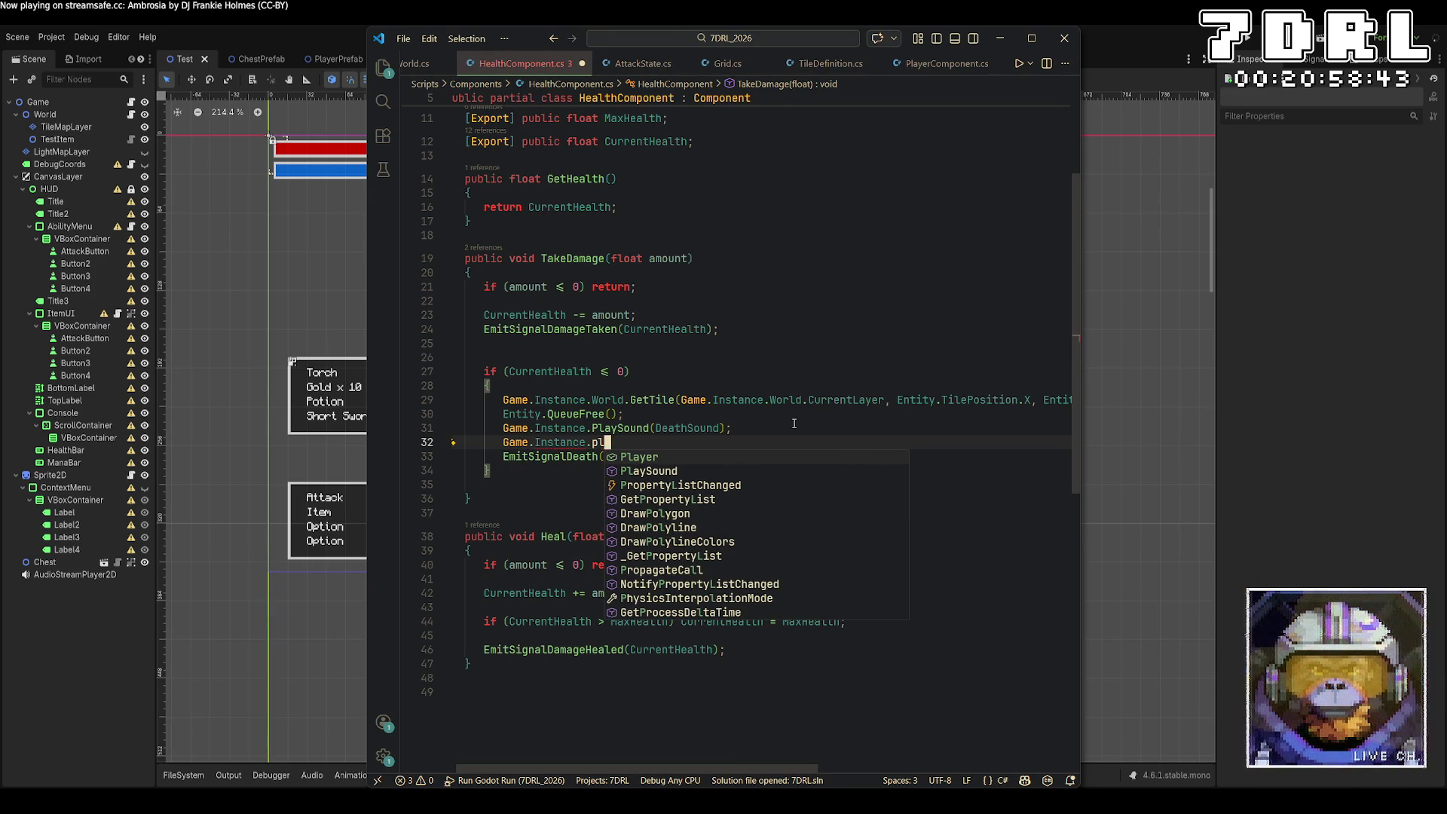
key(BackSpace)
key(BackSpace)
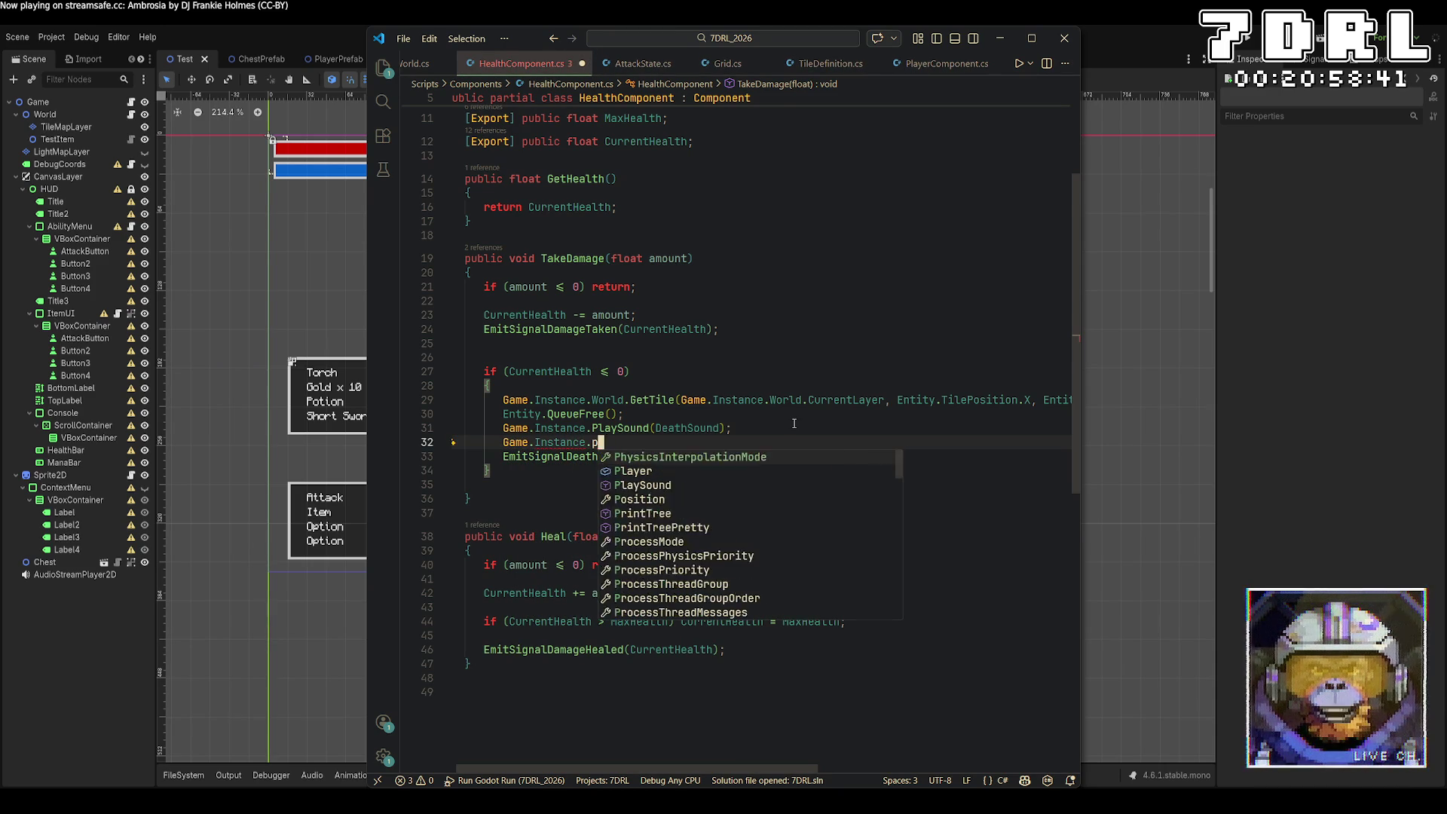
text(log)
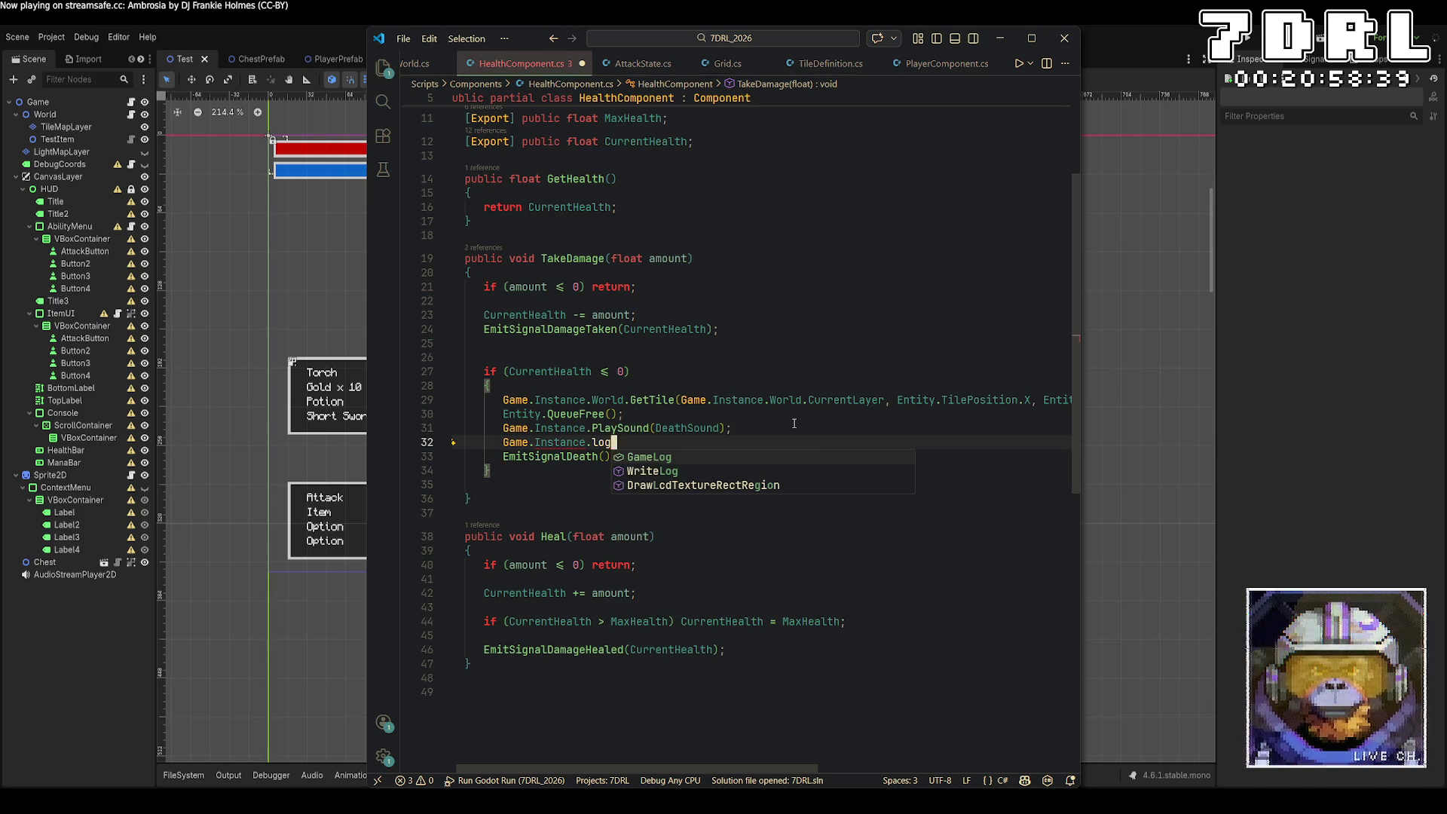
key(Down)
key(Tab)
text((")
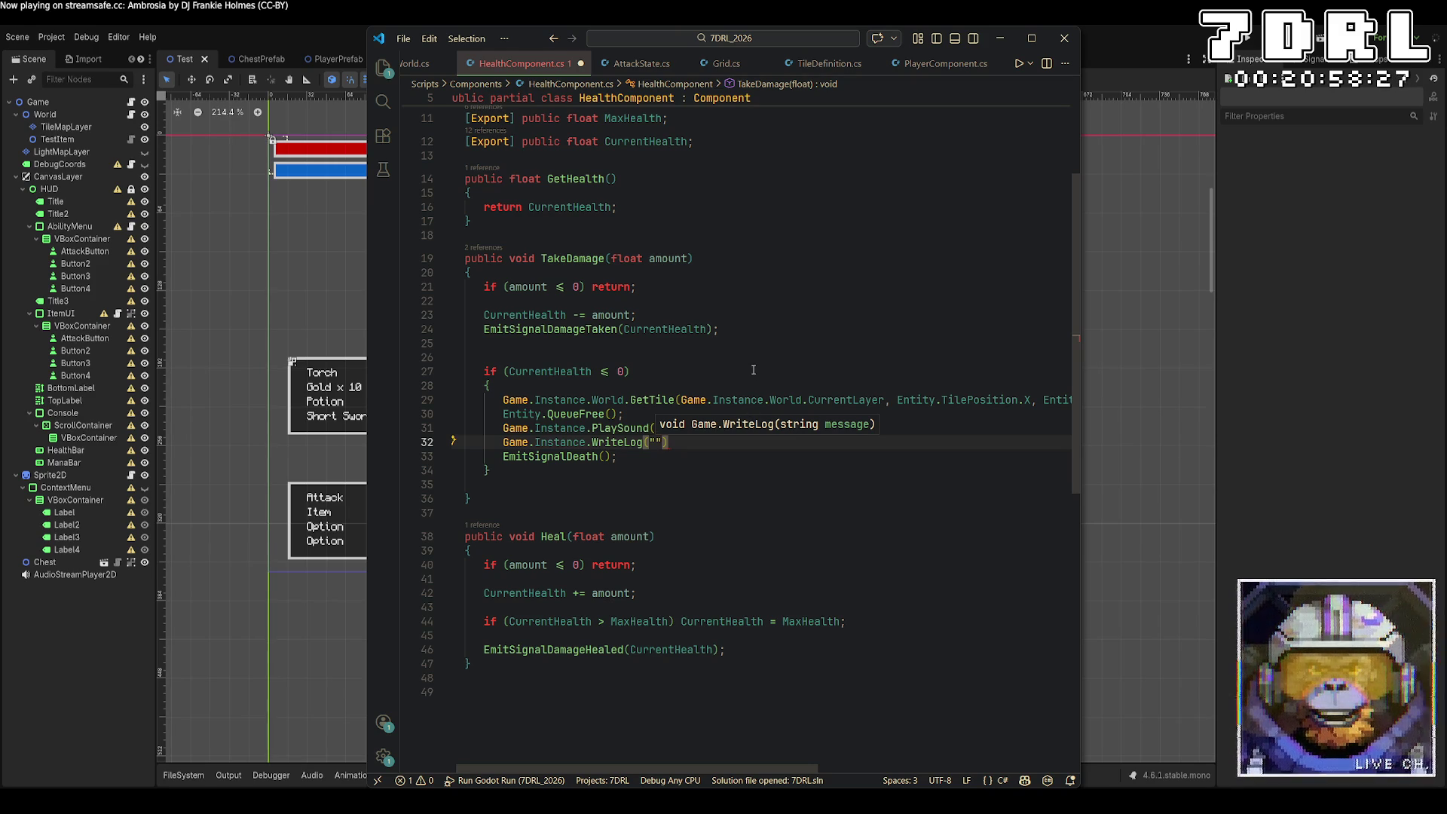
click(625, 63)
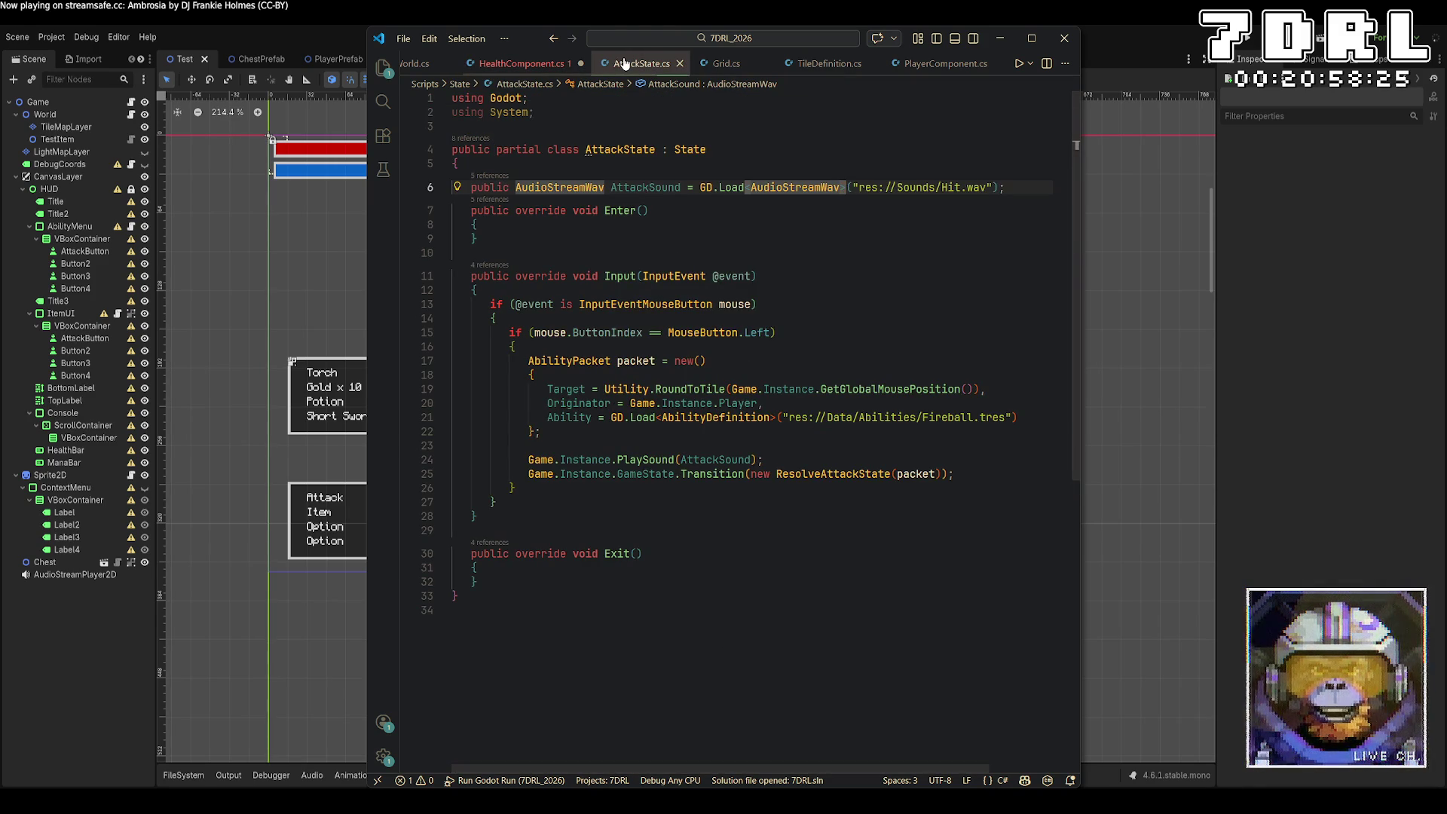